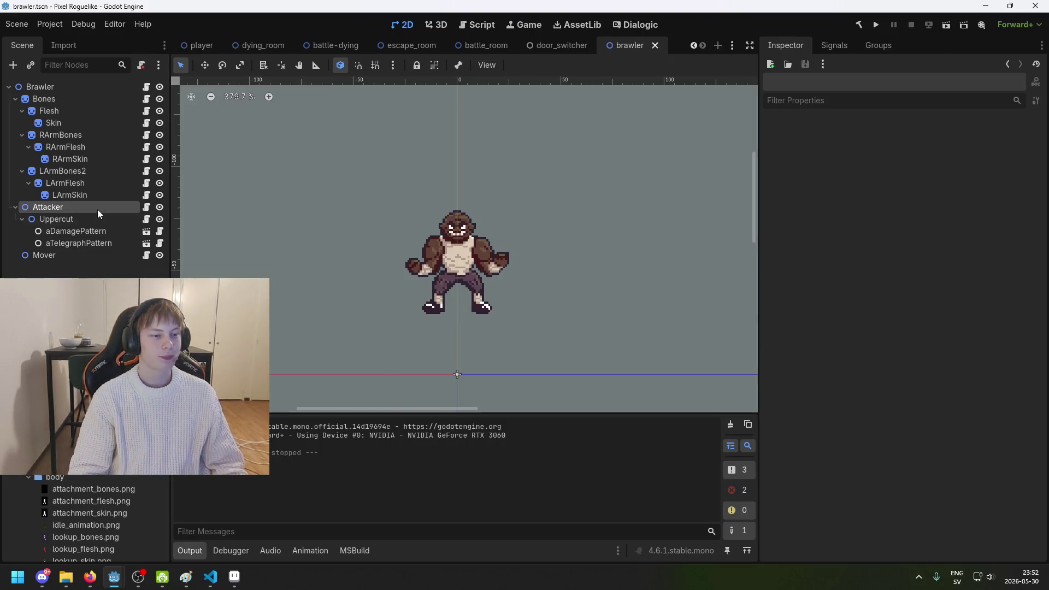
Step: Save the brawler scene, check Uppercut's pattern texture, and bring up uppercut_animation in Aseprite
left_click(96, 230)
key("ctrl+s")
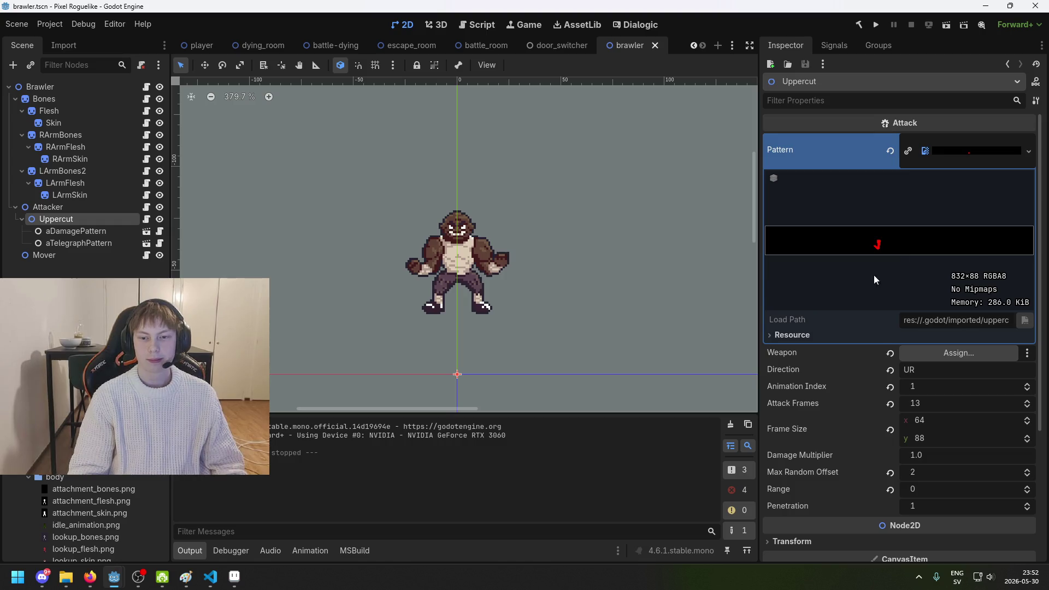
scroll(868, 306, "down", 1)
scroll(863, 329, "down", 1)
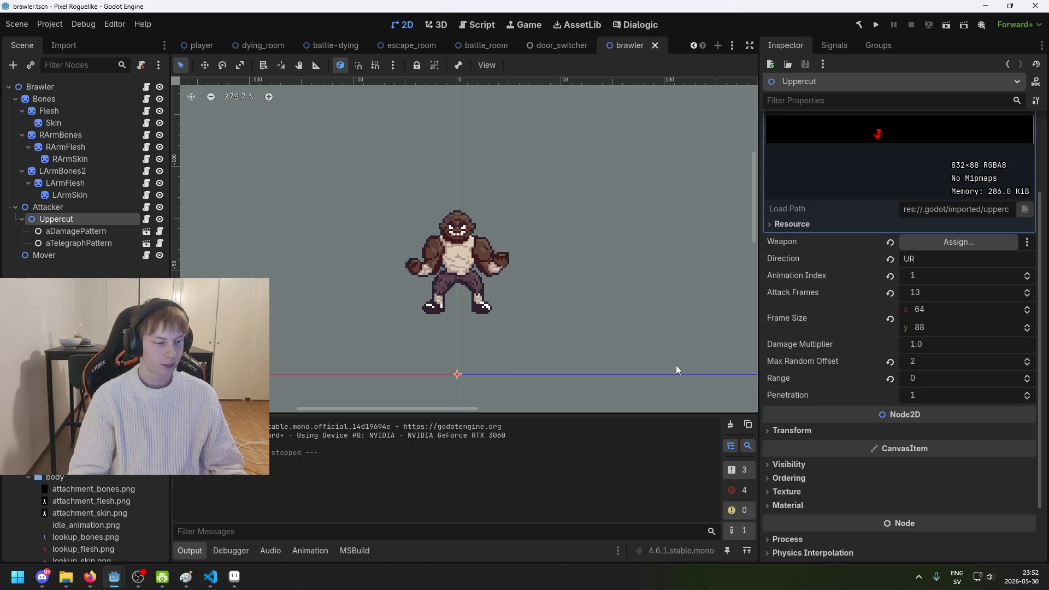
left_click(234, 577)
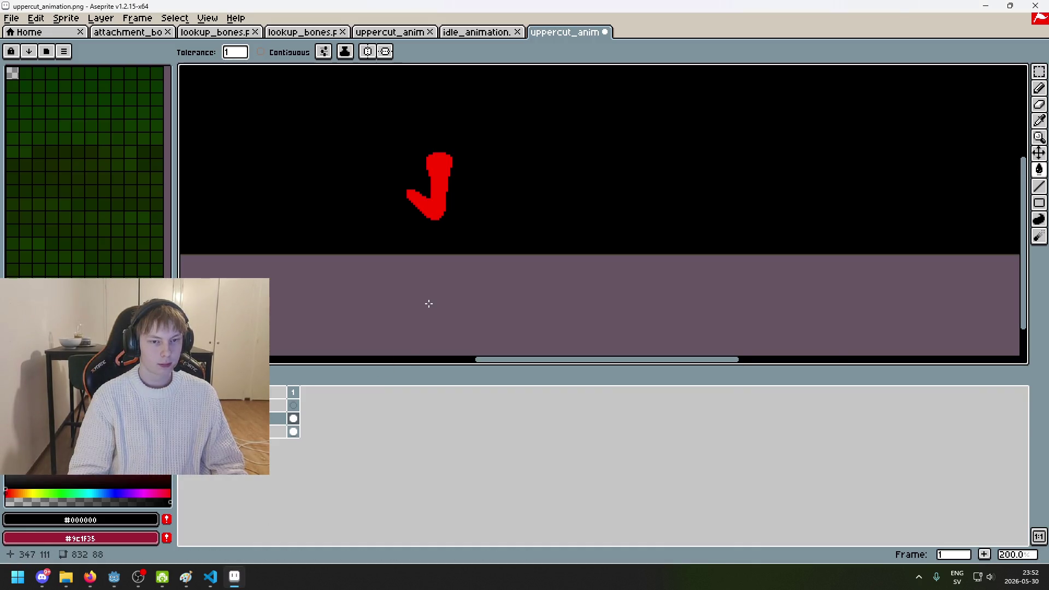
Step: Save the uppercut_animation sheet as a PNG, accepting the no-layers warning
scroll(426, 284, "down", 3)
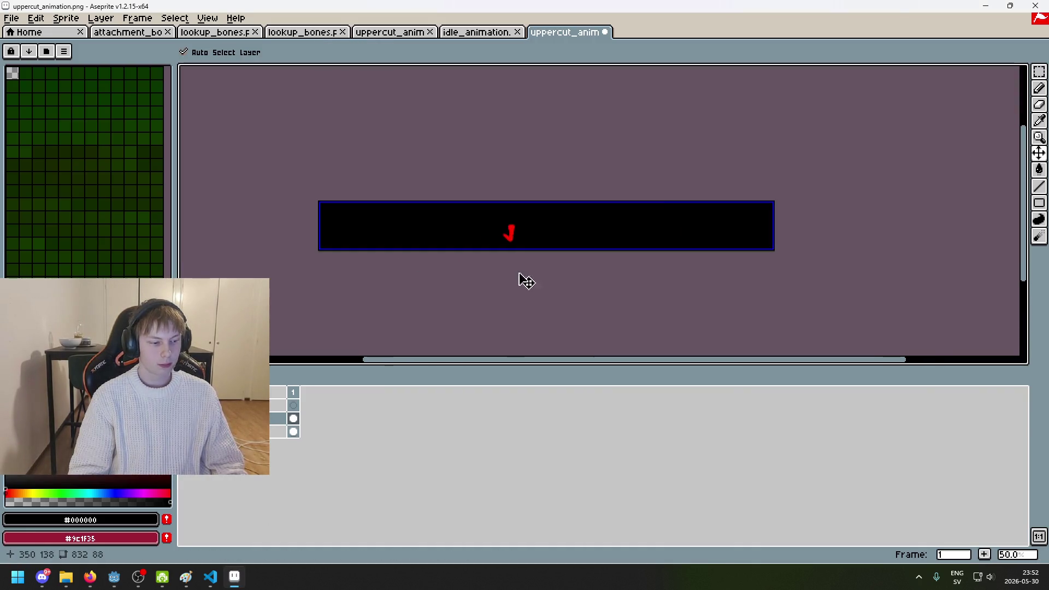
key("ctrl+s")
left_click(501, 340)
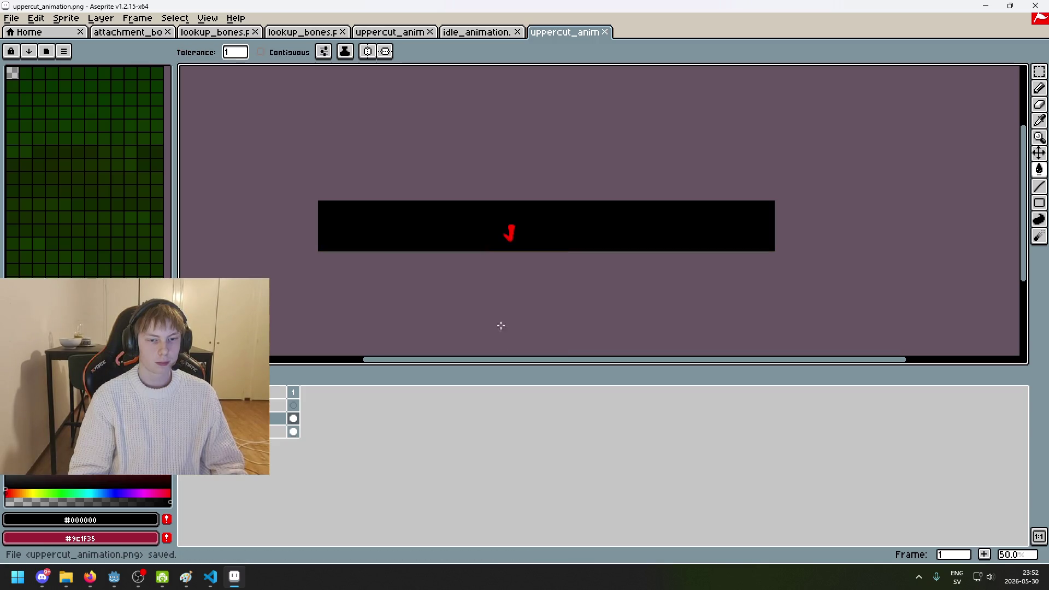
scroll(449, 104, "up", 3)
scroll(519, 164, "down", 1)
scroll(600, 231, "down", 3)
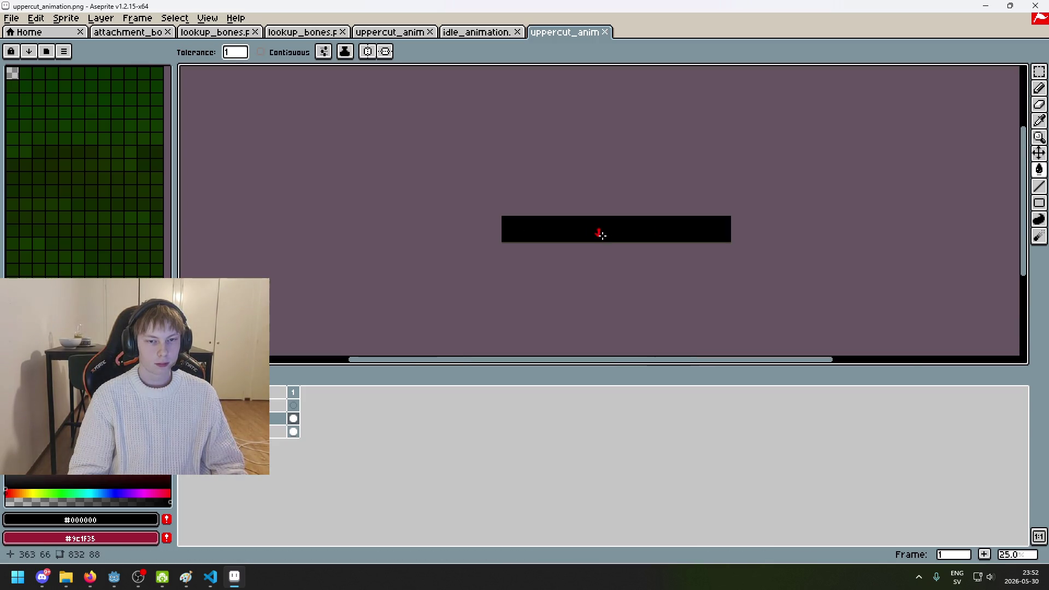
scroll(612, 224, "up", 1)
scroll(612, 224, "up", 3)
scroll(499, 206, "down", 3)
Step: Glance at the idle_animation sheet, then return to uppercut_animation and Godot
left_click(480, 33)
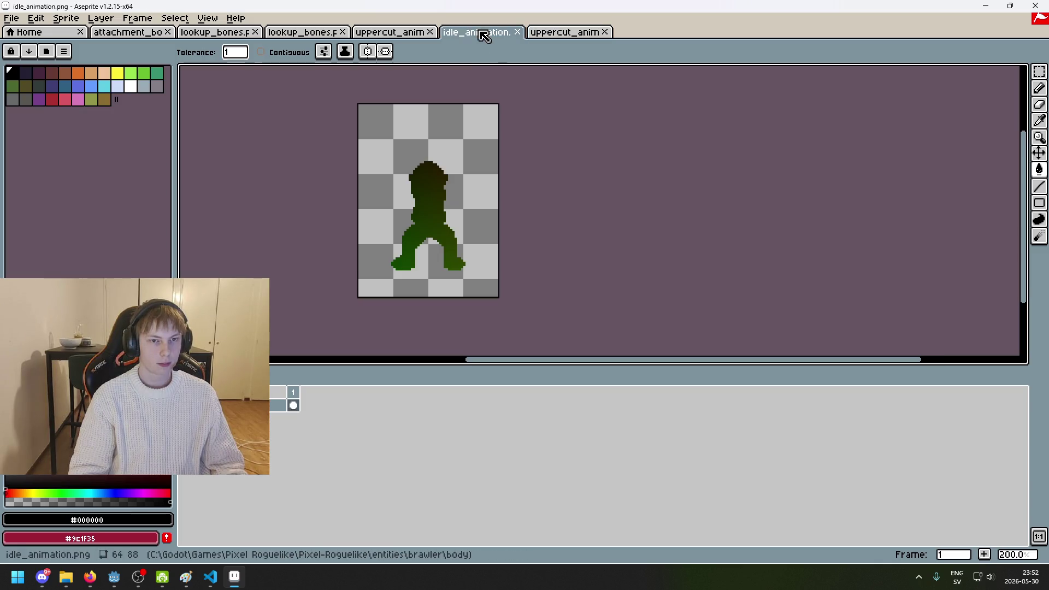
left_click(372, 33)
left_click(563, 34)
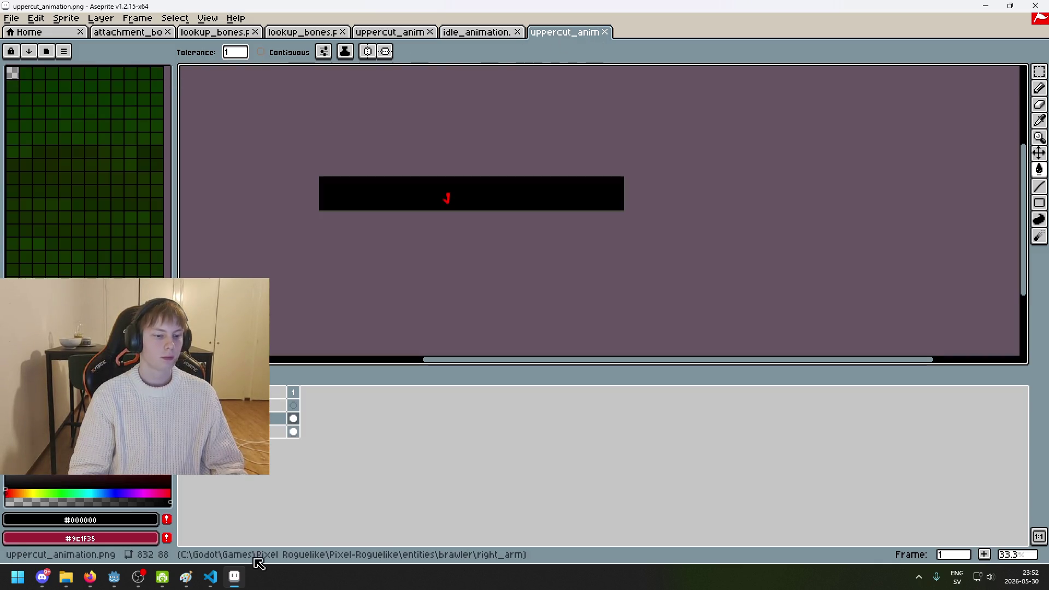
left_click(114, 578)
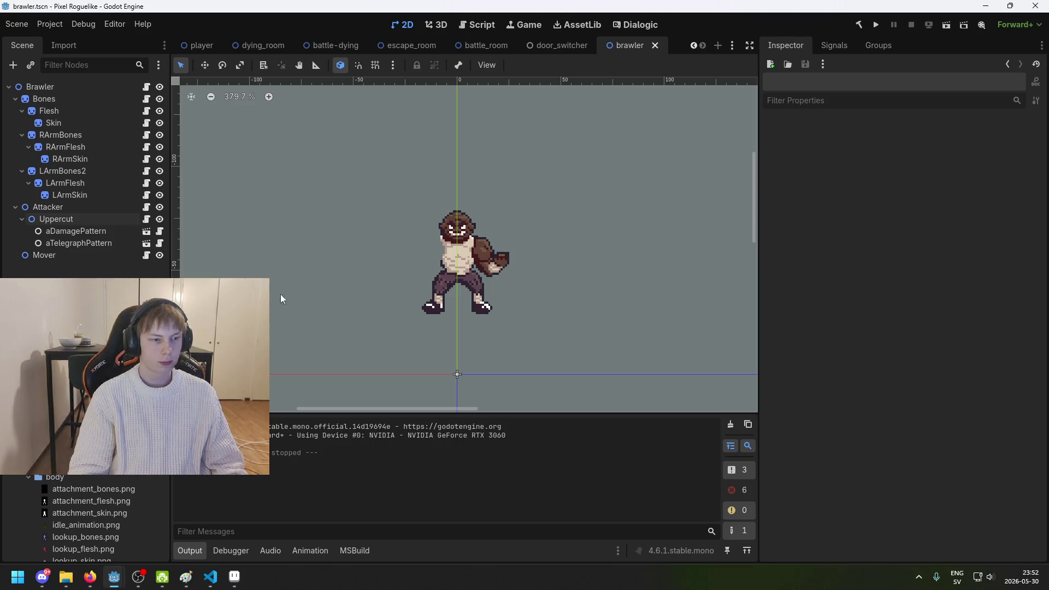
Step: Undo the recent pencil and selection edits and delete the red marker layer
key("alt+Tab")
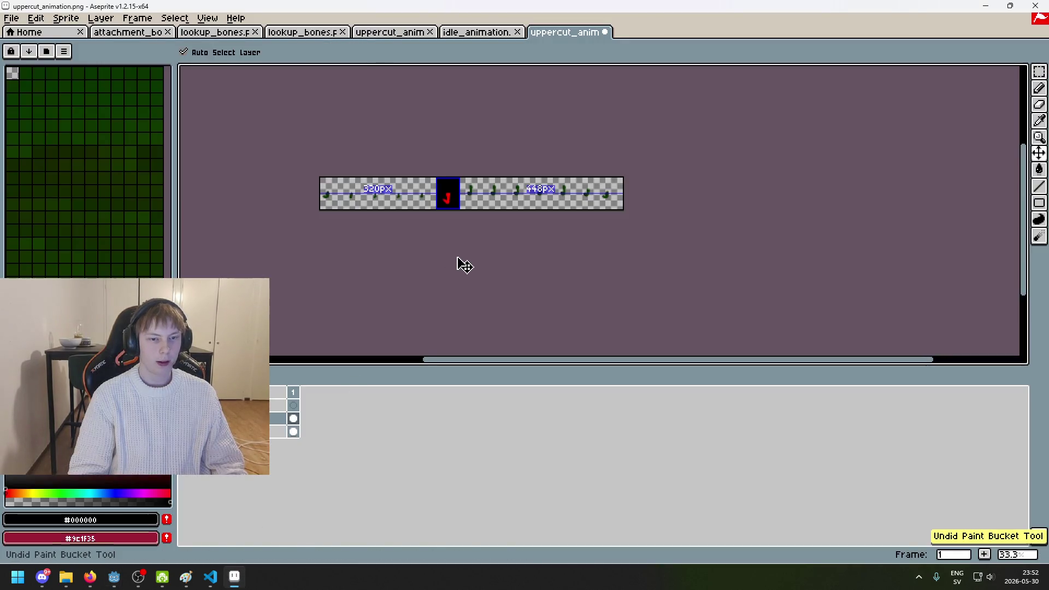
key("ctrl+z")
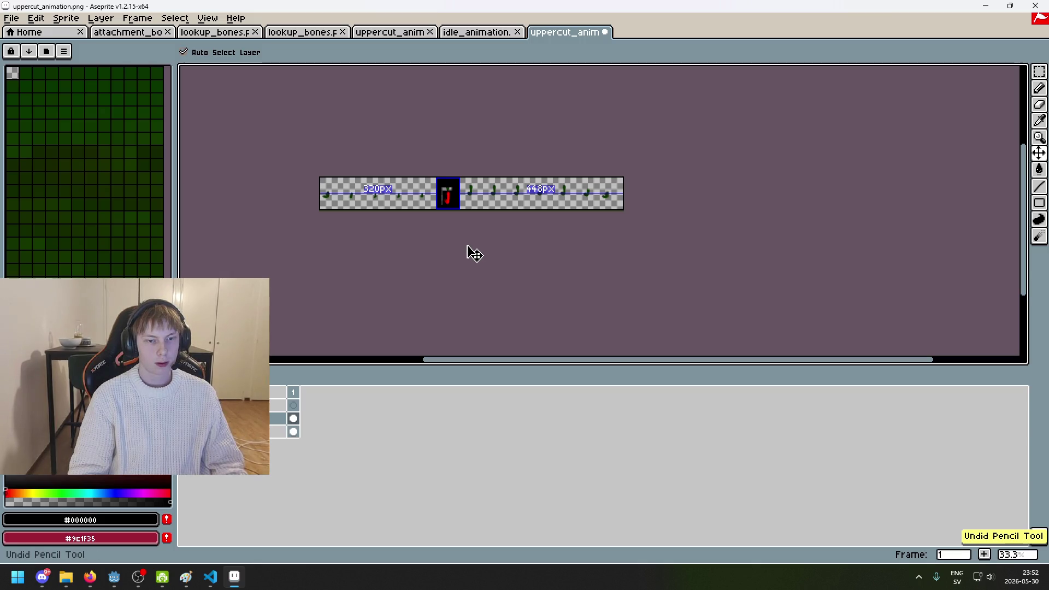
key("ctrl+z")
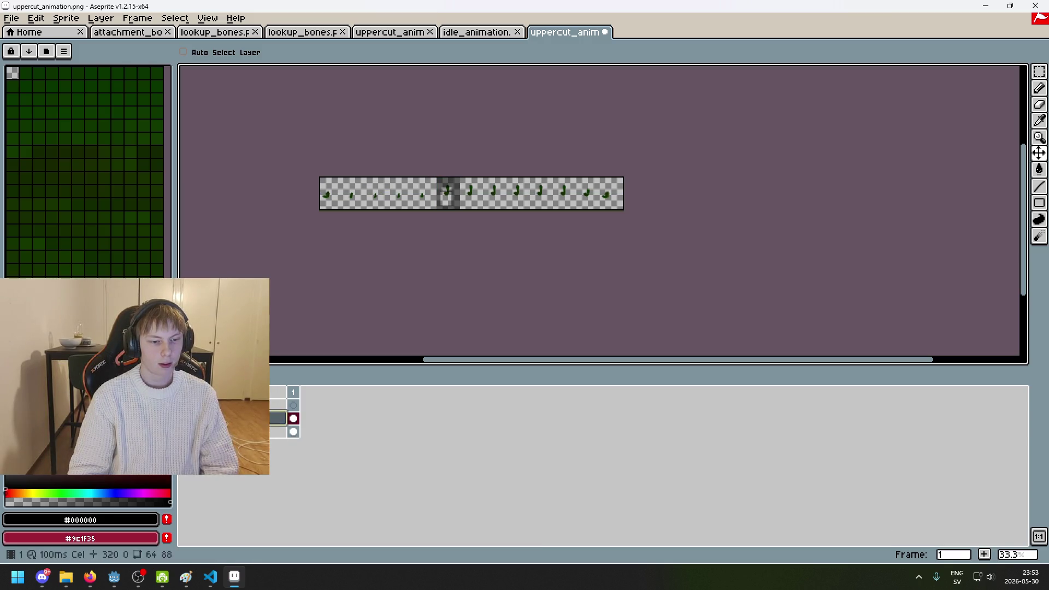
key("Delete")
Step: Resave the uppercut sheet as PNG and return to Godot
key("ctrl+s")
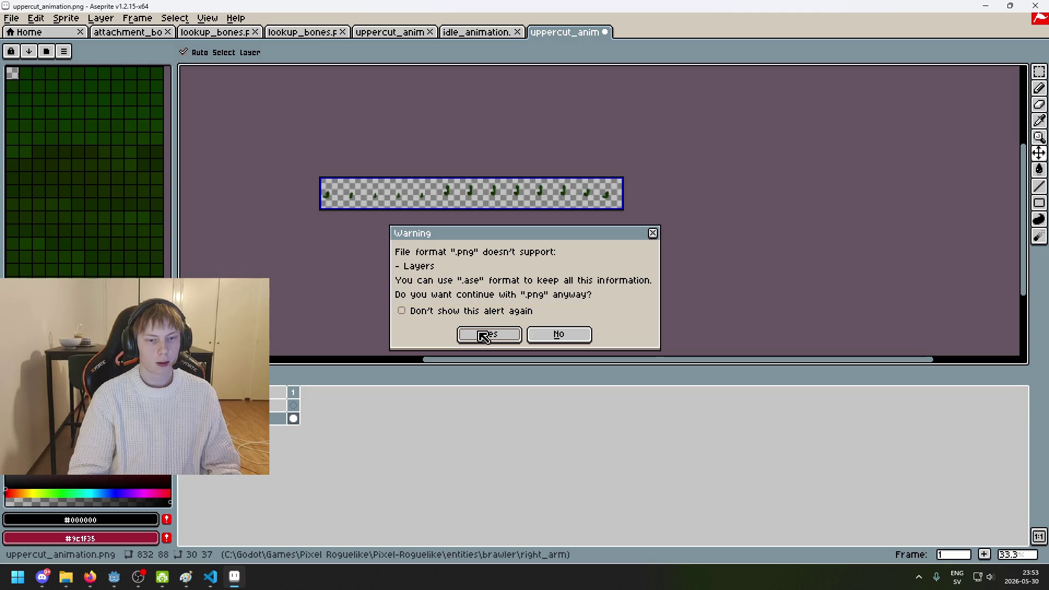
left_click(484, 334)
mouse_move(137, 577)
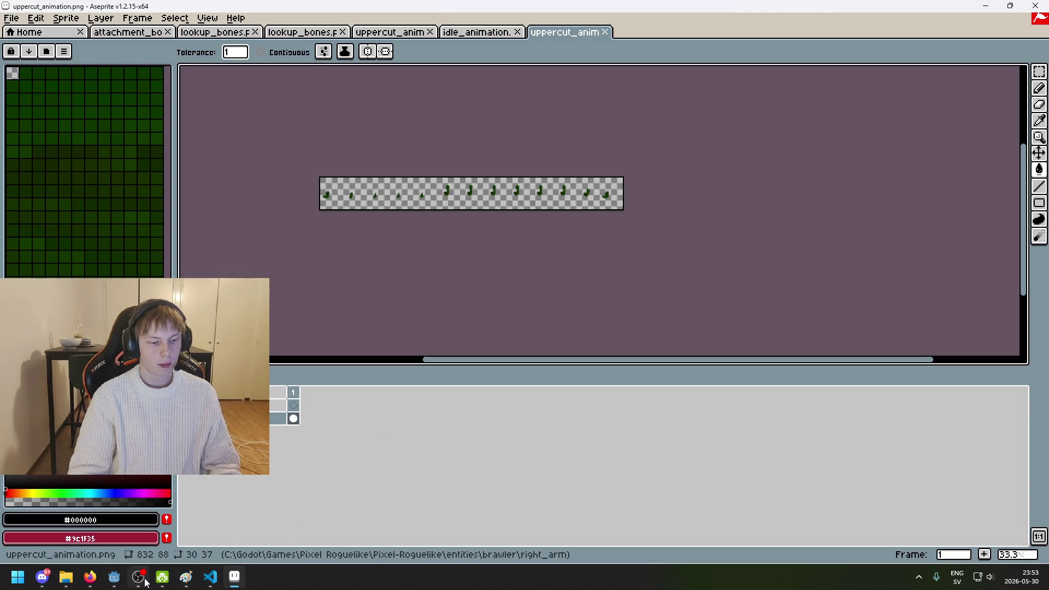
left_click(66, 541)
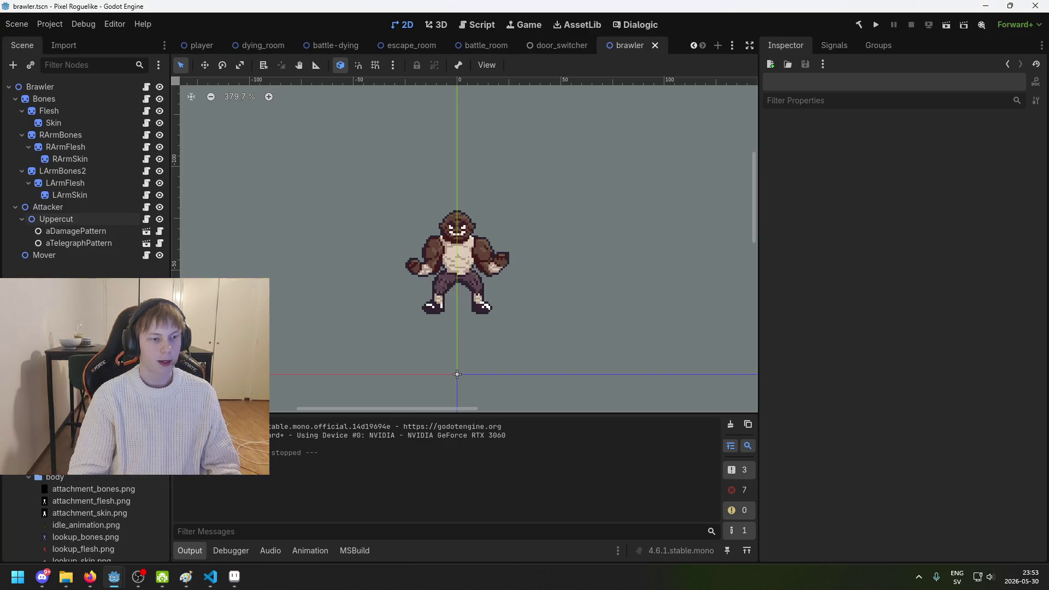
Step: Close the duplicate uppercut_animation tab in Aseprite and return to the brawler scene
left_click(235, 576)
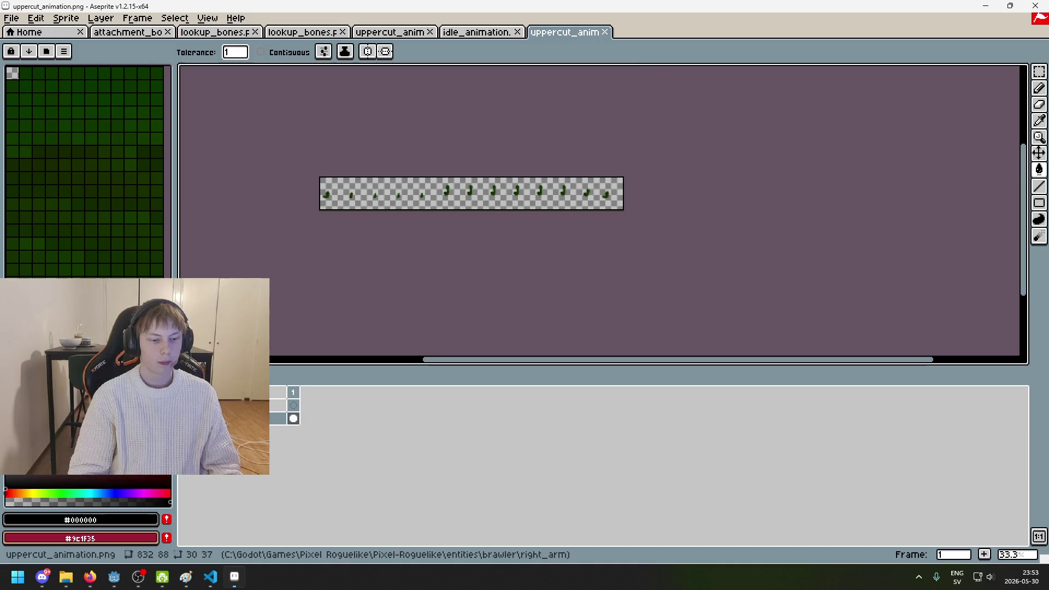
left_click(604, 33)
mouse_move(114, 577)
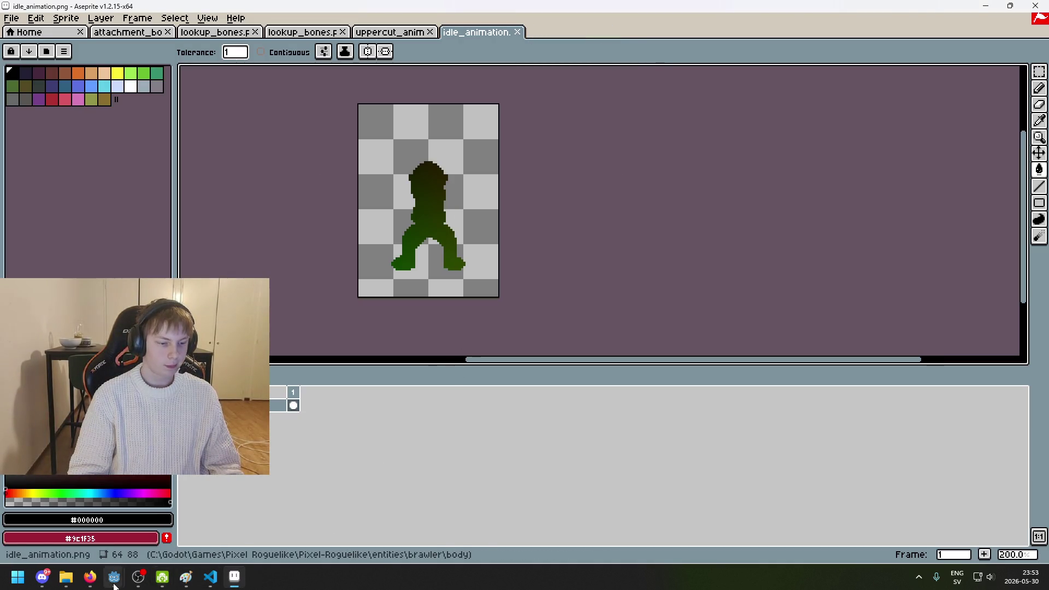
left_click(65, 519)
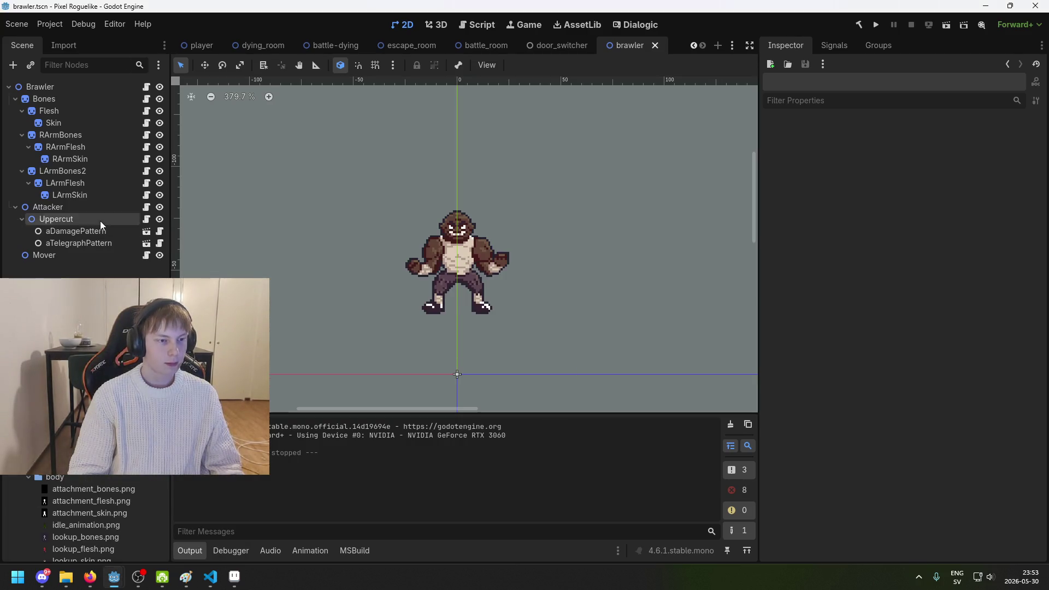
Step: Inspect the Attacker node and the Bones sprite, recentring the brawler in the view
left_click(100, 206)
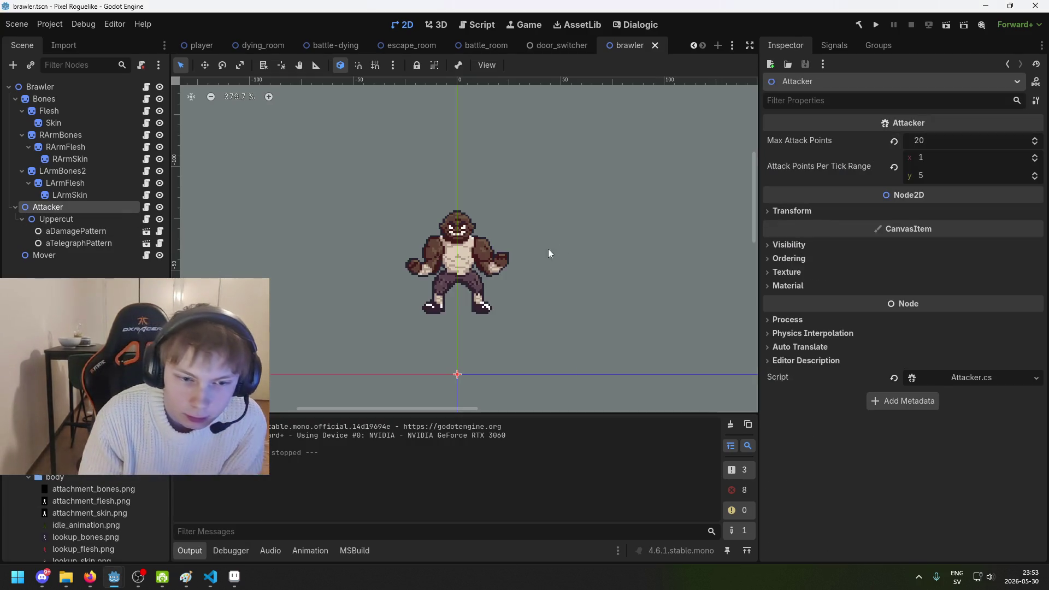
left_click_drag(475, 273, 574, 281)
left_click(44, 99)
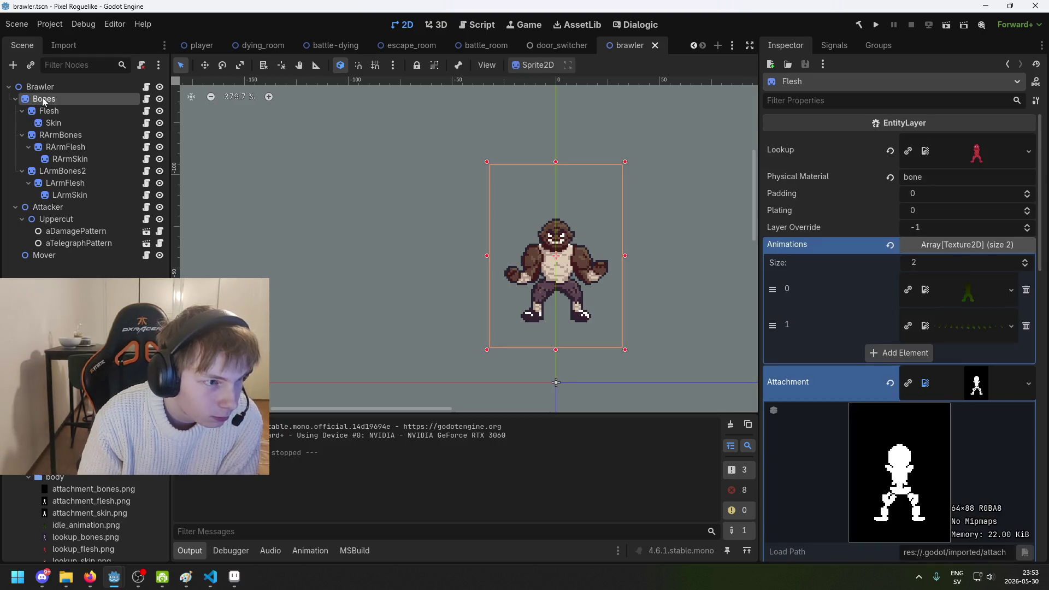
scroll(885, 213, "up", 5)
scroll(910, 206, "up", 2)
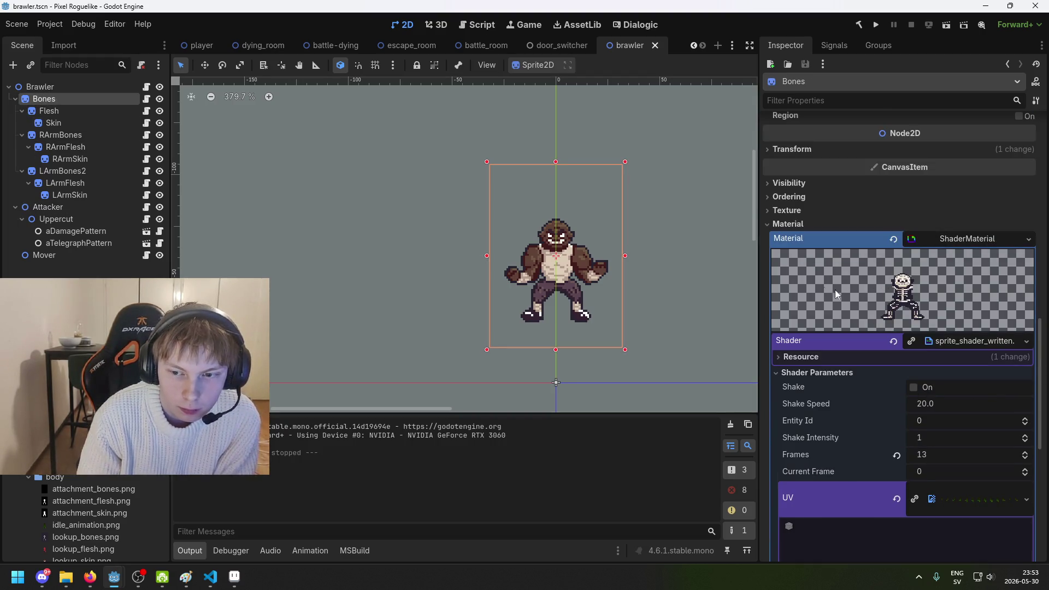
left_click(51, 215)
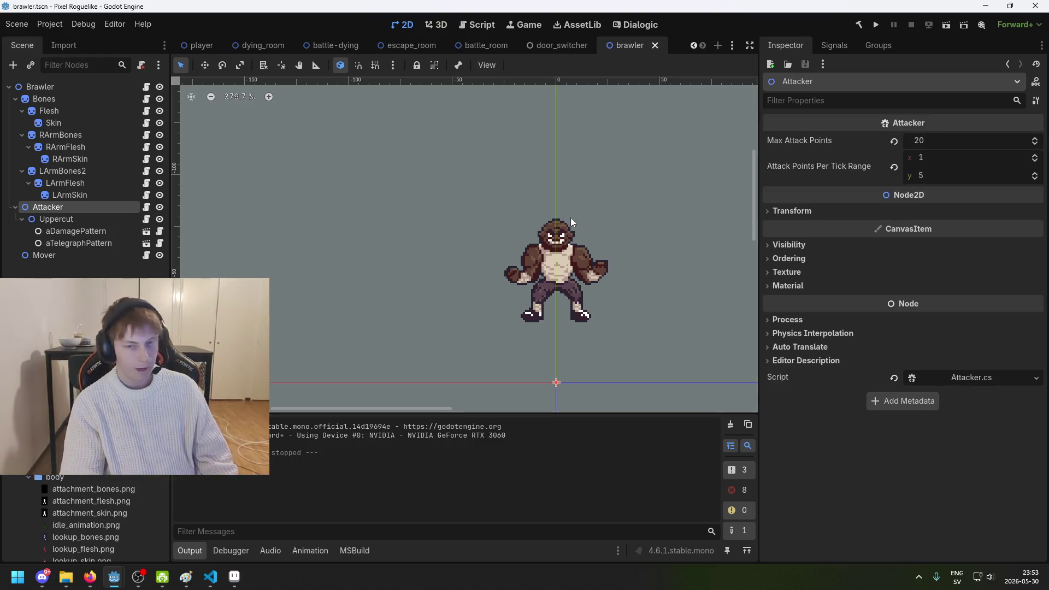
Step: Review aDamagePattern, aTelegraphPattern and Uppercut's UR direction value
left_click(63, 229)
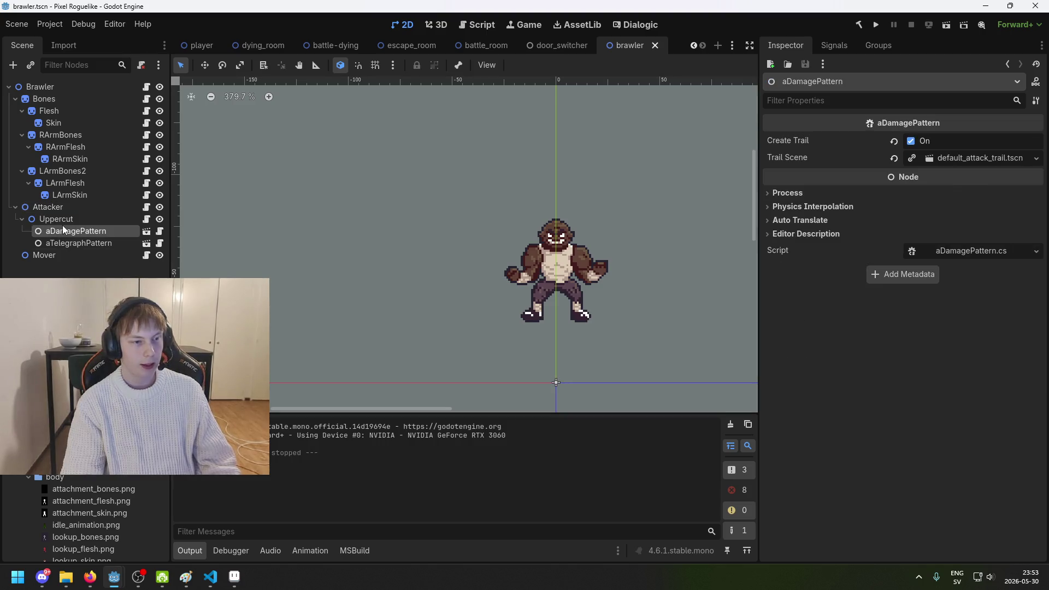
left_click(64, 209)
left_click(104, 232)
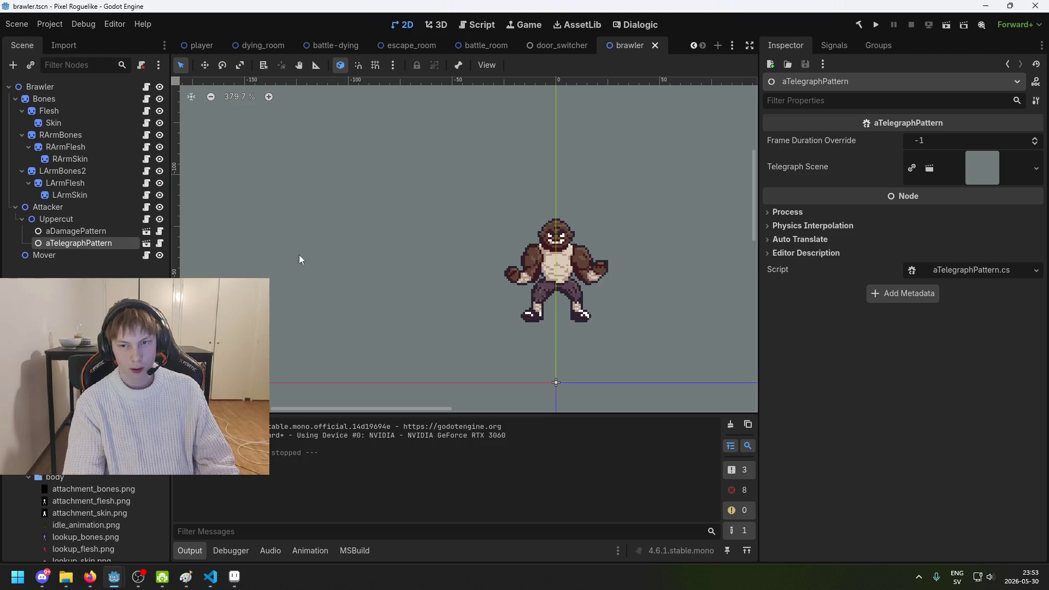
left_click(56, 219)
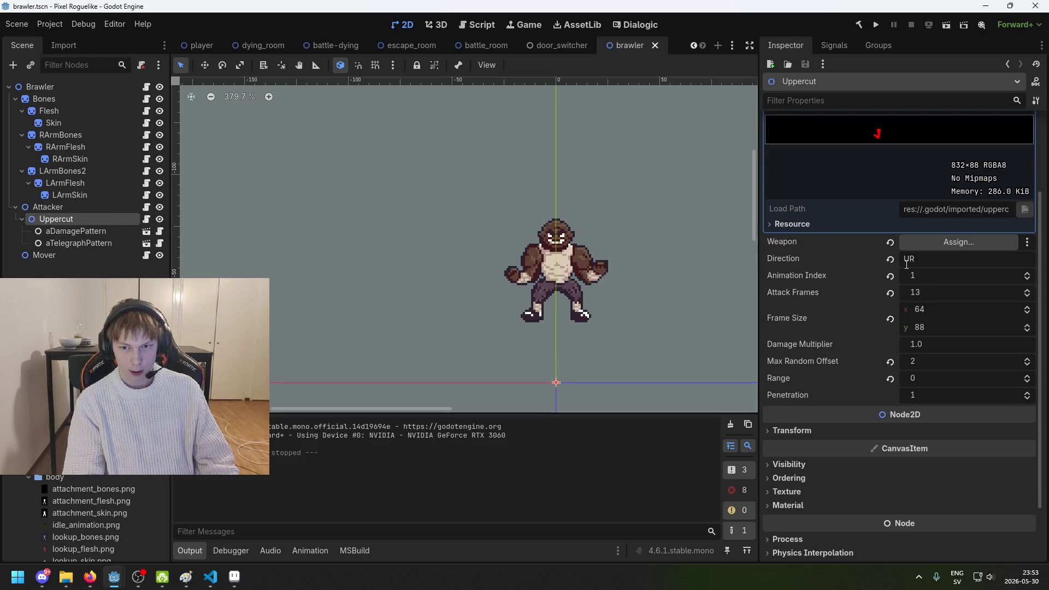
double_click(923, 263)
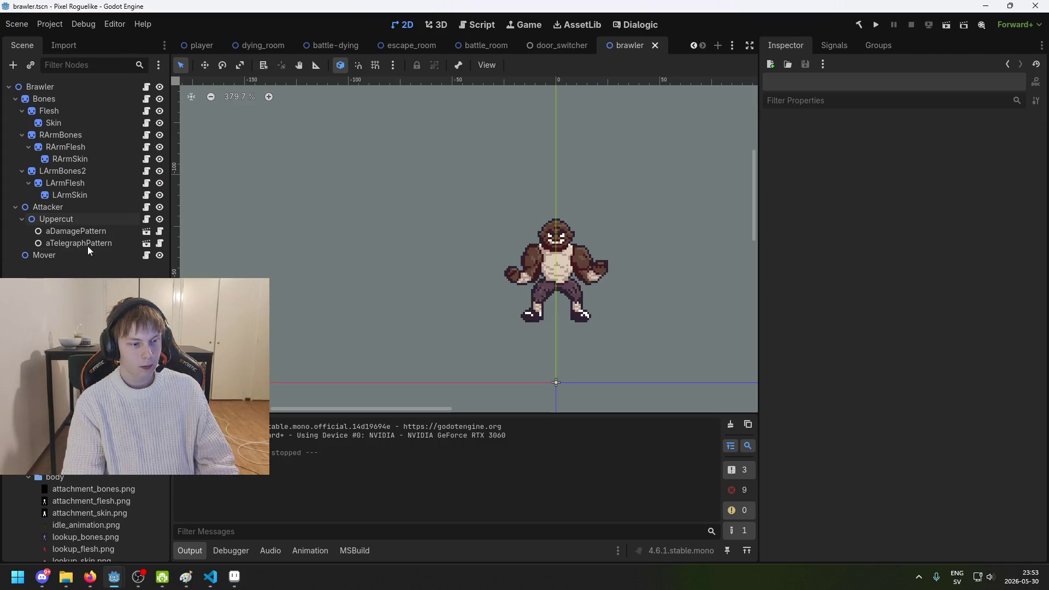
Step: Open the aTelegraphPattern.cs script from its Script field in VS Code
left_click(87, 244)
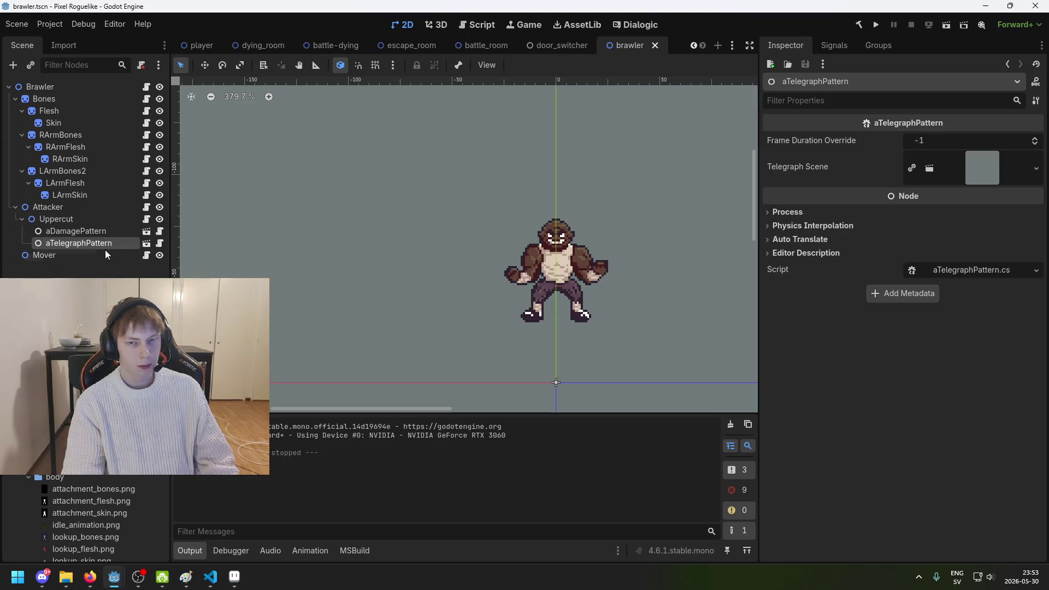
left_click(988, 271)
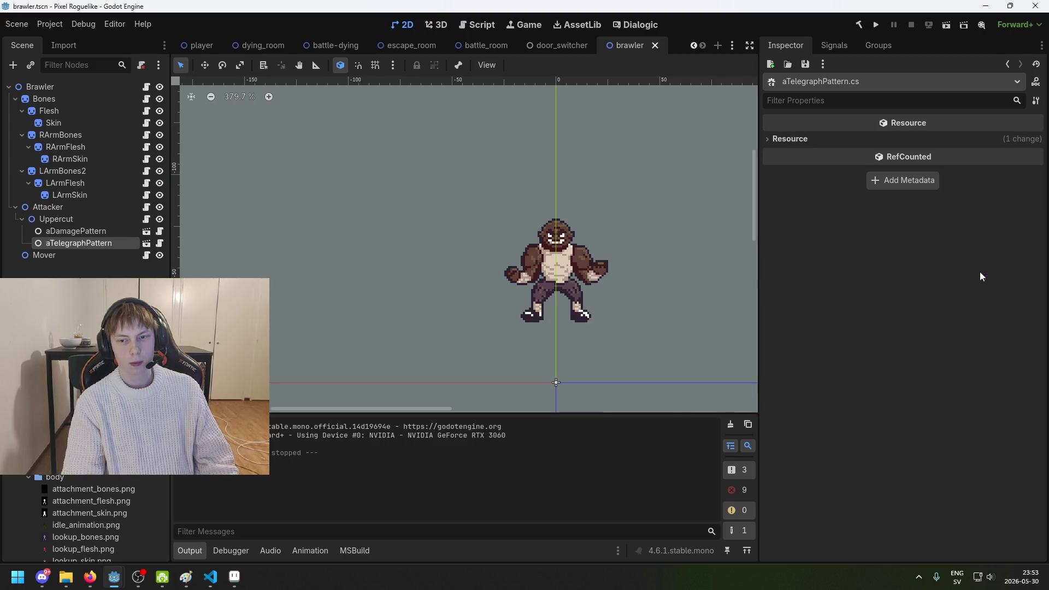
scroll(423, 268, "down", 5)
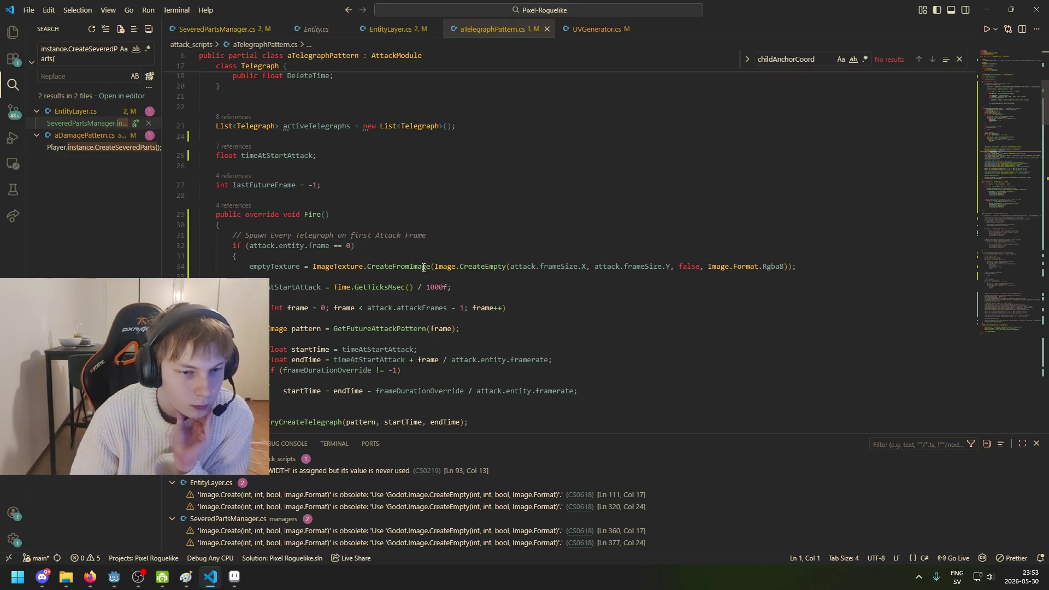
Step: Read the startTime and patternTexture assignments and highlight telegraphSprite usages
scroll(424, 268, "down", 5)
scroll(420, 273, "down", 5)
scroll(415, 284, "down", 5)
scroll(409, 302, "down", 3)
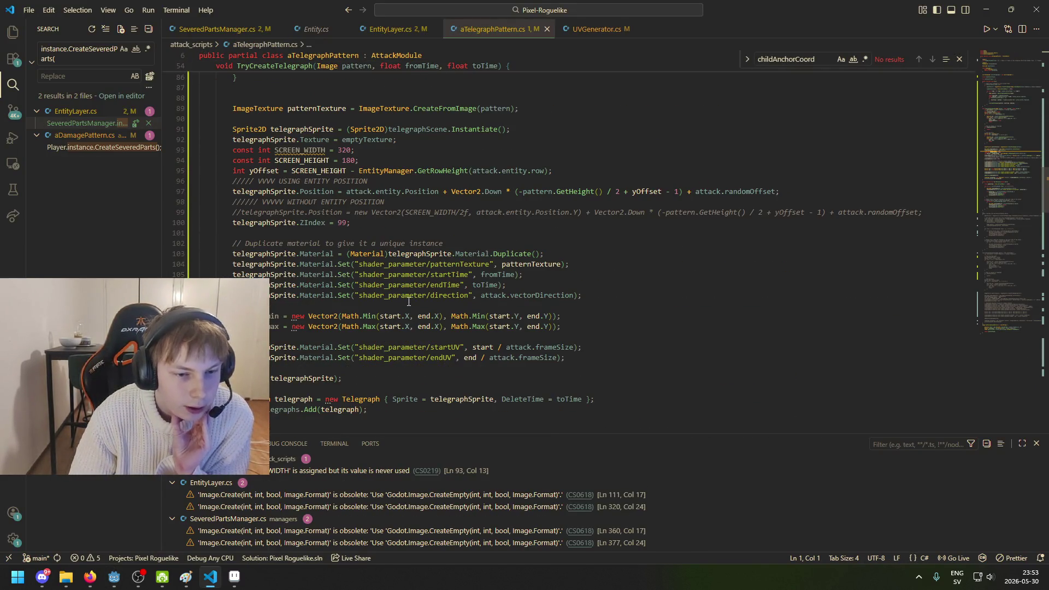
left_click(443, 274)
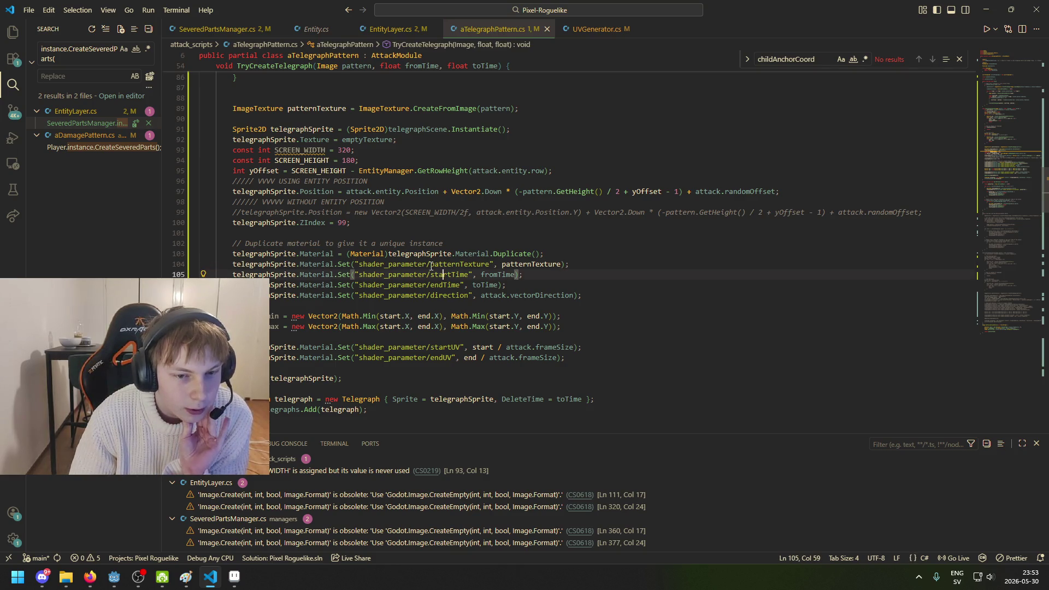
left_click(431, 266)
scroll(232, 214, "down", 2)
left_click(250, 200)
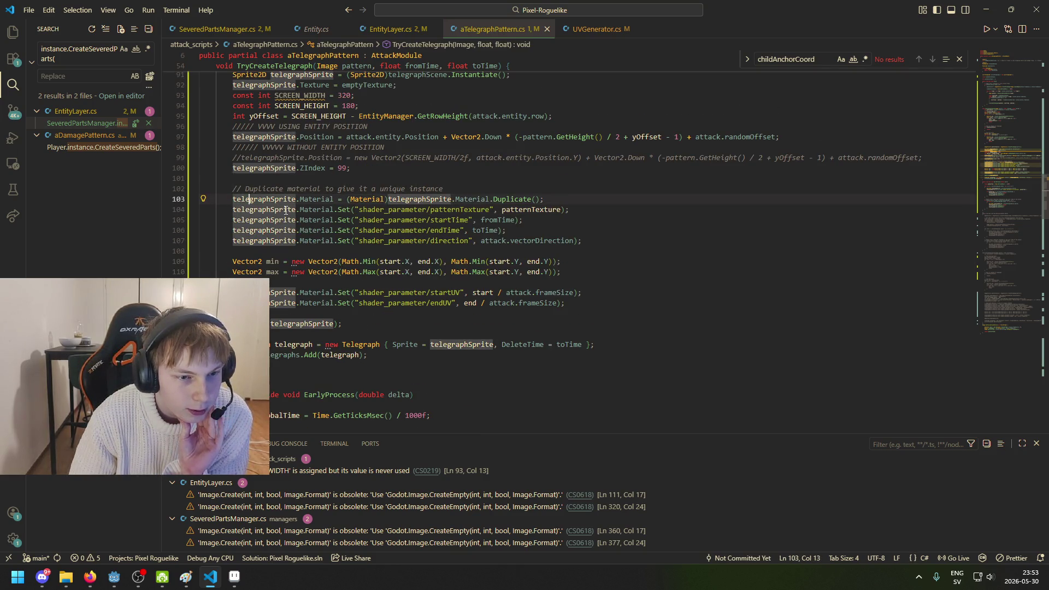
scroll(725, 250, "up", 3)
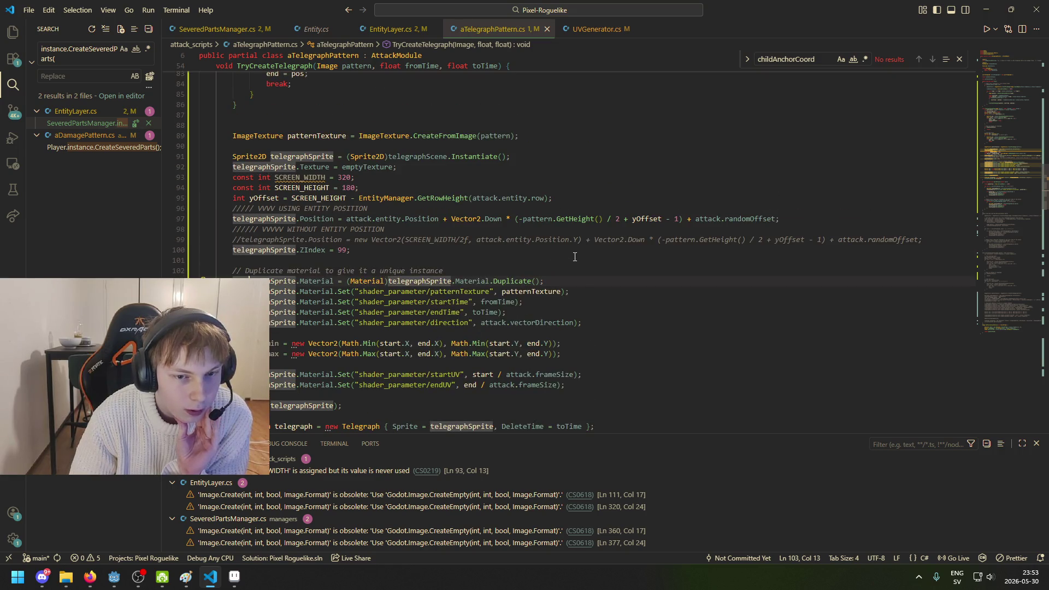
Step: Examine the startTime, endTime, toTime, attack and startUV parameter code, then return to Godot
left_click(401, 301)
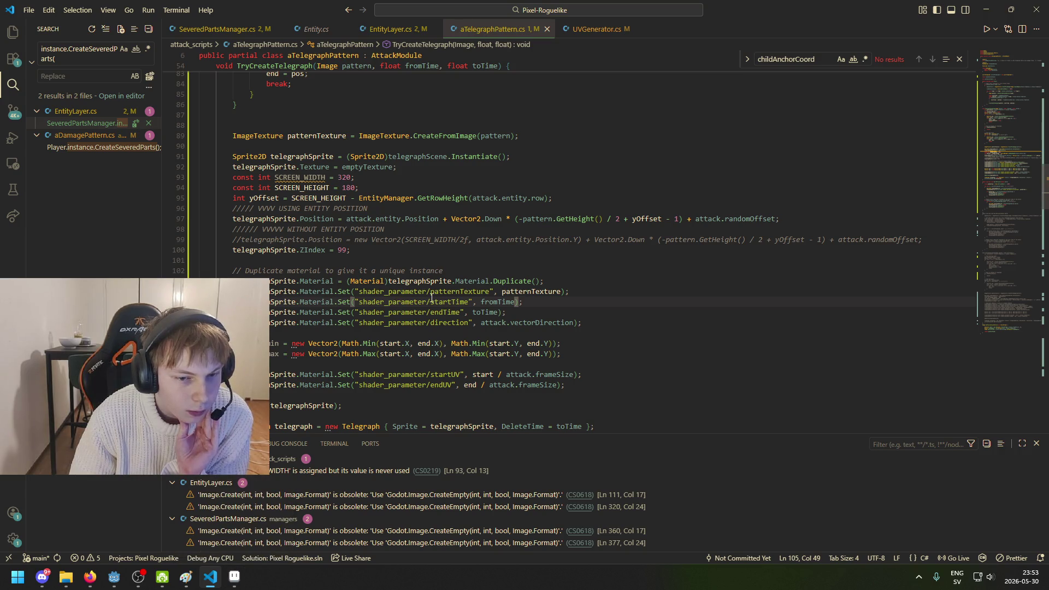
left_click_drag(434, 301, 495, 302)
left_click(473, 312)
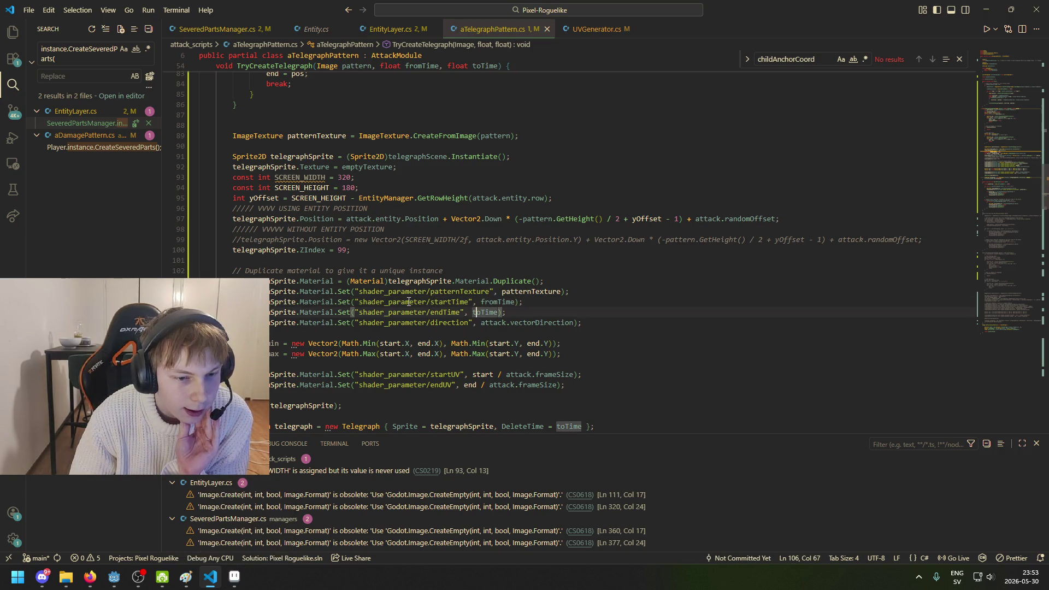
left_click(439, 313)
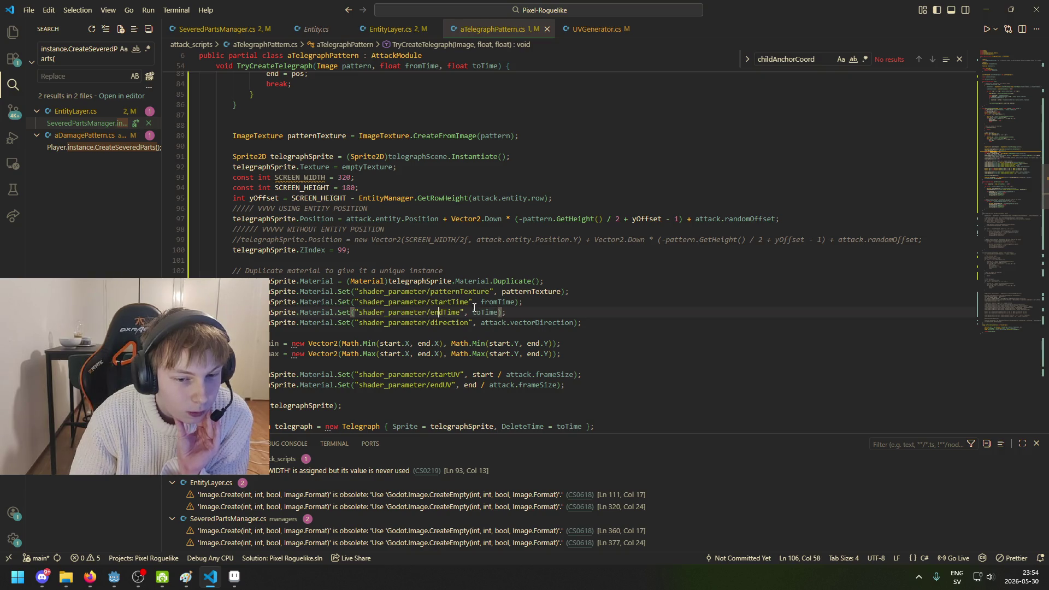
left_click(494, 323)
scroll(560, 316, "down", 1)
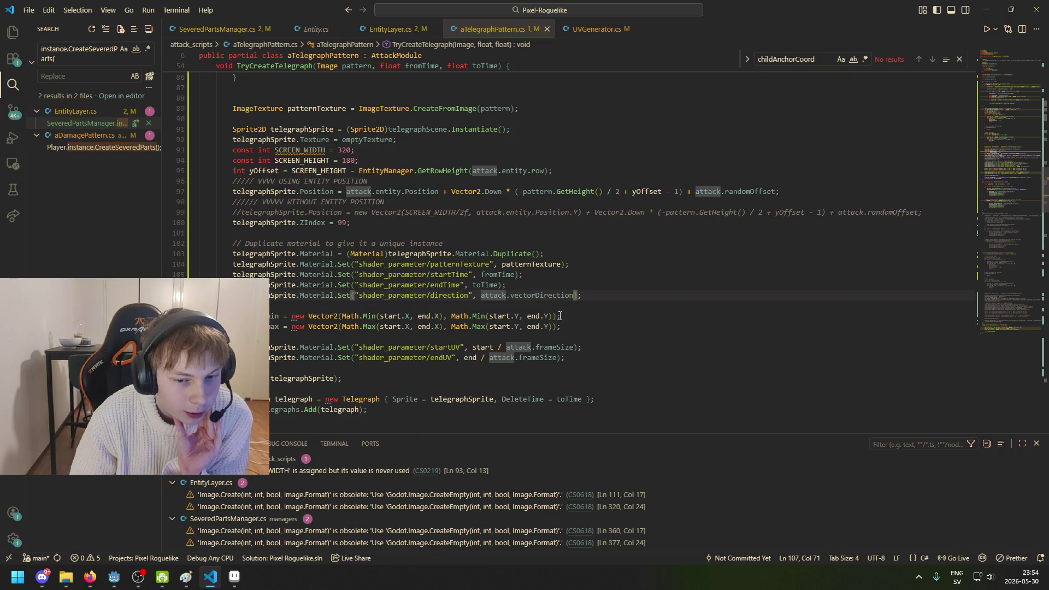
left_click(436, 348)
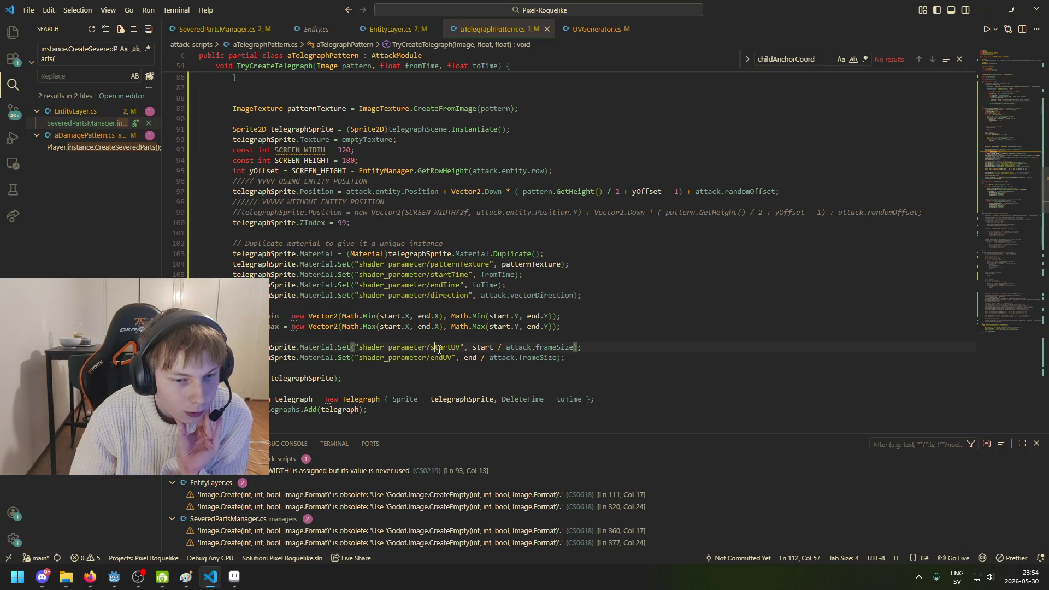
scroll(439, 366, "down", 3)
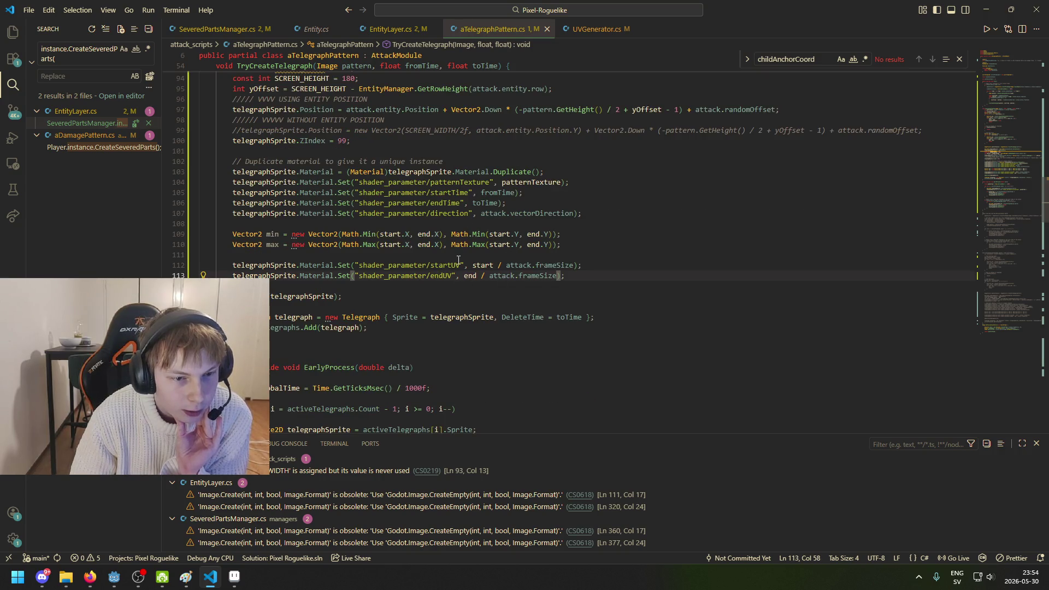
mouse_move(114, 577)
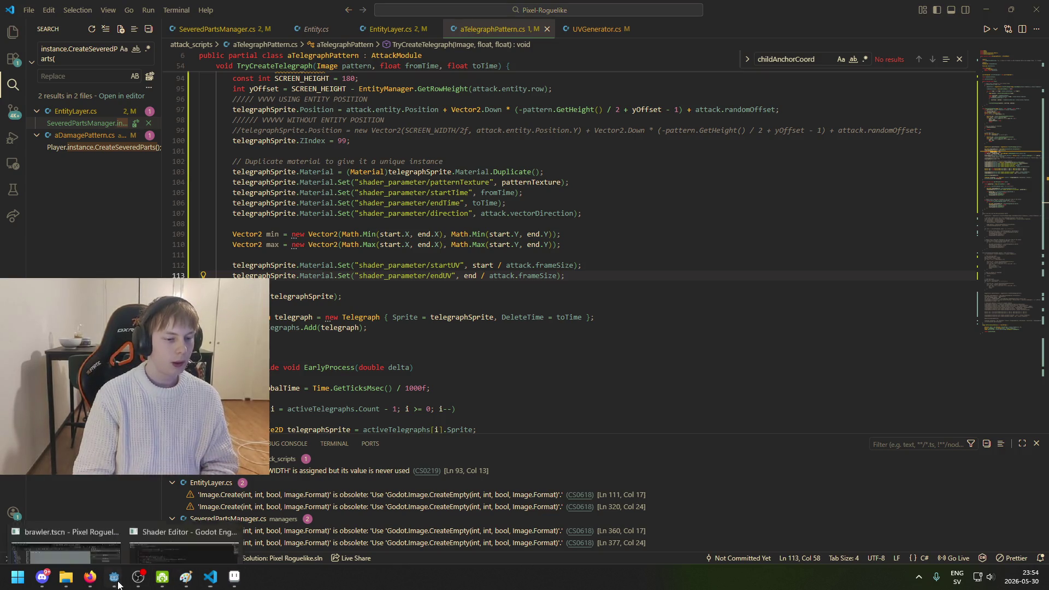
left_click(66, 543)
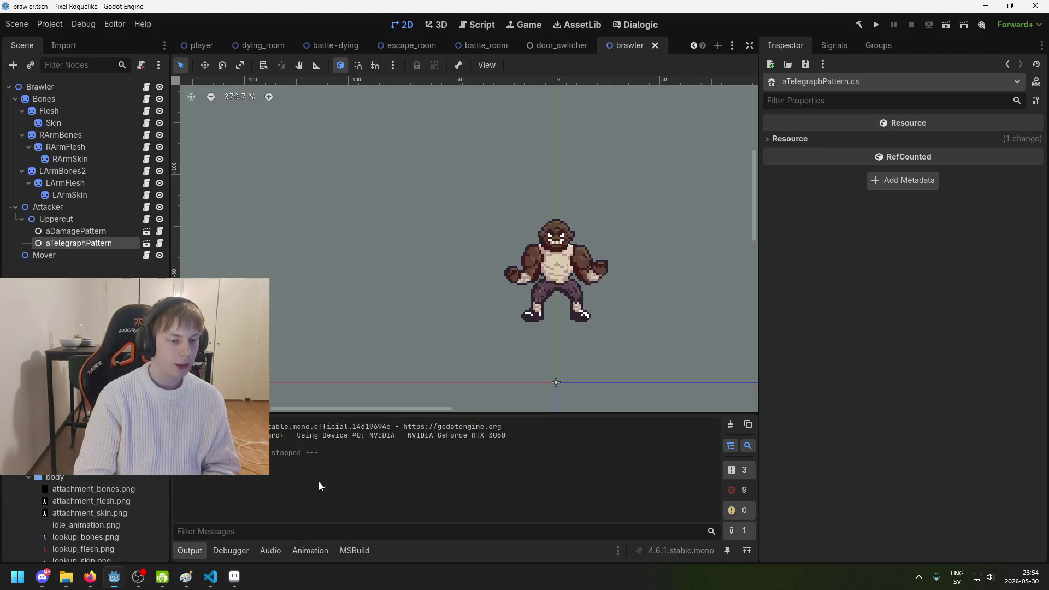
Step: Select aTelegraphPattern and open its assigned Telegraph Scene for editing
left_click(80, 222)
left_click(90, 243)
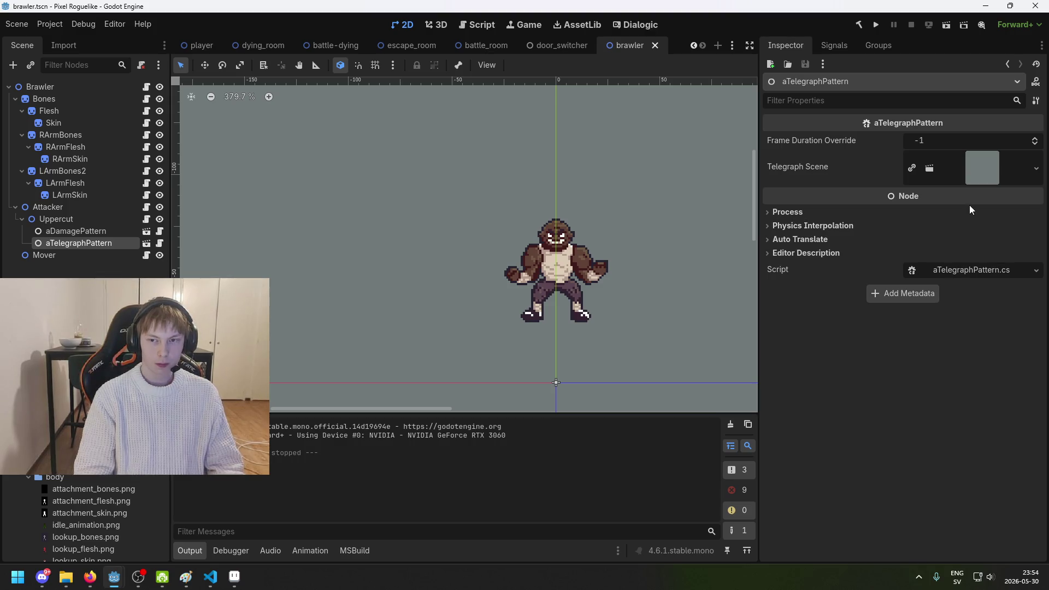
left_click(79, 222)
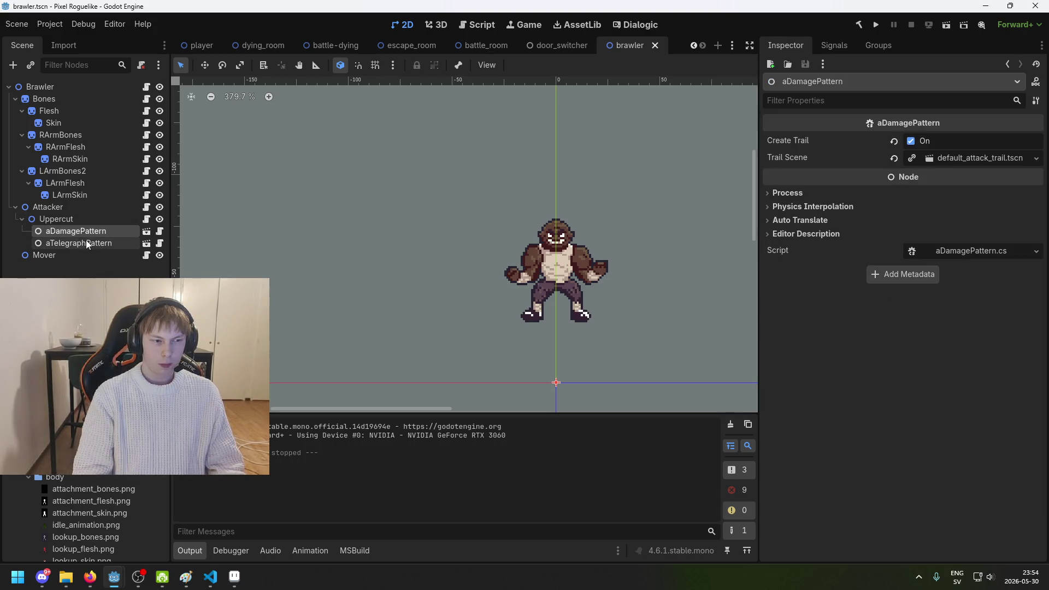
left_click(86, 243)
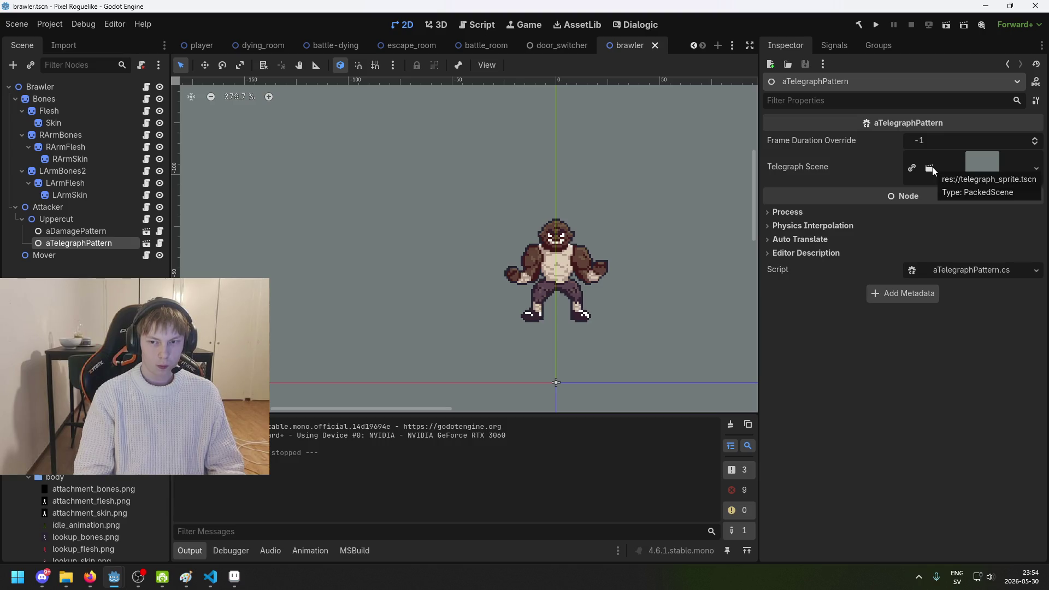
left_click(932, 171)
left_click(919, 195)
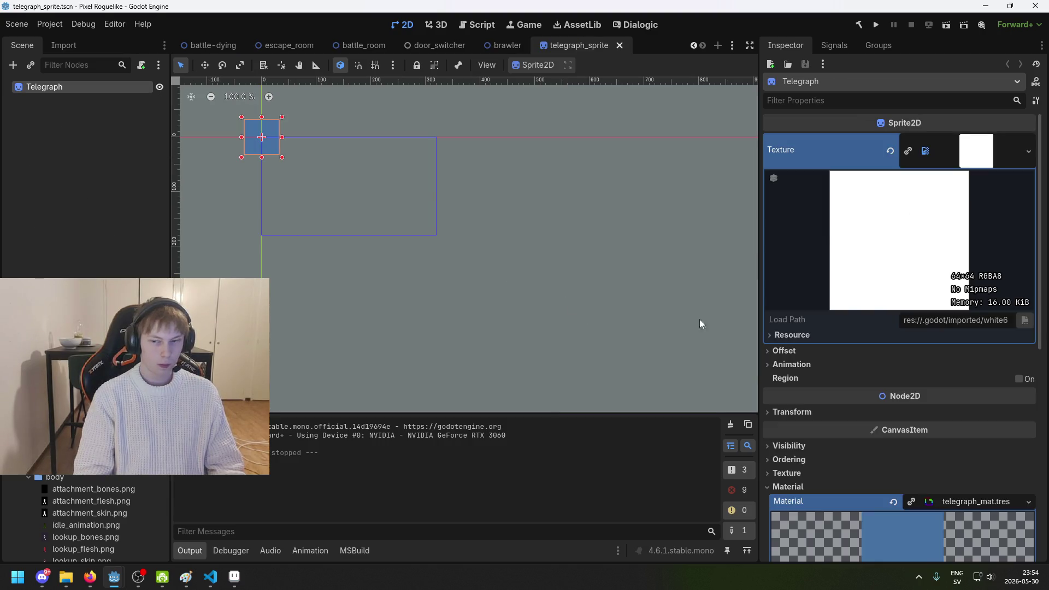
Step: Find the sprite's Material > Shader and bring up telegraph_shader in the Shader Editor
scroll(883, 333, "down", 5)
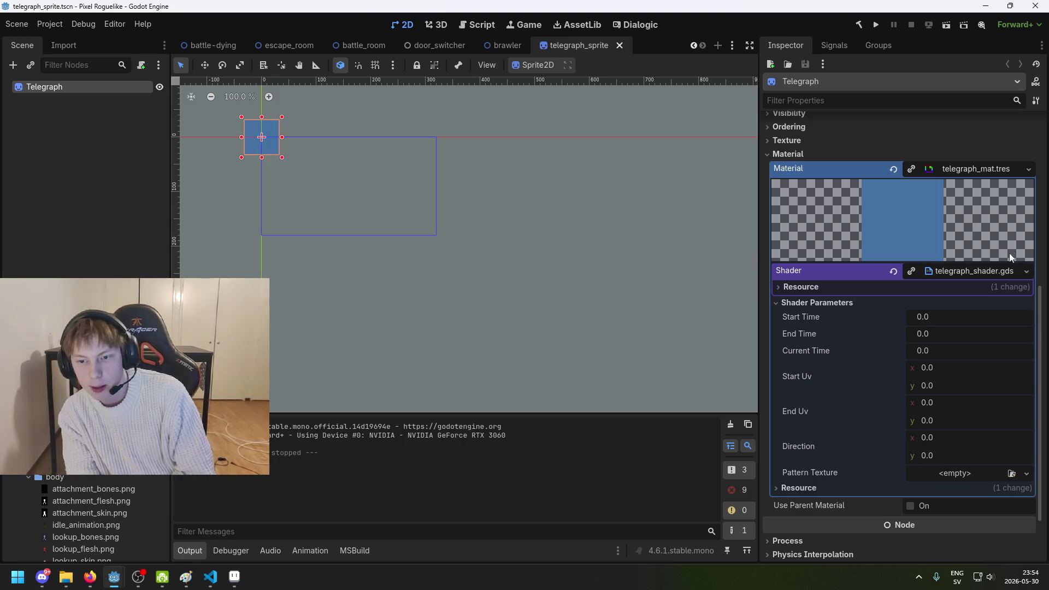
right_click(972, 272)
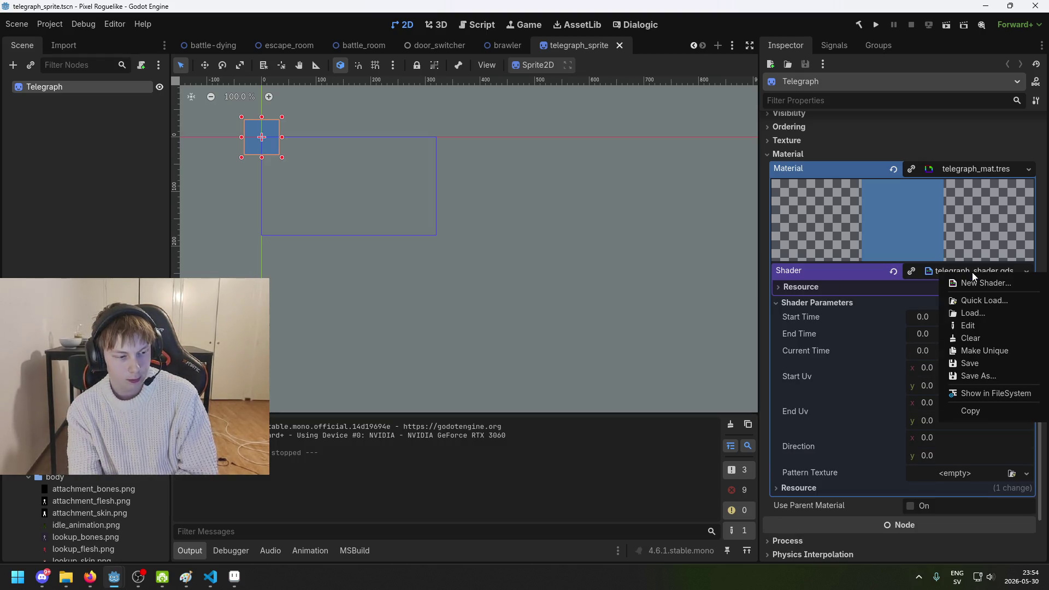
left_click(982, 274)
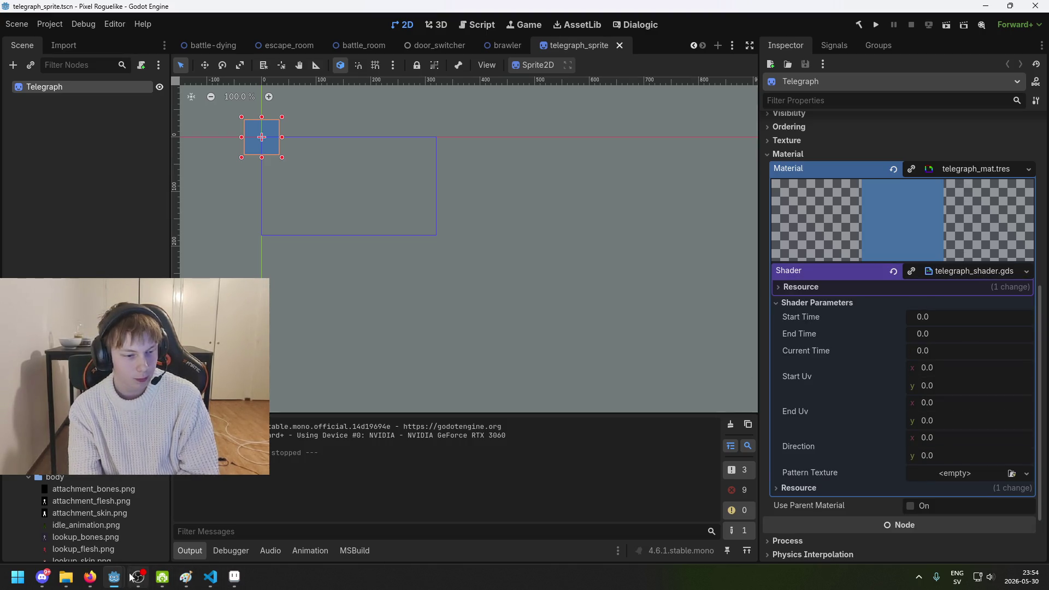
mouse_move(113, 576)
left_click(162, 530)
double_click(350, 4)
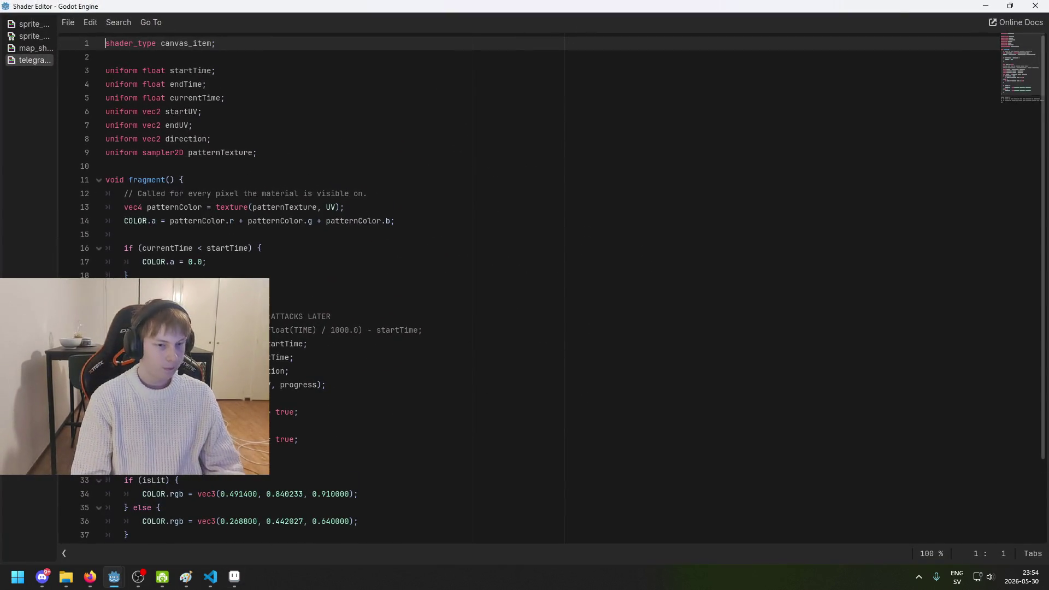
scroll(289, 372, "down", 3)
left_click(289, 371)
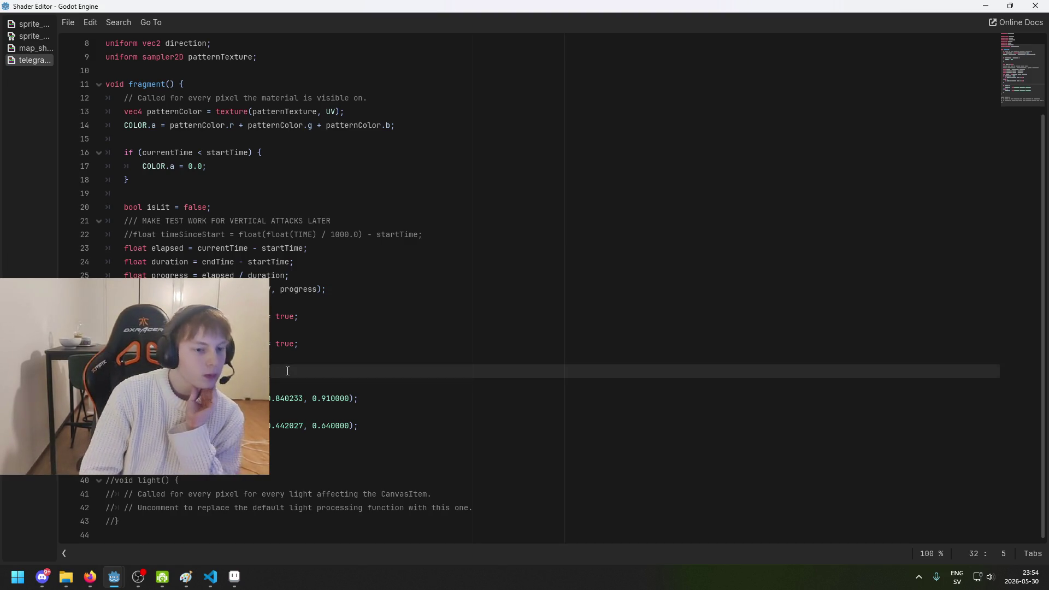
scroll(289, 372, "up", 3)
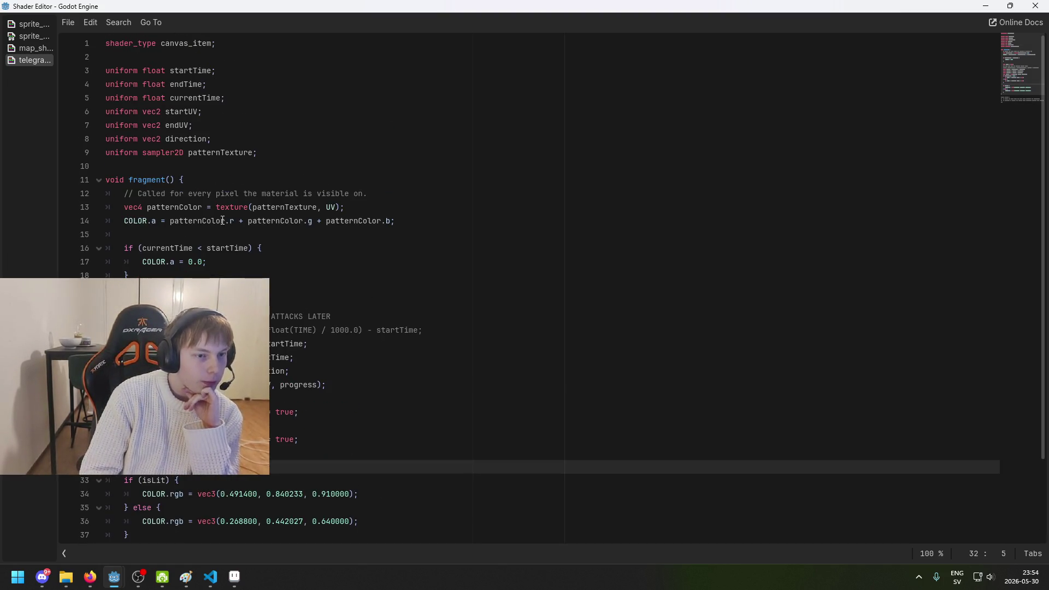
scroll(289, 371, "down", 3)
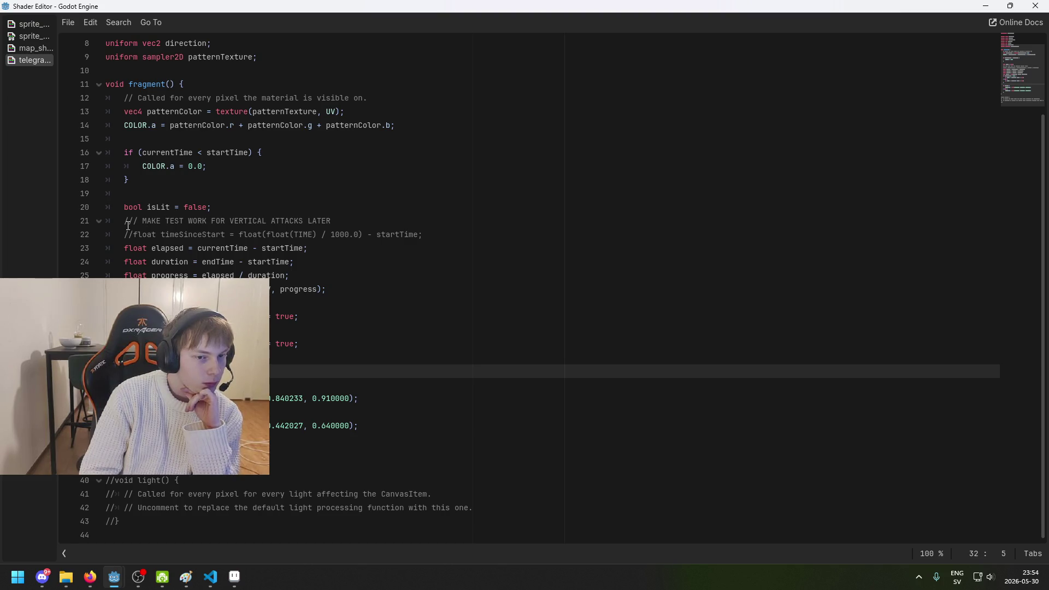
mouse_move(120, 219)
left_mouse_down()
mouse_move(412, 235)
mouse_move(324, 217)
left_mouse_up()
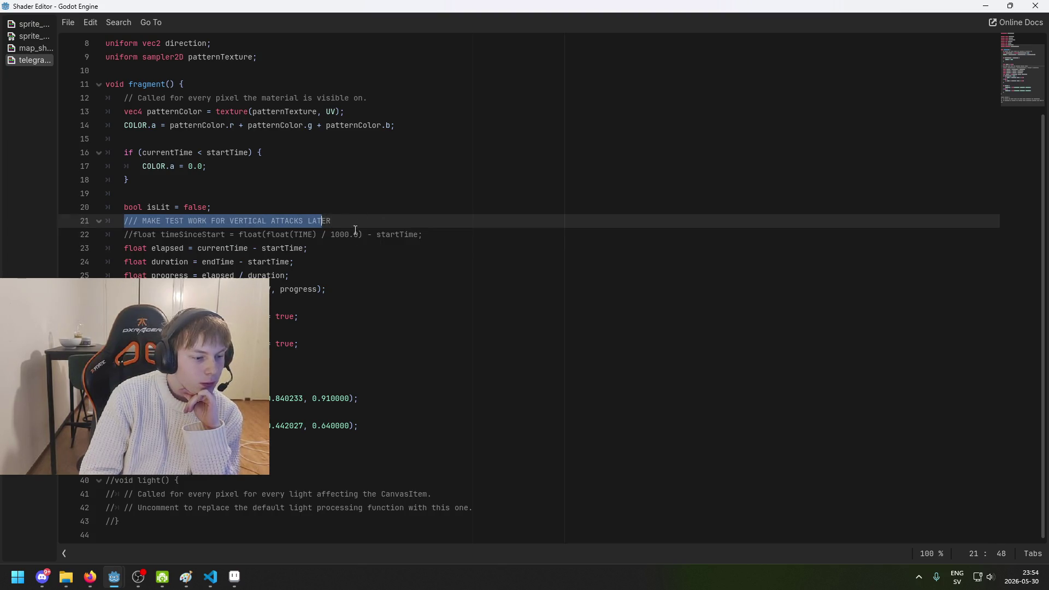
left_click(371, 235)
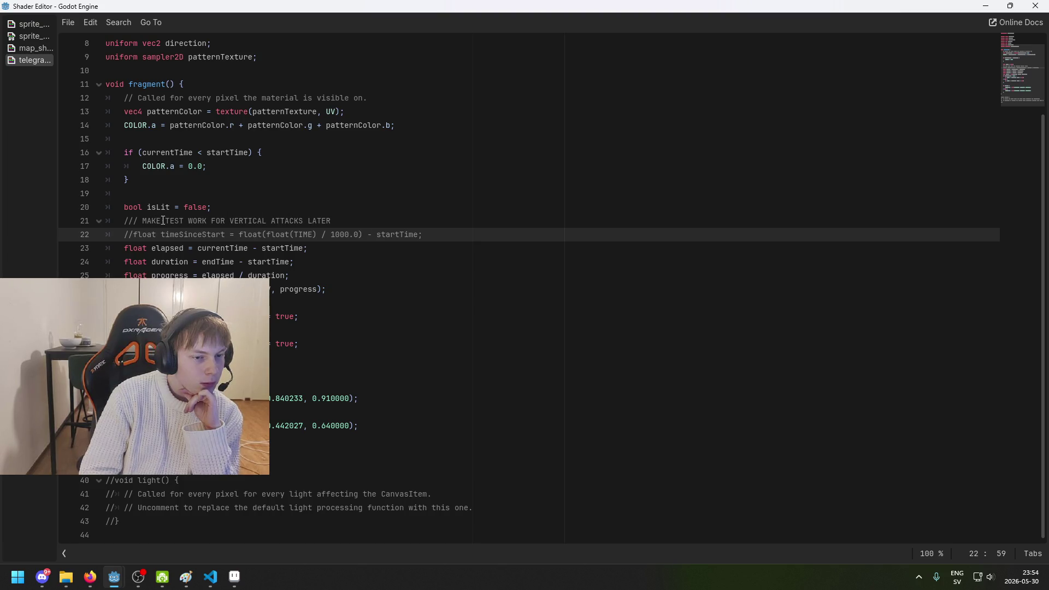
left_click_drag(177, 220, 315, 221)
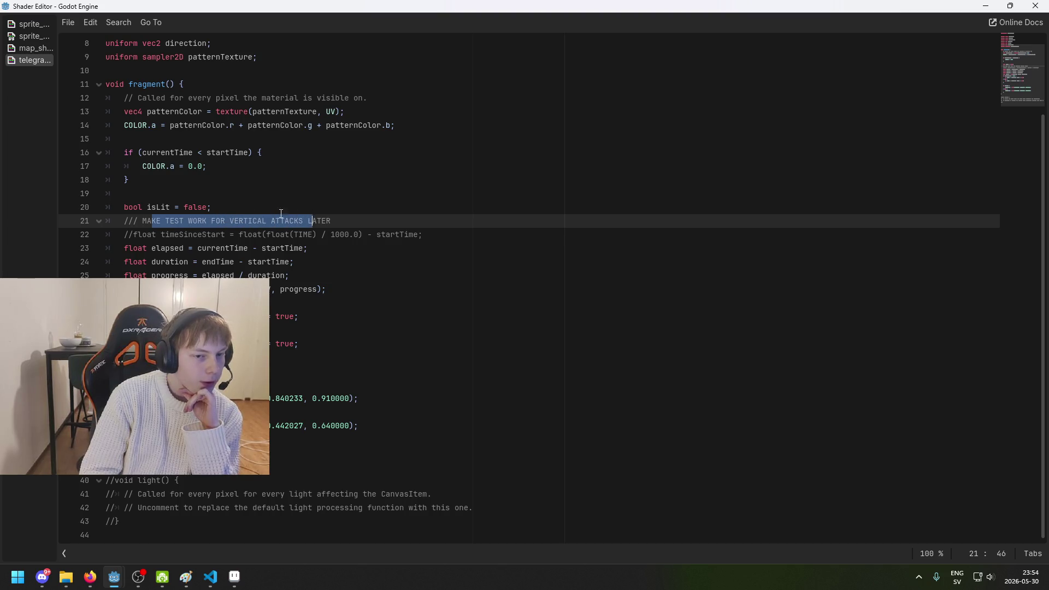
left_click(185, 224)
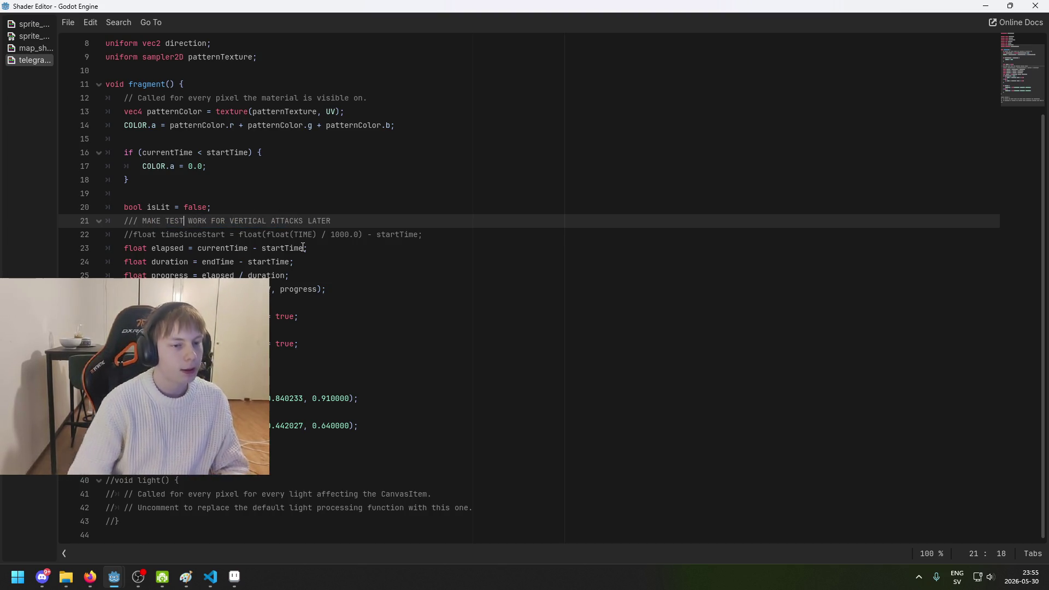
left_click(122, 234)
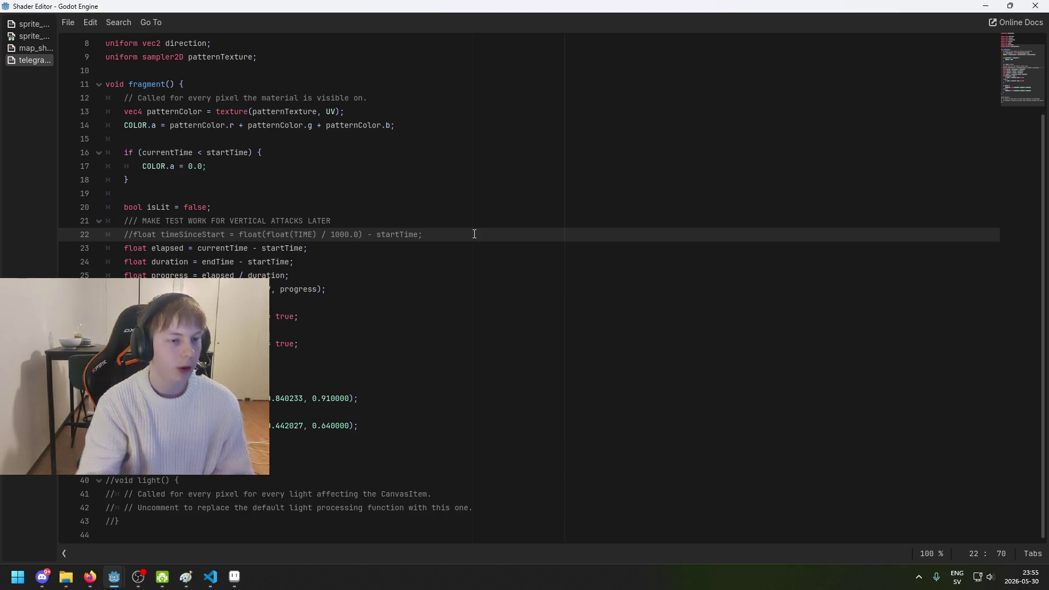
left_click(338, 209)
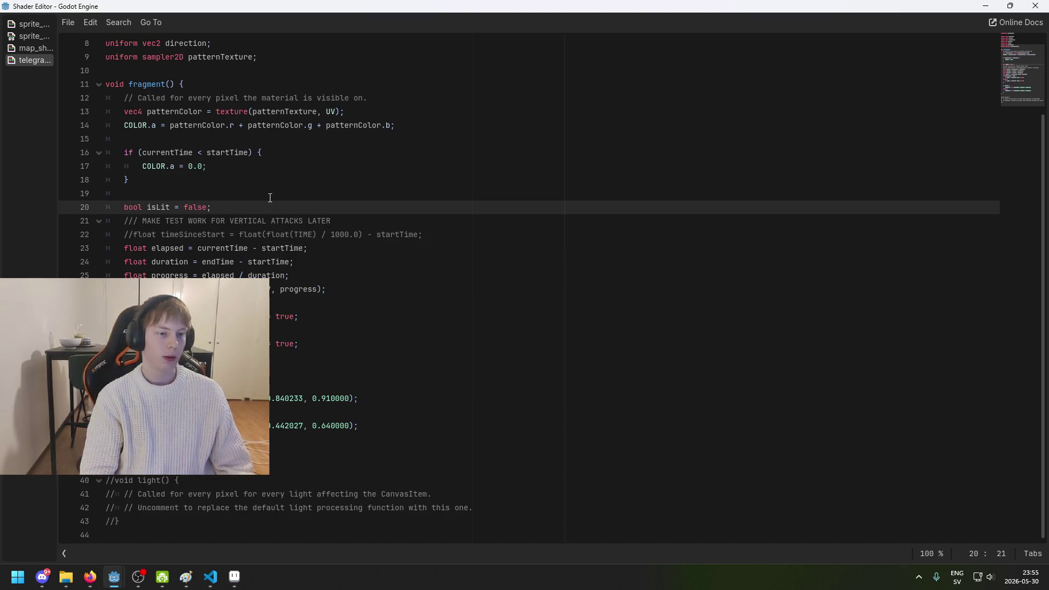
key("Up")
key("Down")
key("Return")
key("Return")
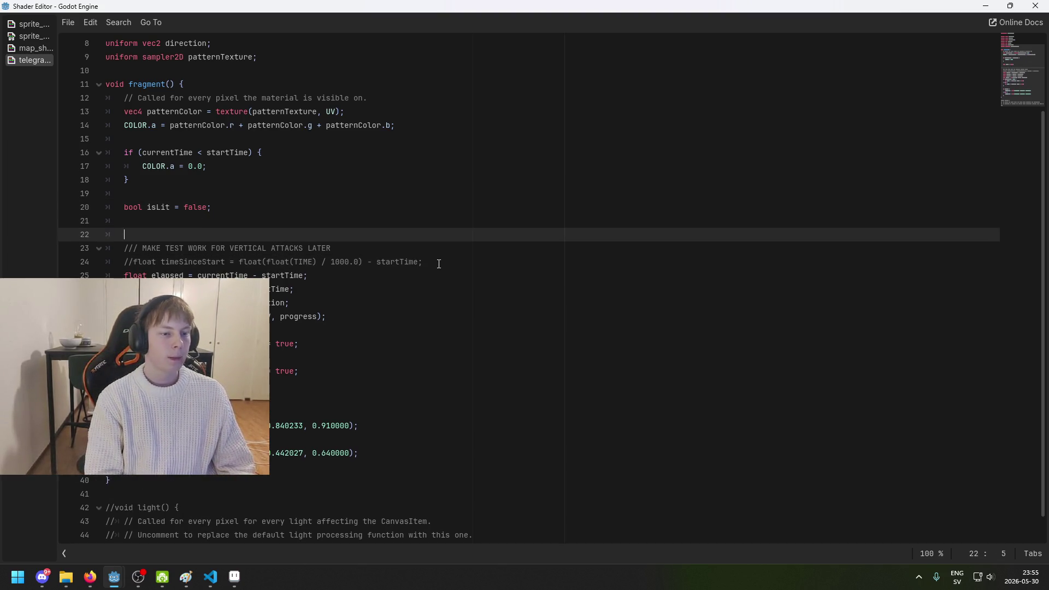
type("///")
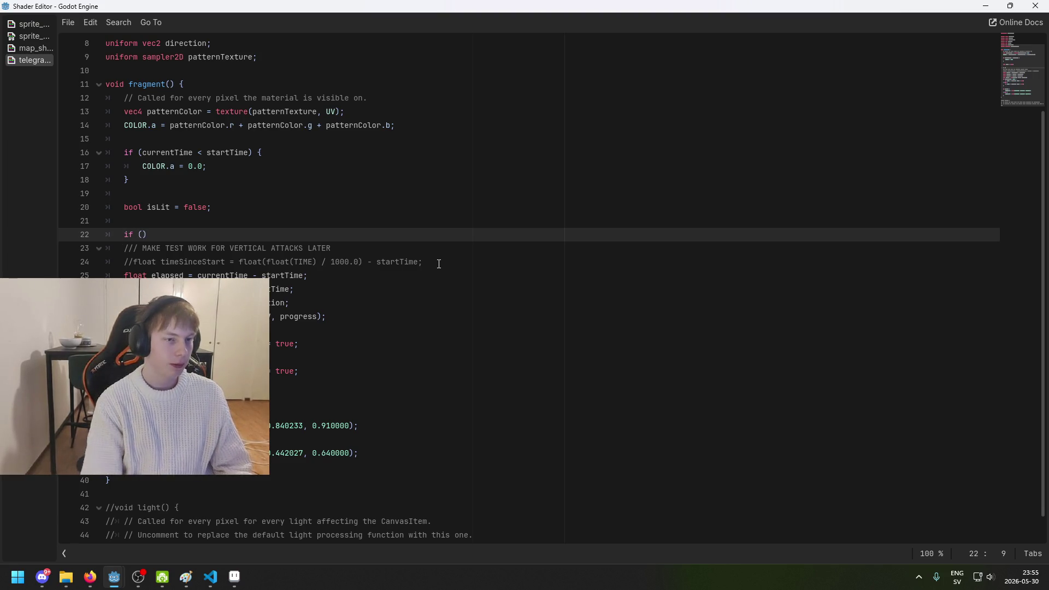
scroll(464, 273, "up", 3)
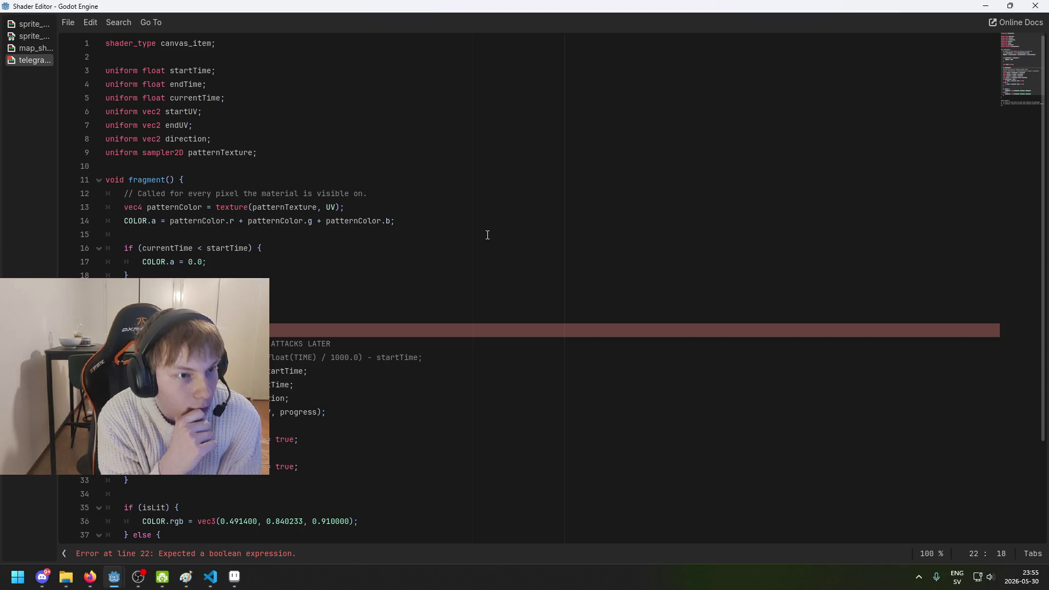
key("ctrl+z")
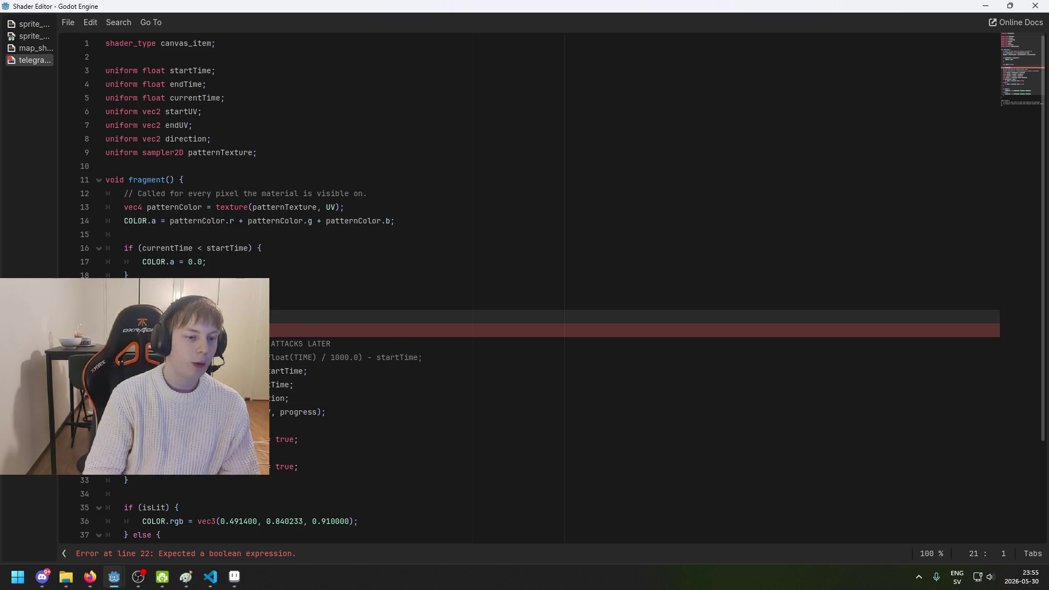
key("ctrl+z")
left_click(197, 139)
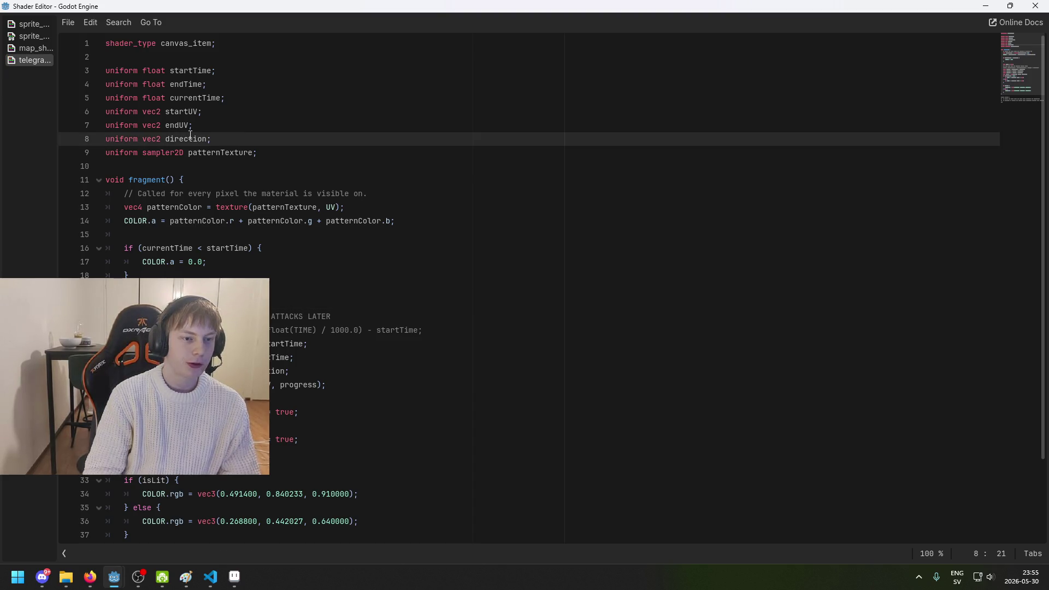
Step: Insert a bool uniform line under the direction uniform, dropping the draft name preferVertical
left_click(235, 138)
key("Return")
key("Return")
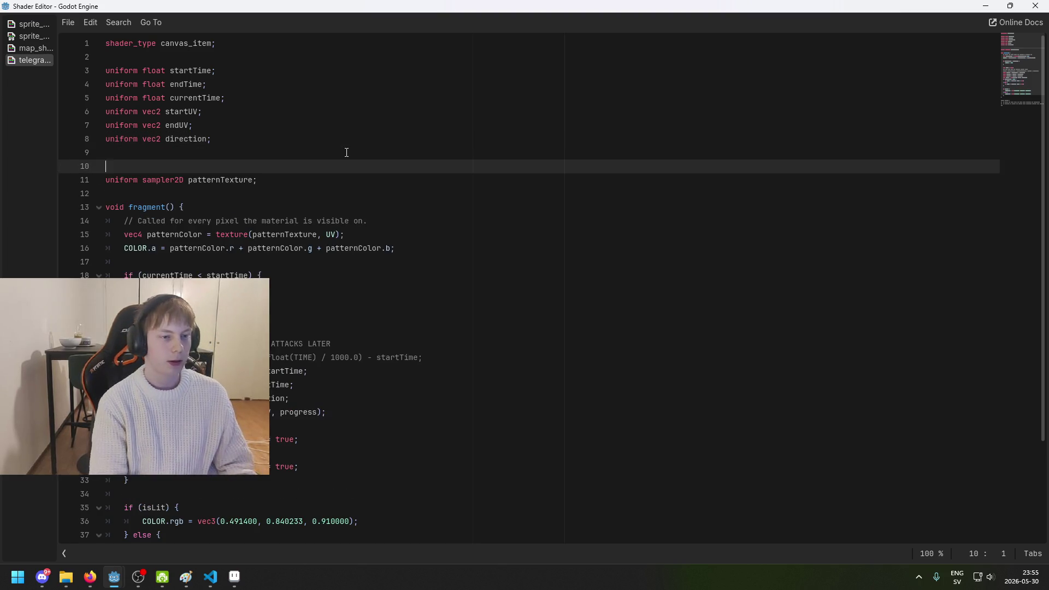
key("BackSpace")
type("uniform")
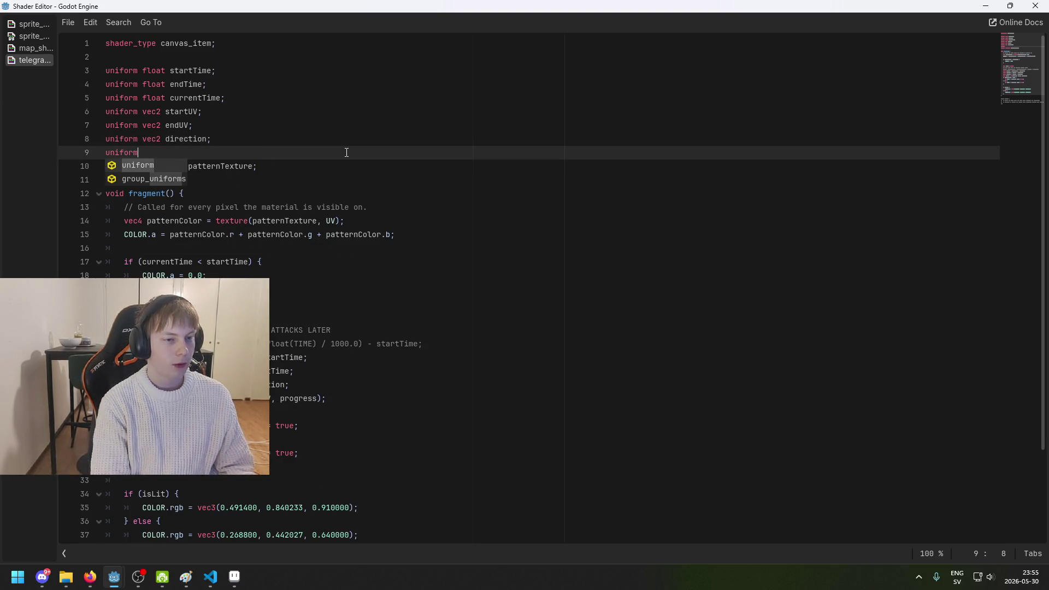
type(" bool prefer")
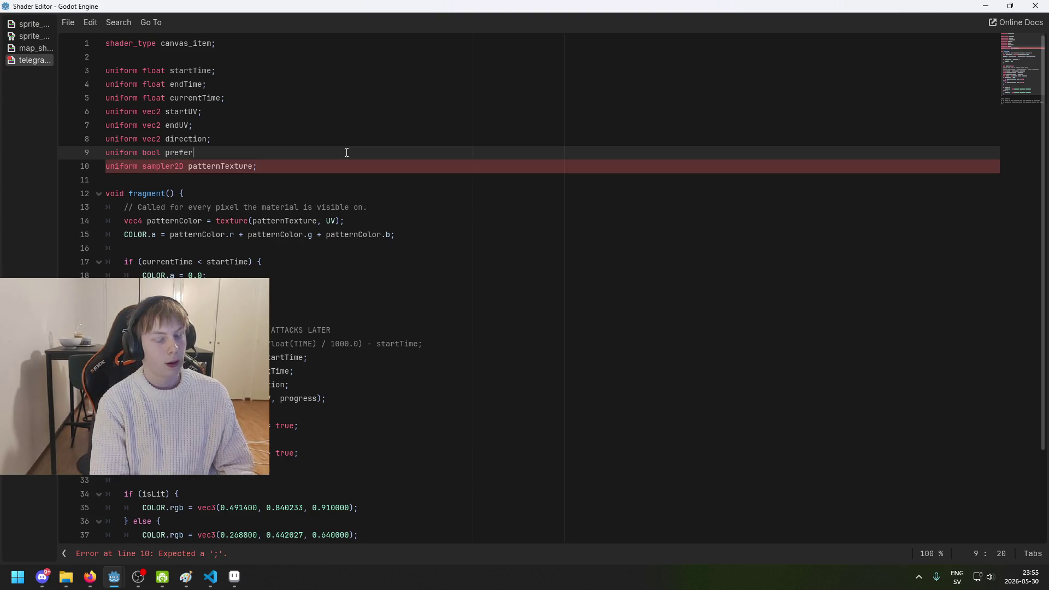
type("Vertical")
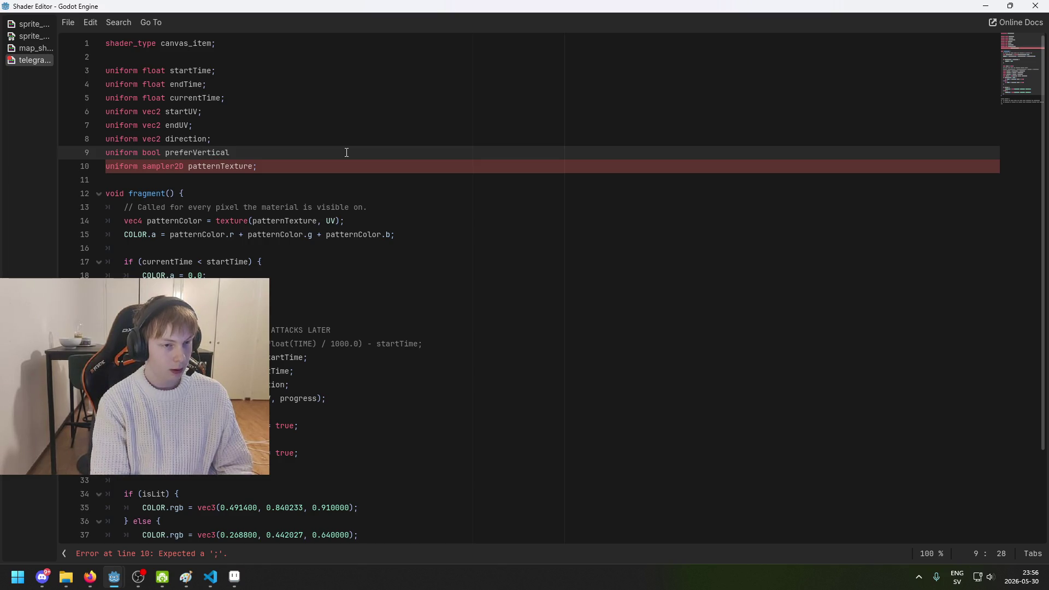
key("ctrl+BackSpace")
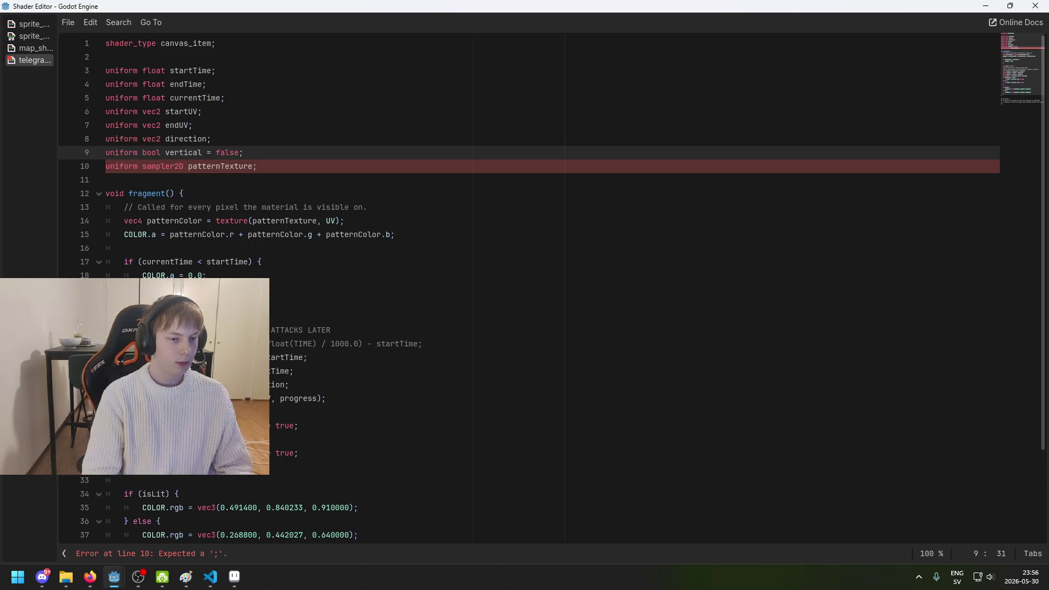
scroll(407, 338, "down", 3)
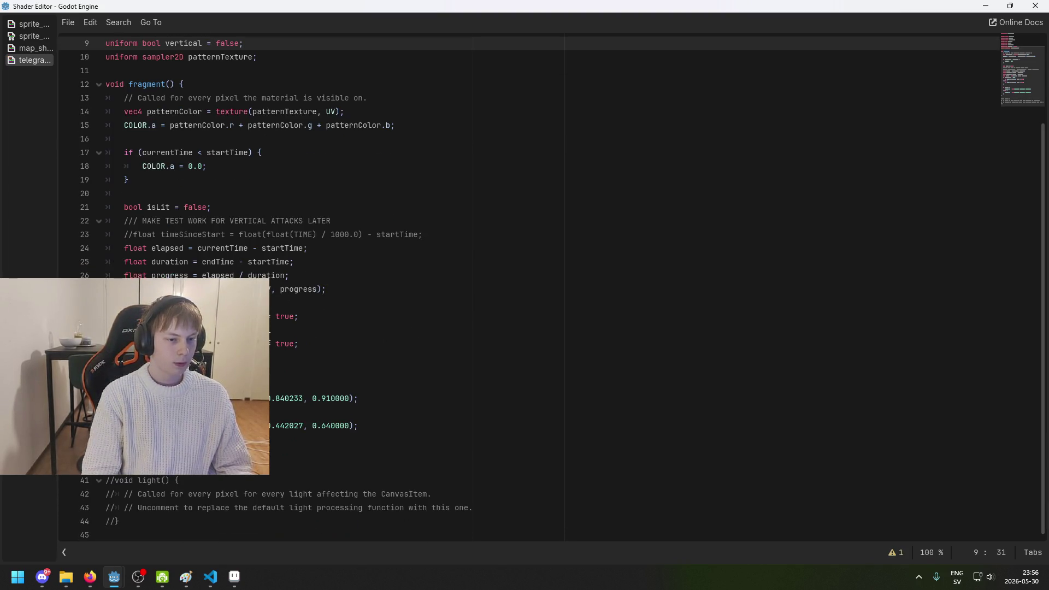
Step: Open an 'if (!vertical) {' block below the isLit declaration
left_click(293, 207)
key("Return")
key("Return")
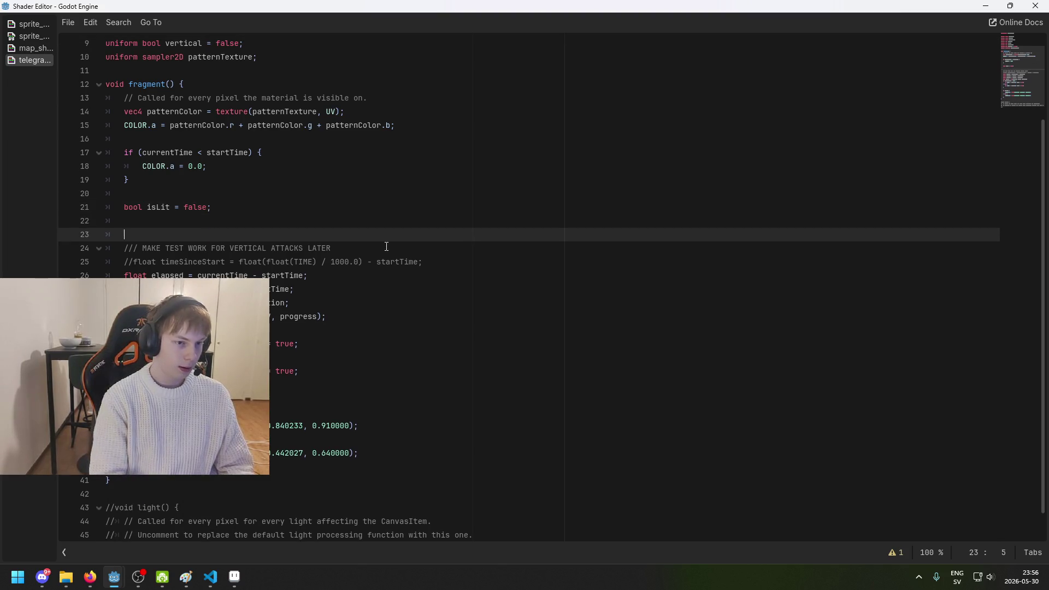
type("if (!v")
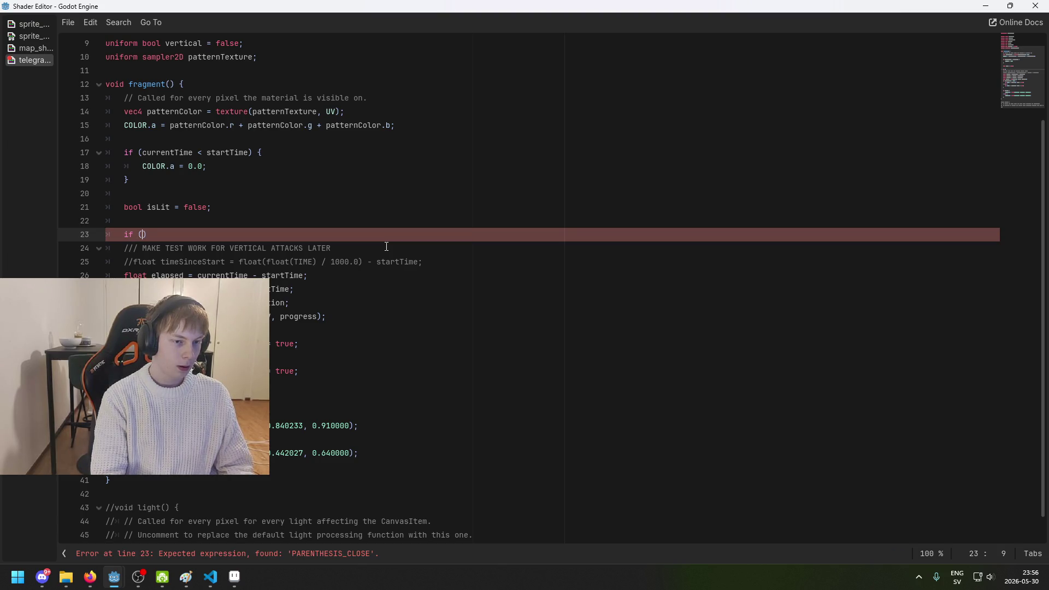
type("ertical)")
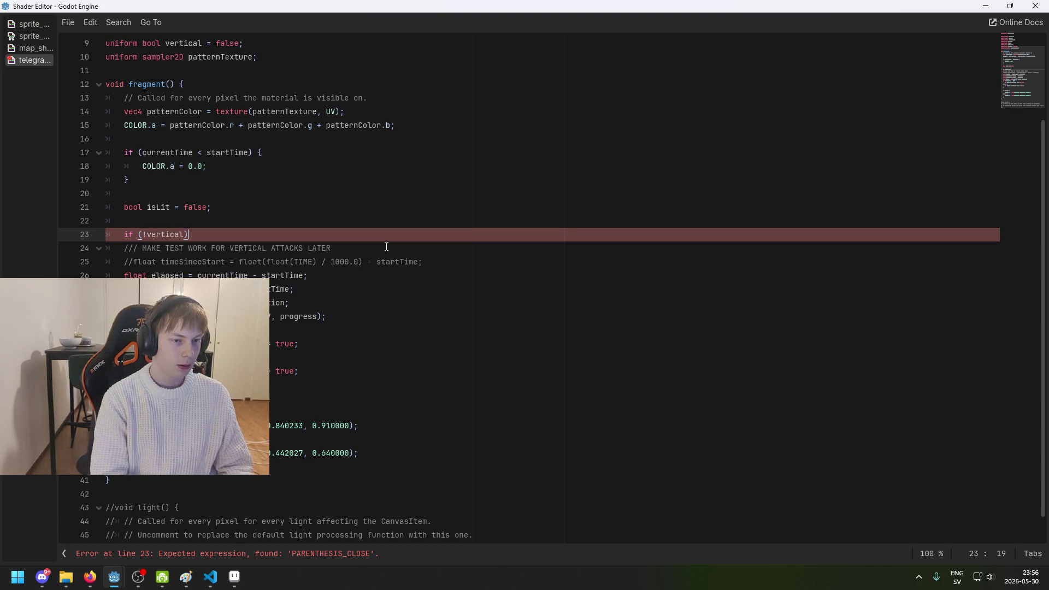
type(" {")
key("Return")
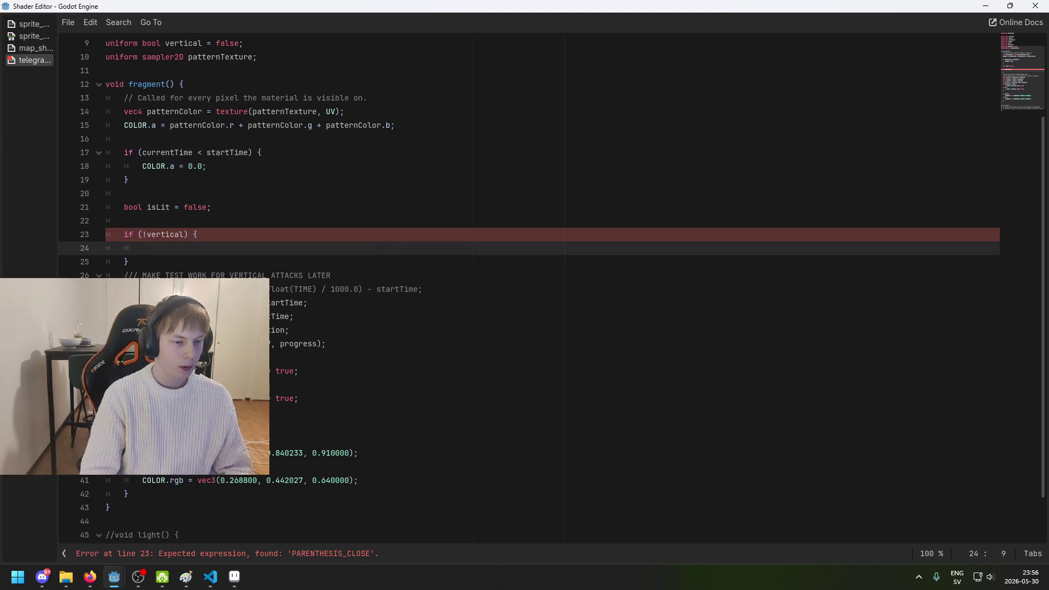
Step: Move the lit calculation lines 26–36 inside the if (!vertical) block
left_click(164, 412)
left_click_drag(164, 412, 106, 275)
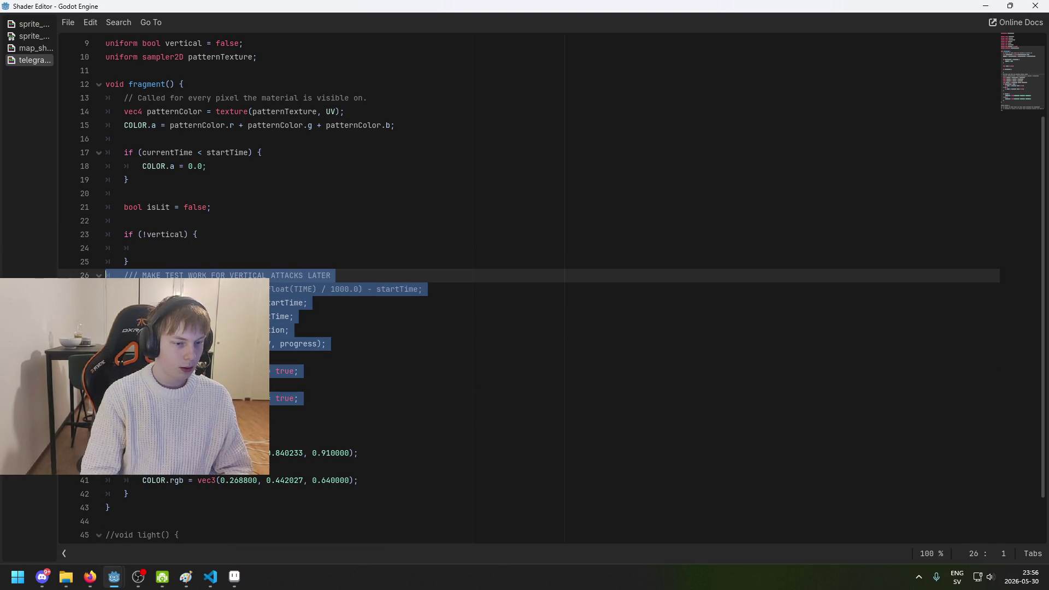
left_click_drag(164, 412, 96, 276)
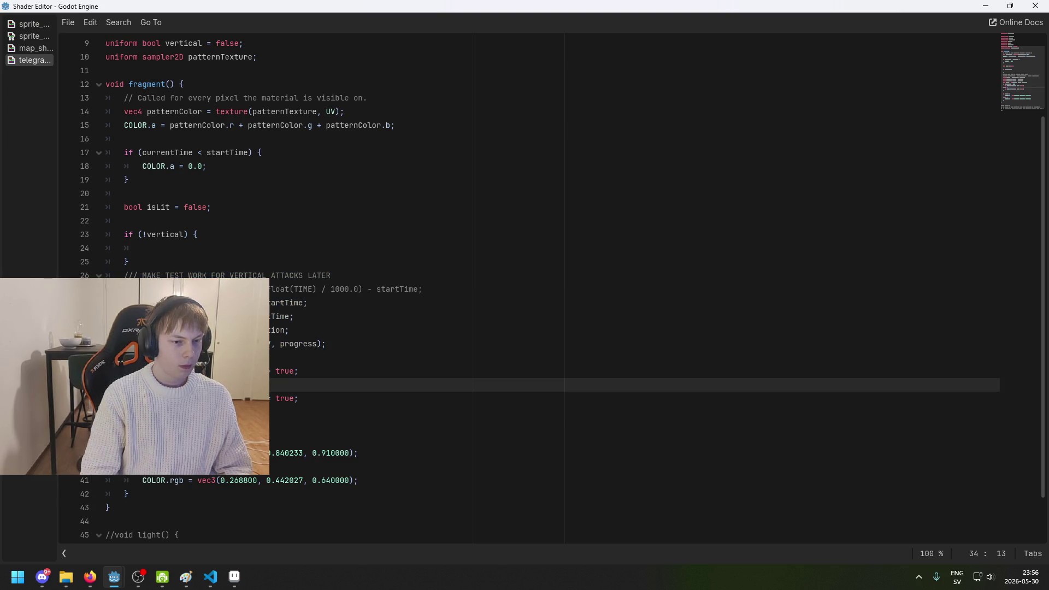
key("ctrl+x")
left_click(131, 248)
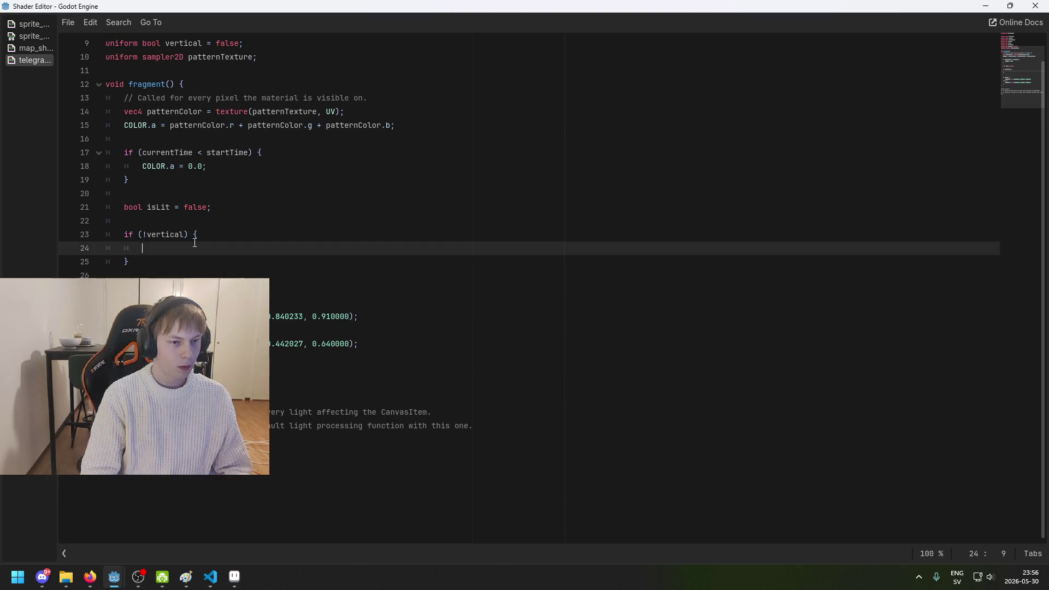
key("ctrl+v")
Step: Indent the pasted code one level and add lines to close the block
key("shift+Up")
key("shift+Up")
key("shift+Up")
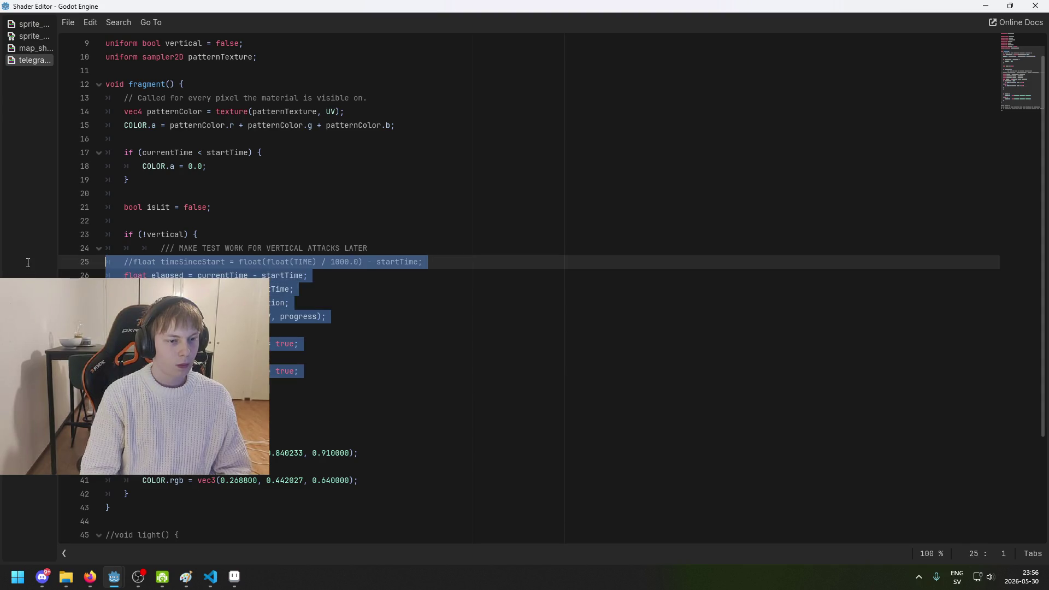
key("Tab")
key("Right")
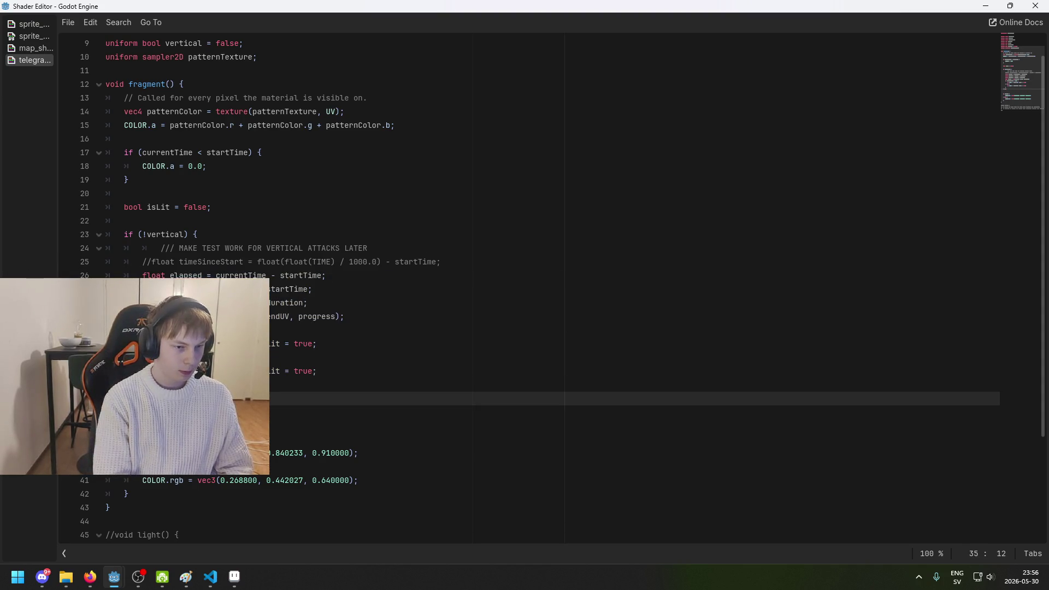
key("Return")
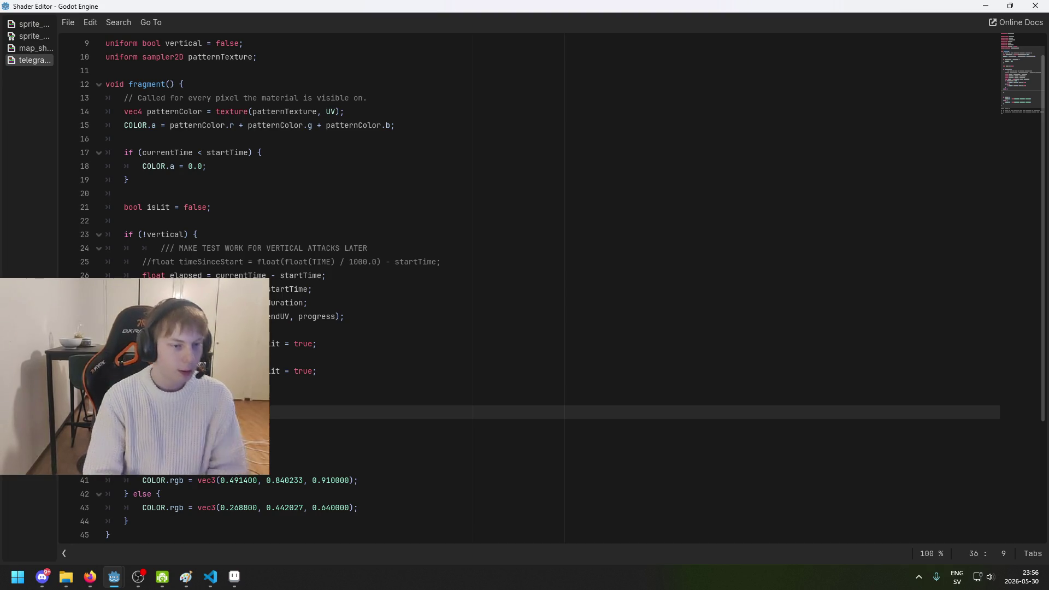
scroll(524, 290, "down", 1)
scroll(524, 290, "up", 2)
scroll(525, 289, "up", 1)
scroll(337, 218, "down", 4)
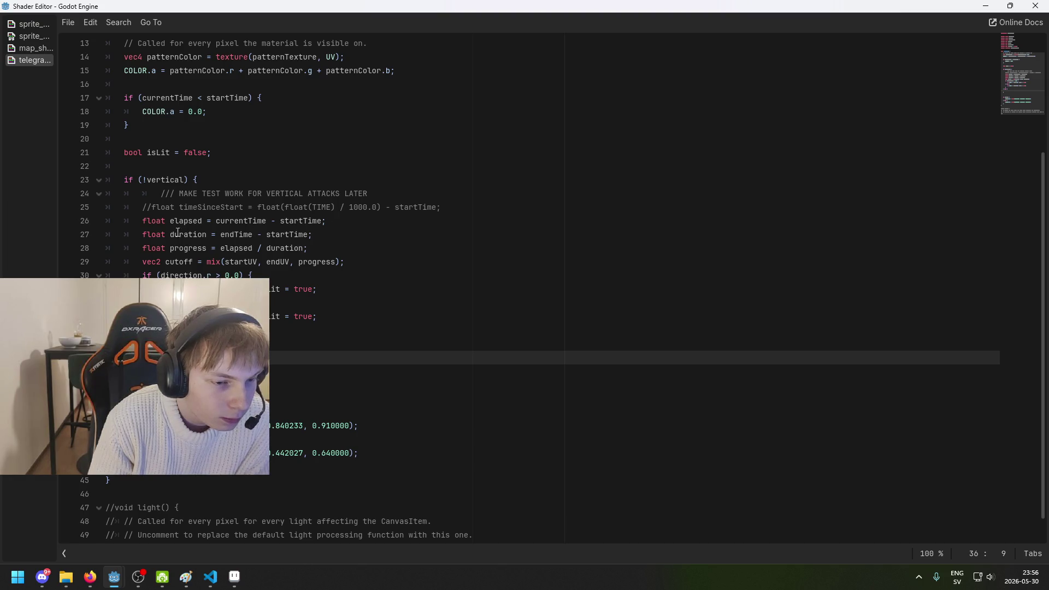
Step: Cut the elapsed, duration and progress lines out of the if block
left_click_drag(143, 221, 357, 250)
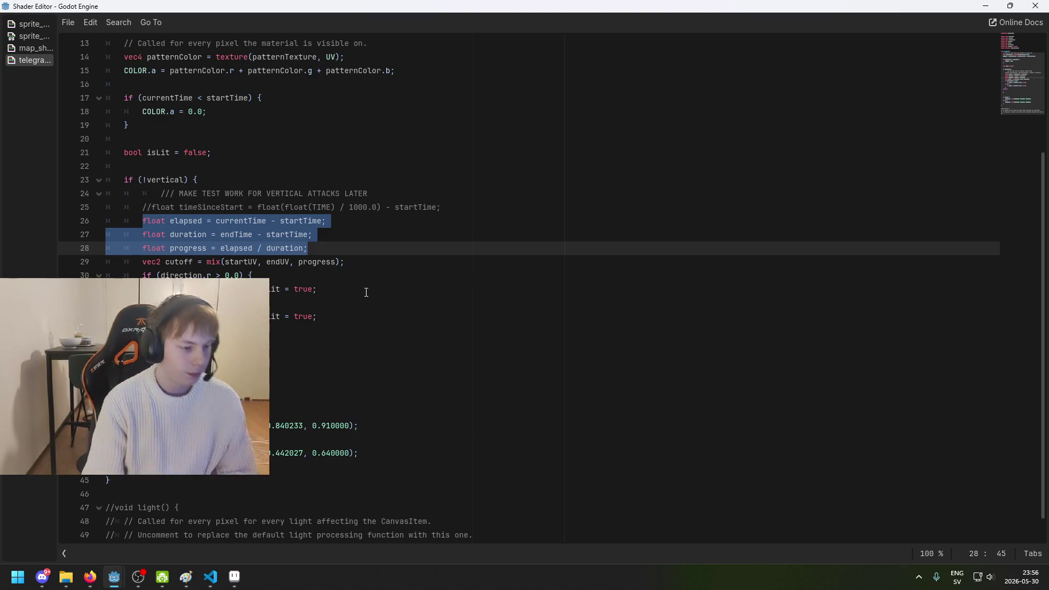
key("BackSpace")
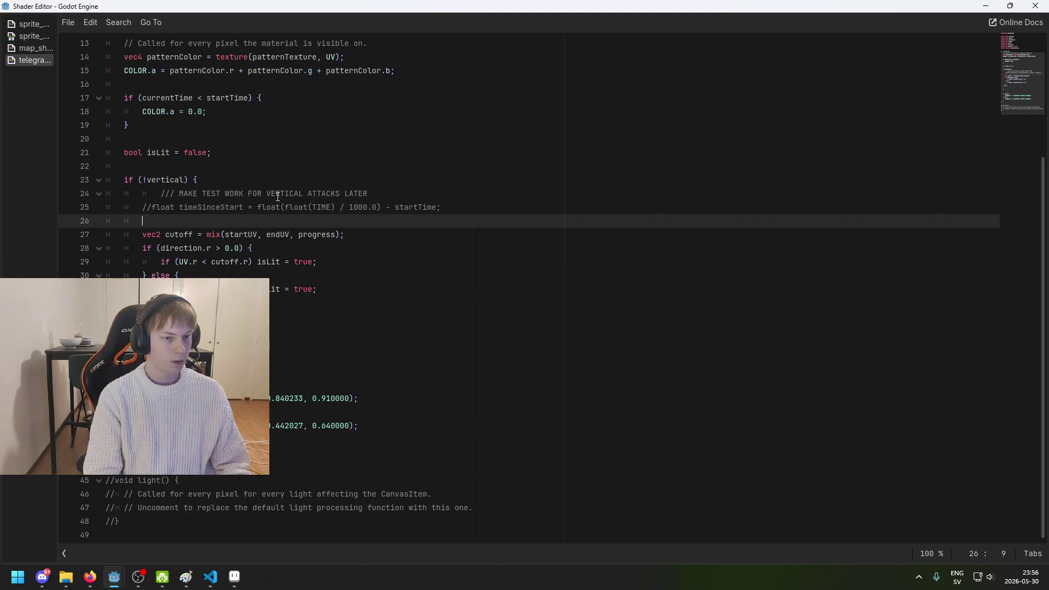
key("Up")
key("Down")
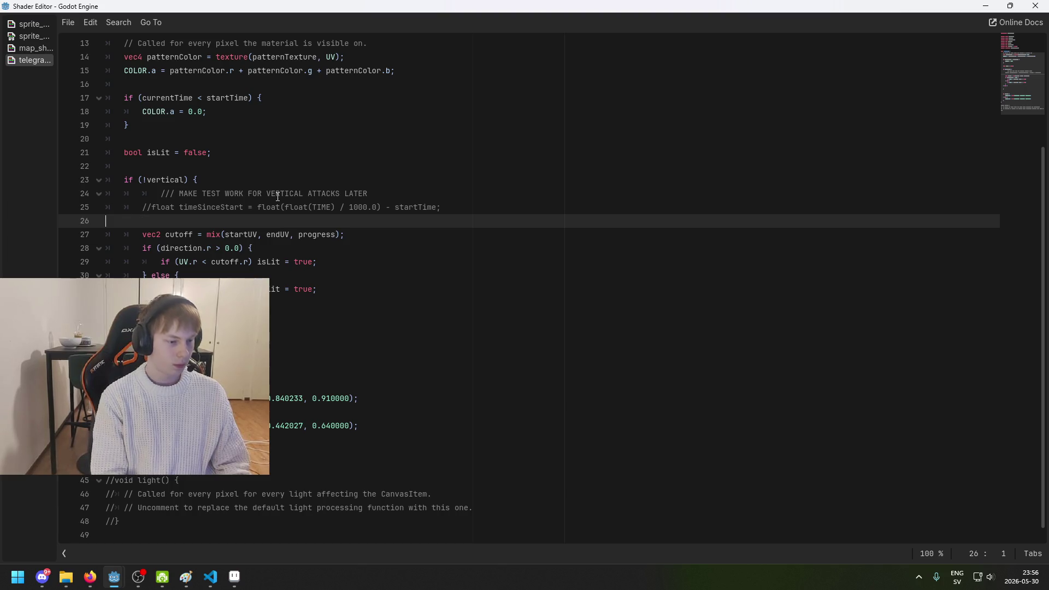
key("BackSpace")
key("BackSpace")
key("BackSpace")
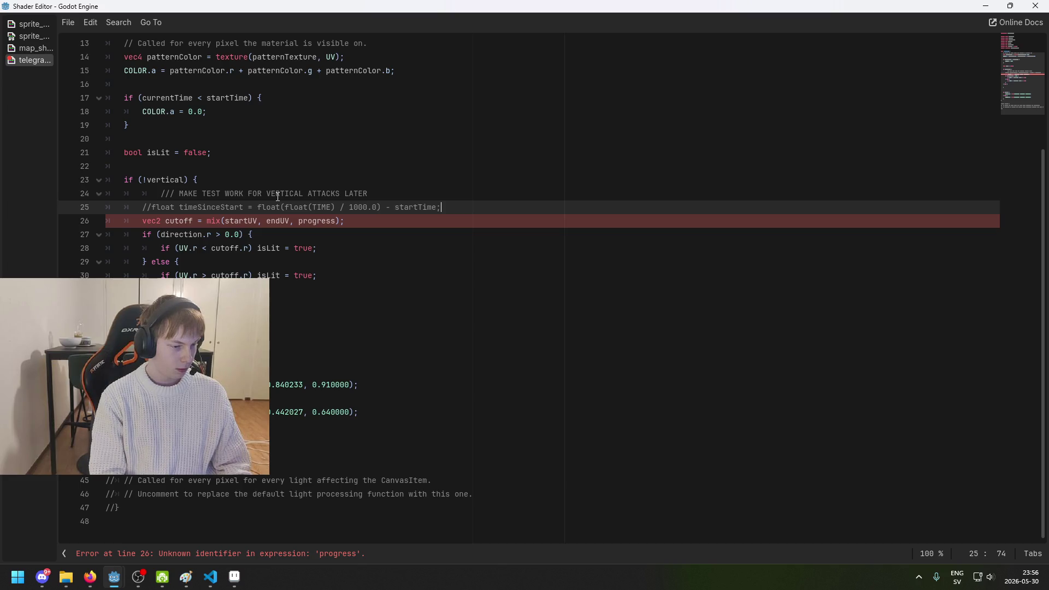
Step: Paste the timing lines below isLit, above the if block, and unindent them
key("Up")
key("Up")
key("Up")
key("Up")
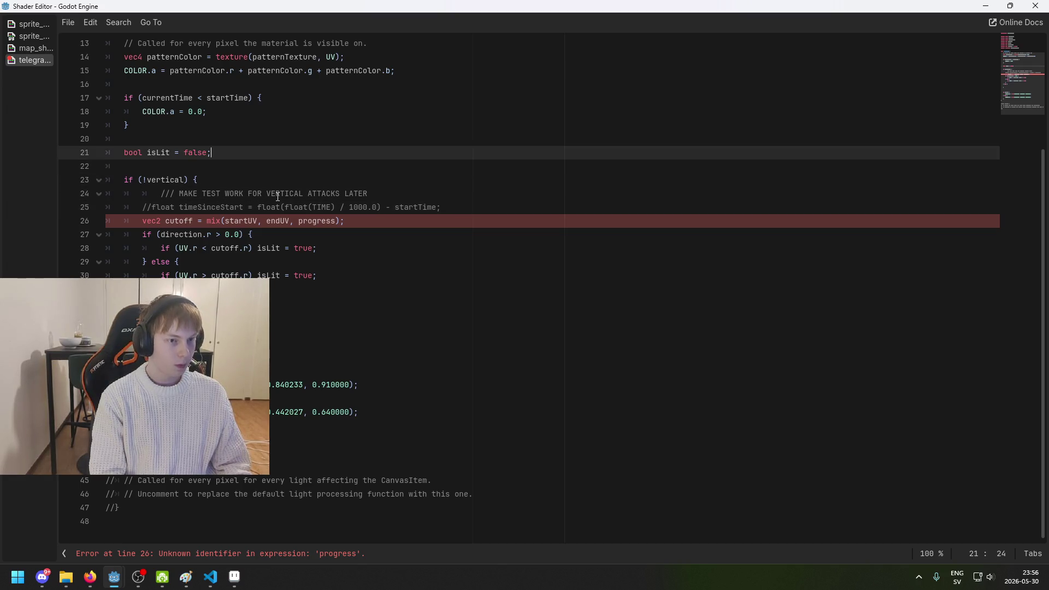
key("Down")
key("Return")
key("Return")
key("Up")
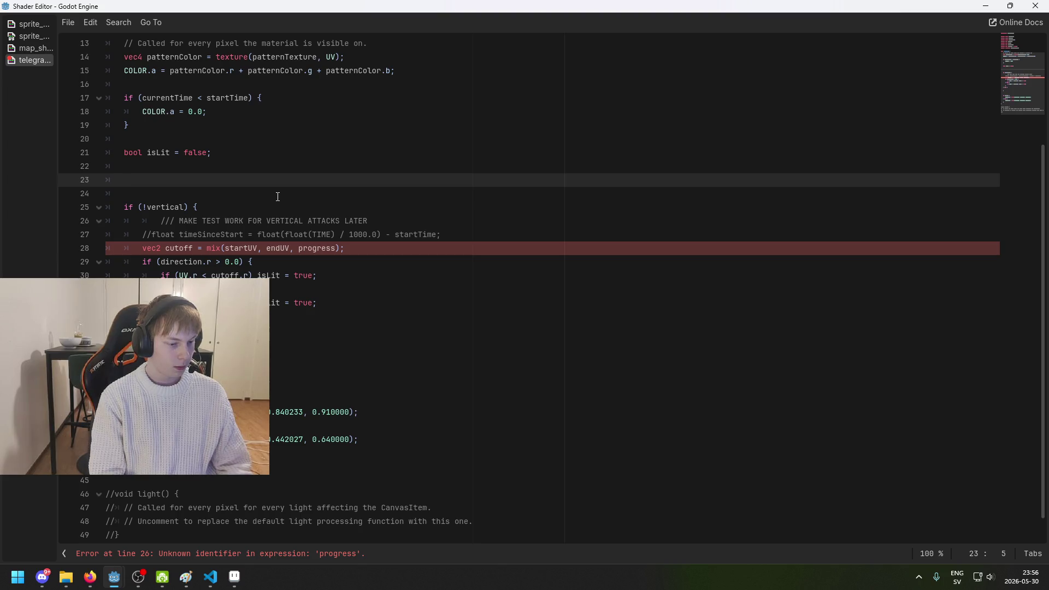
key("ctrl+v")
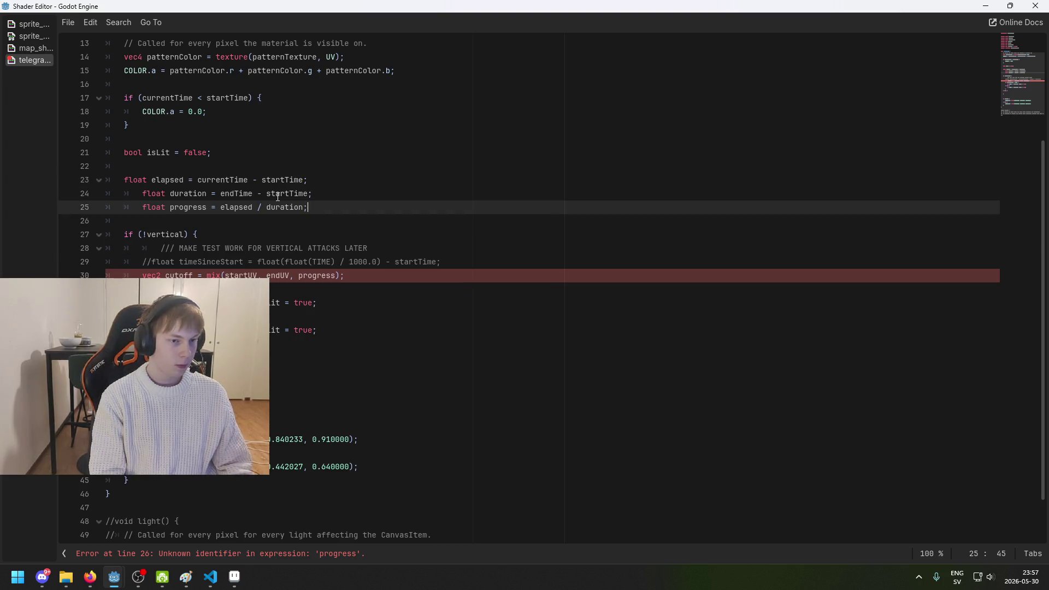
key("Home")
key("BackSpace")
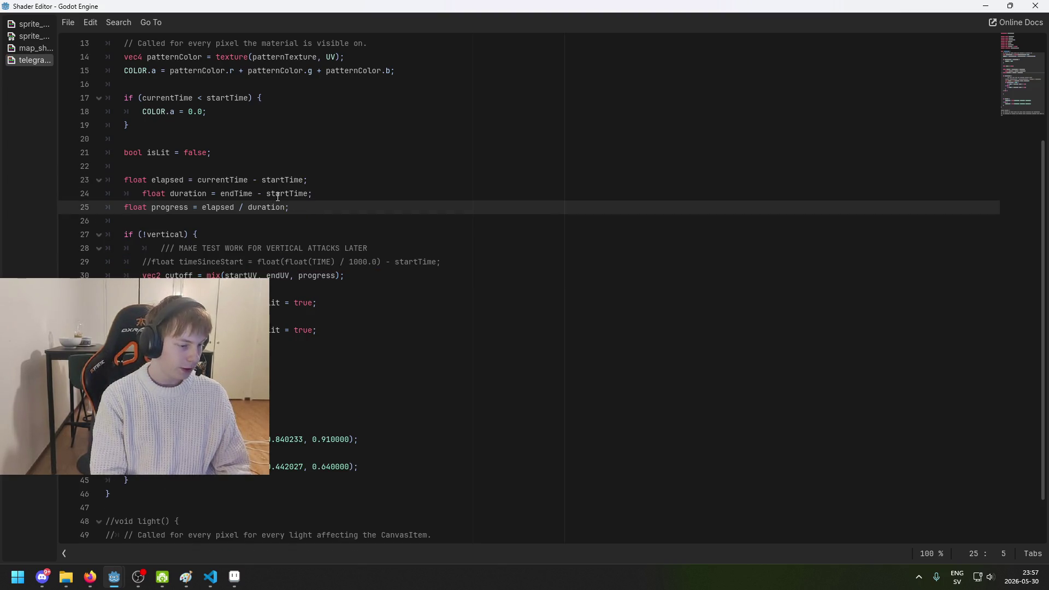
key("Up")
key("Home")
key("BackSpace")
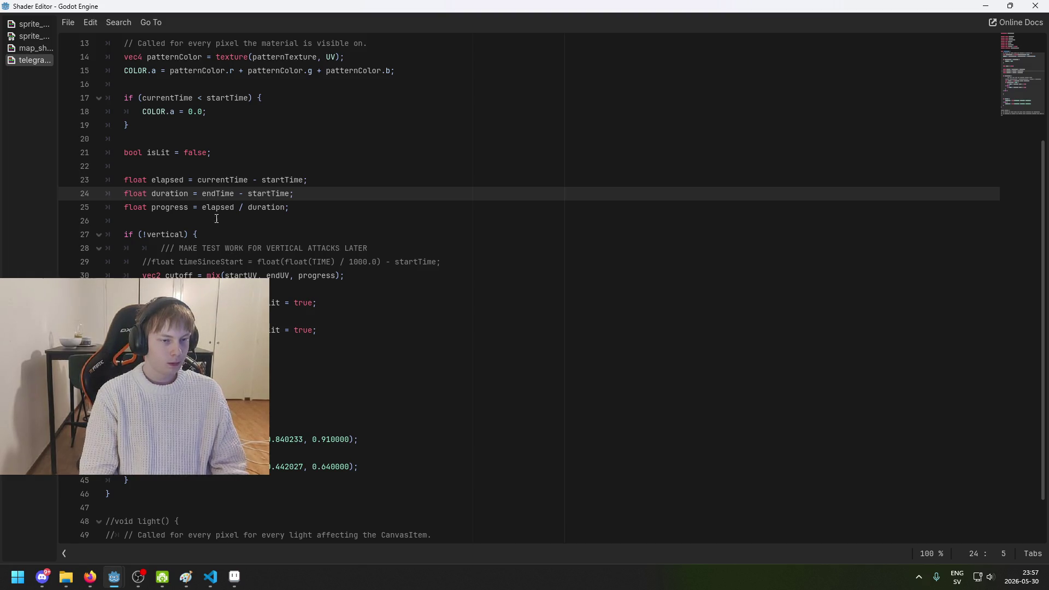
Step: Cut the cutoff line out of the if (!vertical) block
left_click(161, 174)
left_click(197, 274)
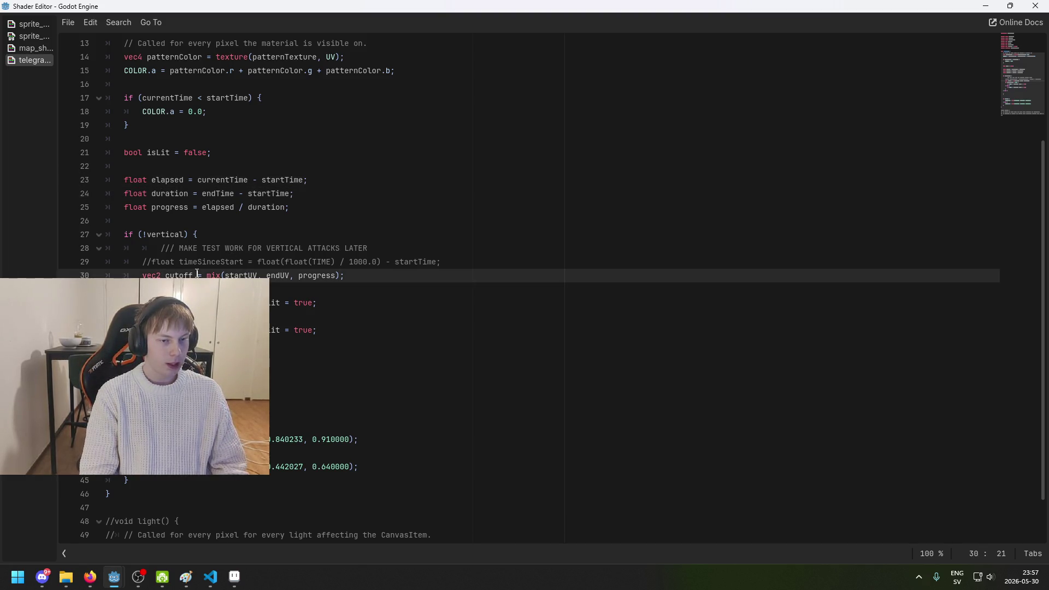
left_click(199, 276)
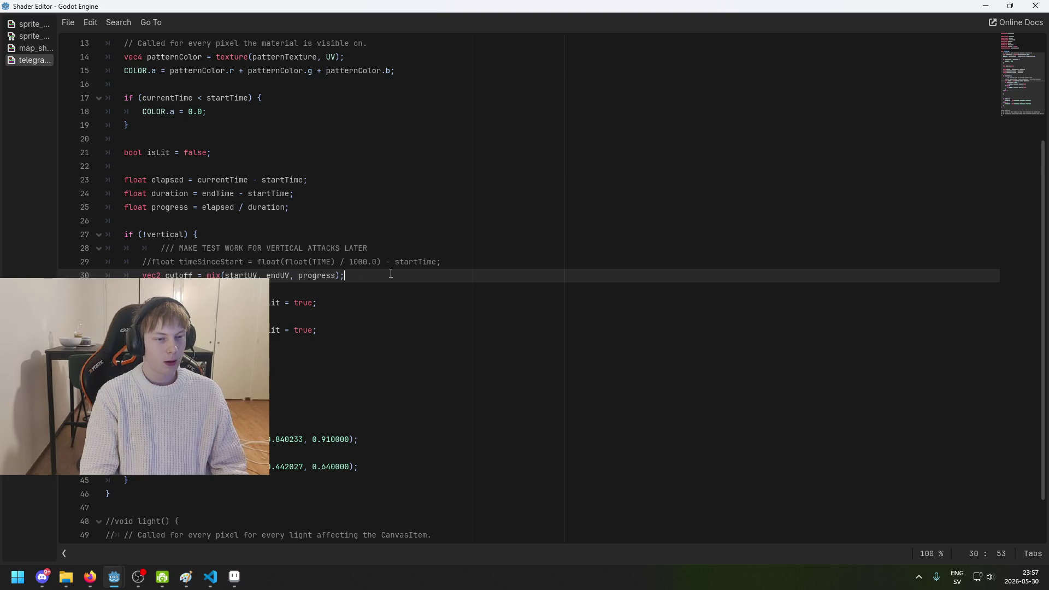
key("shift+Home")
key("BackSpace")
key("BackSpace")
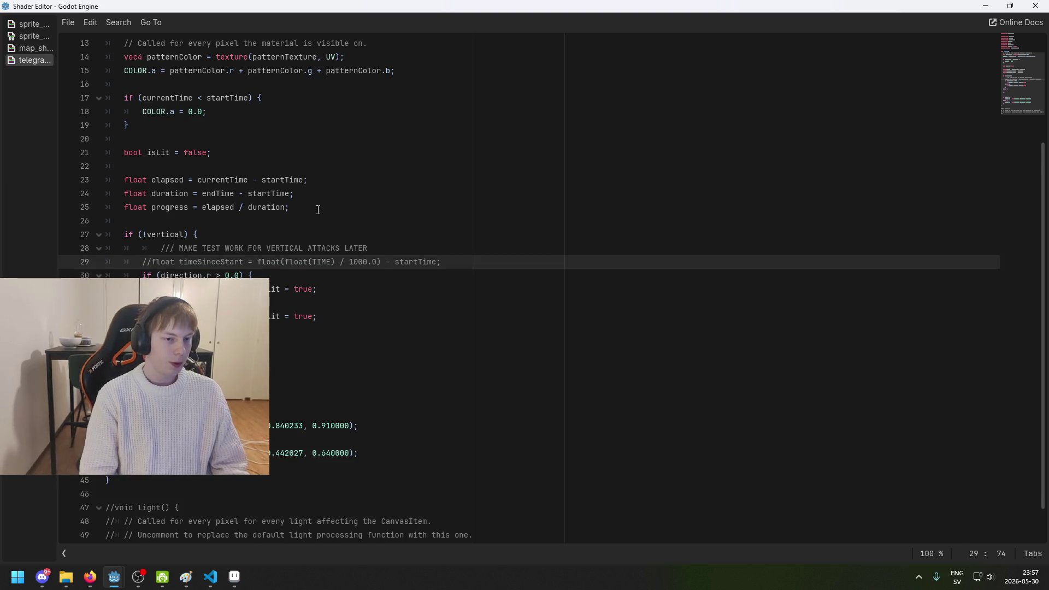
Step: Place the vec2 cutoff mix line, unindented, directly below the progress line
left_click(339, 219)
key("Return")
key("Up")
key("ctrl+v")
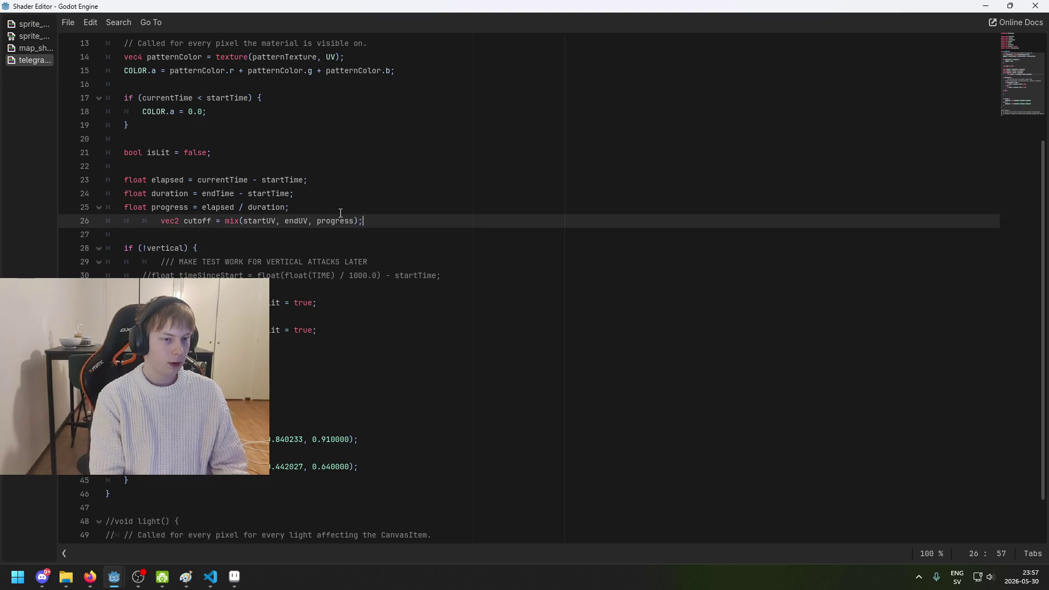
key("Home")
key("BackSpace")
key("BackSpace")
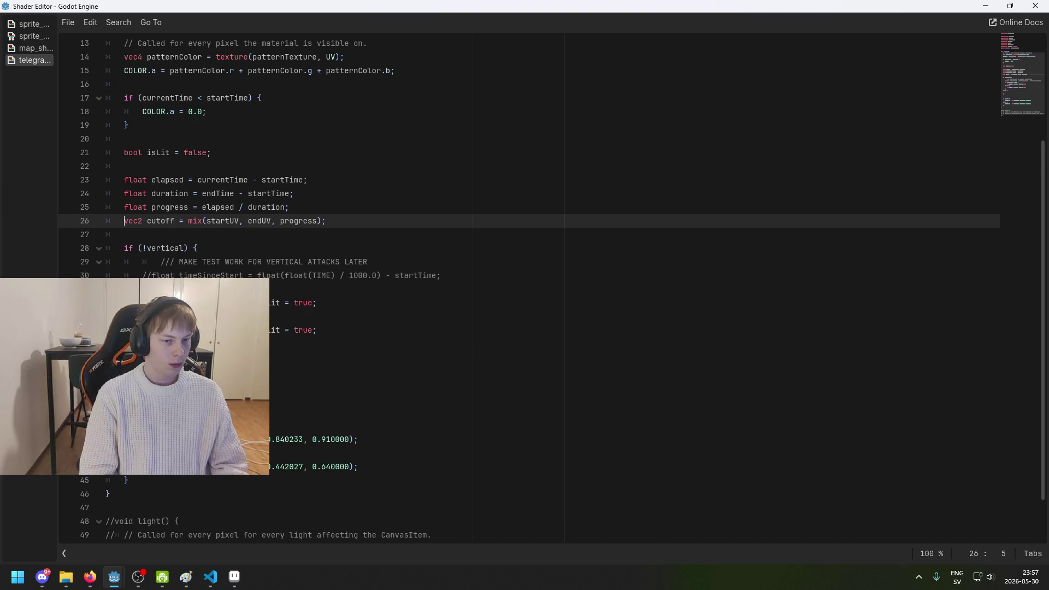
left_click(142, 371)
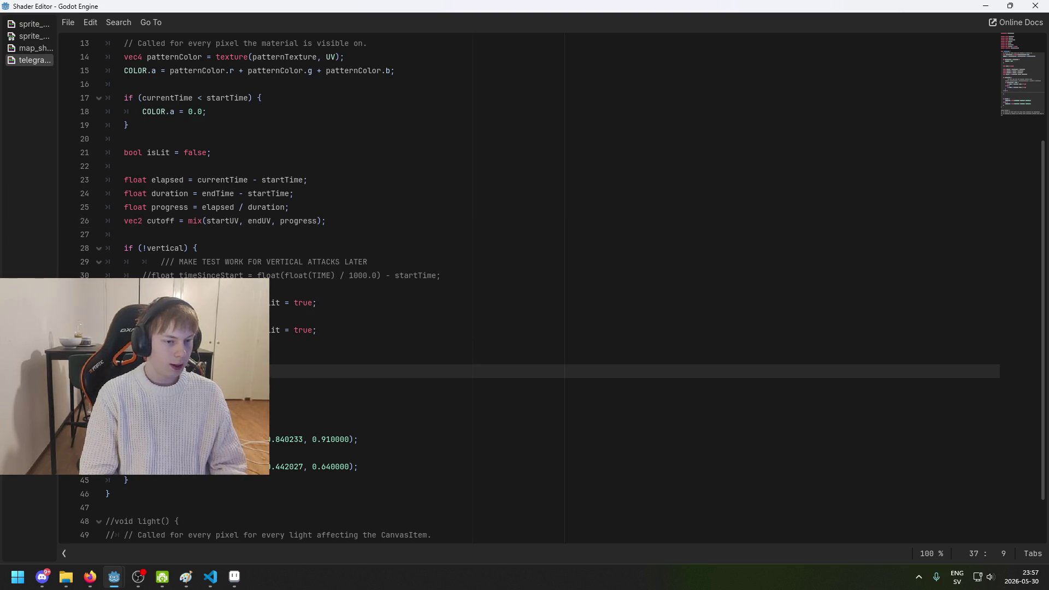
Step: Fix the vec2 component in the line 37 condition so it uses UV.x
left_click_drag(211, 303, 211, 330)
left_click(211, 303)
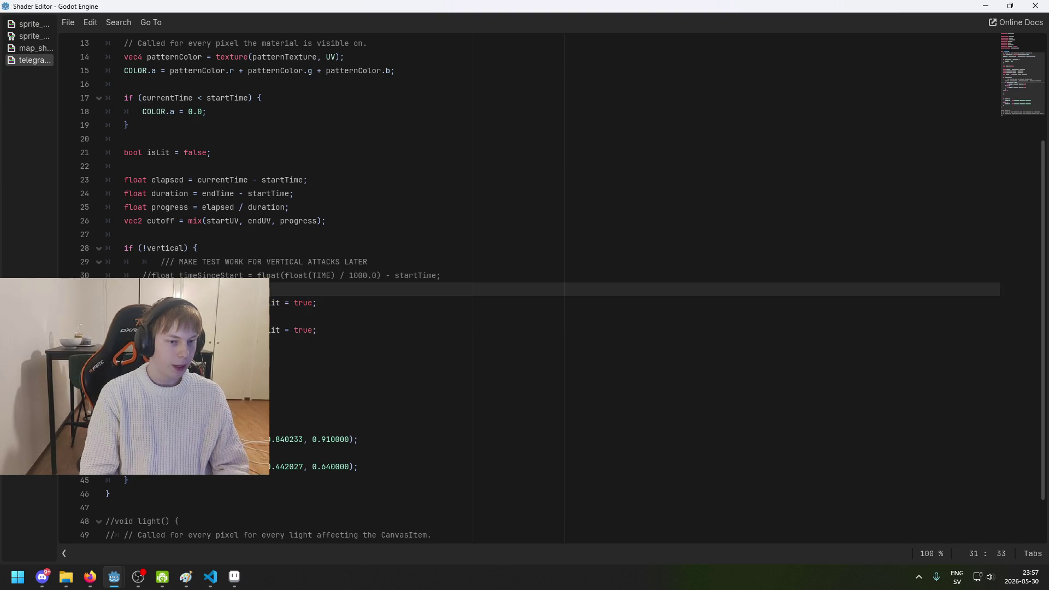
left_click(142, 371)
left_click(273, 291)
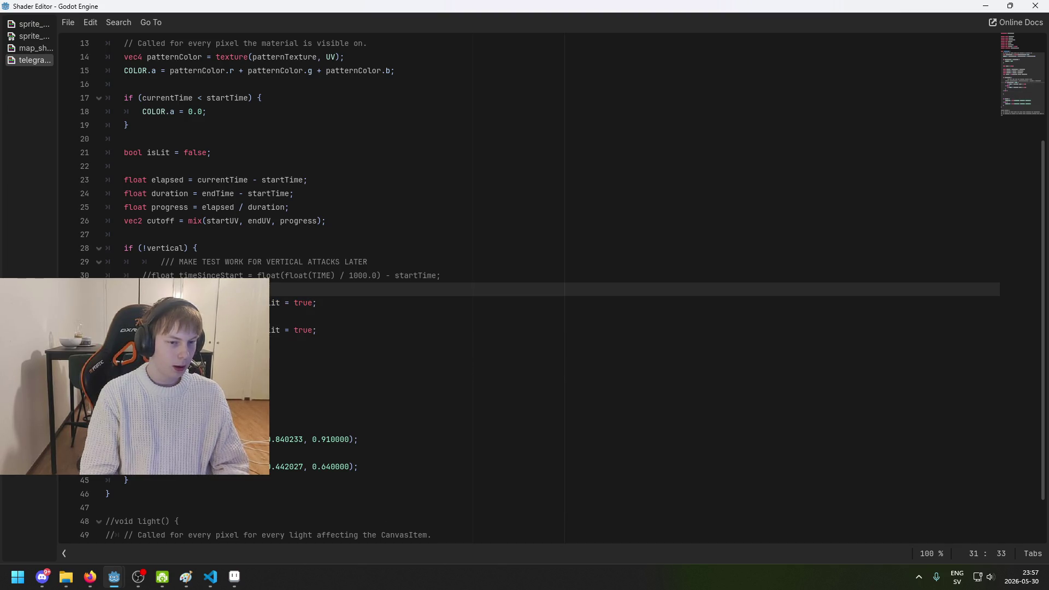
key("Down")
key("Down")
key("Down")
key("ctrl+BackSpace")
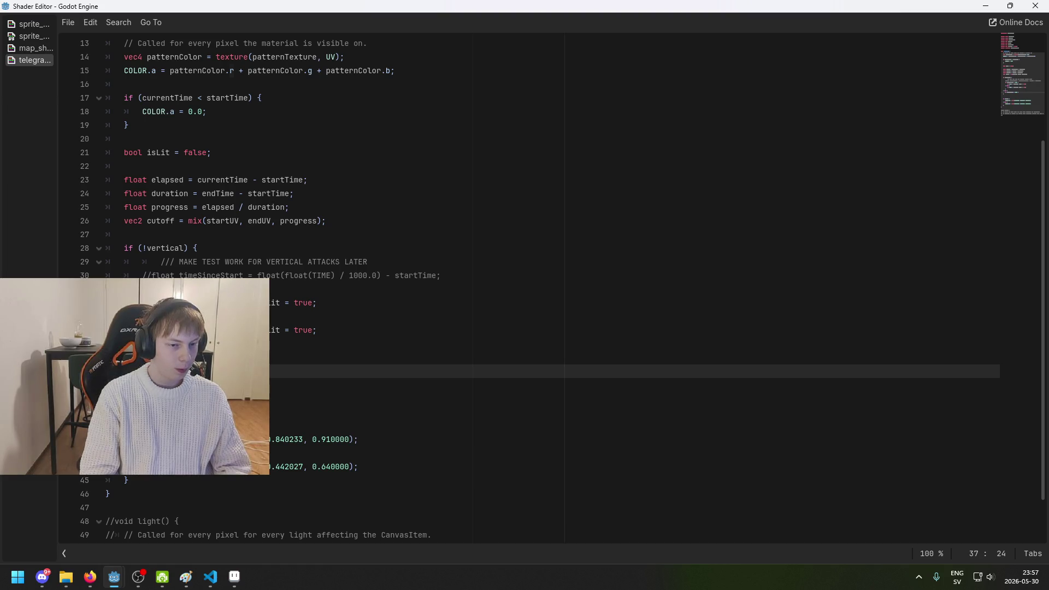
type("UV.x")
key("Up")
key("Down")
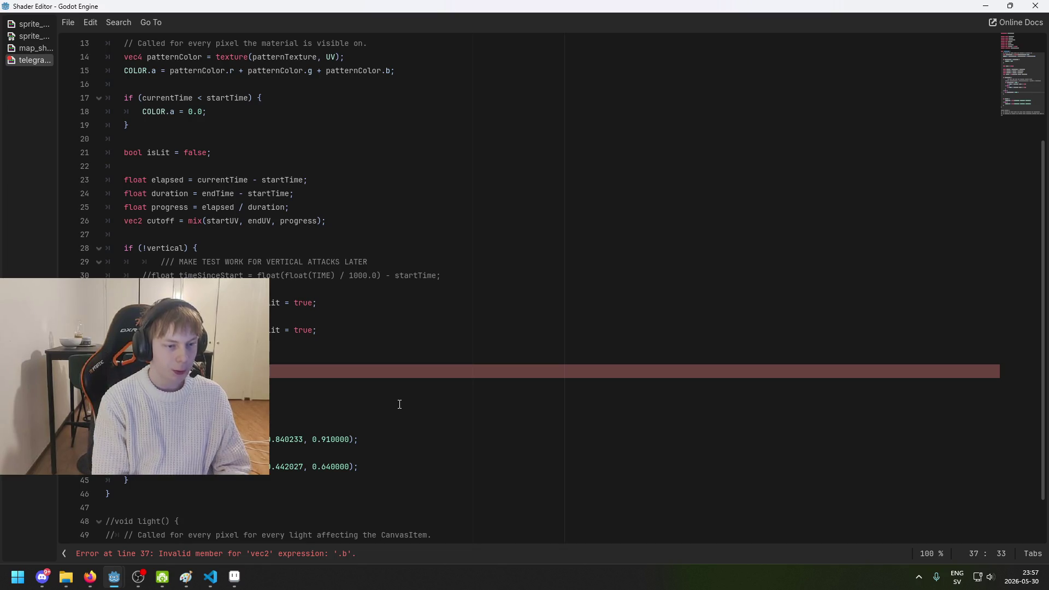
key("Right")
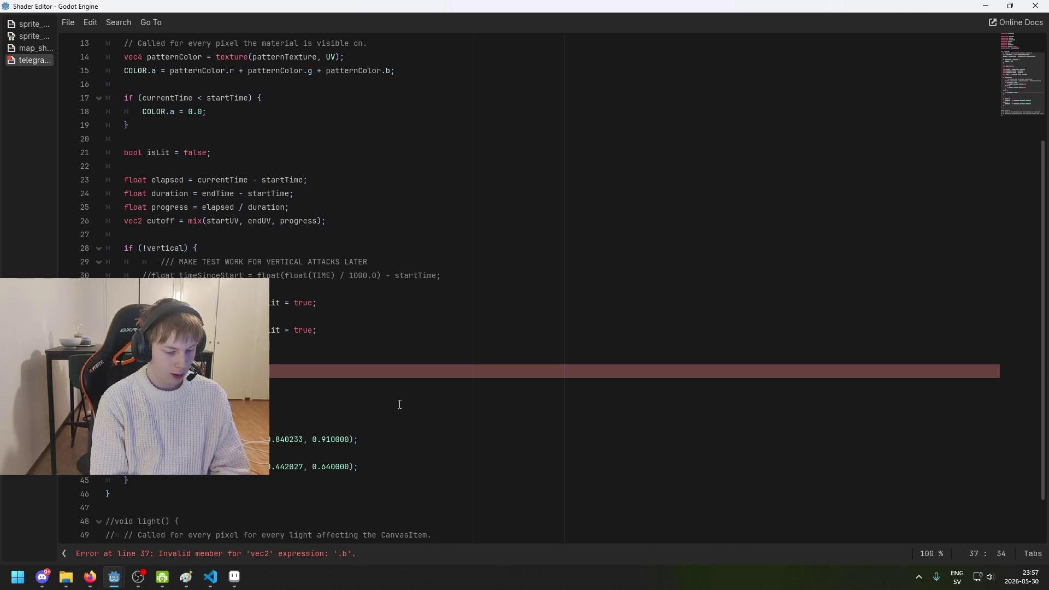
key("Left")
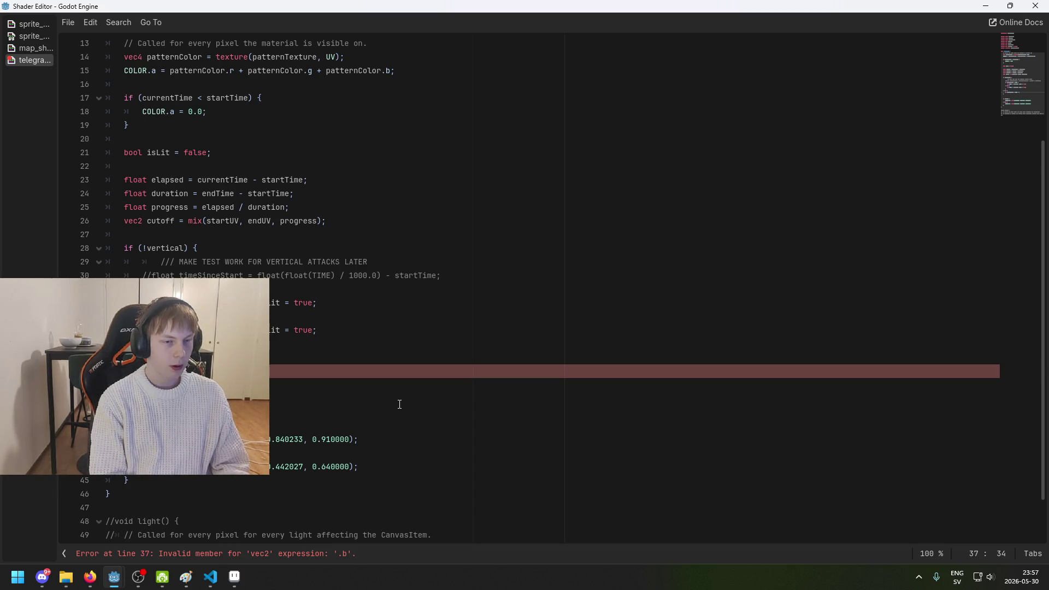
key("Down")
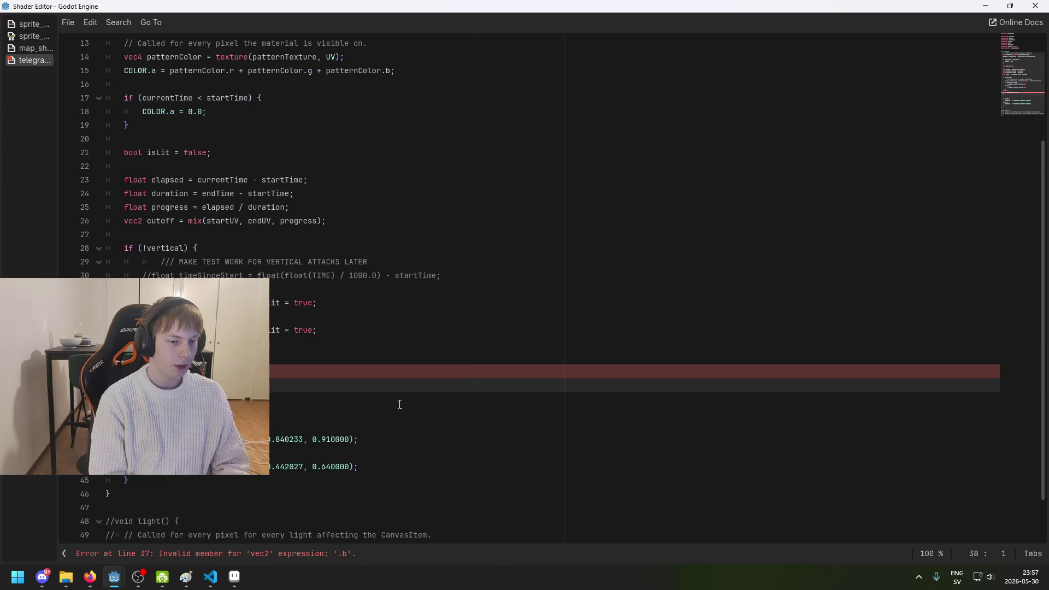
key("Up")
Step: Give the line 37 condition a braced block and add an else branch after it
key("End")
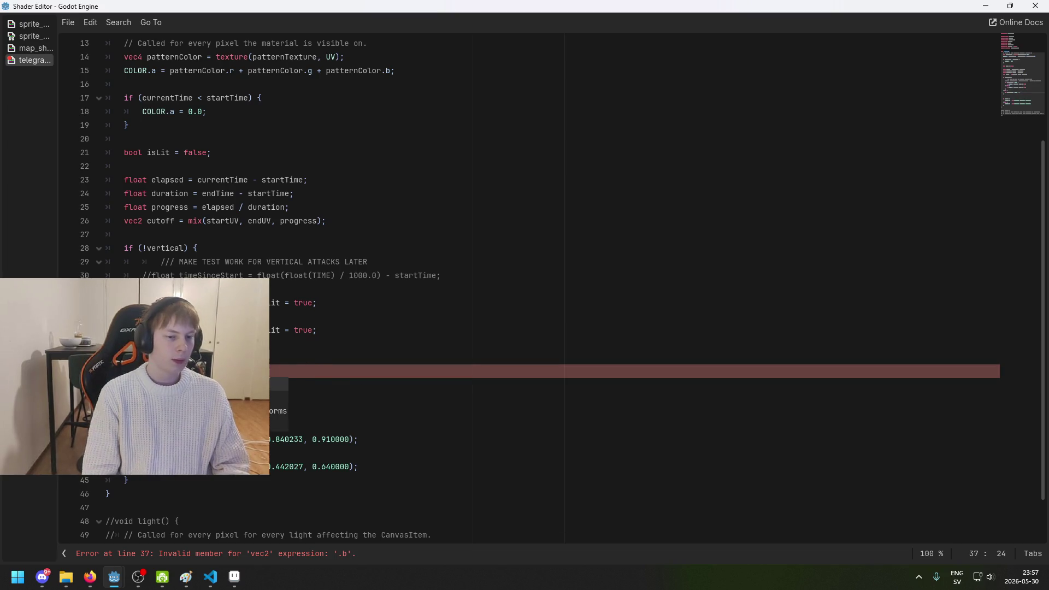
type("{")
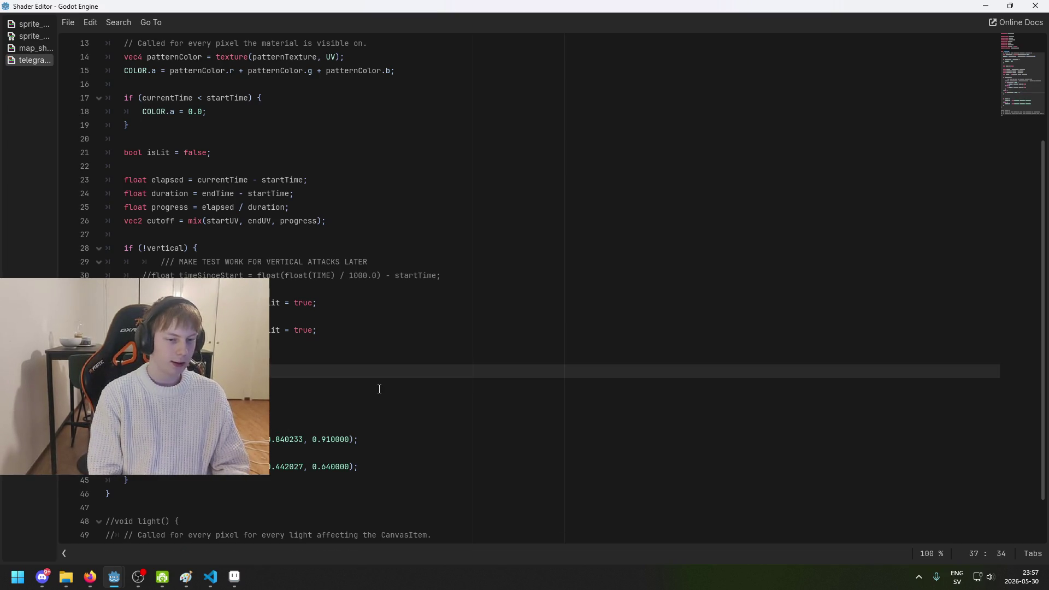
key("Return")
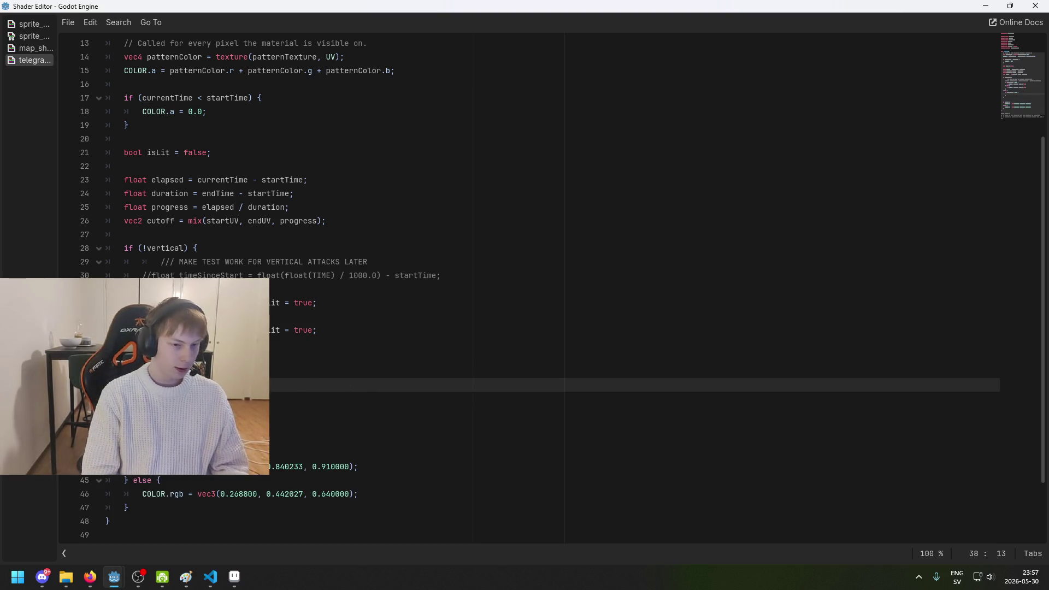
key("Down")
left_click(341, 396)
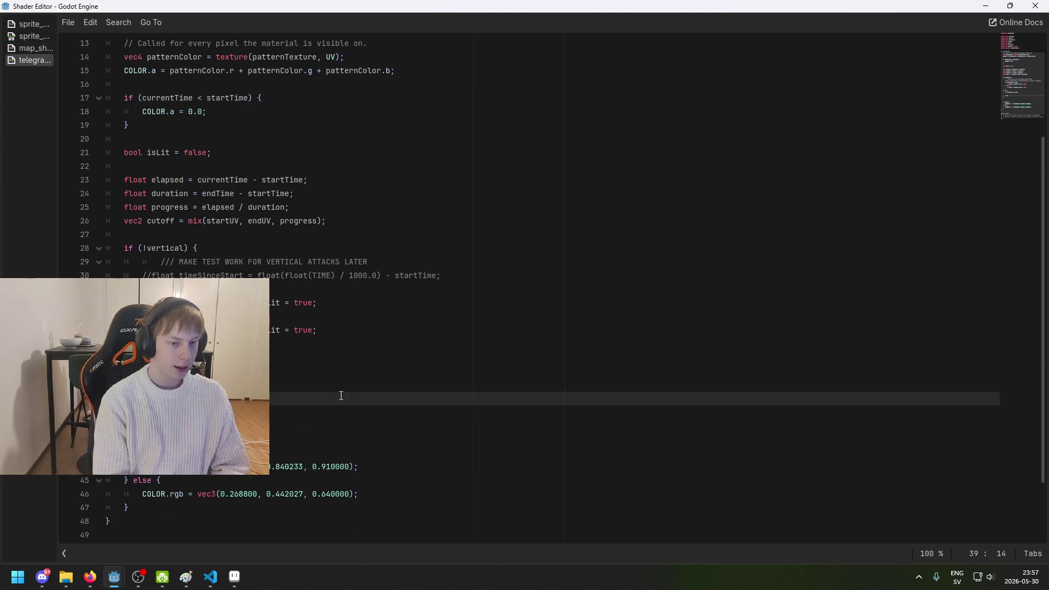
type("else")
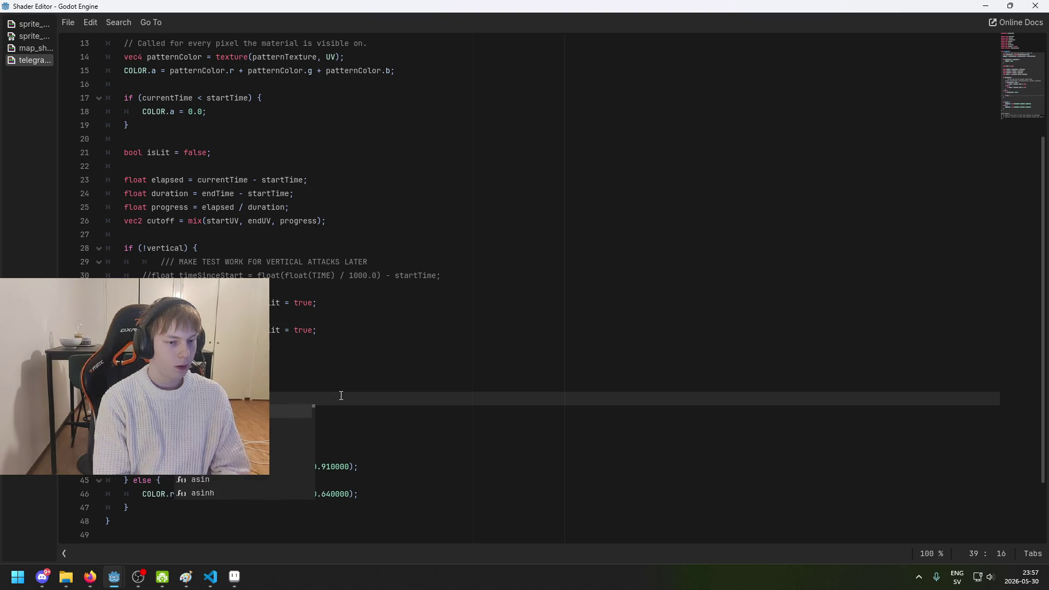
key("Return")
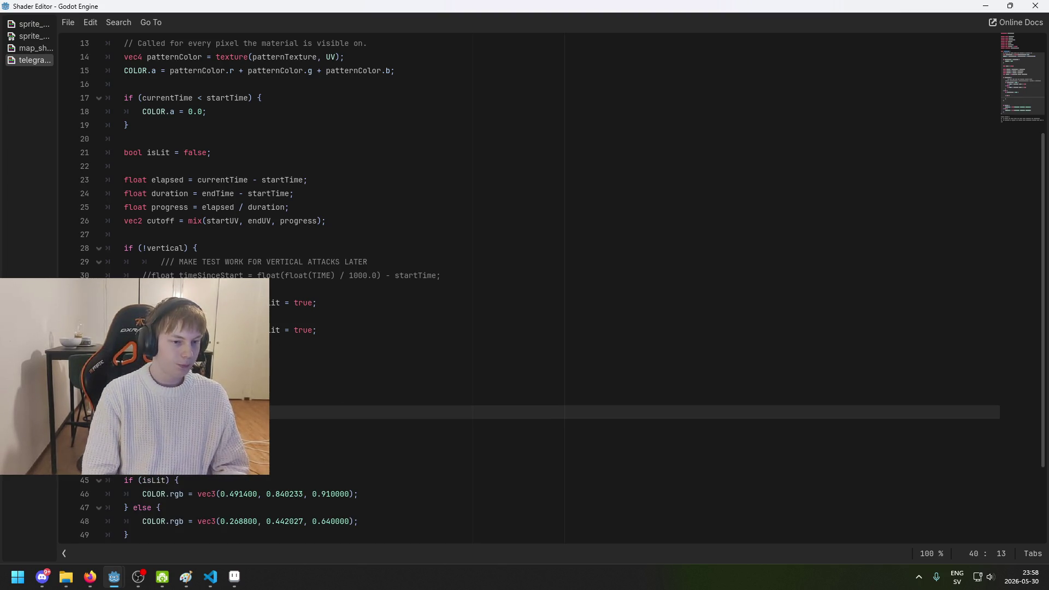
Step: Copy the isLit = true assignments into the new if and else branches, removing the extra blank line
triple_click(314, 330)
key("Down")
key("Down")
key("Down")
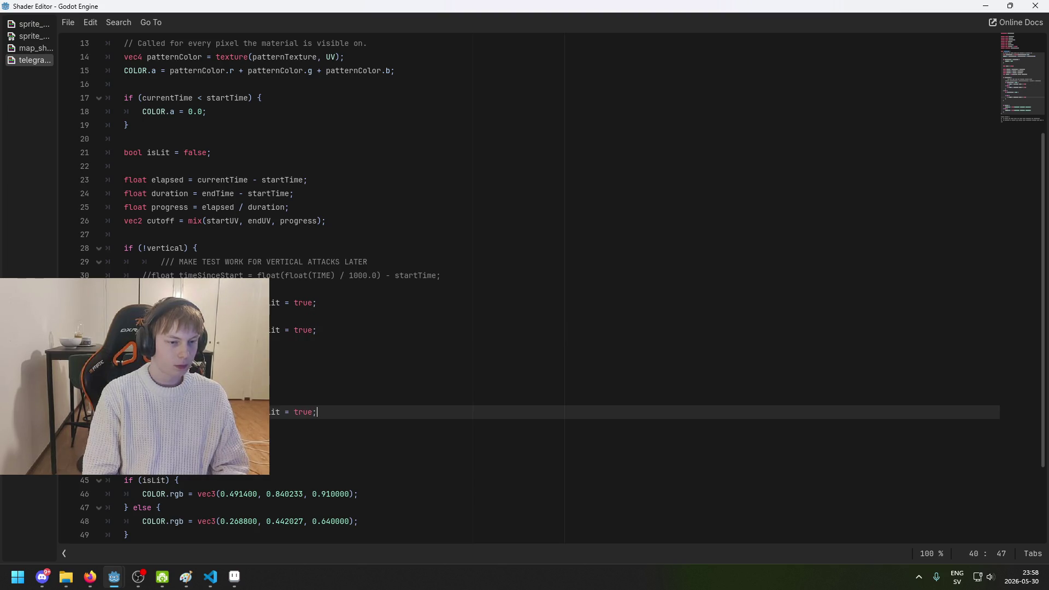
left_click_drag(324, 300, 169, 303)
key("Down")
key("Down")
key("Down")
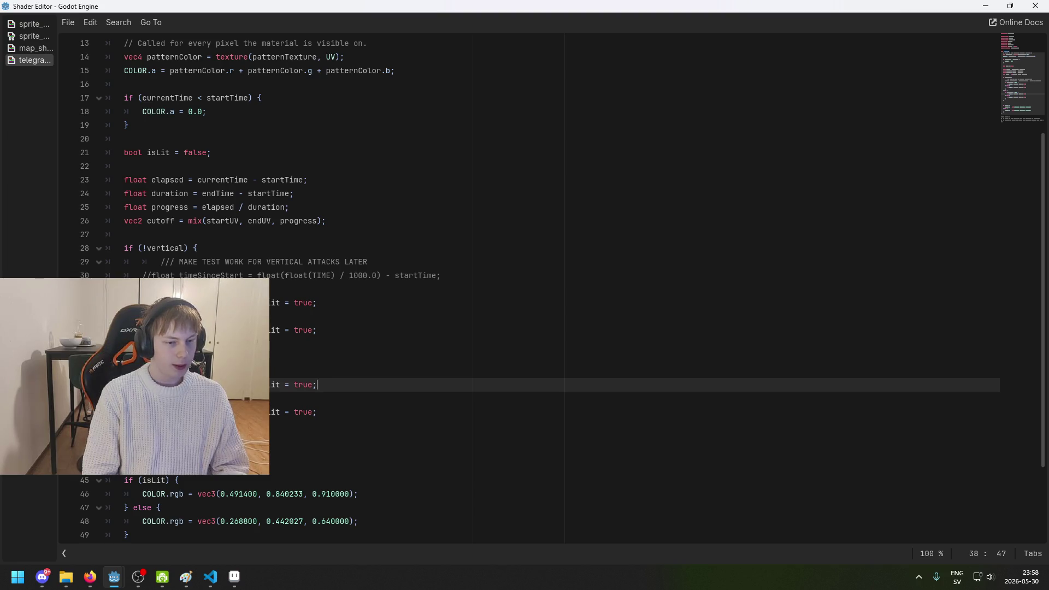
key("Up")
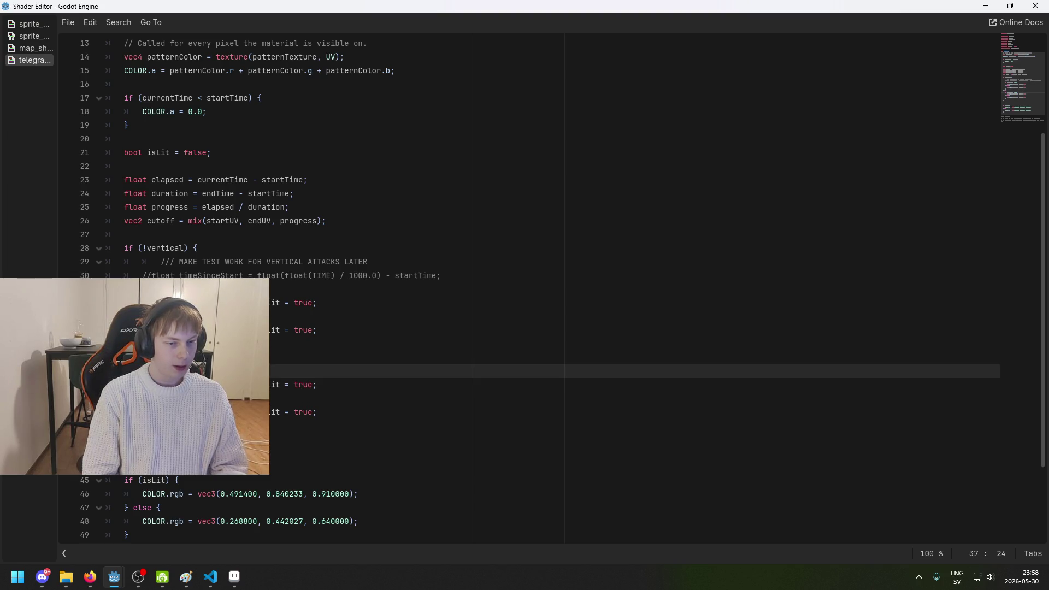
key("Down")
key("Down")
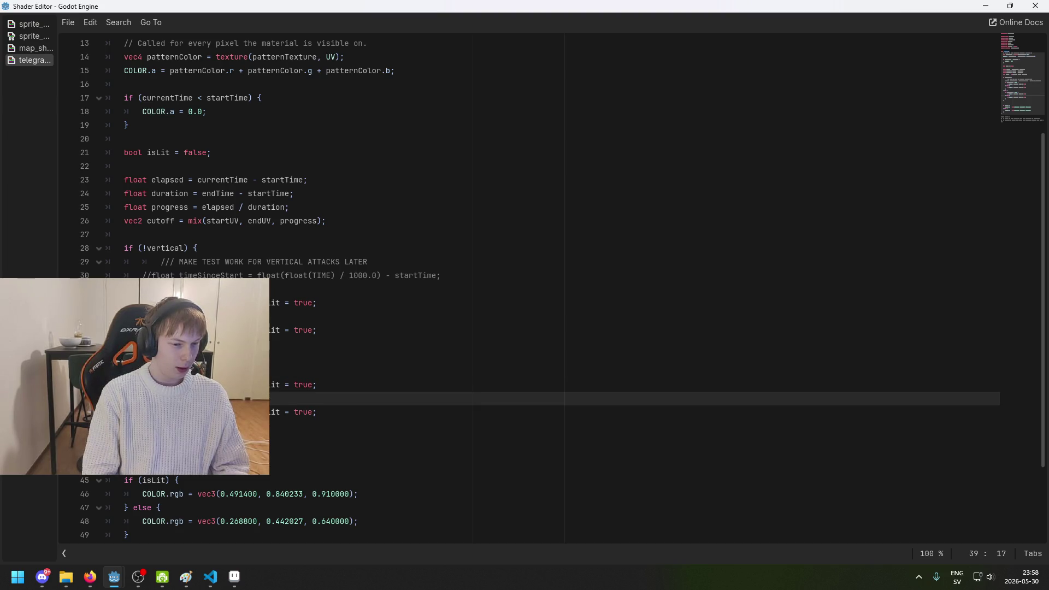
key("Up")
key("Right")
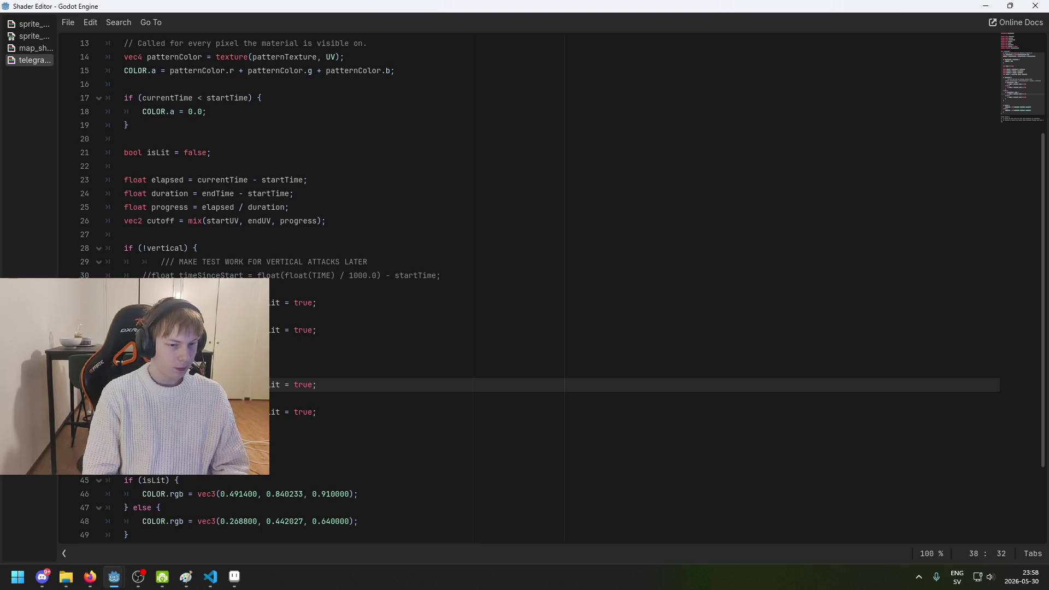
key("Down")
key("Down")
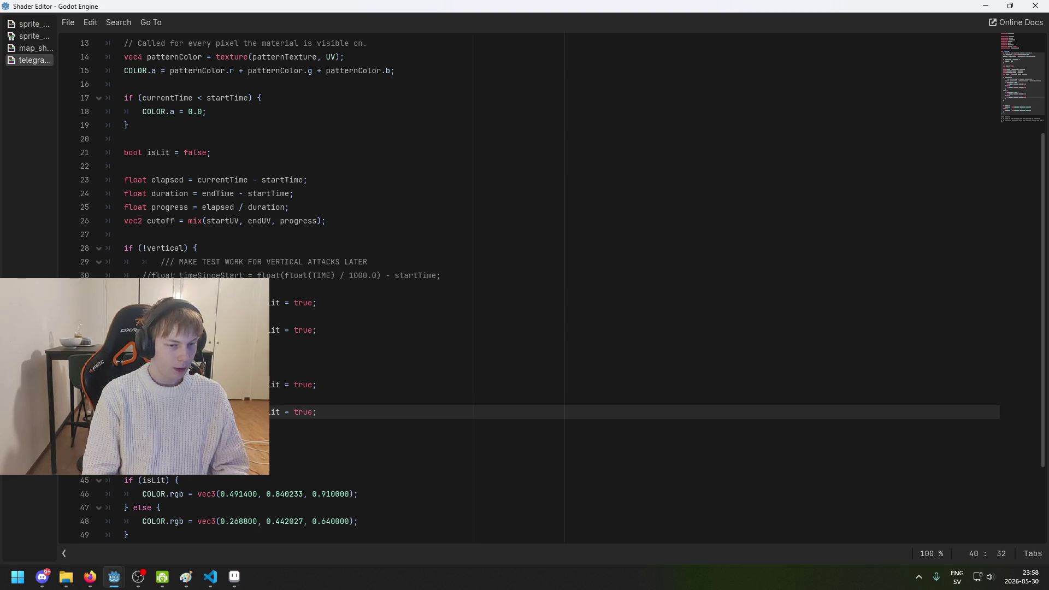
left_click(344, 383)
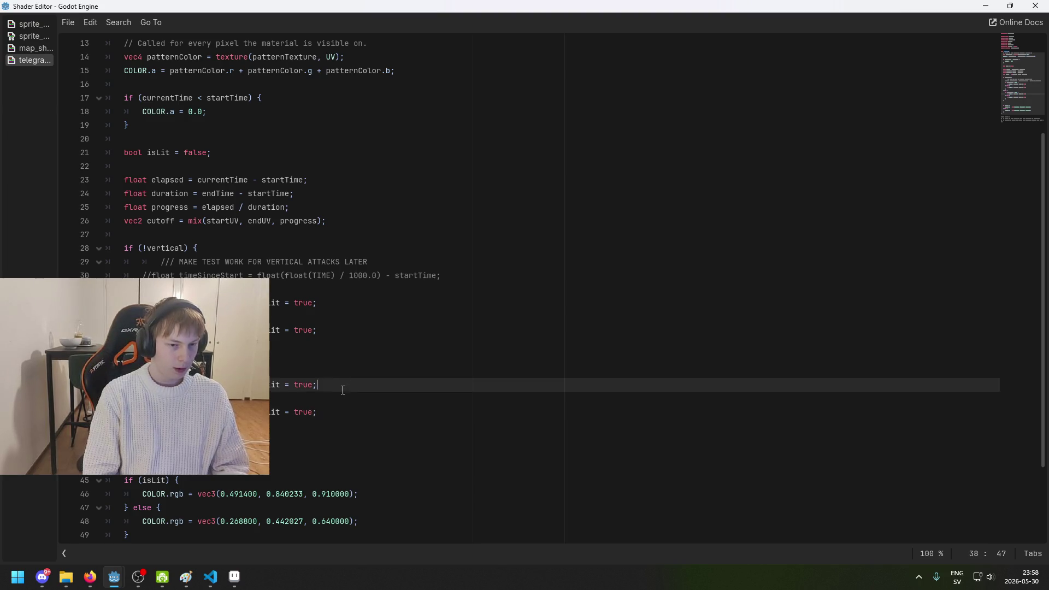
scroll(300, 428, "down", 1)
left_click(300, 416)
key("BackSpace")
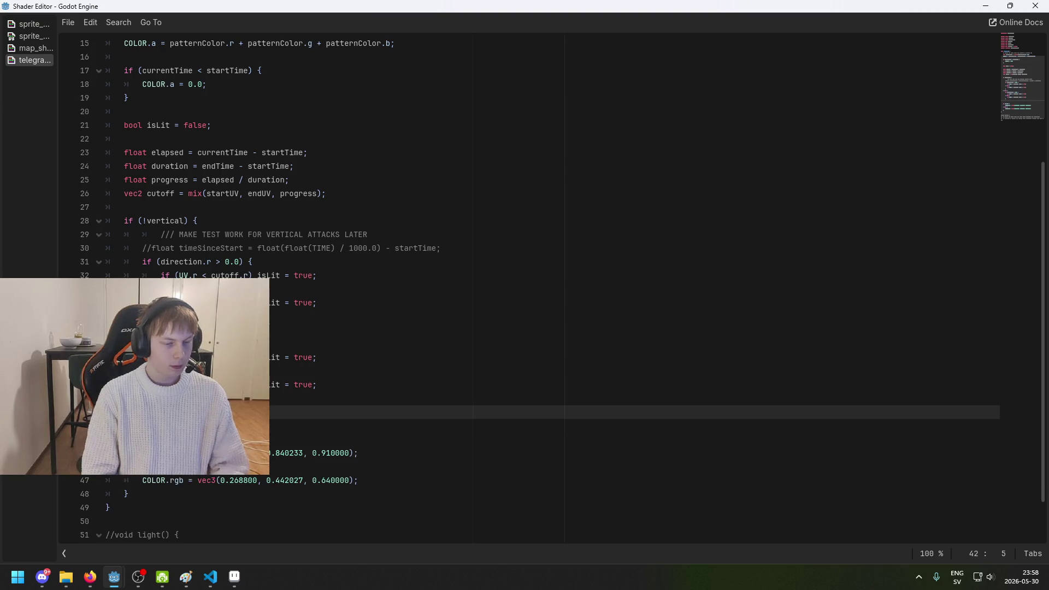
key("Return")
Step: Save telegraph_sprite.tscn in the main Godot editor, then bring up aTelegraphPattern.cs in VS Code
key("BackSpace")
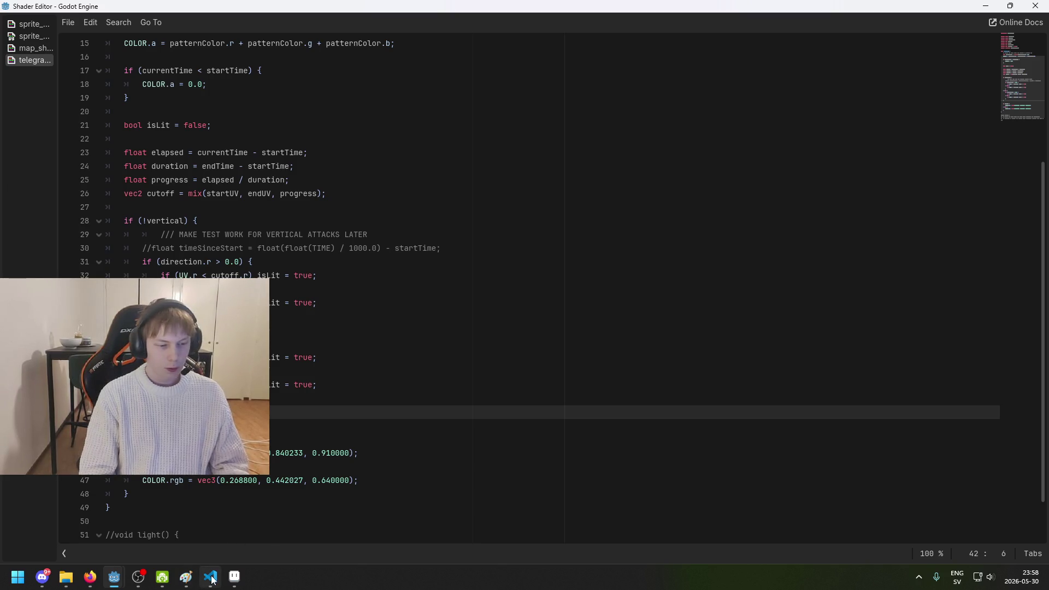
left_click(240, 581)
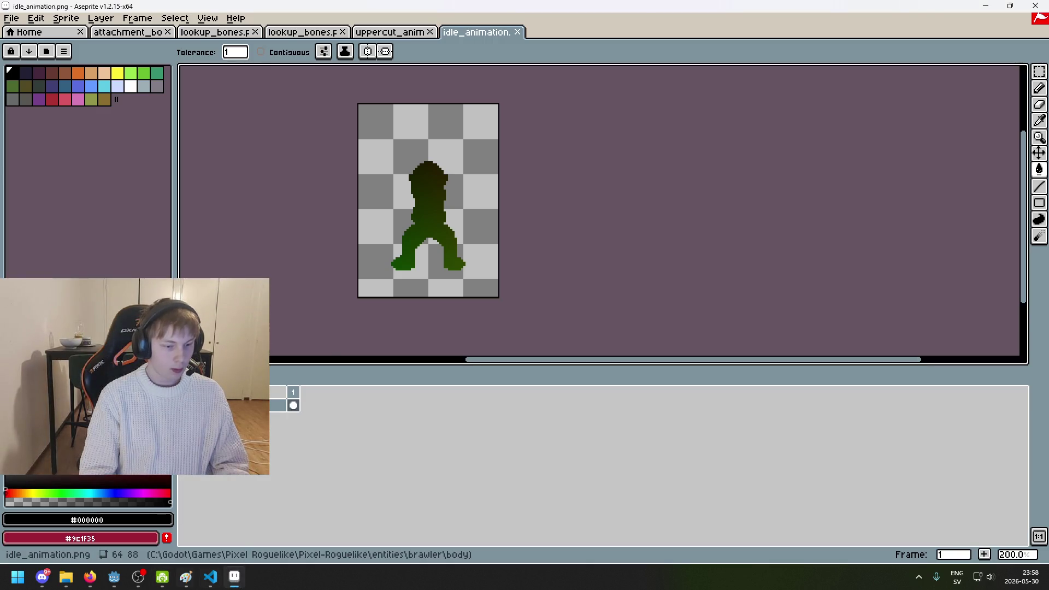
left_click(238, 580)
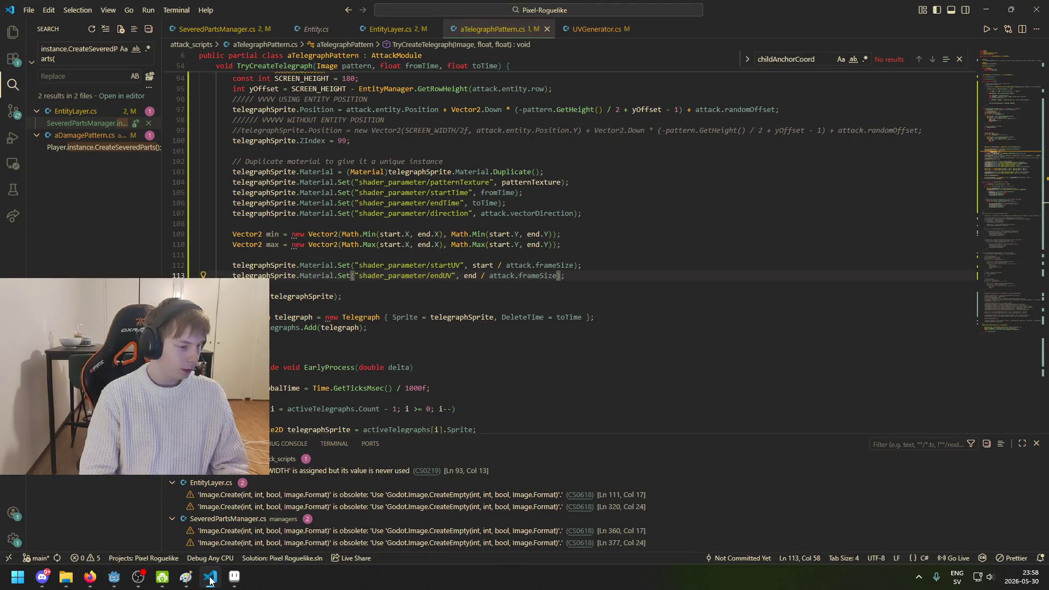
left_click(218, 580)
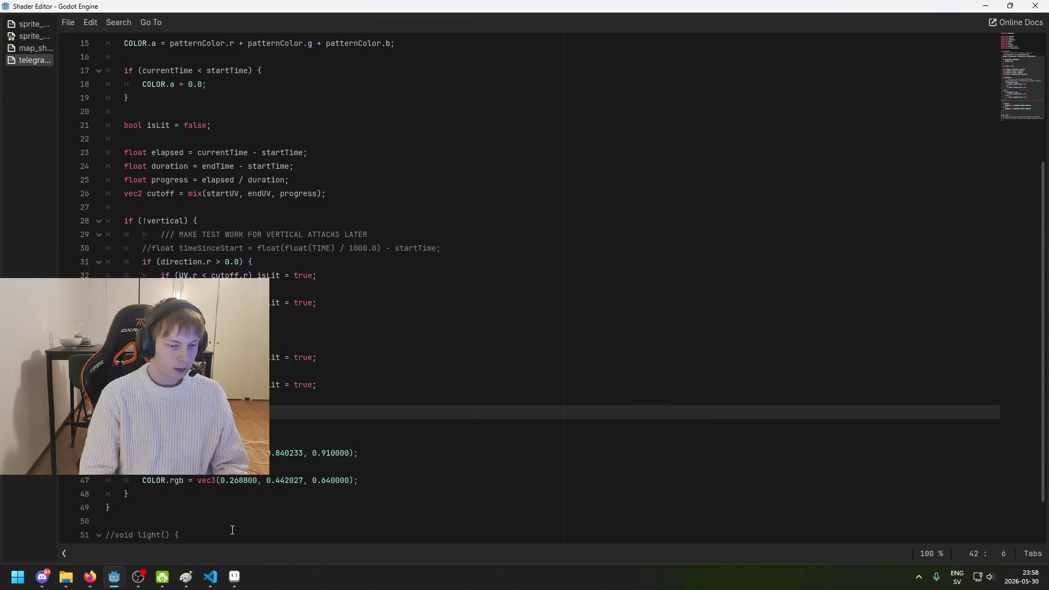
left_click(114, 583)
left_click(78, 543)
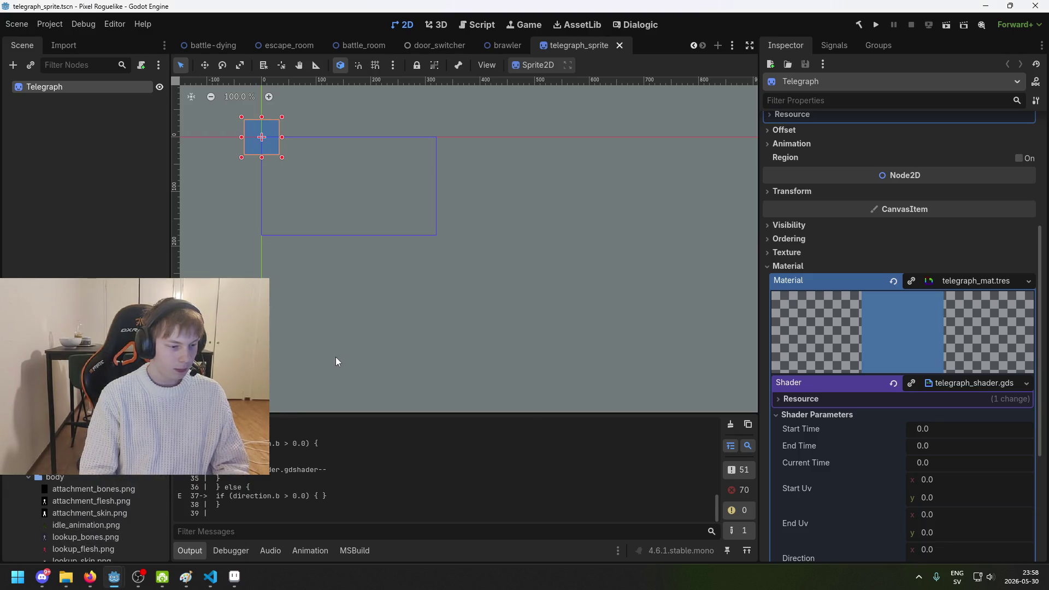
scroll(391, 336, "down", 2)
scroll(395, 320, "left", 3)
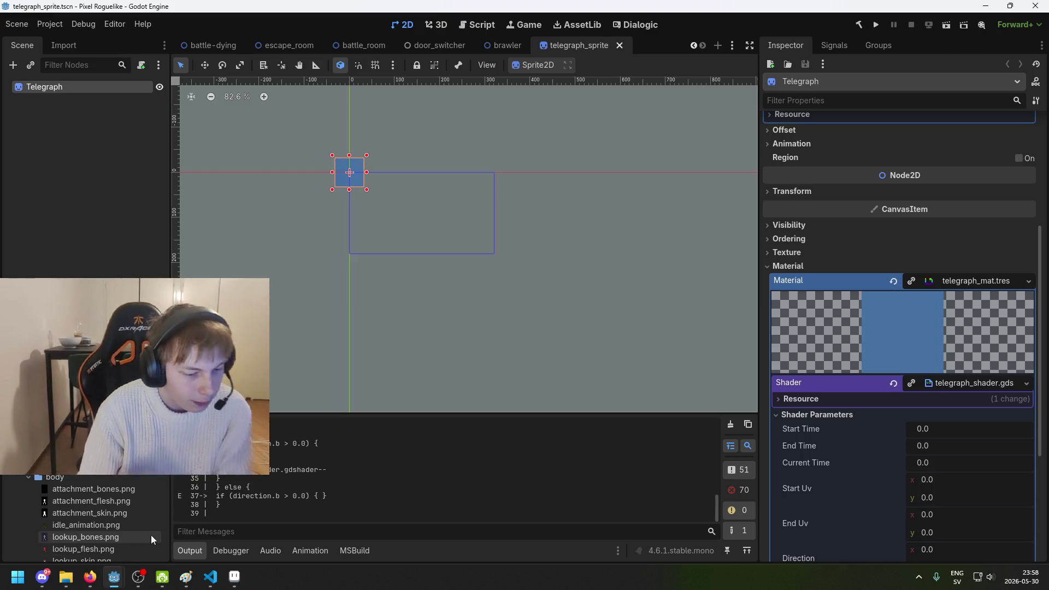
mouse_move(114, 576)
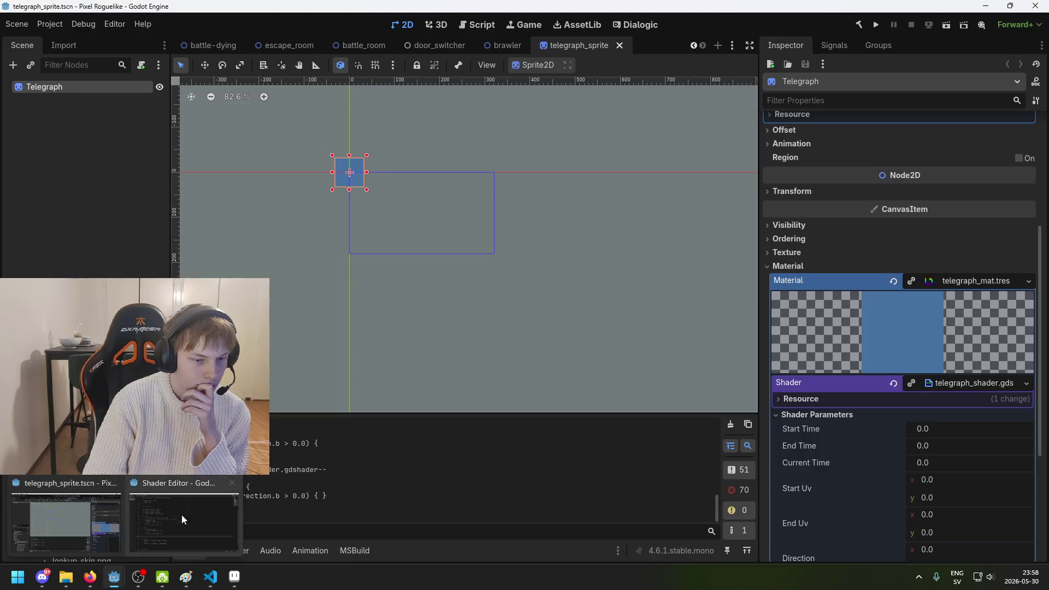
left_click(210, 577)
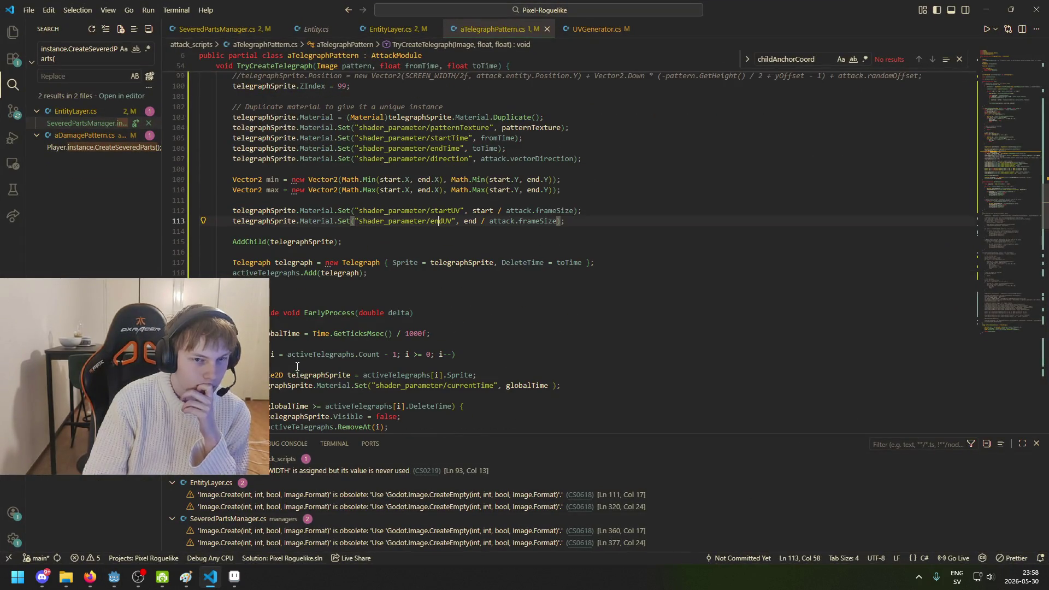
Step: Duplicate the endUV shader-parameter line below itself and rename the copy's parameter to vertical
scroll(546, 300, "up", 3)
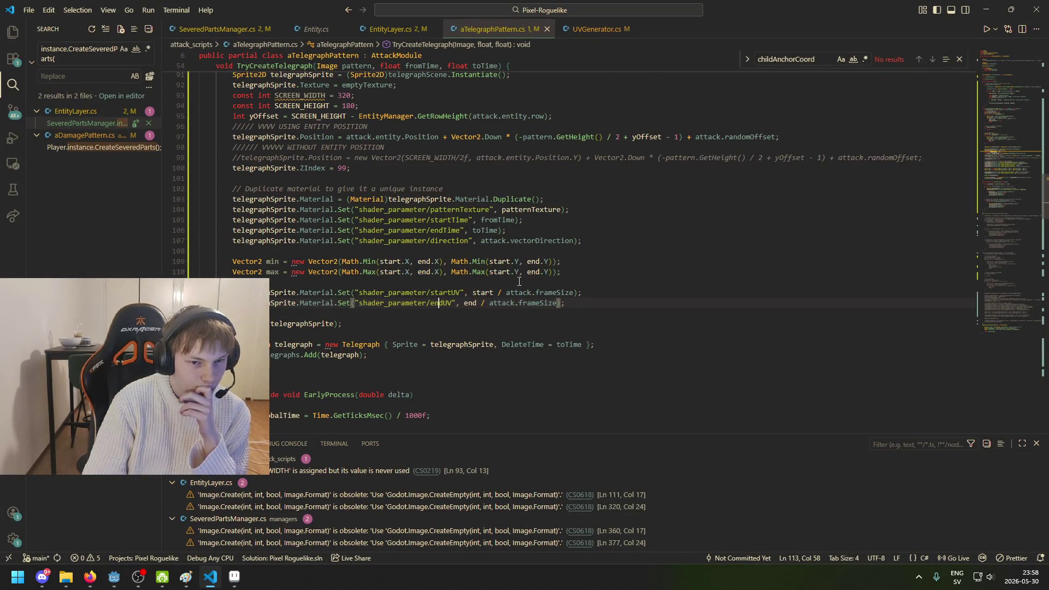
left_click(593, 300)
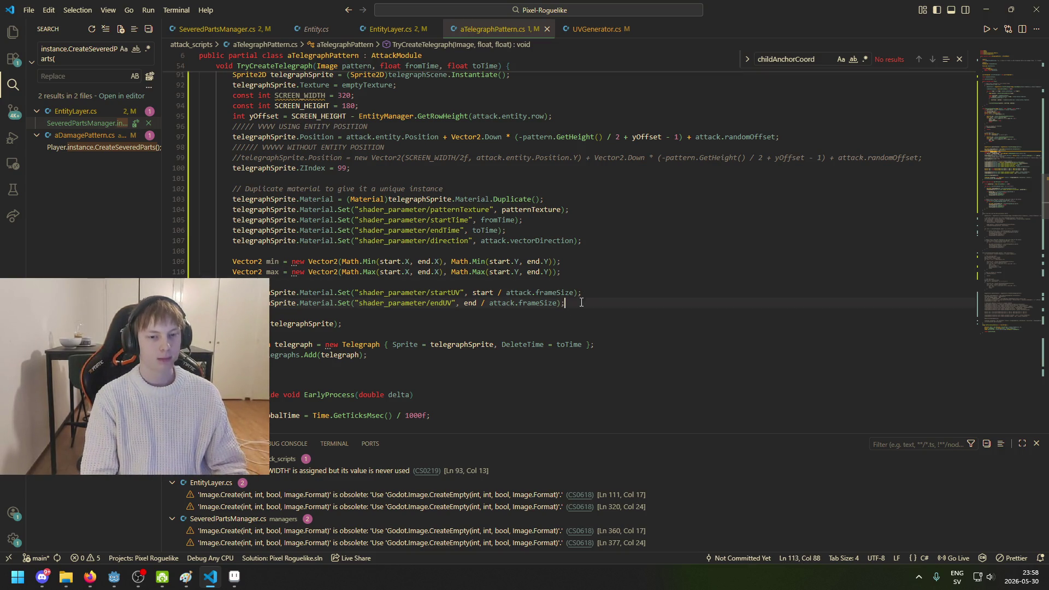
key("shift+Home")
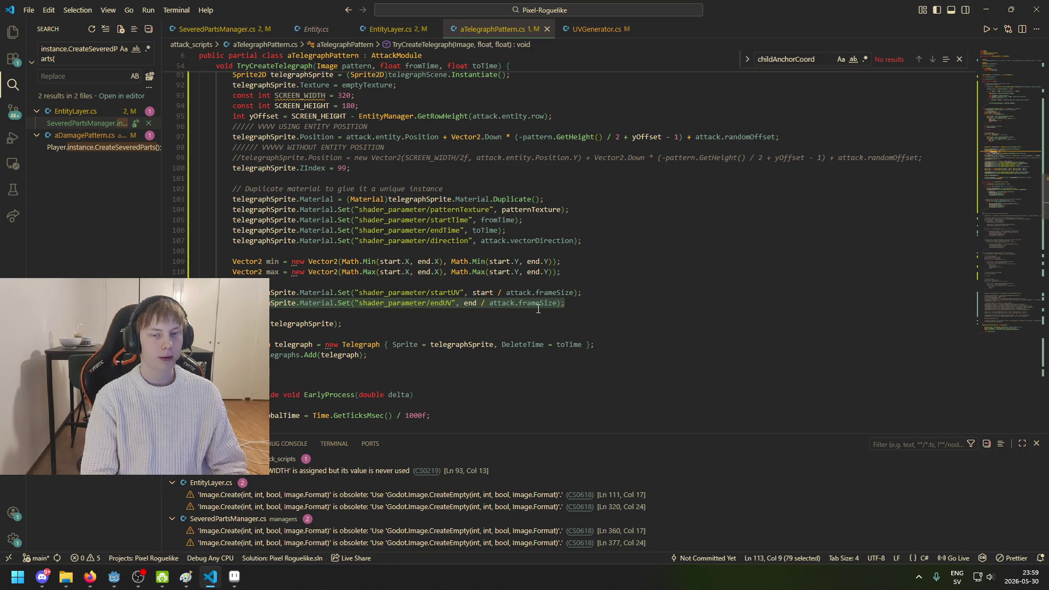
key("ctrl+c")
left_click(589, 304)
key("Return")
key("ctrl+v")
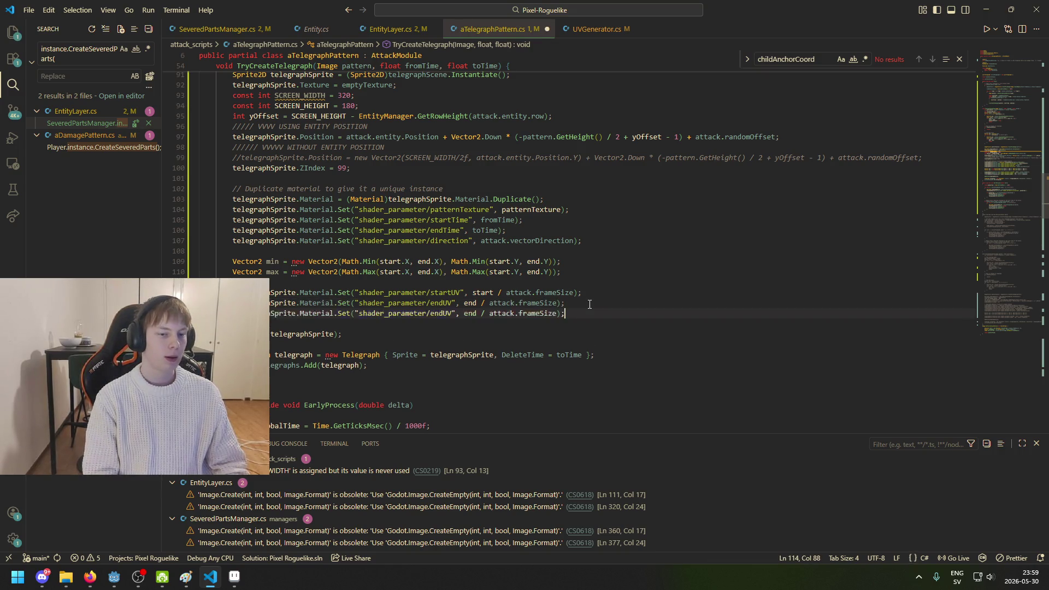
key("ctrl+Left")
key("ctrl+Left")
key("ctrl+Left")
key("BackSpace")
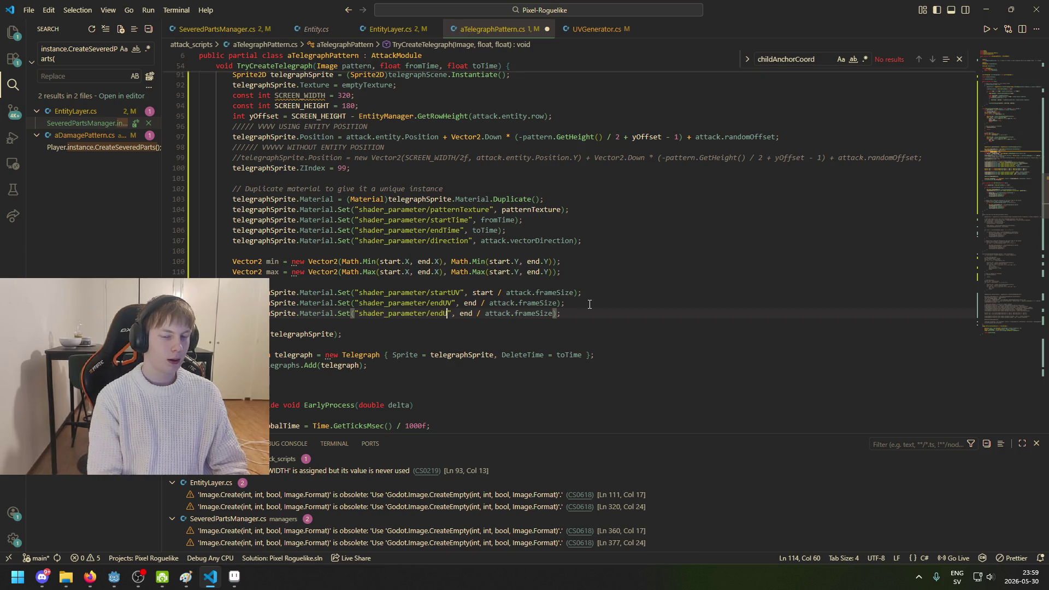
key("ctrl+BackSpace")
type("ver")
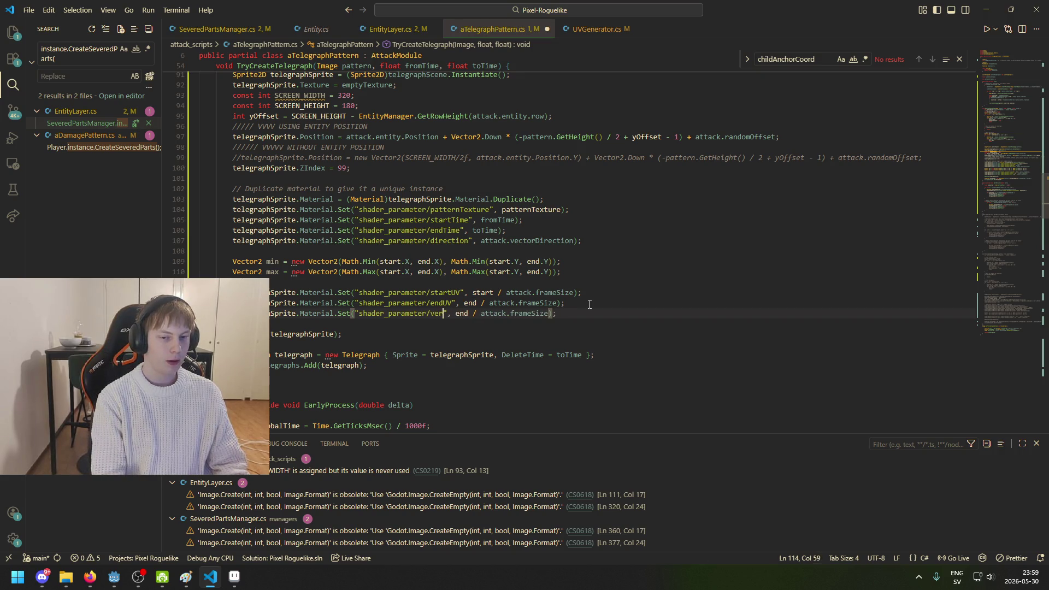
type("tical")
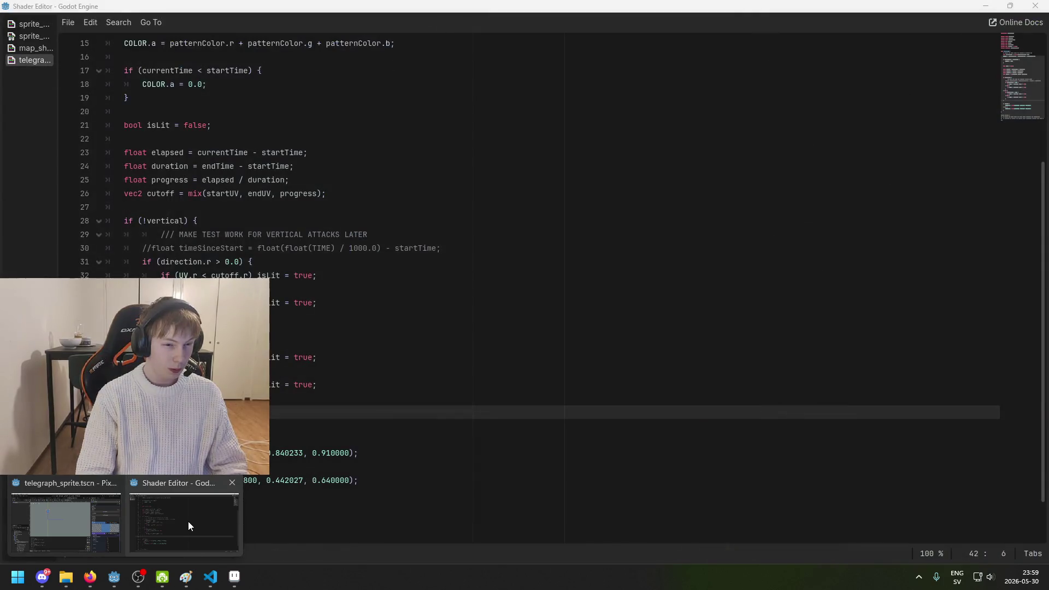
Step: Confirm line 9 of the shader reads 'uniform bool vertical = false', then go back to VS Code
mouse_move(113, 577)
left_click(188, 521)
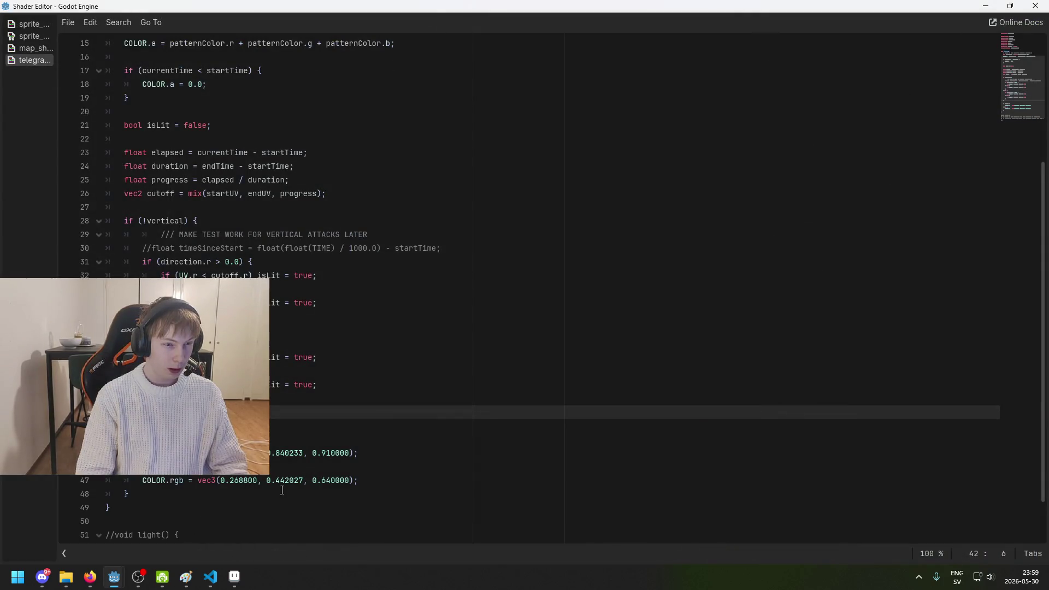
scroll(282, 490, "up", 5)
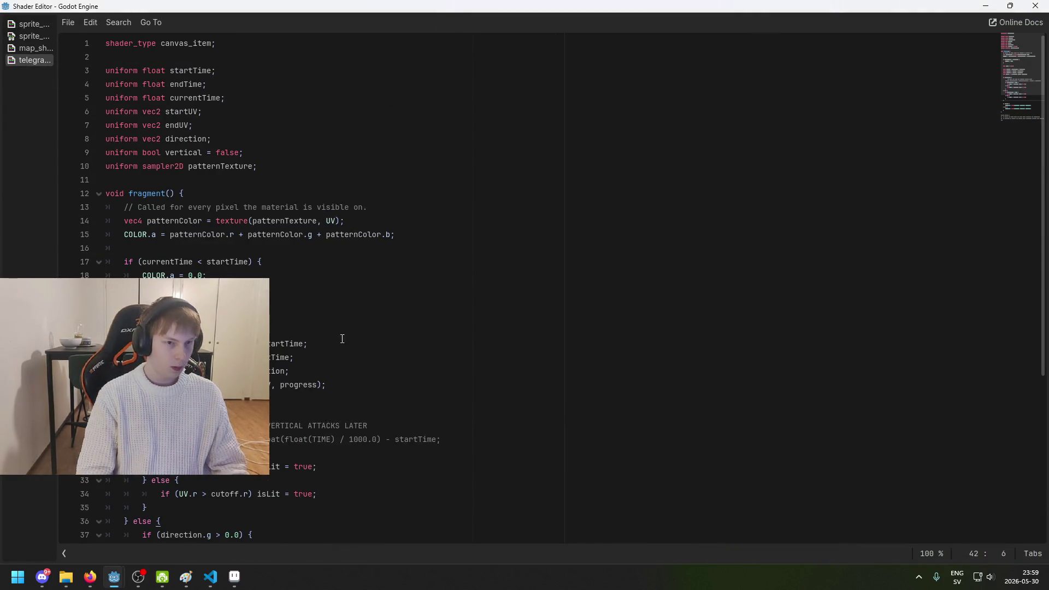
left_click(290, 256)
left_click(220, 155)
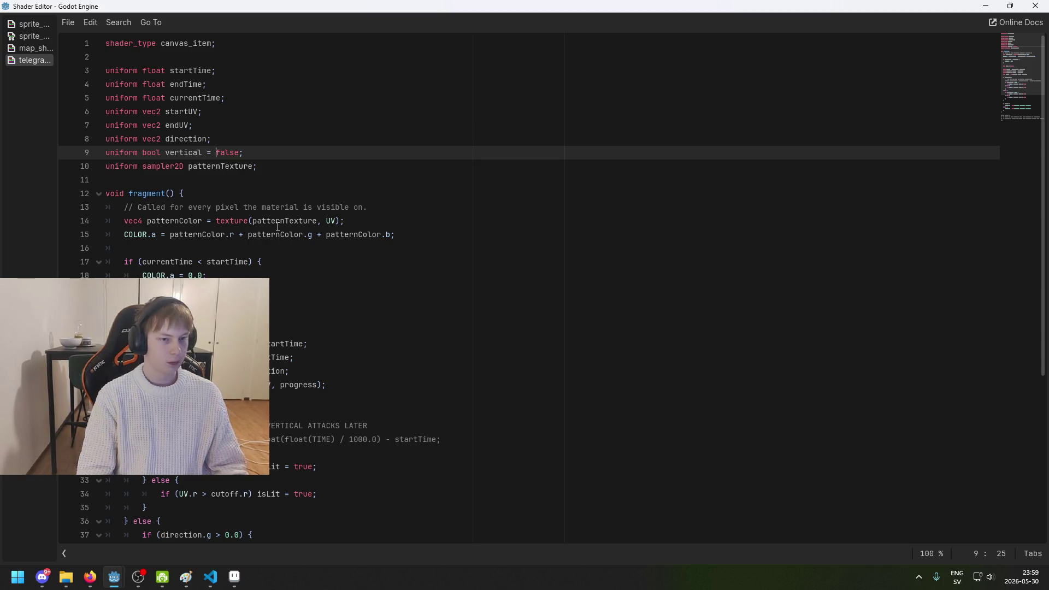
left_click(221, 578)
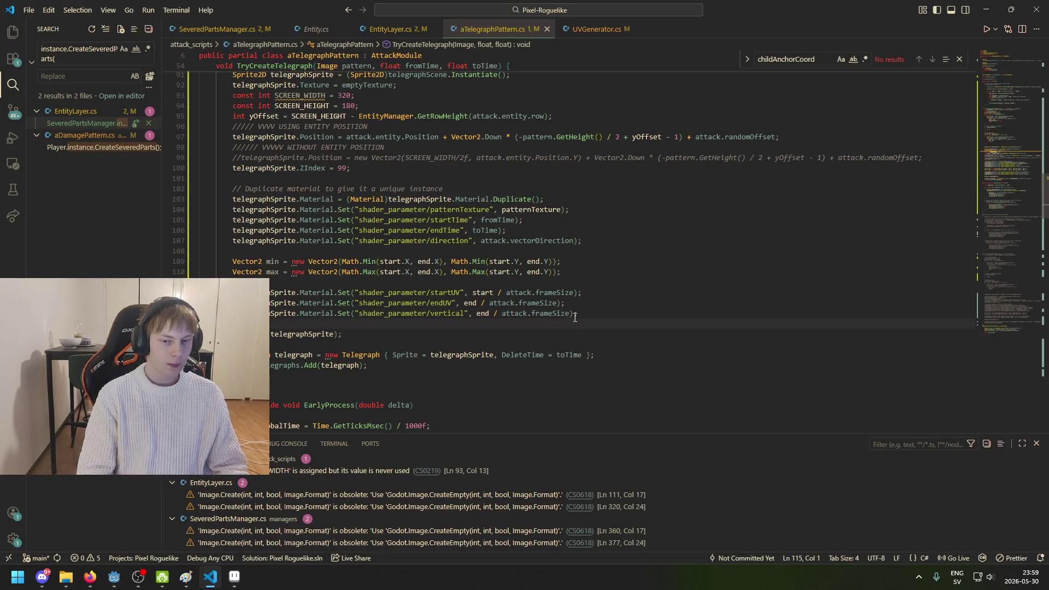
Step: Declare 'bool vertical = false;' and pass vertical as the shader's vertical parameter value
left_click(599, 310)
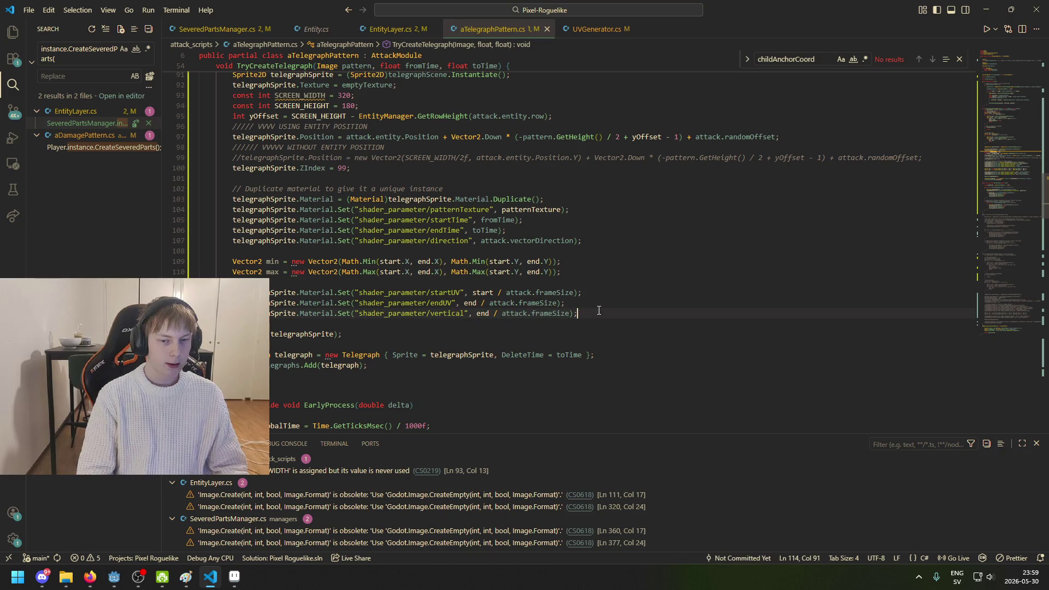
key("Return")
type("voo")
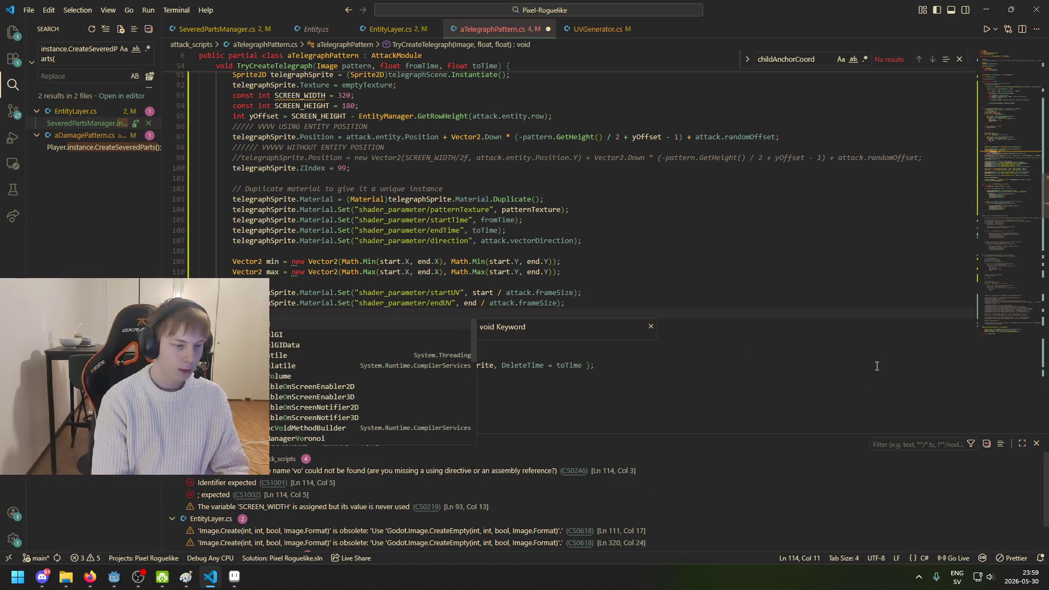
type("l")
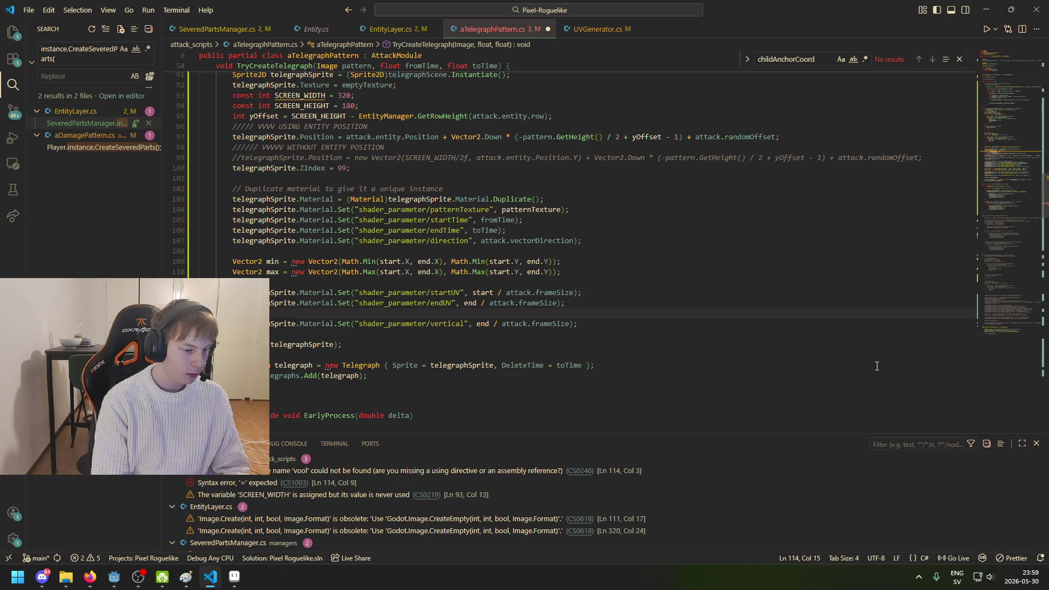
key("BackSpace")
key("BackSpace")
key("BackSpace")
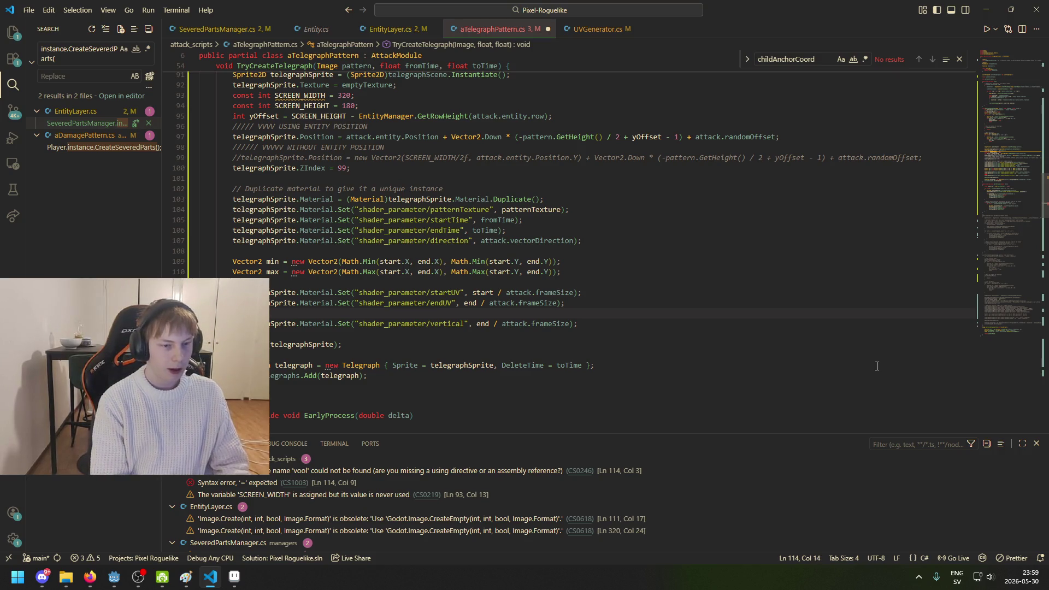
key("BackSpace")
type("id ver")
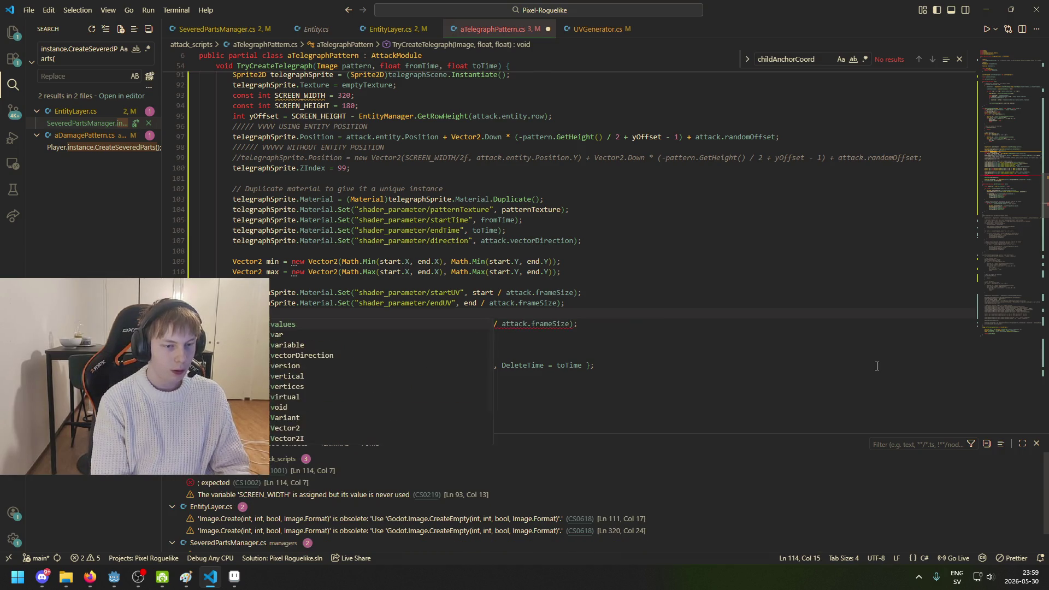
type("tical ")
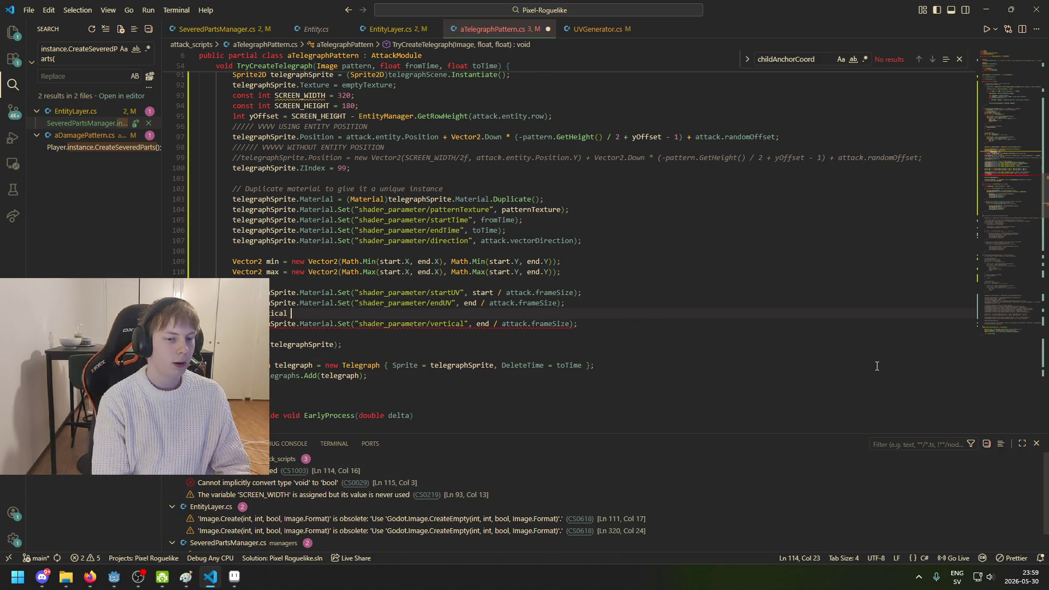
type("= false;")
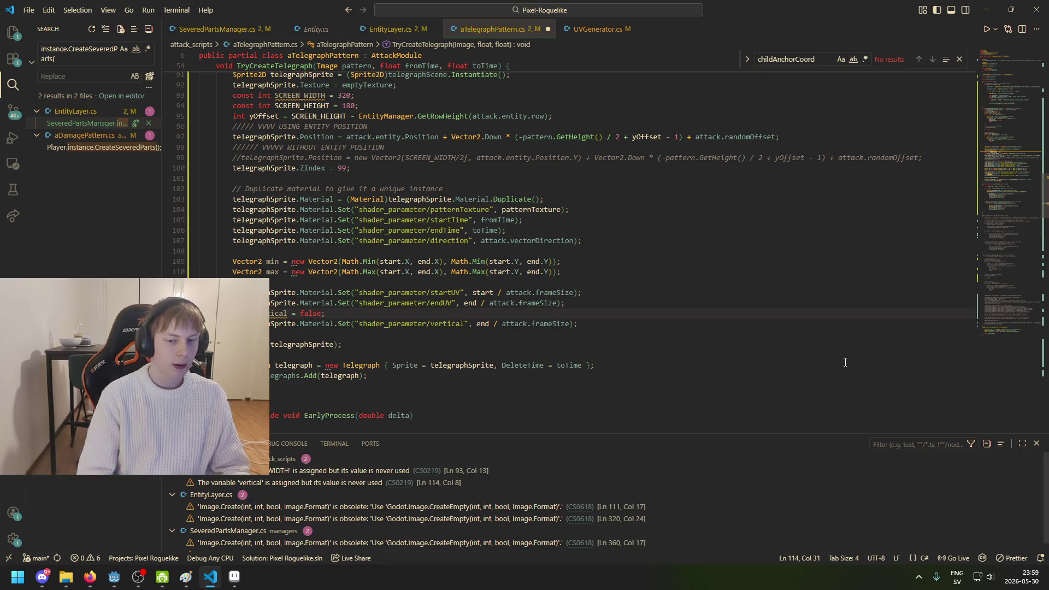
left_click_drag(571, 325, 477, 325)
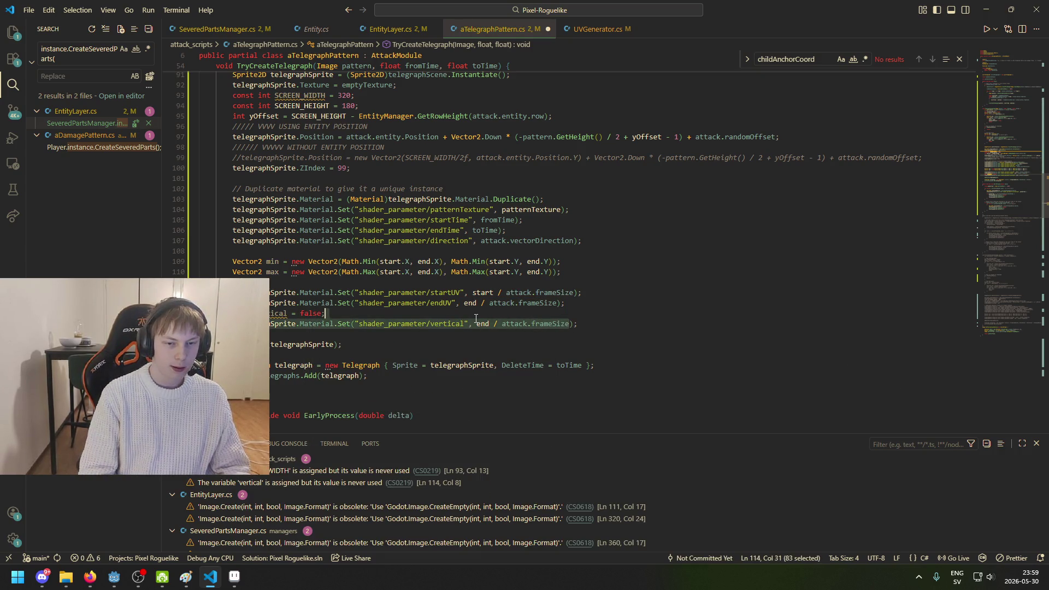
type("vertical")
left_click(397, 309)
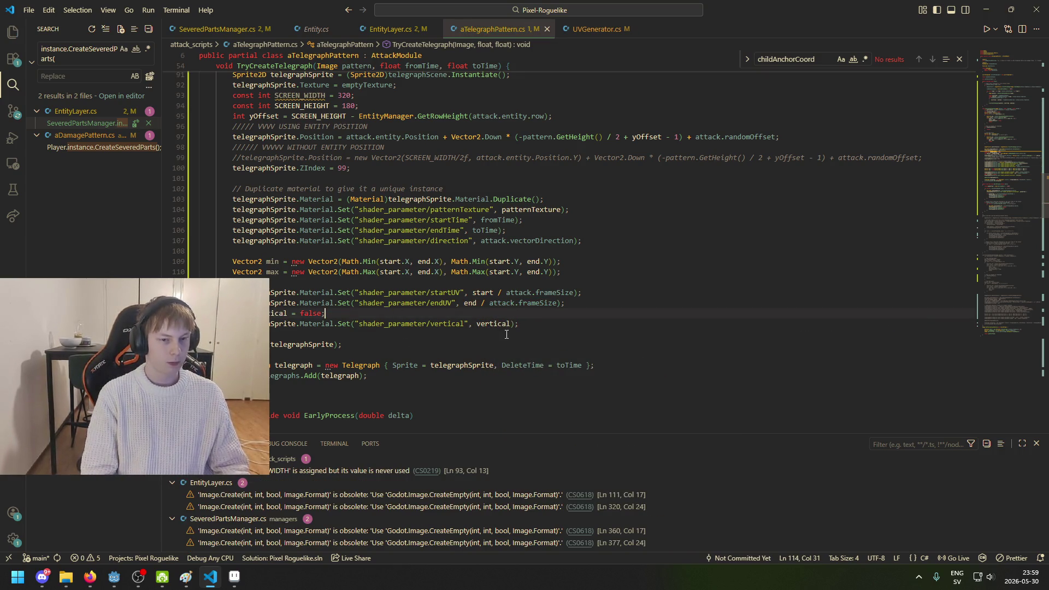
key("Return")
Step: Start a new condition 'if (attack.direction[0]' below the parameter call
scroll(571, 409, "up", 9)
scroll(570, 407, "up", 8)
scroll(565, 396, "up", 5)
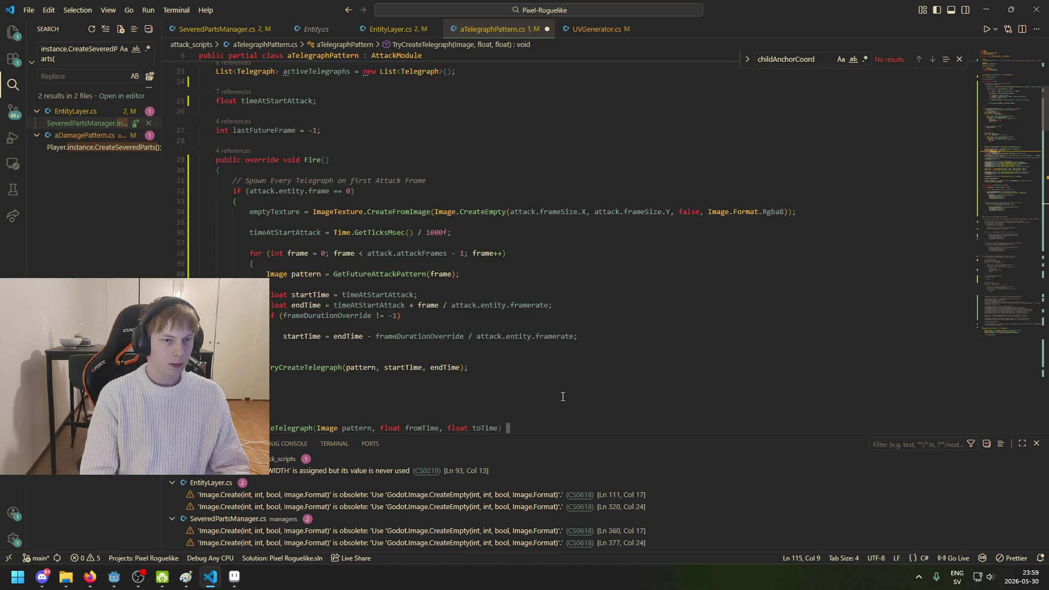
scroll(514, 382, "up", 5)
scroll(459, 376, "up", 3)
scroll(453, 376, "down", 8)
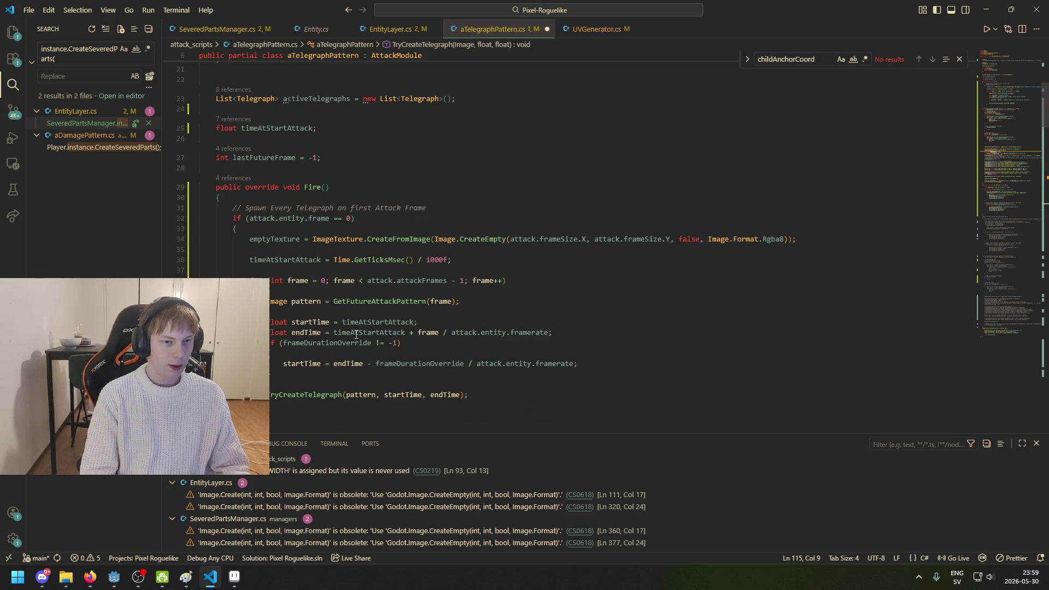
scroll(358, 332, "down", 5)
scroll(363, 328, "down", 10)
scroll(369, 323, "down", 10)
scroll(374, 317, "down", 10)
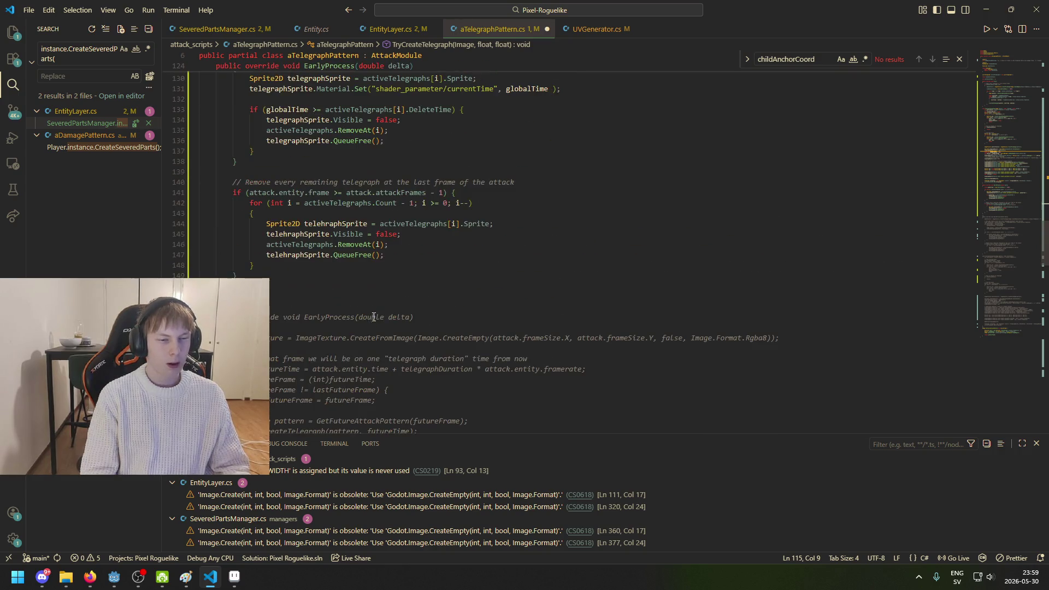
scroll(374, 316, "up", 5)
scroll(388, 322, "up", 1)
scroll(405, 328, "up", 1)
scroll(421, 332, "up", 4)
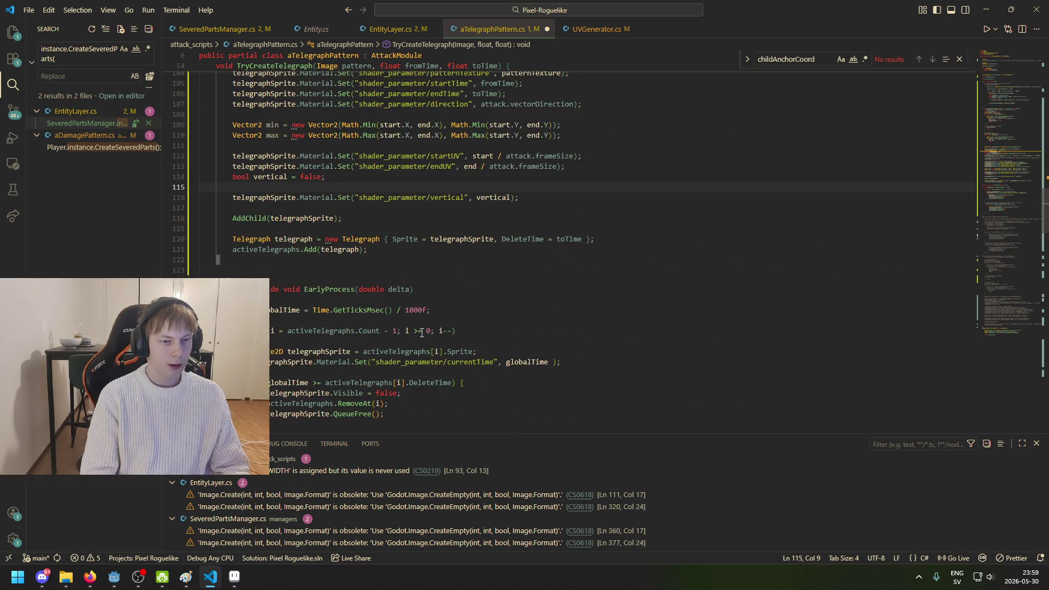
scroll(422, 333, "up", 3)
key("Return")
key("Return")
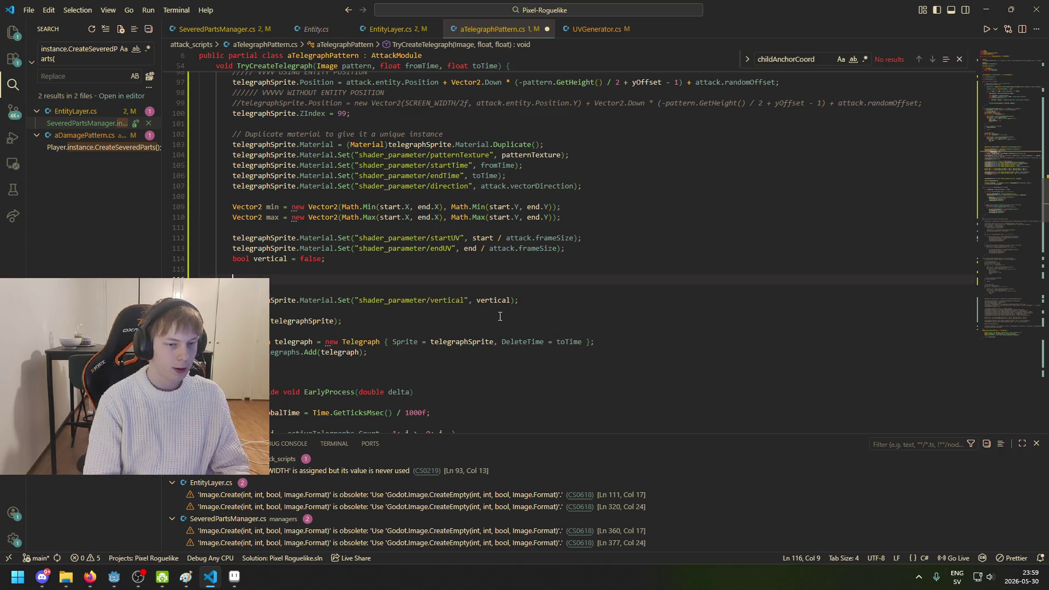
type("if (")
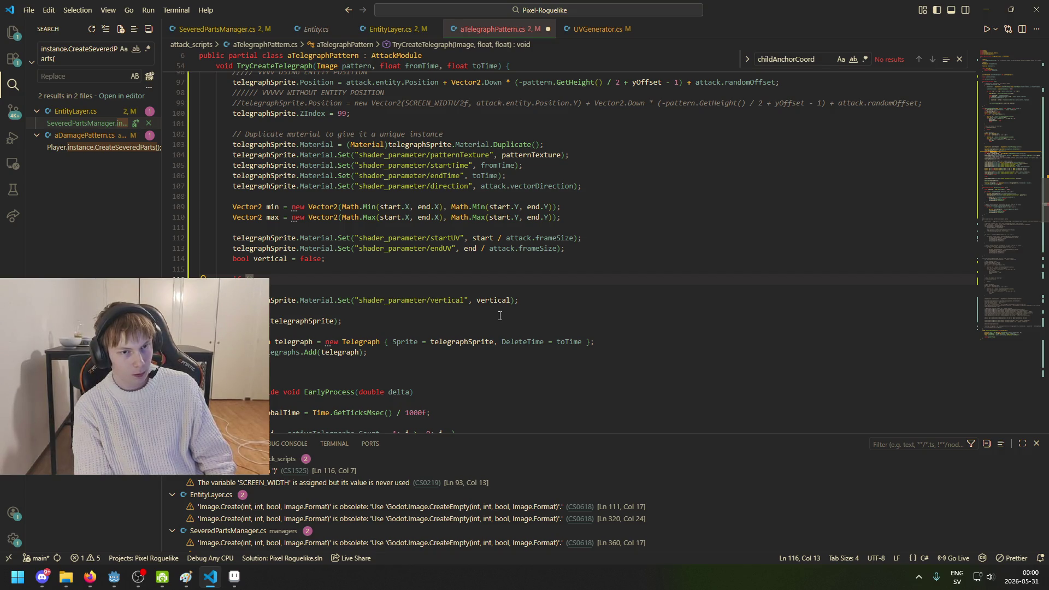
type("attack")
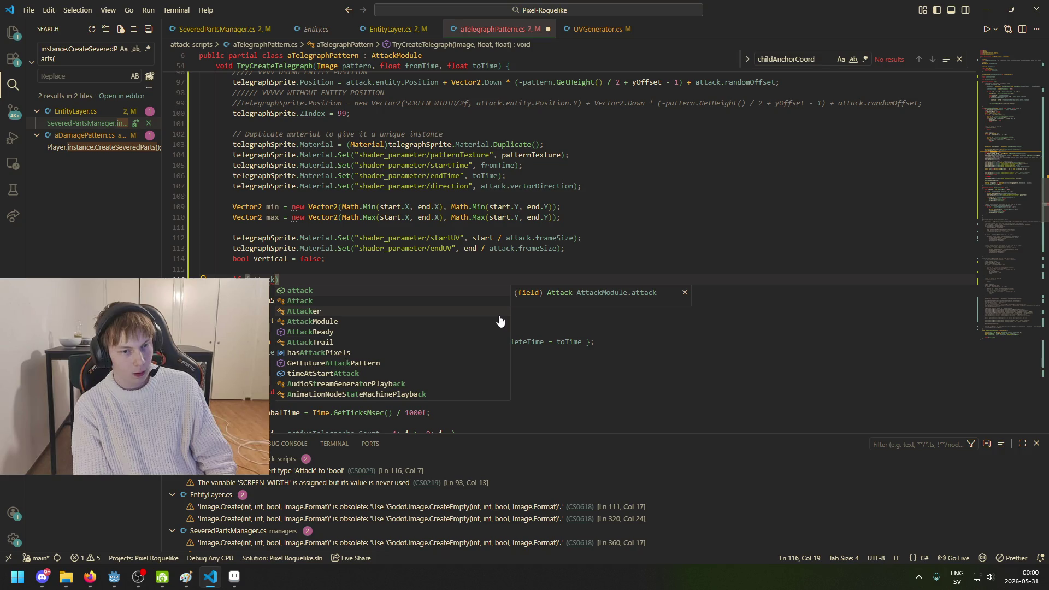
type(".d")
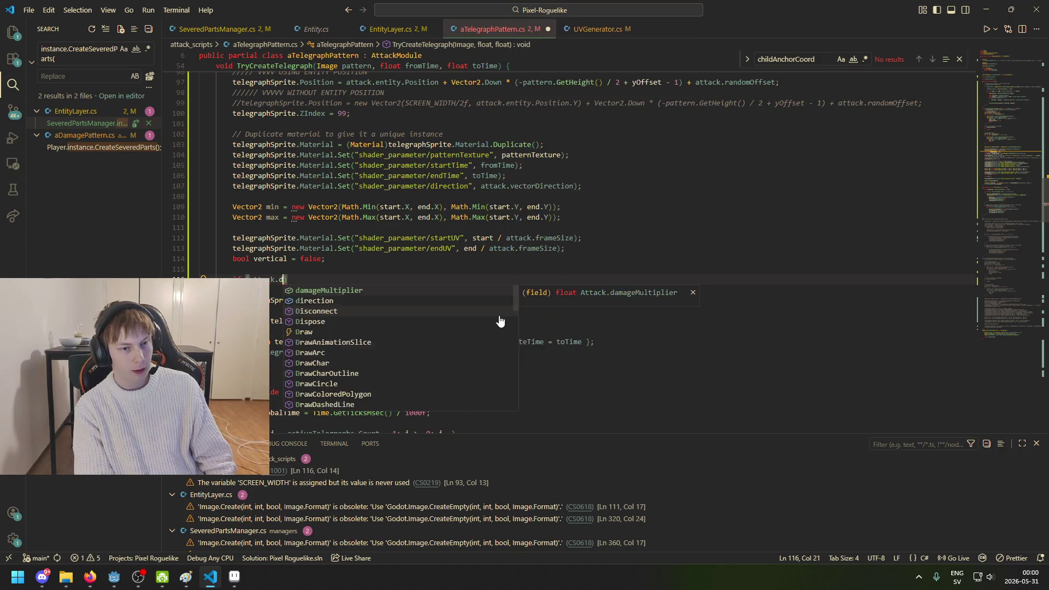
type("ire")
key("Tab")
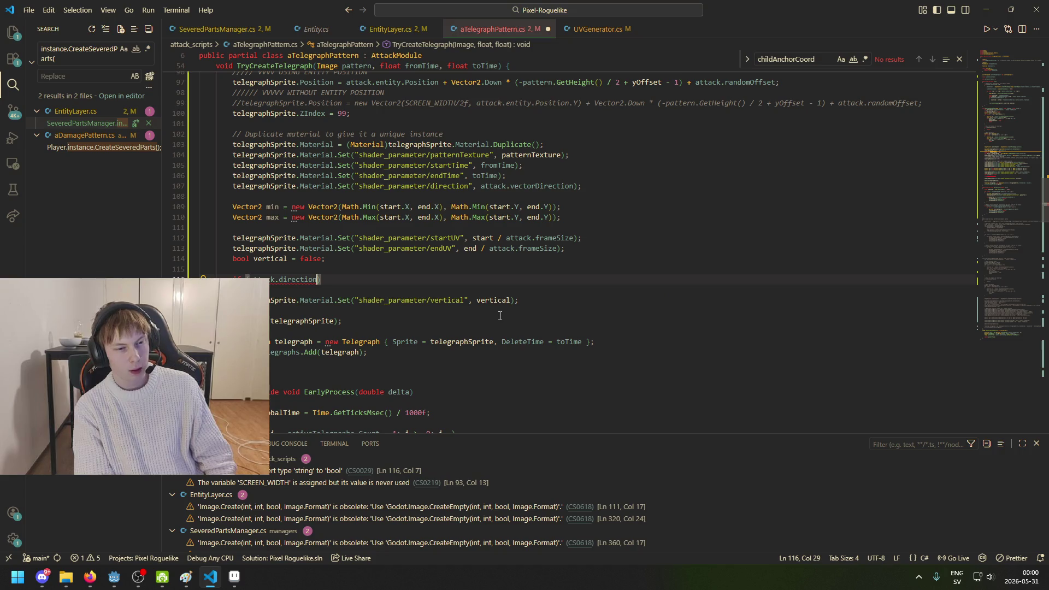
type("[")
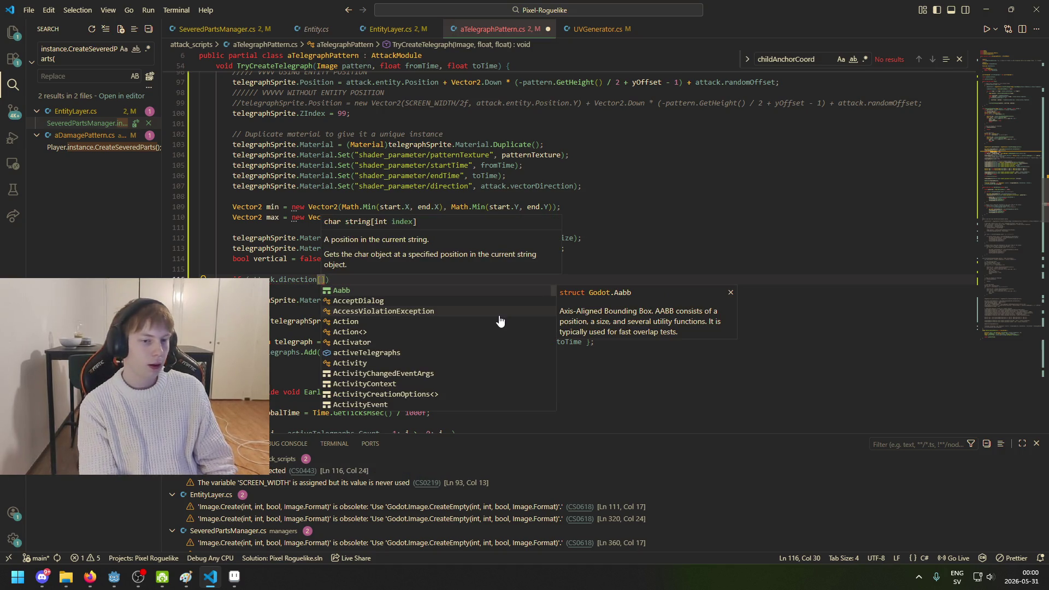
type("0]")
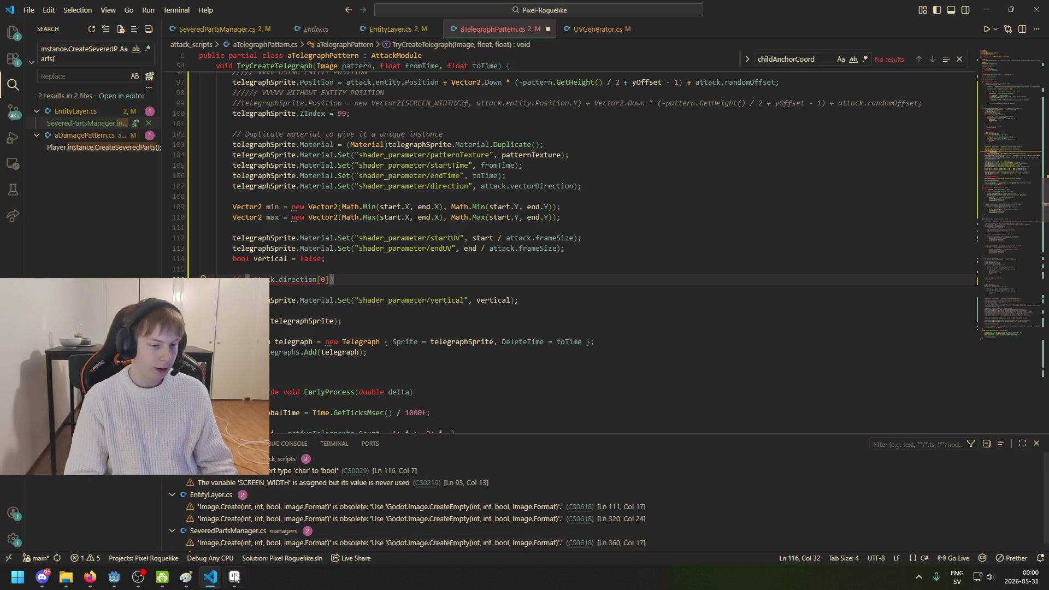
Step: In the brawler scene's Mover node, check the Uppercut attack's Direction is UR
left_click(114, 577)
scroll(848, 155, "up", 5)
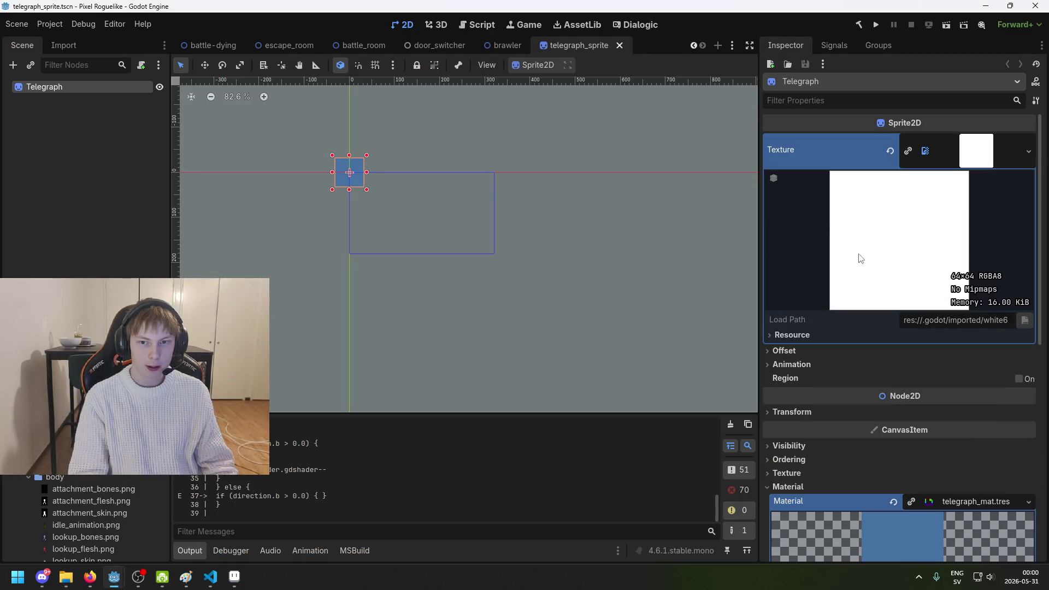
left_click(507, 45)
left_click(113, 255)
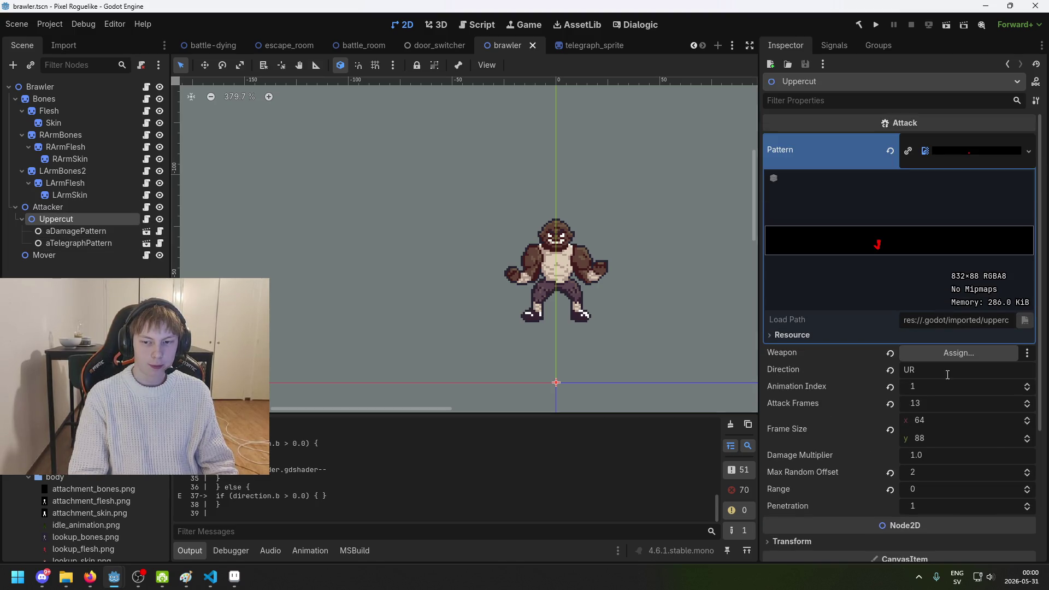
double_click(947, 374)
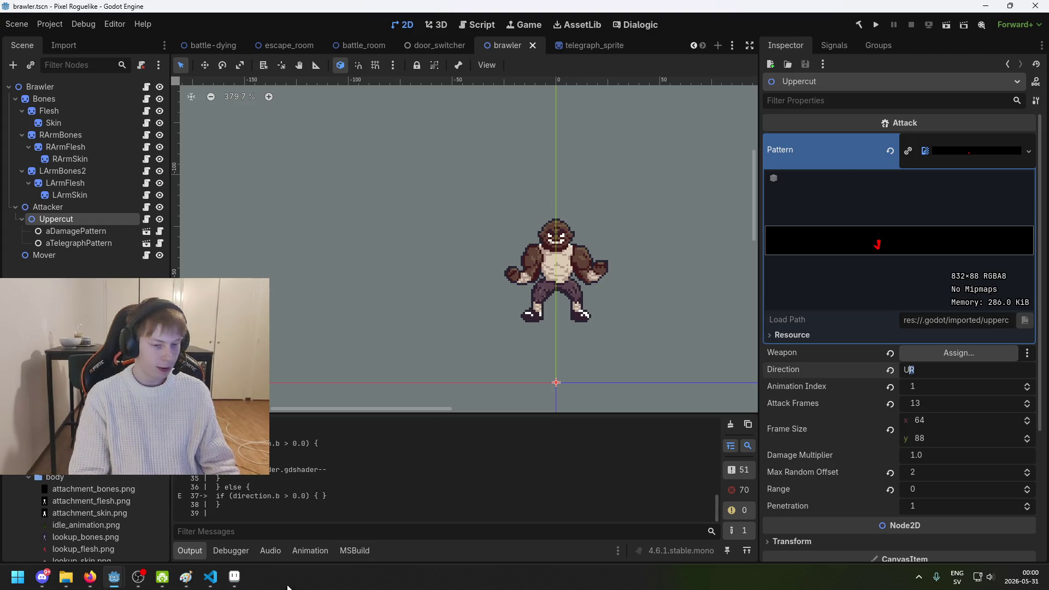
left_click(261, 518)
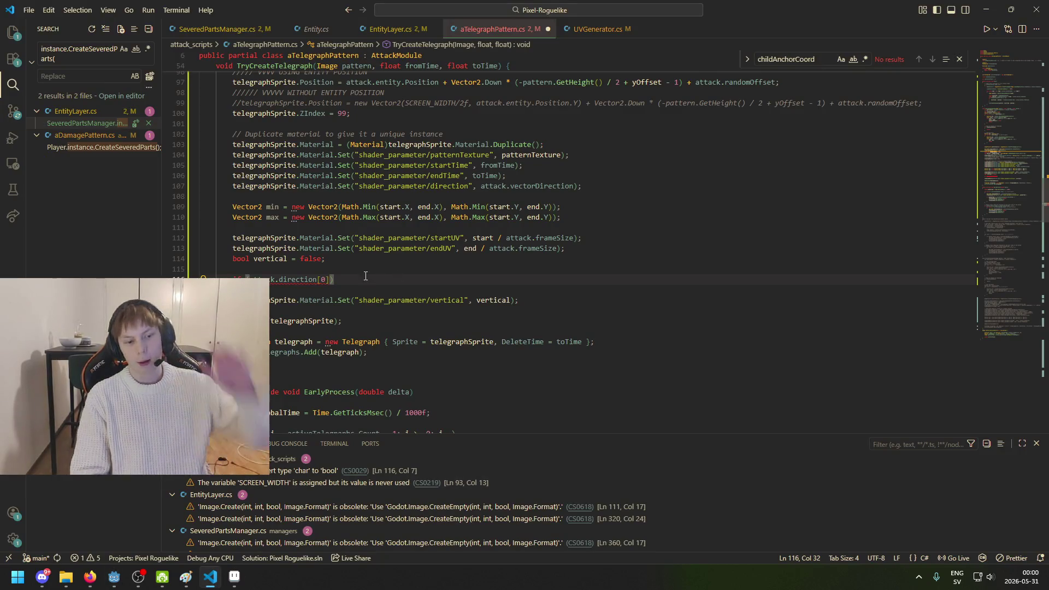
Step: Complete the condition as attack.direction[0] == 'U' || attack.direction[0] == 'D'
key("Left")
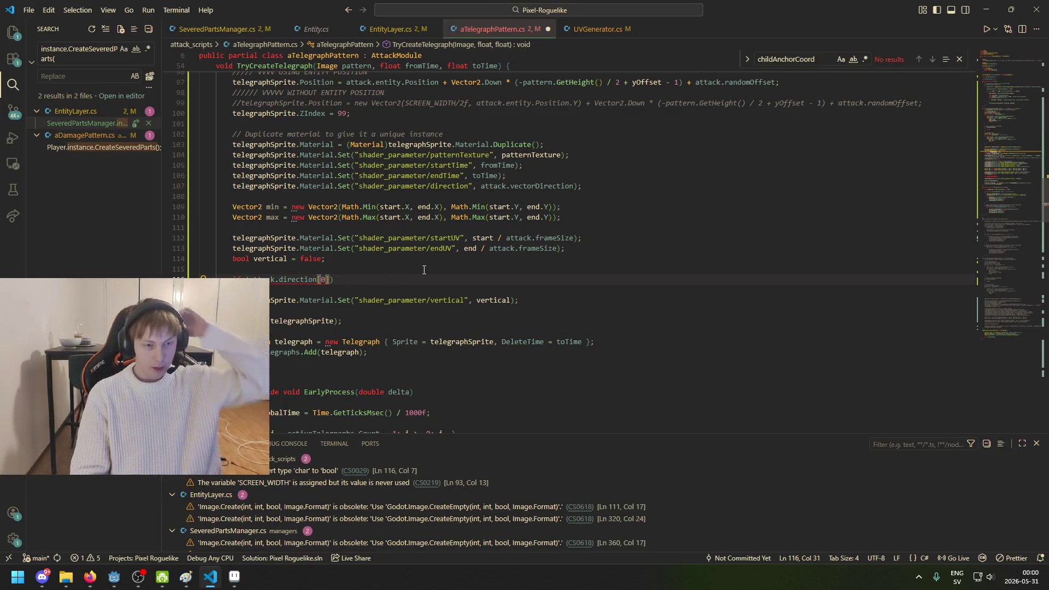
key("Right")
key("Left")
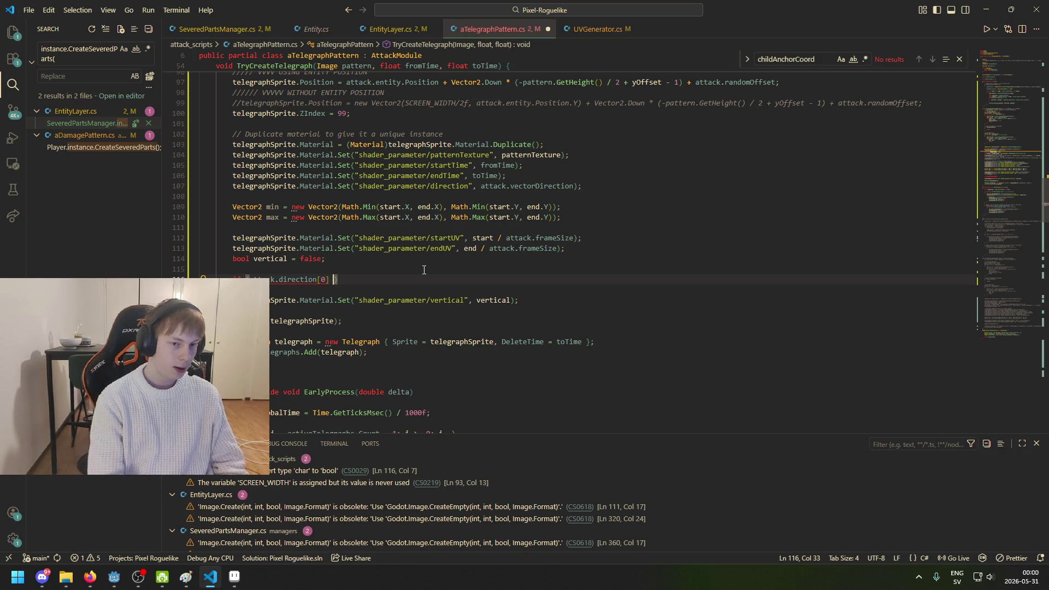
type("== 'U")
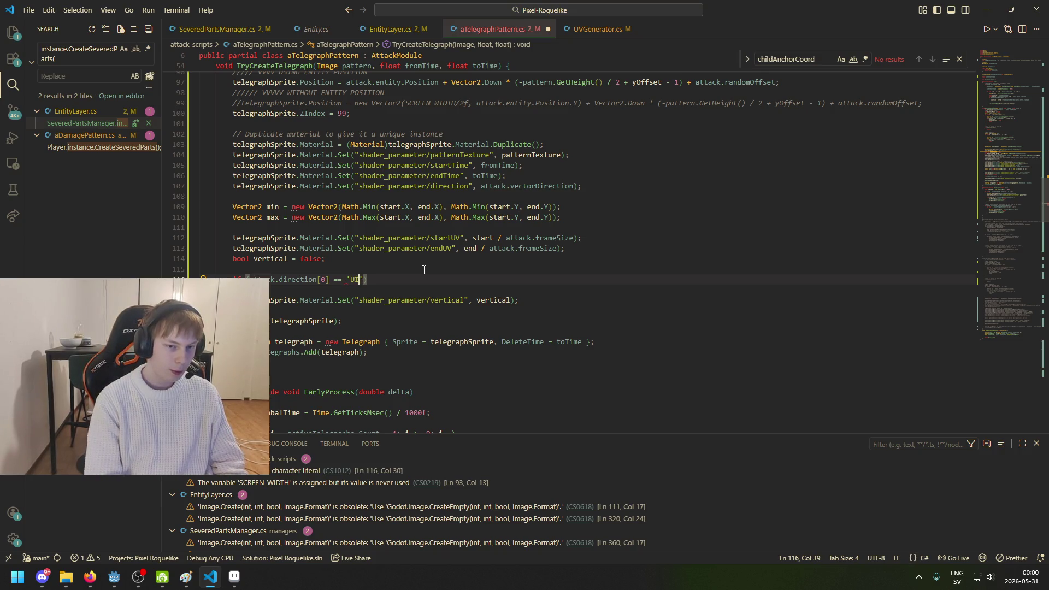
type("')")
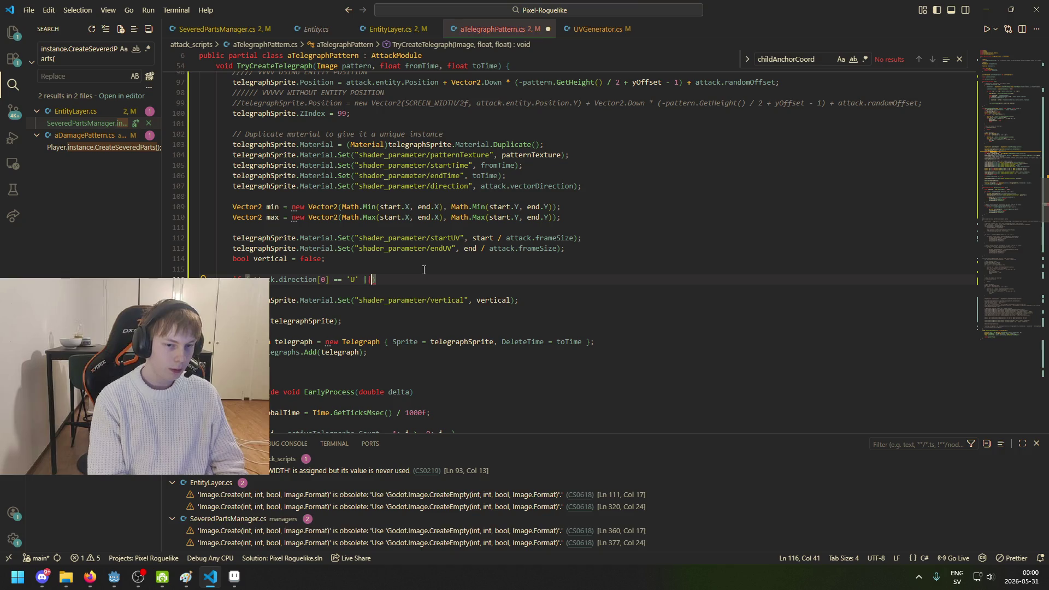
type("|")
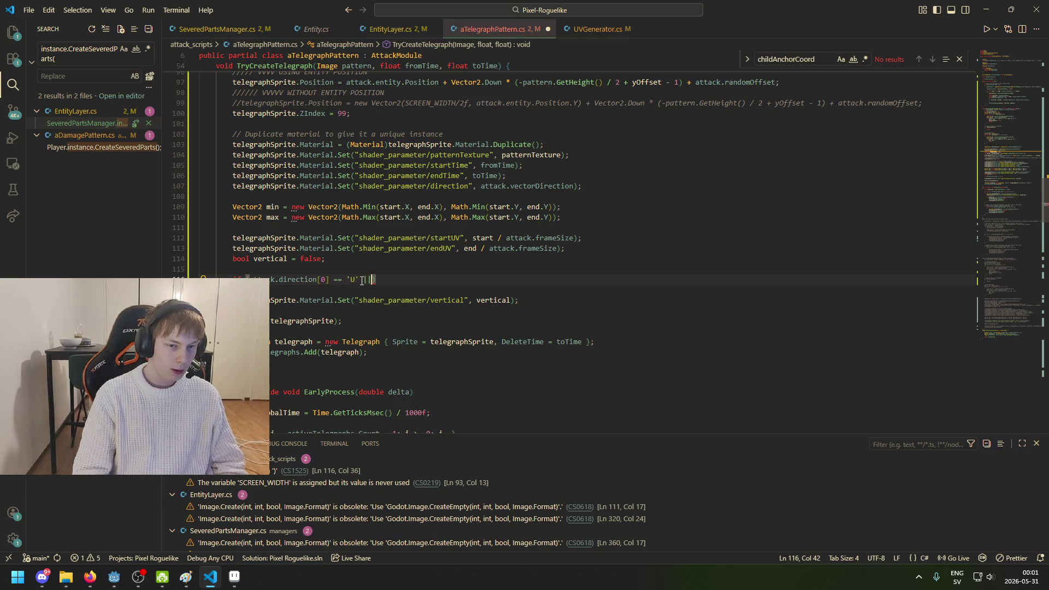
left_click(380, 281)
type("attack.direction[0] == 'U'")
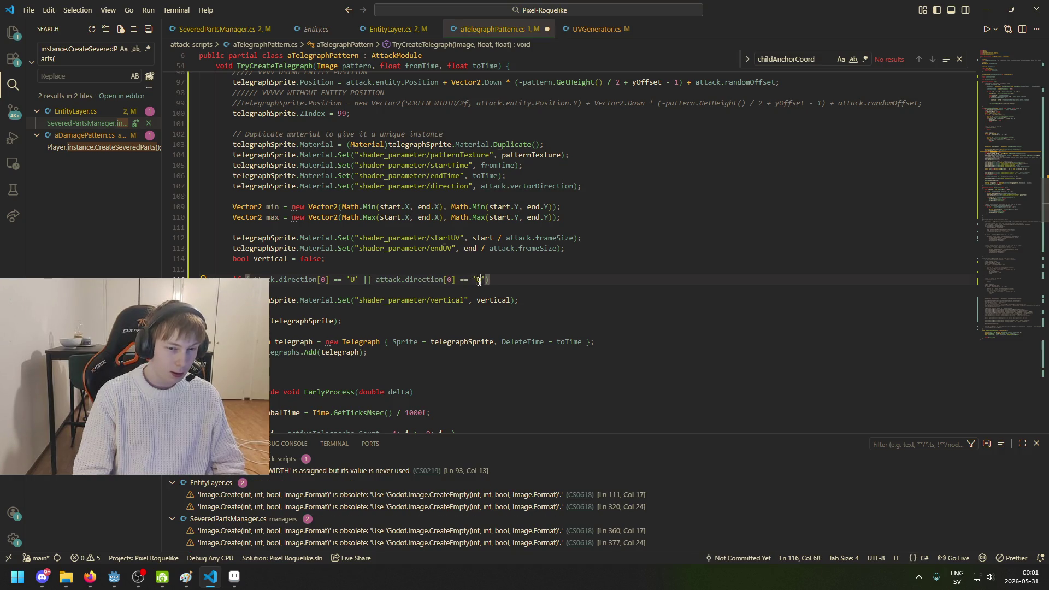
type("D")
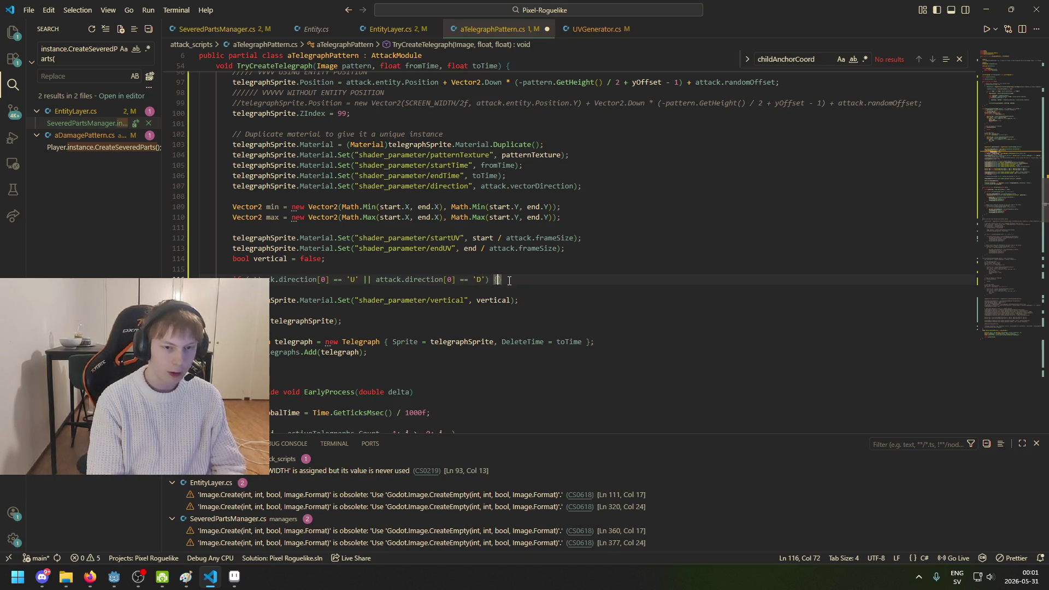
Step: Set 'vertical = true;' inside the new if block
key("Return")
type("vertical")
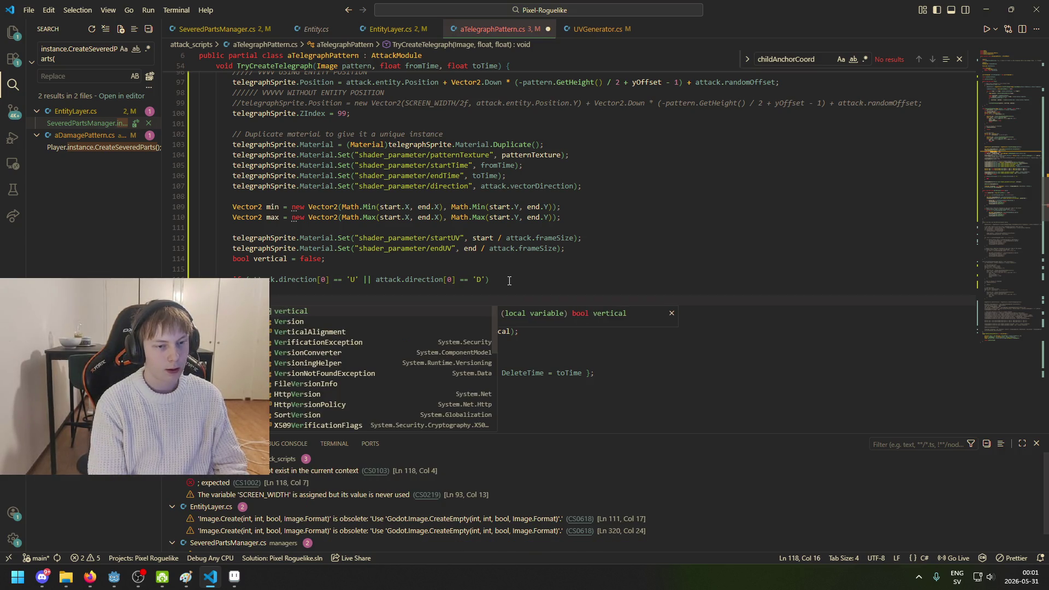
type(" = true;")
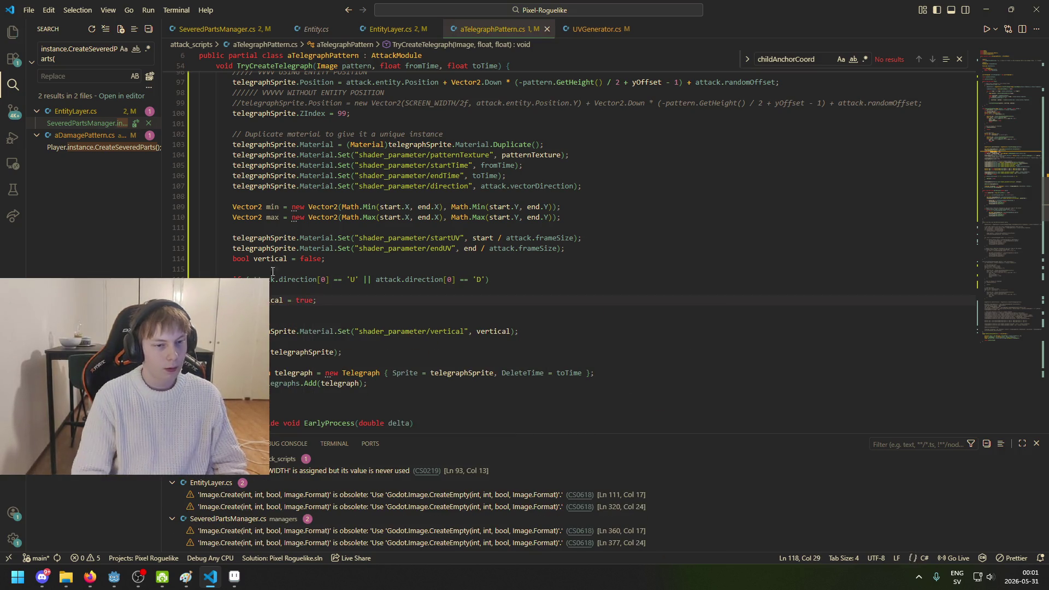
left_click(570, 269)
key("BackSpace")
key("ctrl+z")
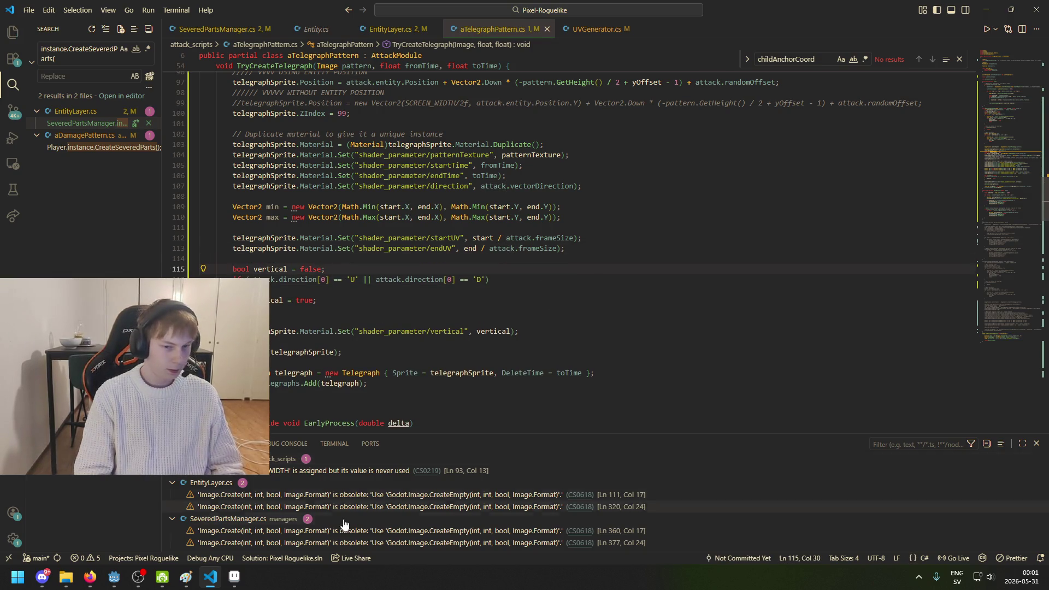
left_click(113, 576)
Step: Run the game, start a new game, and walk the character up toward the desk
left_click(876, 25)
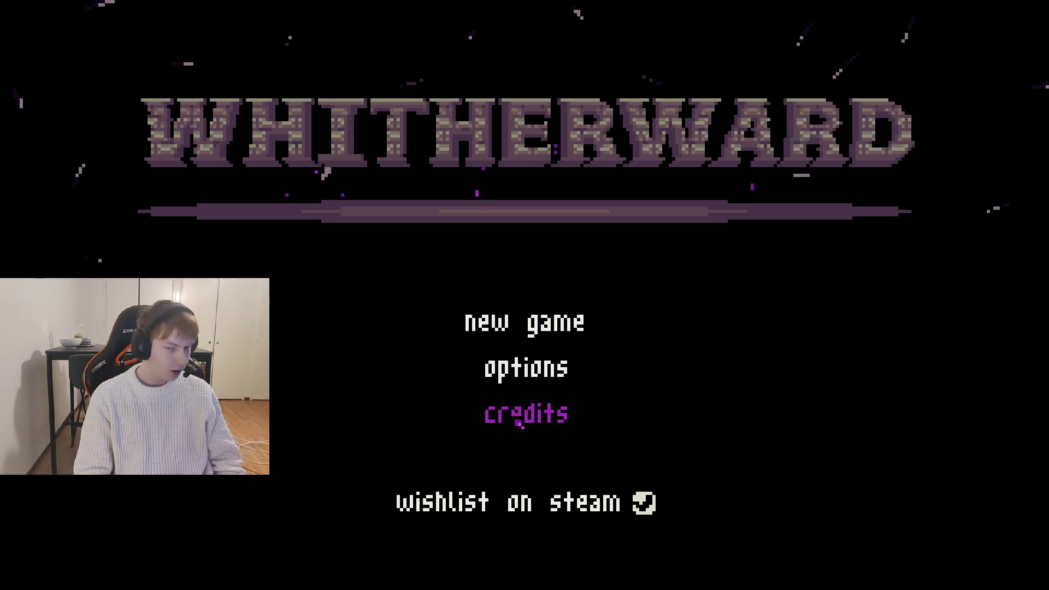
left_click(532, 322)
key("w")
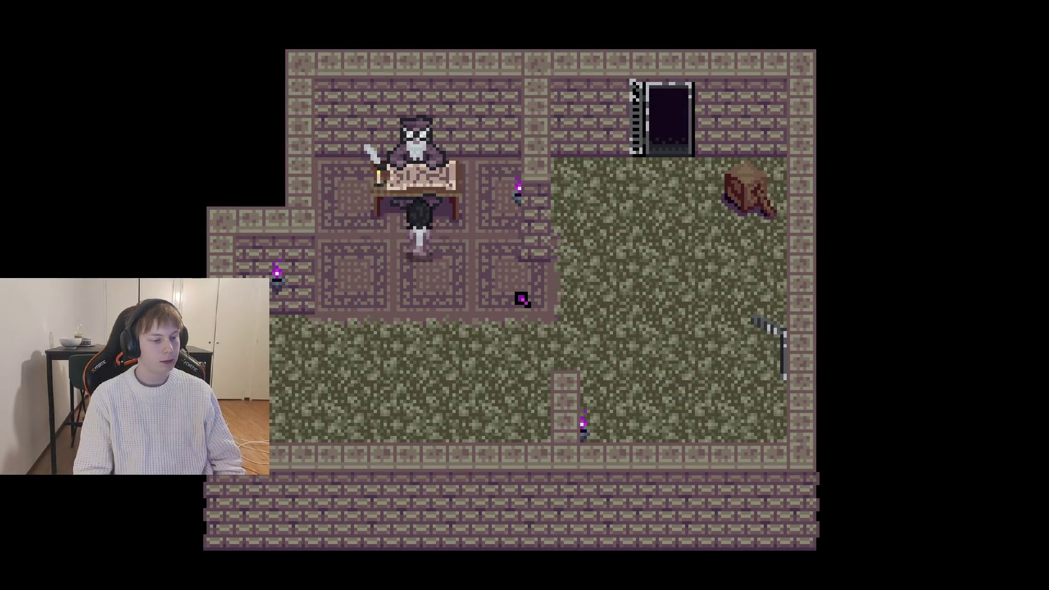
key("w")
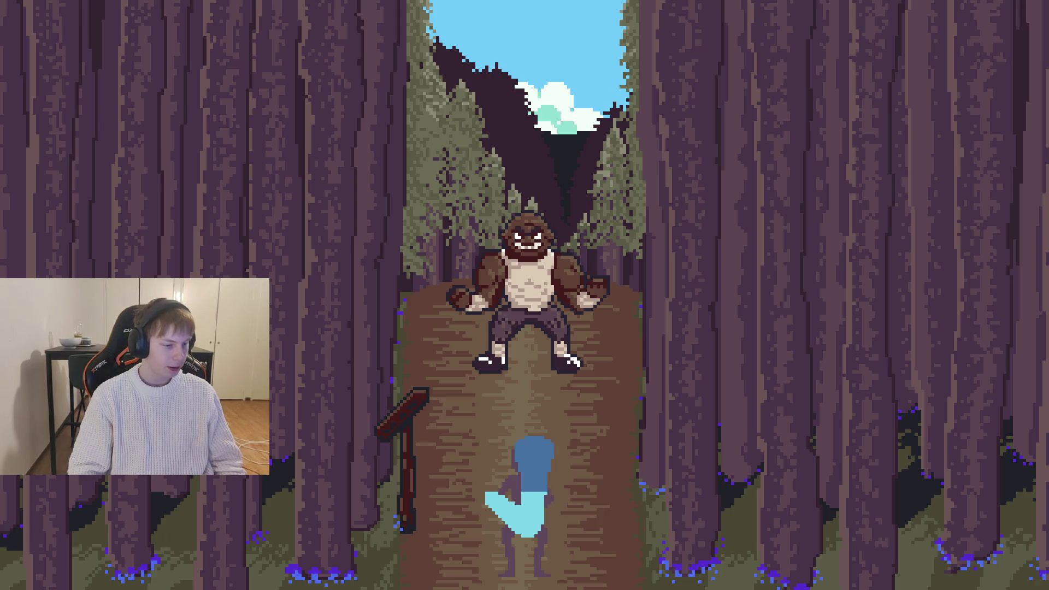
Step: Dodge and punch through the brawler fight to watch the telegraphs, then stop the game
key("Left")
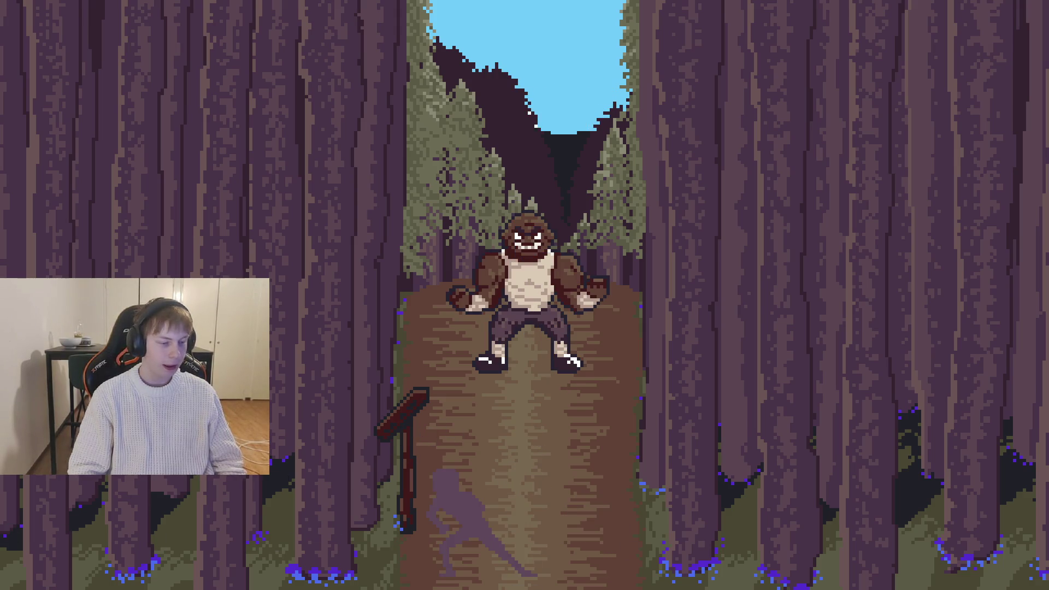
key("Right")
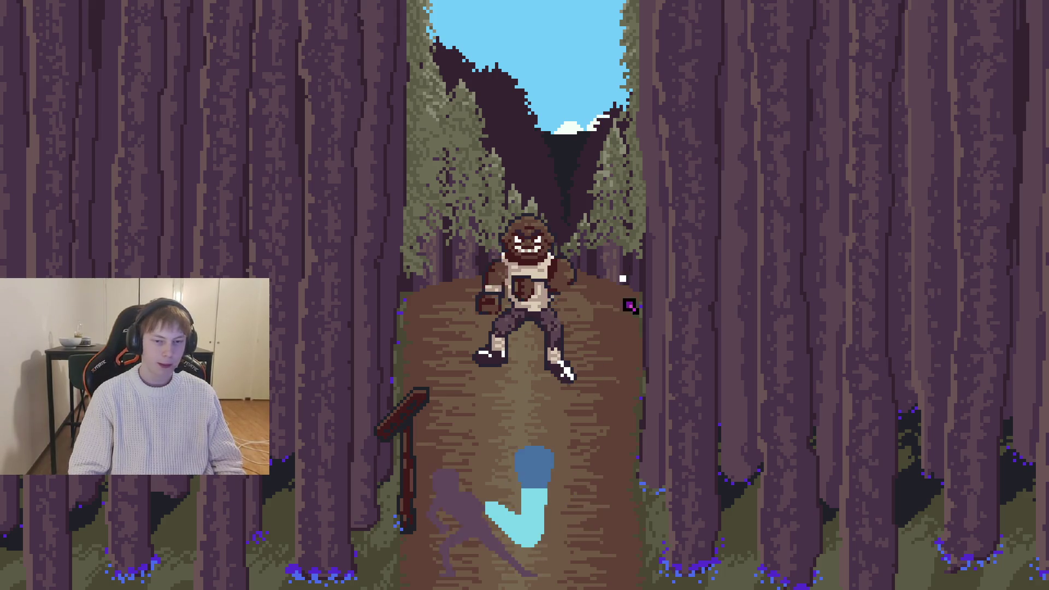
key("Left")
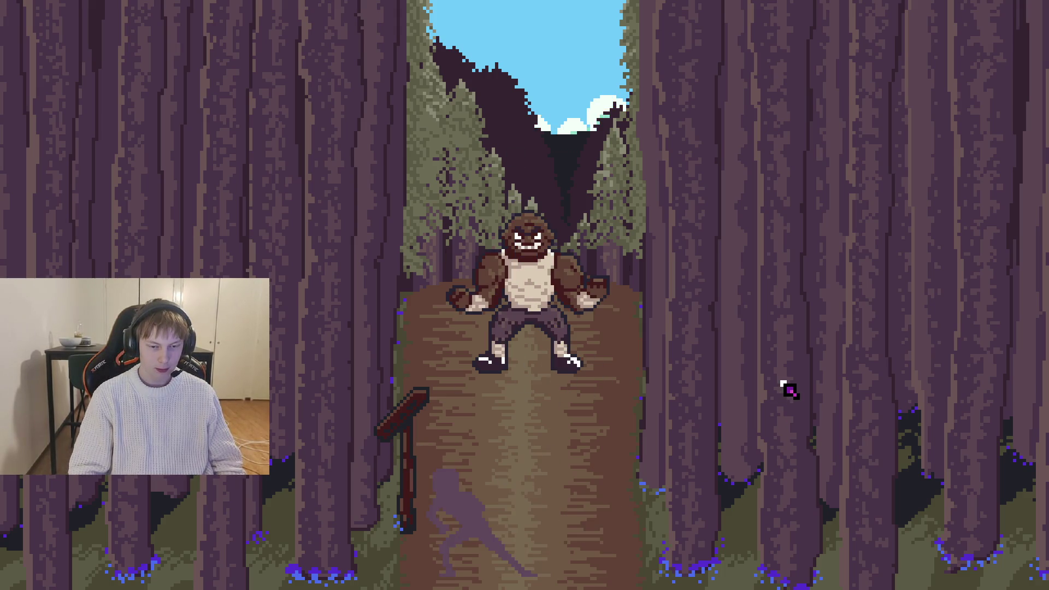
key("Right")
key("Up")
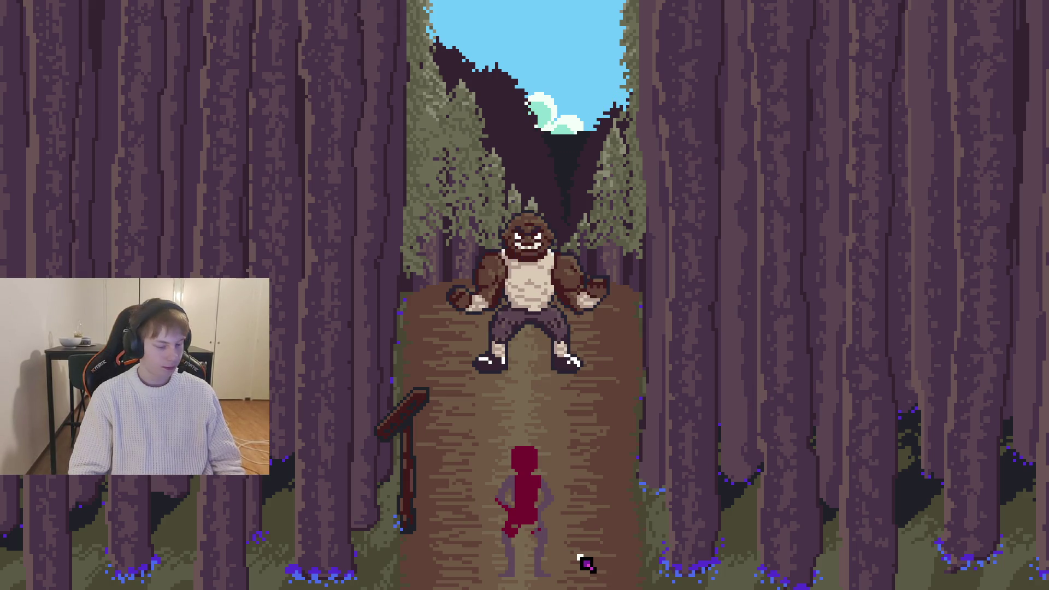
key("Right")
key("Right")
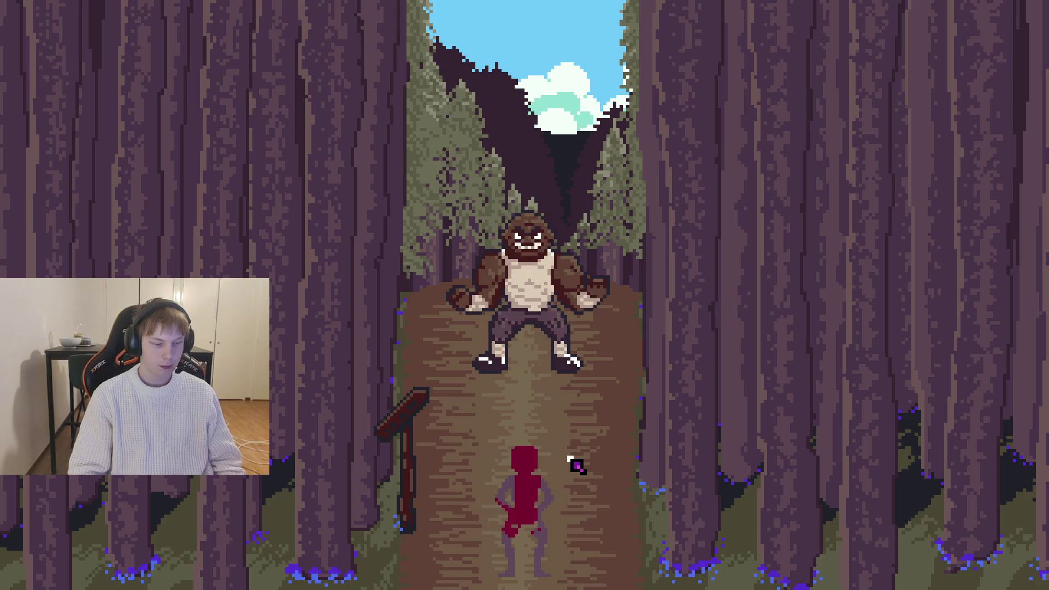
key("Left")
key("Right")
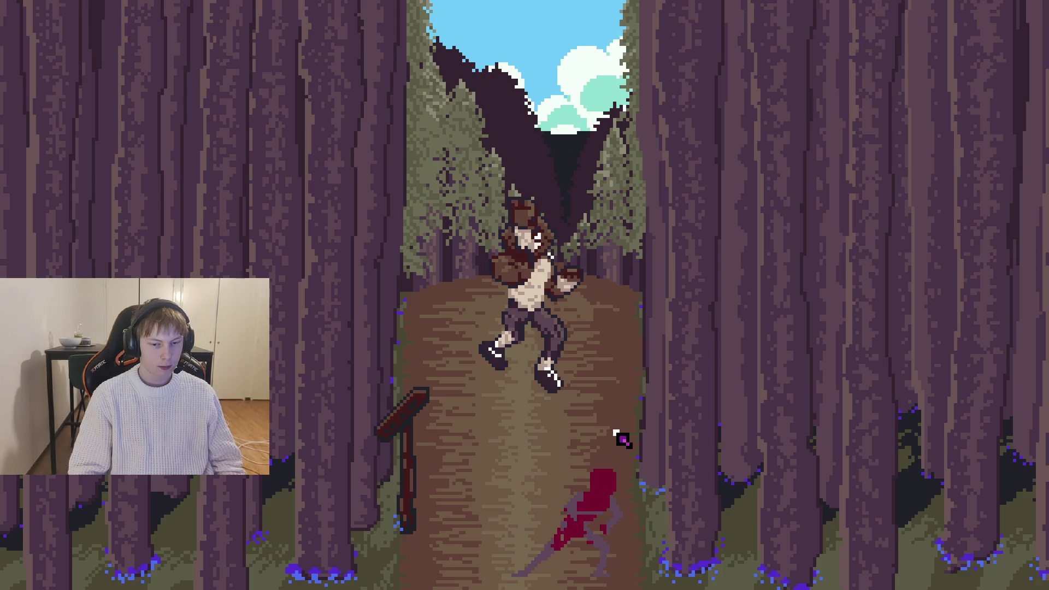
key("Left")
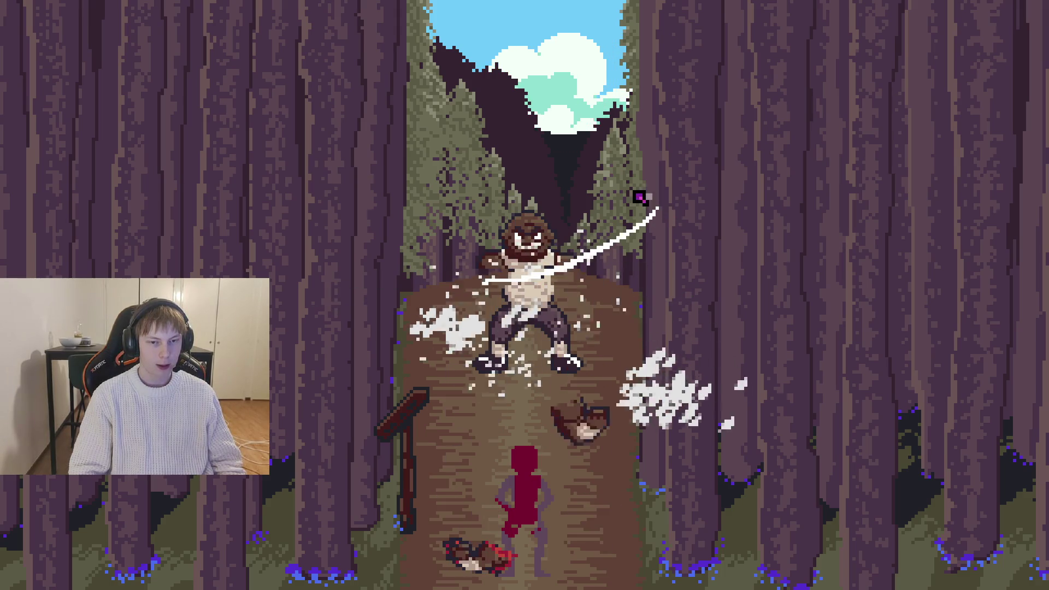
key("Up")
key("Right")
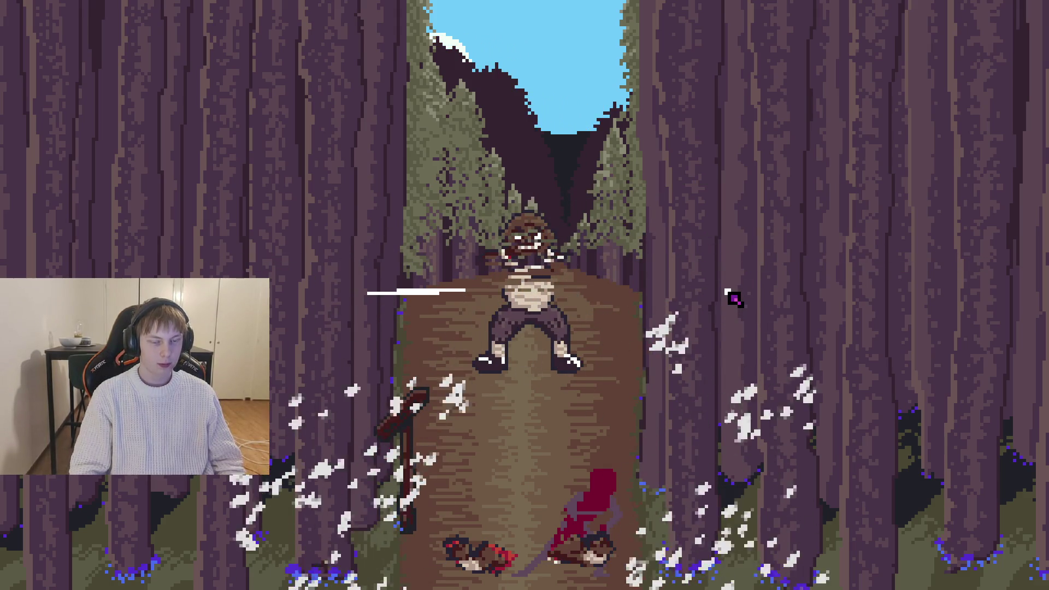
key("Up")
key("F8")
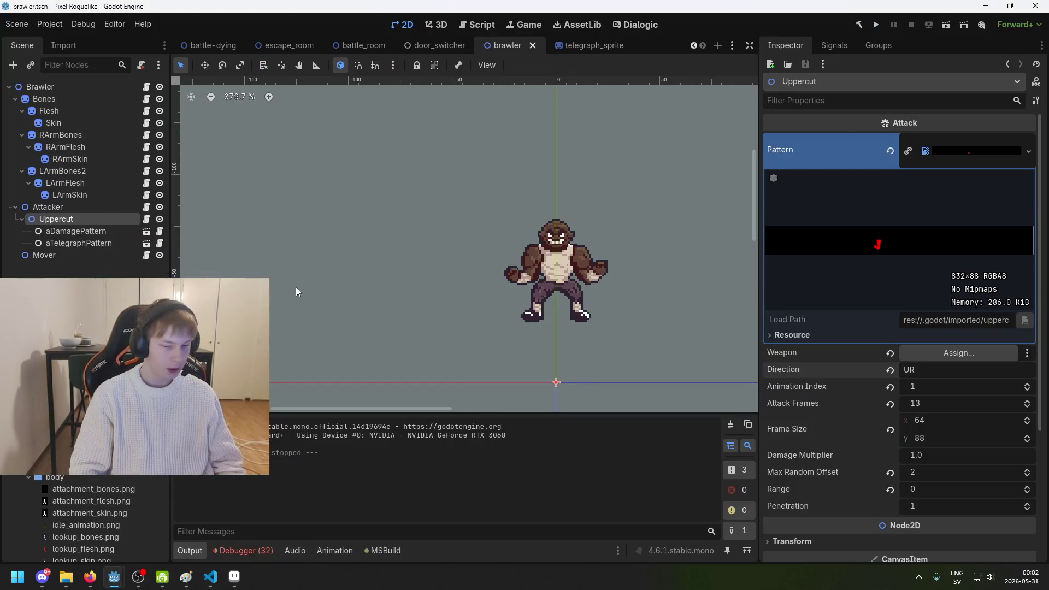
Step: Check the debugger errors, save the brawler scene, and roughly reposition the 2D view
left_click(257, 549)
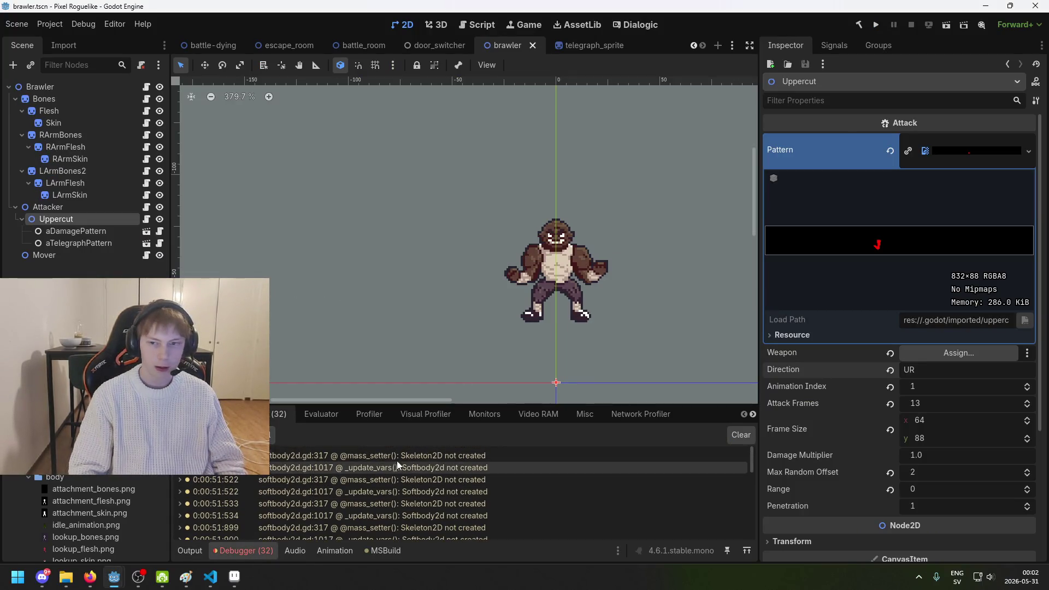
left_click(57, 255)
key("ctrl+s")
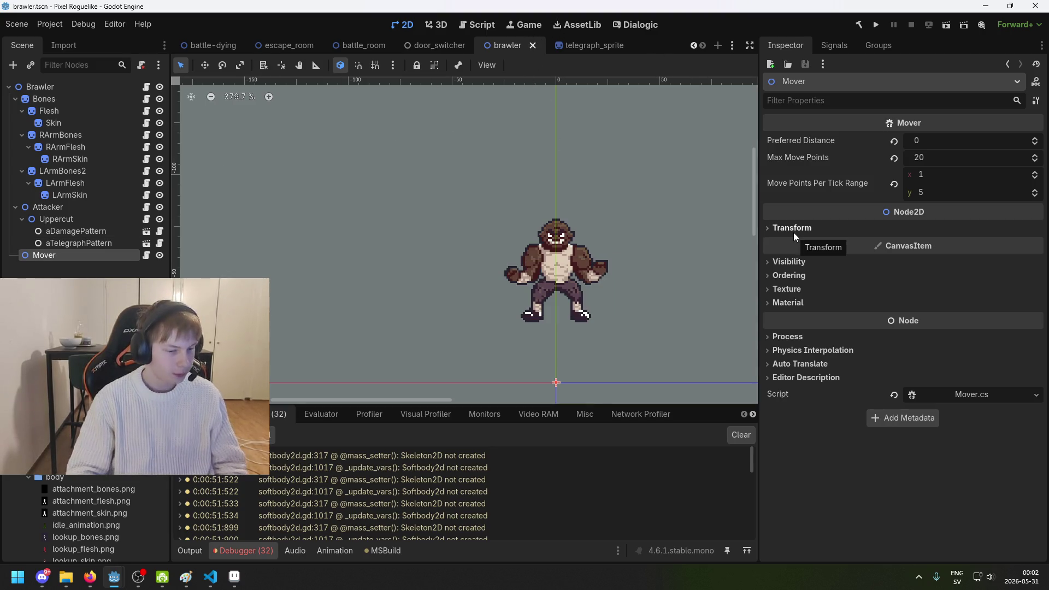
scroll(748, 259, "down", 3)
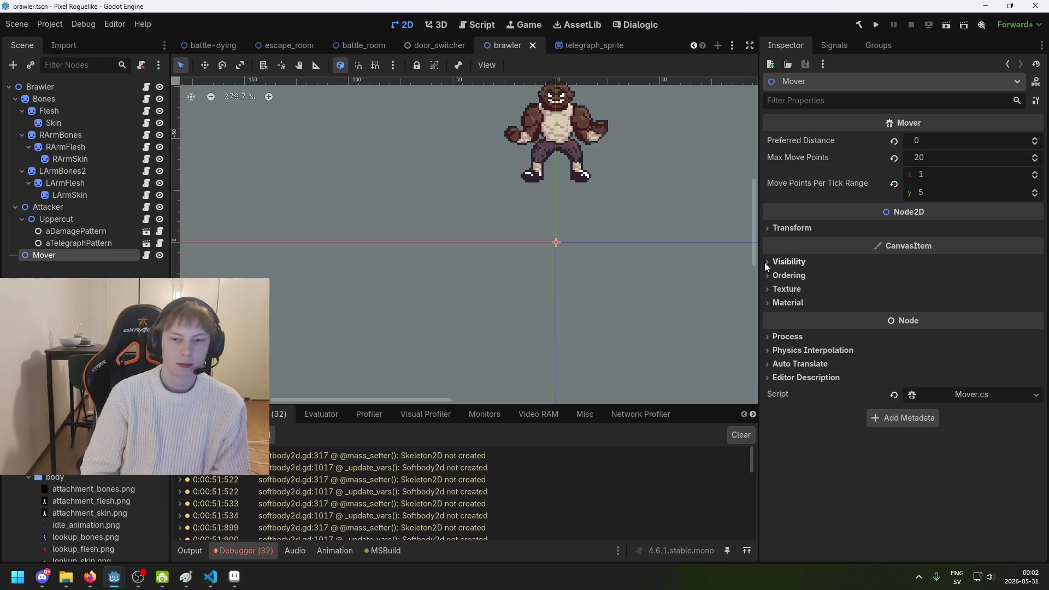
scroll(595, 248, "down", 2)
scroll(596, 248, "right", 2)
scroll(520, 268, "up", 2)
scroll(450, 283, "up", 1)
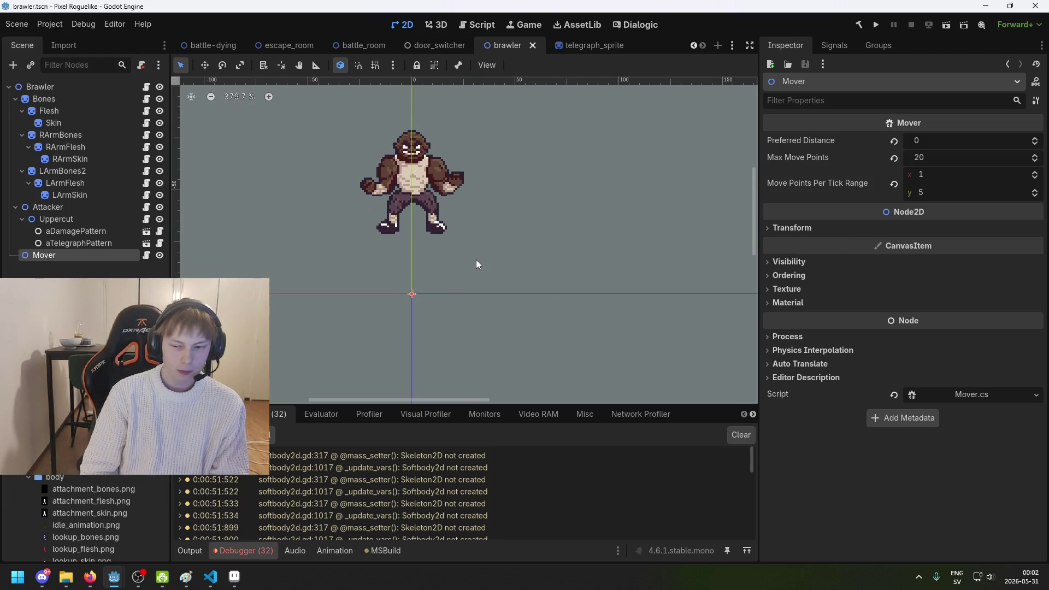
mouse_move(477, 260)
left_mouse_down()
mouse_move(519, 254)
mouse_move(511, 278)
left_mouse_up()
scroll(513, 254, "down", 3)
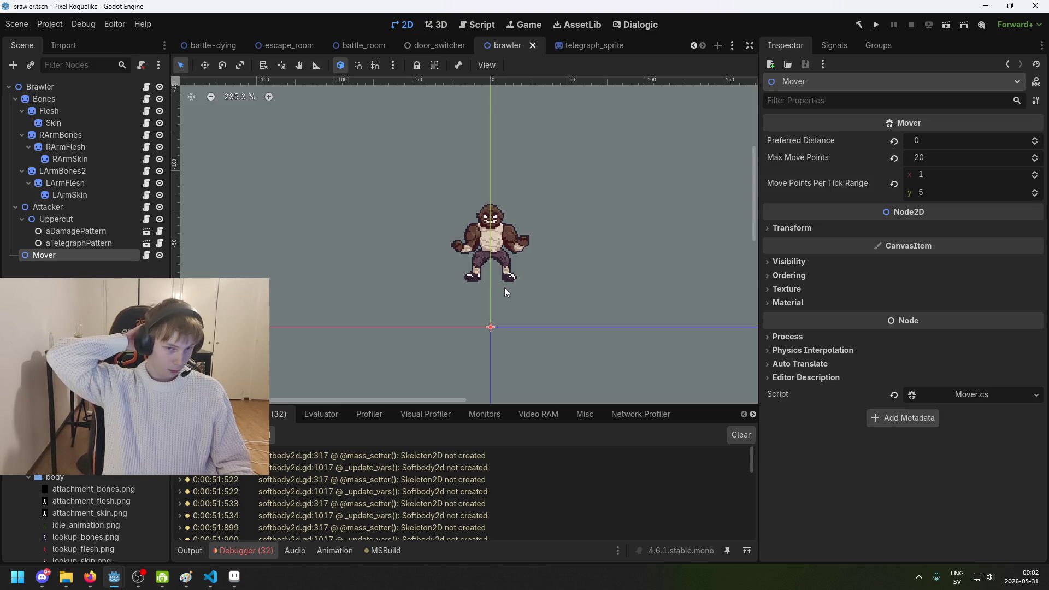
Step: Adjust the system volume, clear the node selection, and save the brawler scene again
key("XF86AudioLowerVolume")
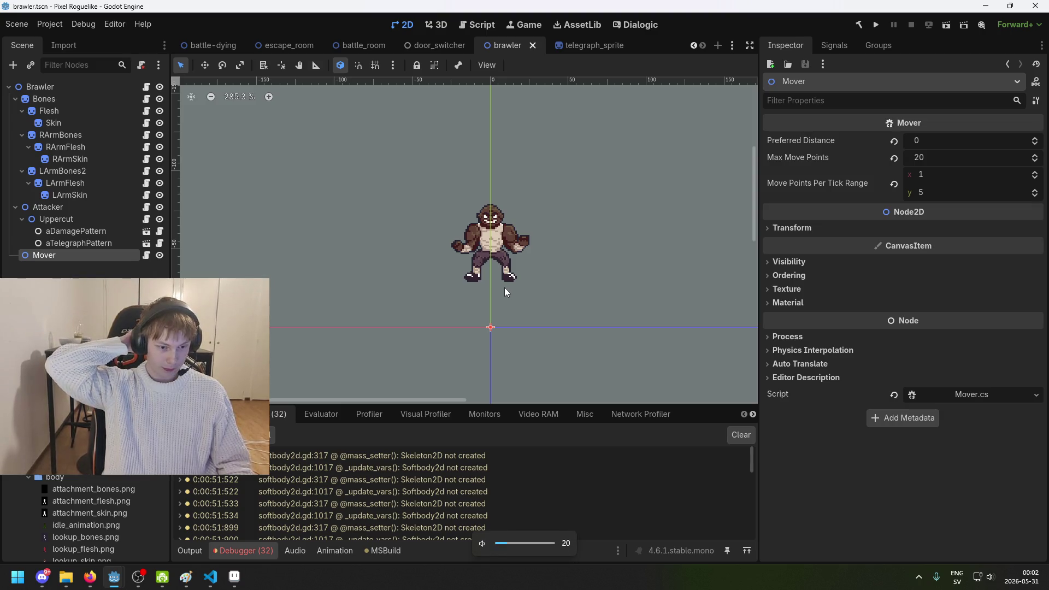
key("XF86AudioRaiseVolume")
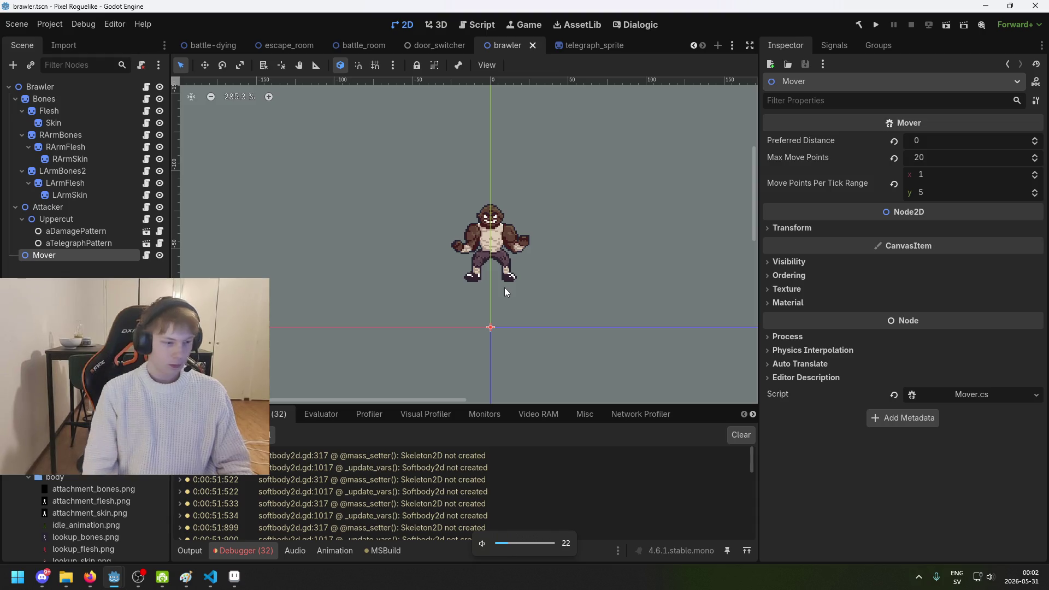
left_click(429, 277)
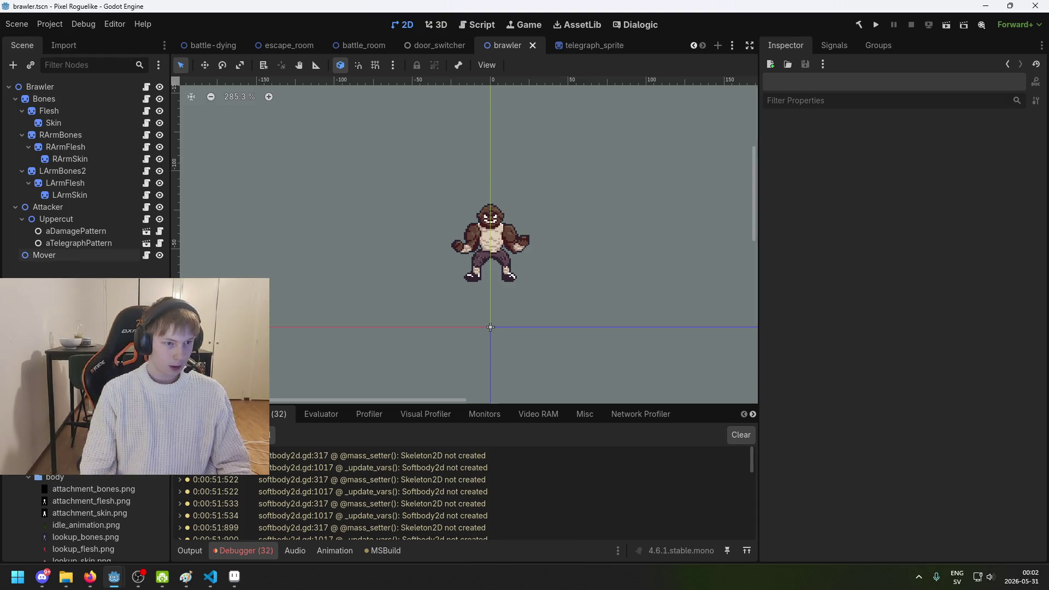
key("ctrl+s")
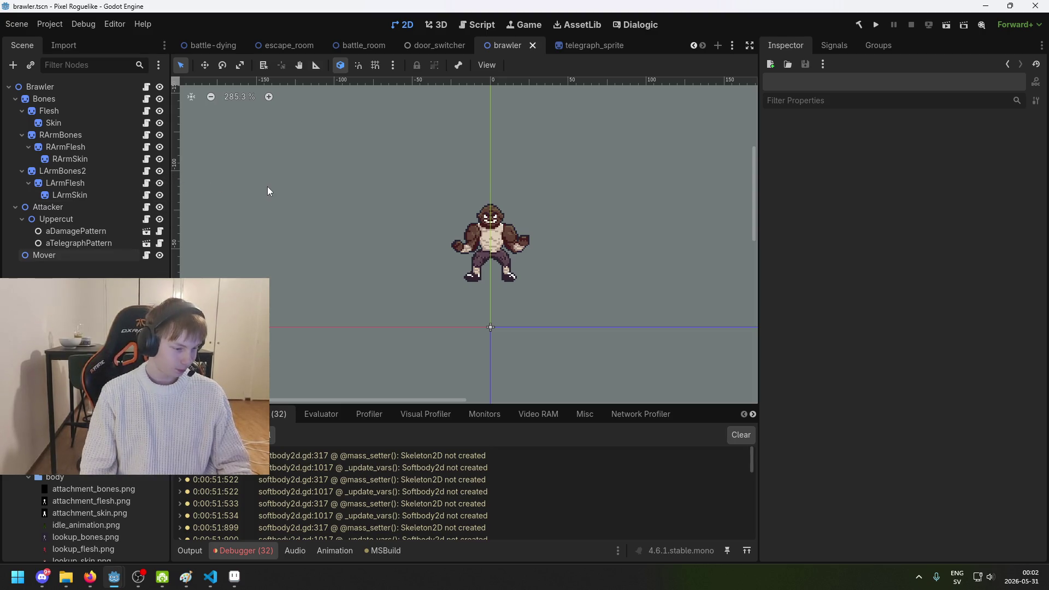
middle_click(335, 244)
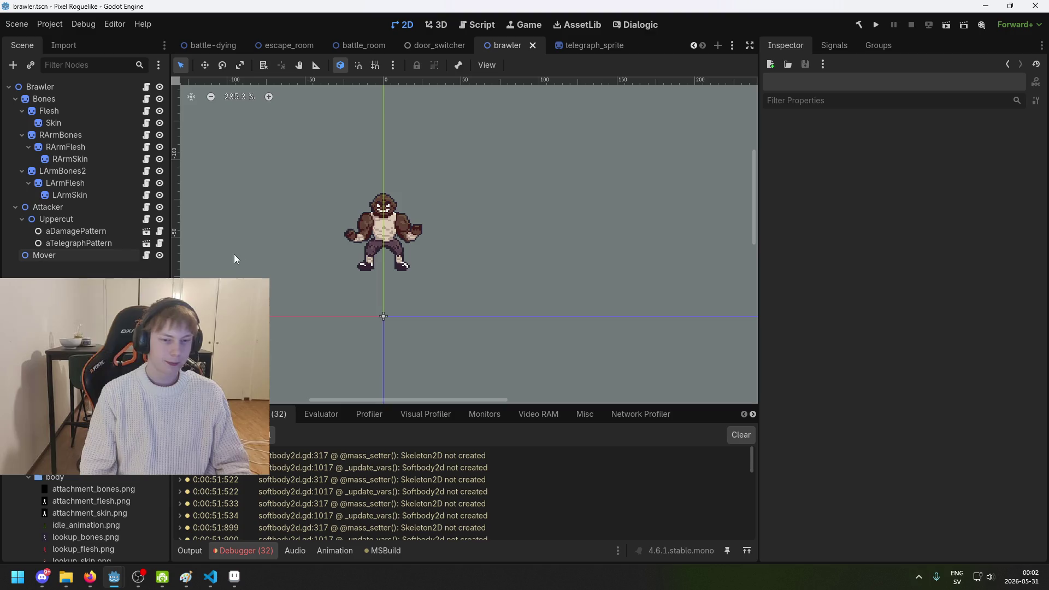
scroll(312, 264, "up", 1)
scroll(330, 224, "up", 1)
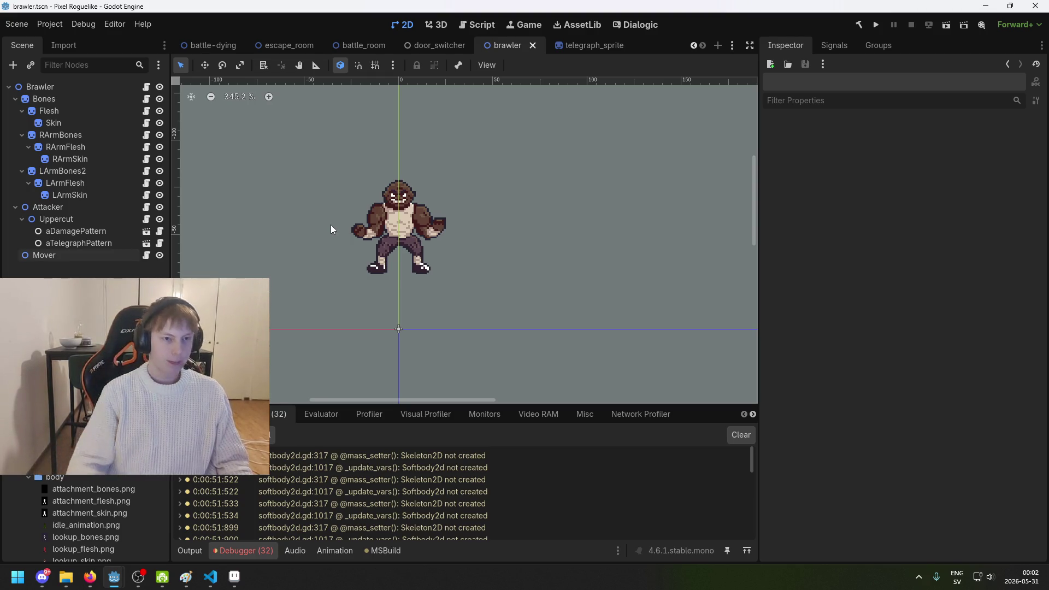
Step: Pan the 2D view to centre the brawler, checking the browser in between
left_click_drag(349, 181, 425, 186)
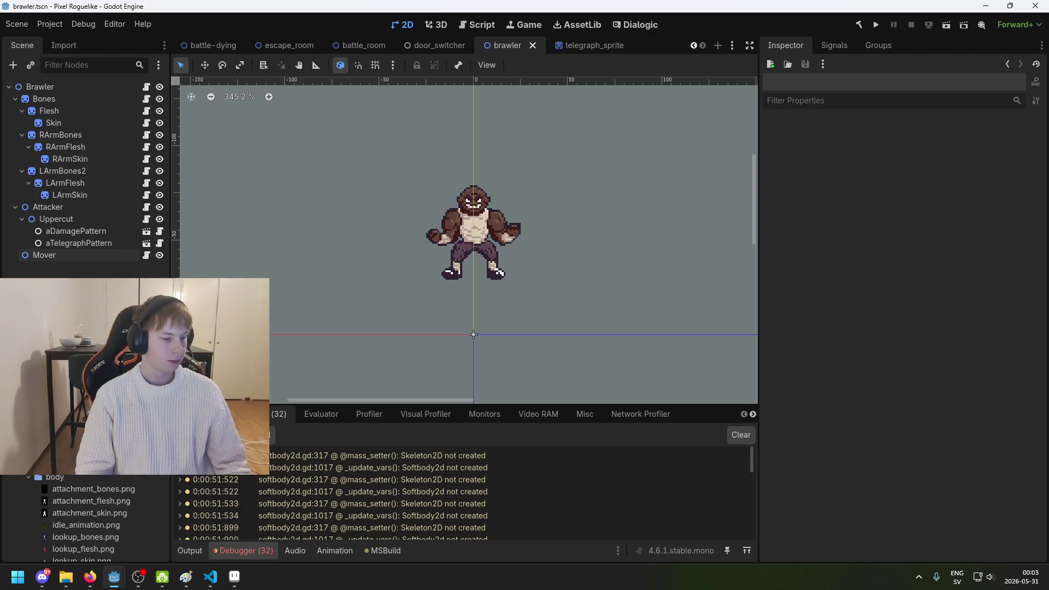
key("alt+Tab")
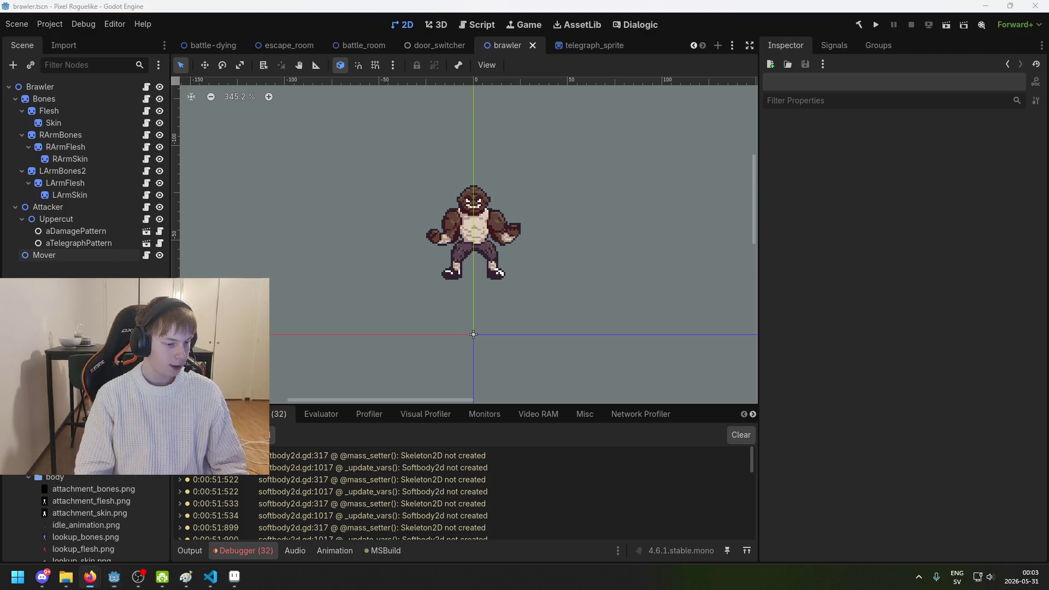
key("alt+Tab")
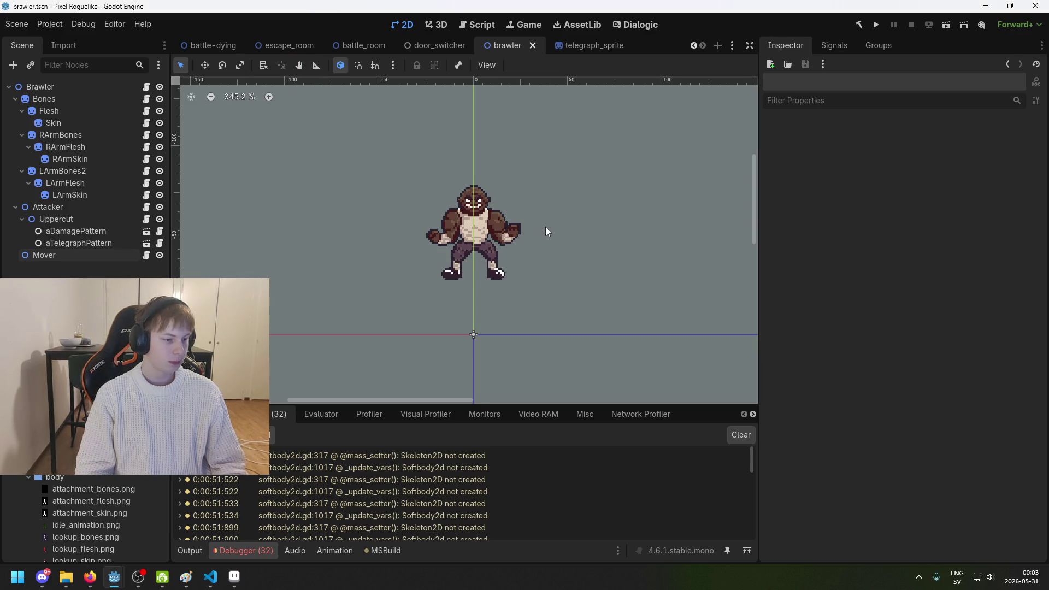
mouse_move(545, 231)
left_mouse_down()
mouse_move(503, 221)
mouse_move(523, 232)
mouse_move(458, 238)
left_mouse_up()
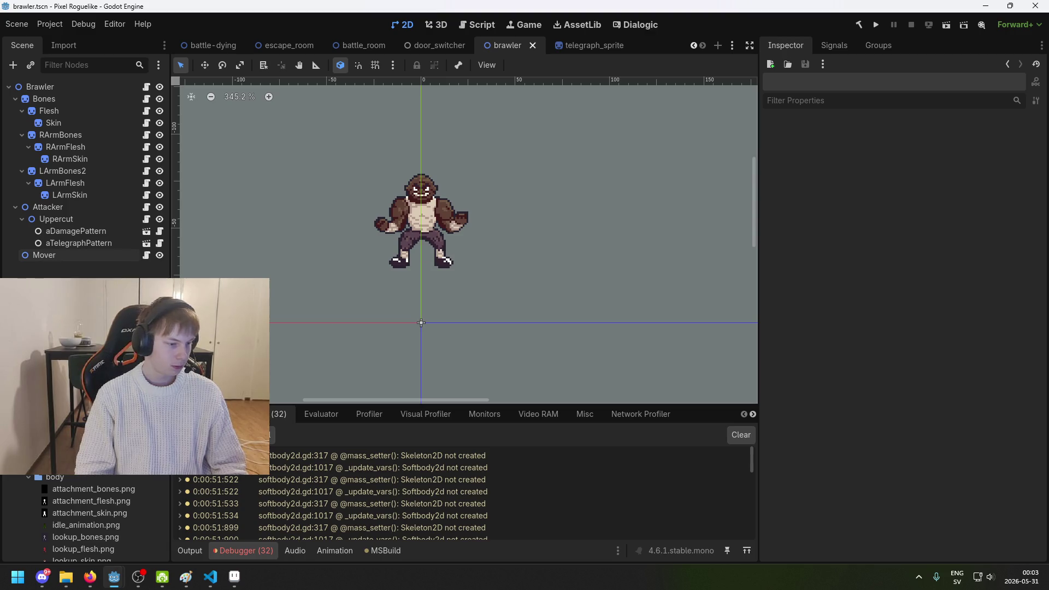
key("alt+Tab")
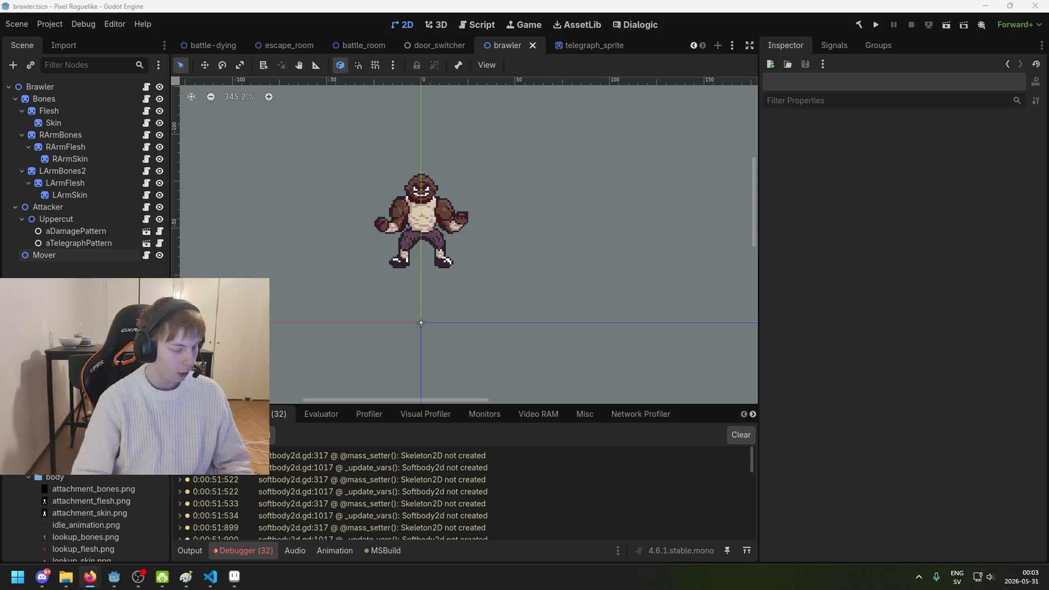
key("alt+Tab")
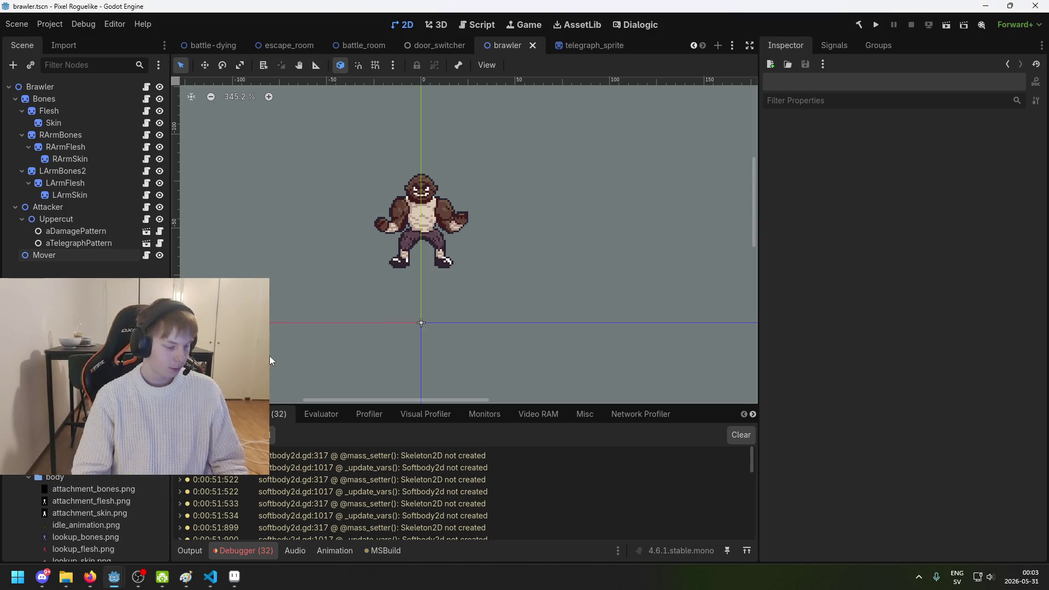
Step: Zoom in on the brawler, recentre it and save the scene twice
scroll(520, 313, "up", 1)
key("ctrl+s")
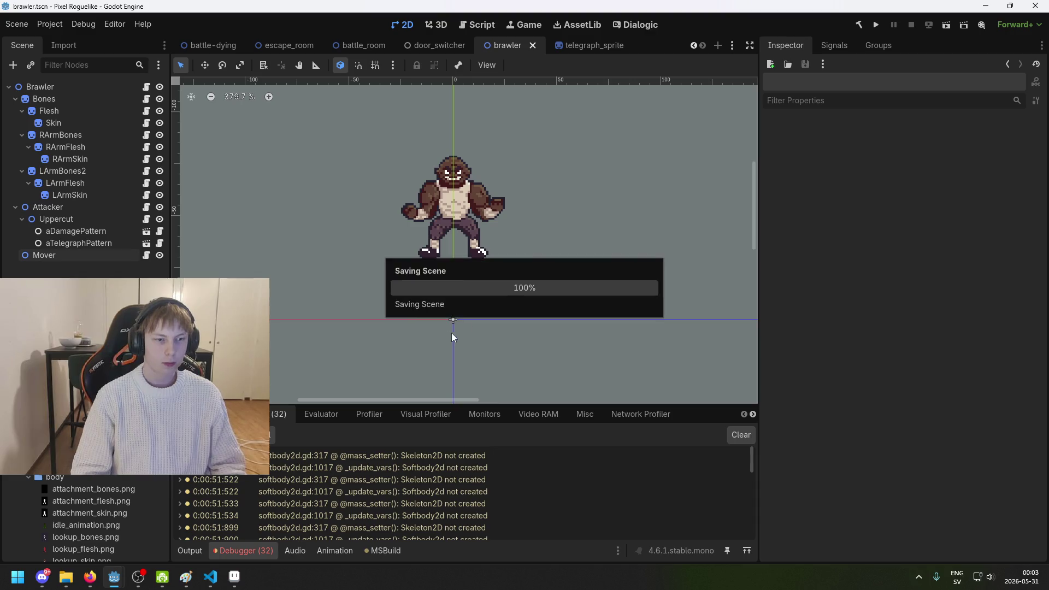
left_click_drag(380, 328, 372, 329)
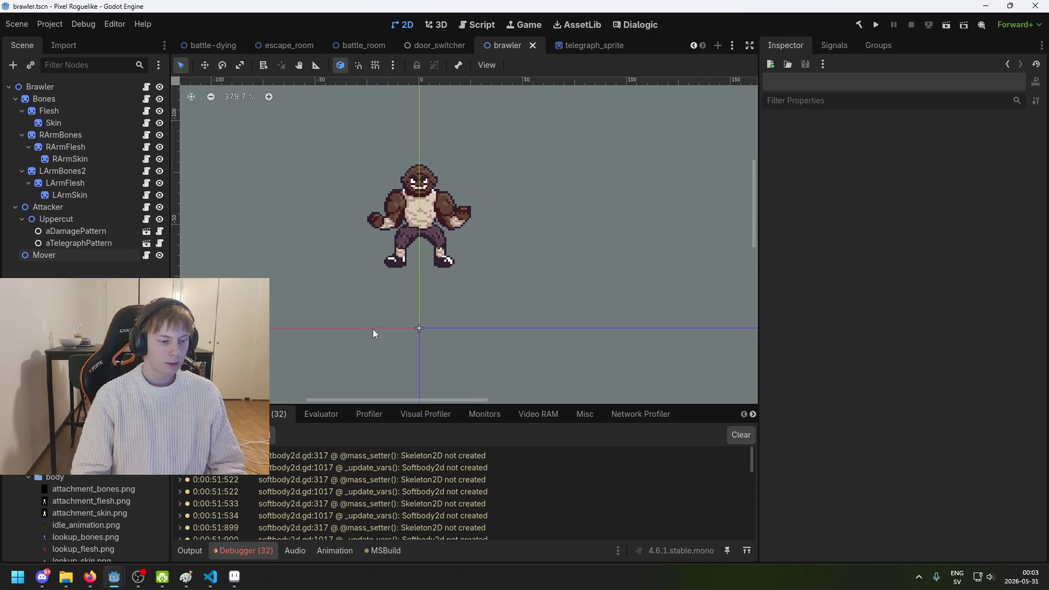
key("ctrl+s")
scroll(334, 274, "up", 1)
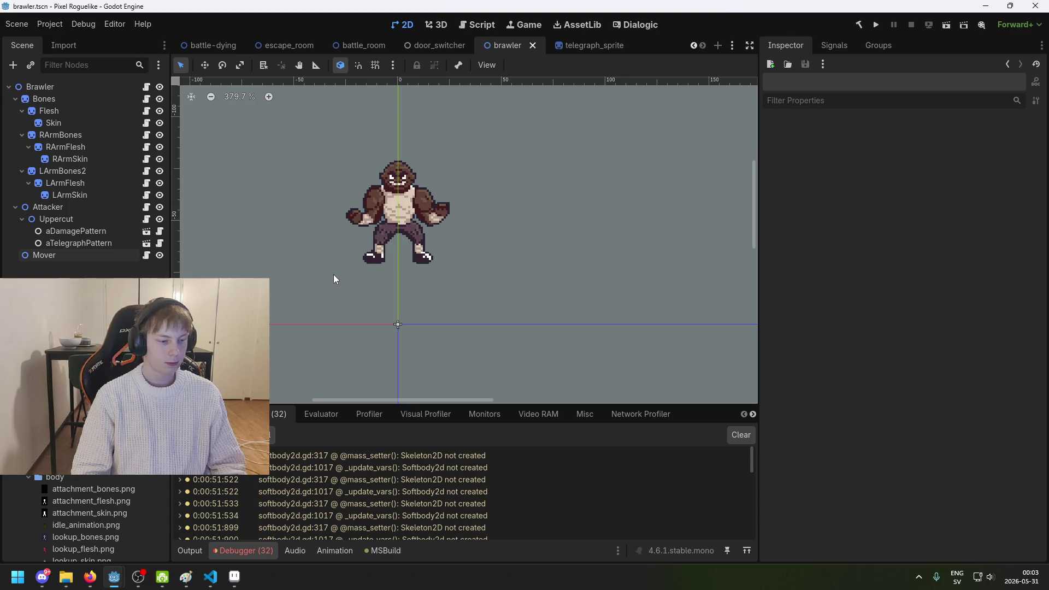
scroll(383, 257, "up", 1)
scroll(437, 264, "up", 1)
mouse_move(417, 263)
left_mouse_down()
mouse_move(435, 299)
mouse_move(387, 306)
left_mouse_up()
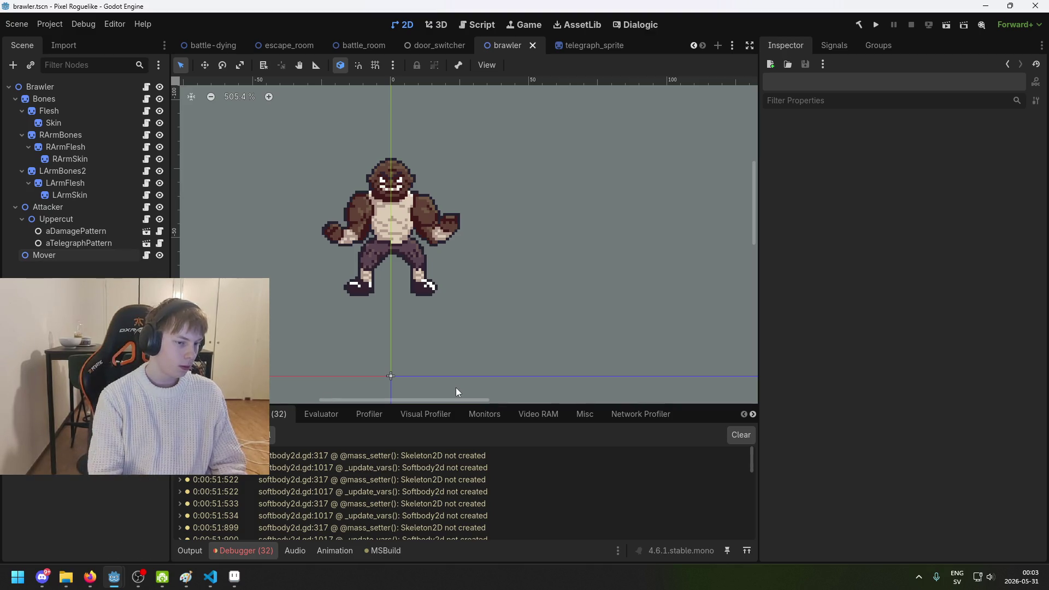
Step: Switch to the Dialogic tab and scroll the FileSystem dock down to sir_aarold.tscn
left_click(635, 24)
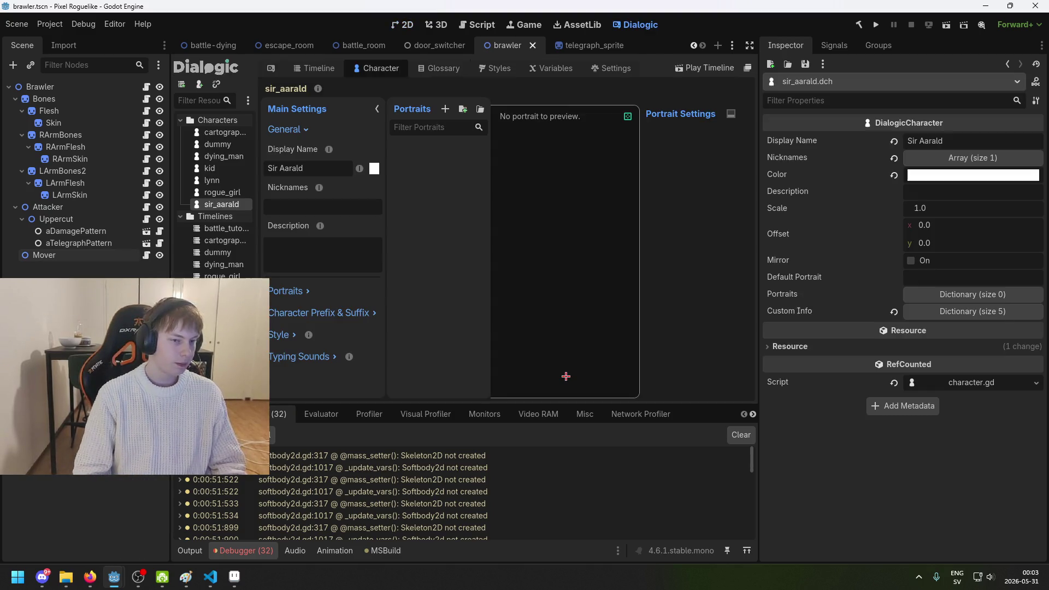
left_click(403, 25)
left_click(636, 24)
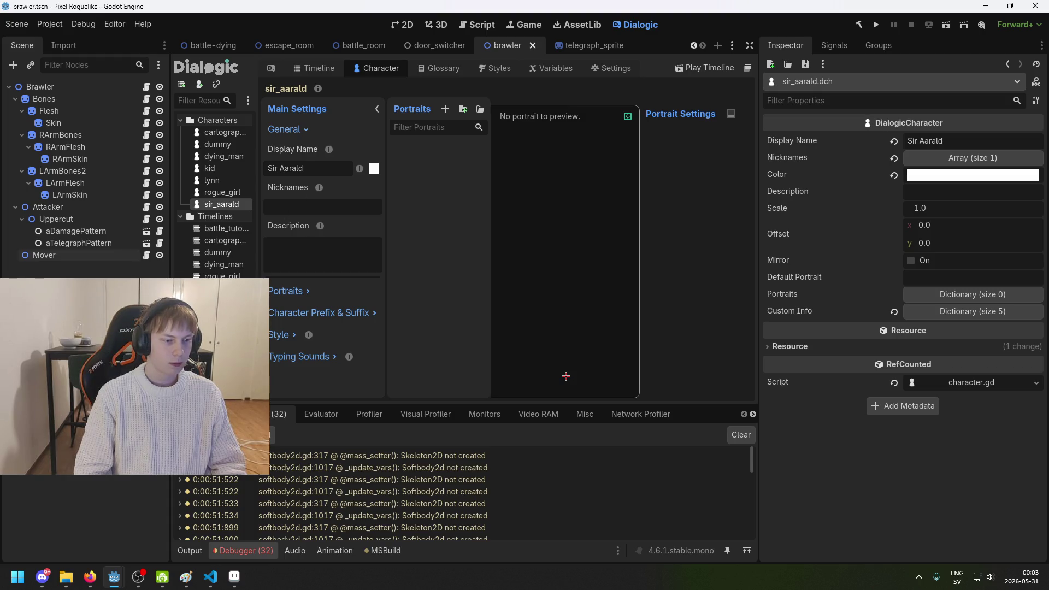
scroll(84, 519, "down", 3)
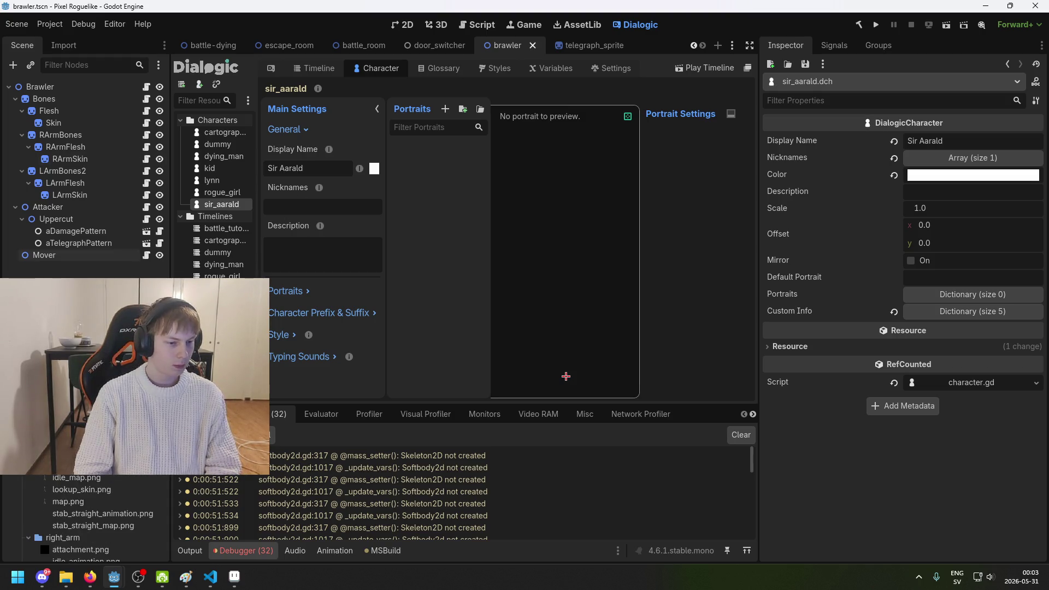
scroll(84, 519, "down", 3)
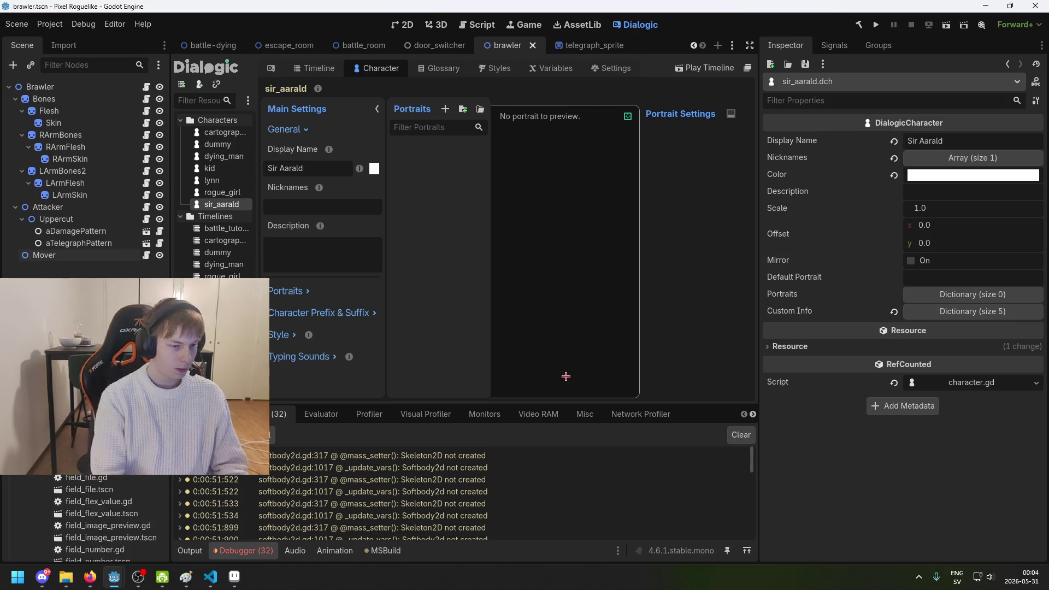
scroll(85, 519, "down", 3)
scroll(85, 519, "down", 3)
scroll(85, 519, "down", 3)
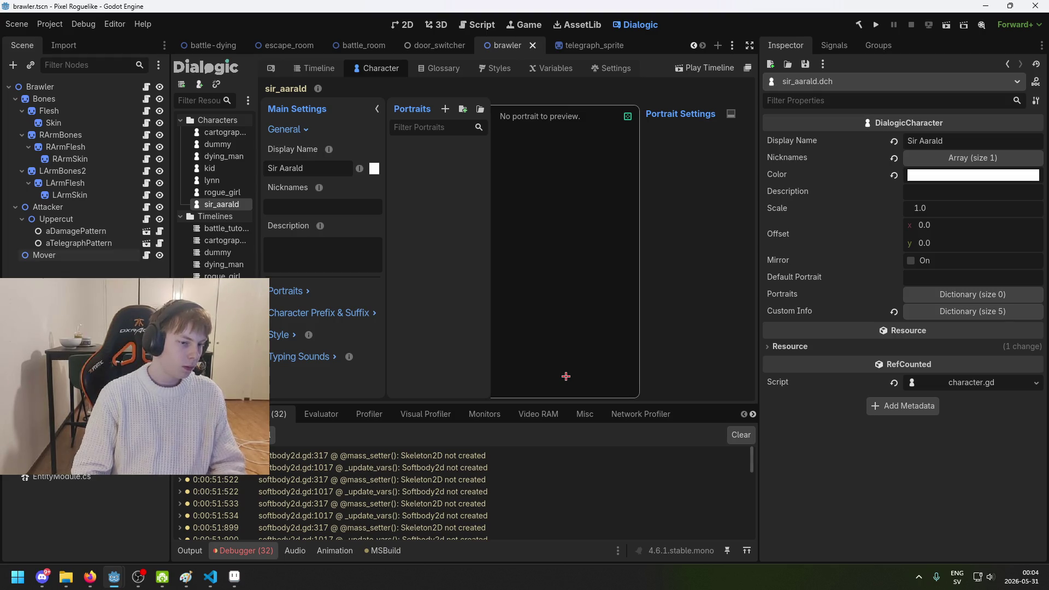
scroll(87, 514, "down", 3)
scroll(87, 514, "down", 5)
scroll(87, 513, "down", 2)
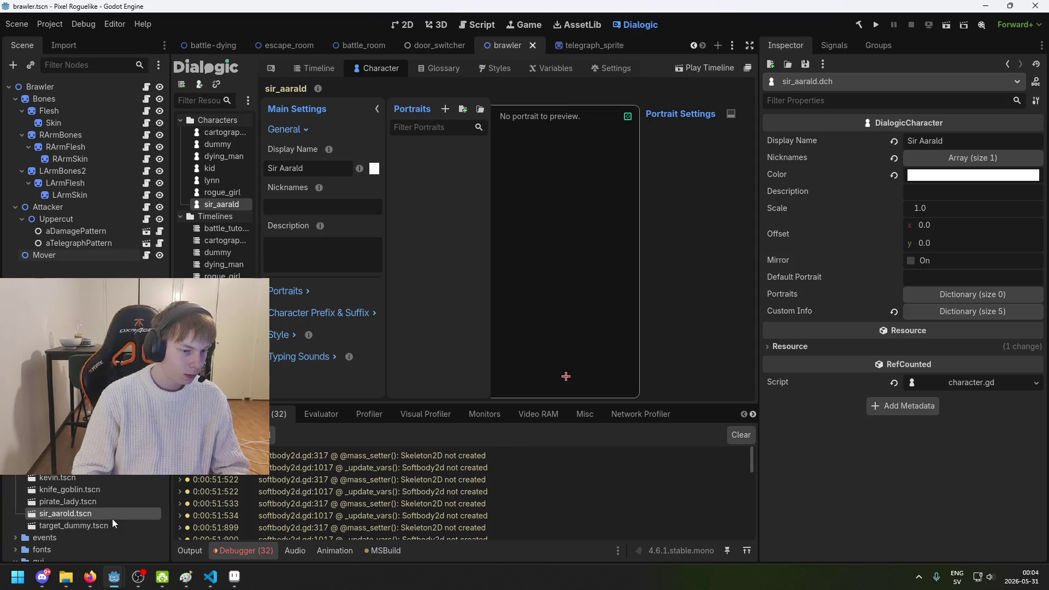
Step: Rename the sir_aarold.tscn file to sir_aarald.tscn
key("F2")
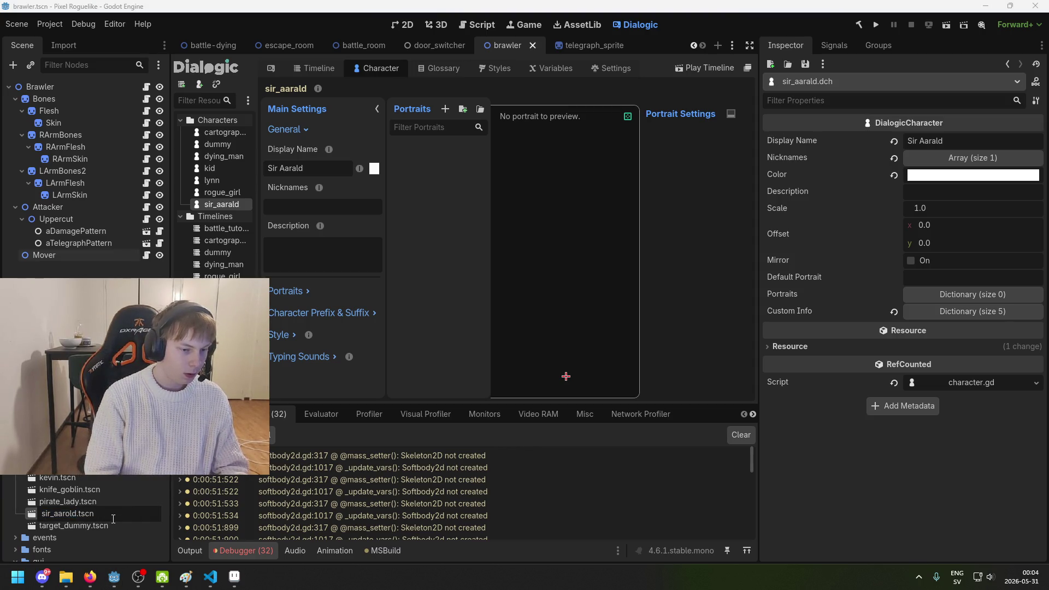
key("BackSpace")
type("a")
key("Return")
Step: Open sir_aarald.tscn and settle its root node name as Sir Aarold
double_click(90, 513)
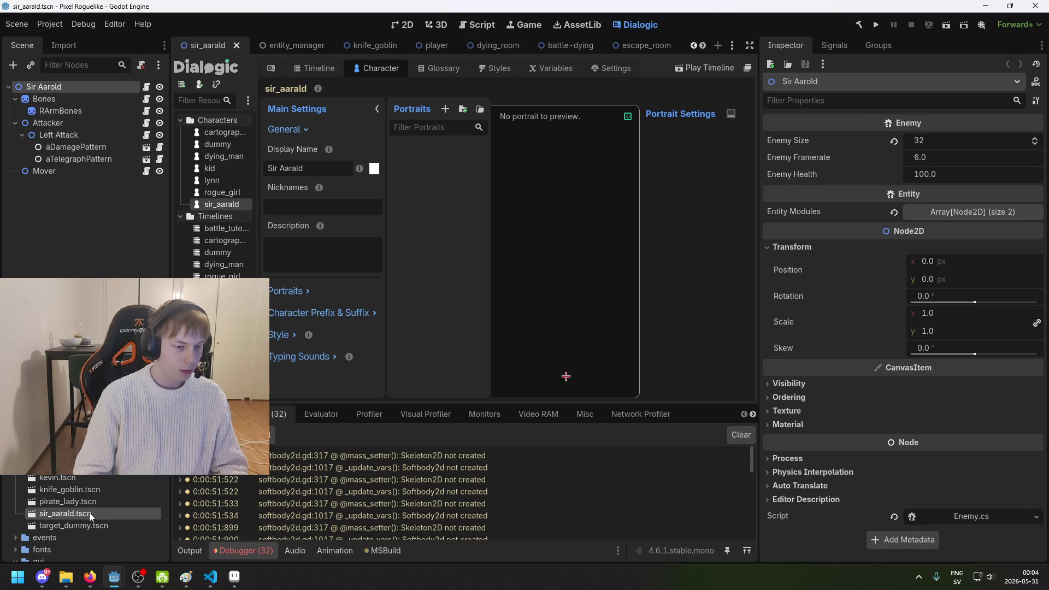
left_click(69, 92)
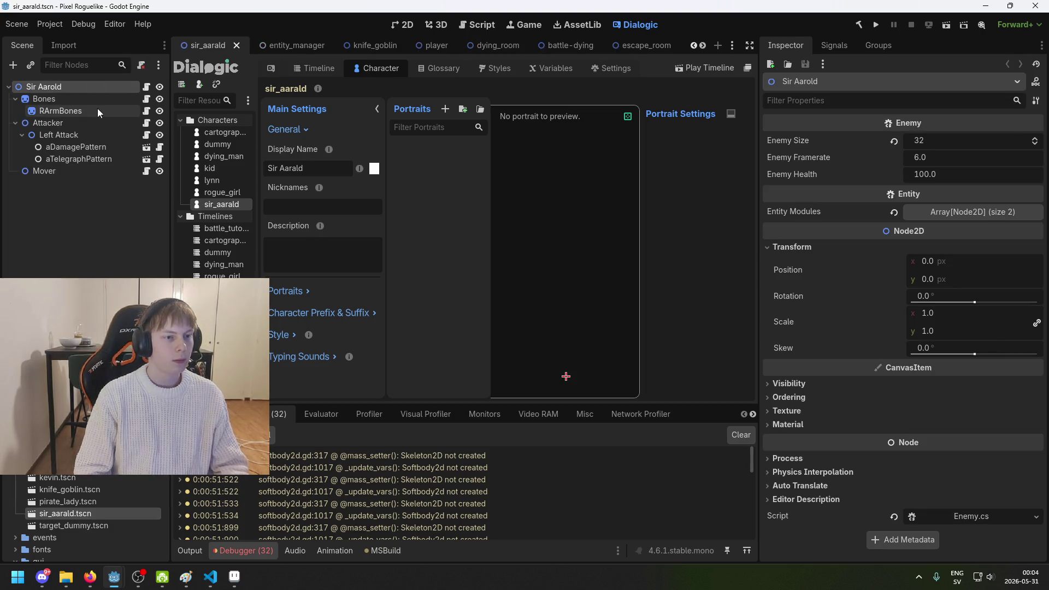
key("F2")
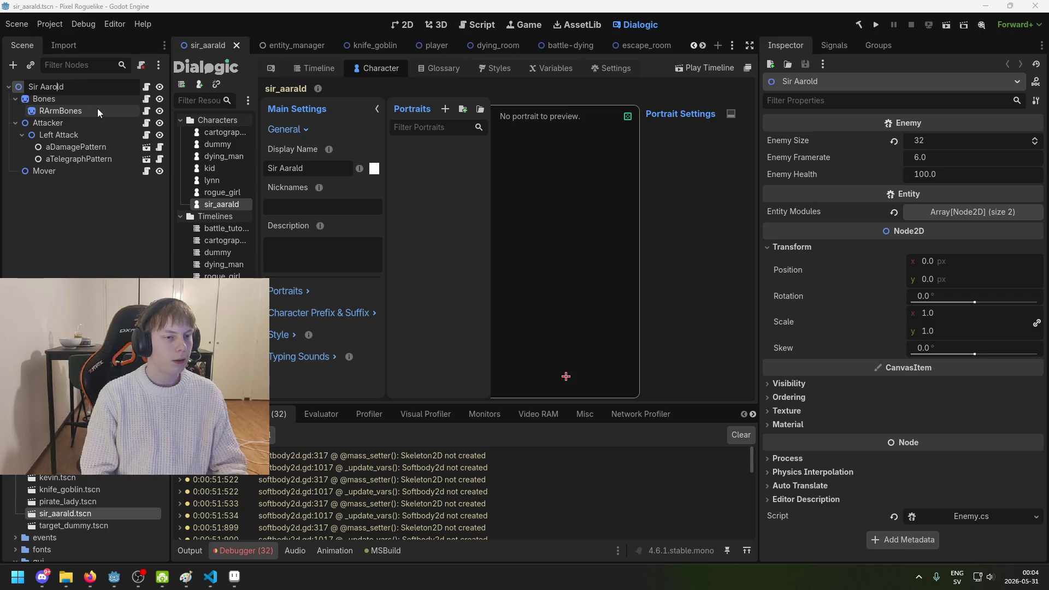
key("BackSpace")
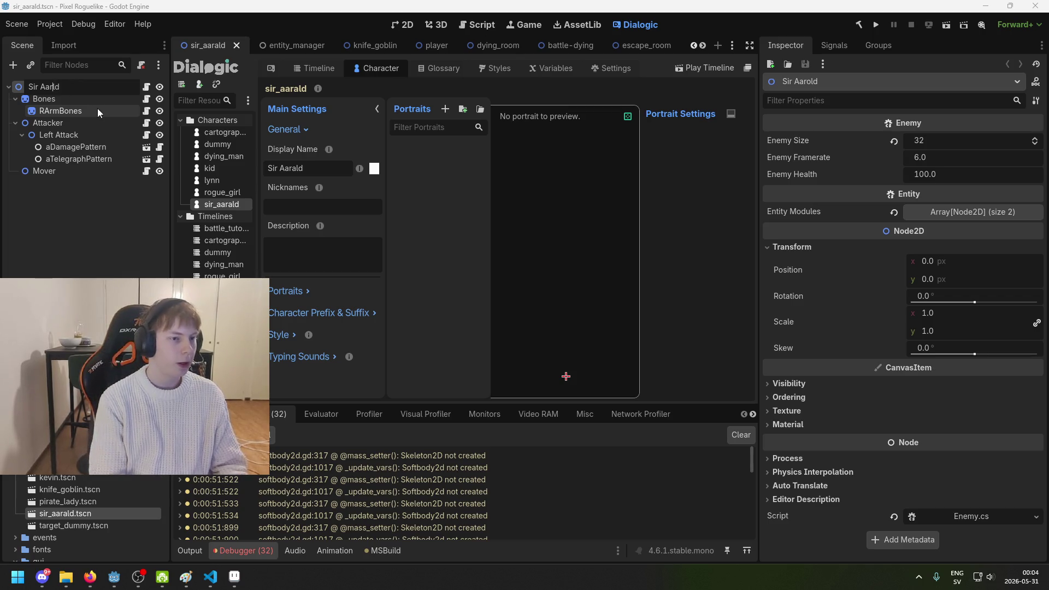
type("a")
key("BackSpace")
type("o")
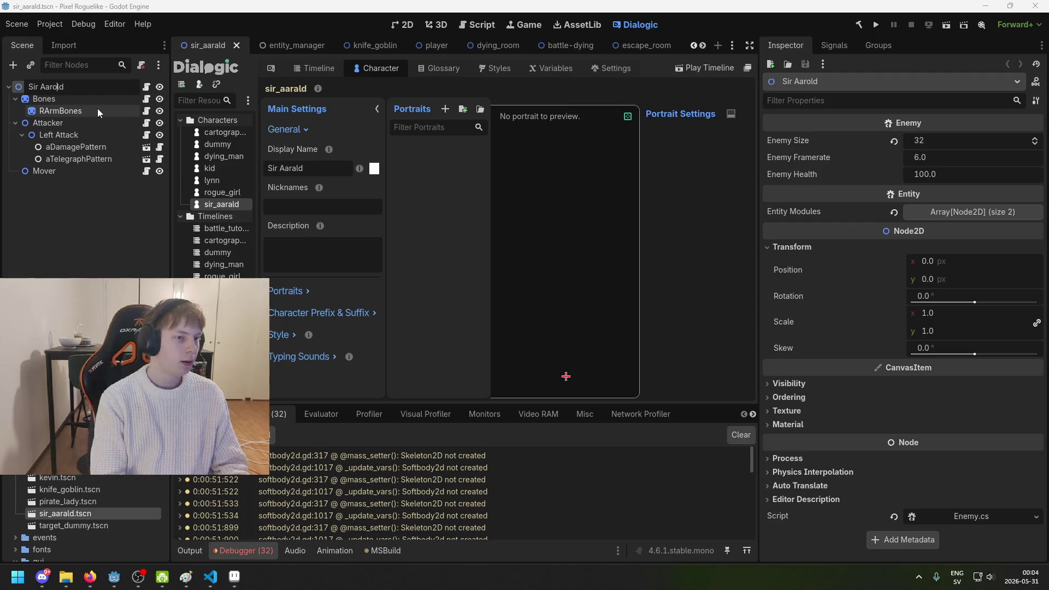
key("BackSpace")
type("o")
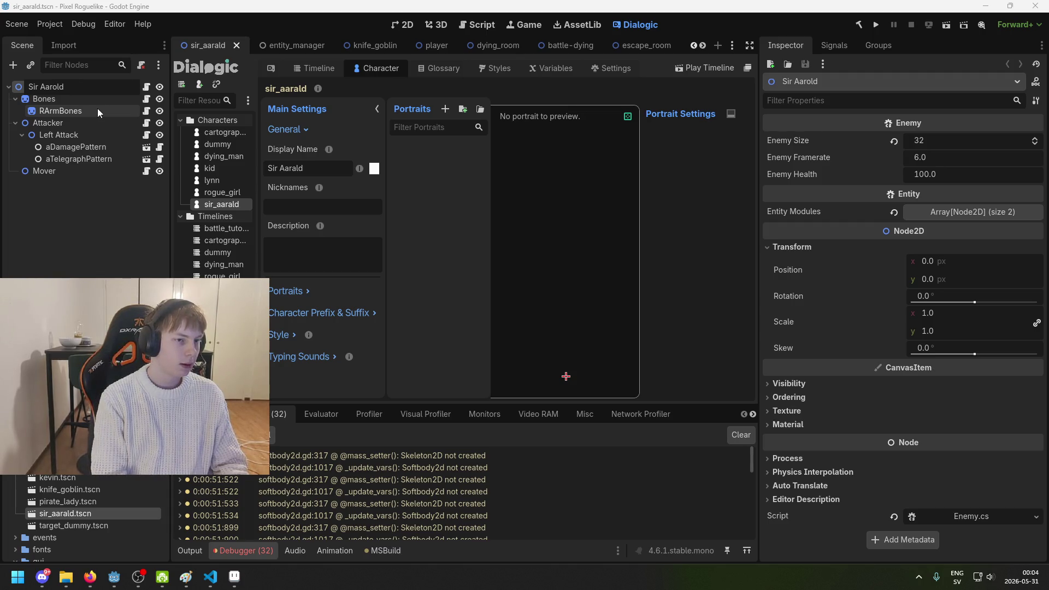
key("BackSpace")
type("a")
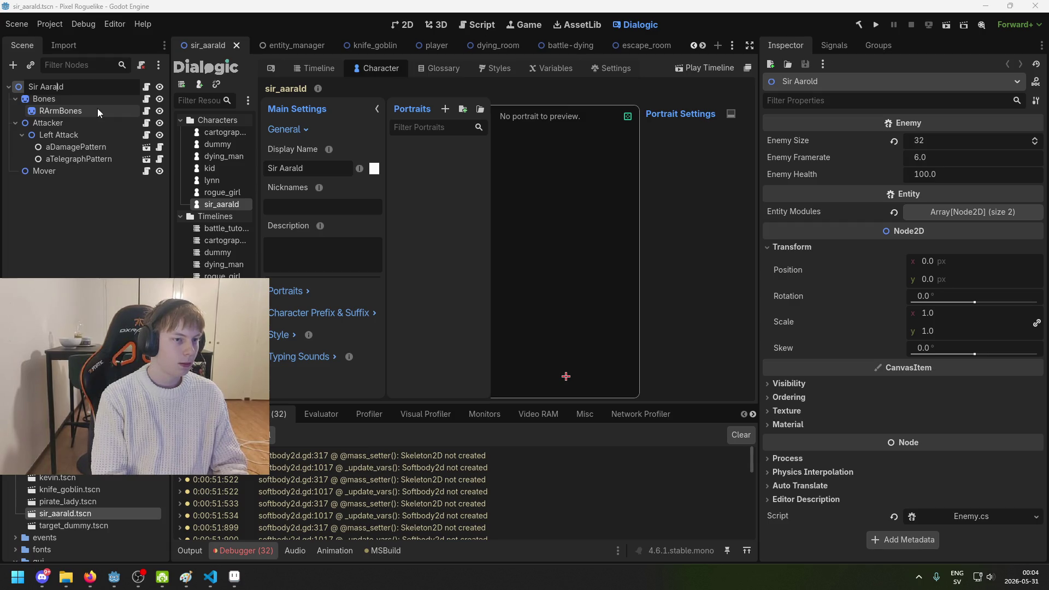
key("BackSpace")
type("o")
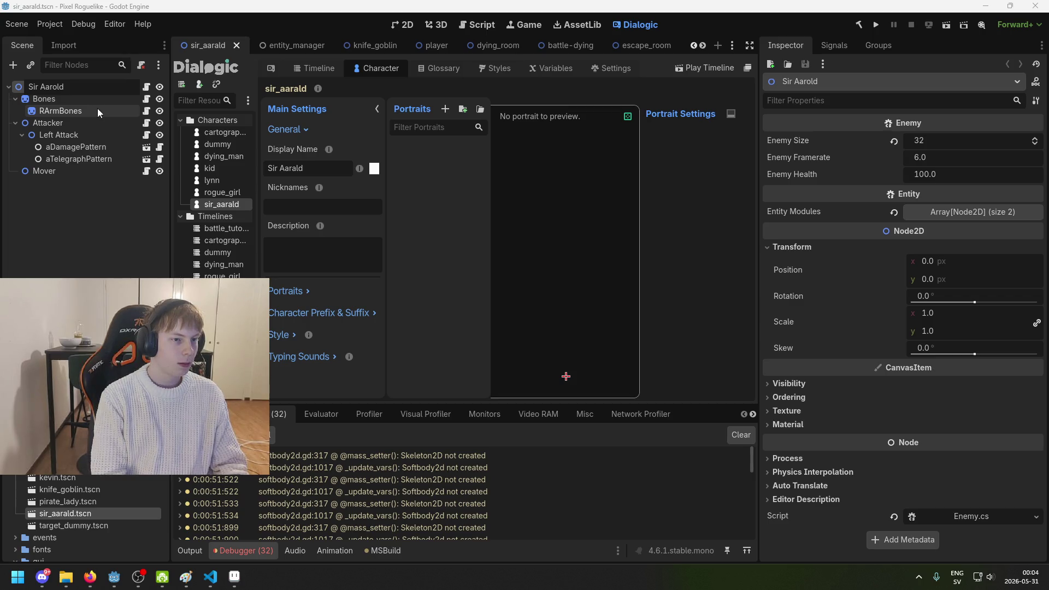
key("Return")
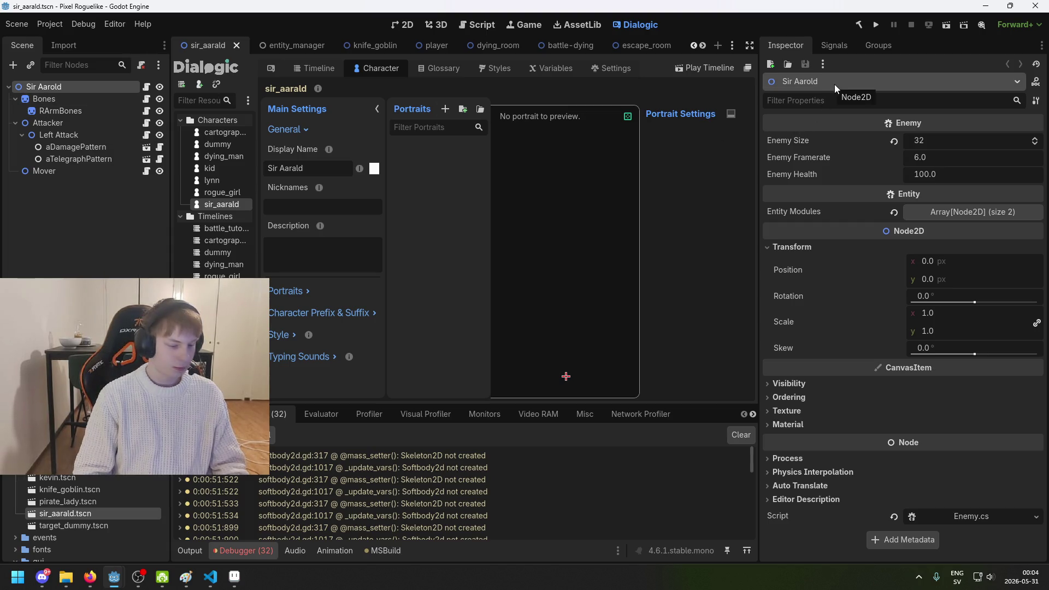
Step: Rename the sir_aarald.tscn file to sir_aarold.tscn and save the scene
left_click(112, 513)
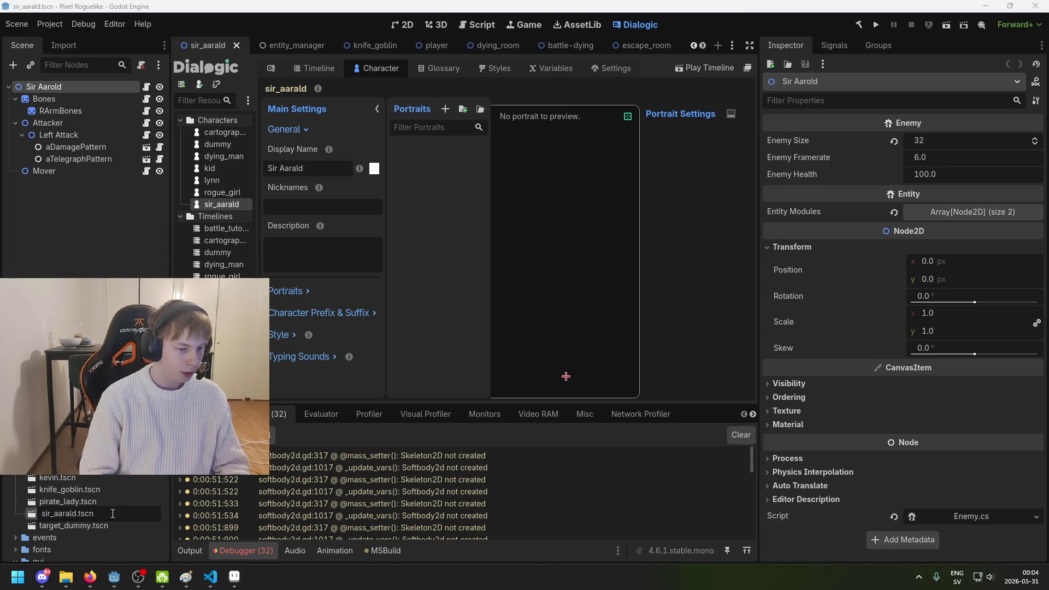
key("Escape")
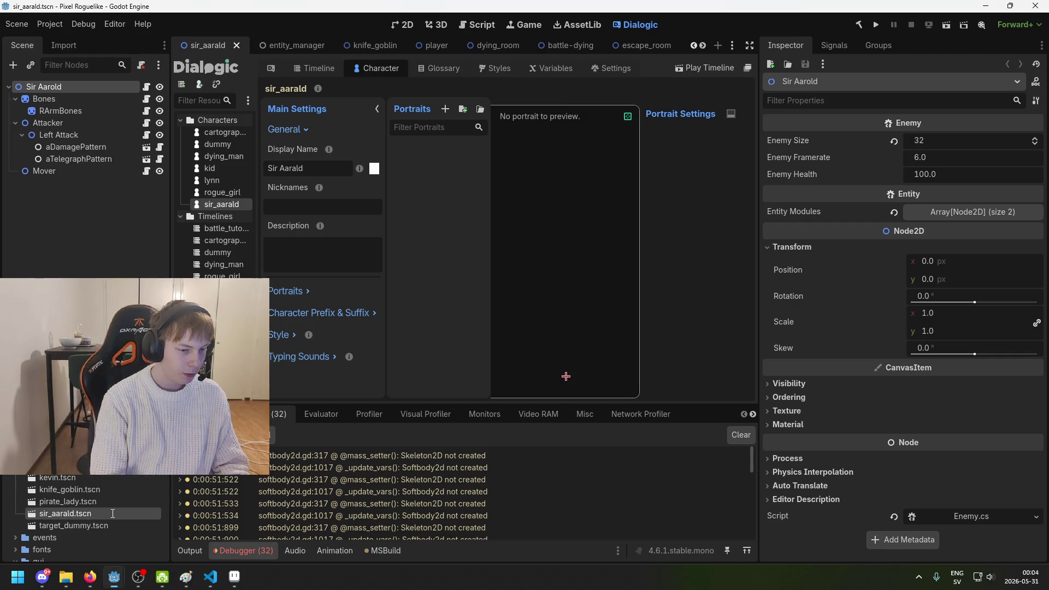
type("o")
key("Return")
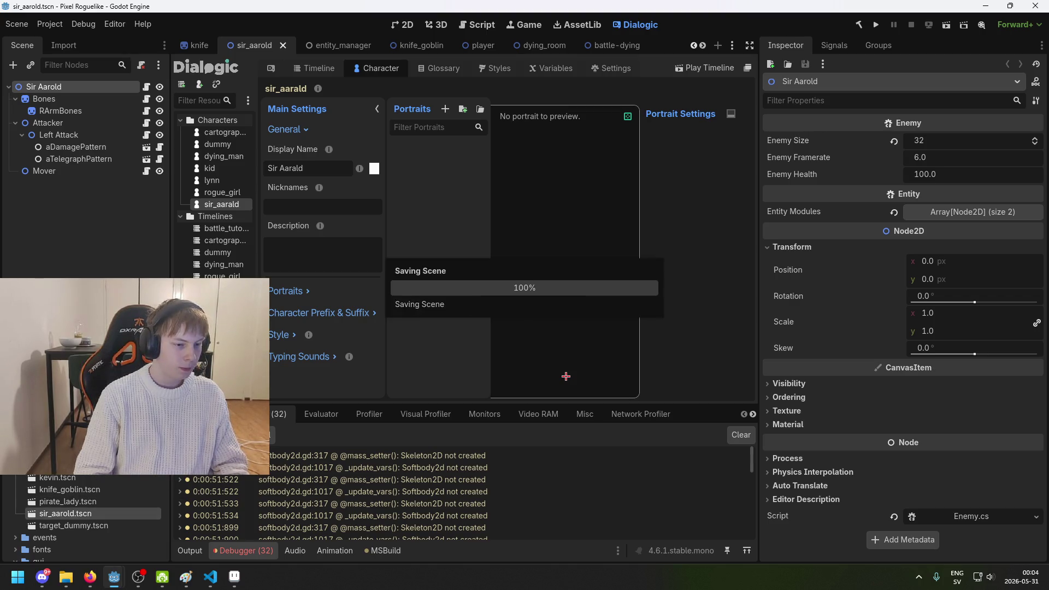
key("ctrl+s")
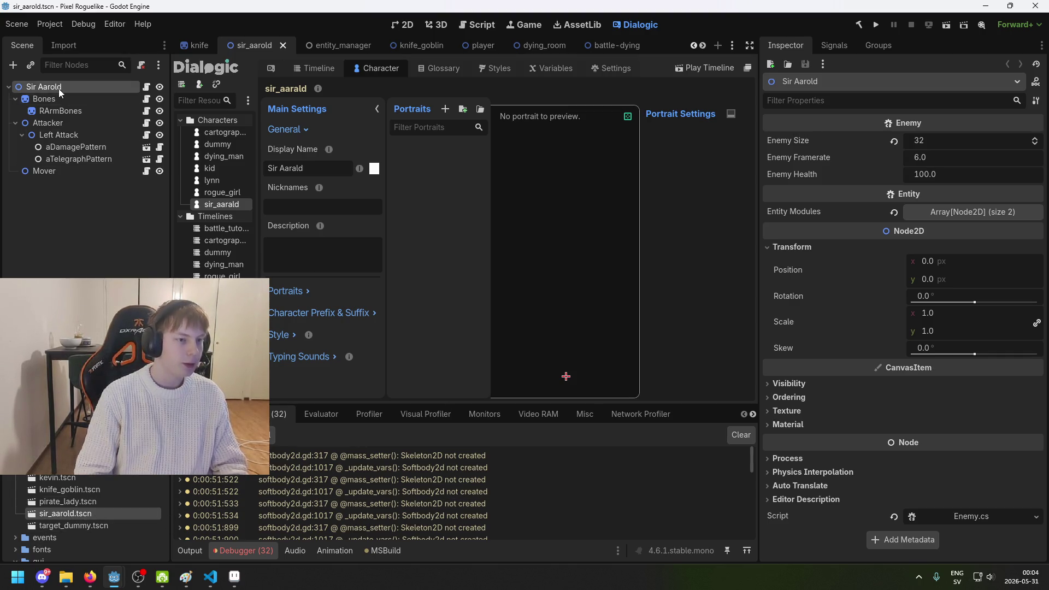
Step: Select the Sir Aarold root node, save again, and clear the selection
left_click(59, 135)
left_click(44, 87)
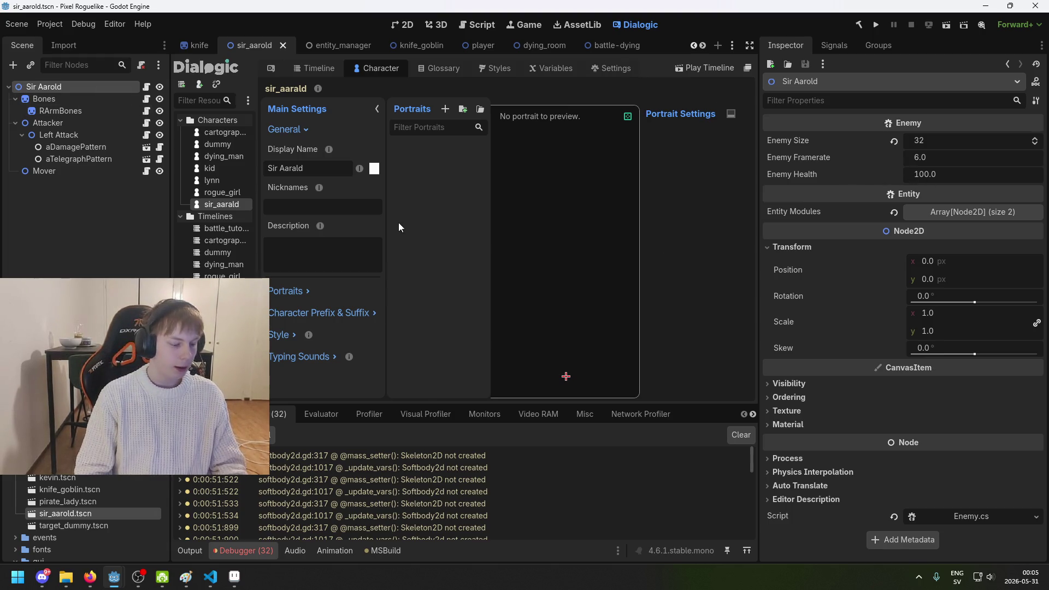
left_click(67, 98)
key("ctrl+s")
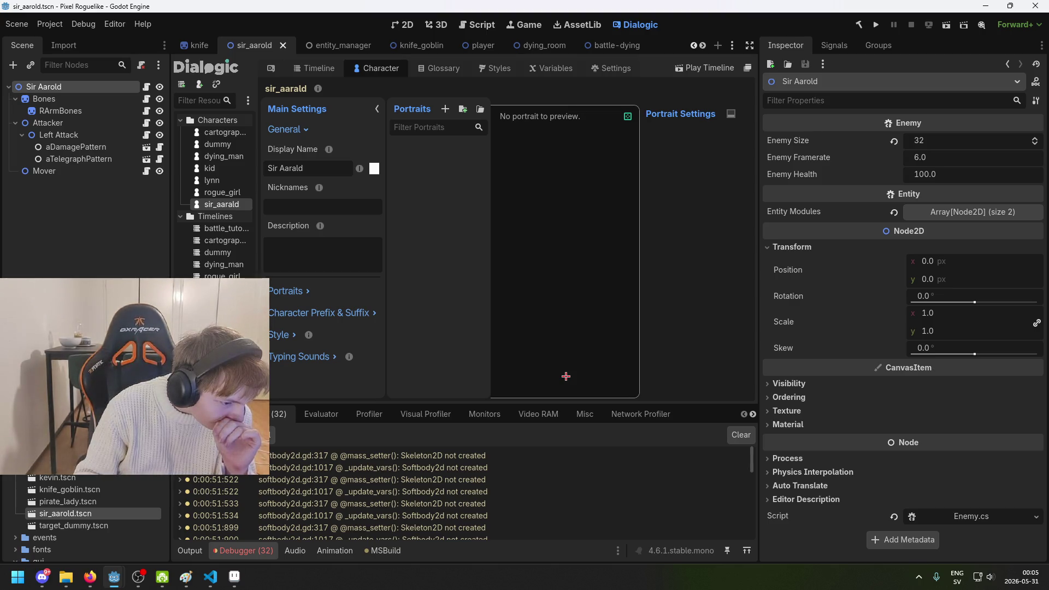
left_click(131, 263)
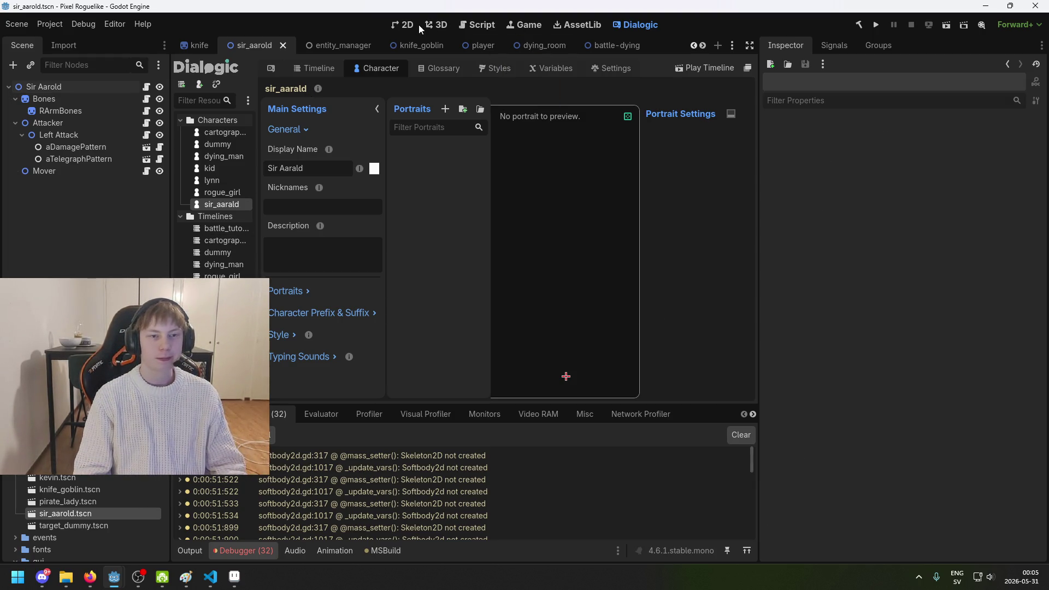
Step: Save the sir_aarold scene, then switch to the battle-dying scene and save it
key("ctrl+F1")
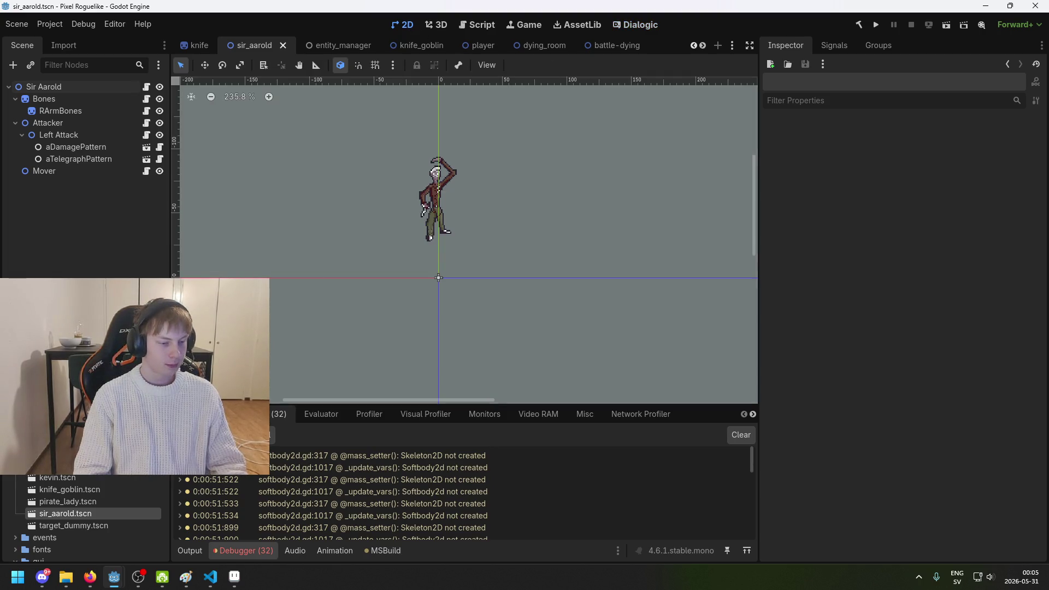
key("ctrl+s")
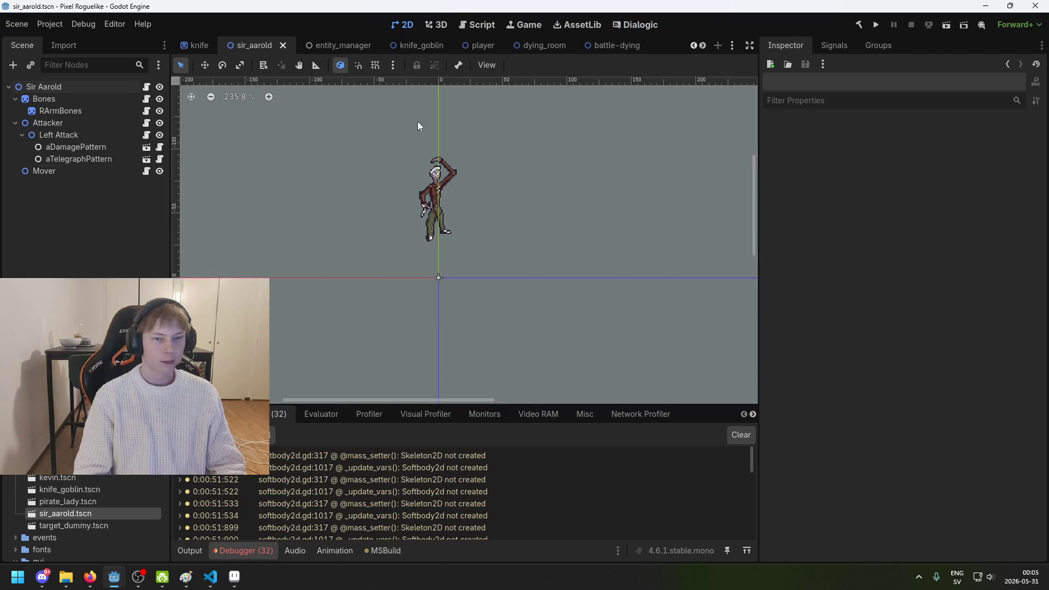
left_click(606, 49)
left_click(99, 248)
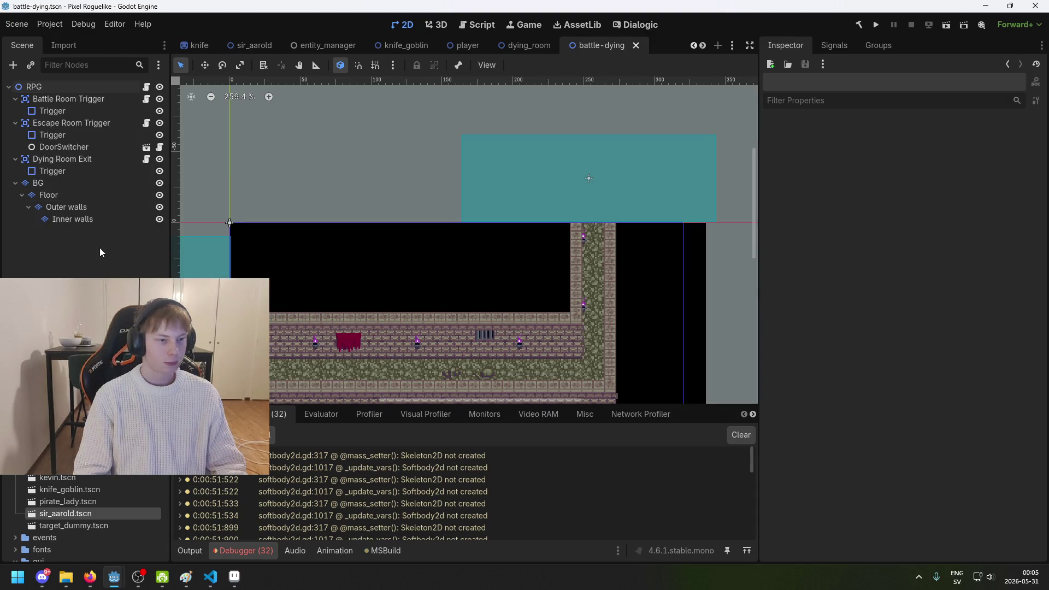
left_click_drag(326, 204, 435, 185)
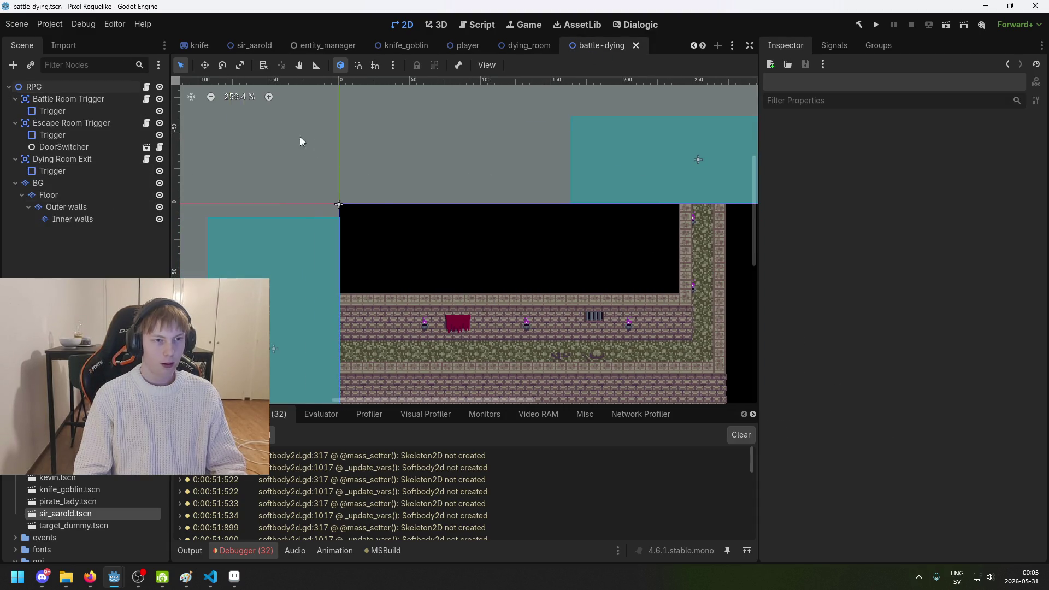
left_click(91, 98)
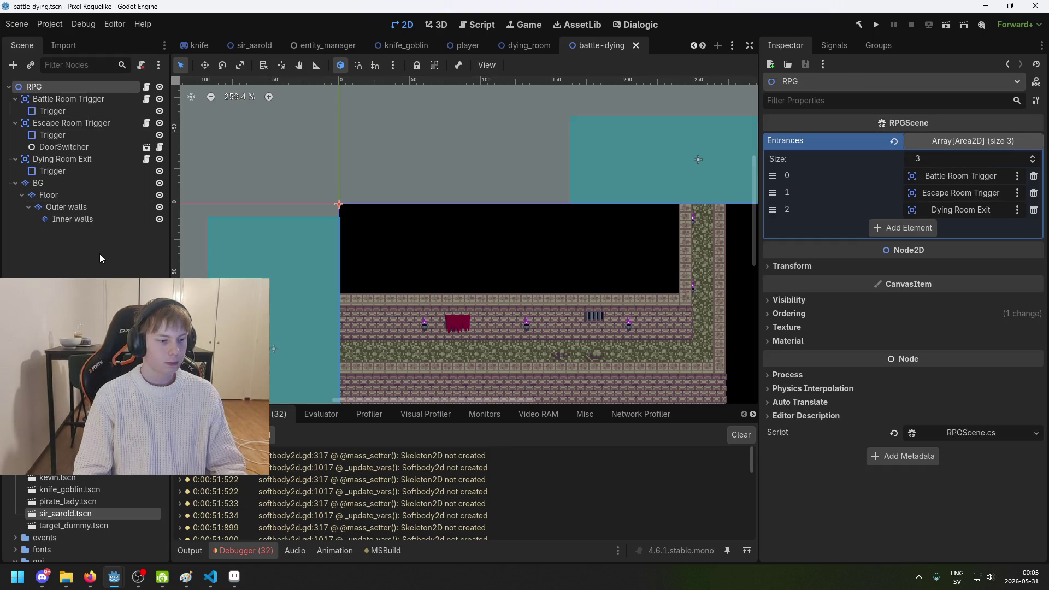
scroll(614, 218, "right", 3)
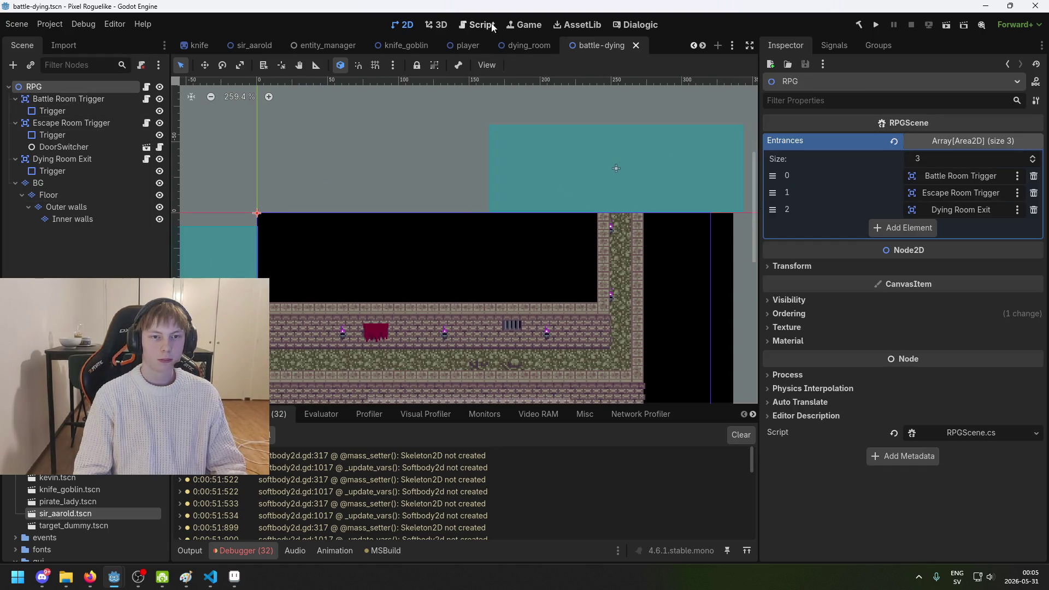
scroll(621, 148, "down", 1)
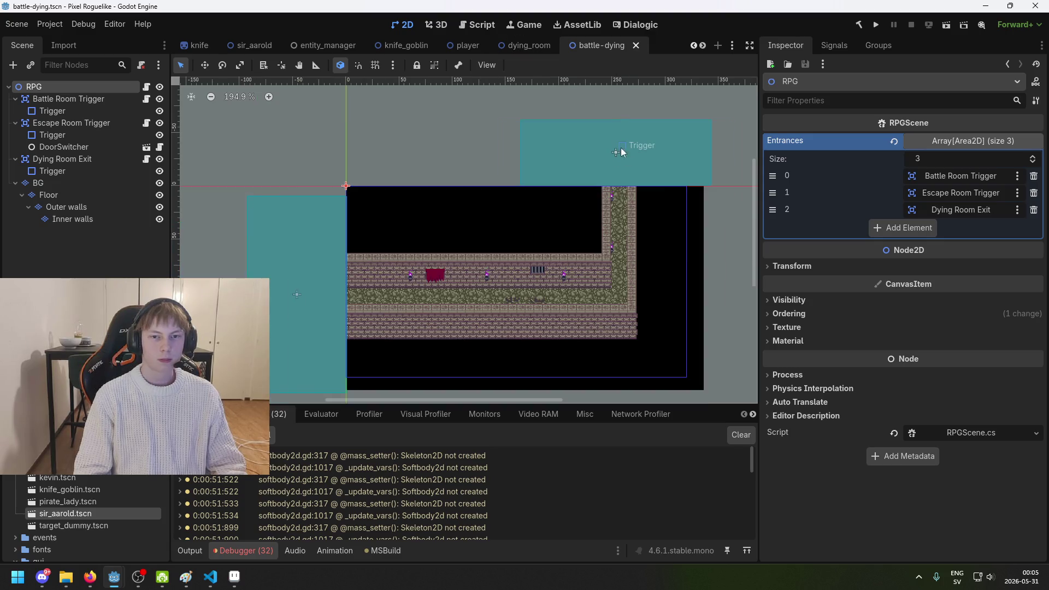
scroll(585, 167, "right", 1)
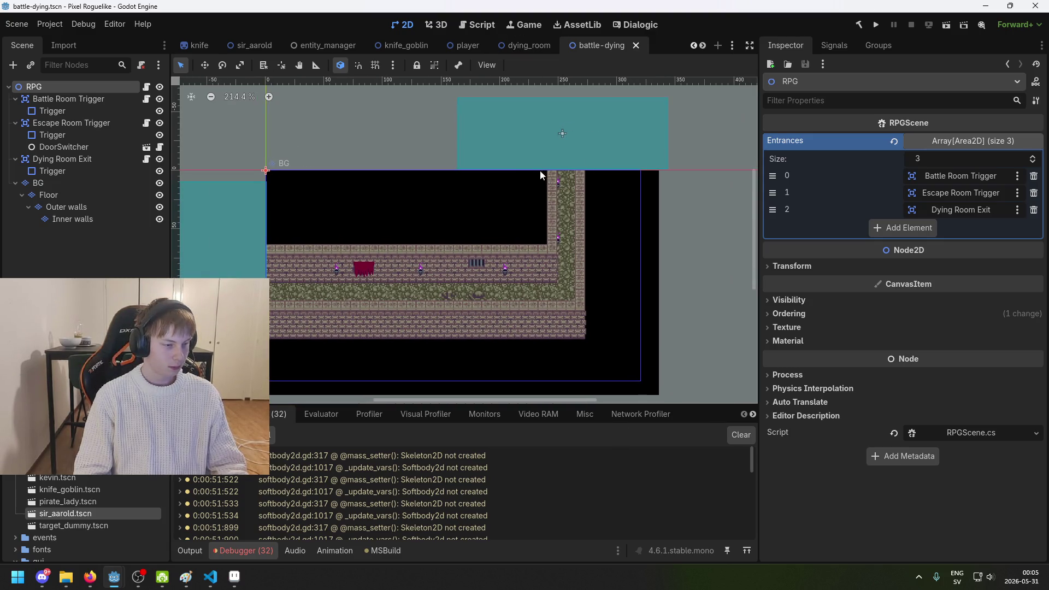
key("ctrl+s")
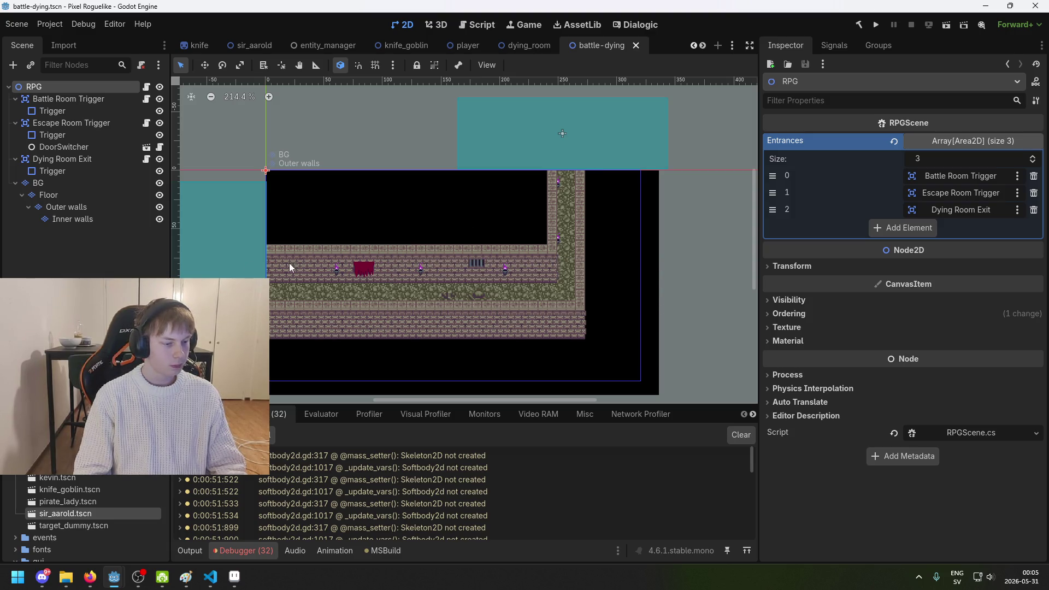
Step: In the Dialogic character editor, delete the misspelled 'a' from the Sir Aarald display name
scroll(346, 265, "right", 3)
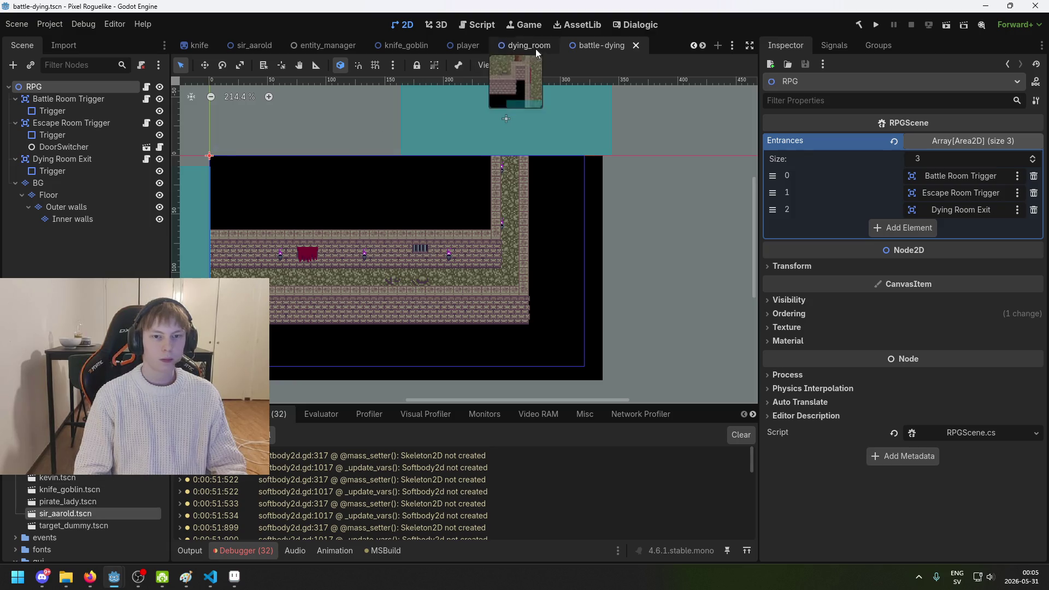
left_click(638, 26)
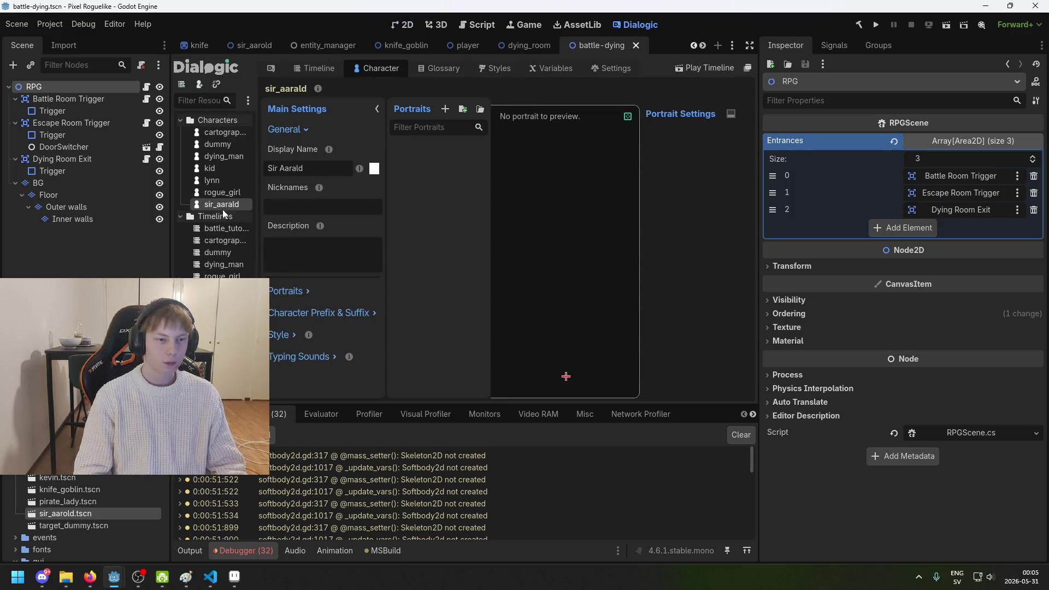
left_click(288, 168)
key("Right")
key("Right")
key("BackSpace")
Step: Finish the display name as Sir Aarold and try the sir_aarald character's options menu
type("o")
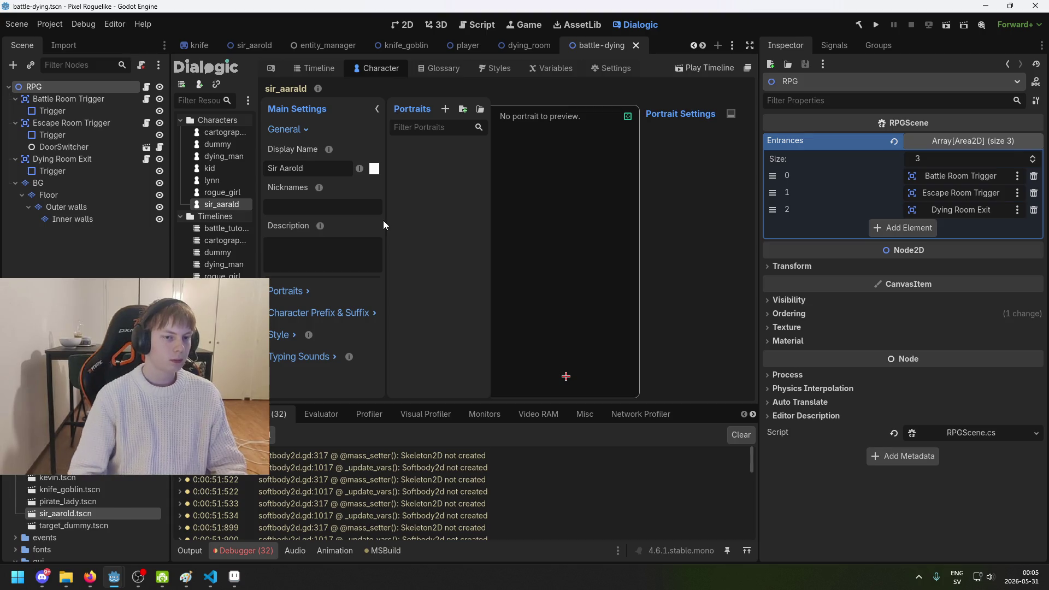
right_click(225, 197)
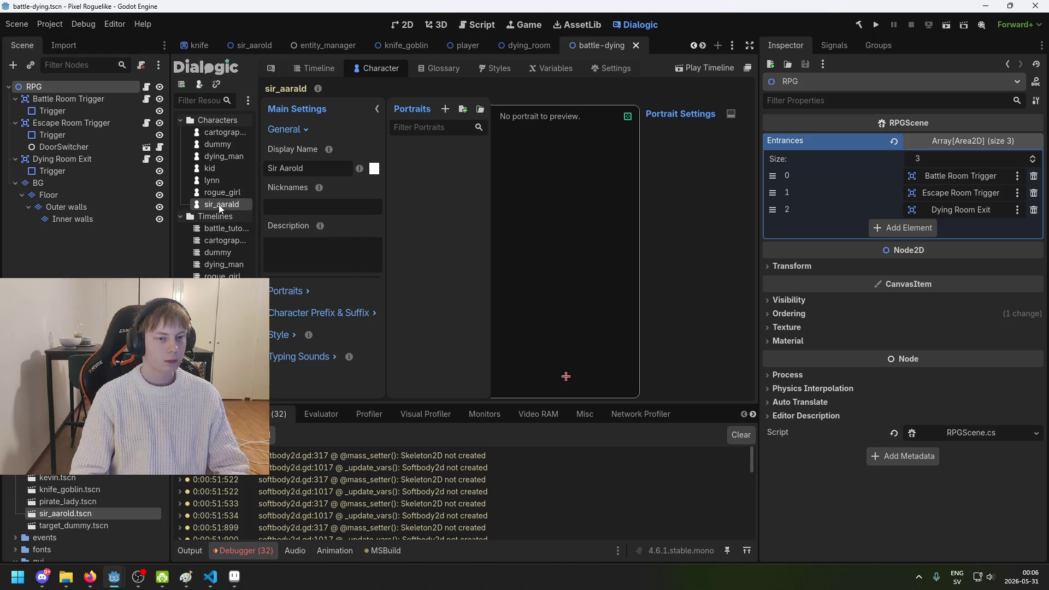
right_click(219, 204)
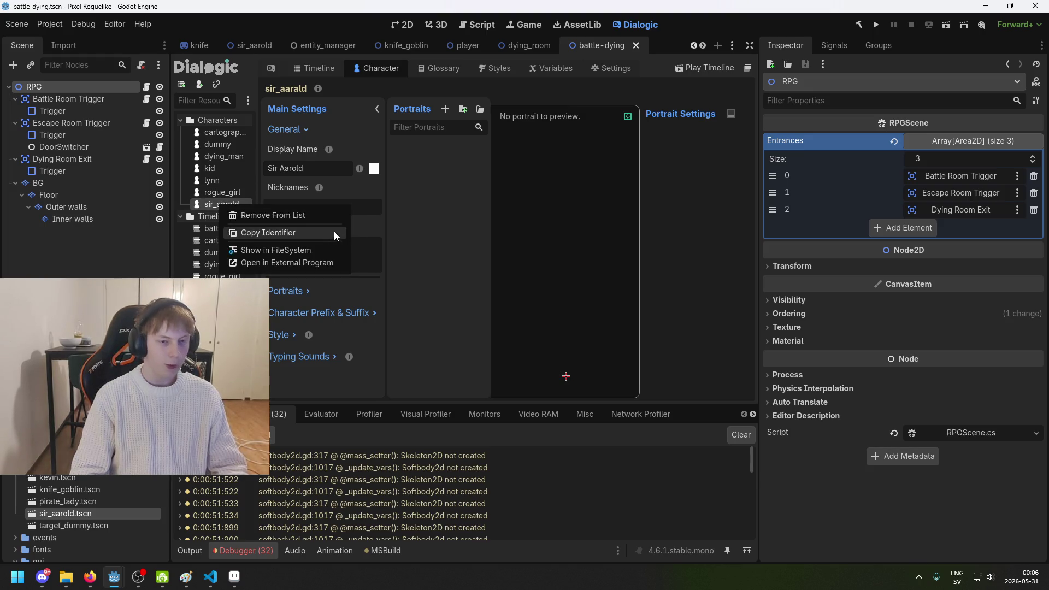
left_click(275, 169)
right_click(221, 205)
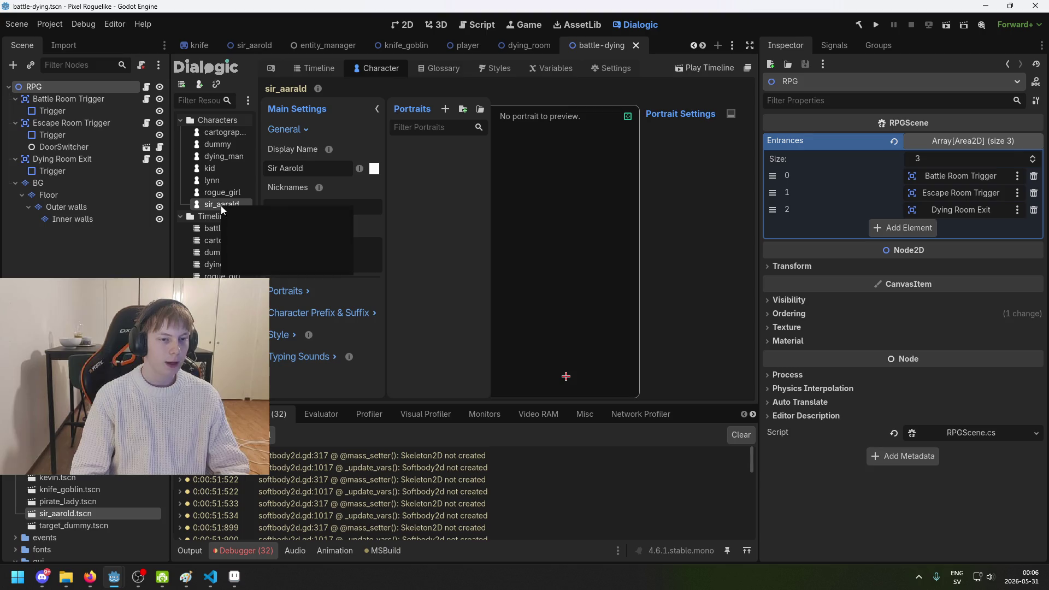
left_click(217, 206)
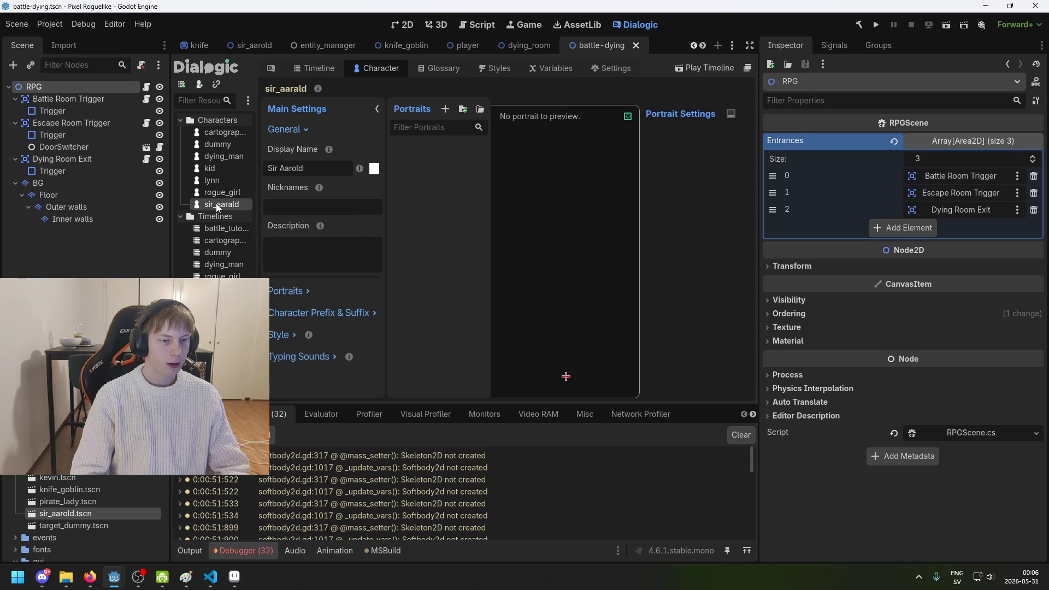
left_click(226, 123)
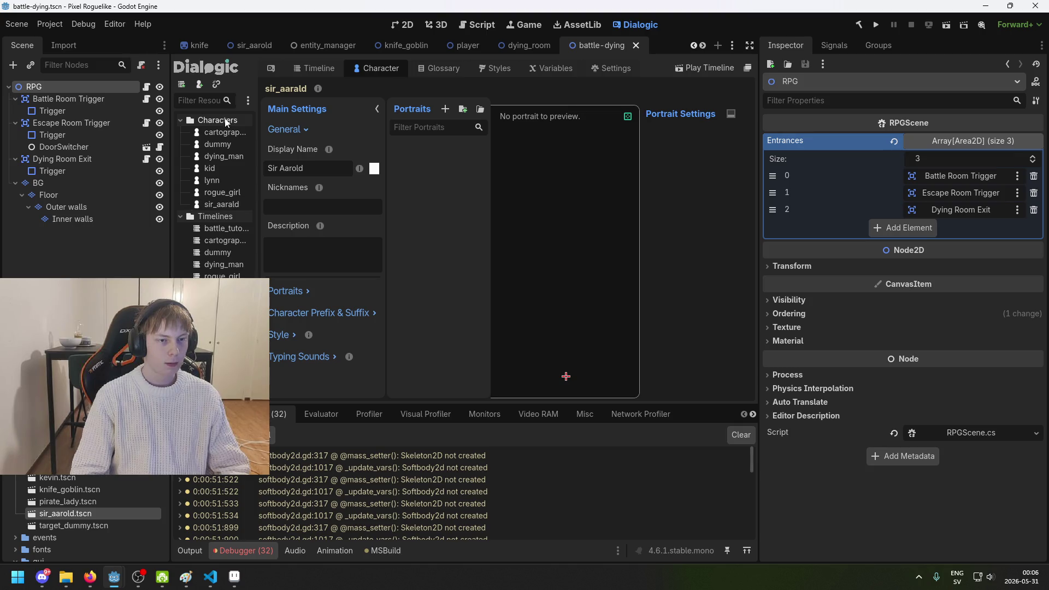
Step: Locate the character file, rename it to sir_aarold.dch, and open the Reference Manager
right_click(223, 204)
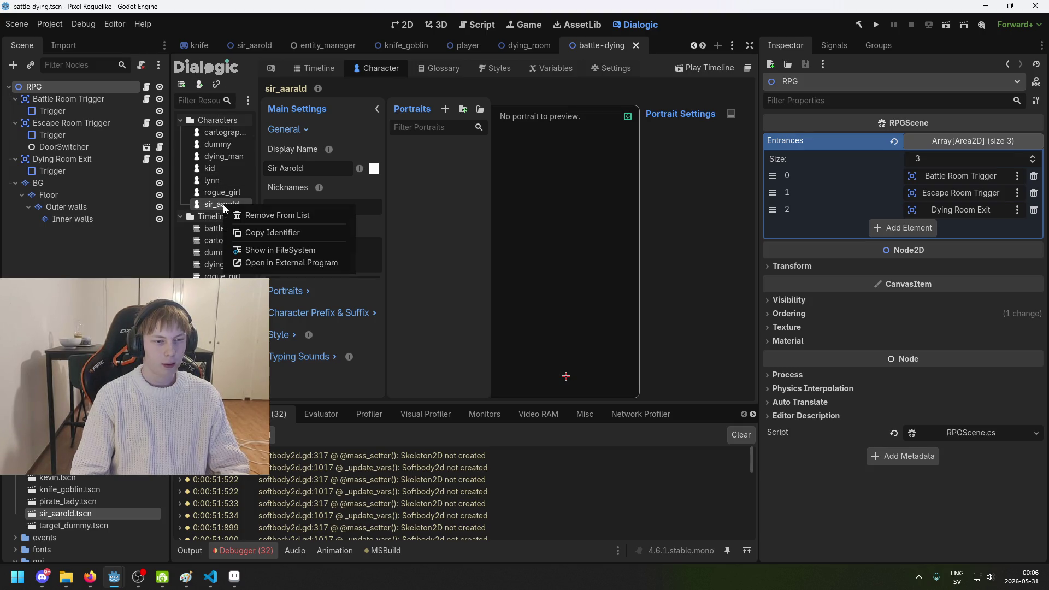
left_click(251, 100)
right_click(218, 206)
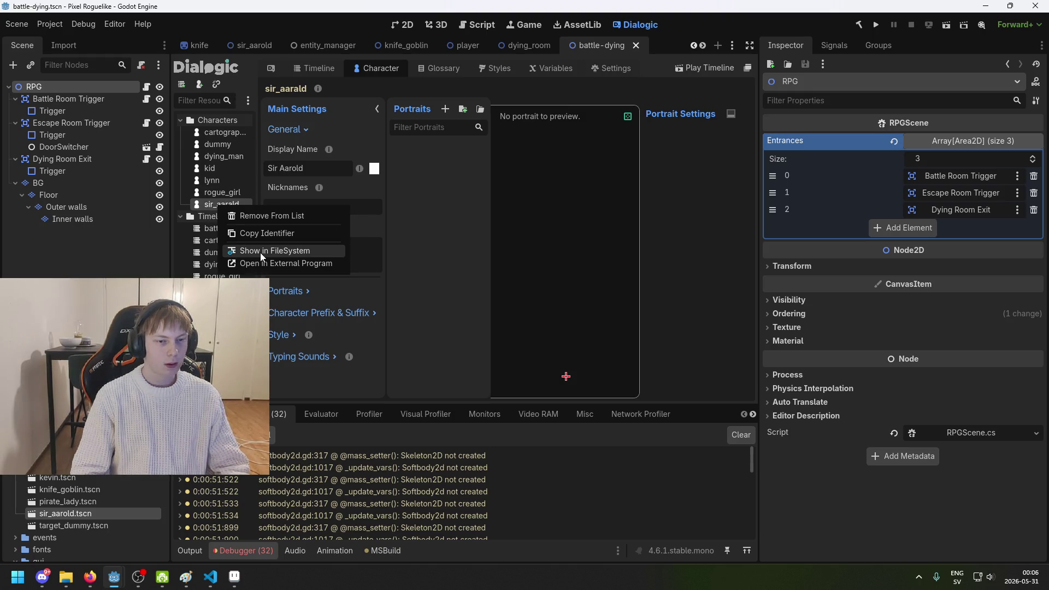
left_click(250, 100)
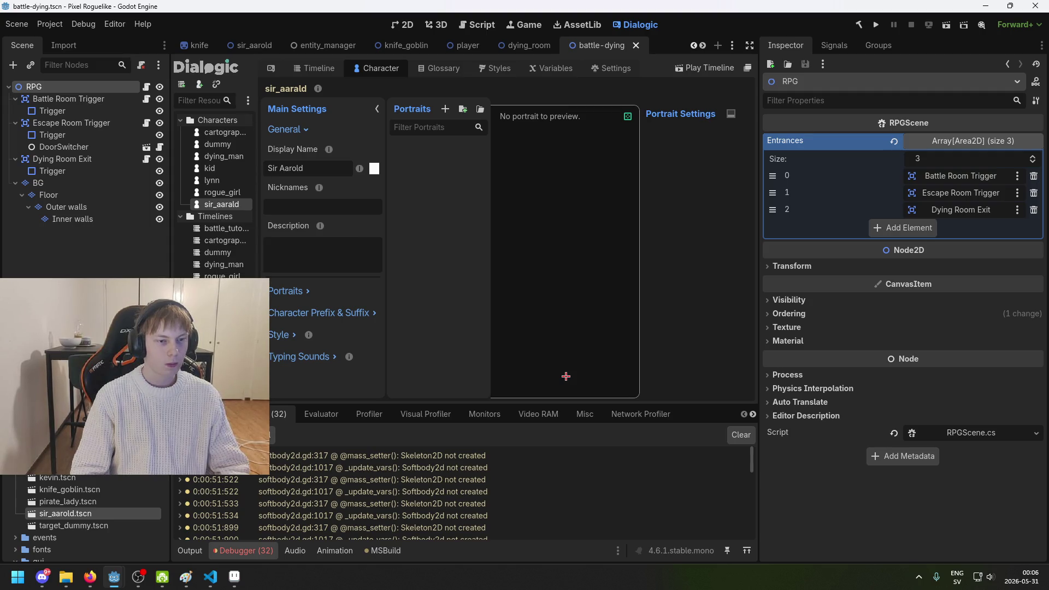
scroll(82, 513, "down", 5)
scroll(82, 514, "down", 5)
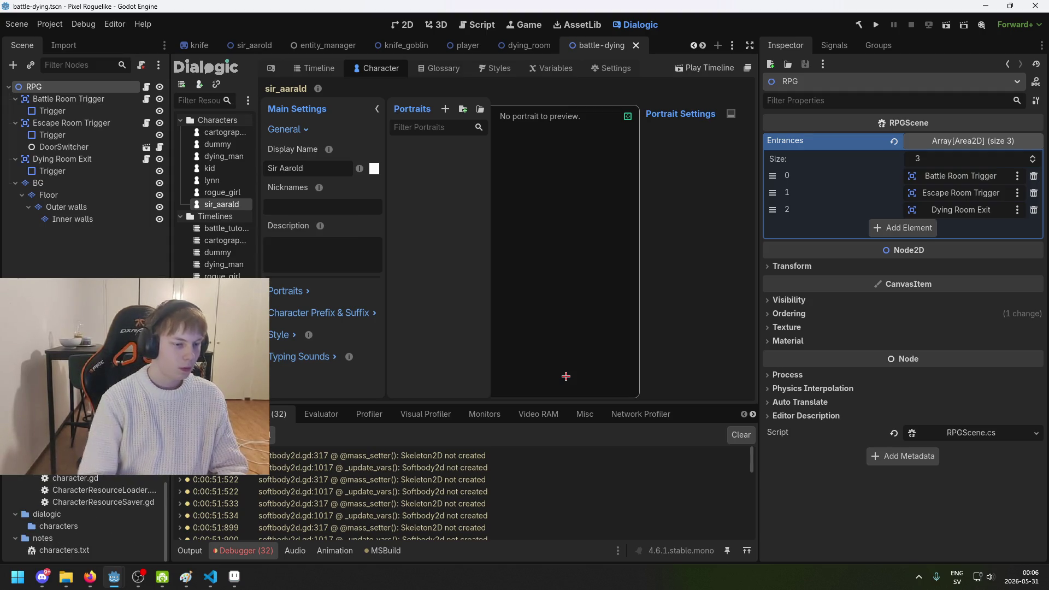
scroll(82, 514, "down", 3)
scroll(82, 513, "down", 3)
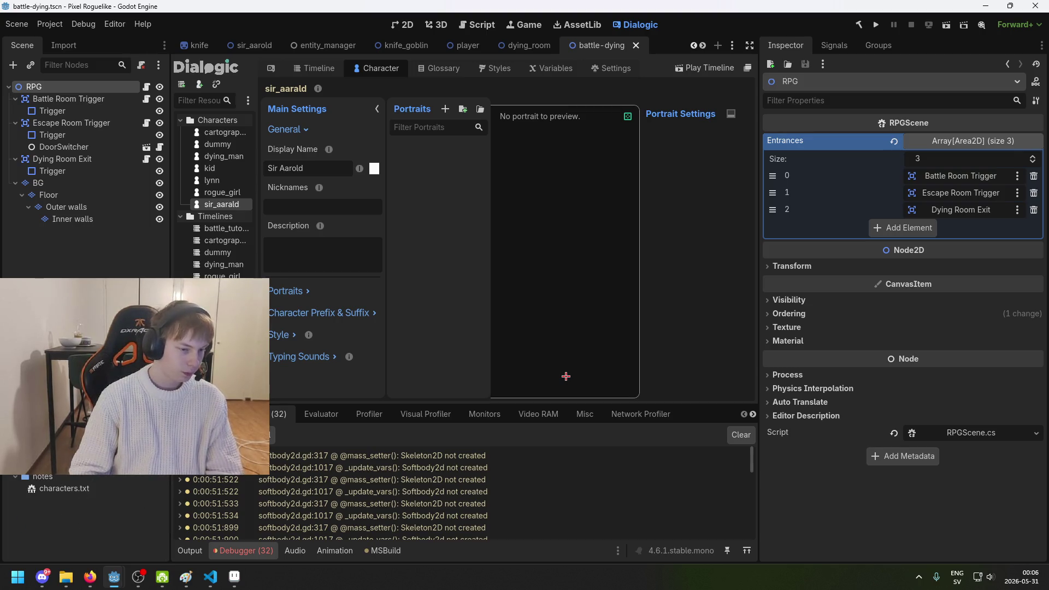
scroll(82, 513, "up", 3)
scroll(82, 514, "up", 3)
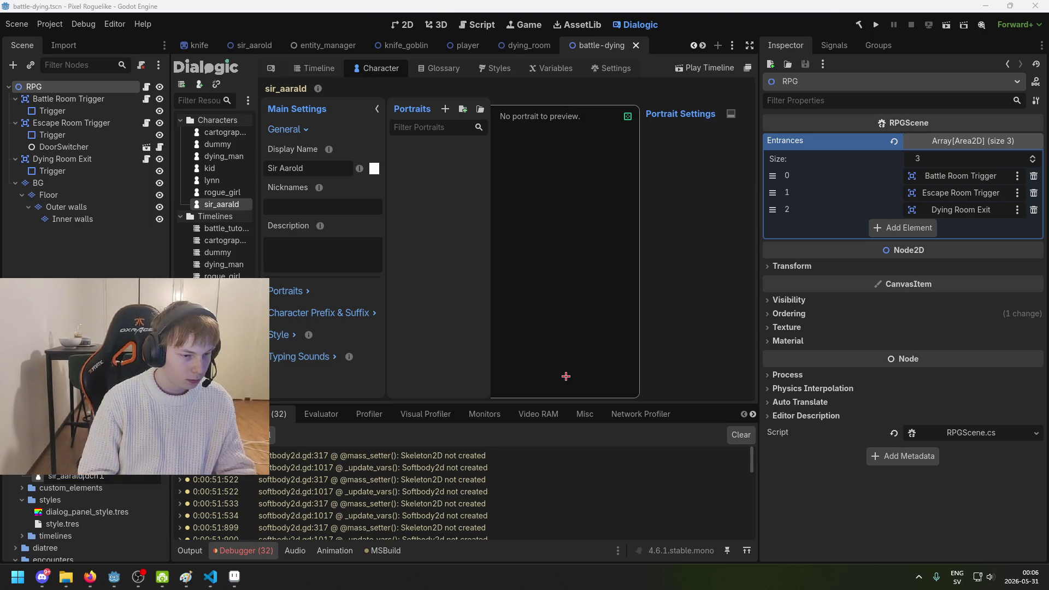
key("Return")
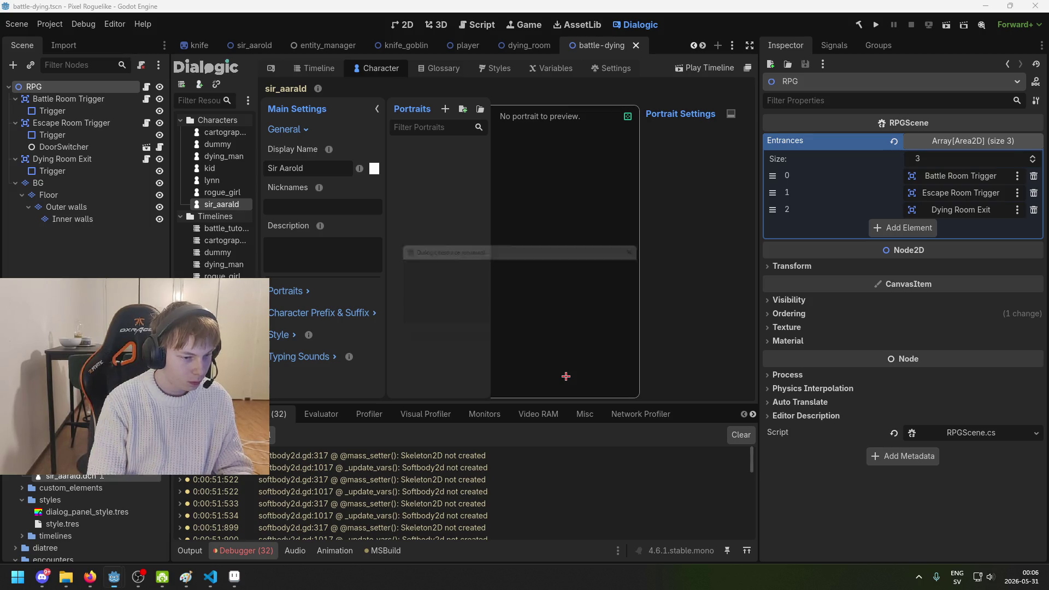
left_click(517, 332)
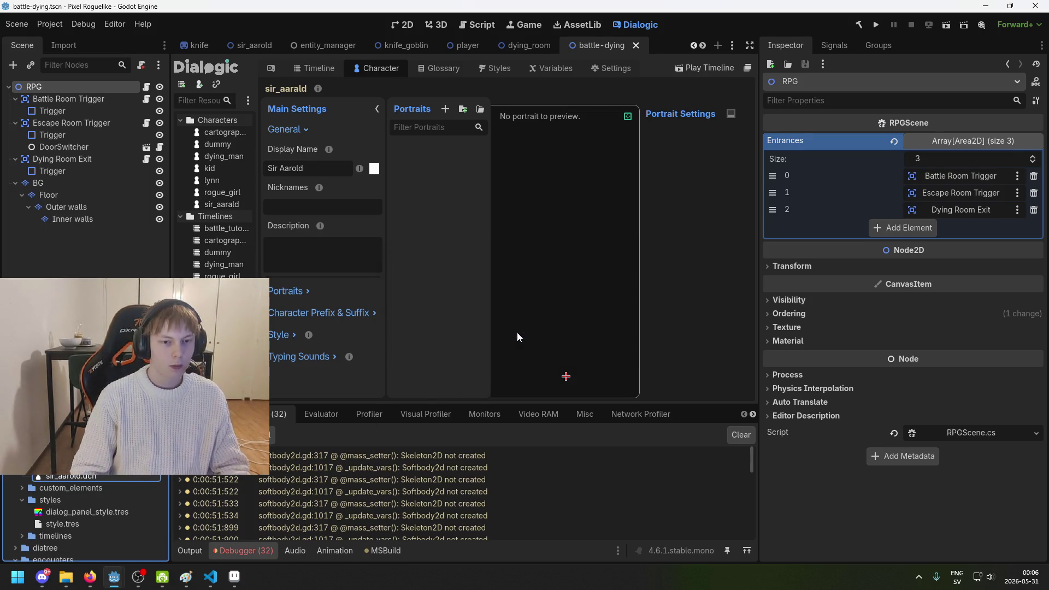
Step: Review the Reference Manager's identifier and rename tabs, close it, and save the scene
left_click(543, 162)
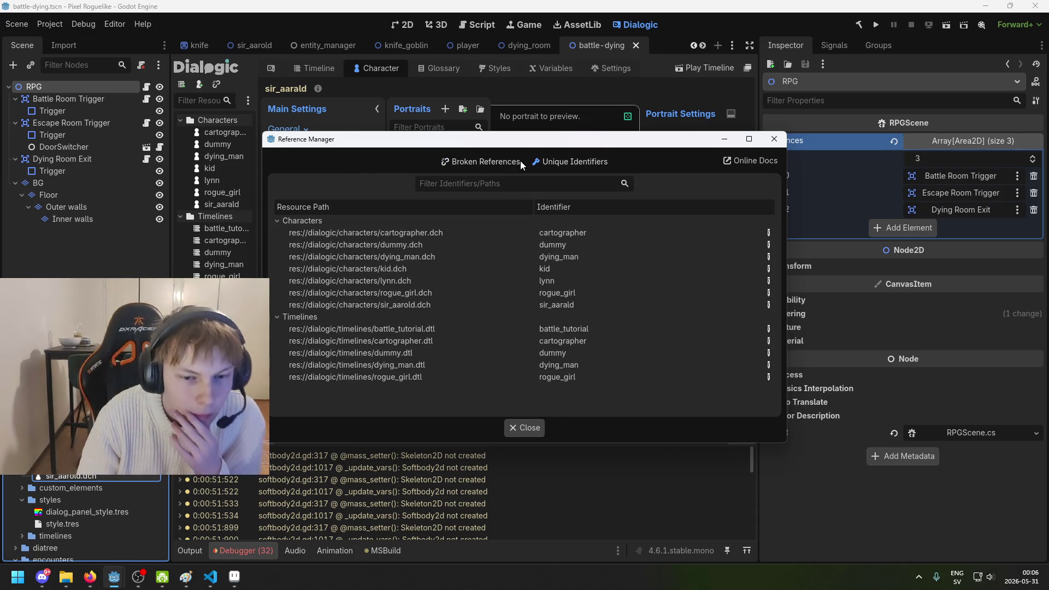
left_click(513, 163)
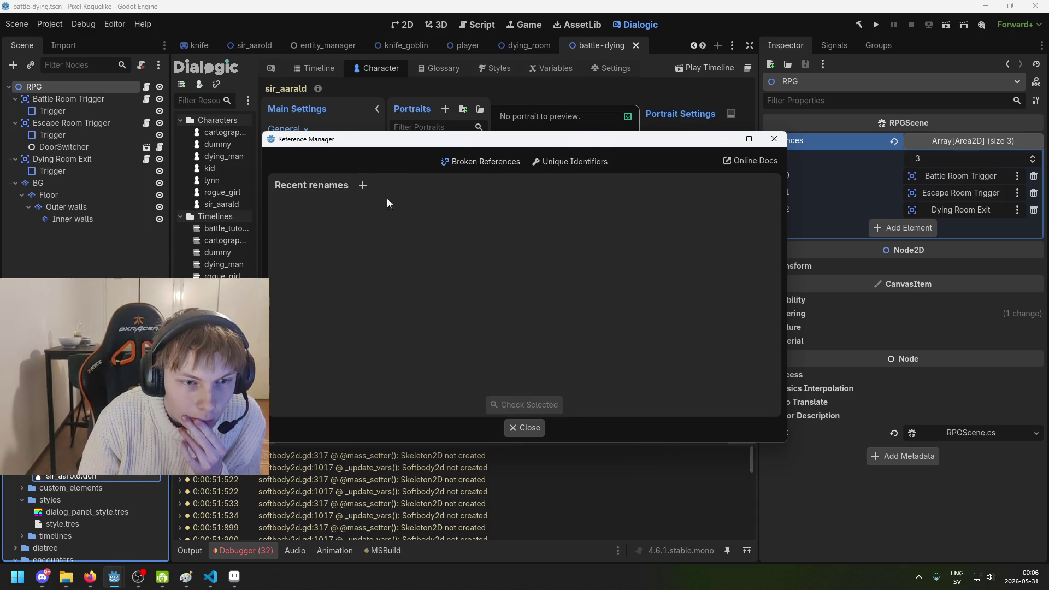
left_click(528, 429)
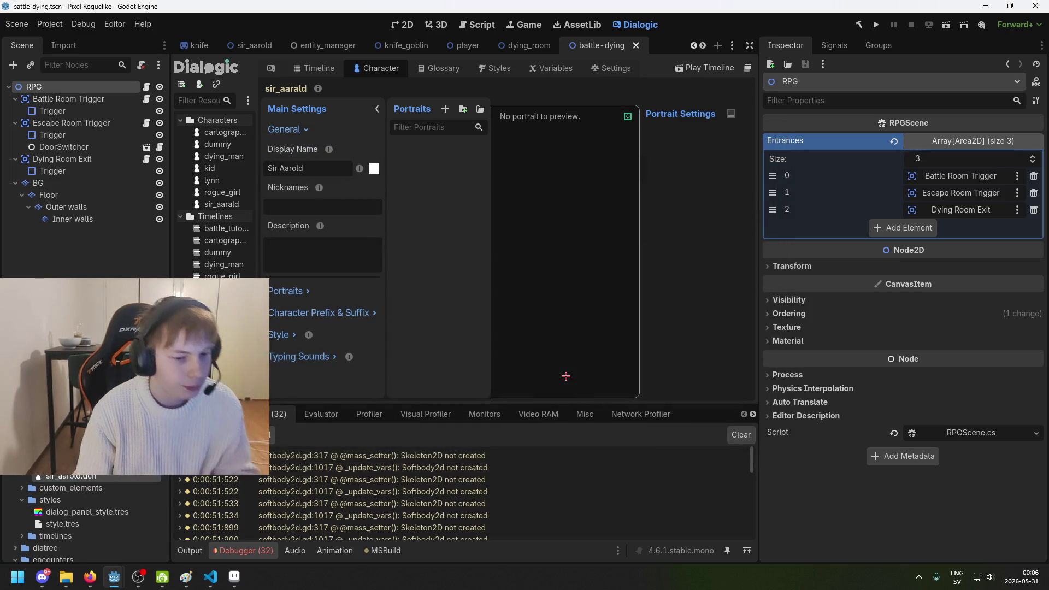
key("ctrl+s")
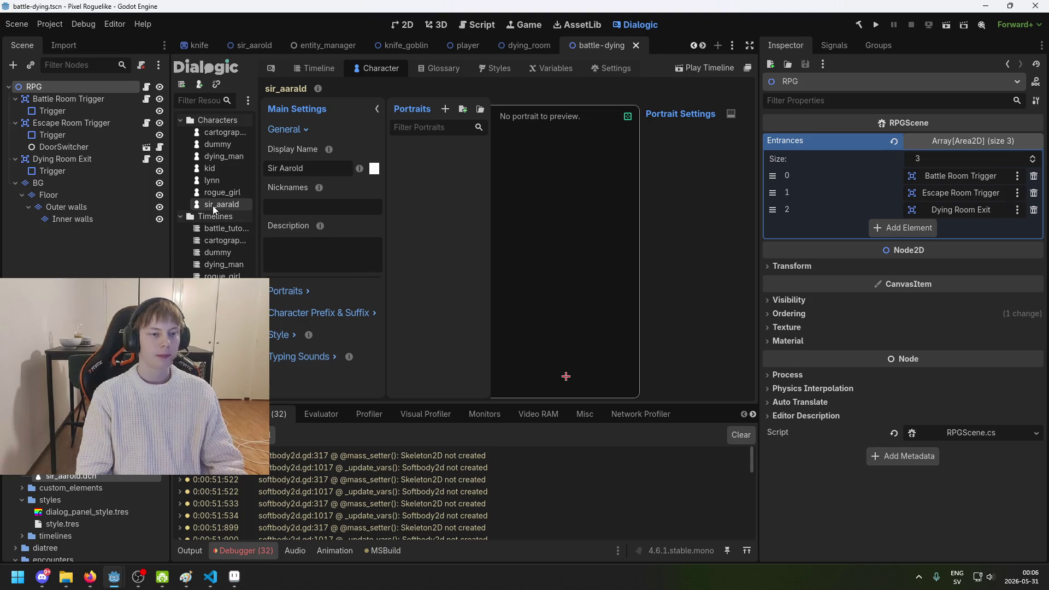
left_click(529, 45)
left_click(601, 45)
left_click(600, 25)
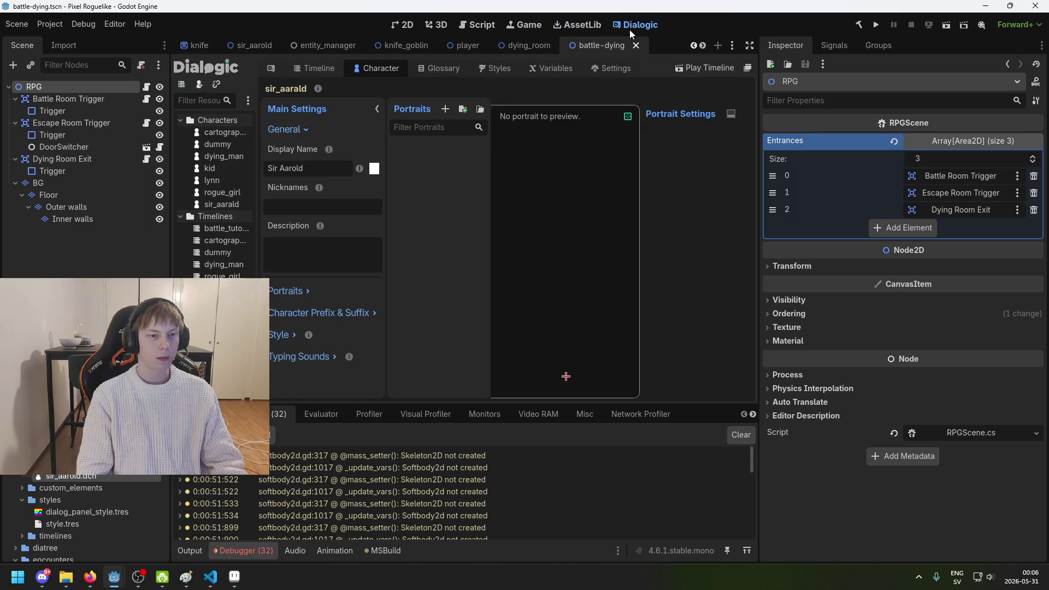
Step: Browse the lynn, dying_man, rogue_girl and kid characters, then rebuild C# with sir_aarald open
left_click(219, 181)
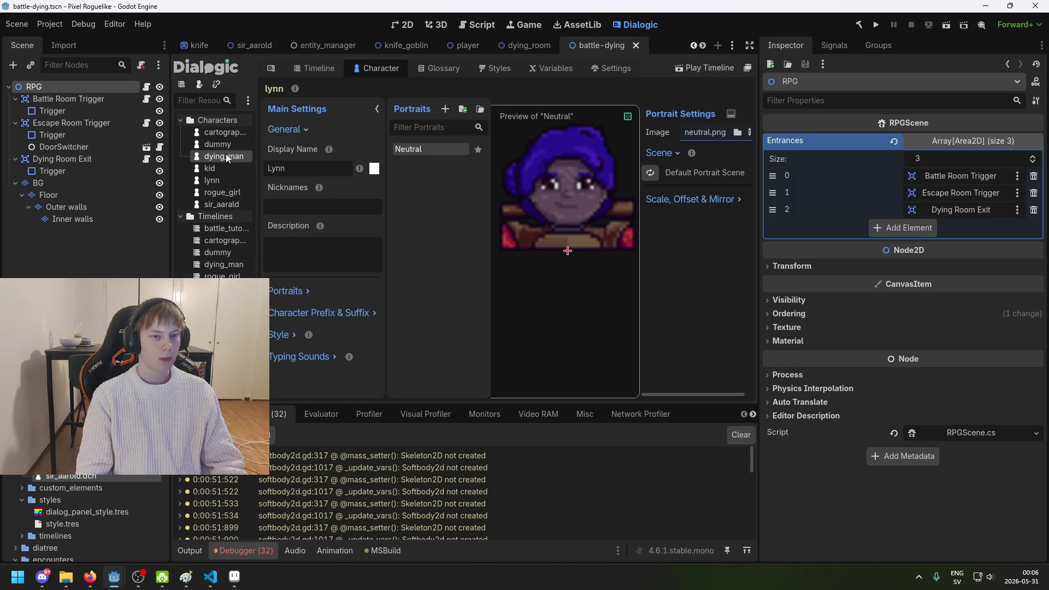
left_click(222, 156)
left_click(221, 192)
left_click(218, 169)
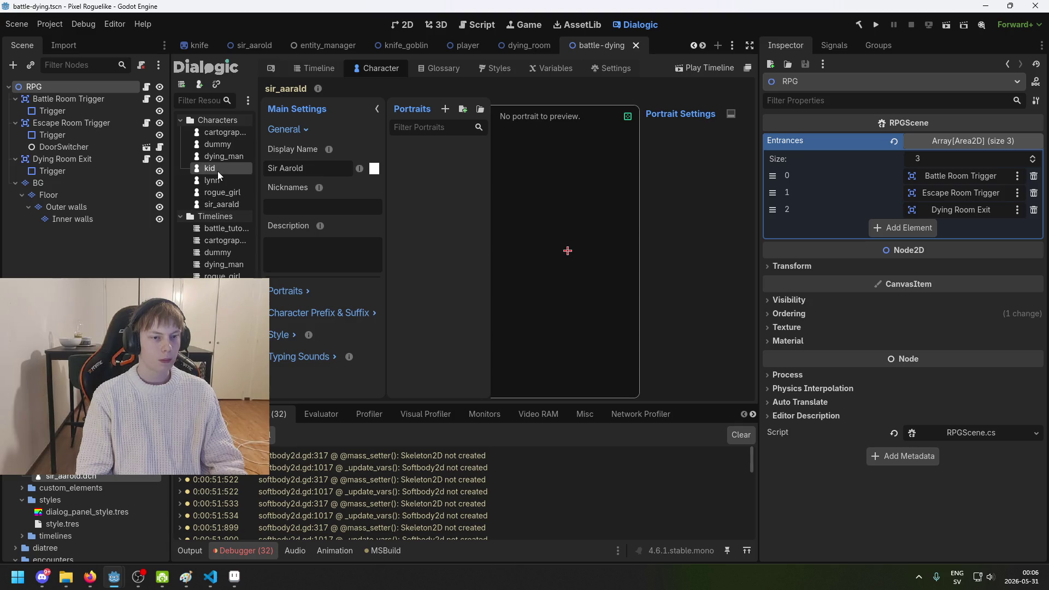
key("ctrl+s")
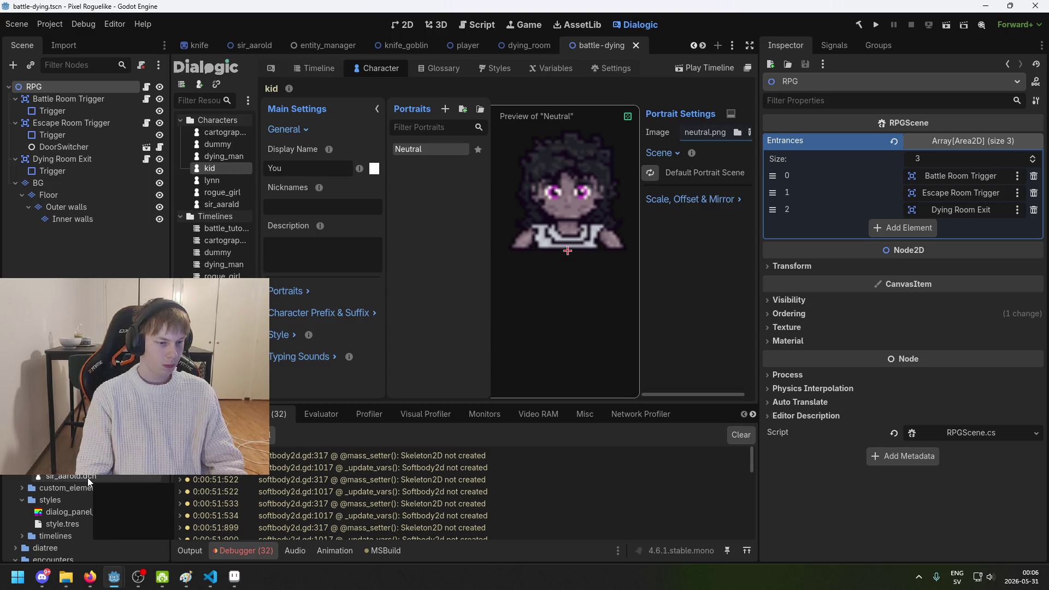
left_click(239, 205)
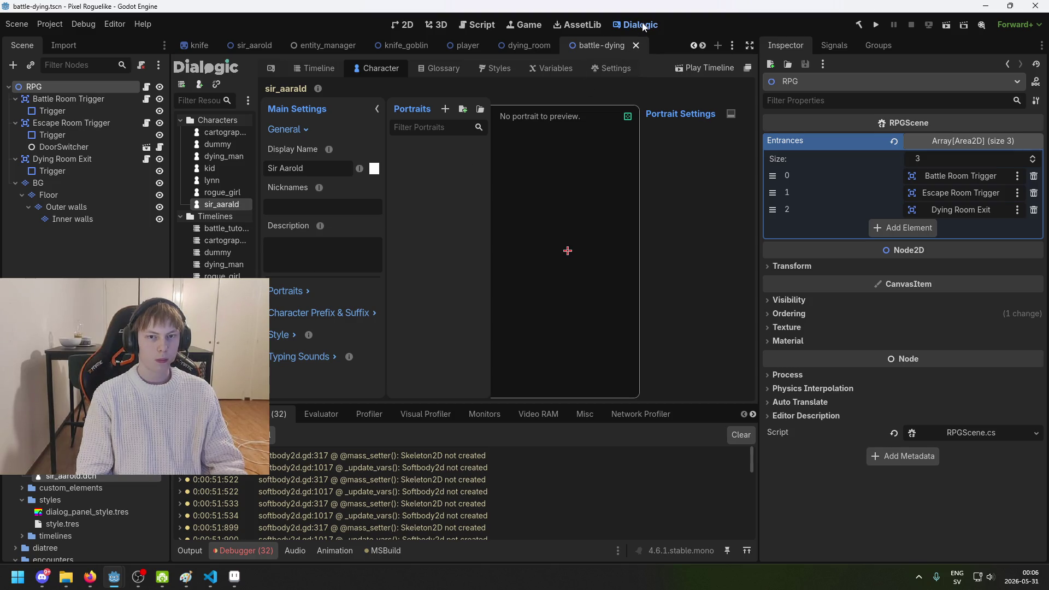
left_click(859, 25)
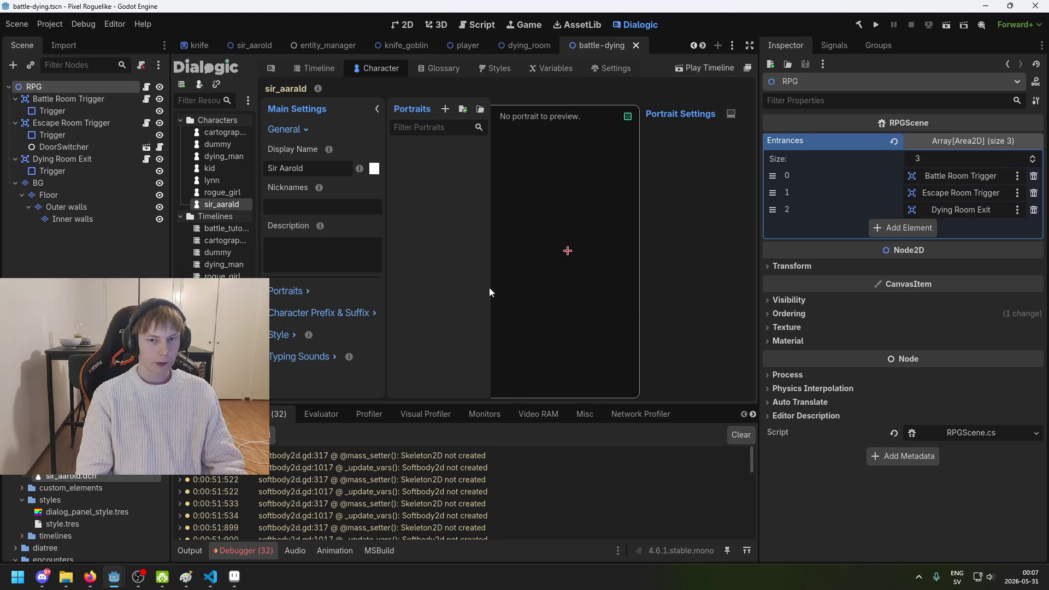
left_click(223, 202)
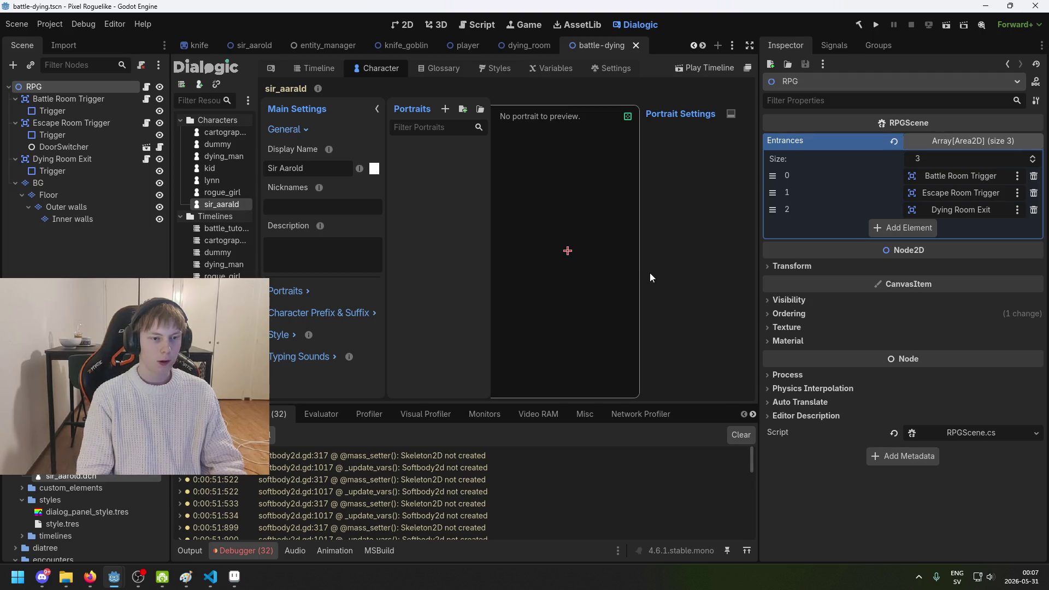
Step: Launch Godot from search, edit the Pixel Roguelike project, and return to the battle-dying window
key("super")
type("godot")
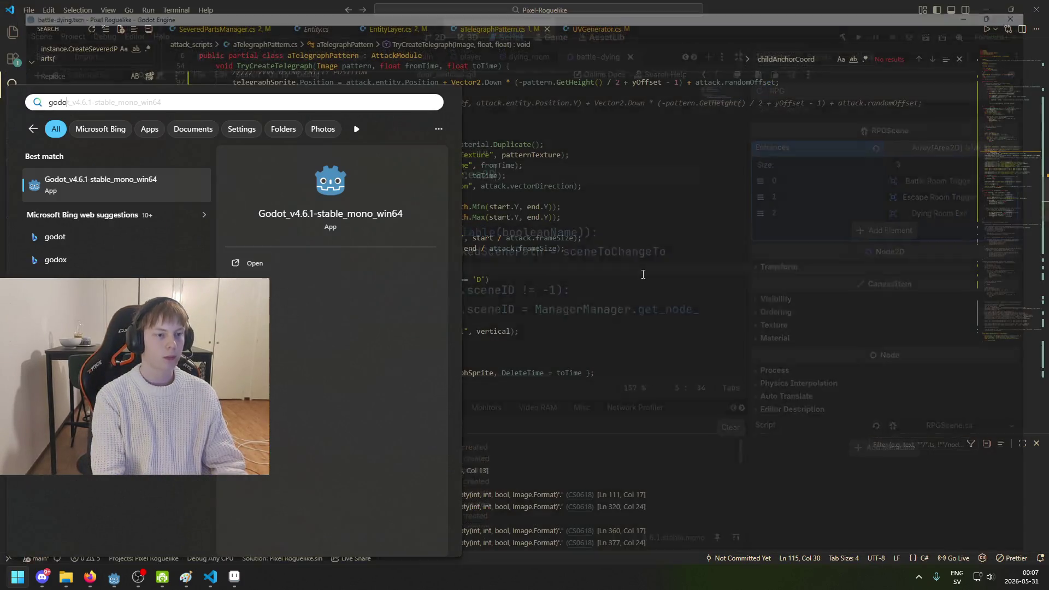
key("Return")
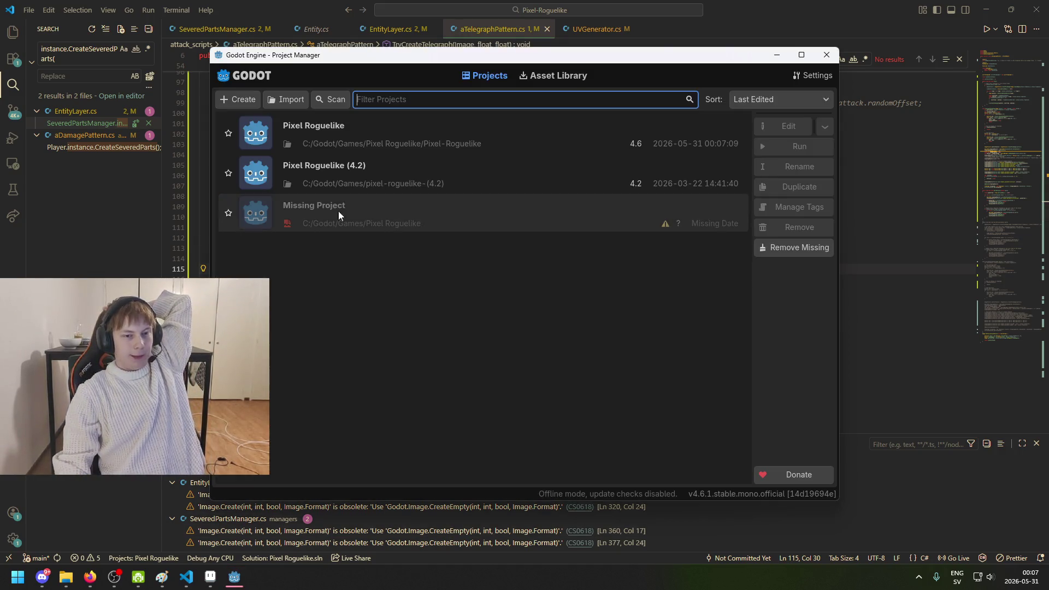
left_click(339, 146)
left_click(774, 125)
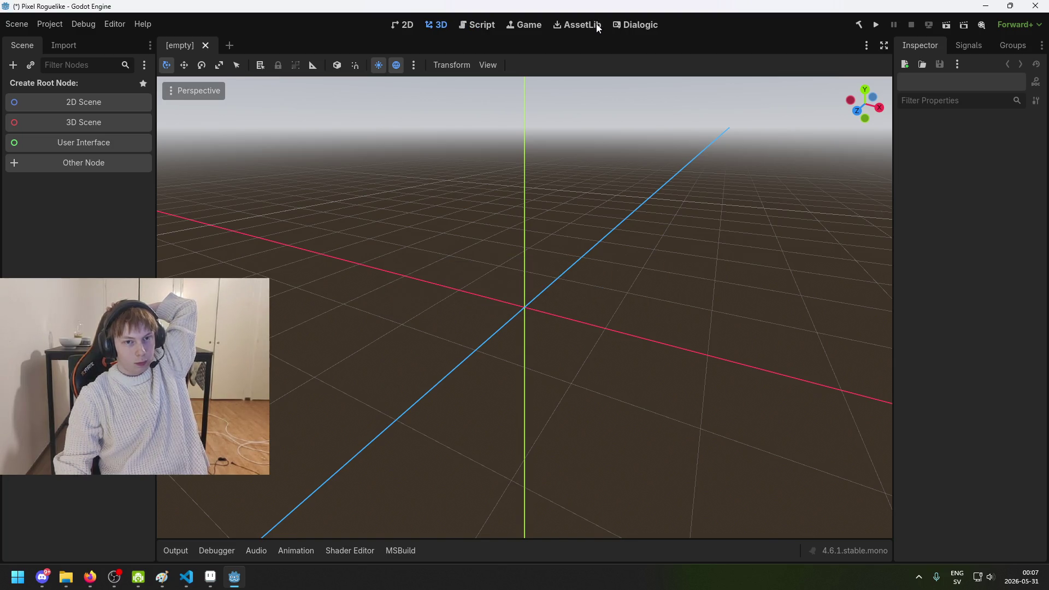
mouse_move(234, 577)
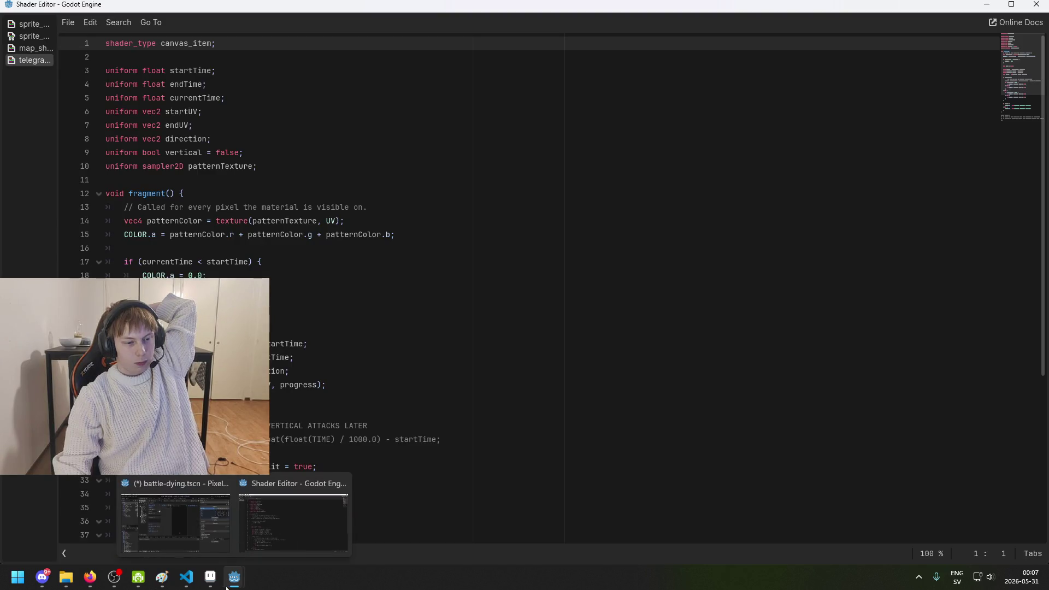
left_click(179, 547)
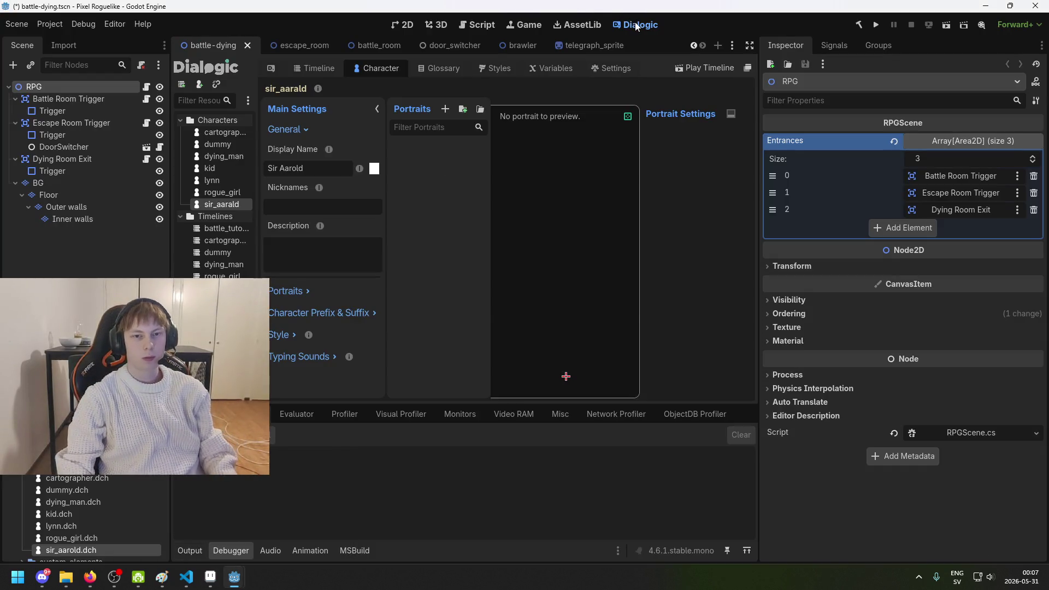
Step: Save the scene, inspect the sir_aarold.dch resource, and reopen sir_aarald in Dialogic
key("ctrl+s")
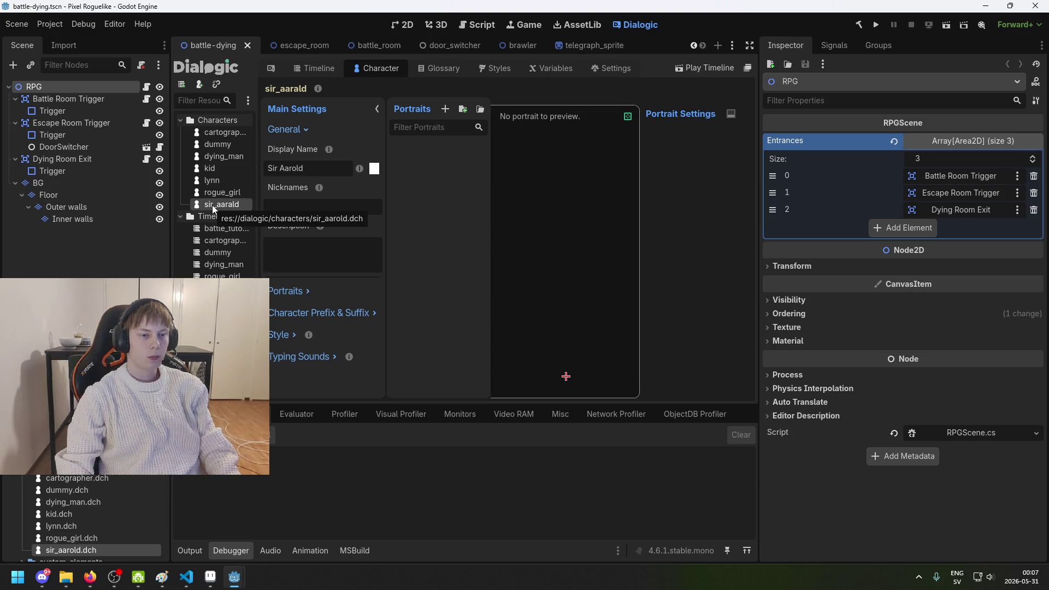
right_click(212, 205)
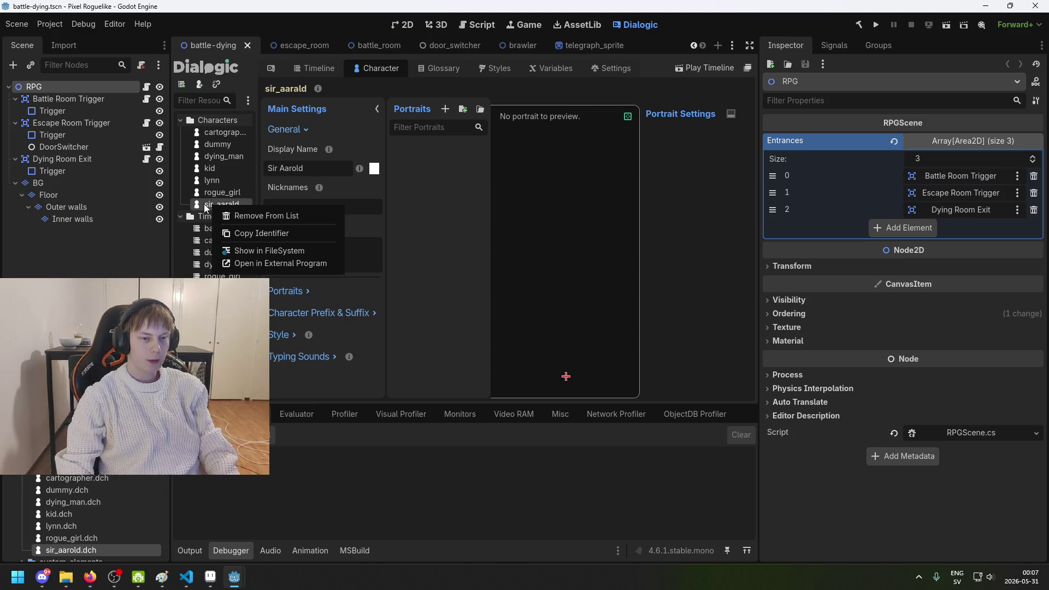
key("Escape")
scroll(87, 506, "down", 2)
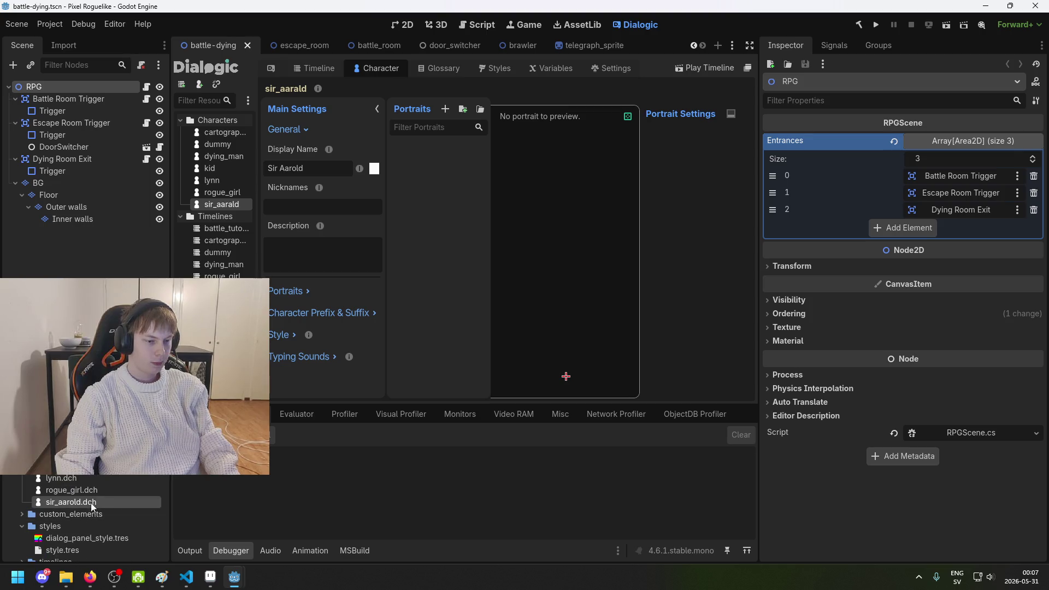
left_click(88, 503)
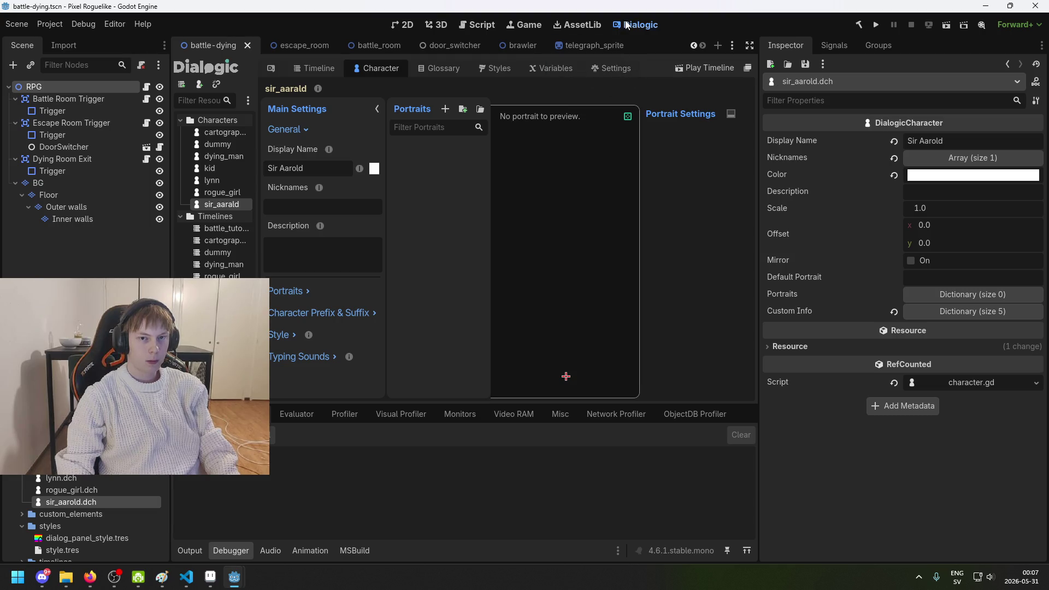
left_click(577, 25)
left_click(636, 25)
left_click(217, 191)
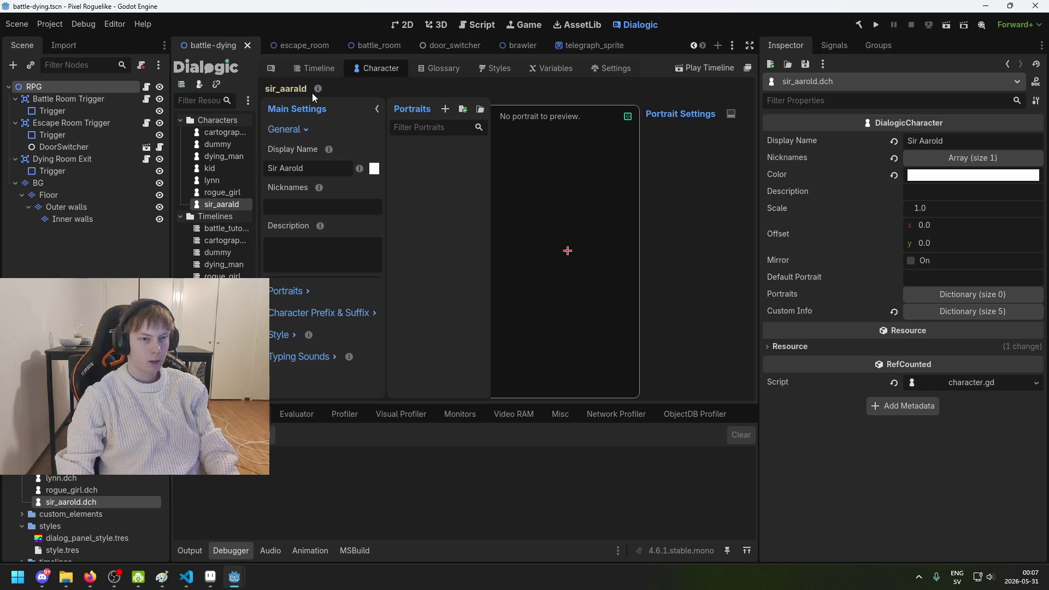
Step: Cancel deleting sir_aarold.dch and instead remove sir_aarald from the Dialogic character list
right_click(238, 205)
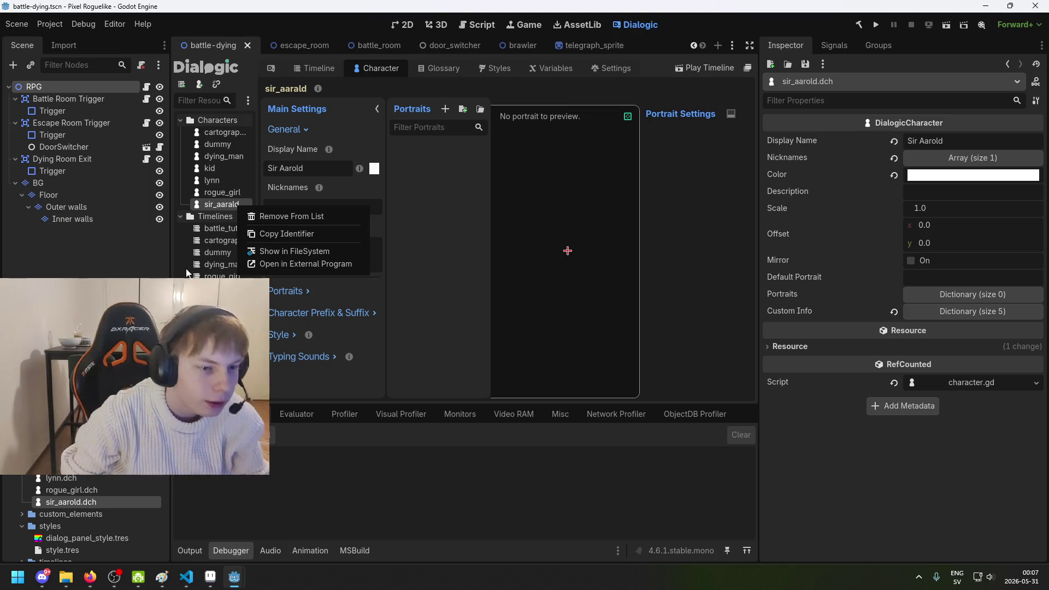
left_click(112, 501)
key("Delete")
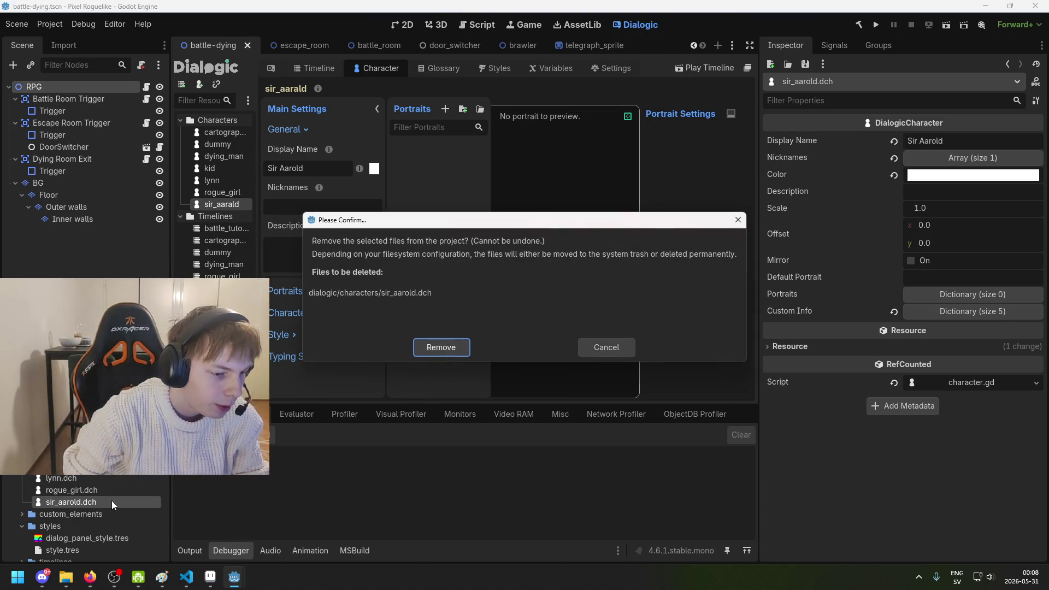
left_click(596, 350)
right_click(230, 203)
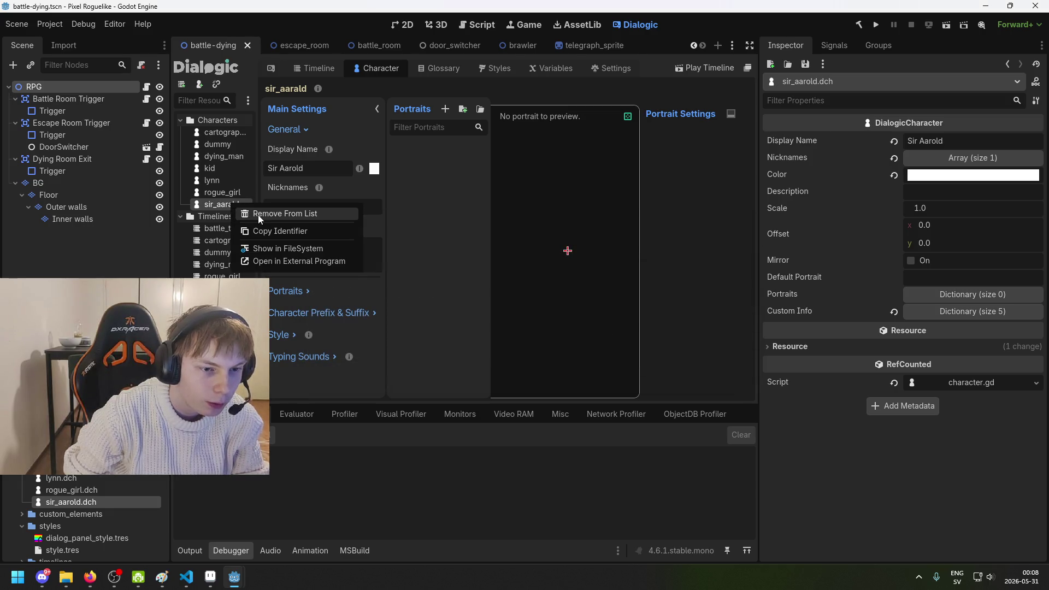
left_click(258, 214)
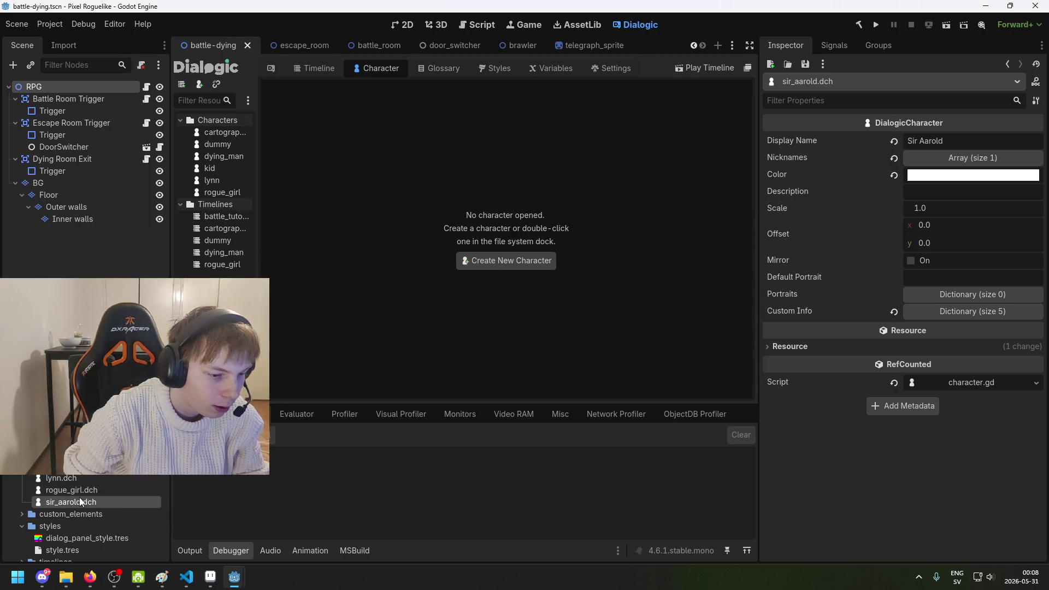
Step: Replace sir_aarold.dch with a freshly created Dialogic character file named sir_aarold
key("Delete")
key("Return")
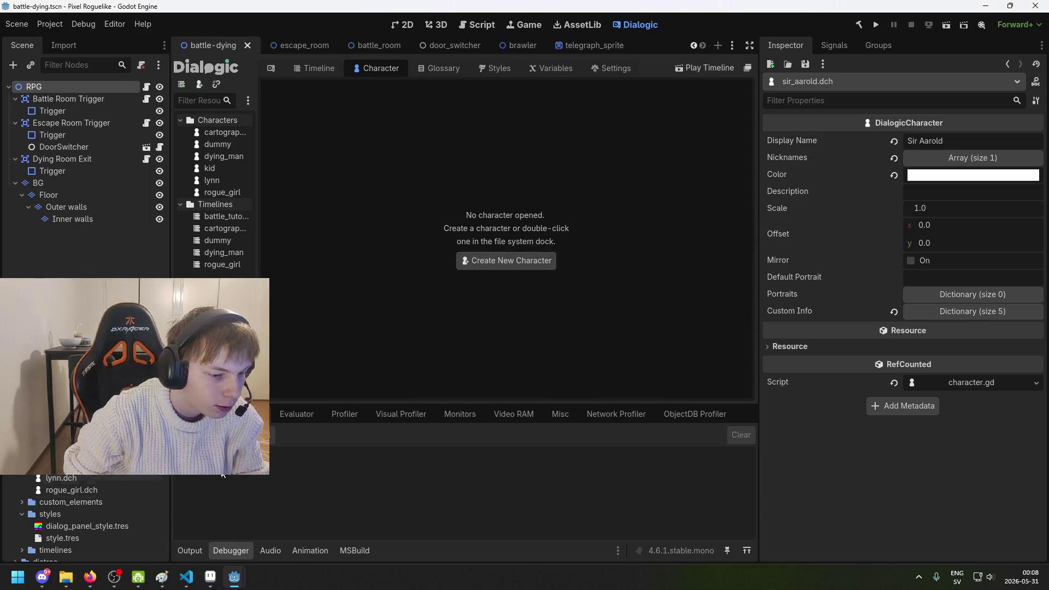
left_click(481, 260)
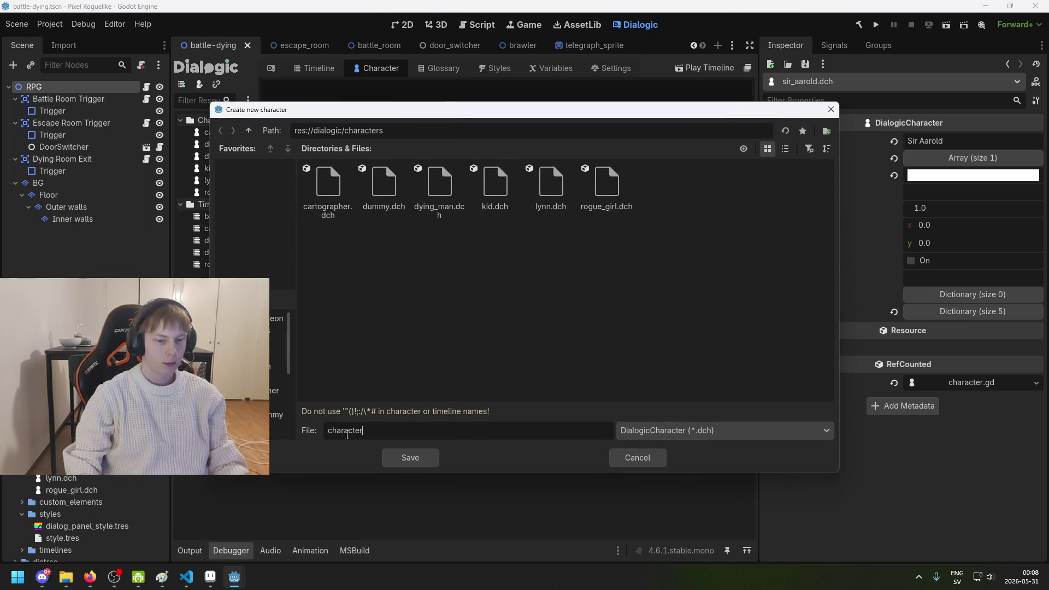
double_click(347, 435)
type("sir_aaro")
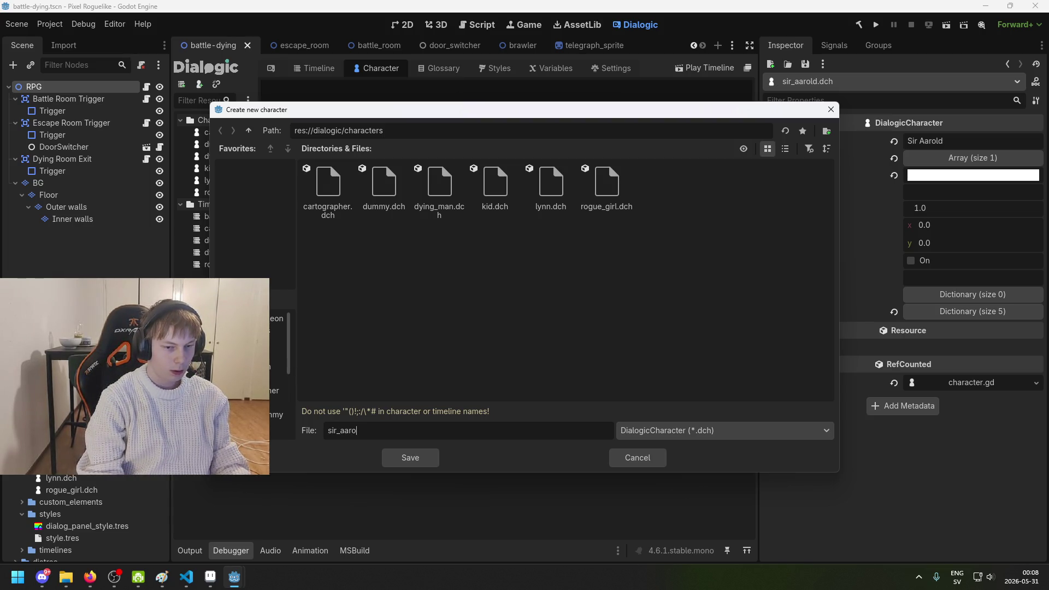
type("ld")
key("Return")
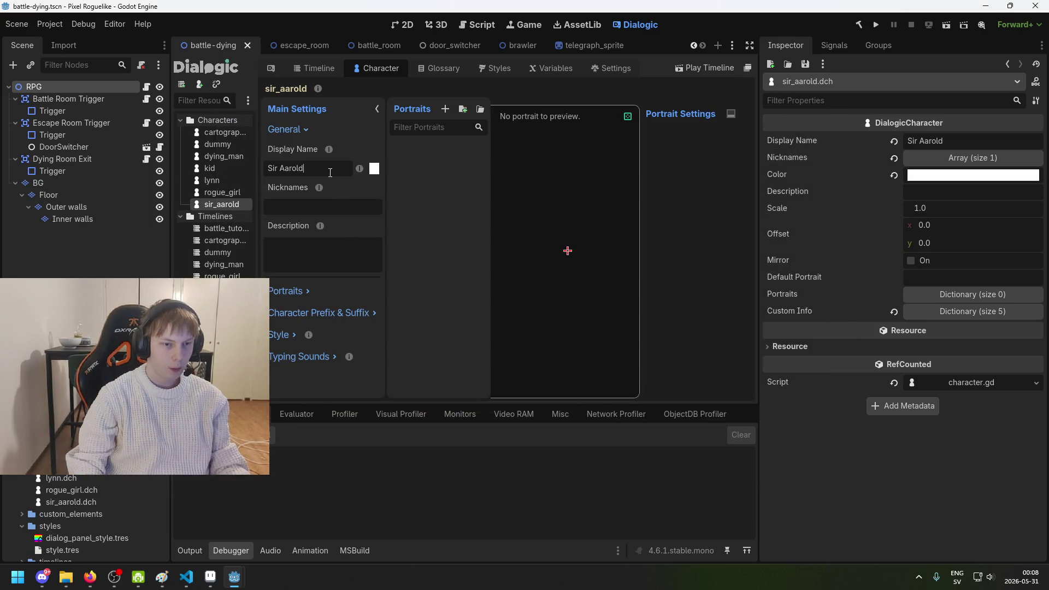
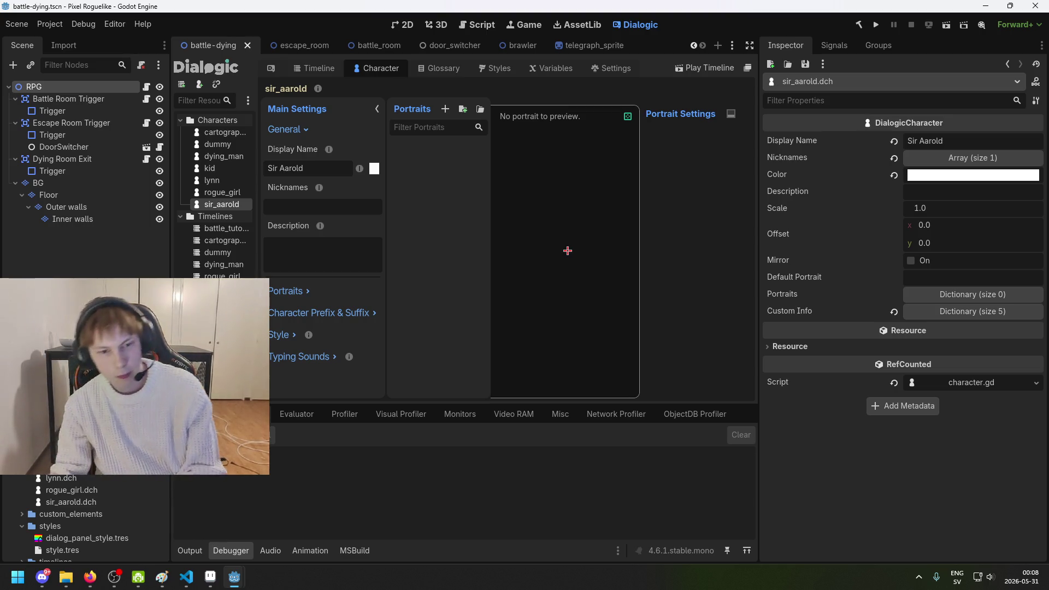
Step: Save the Sir Aarold work, then open sir_aarold.tscn in the 2D workspace
key("ctrl+s")
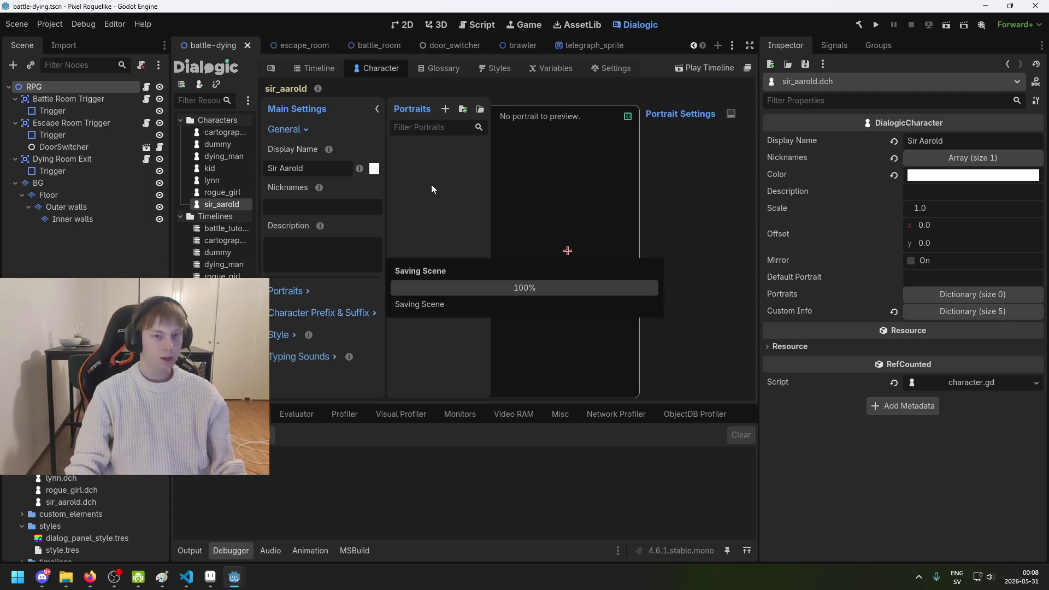
left_click(413, 21)
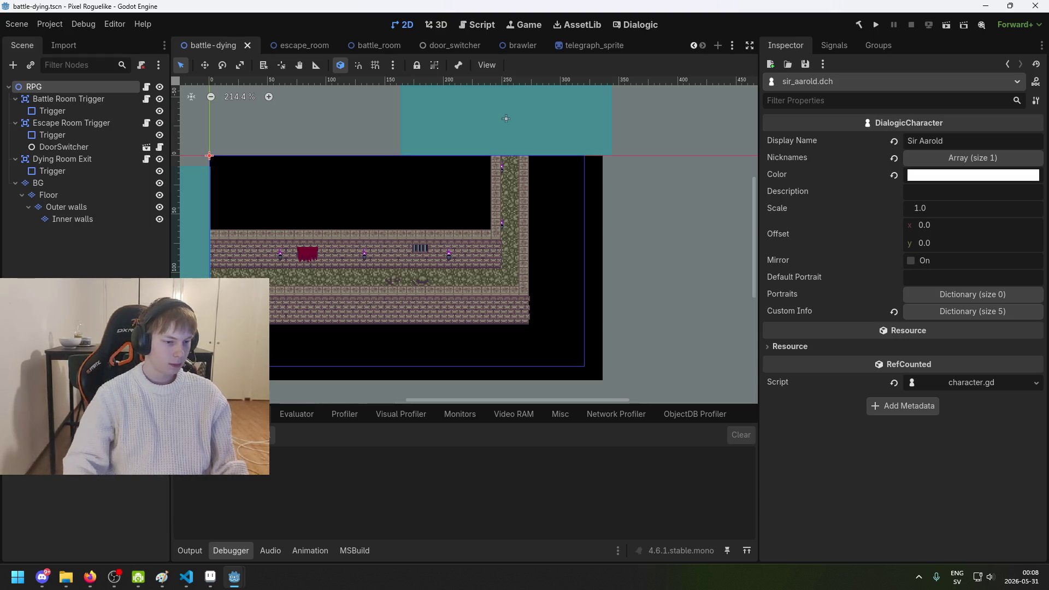
double_click(82, 467)
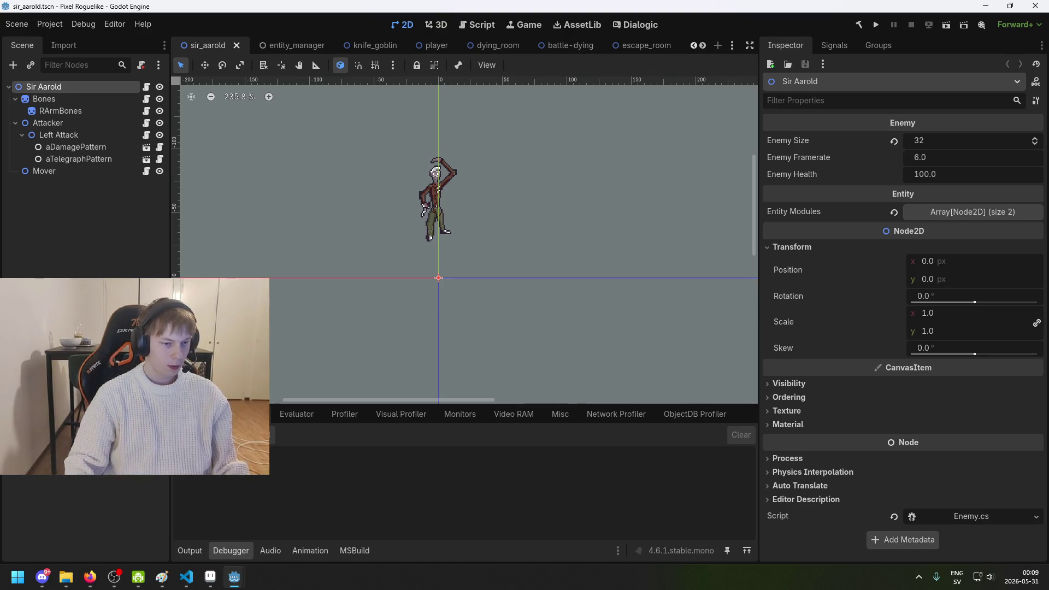
double_click(84, 295)
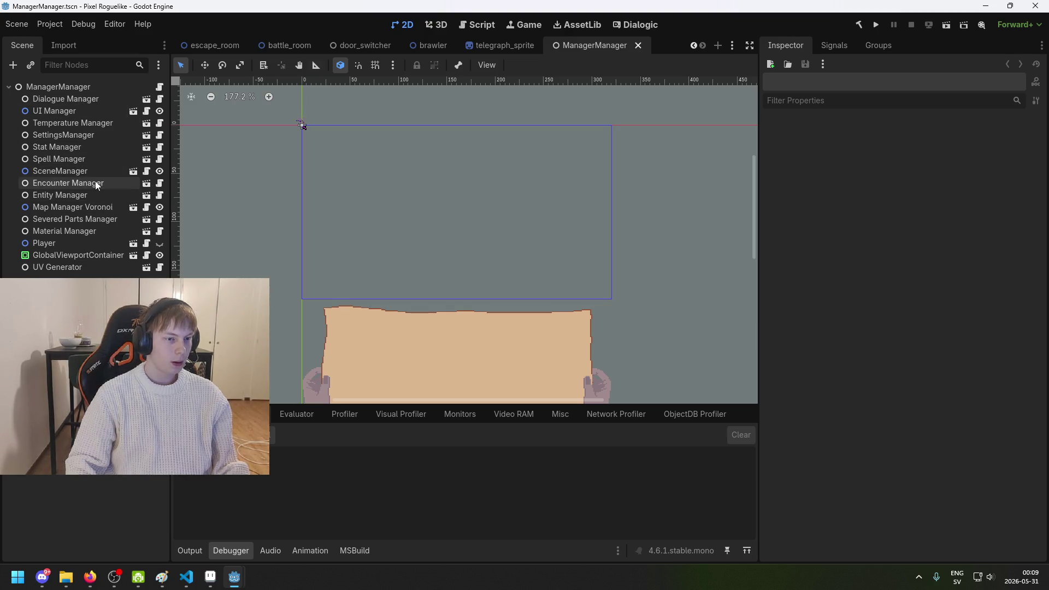
left_click(101, 184)
left_click(146, 195)
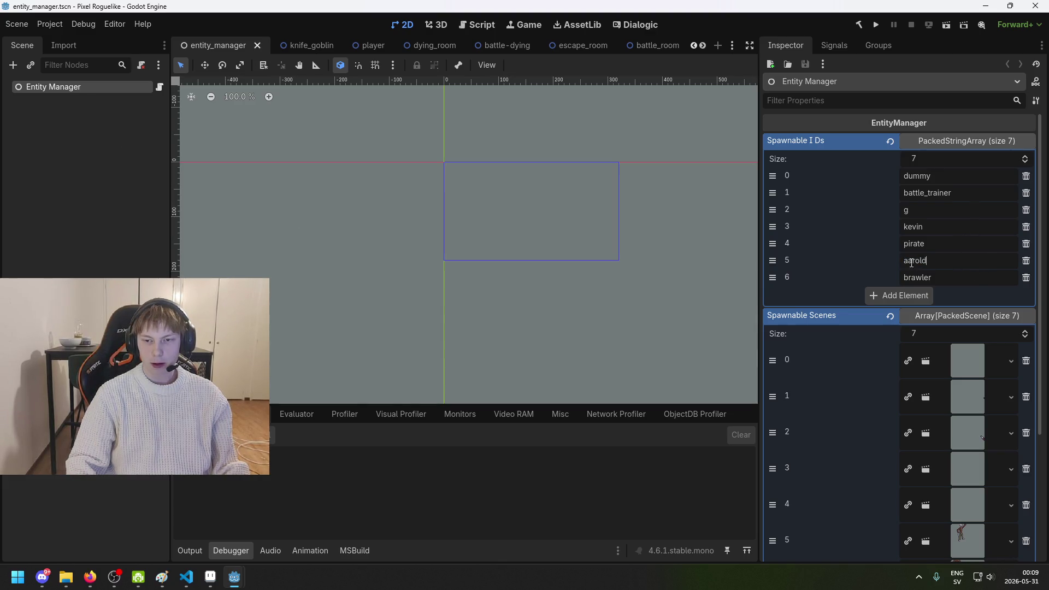
left_click(119, 225)
left_click(303, 47)
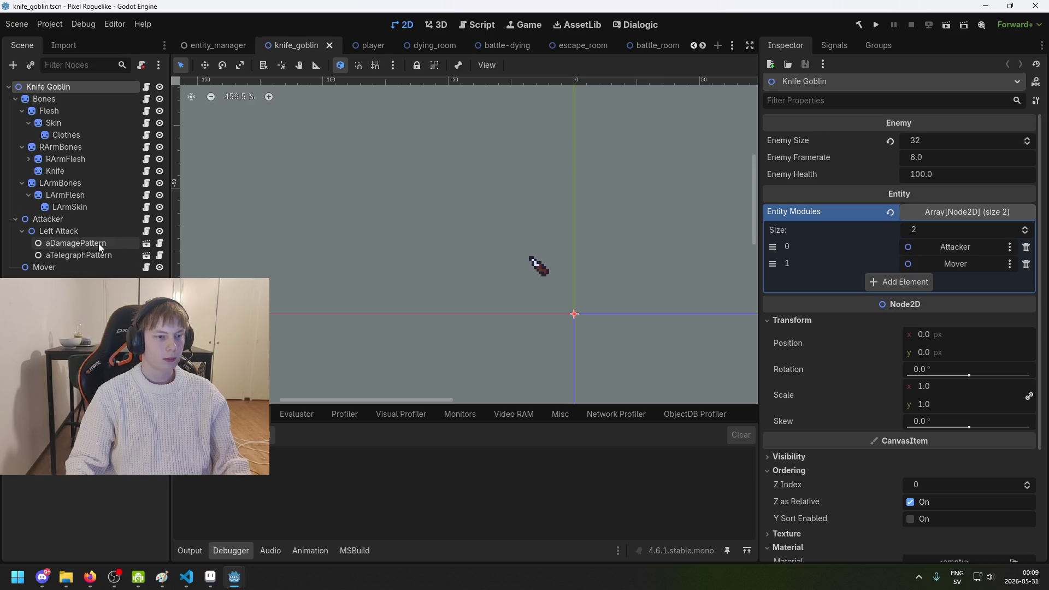
left_click(207, 45)
key("ctrl+shift+Tab")
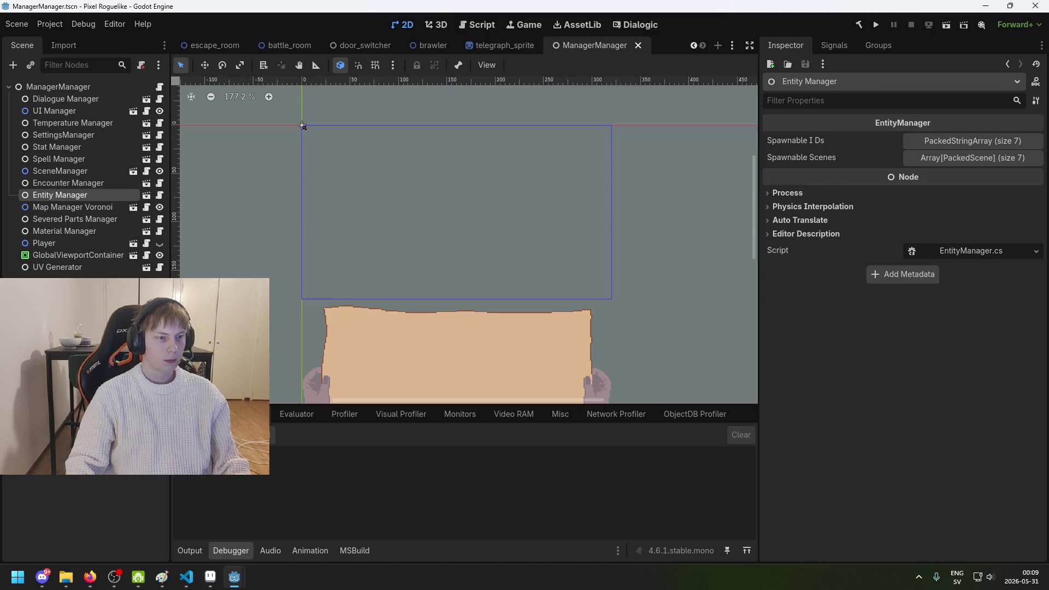
left_click(957, 138)
left_click(959, 137)
left_click(957, 160)
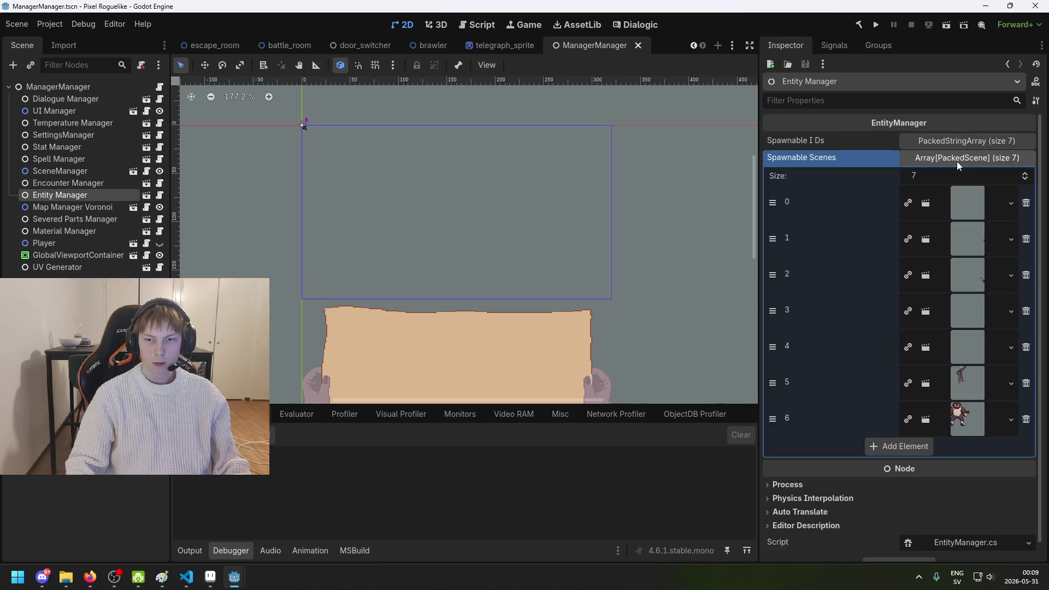
key("ctrl+s")
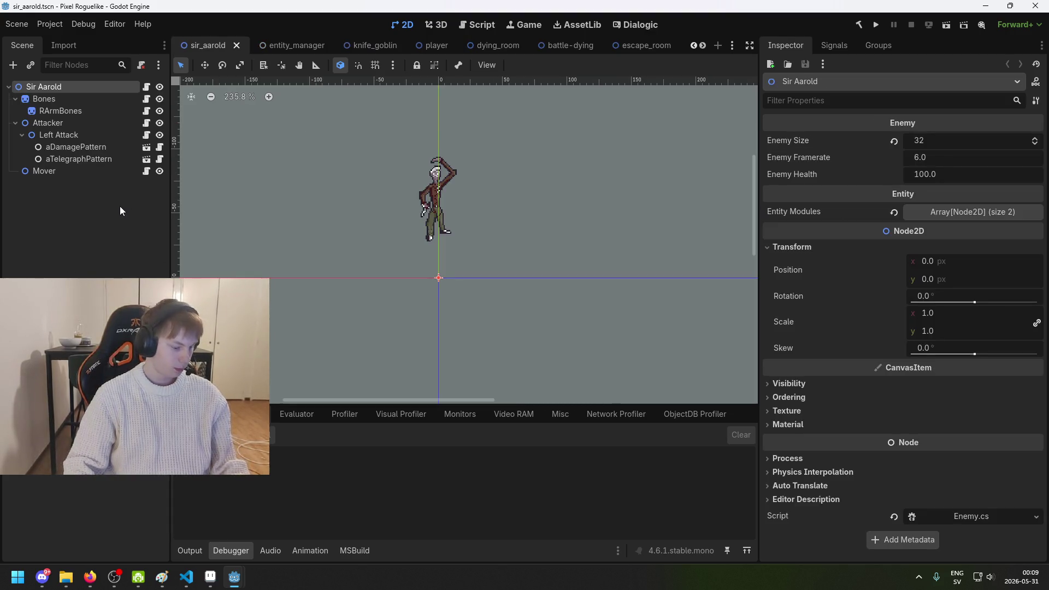
key("ctrl+s")
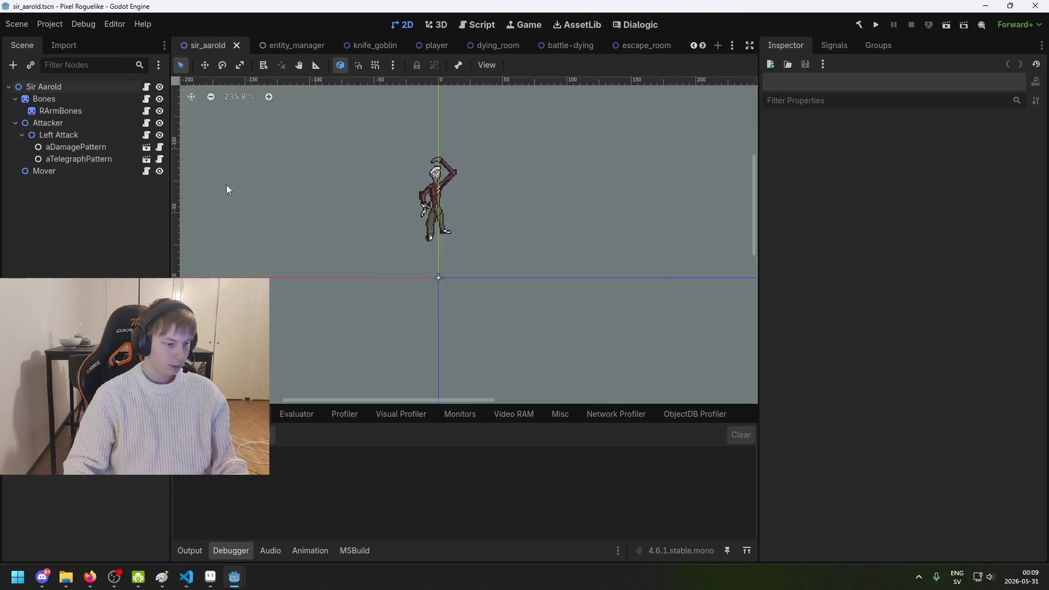
left_click(92, 101)
left_click(94, 85)
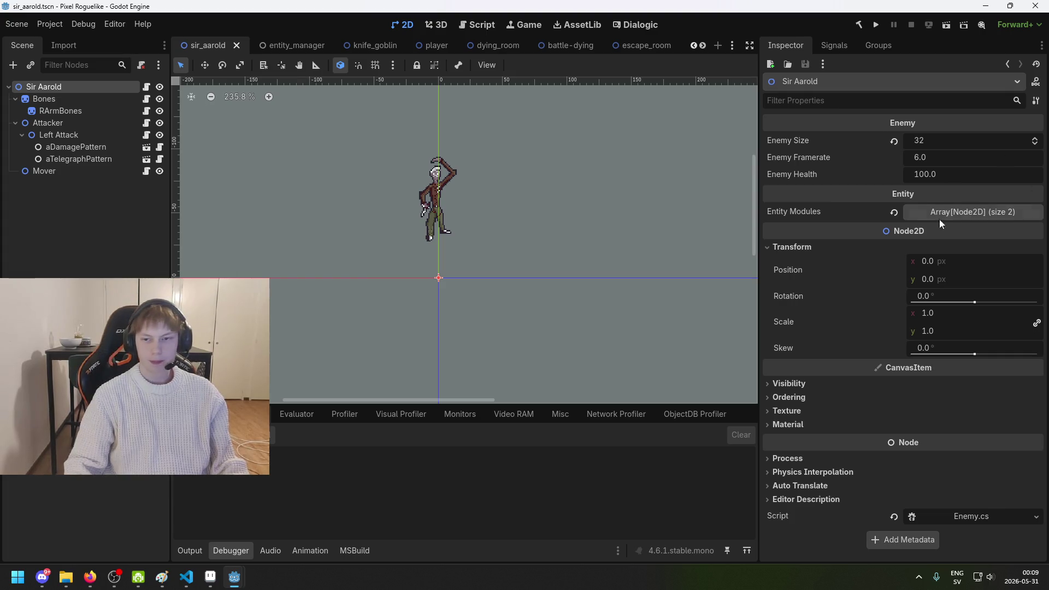
scroll(465, 243, "up", 6)
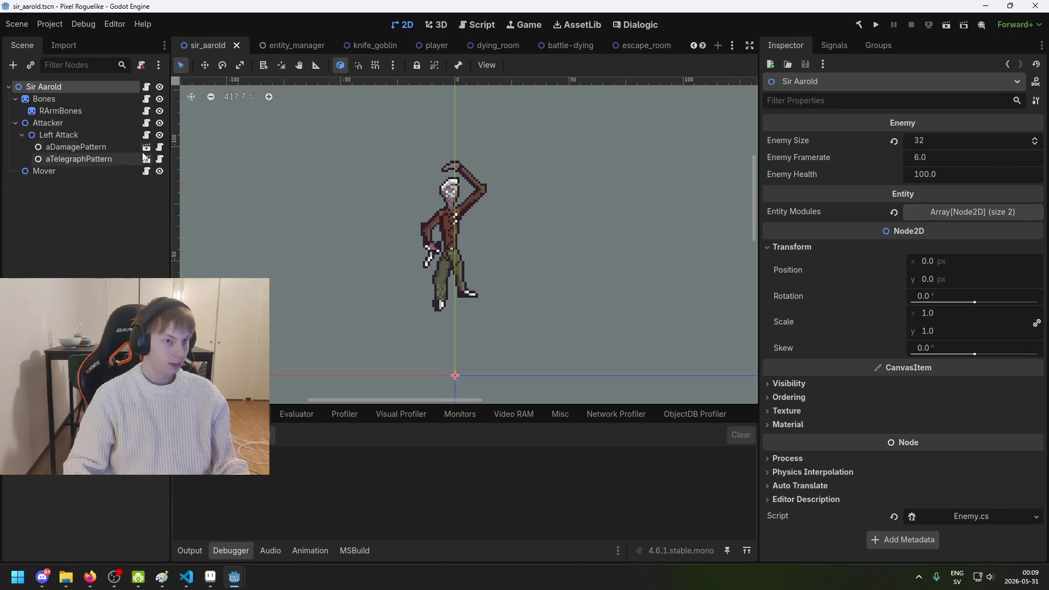
left_click(973, 213)
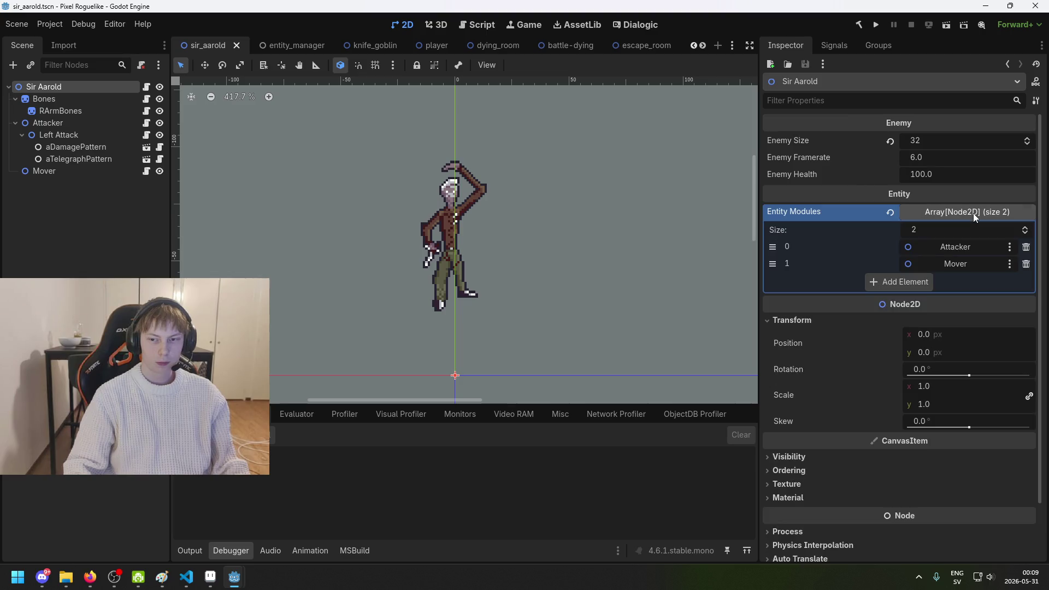
left_click(45, 122)
left_click(61, 97)
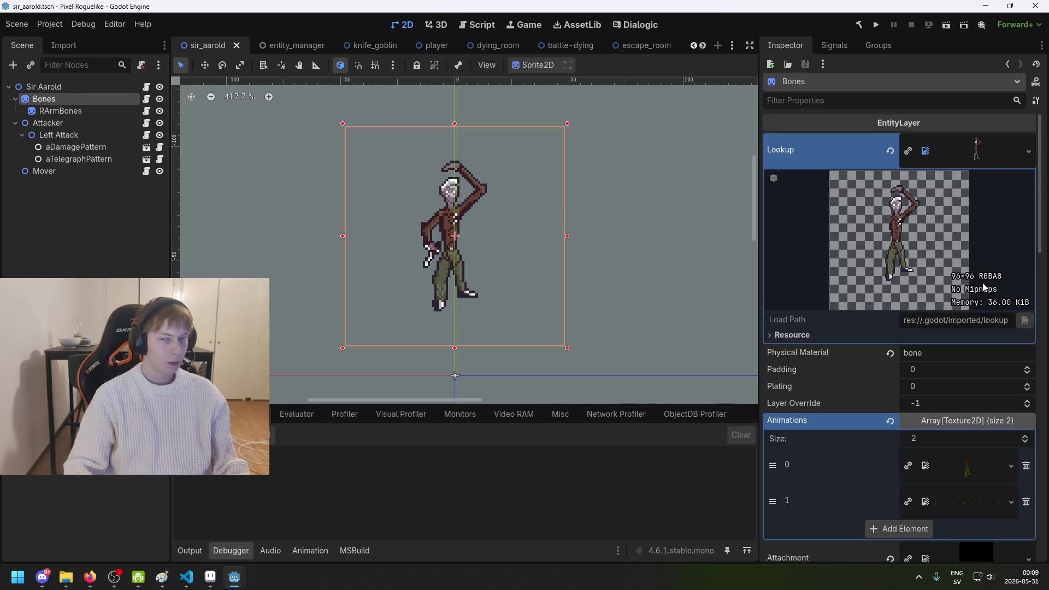
scroll(954, 362, "down", 2)
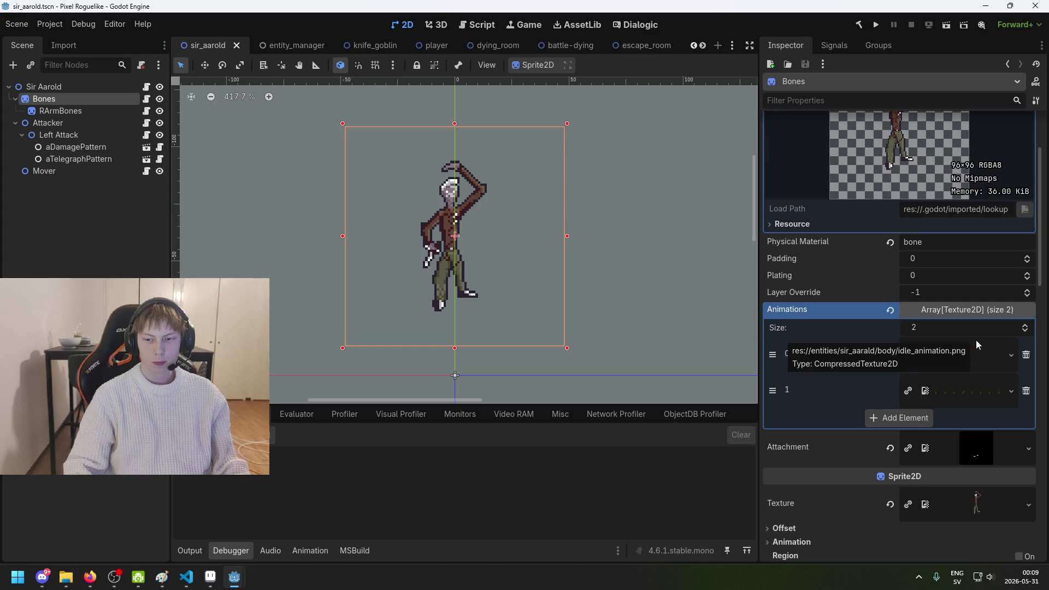
left_click(974, 347)
left_click(992, 390)
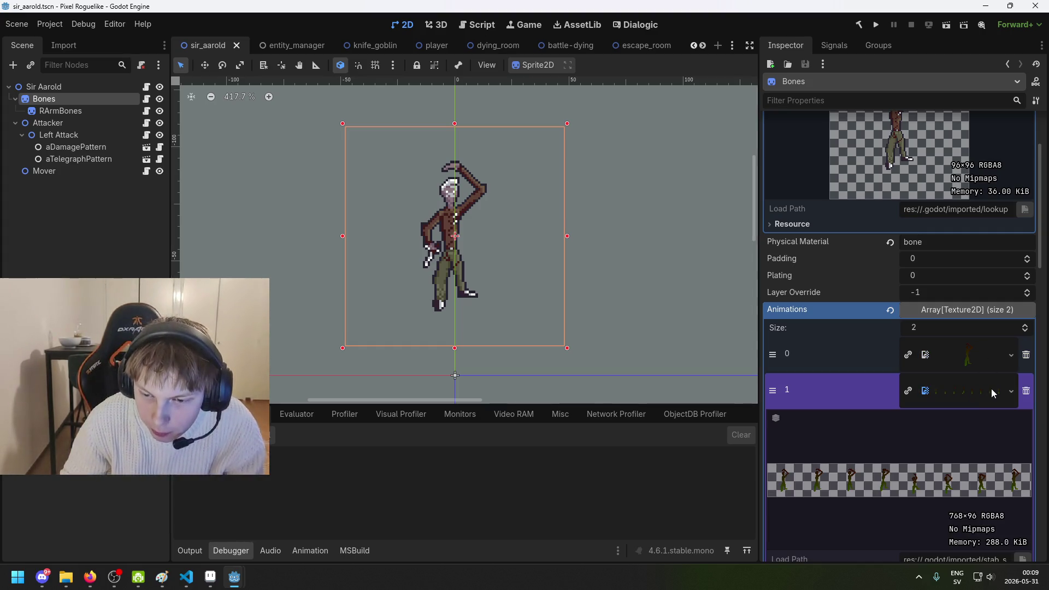
scroll(917, 366, "down", 2)
left_click(984, 276)
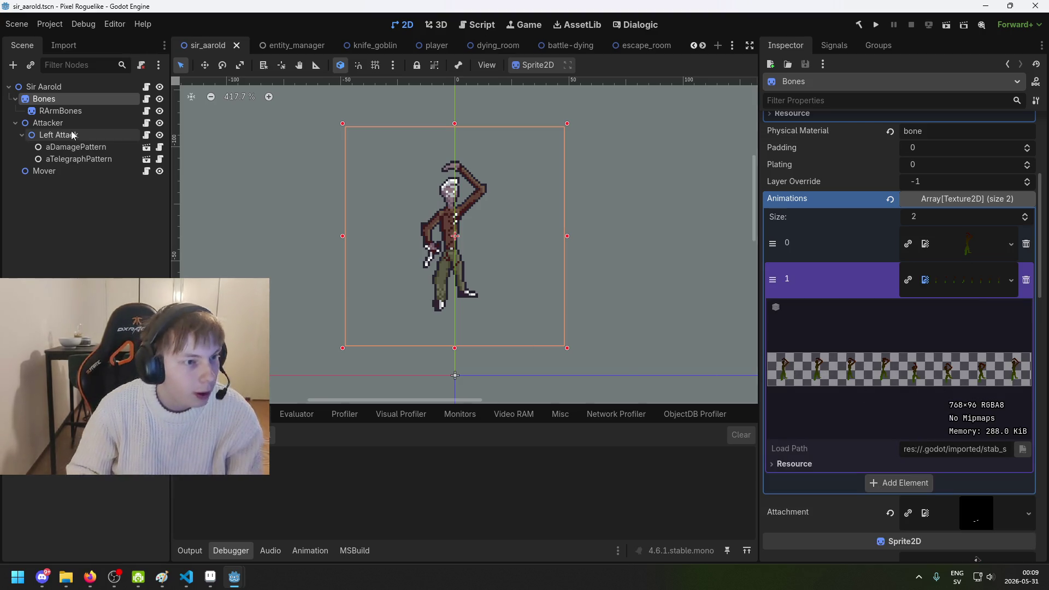
left_click(60, 111)
scroll(978, 395, "down", 2)
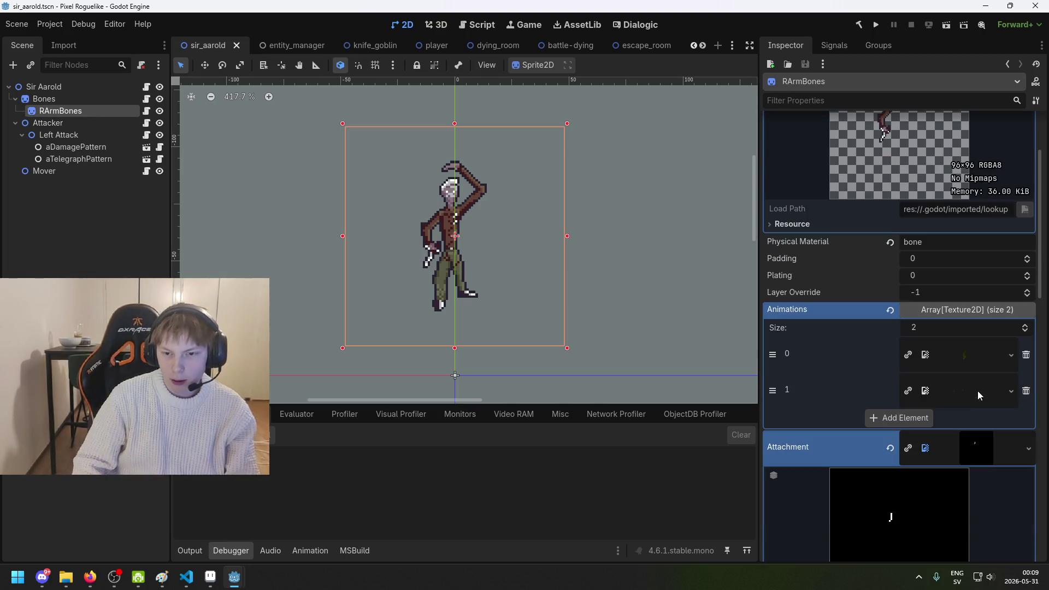
left_click(960, 312)
left_click(974, 354)
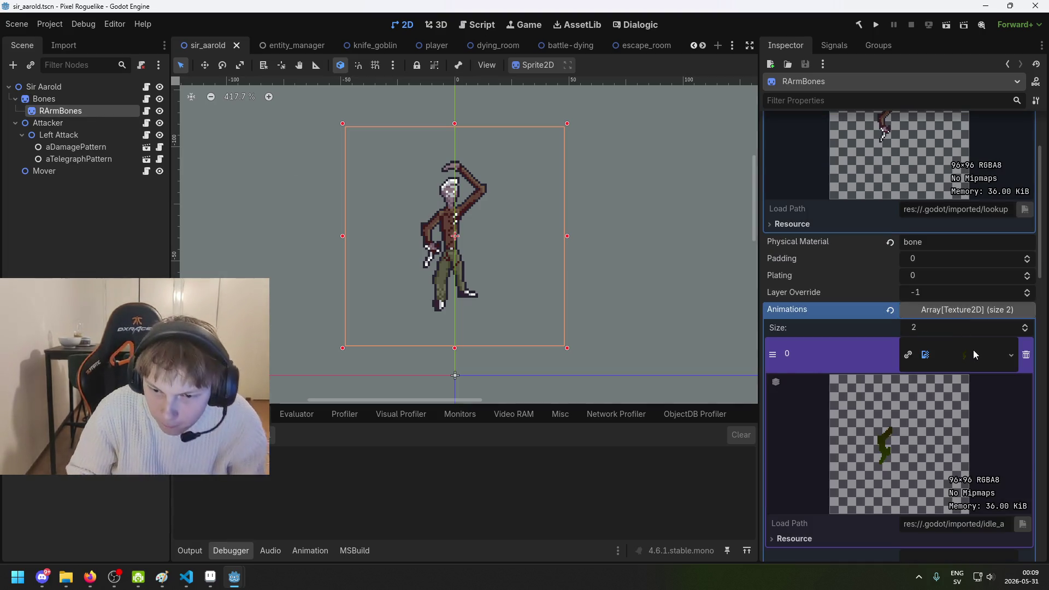
left_click(979, 385)
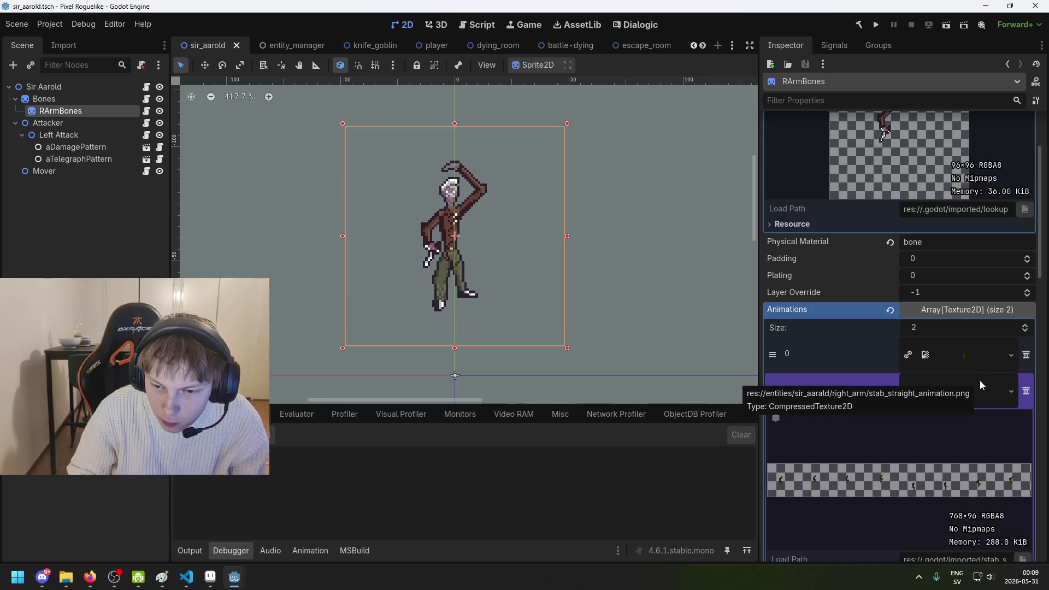
left_click(980, 386)
scroll(875, 349, "up", 1)
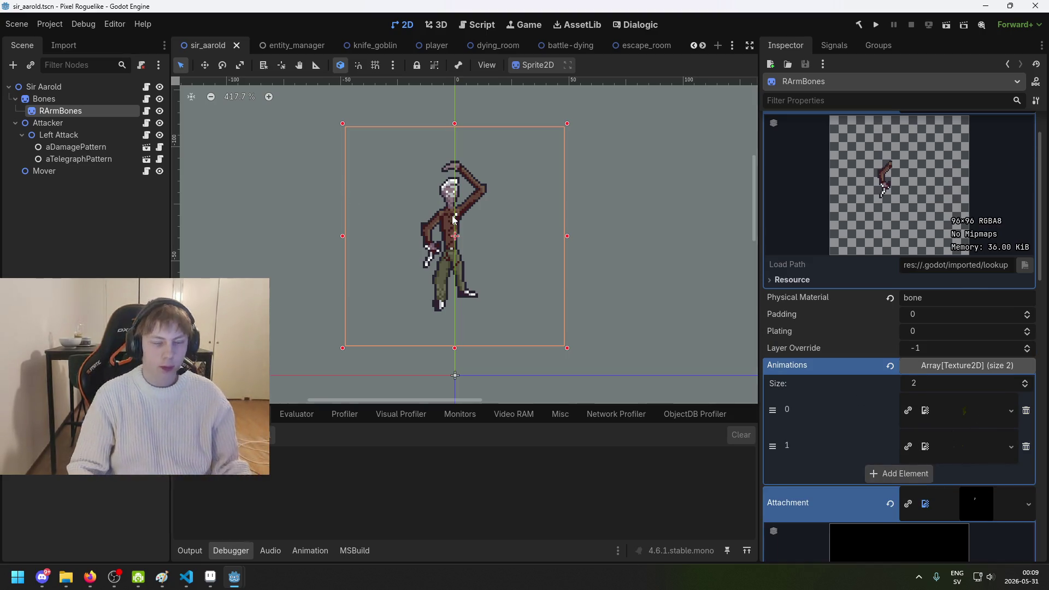
left_click(71, 193)
left_click(77, 100)
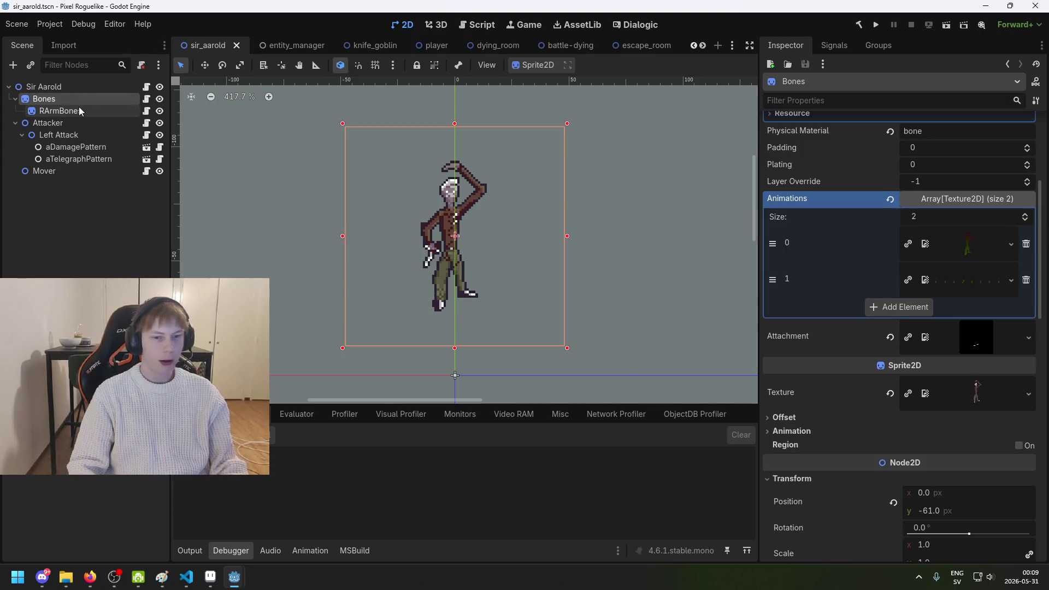
left_click(78, 108)
scroll(691, 329, "up", 2)
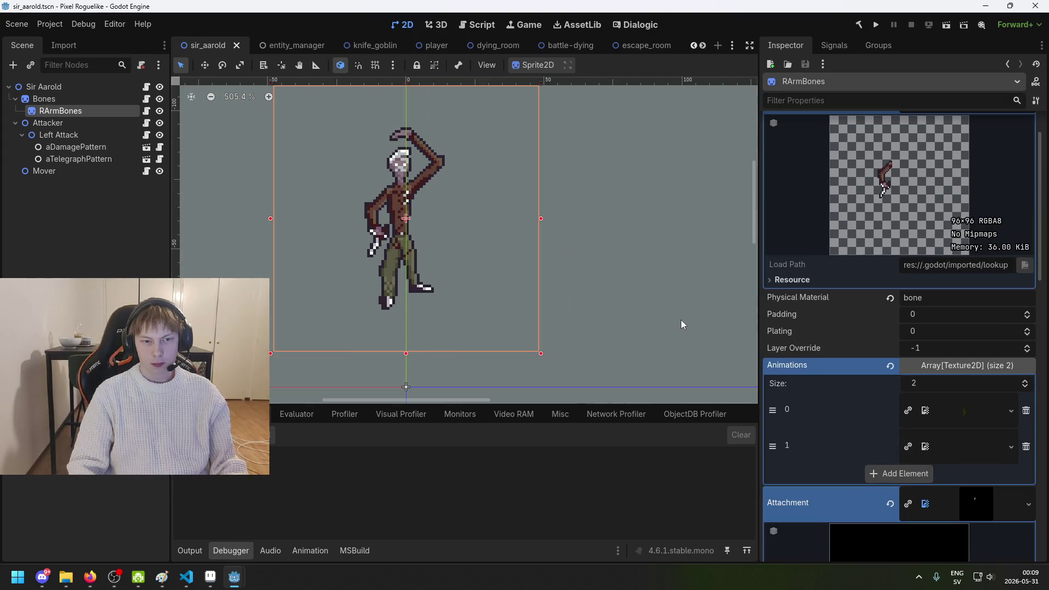
scroll(556, 301, "left", 3)
left_click(107, 198)
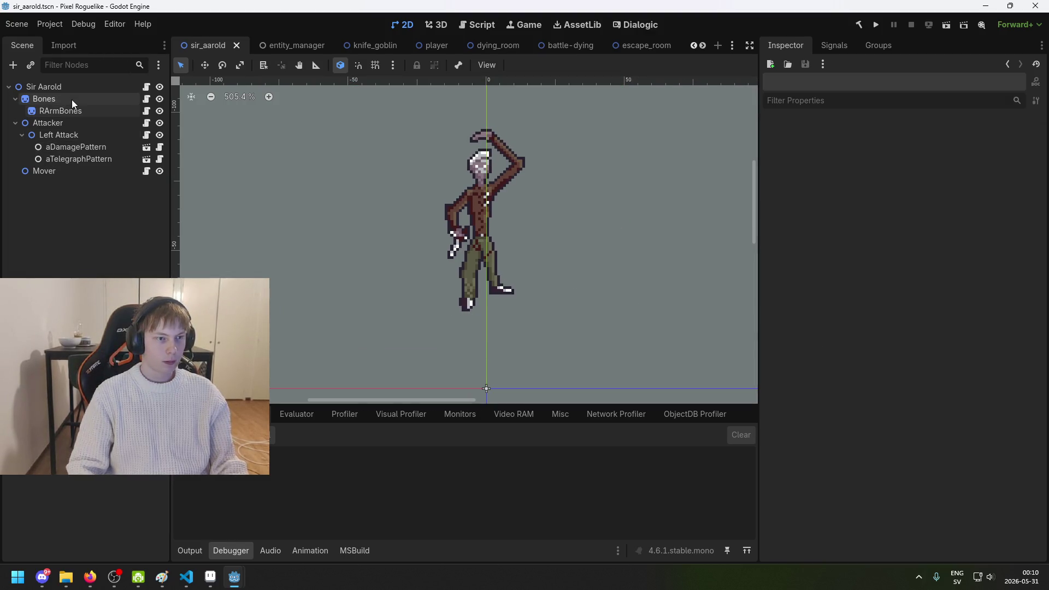
scroll(471, 284, "up", 2)
scroll(518, 196, "up", 1)
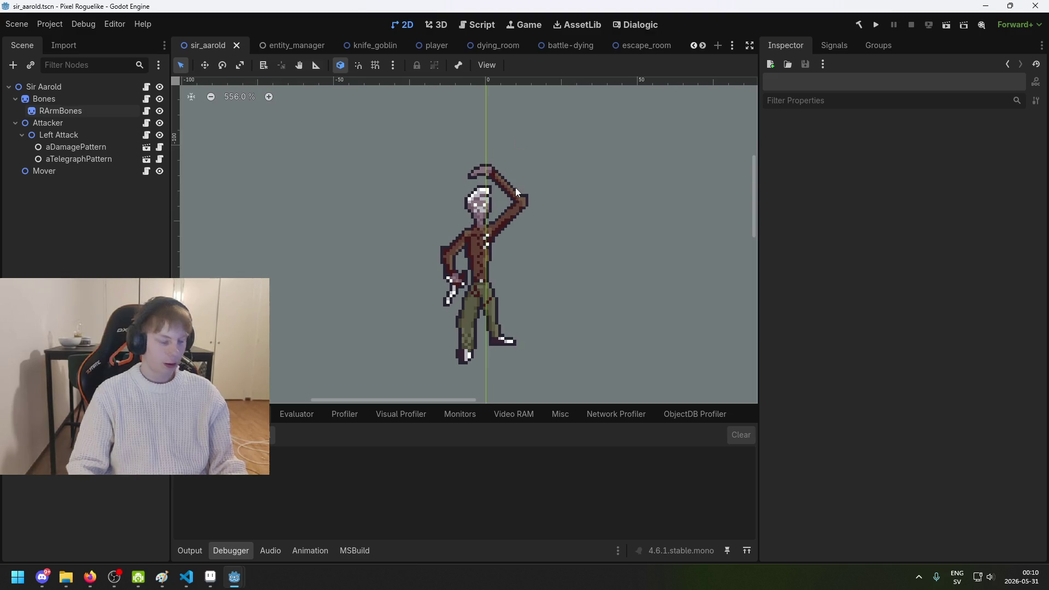
scroll(492, 192, "up", 1)
scroll(435, 192, "up", 1)
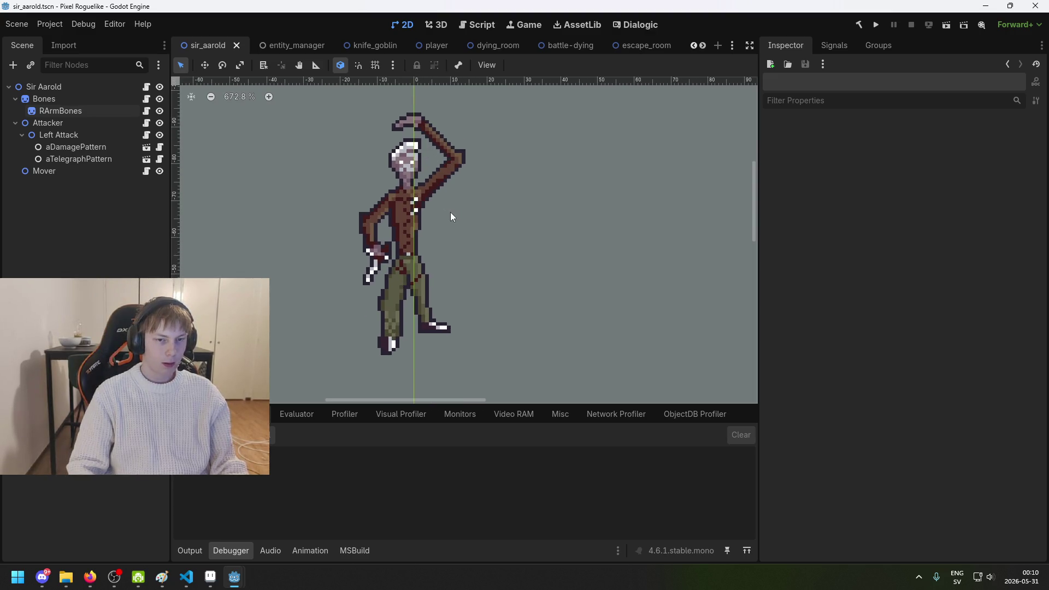
scroll(450, 216, "down", 4)
mouse_move(210, 576)
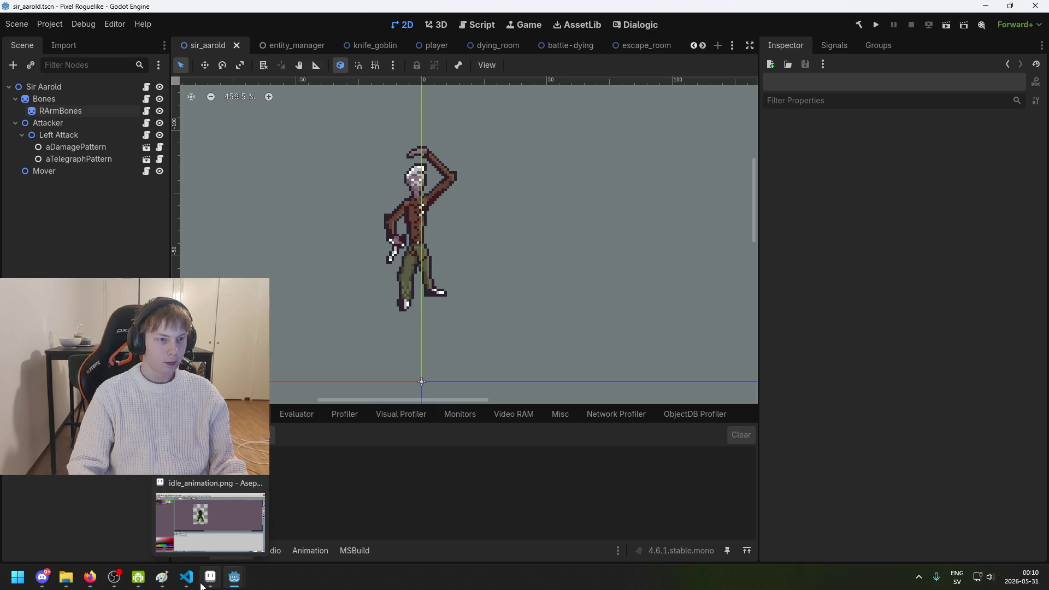
left_click(201, 586)
key("alt+f")
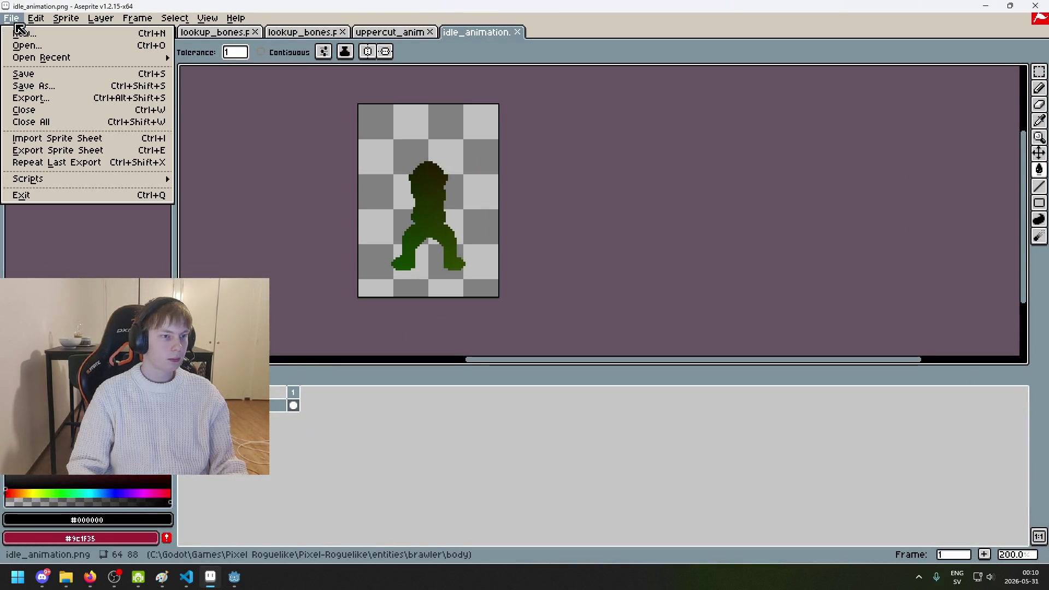
key("o")
left_click(262, 73)
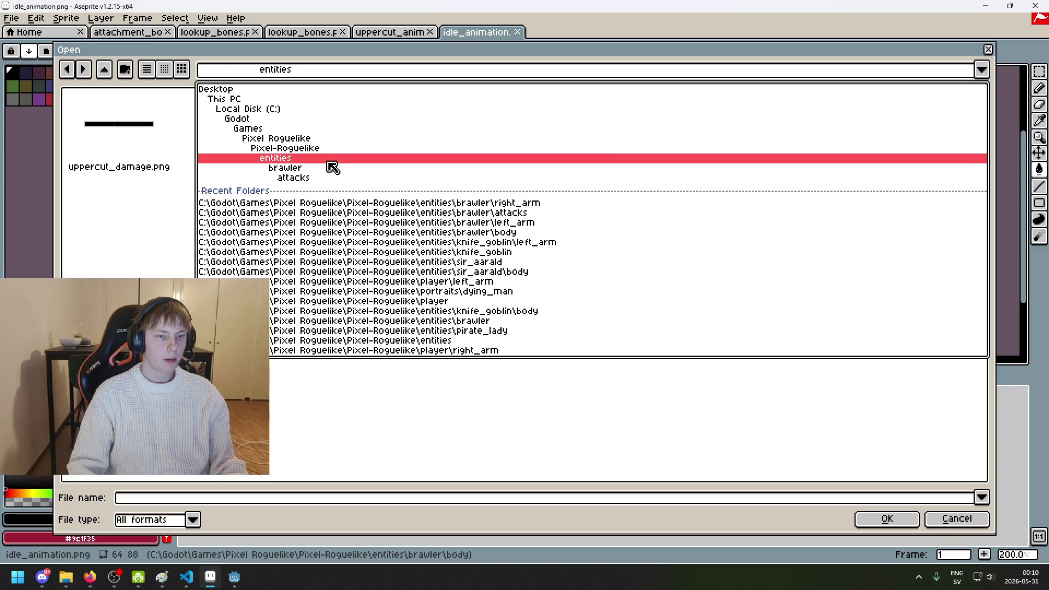
left_click(328, 164)
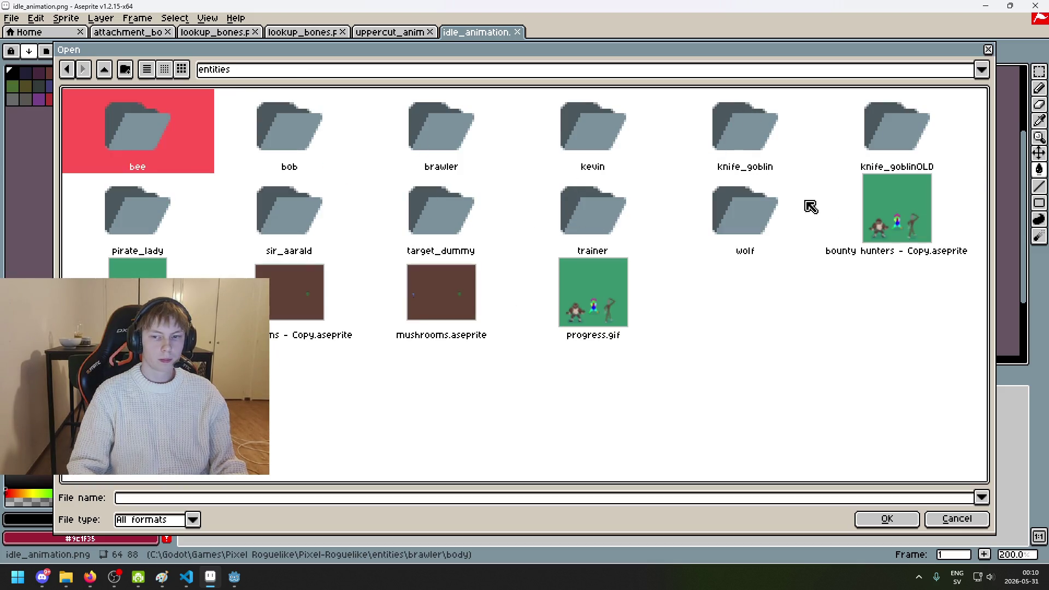
left_click(307, 220)
left_click(938, 523)
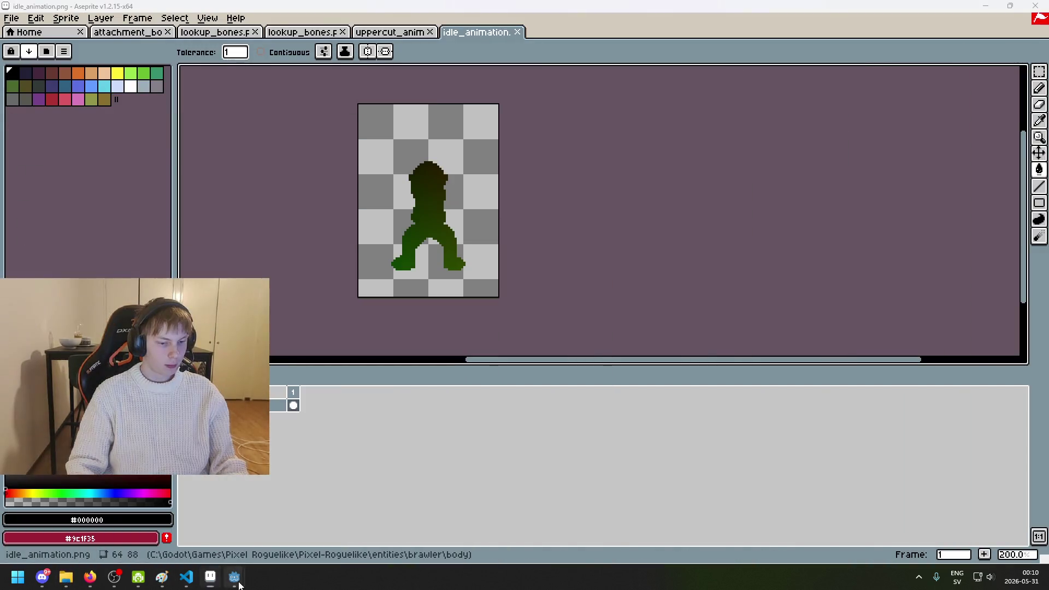
left_click(152, 519)
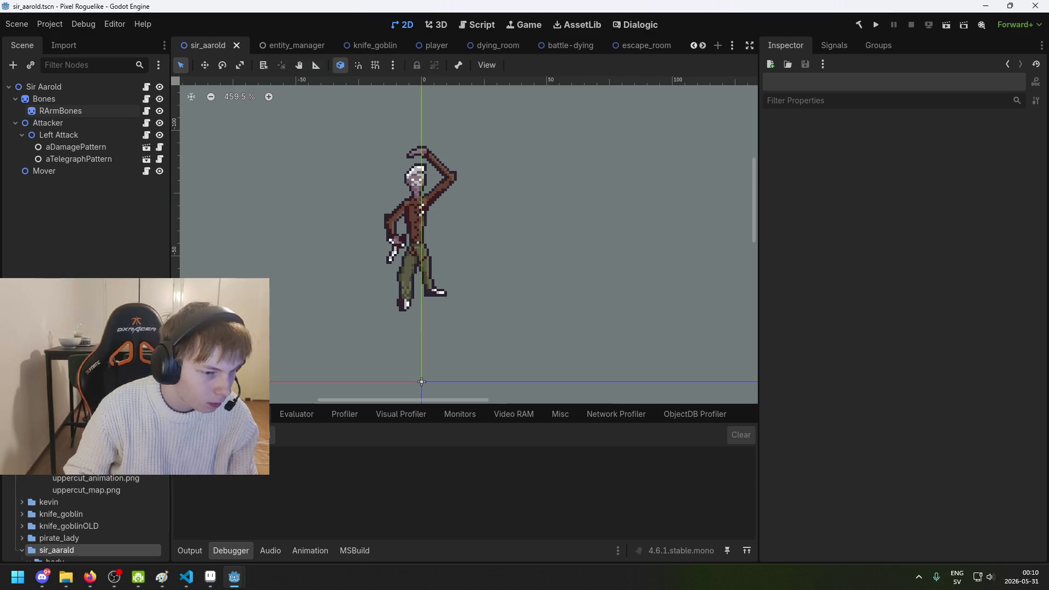
Step: Rename the sir_aarald folder to sir_aarold by changing the 'a' to 'o', then return to Aseprite
left_click(81, 504)
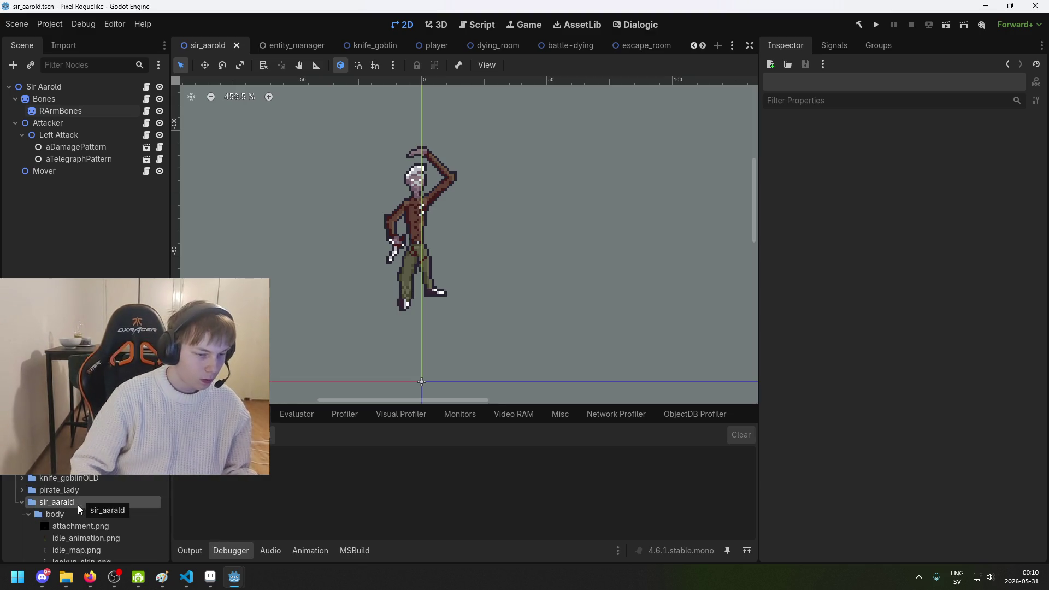
left_click(80, 514)
key("F2")
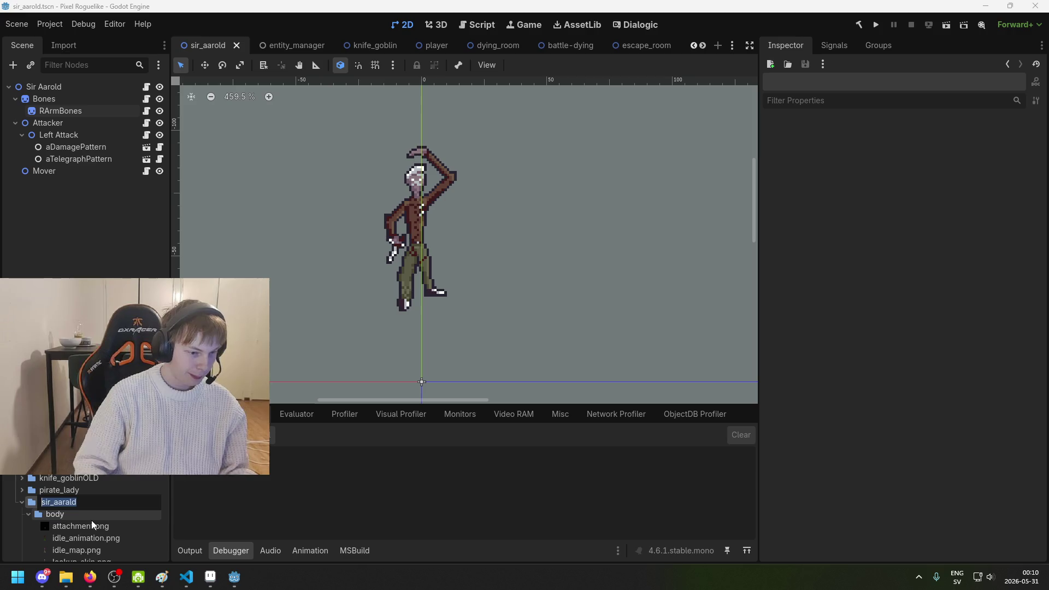
key("Left")
key("BackSpace")
type("o")
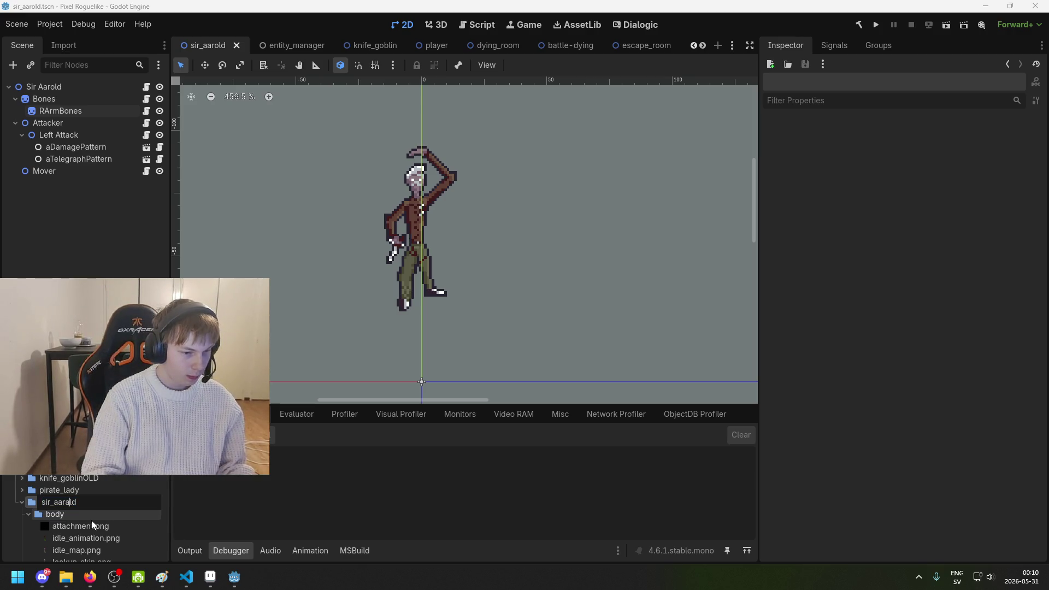
key("Return")
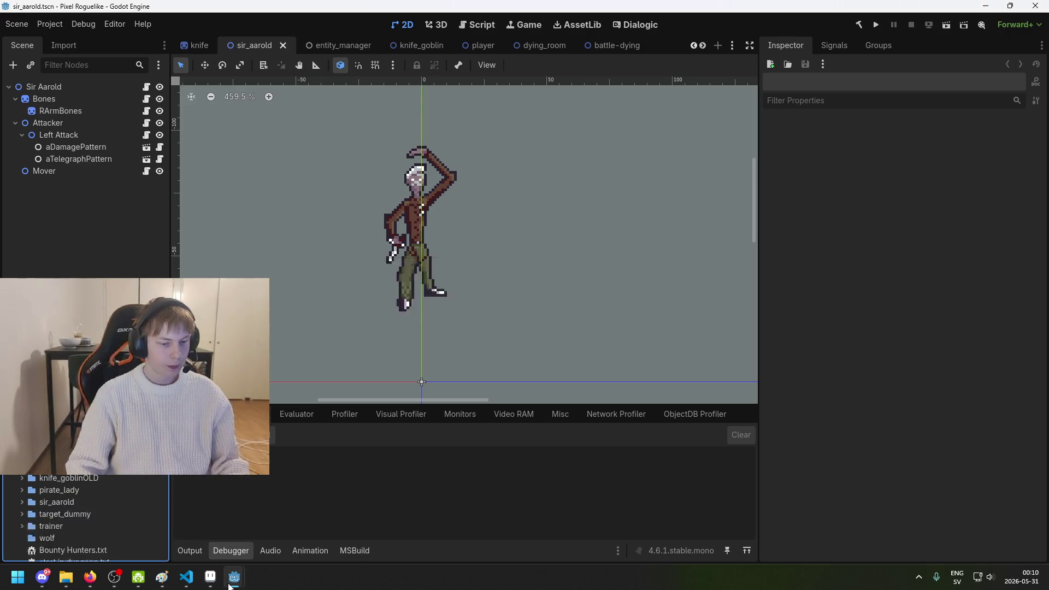
left_click(218, 583)
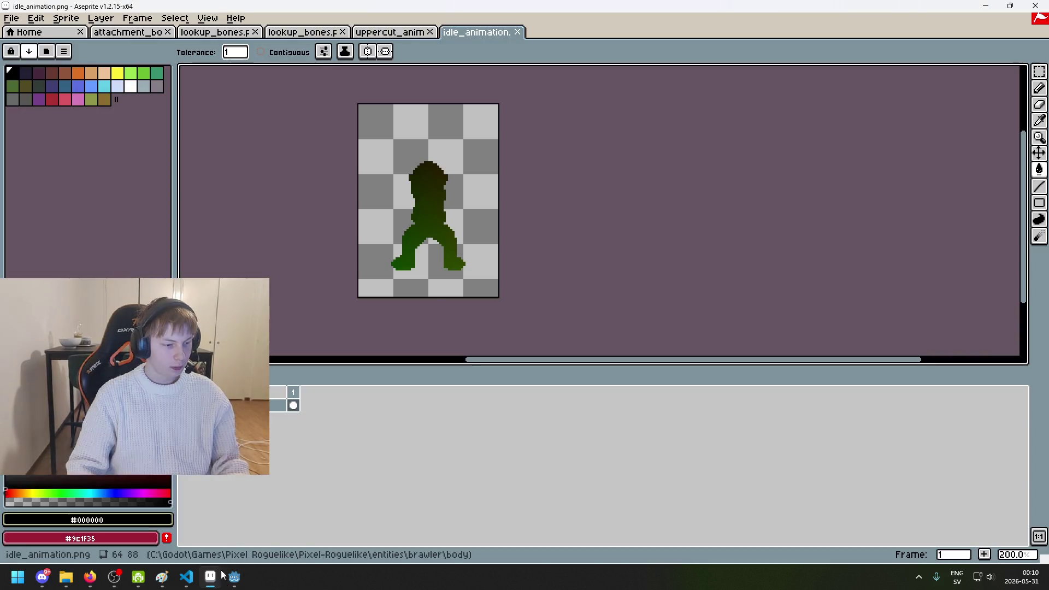
Step: Close the idle_animation, uppercut, lookup_bones and attachment sprite tabs
left_click(518, 32)
left_click(430, 33)
left_click(341, 33)
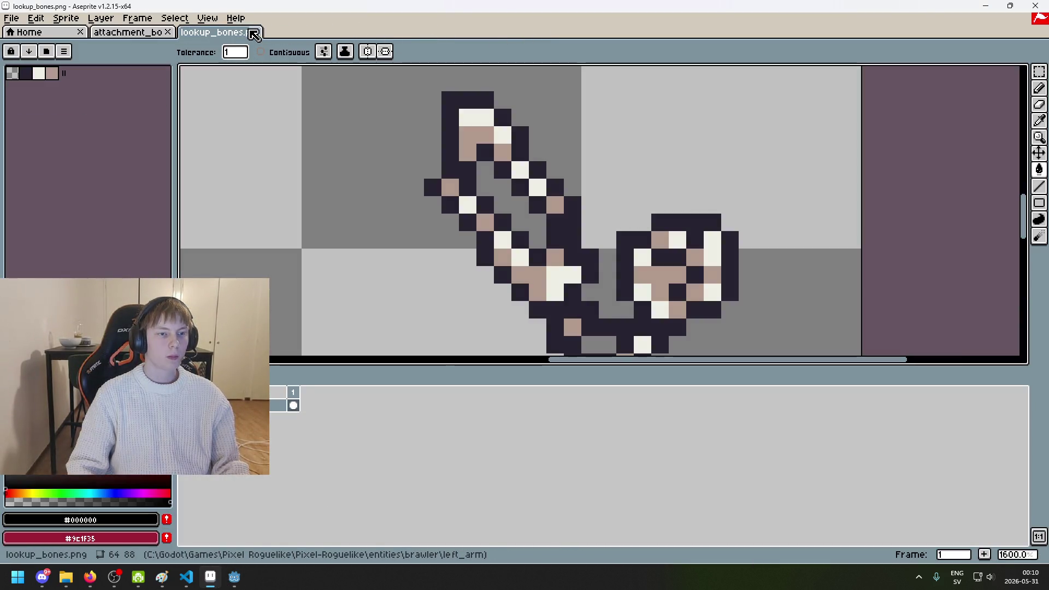
left_click(168, 32)
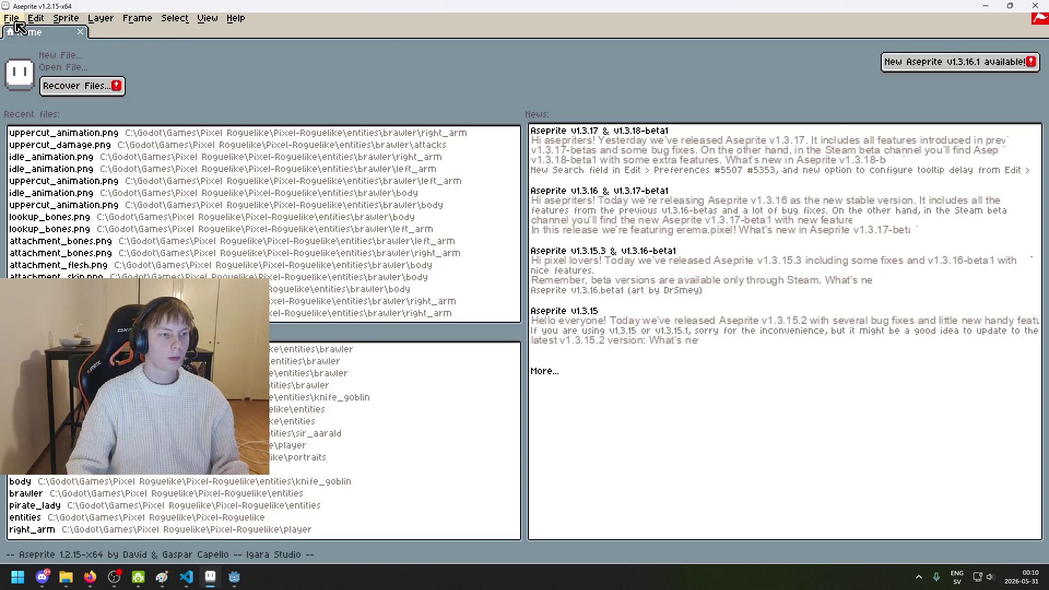
Step: Open lookup_skin.png from entities/sir_aarold/body
left_click(49, 68)
left_click(257, 69)
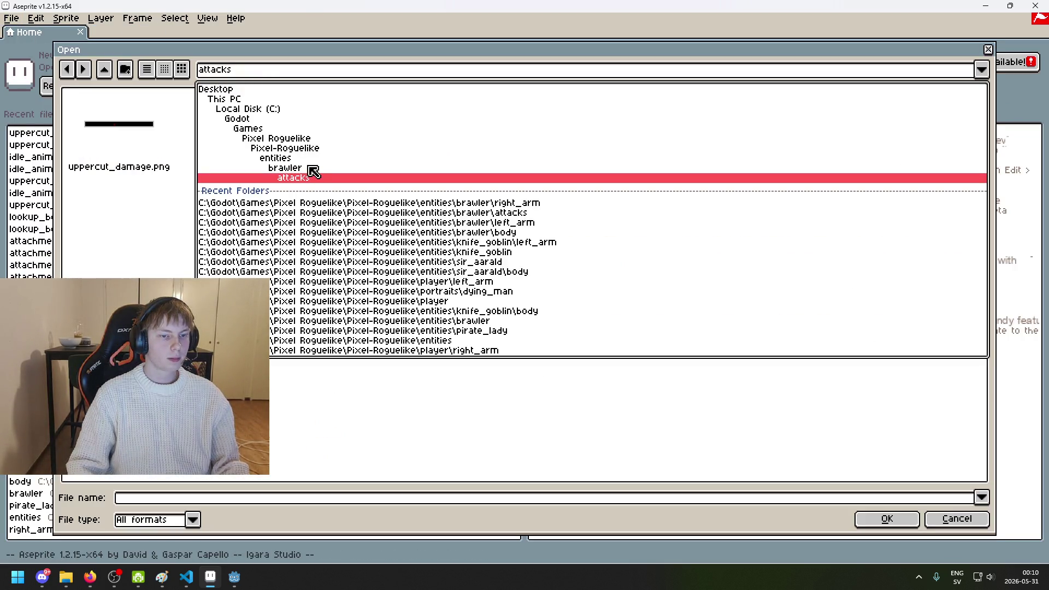
left_click(309, 160)
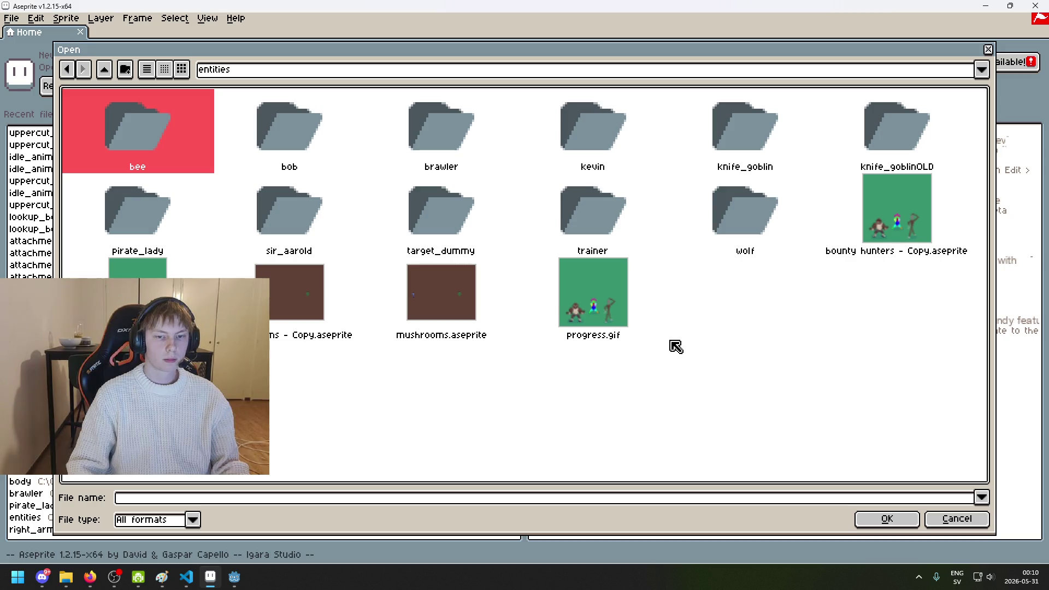
double_click(269, 212)
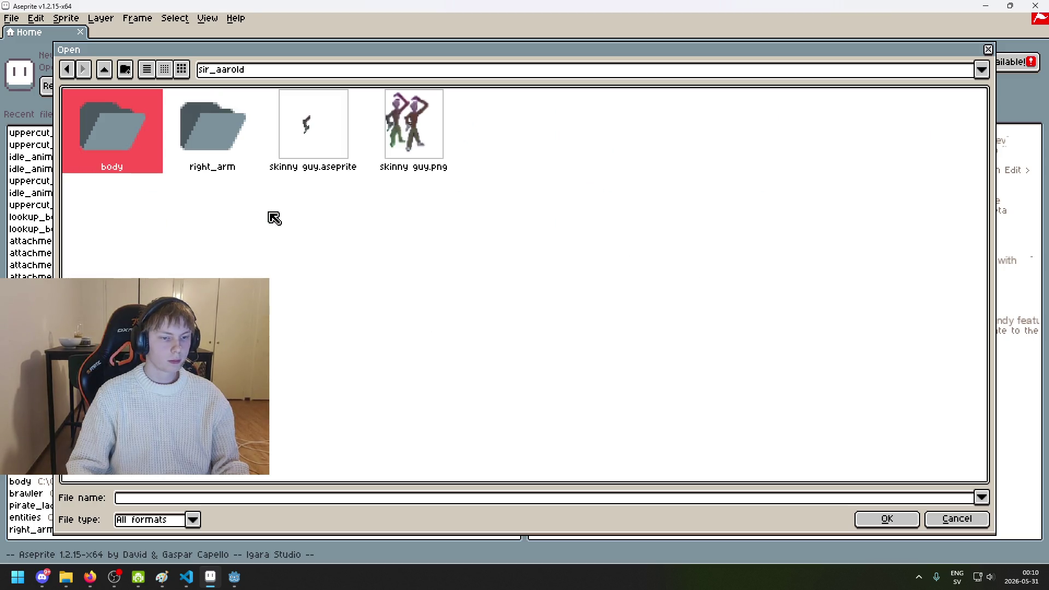
double_click(116, 120)
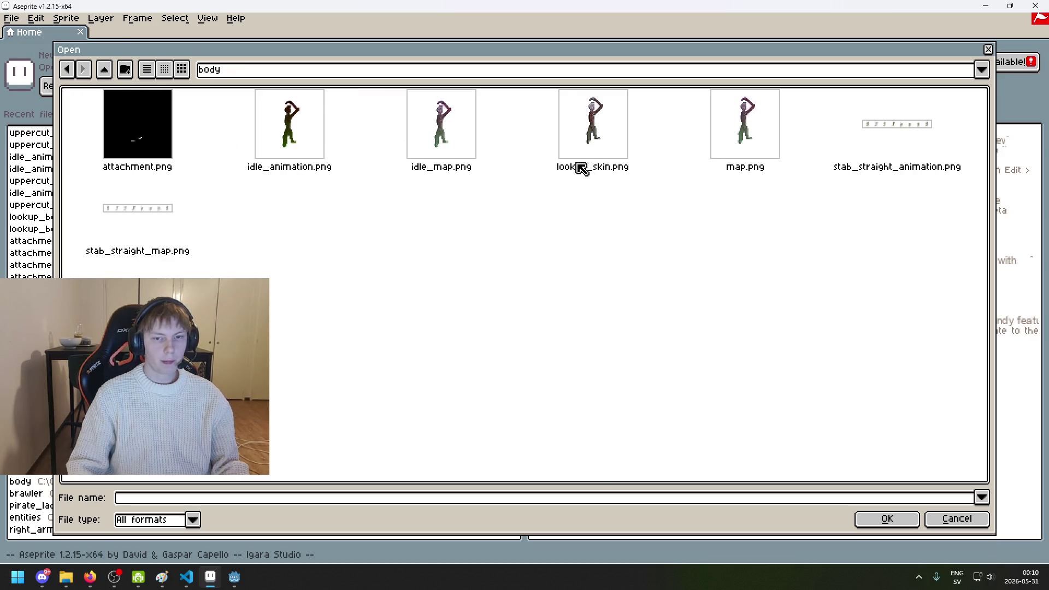
left_click(592, 143)
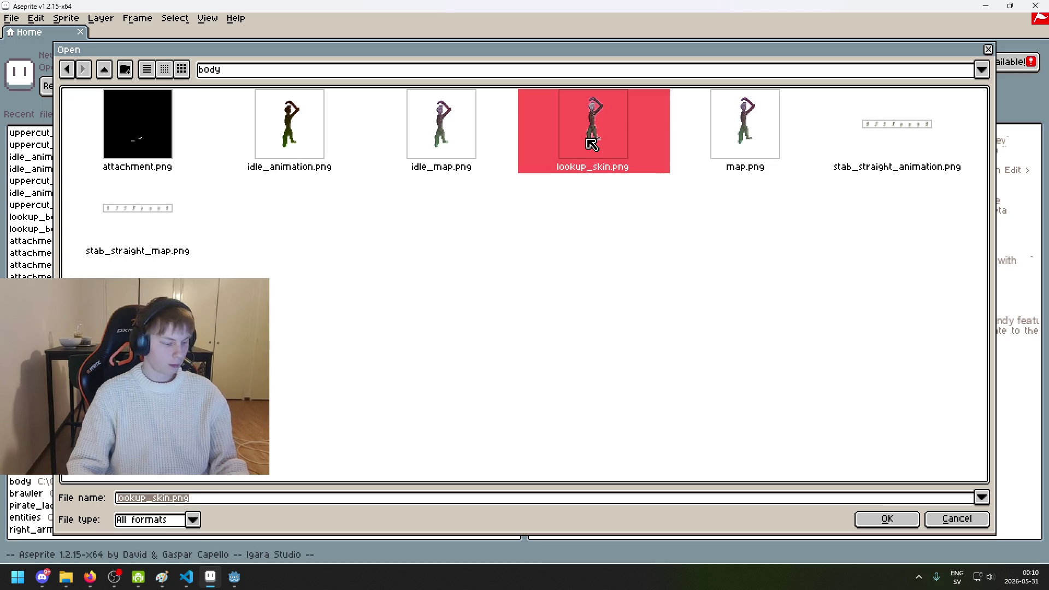
double_click(592, 144)
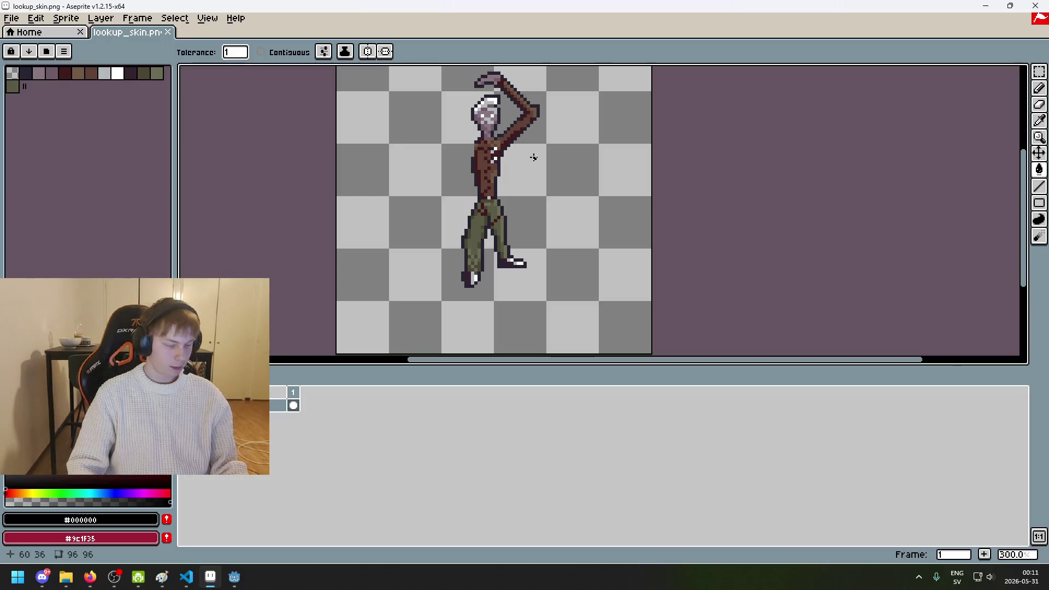
Step: Zoom in on lookup_skin.png and bring up File > Open again
scroll(522, 144, "up", 1)
mouse_move(510, 148)
left_mouse_down()
mouse_move(447, 143)
mouse_move(446, 157)
left_mouse_up()
scroll(446, 158, "up", 2)
scroll(416, 131, "up", 1)
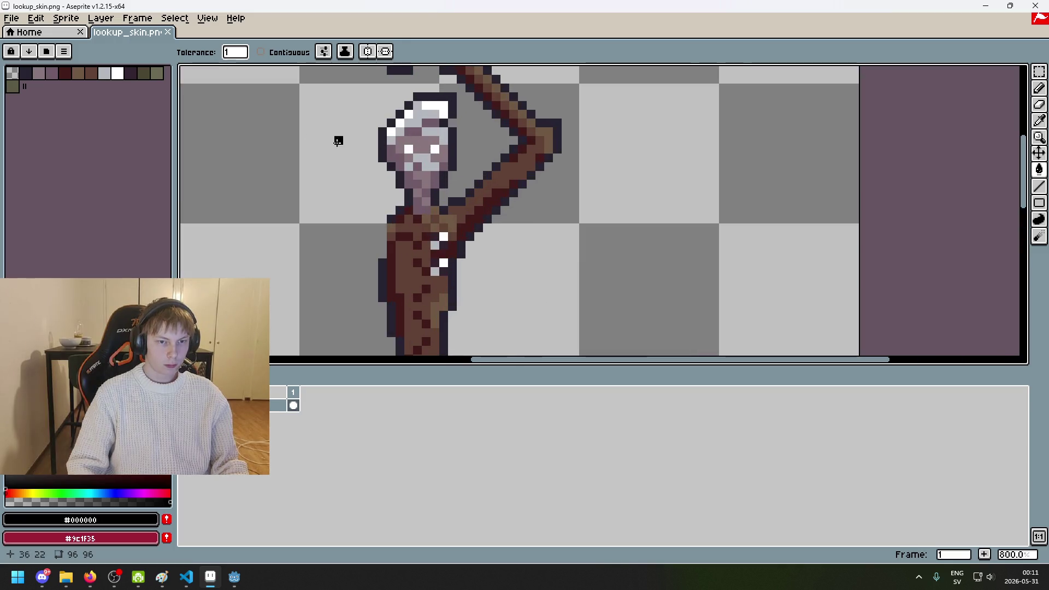
left_click(11, 18)
left_click(50, 42)
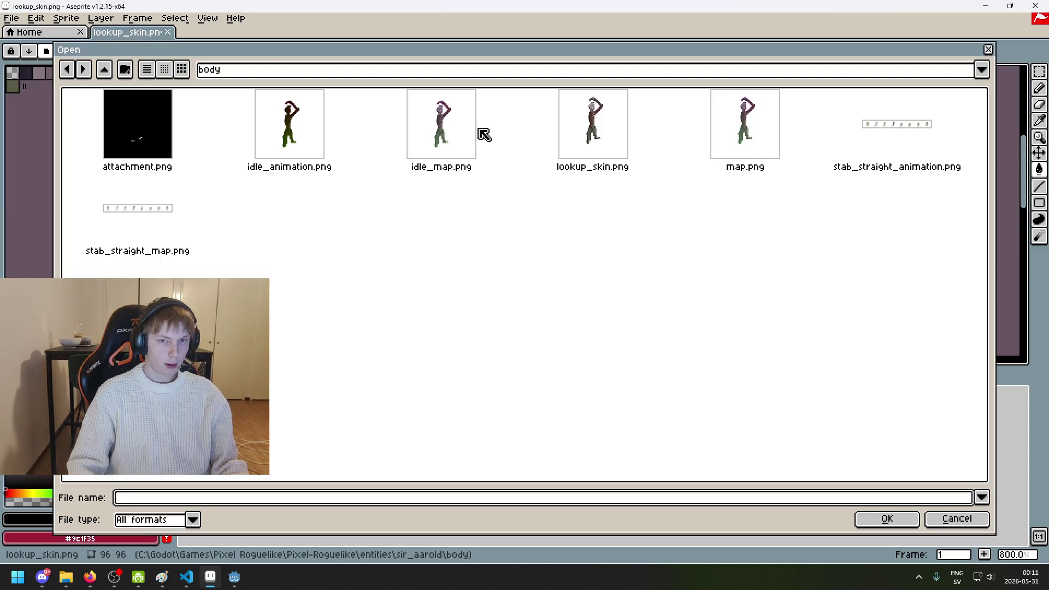
Step: Go up to the Pixel-Roguelike folder and open player/lookup_flesh.png
left_click(336, 79)
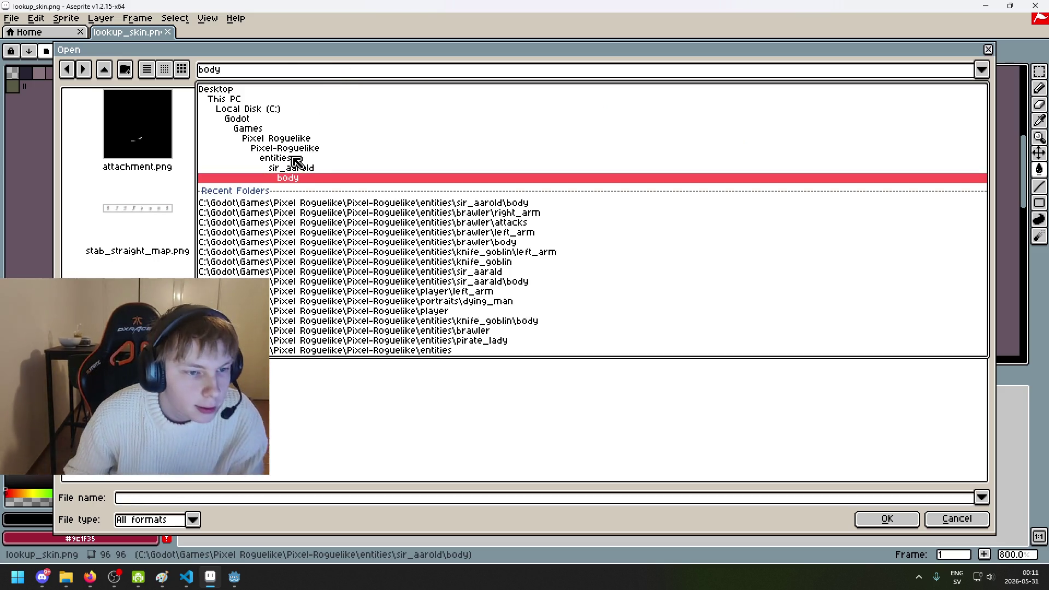
left_click(295, 158)
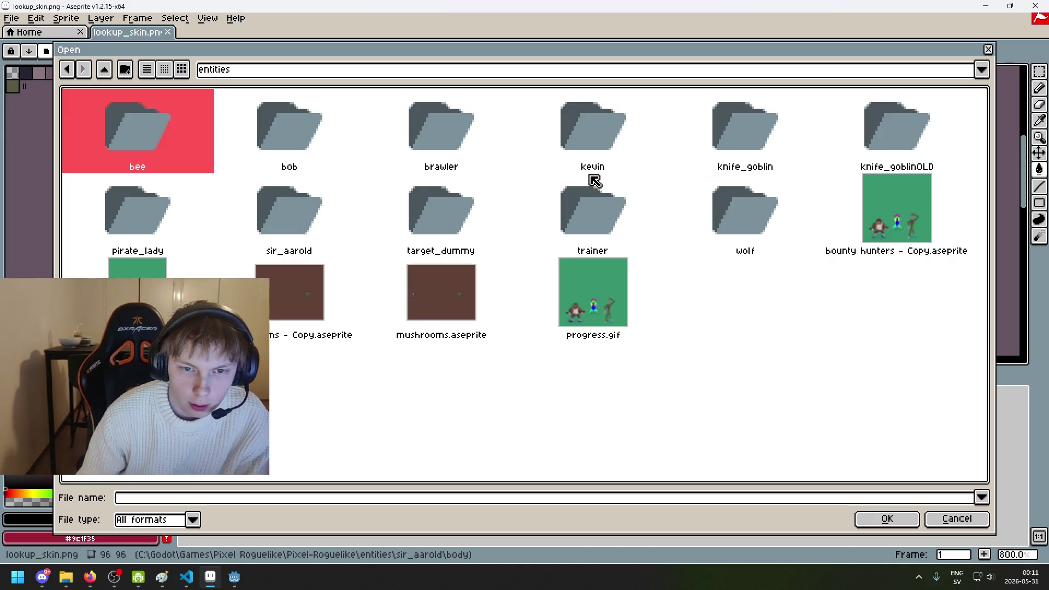
left_click(248, 70)
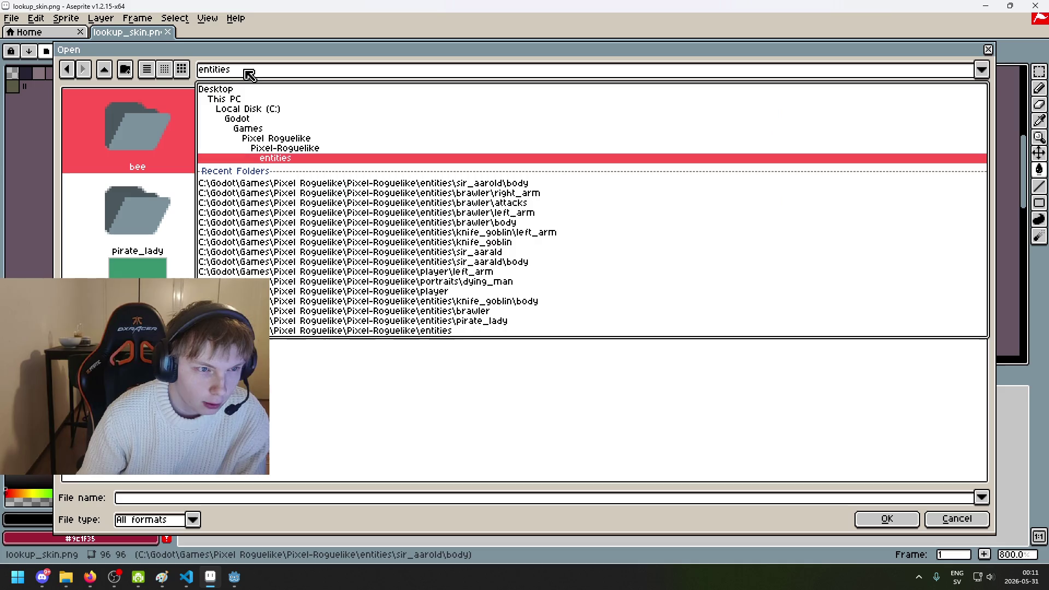
left_click(282, 152)
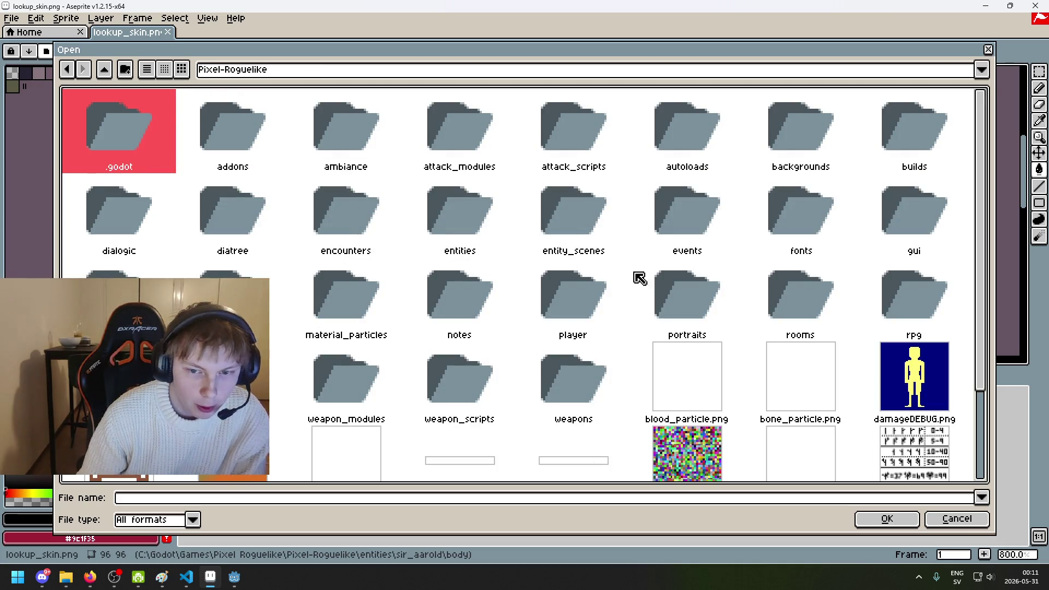
double_click(575, 301)
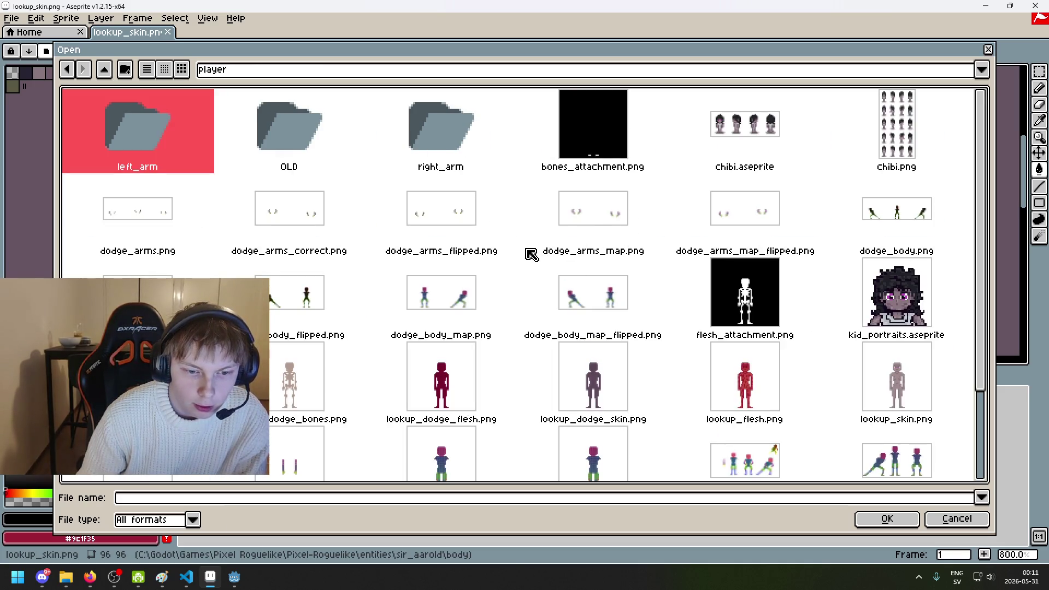
scroll(403, 276, "down", 1)
left_click(733, 344)
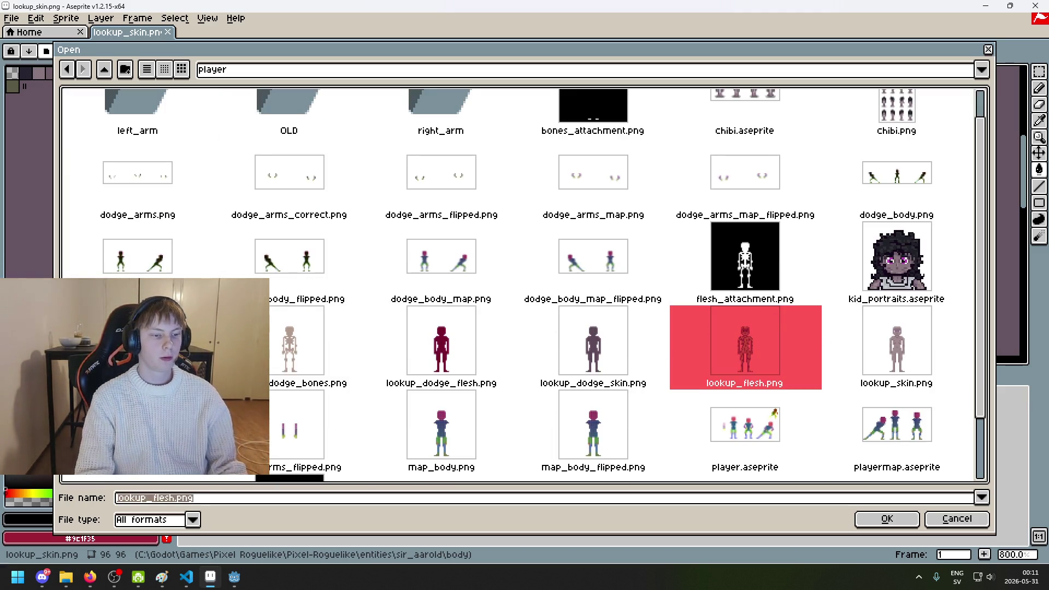
left_click(887, 518)
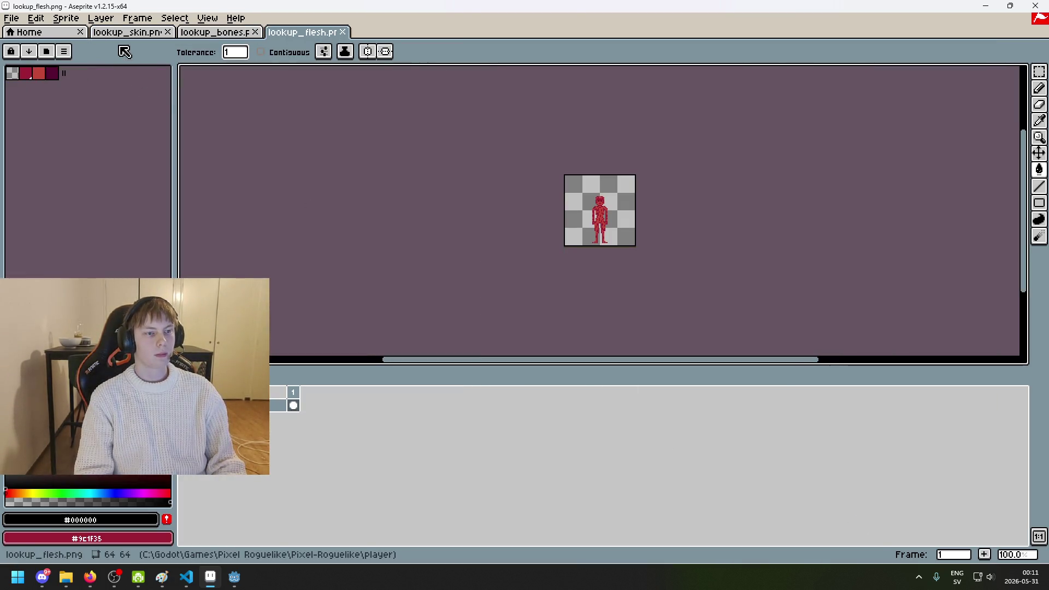
Step: Flip between the lookup_skin and lookup_bones sprites, zooming to compare them
left_click(126, 34)
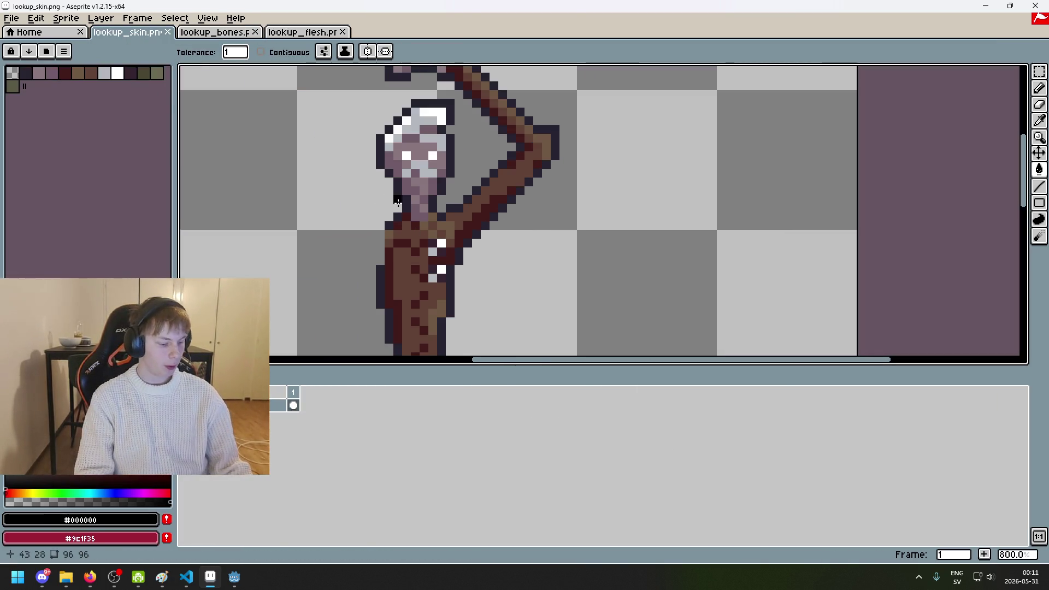
scroll(405, 213, "down", 1)
scroll(547, 175, "down", 1)
scroll(628, 164, "down", 2)
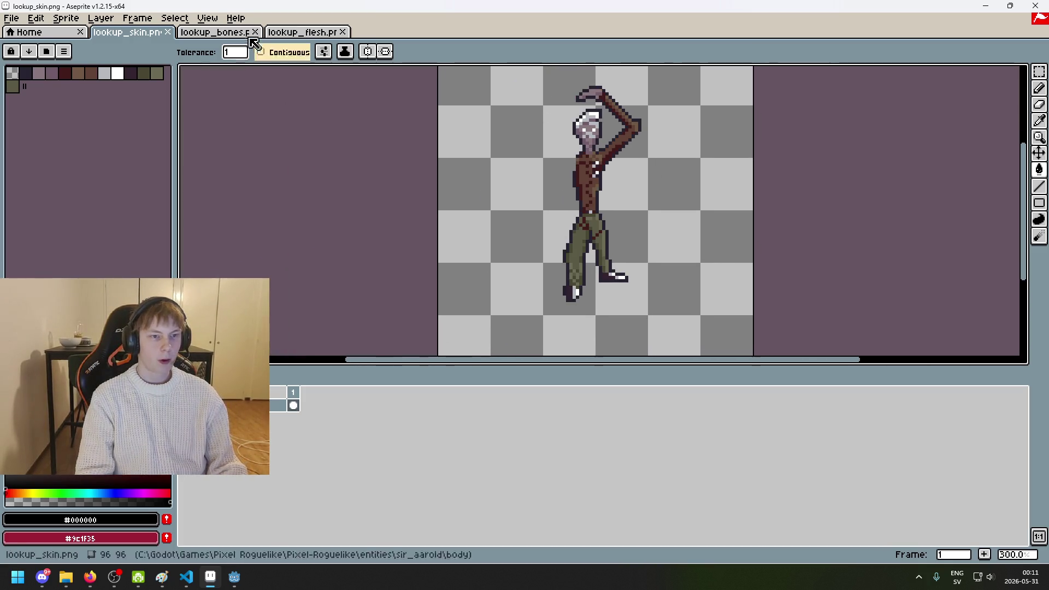
left_click(215, 31)
scroll(639, 235, "up", 2)
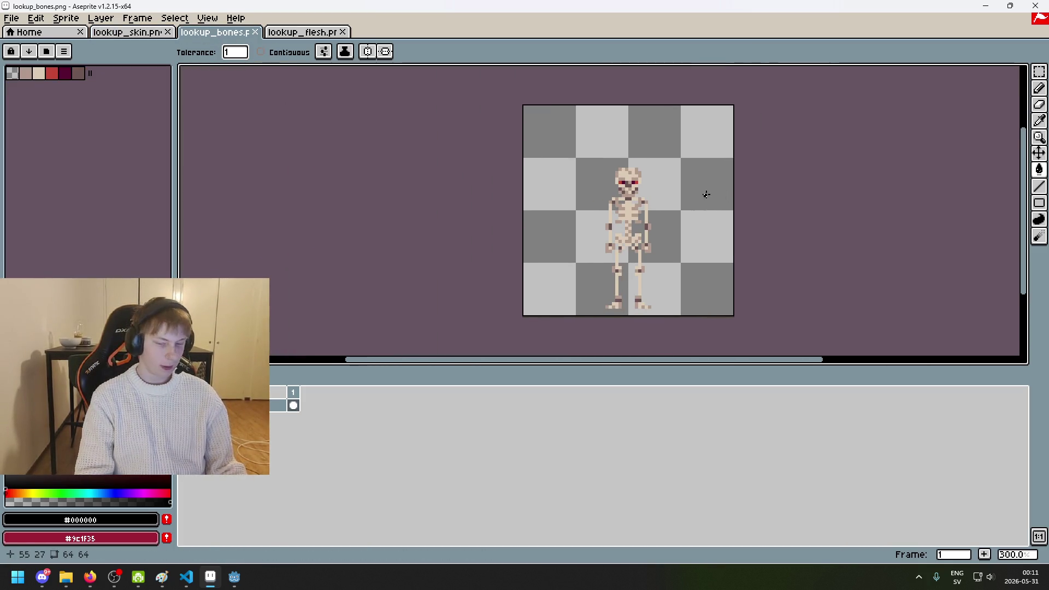
scroll(707, 195, "up", 1)
scroll(398, 215, "up", 1)
scroll(398, 215, "down", 1)
Step: On lookup_bones, select a rectangle around the skeleton and then clear it
left_click(1039, 87)
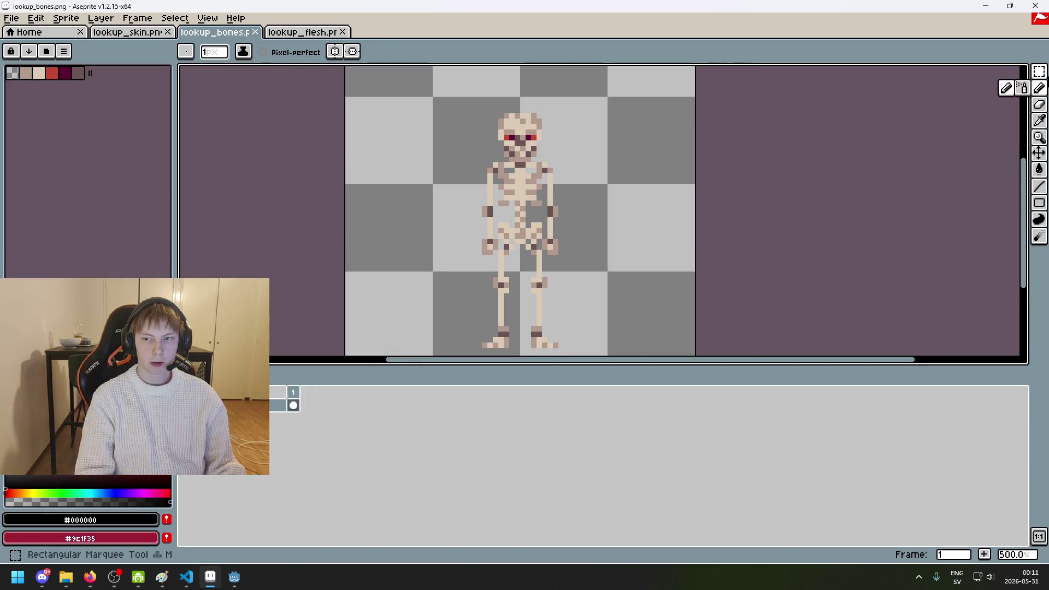
left_click_drag(405, 131, 672, 342)
left_click_drag(672, 294, 316, 65)
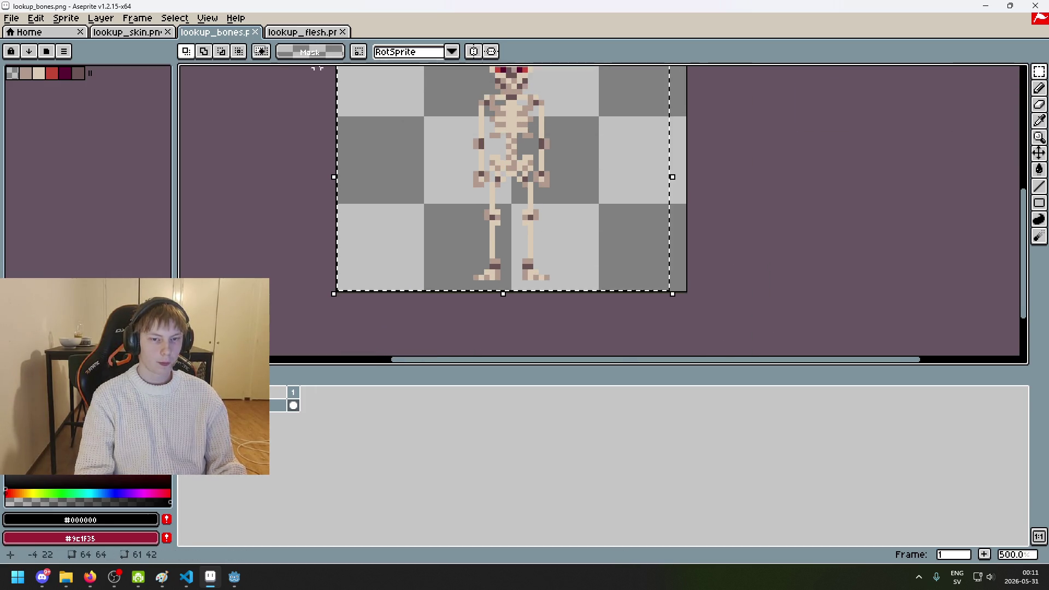
left_click(740, 286)
Step: On lookup_flesh, sample #9c1f35 as the main colour and #c24637 as the secondary colour
left_click(304, 31)
scroll(616, 213, "up", 2)
key("w")
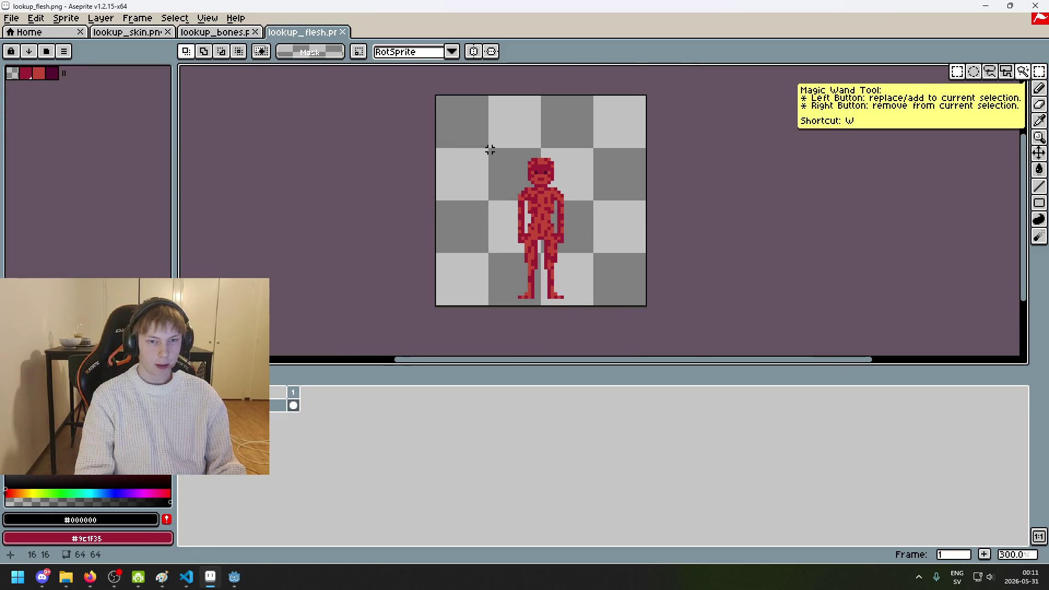
scroll(491, 151, "up", 1)
scroll(393, 146, "up", 1)
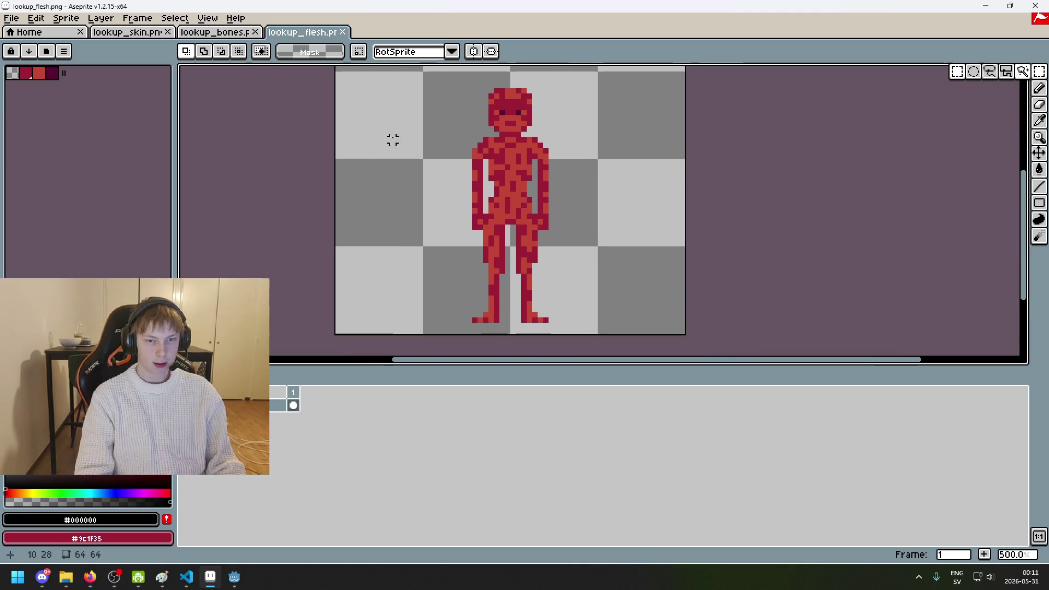
key("i")
left_click(492, 103)
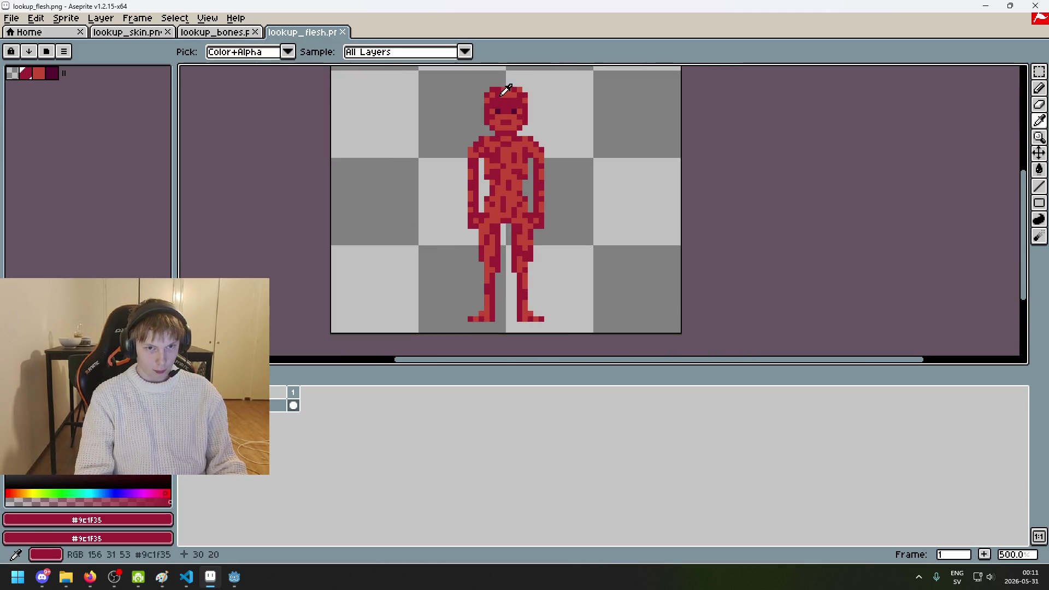
right_click(503, 93)
left_click(101, 18)
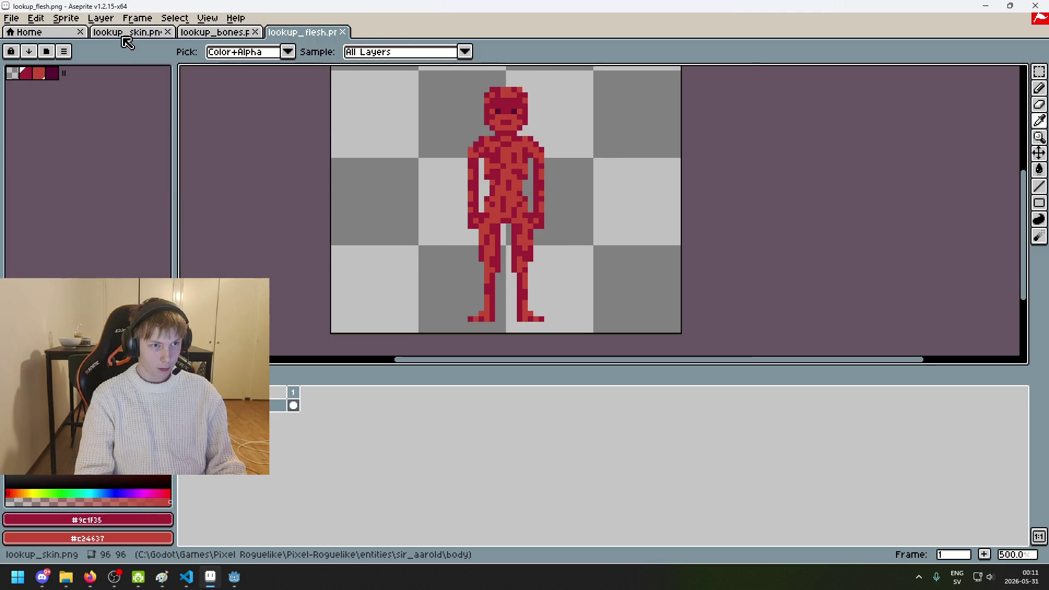
Step: Return to lookup_skin.png and pan its body into view
left_click(128, 32)
left_click_drag(633, 186, 445, 263)
right_click(278, 406)
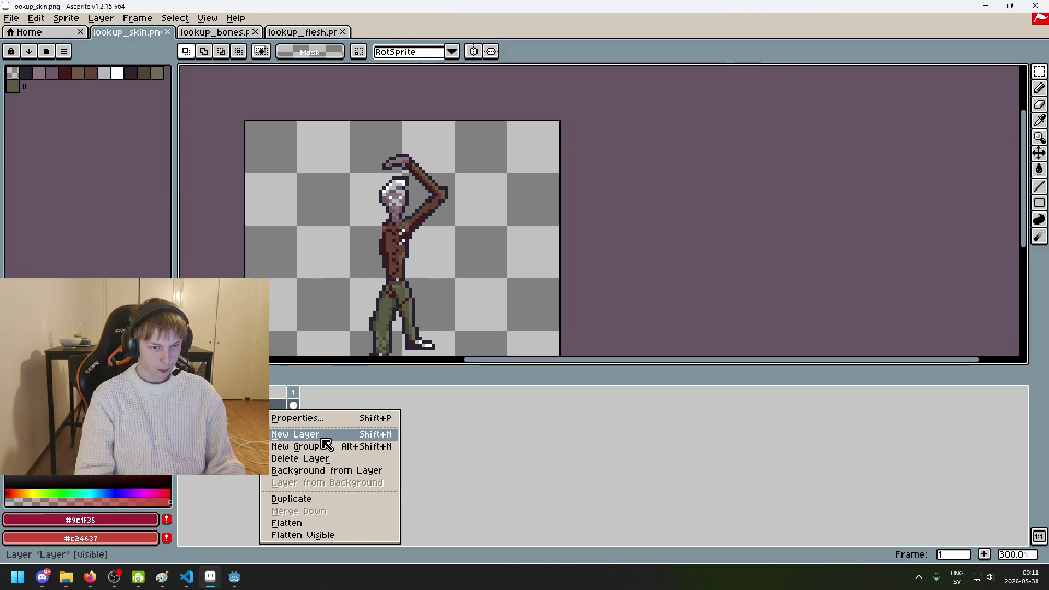
Step: Add a new layer above the skin and try red pencil strokes on the head, undoing them
left_click(306, 432)
scroll(417, 268, "up", 2)
key("b")
scroll(389, 131, "up", 4)
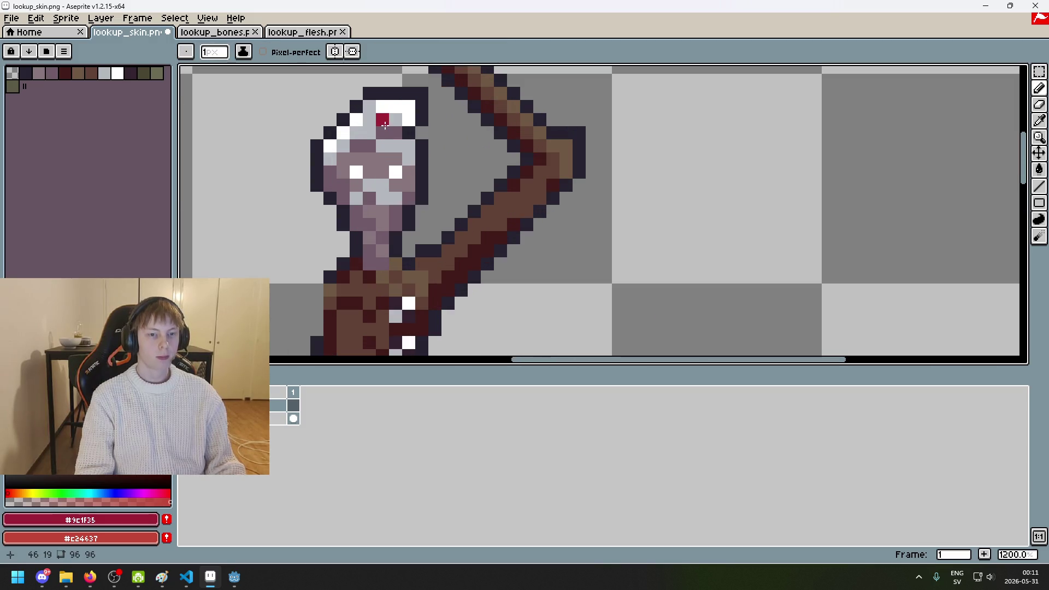
scroll(391, 126, "down", 3)
scroll(390, 126, "up", 3)
left_click_drag(413, 120, 350, 120)
scroll(349, 119, "down", 3)
key("ctrl+z")
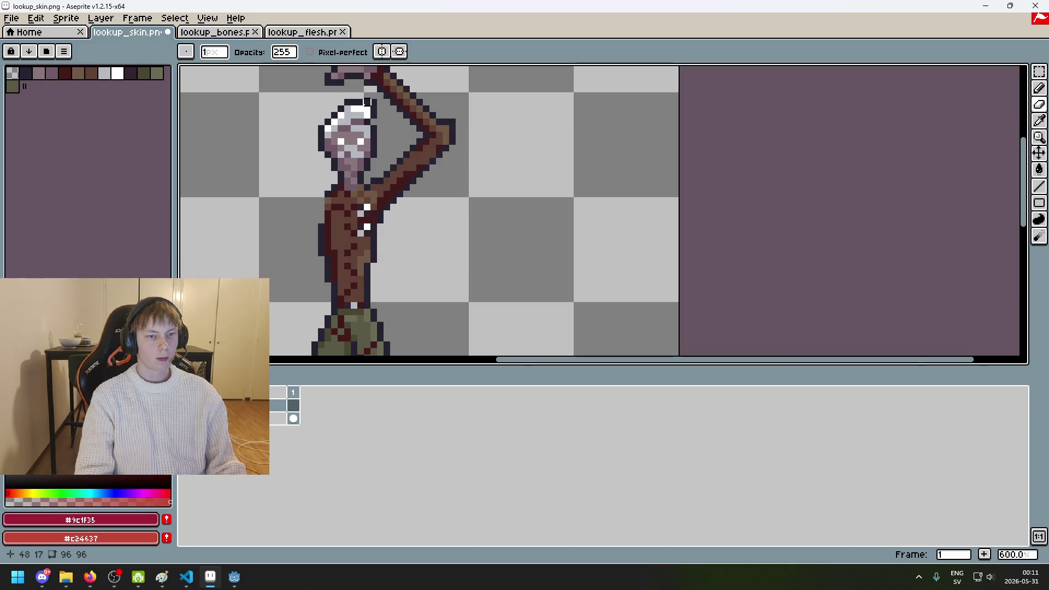
scroll(367, 102, "up", 3)
key("b")
left_click_drag(353, 125, 337, 134)
key("ctrl+z")
key("ctrl+z")
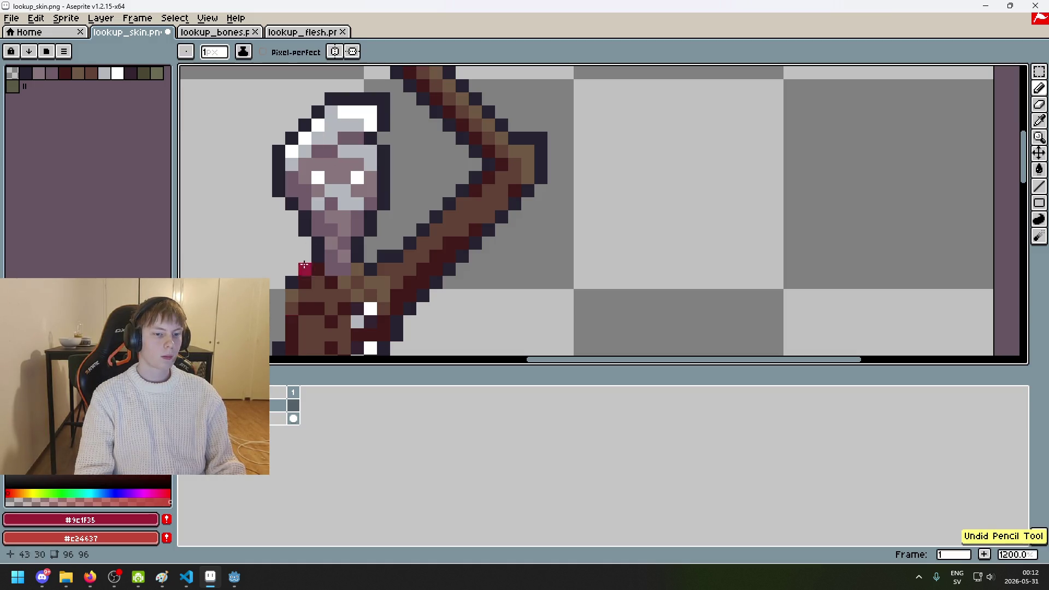
left_click(358, 135)
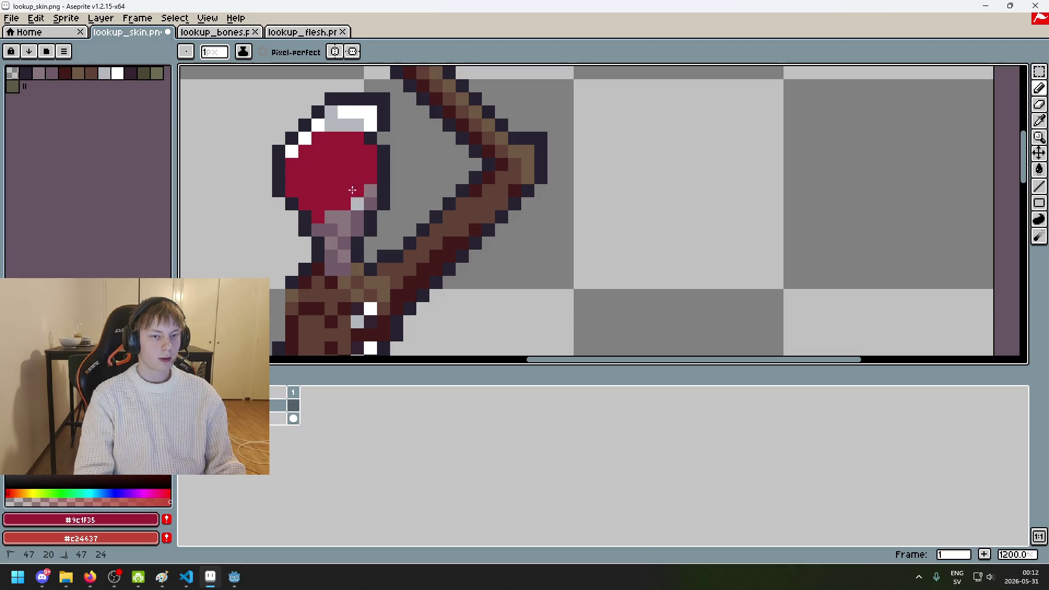
key("ctrl+z")
Step: Outline the red head with dark pixels and lower the skin layer's opacity to 47
key("e")
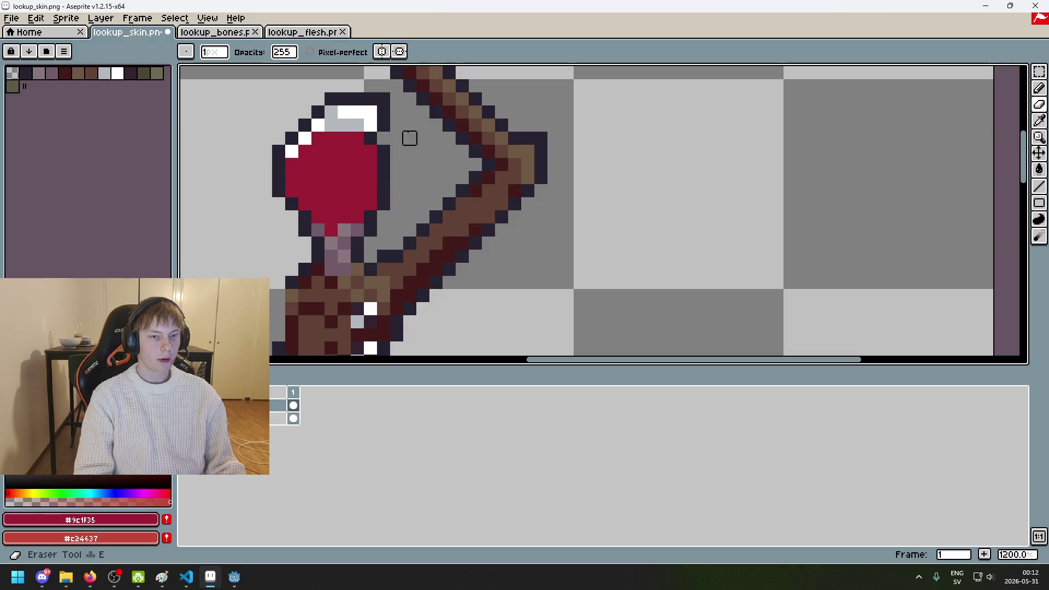
scroll(410, 136, "up", 2)
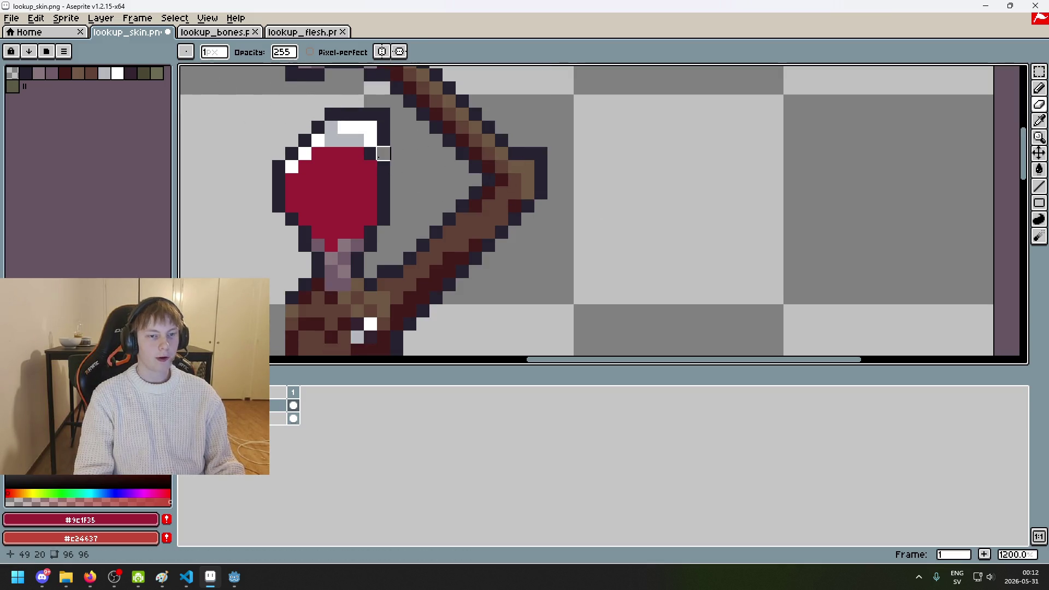
scroll(382, 151, "up", 1)
scroll(371, 131, "up", 1)
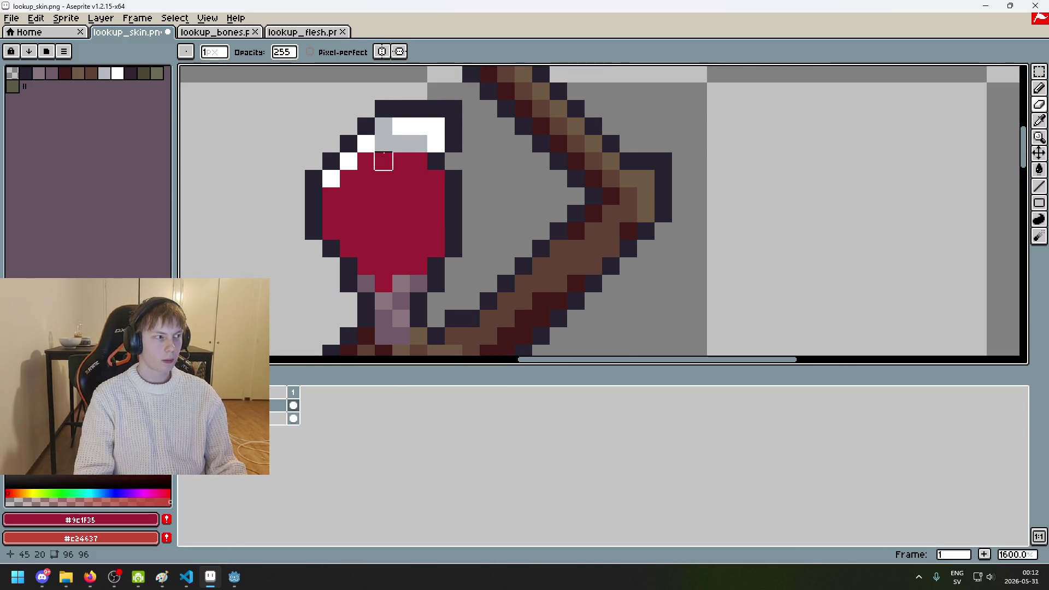
scroll(383, 160, "down", 1)
scroll(382, 169, "up", 1)
left_click(312, 194, "alt")
left_click(365, 171)
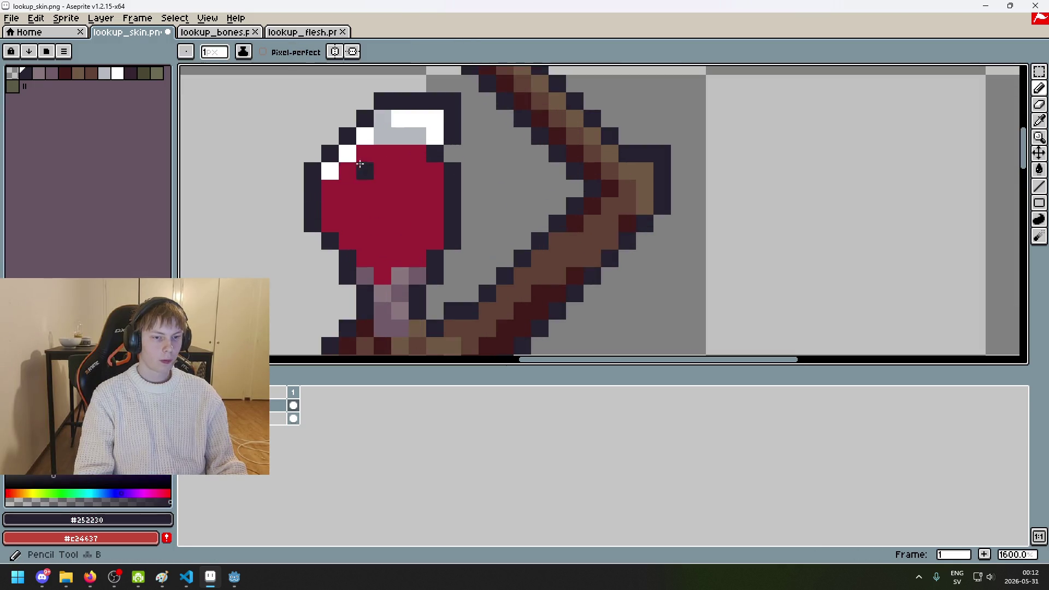
left_click_drag(414, 150, 371, 154)
left_click(328, 188)
left_click(330, 242)
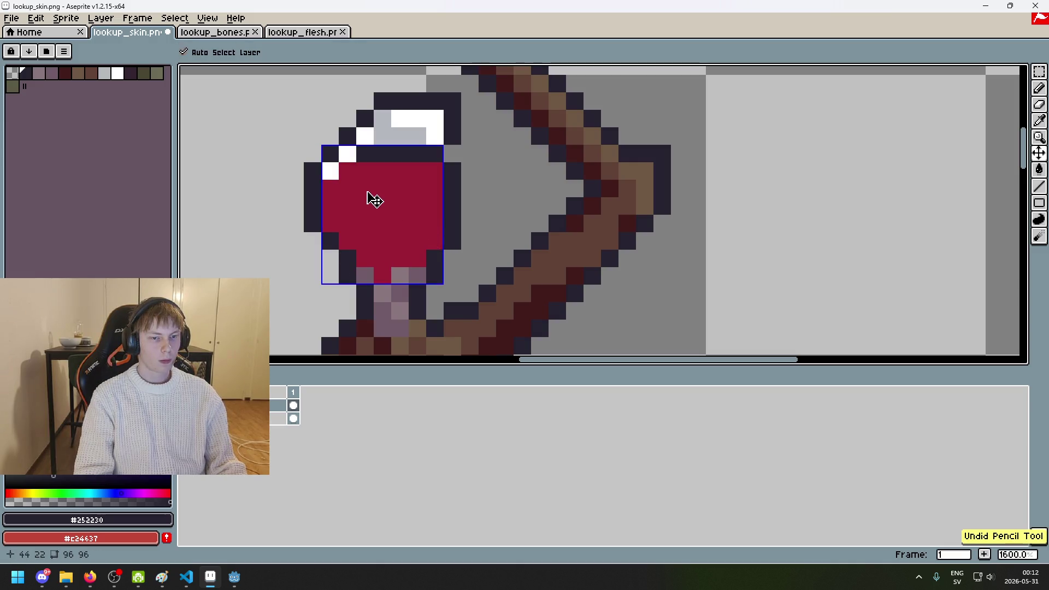
left_click_drag(347, 154, 326, 168)
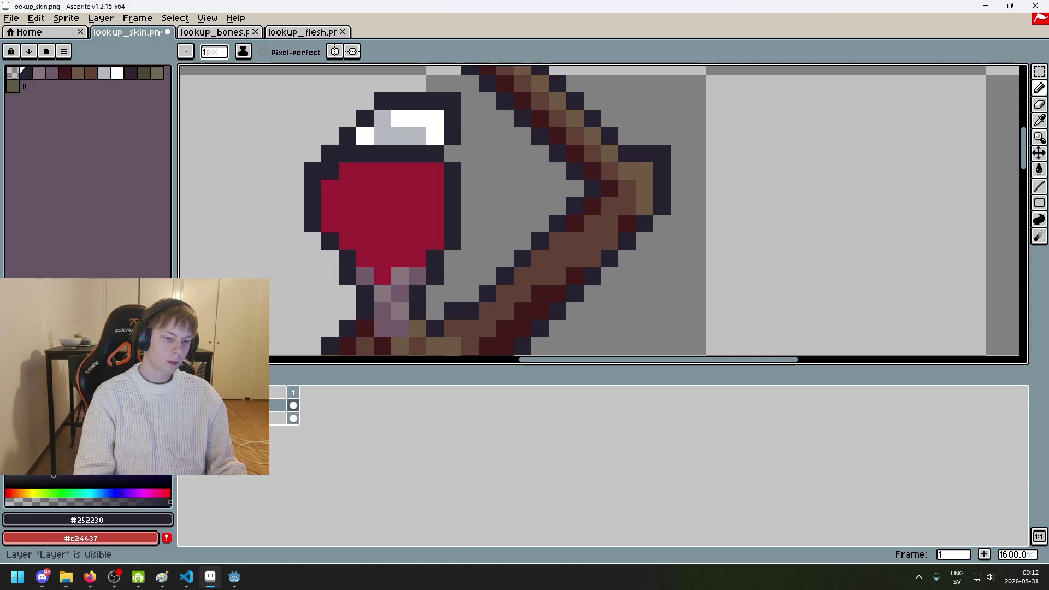
double_click(230, 418)
left_click_drag(848, 229, 808, 232)
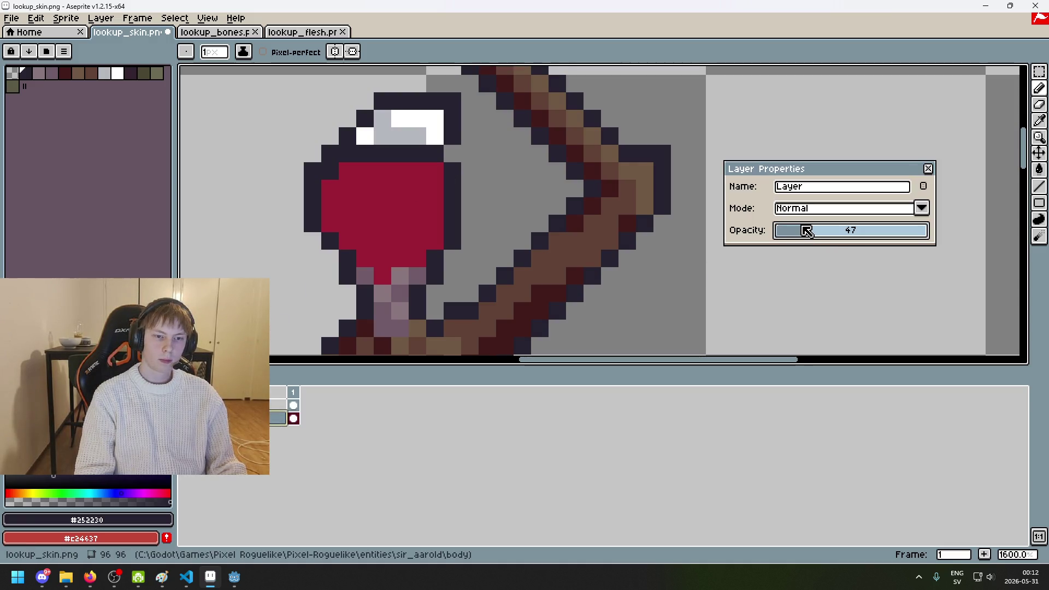
Step: On the new flesh layer, extend the dark outline along the head's top row
left_click(928, 168)
left_click(278, 404)
left_click(417, 223)
scroll(440, 153, "down", 2)
scroll(441, 169, "down", 1)
scroll(444, 190, "up", 2)
scroll(417, 156, "up", 2)
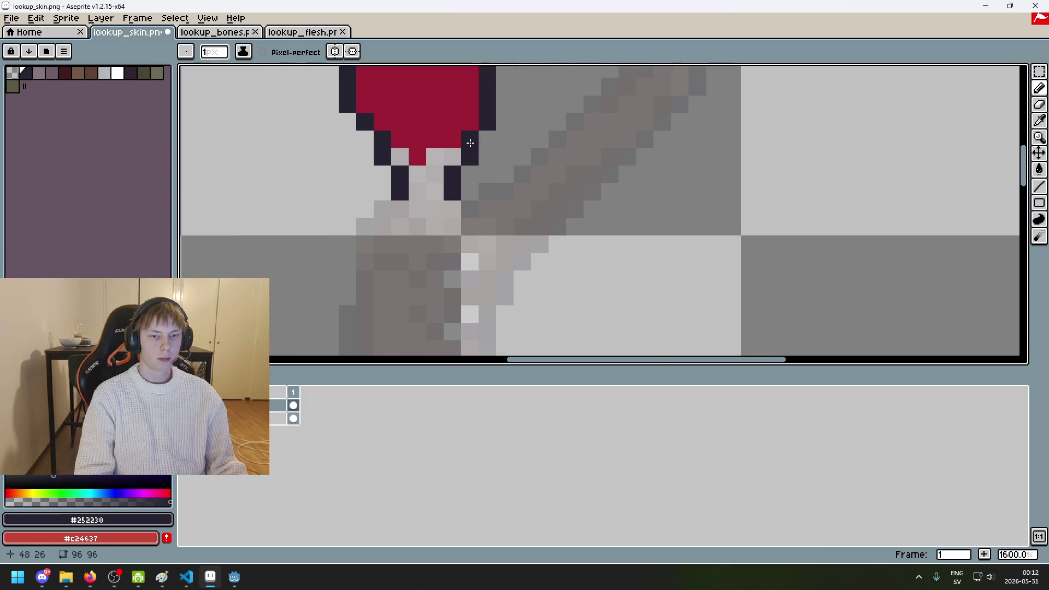
scroll(469, 143, "down", 3)
scroll(468, 120, "up", 5)
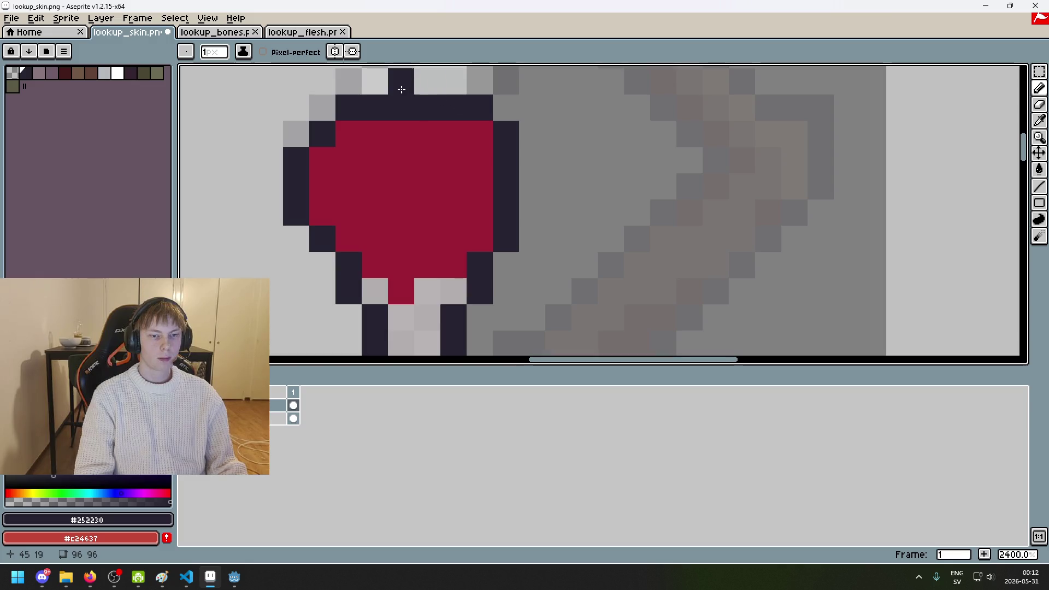
scroll(398, 81, "up", 1)
left_click(371, 172)
left_click_drag(371, 173, 422, 164)
Step: Repaint the row beneath the outline with the head's red
left_click(357, 164)
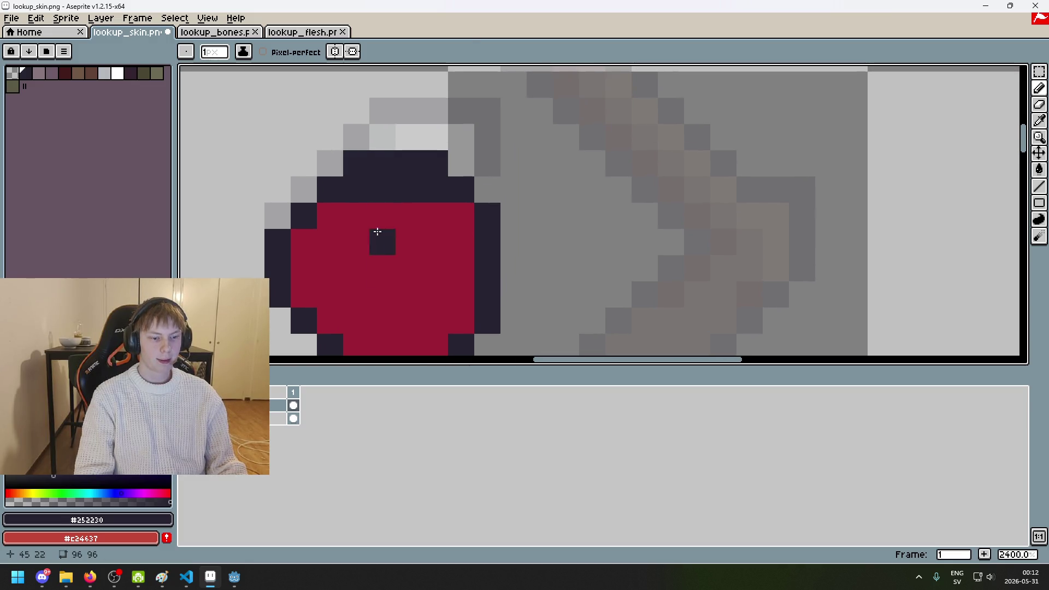
left_click(370, 216, "alt")
left_click_drag(361, 186, 431, 192)
scroll(431, 193, "down", 6)
scroll(429, 194, "up", 3)
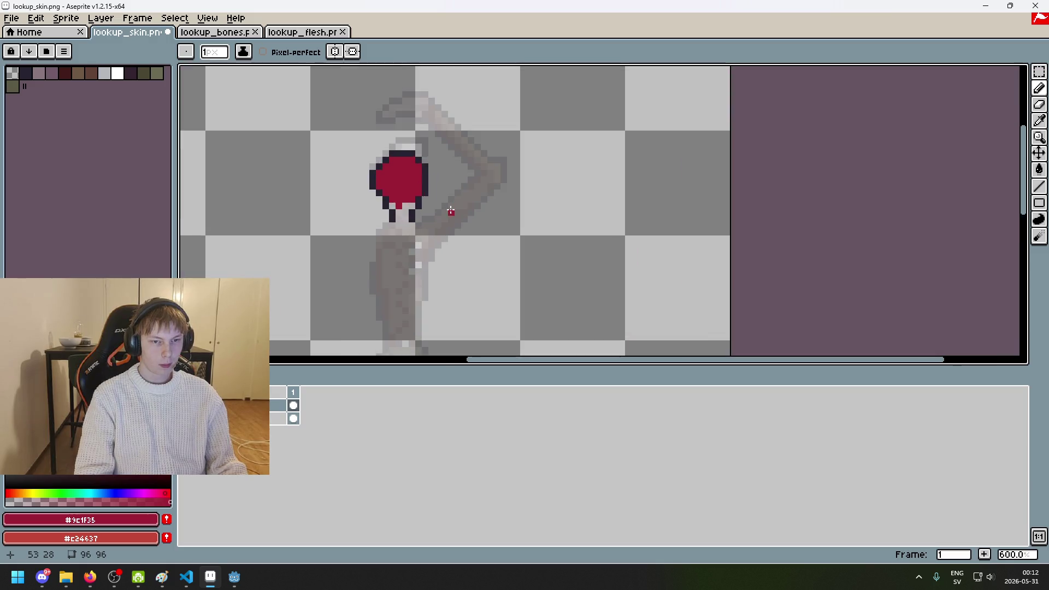
scroll(450, 211, "up", 1)
scroll(449, 117, "up", 3)
scroll(449, 118, "down", 6)
scroll(427, 164, "down", 1)
scroll(427, 164, "up", 1)
scroll(391, 214, "up", 1)
Step: Try a dark outline stroke along the arm, undo it, and select the original skin layer
left_click(390, 214, "alt")
left_click_drag(441, 228, 500, 129)
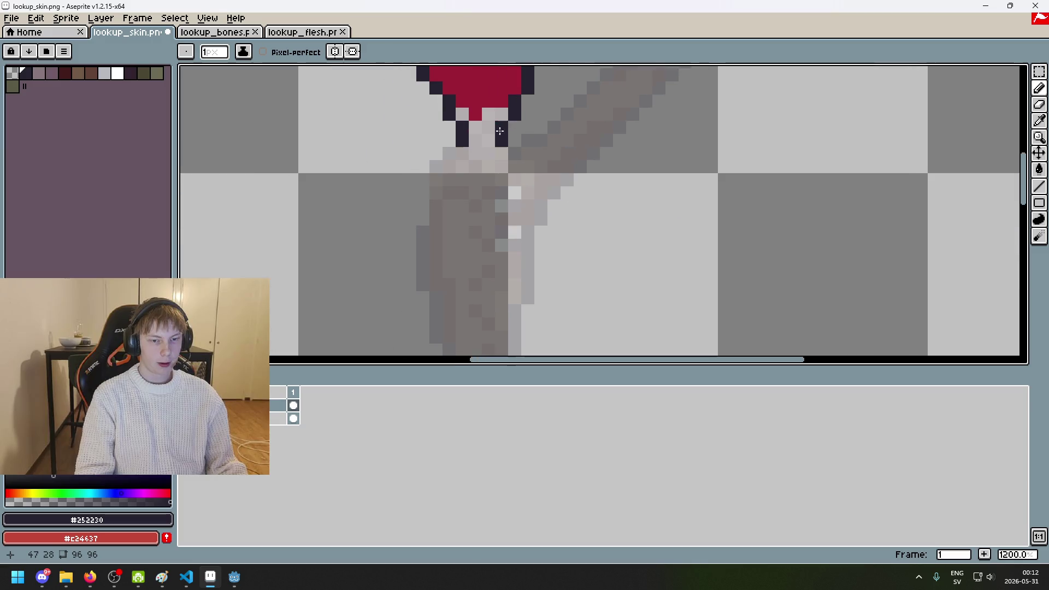
mouse_move(566, 150)
left_mouse_down()
mouse_move(476, 203)
mouse_move(555, 141)
left_mouse_up()
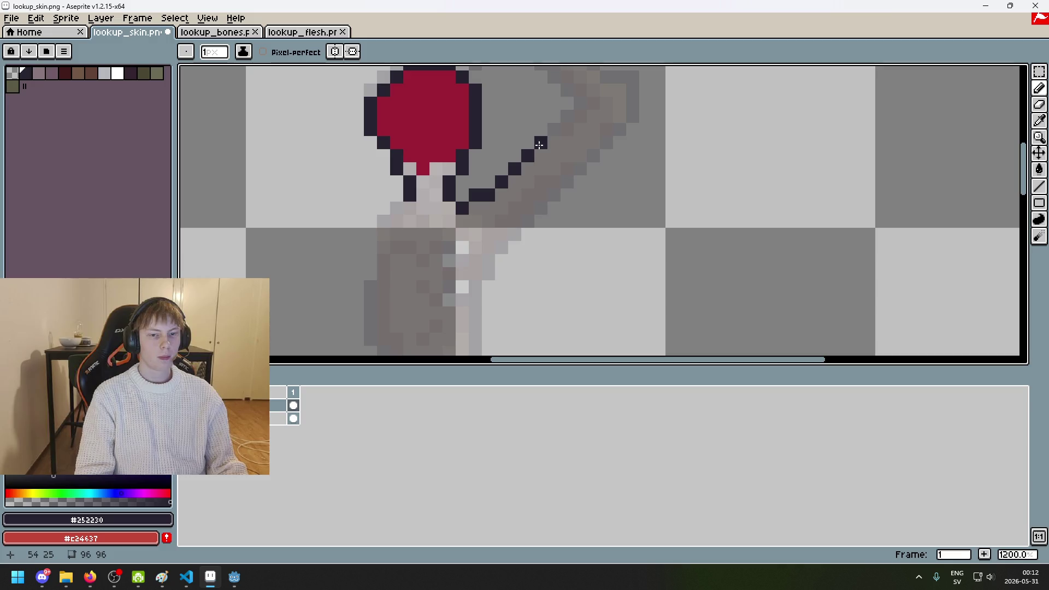
key("ctrl+z")
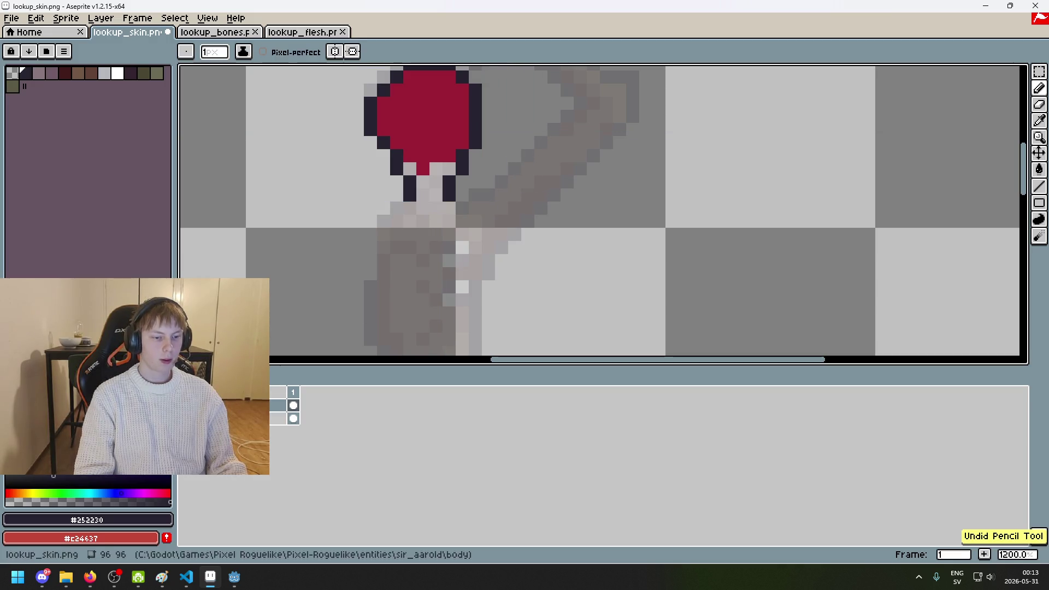
key("Down")
Step: Magic-wand the figure's dark outline on the skin layer and fill it on the flesh layer
key("w")
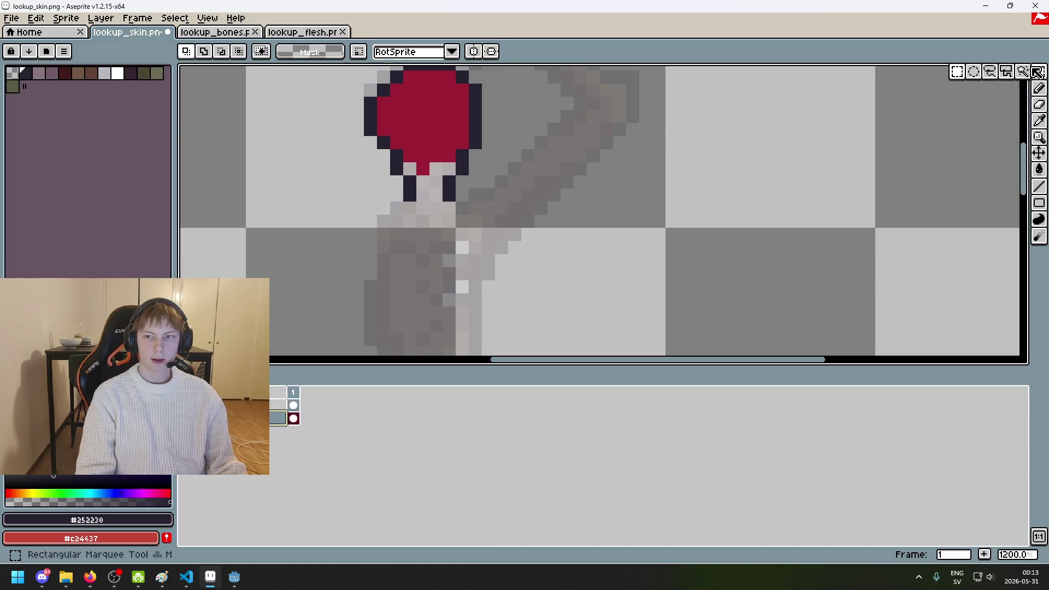
left_click(475, 194)
scroll(560, 234, "down", 5)
mouse_move(559, 233)
left_mouse_down()
mouse_move(561, 117)
mouse_move(549, 221)
left_mouse_up()
left_click(274, 409)
scroll(527, 211, "up", 3)
key("g")
scroll(496, 210, "up", 3)
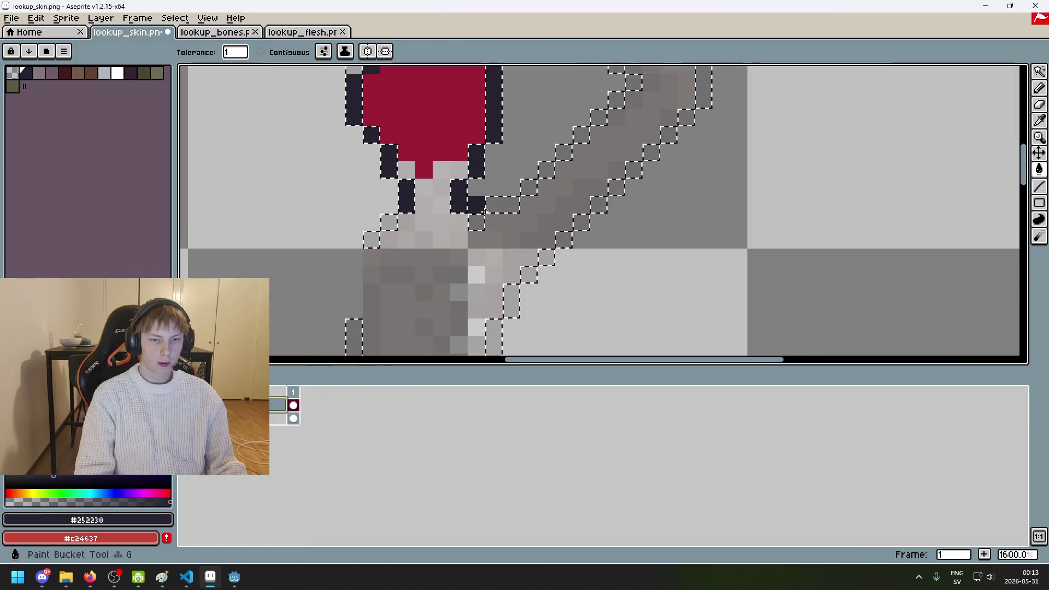
scroll(497, 209, "up", 3)
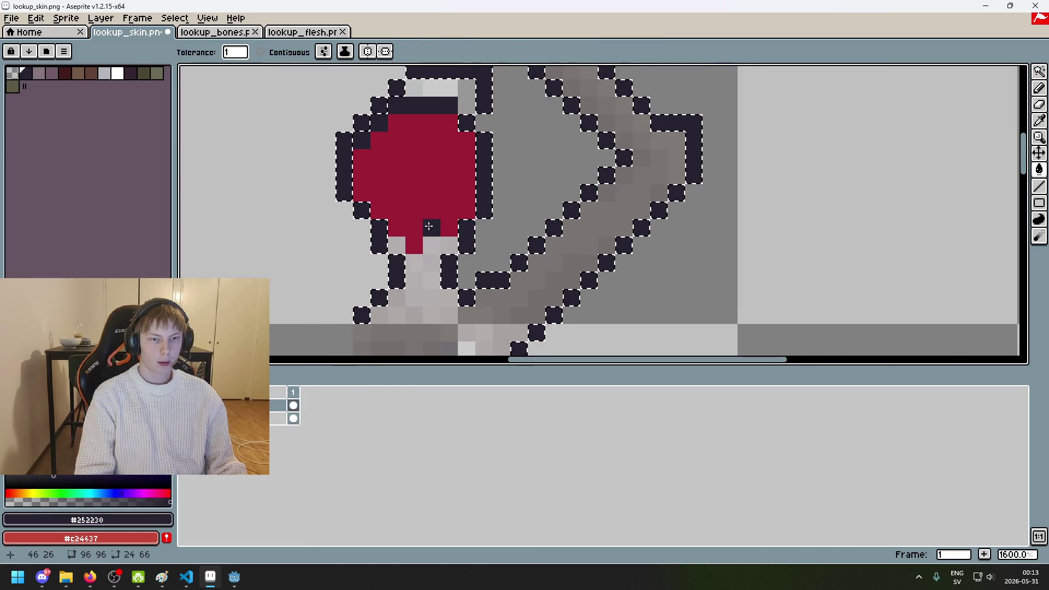
scroll(415, 202, "up", 3)
Step: Erase the extra outline pixels around the red head
key("e")
mouse_move(336, 198)
left_mouse_down()
mouse_move(370, 145)
mouse_move(475, 127)
left_mouse_up()
scroll(475, 128, "down", 4)
scroll(604, 197, "up", 1)
Step: Add a dark pixel to the body outline and draw red from the head down into the neck
key("i")
left_click(502, 119)
scroll(502, 119, "up", 4)
left_click(425, 218)
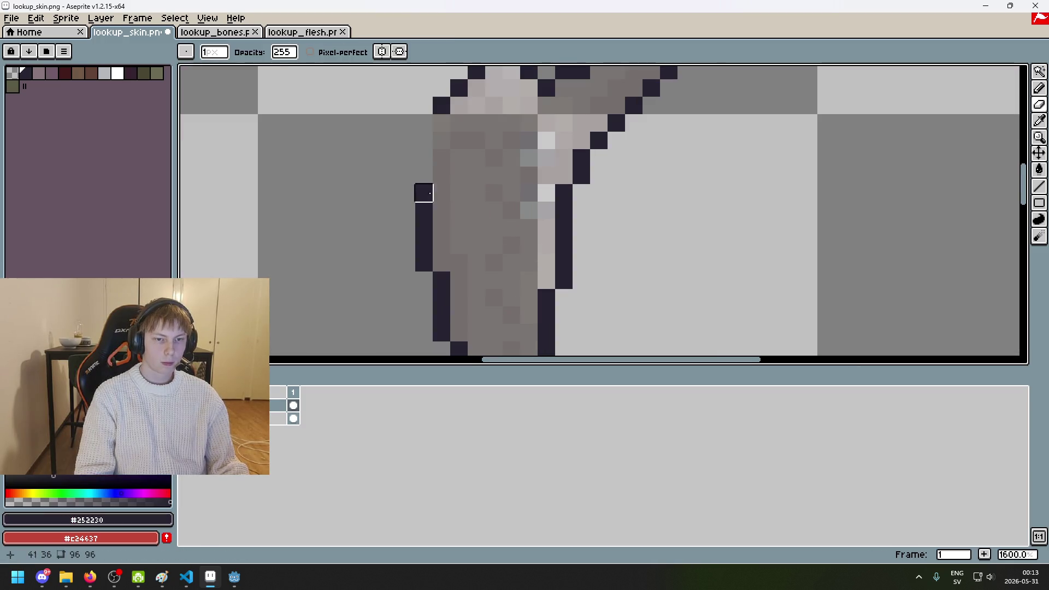
key("b")
left_click(443, 225)
left_click(534, 98, "alt")
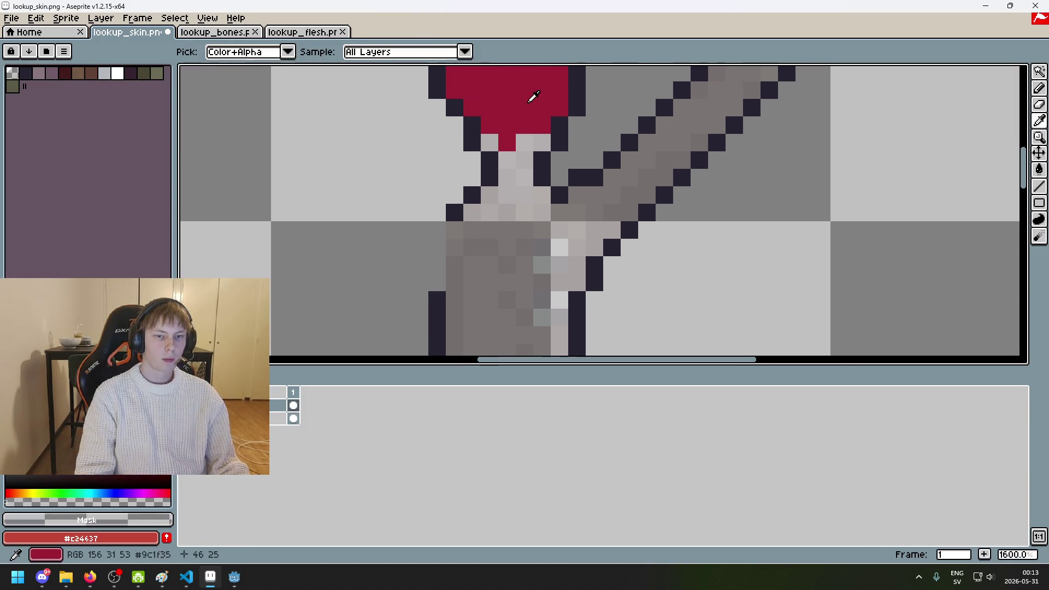
left_click(467, 262)
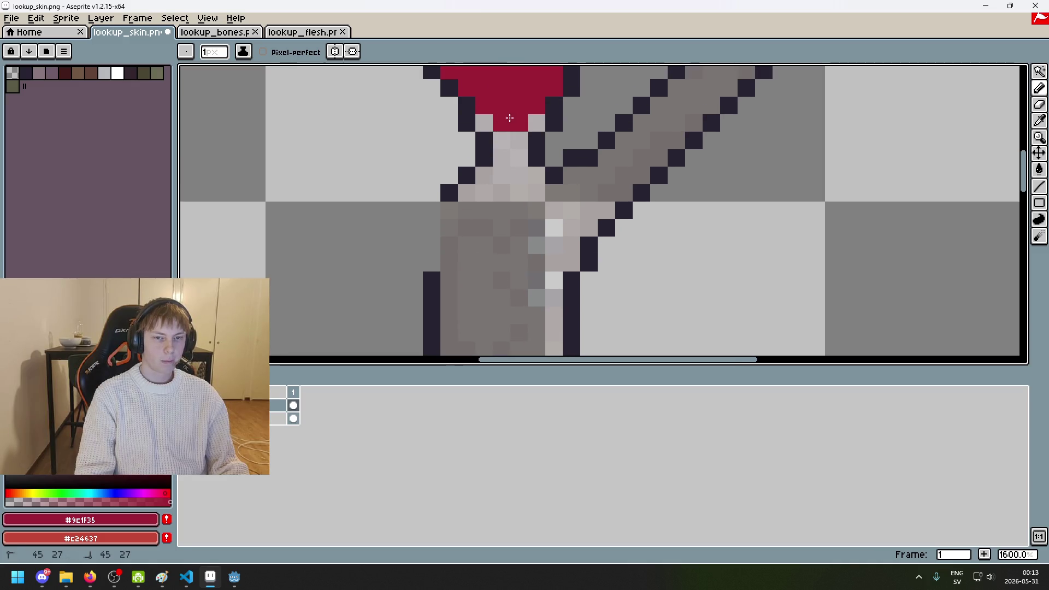
key("ctrl+z")
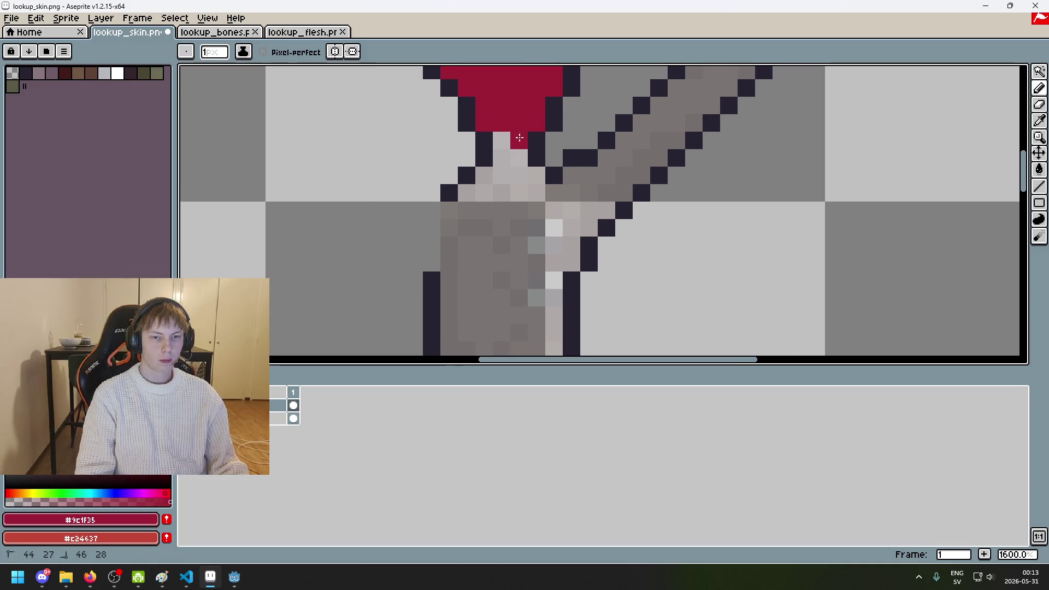
left_click_drag(501, 181, 448, 281)
scroll(448, 281, "down", 4)
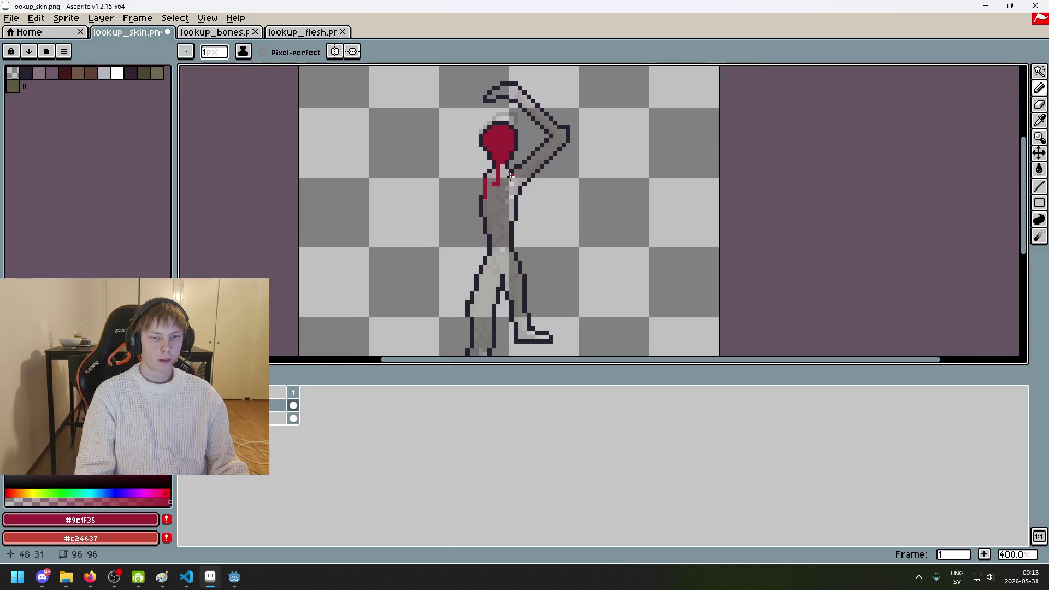
Step: Turn on Contiguous and bucket-fill the figure's body red
key("g")
left_click(285, 52)
left_click(502, 249)
mouse_move(538, 256)
left_mouse_down()
mouse_move(474, 170)
mouse_move(516, 235)
left_mouse_up()
scroll(505, 277, "up", 2)
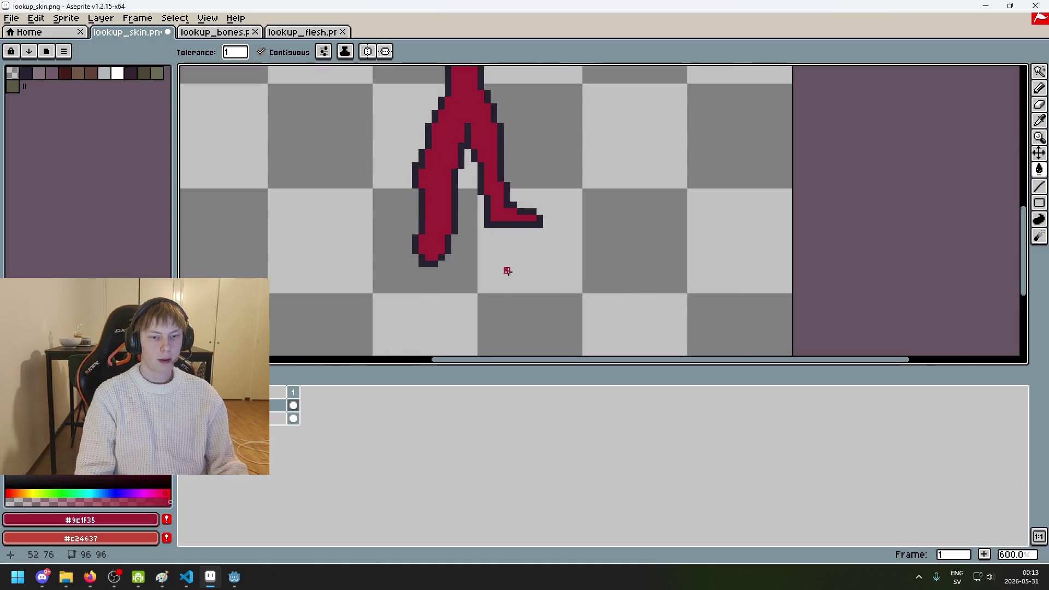
left_click_drag(506, 277, 459, 340)
scroll(459, 340, "up", 1)
scroll(405, 262, "down", 5)
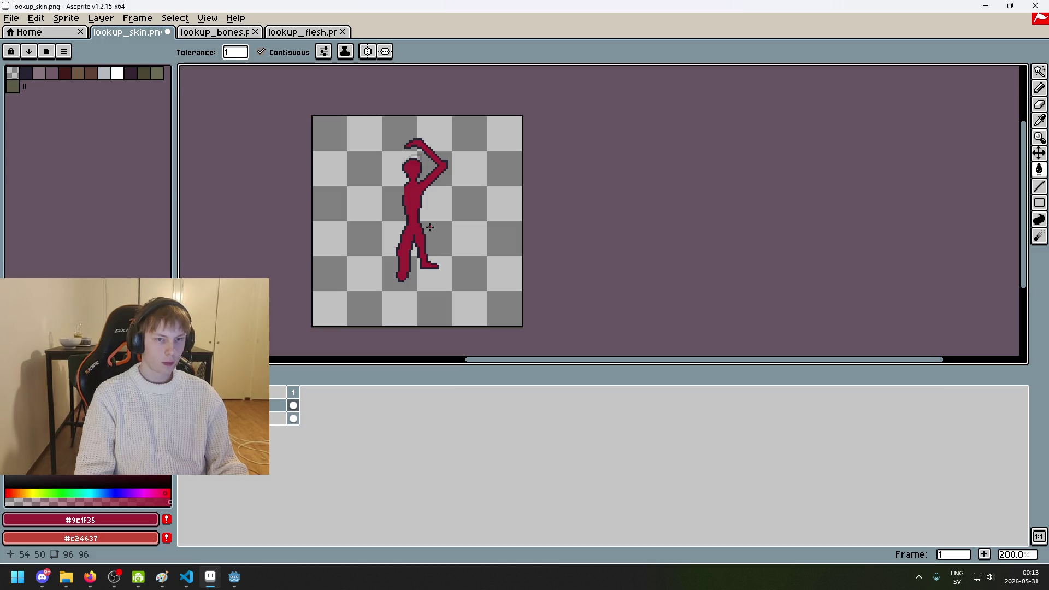
scroll(409, 207, "up", 4)
Step: Fill the figure with the brighter background red #c24637
right_click(416, 188)
key("ctrl+z")
key("b")
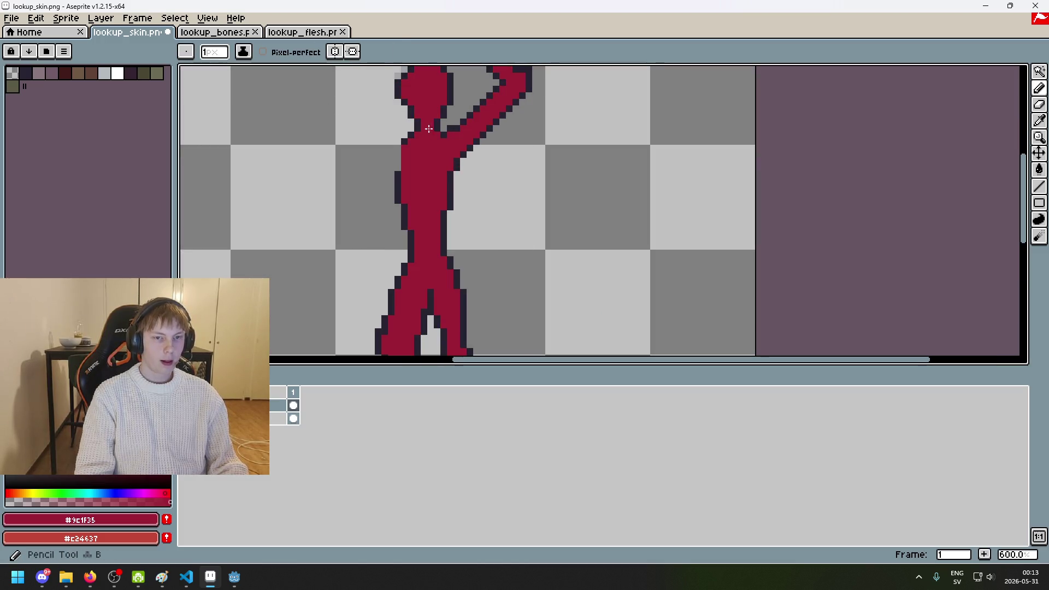
scroll(416, 194, "up", 2)
scroll(418, 200, "up", 3)
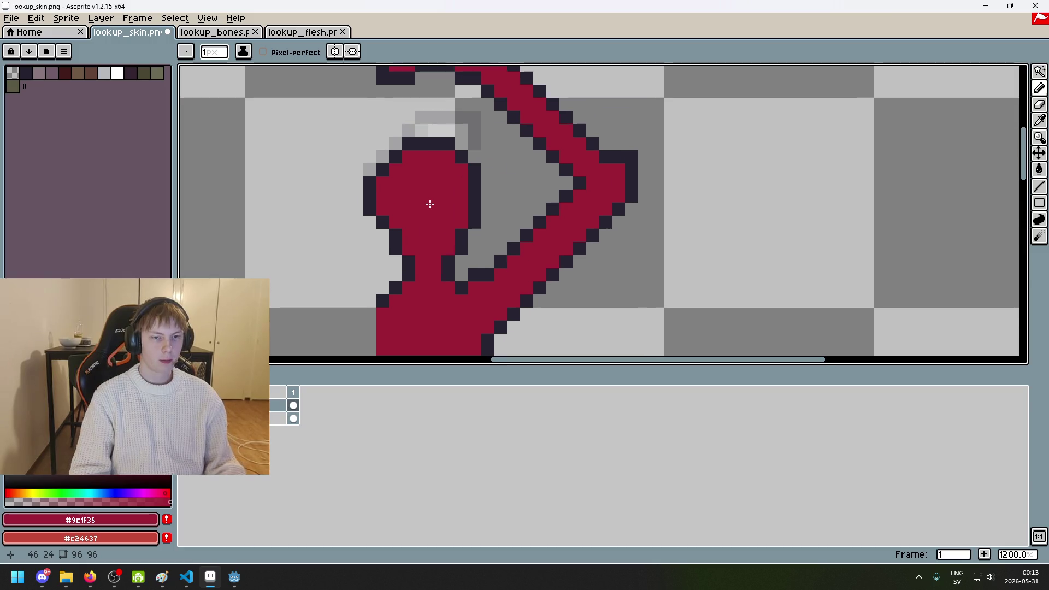
key("g")
right_click(478, 198)
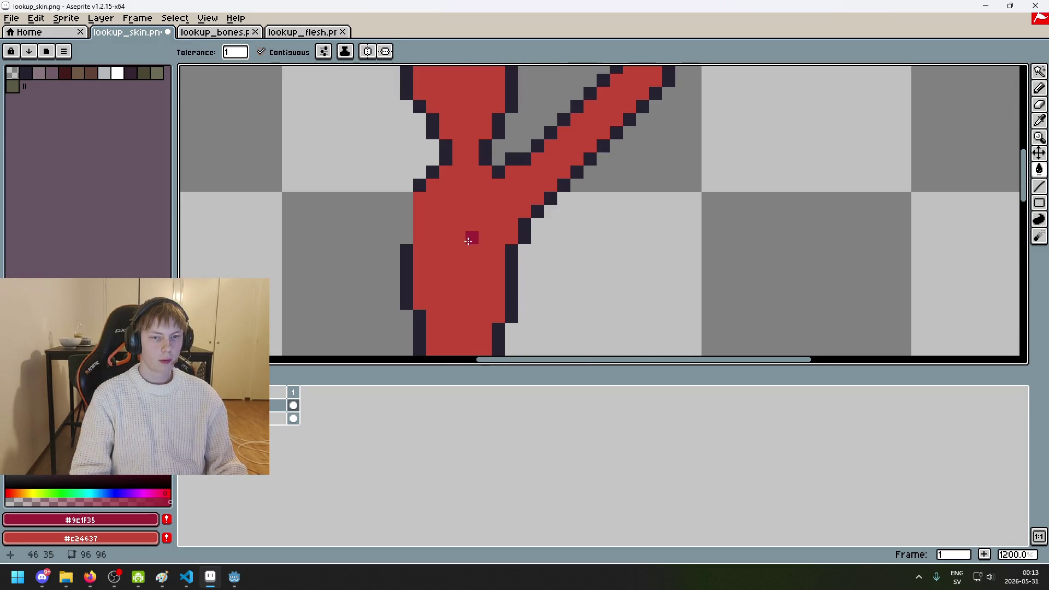
Step: Paint dark-red shading across the top of the head
scroll(467, 241, "up", 2)
key("b")
scroll(448, 126, "up", 1)
left_click_drag(443, 131, 470, 121)
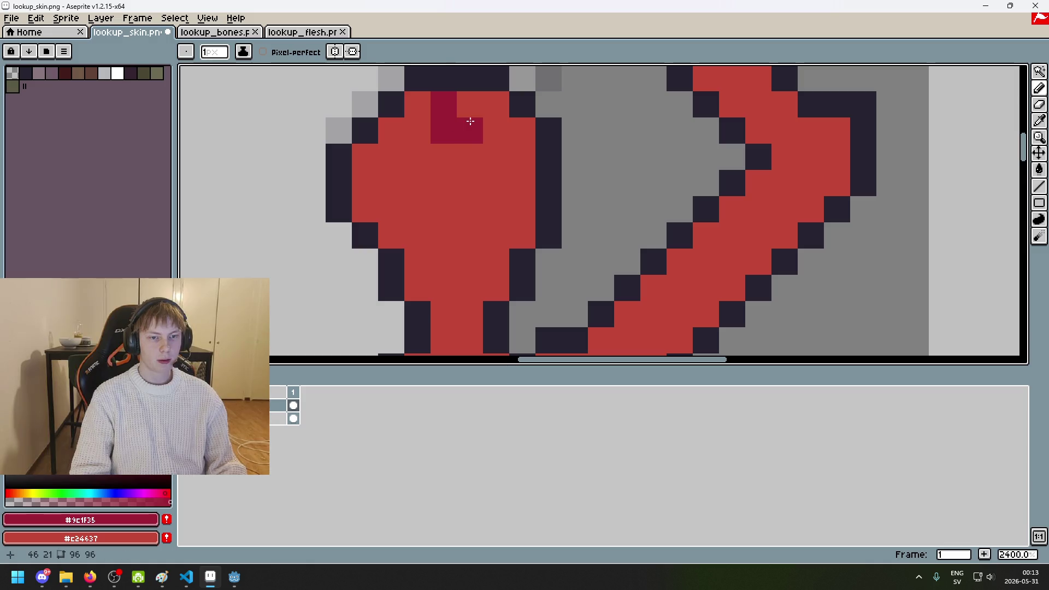
Step: Undo the head-top shading and place dark-red pixels below the head and at the left eye
scroll(469, 120, "down", 5)
scroll(448, 123, "up", 3)
key("ctrl+z")
scroll(437, 124, "up", 1)
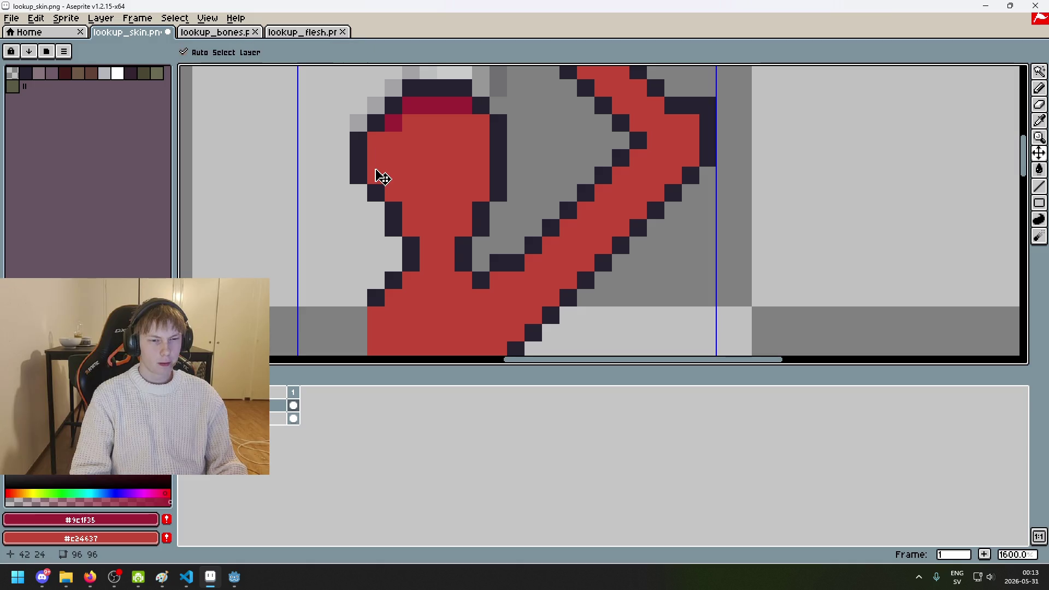
key("ctrl+z")
key("ctrl+z")
left_click(428, 241)
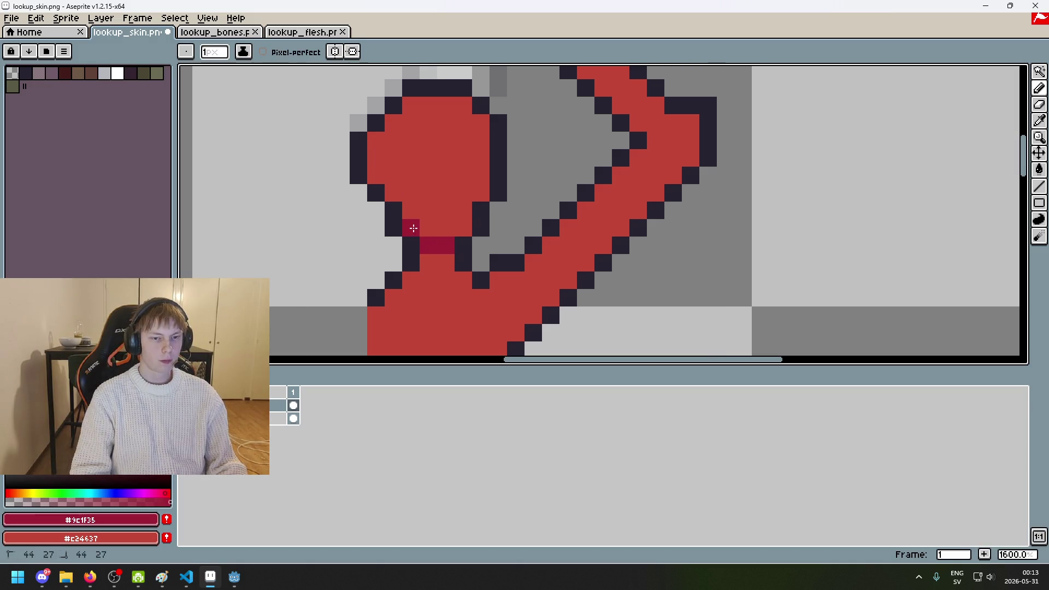
key("ctrl+z")
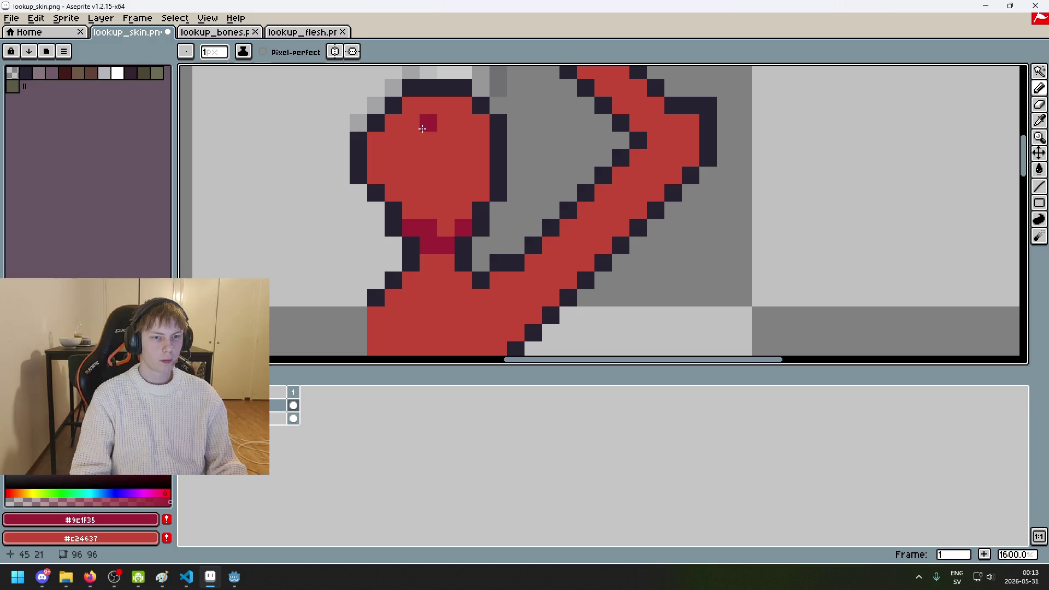
left_click(414, 179)
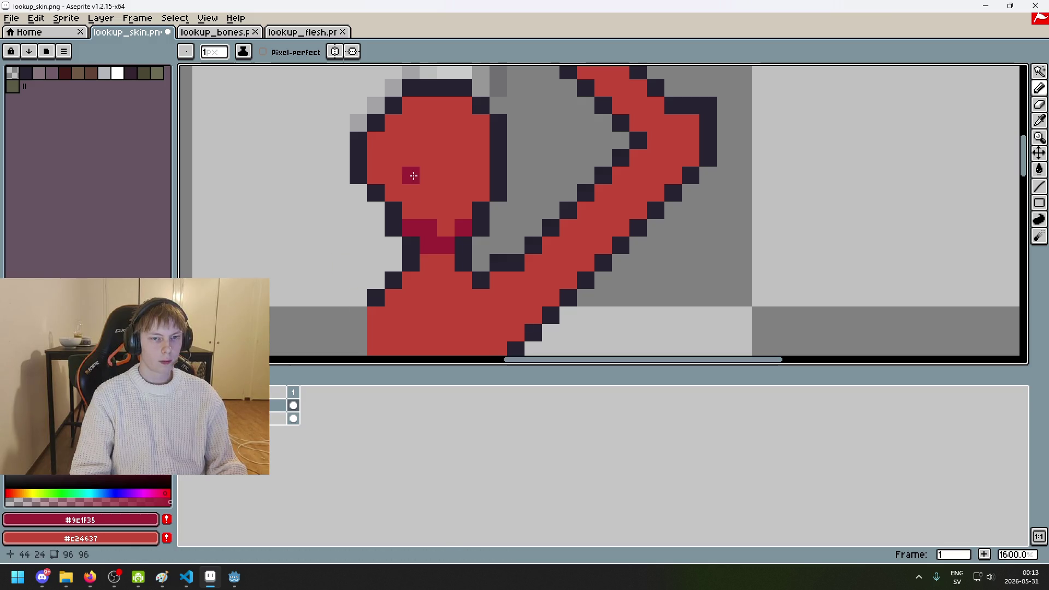
key("ctrl+z")
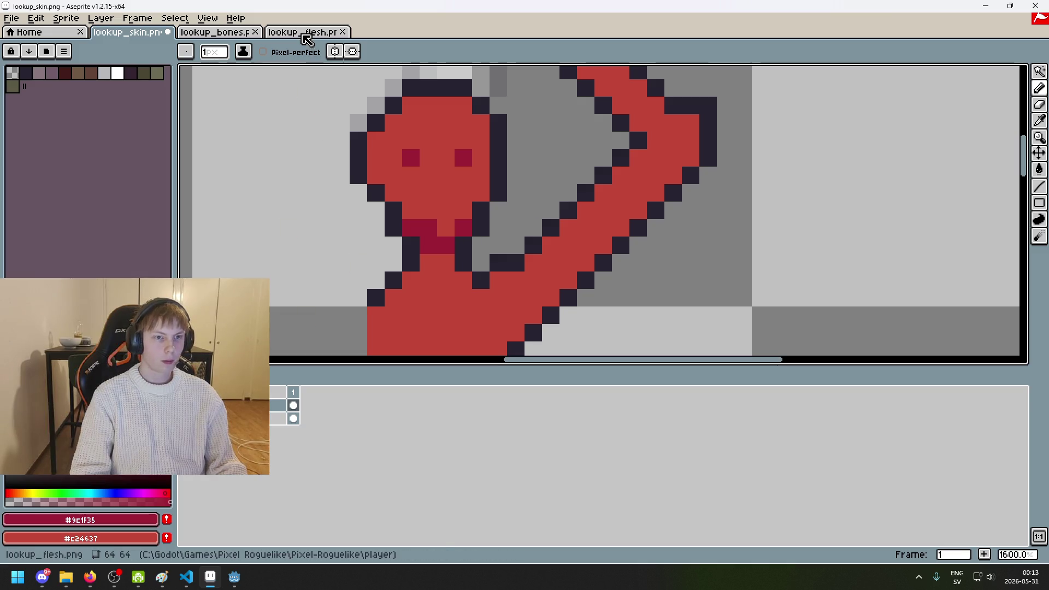
Step: Pick the darkest red #560331 from lookup_flesh and paint a pixel beside the left eye
left_click(257, 33)
left_click(304, 33)
scroll(452, 107, "up", 1)
scroll(437, 131, "up", 3)
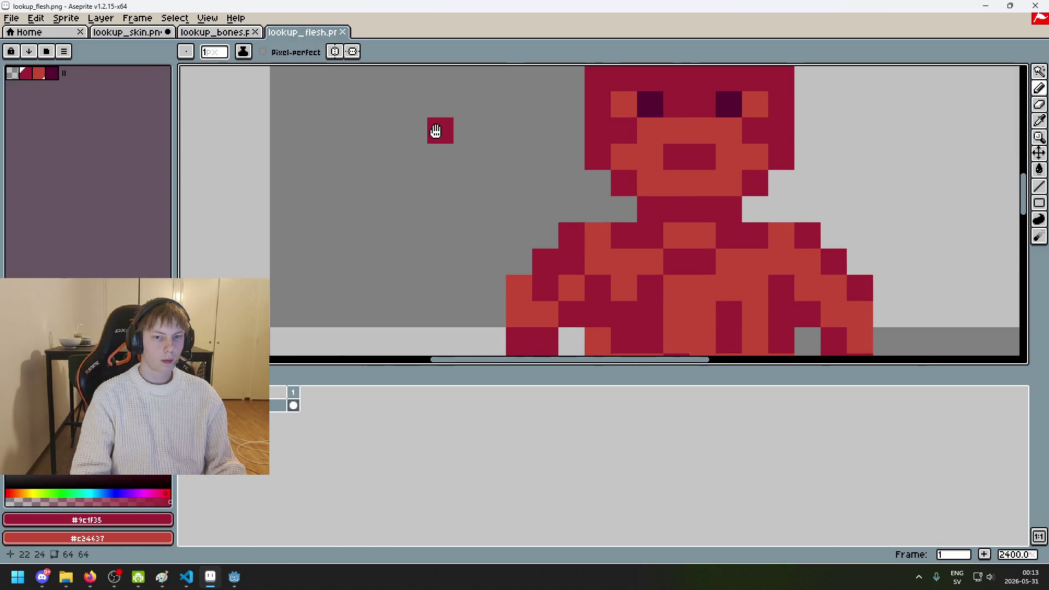
scroll(437, 131, "down", 1)
left_click(500, 206, "alt")
left_click(134, 34)
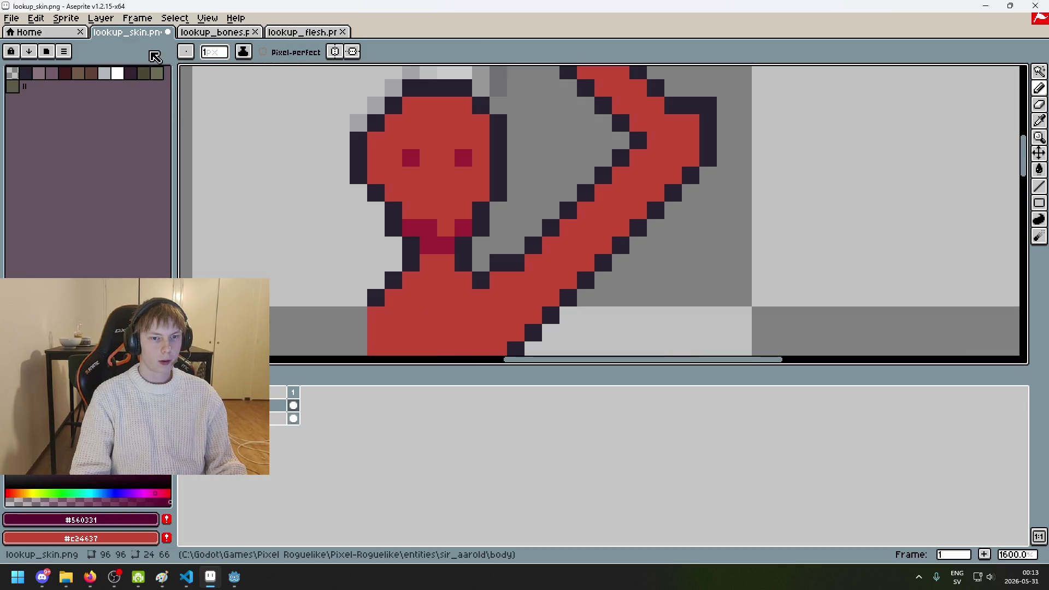
left_click(395, 155)
Step: Recheck lookup_flesh, undo the dark eye pixels, and select the lower reference layer
left_click(303, 32)
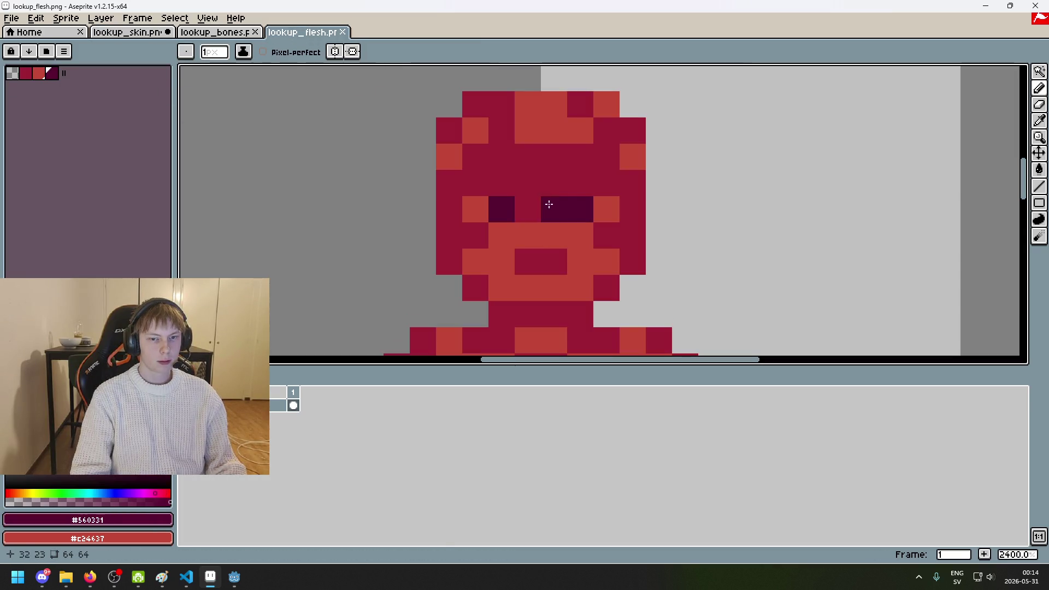
left_click(134, 33)
left_click(447, 160)
key("ctrl+z")
key("ctrl+z")
key("ctrl+z")
key("ctrl+z")
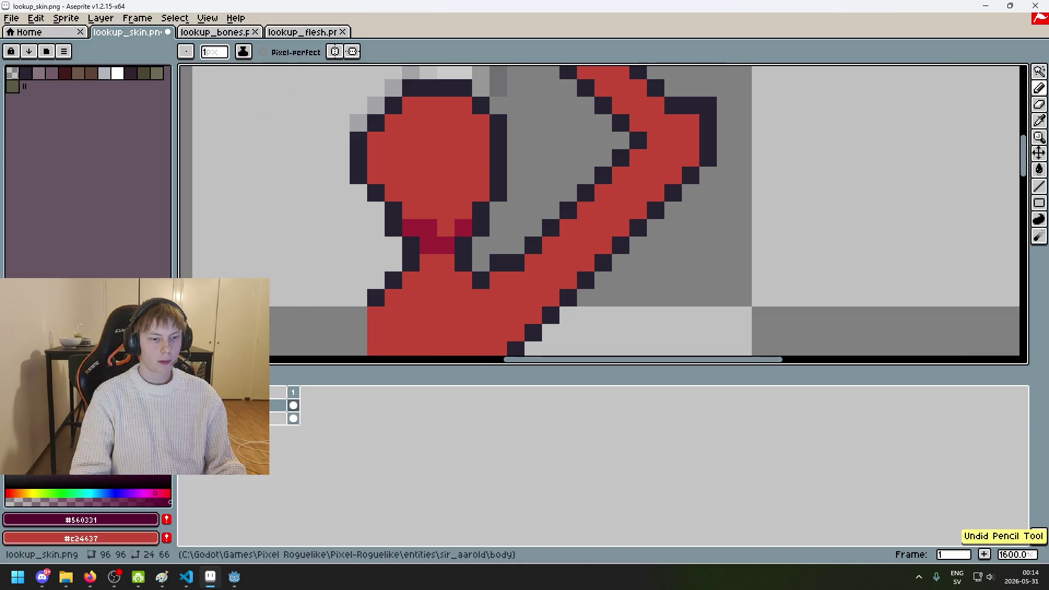
key("alt+Down")
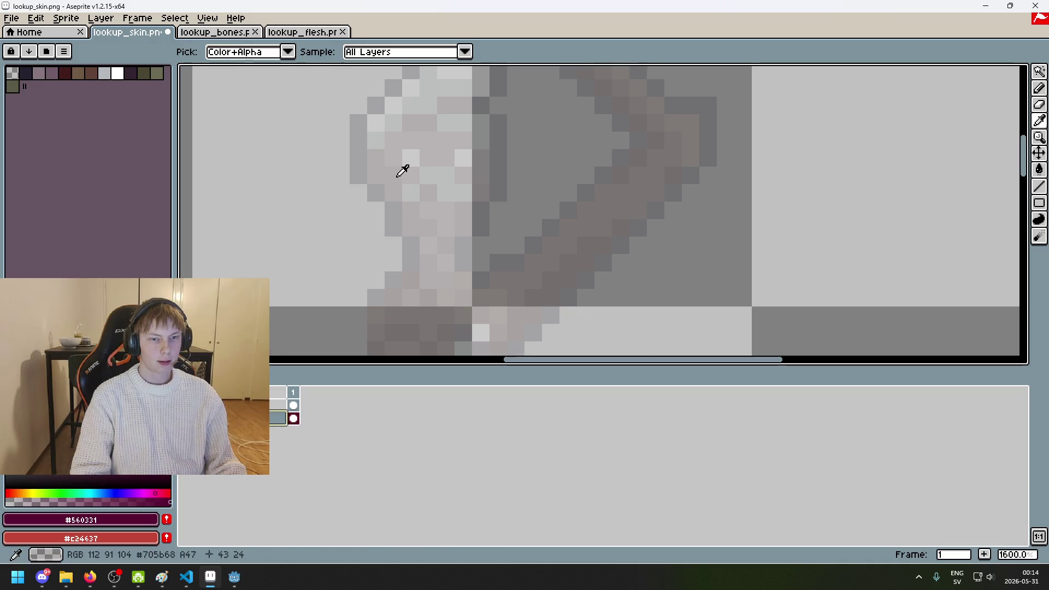
Step: Raise the reference layer to full opacity and paint a white left eye on the flesh layer
key("shift+p")
left_click_drag(830, 228, 1016, 222)
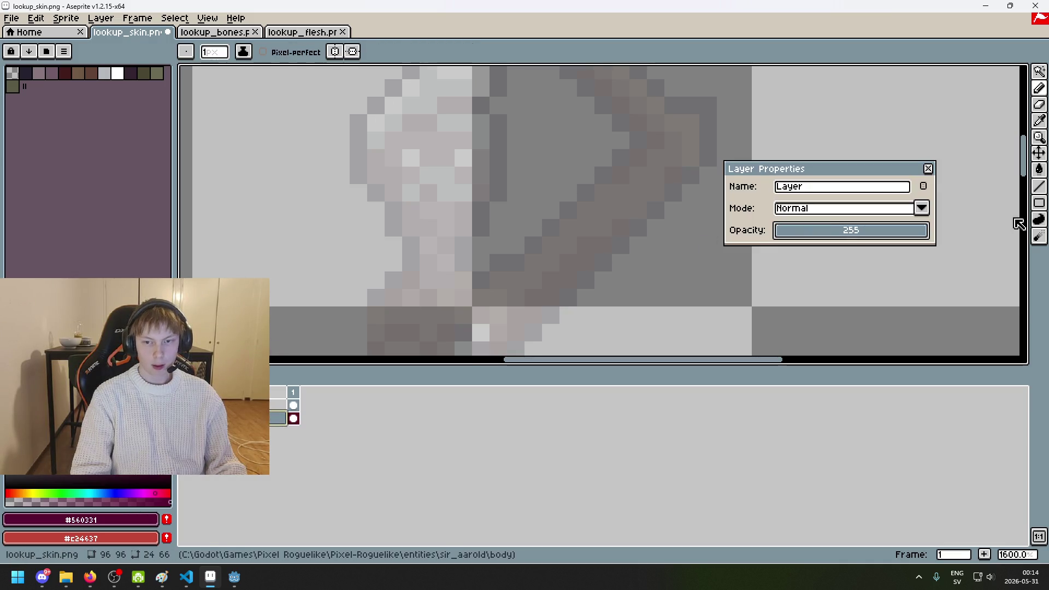
left_click(929, 169)
left_click(411, 158)
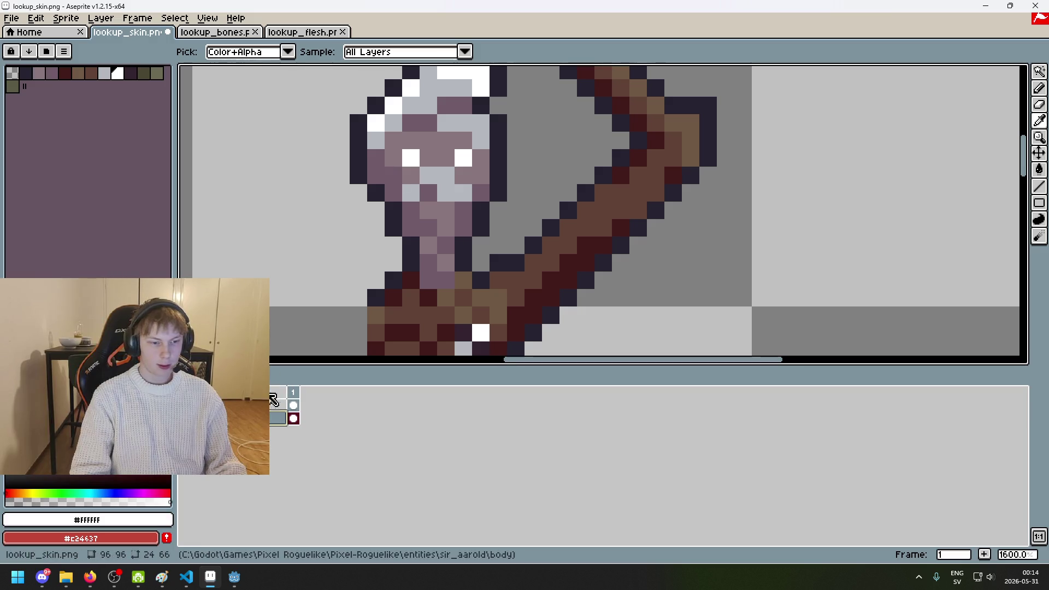
key("alt+Up")
key("b")
key("alt+Down")
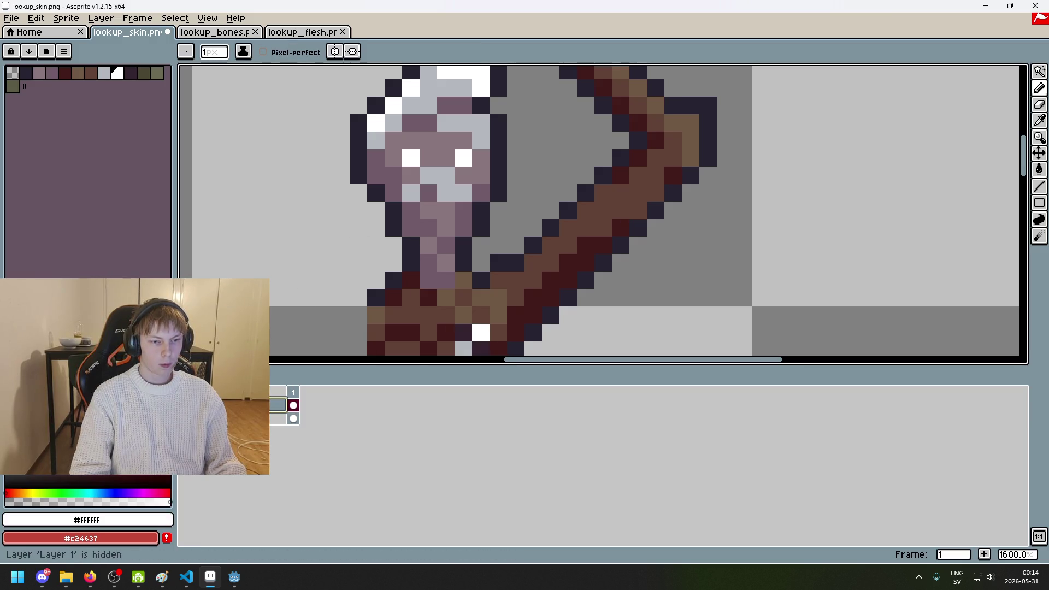
left_click(386, 178)
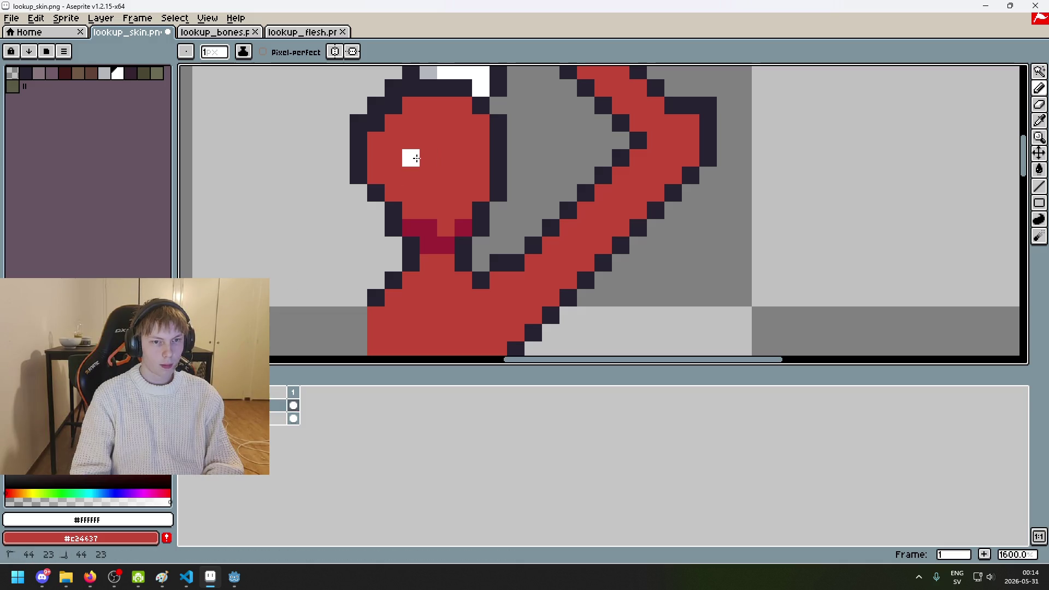
key("alt+Down")
key("alt+Up")
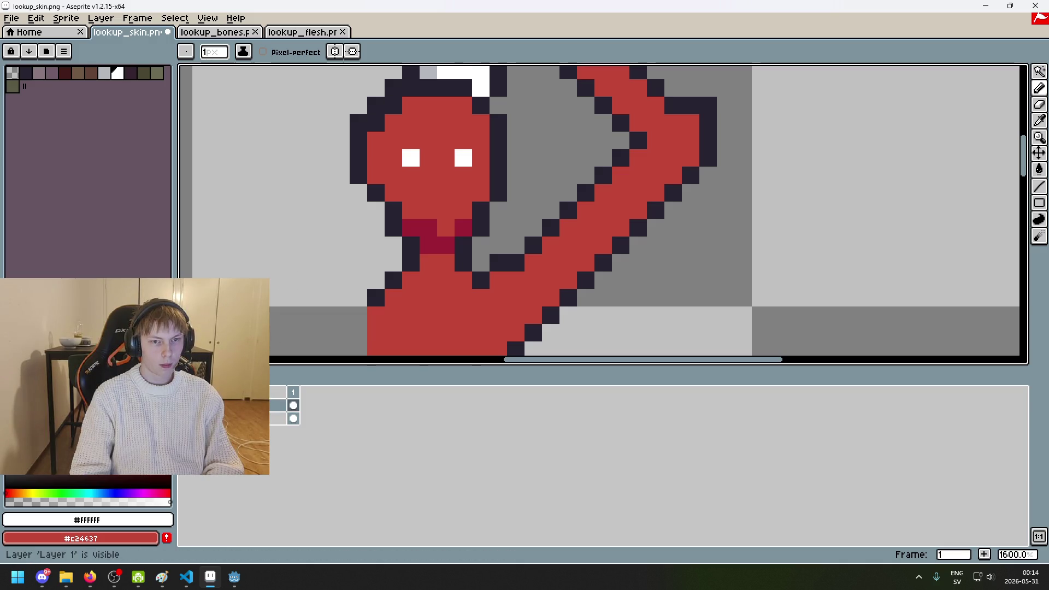
Step: Set the reference layer's opacity to 84 and review both layers' properties
key("shift+p")
left_click(803, 230)
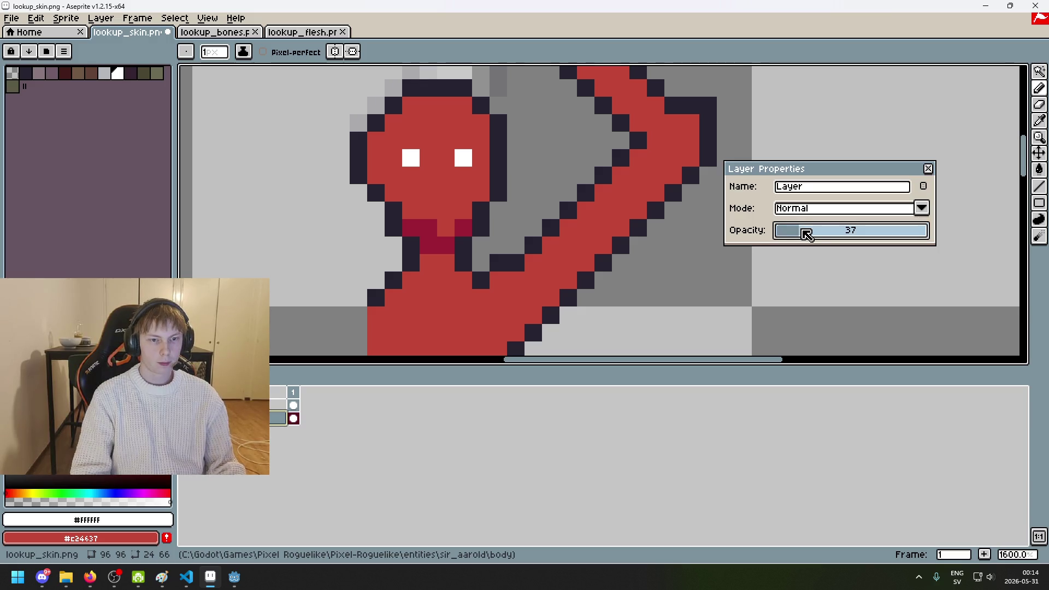
left_click_drag(818, 234, 832, 235)
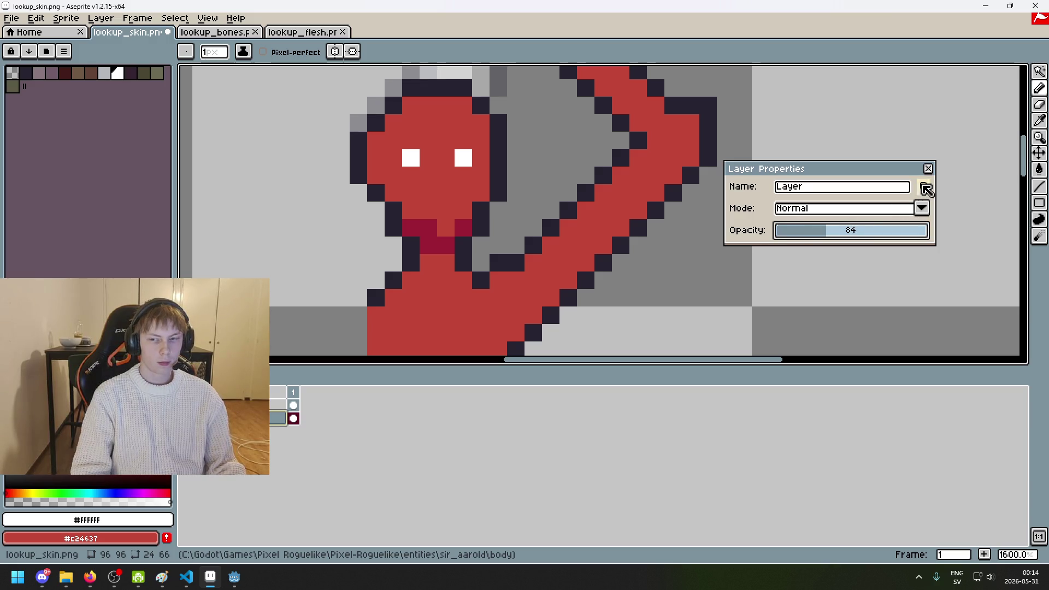
left_click(928, 168)
left_click(395, 235, "alt")
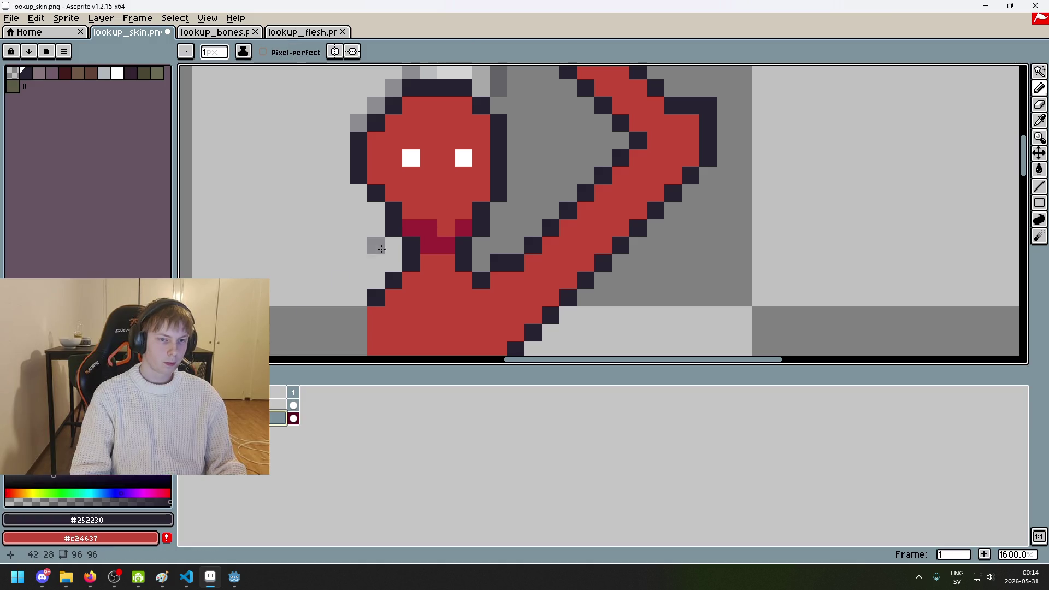
double_click(278, 419)
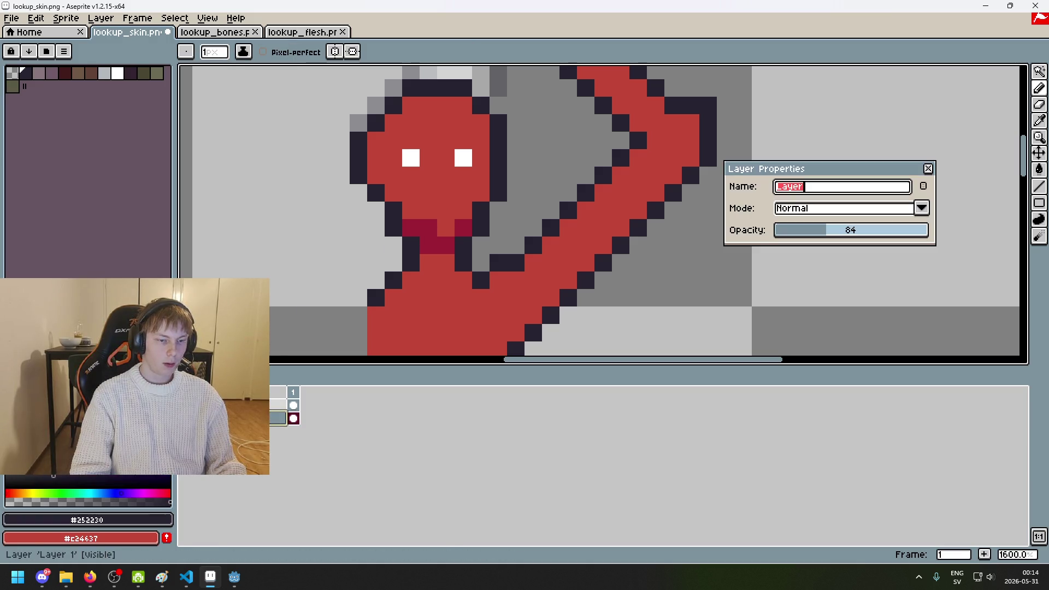
left_click(928, 170)
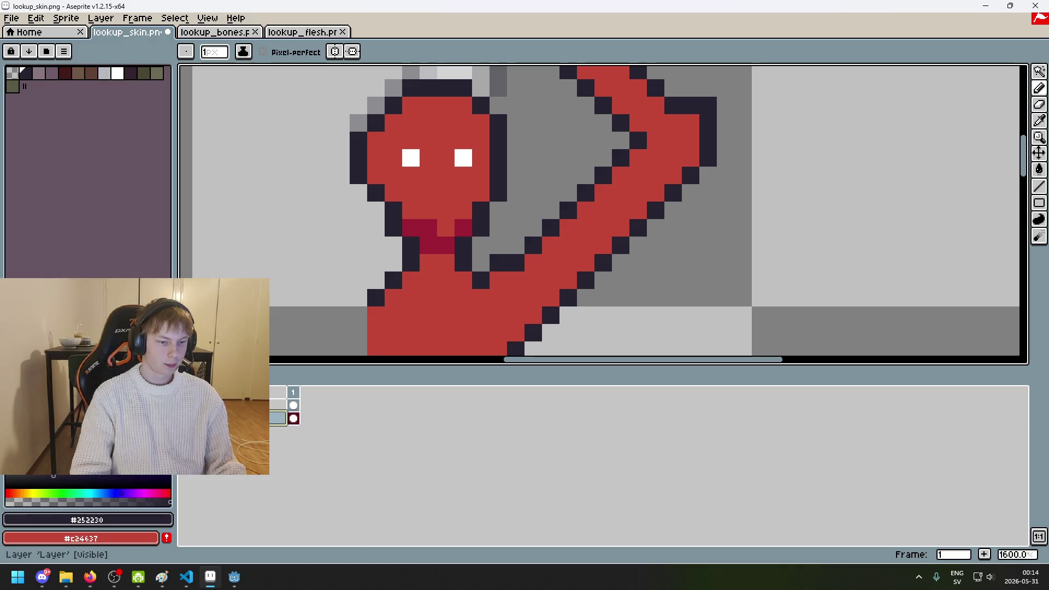
double_click(282, 404)
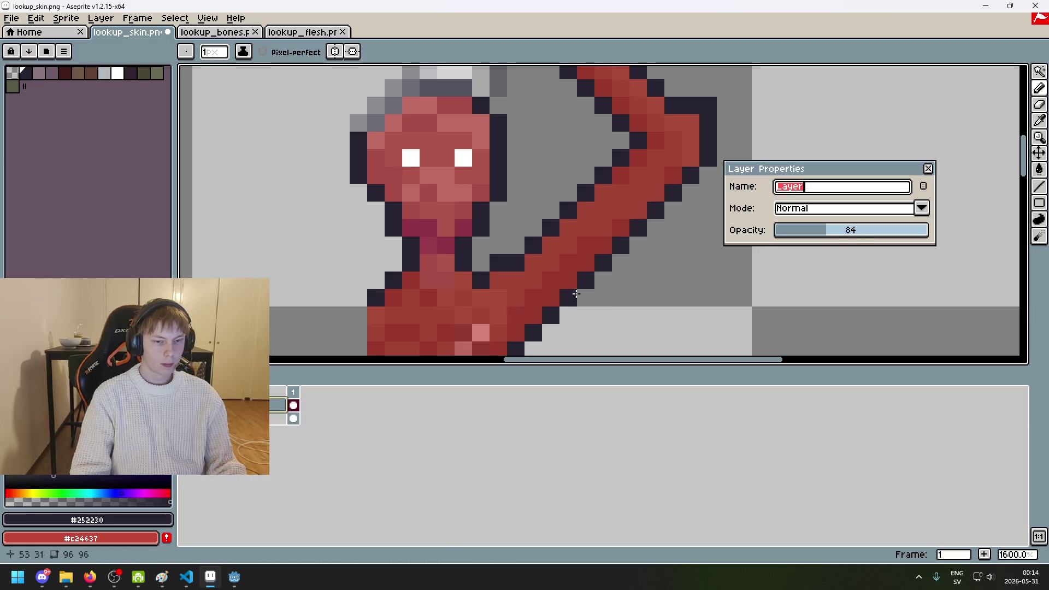
left_click(930, 170)
scroll(761, 192, "down", 2)
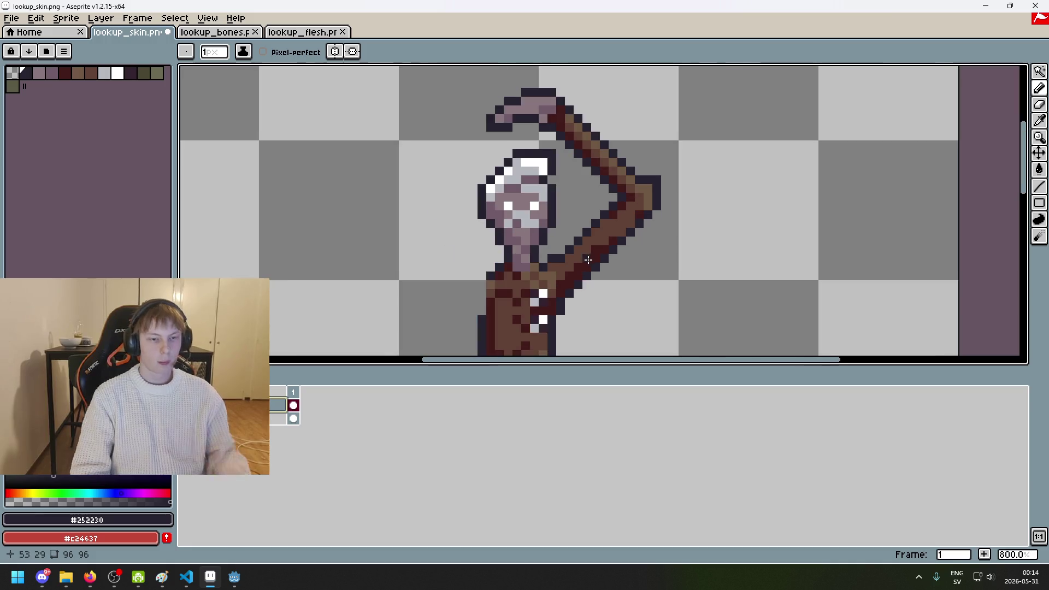
Step: Pick the dark-red shading colour and shade pixels below the eyes and on the neck
scroll(492, 218, "down", 1)
scroll(436, 250, "up", 3)
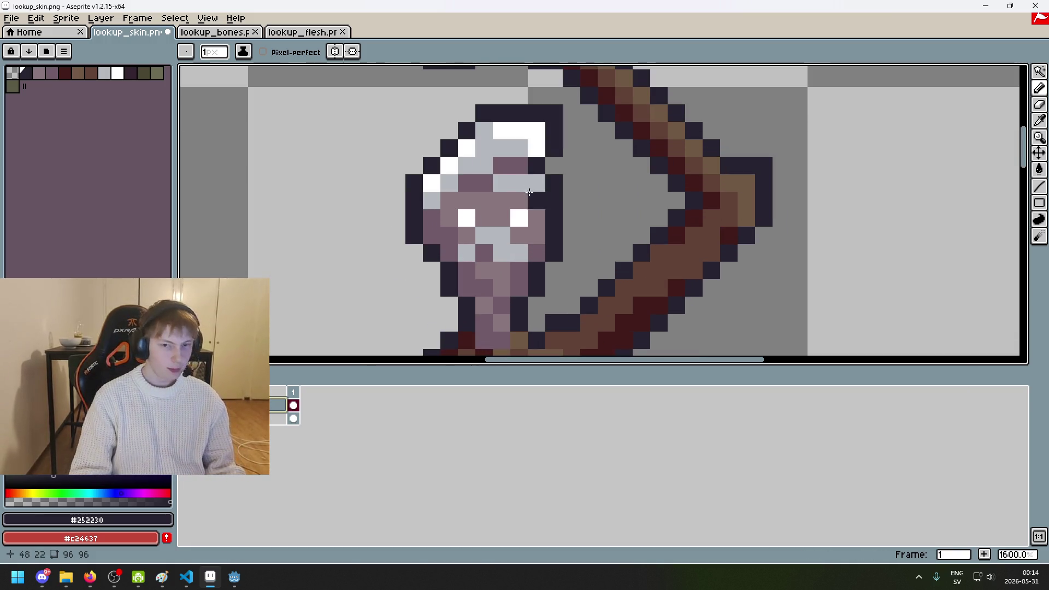
left_click_drag(377, 271, 288, 244)
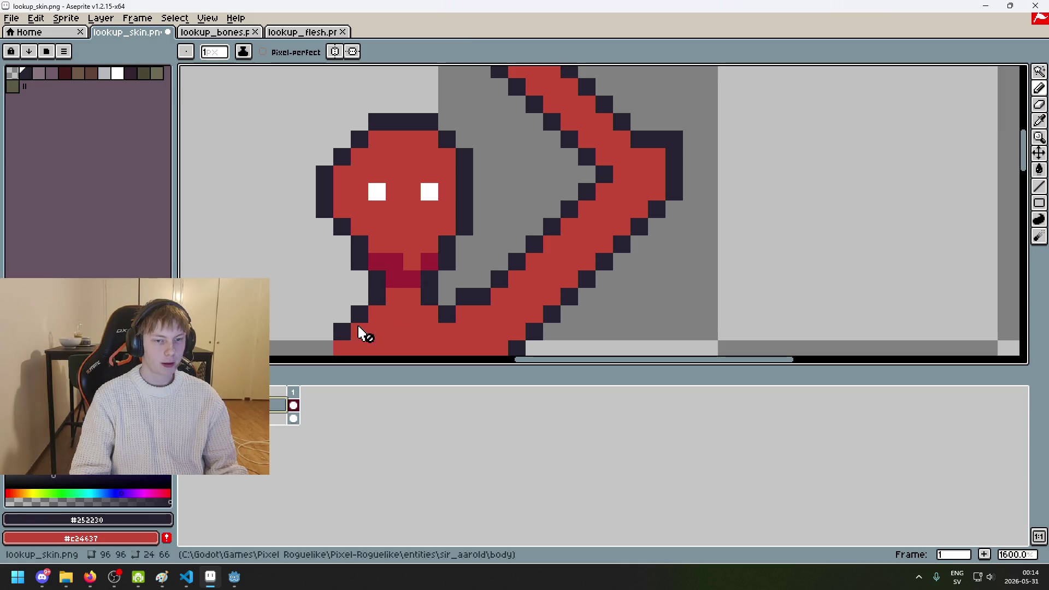
left_click(402, 255, "alt")
key("Down")
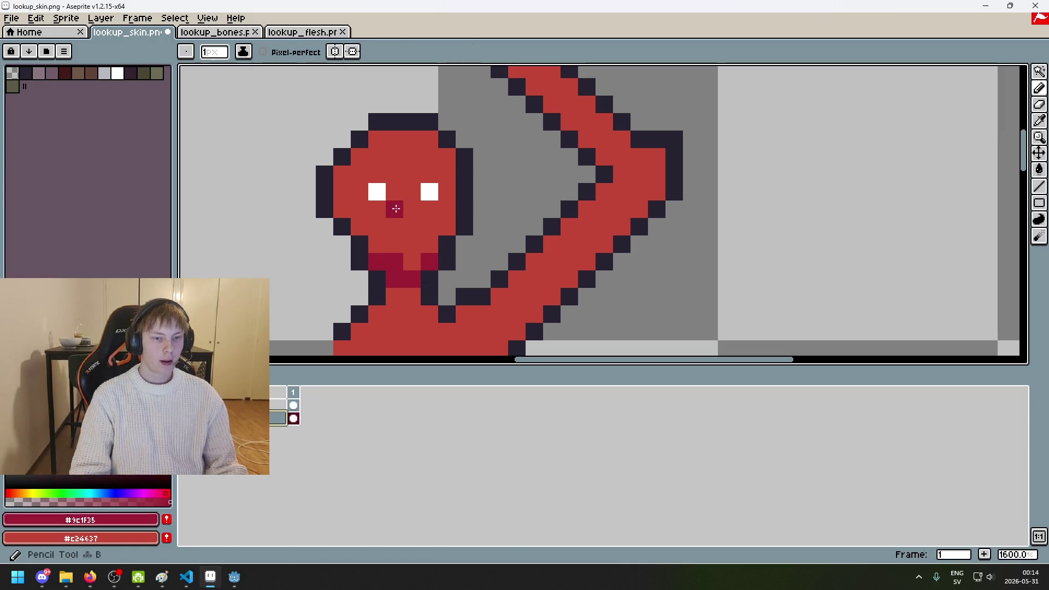
left_click(410, 214)
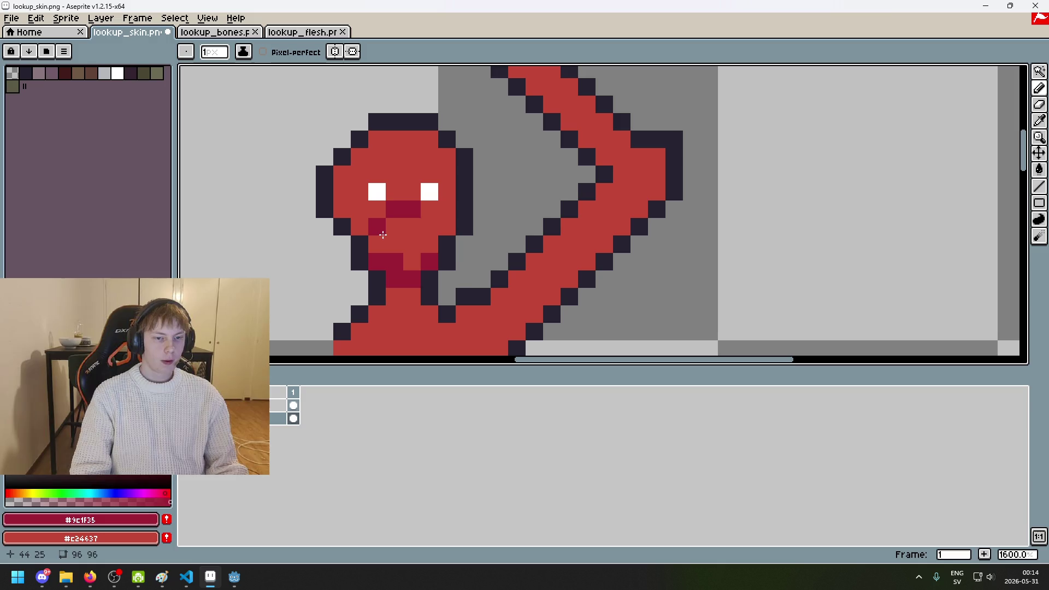
scroll(421, 232, "down", 3)
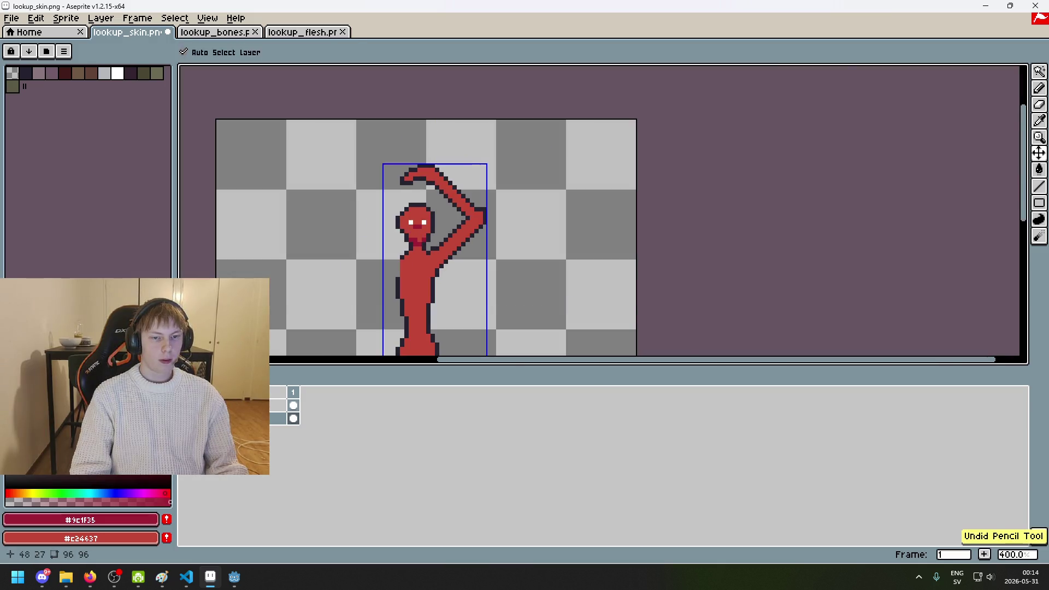
scroll(426, 246, "up", 3)
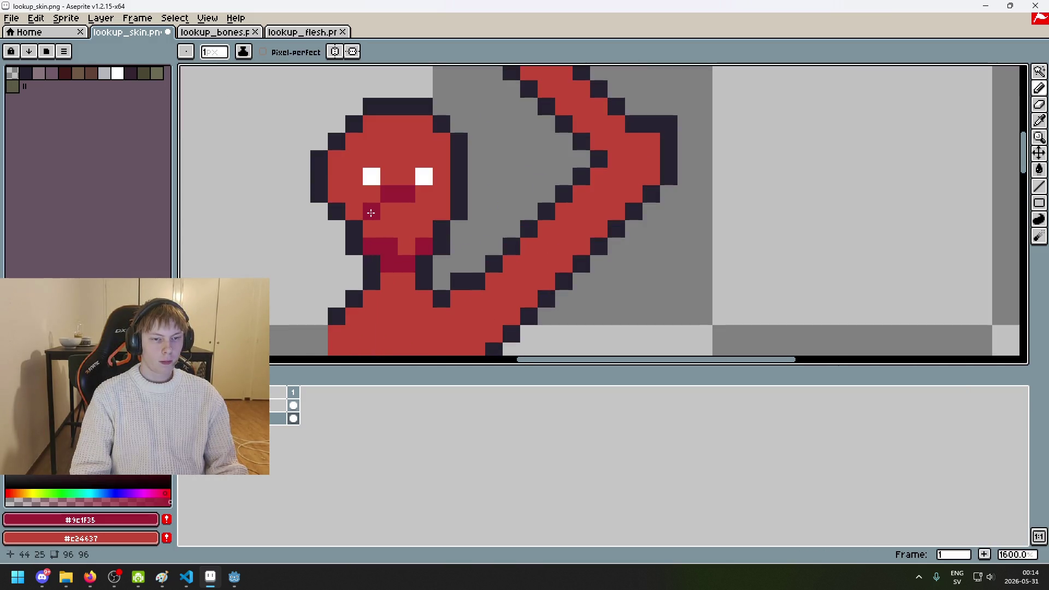
scroll(407, 219, "down", 1)
key("ctrl+z")
scroll(404, 219, "up", 3)
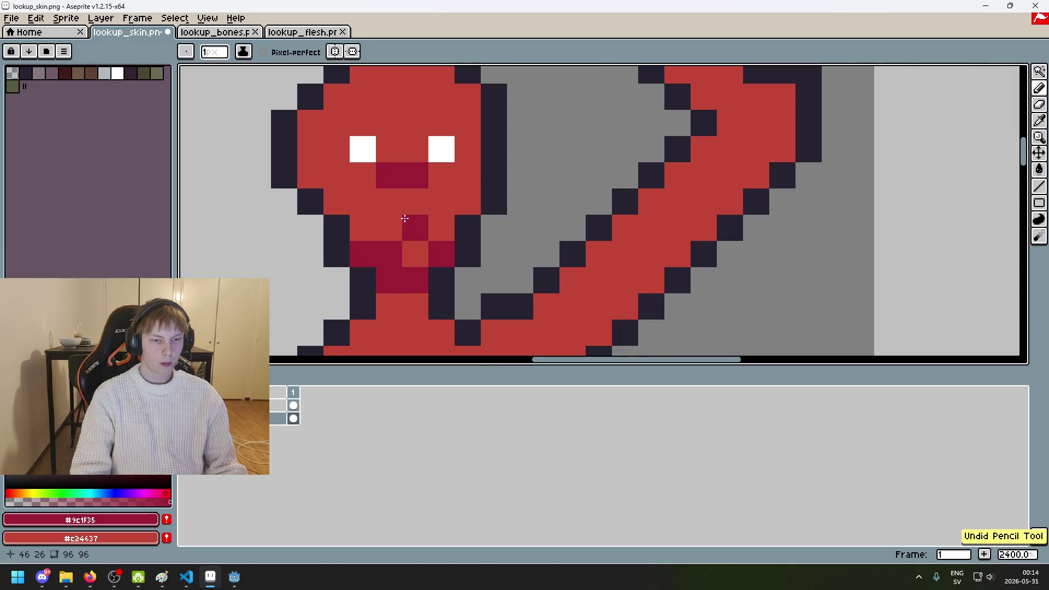
left_click(389, 227)
scroll(404, 219, "down", 3)
scroll(406, 214, "up", 2)
right_click(406, 210)
left_click_drag(369, 189, 369, 171)
key("ctrl+z")
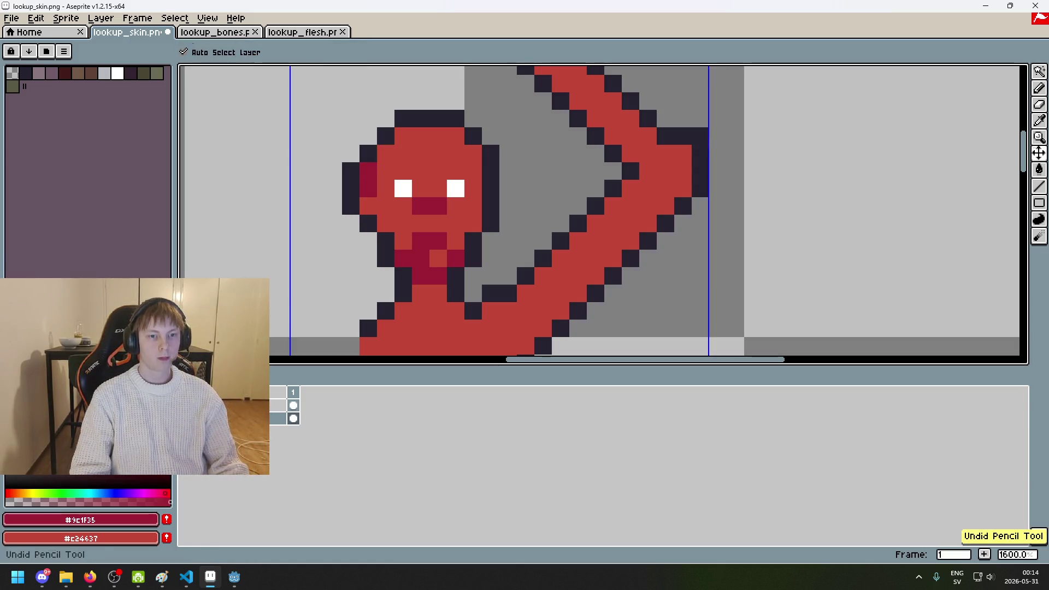
Step: Shade the upper left, top and upper right of the head in dark red
key("b")
left_click(386, 154)
left_click(432, 137)
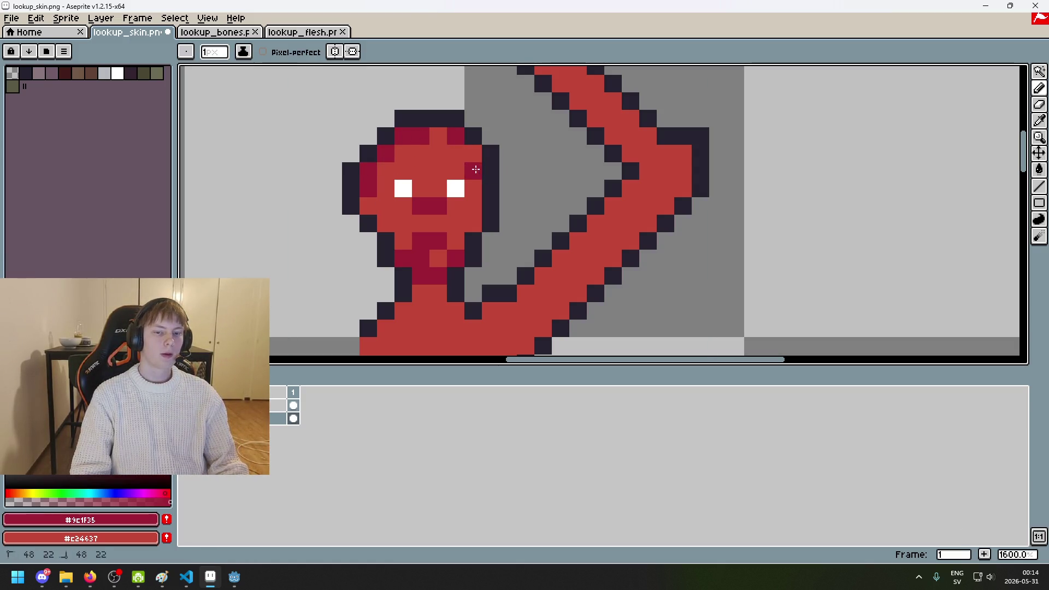
left_click(473, 154)
left_click(421, 171)
left_click_drag(456, 154, 442, 159)
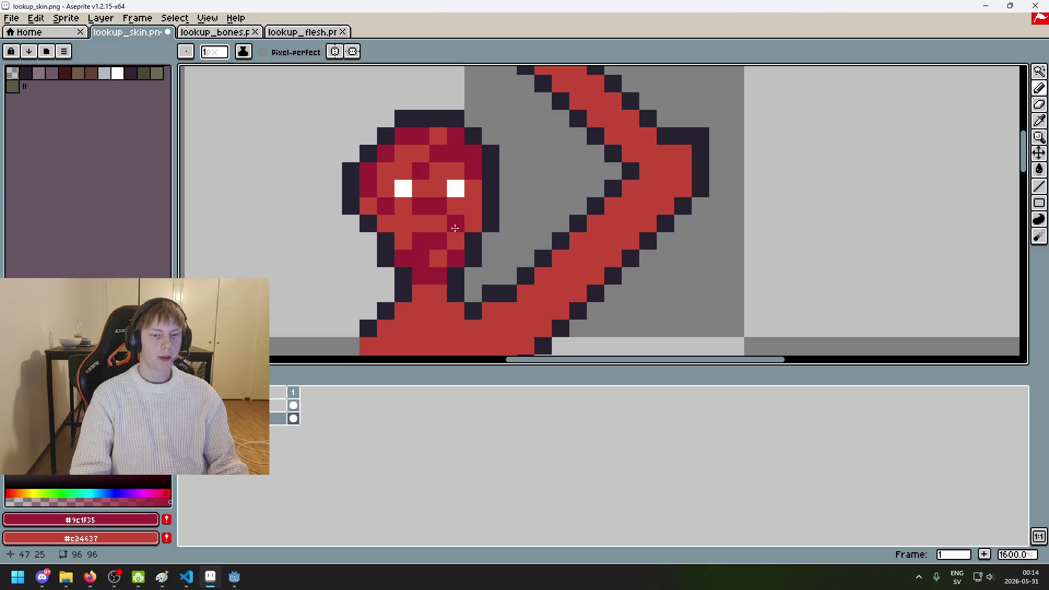
scroll(371, 211, "down", 6)
scroll(567, 155, "up", 1)
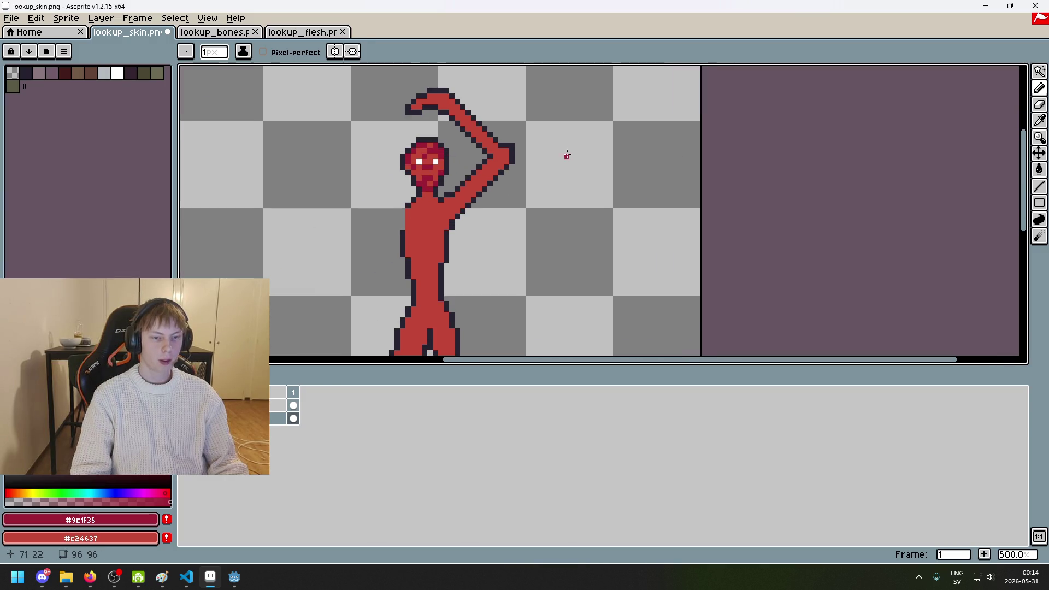
scroll(484, 190, "up", 3)
scroll(517, 186, "up", 1)
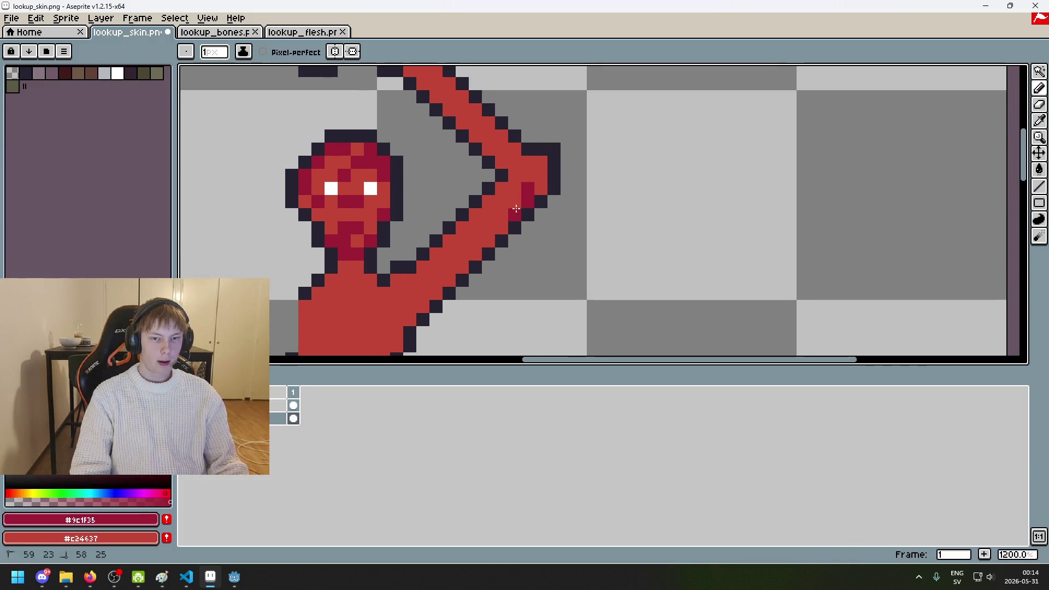
key("ctrl+z")
Step: Run dark crimson shading pixels diagonally along the arm's edge, then show the skin layer
left_click(501, 204)
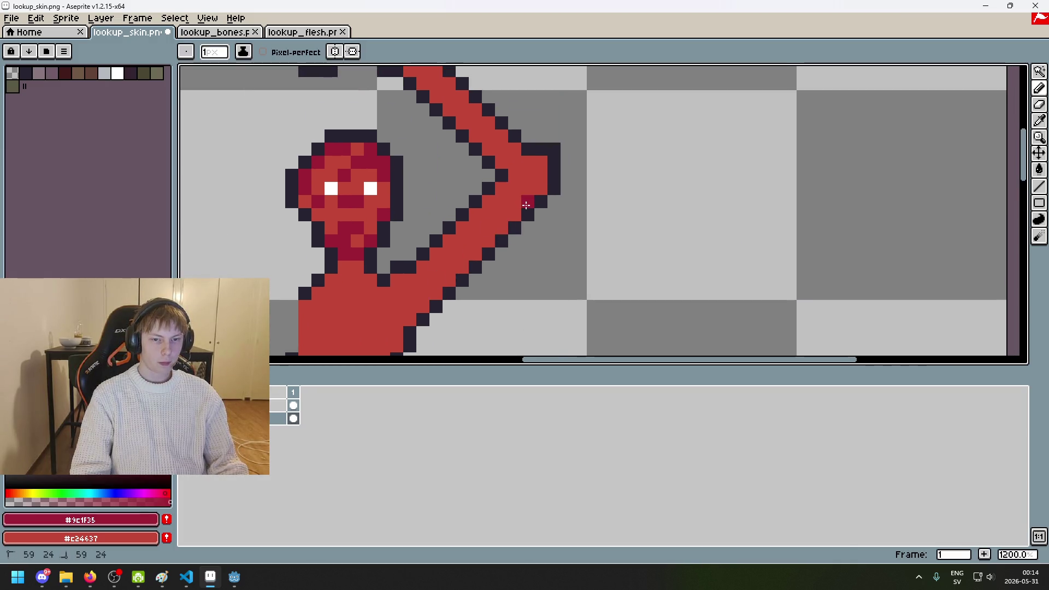
left_click(486, 246)
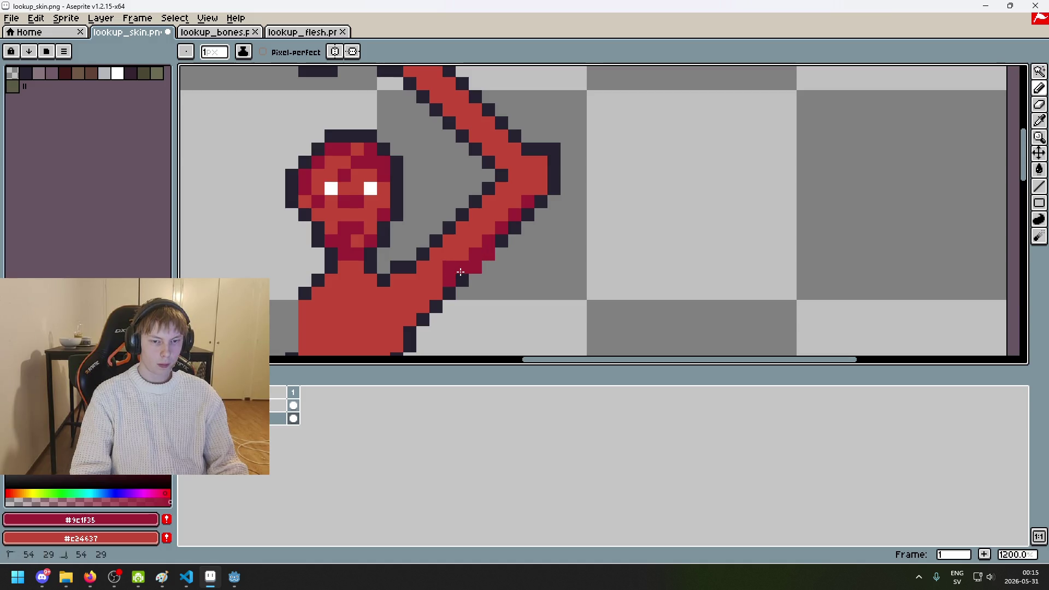
key("ctrl+z")
left_click(488, 241)
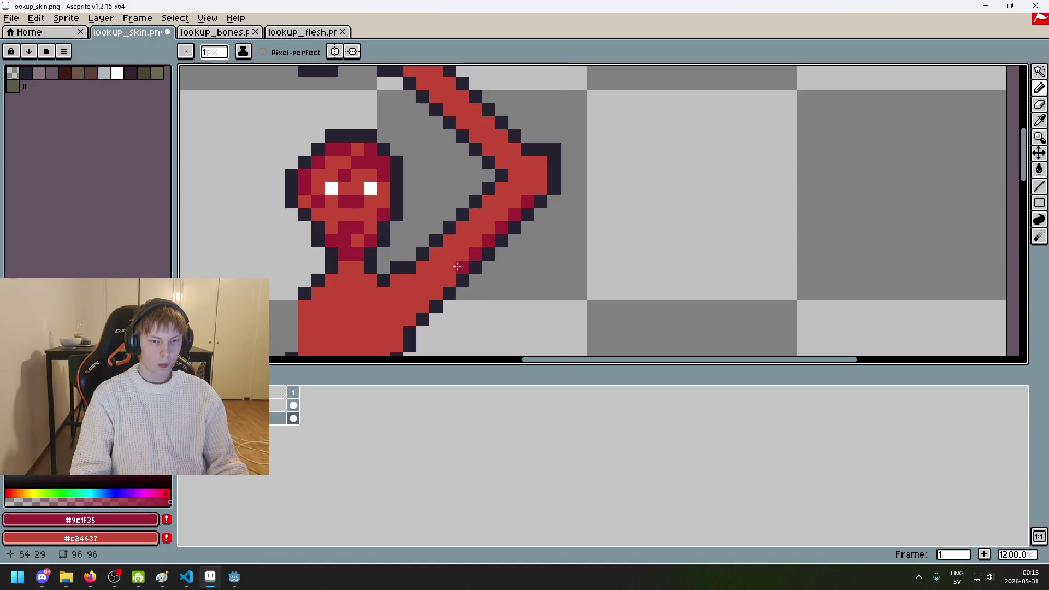
left_click(449, 282)
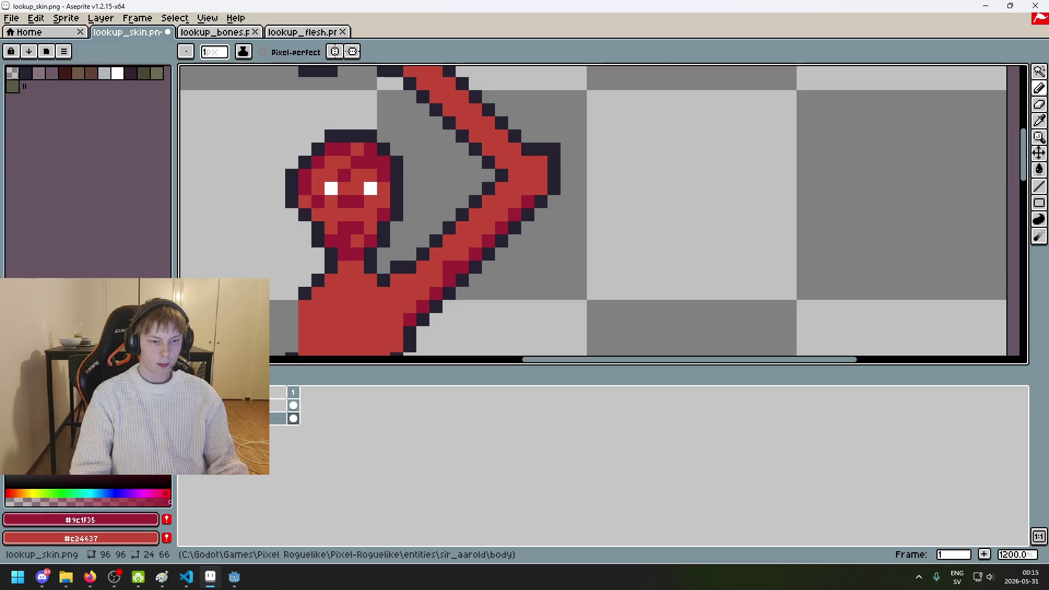
left_click(186, 405)
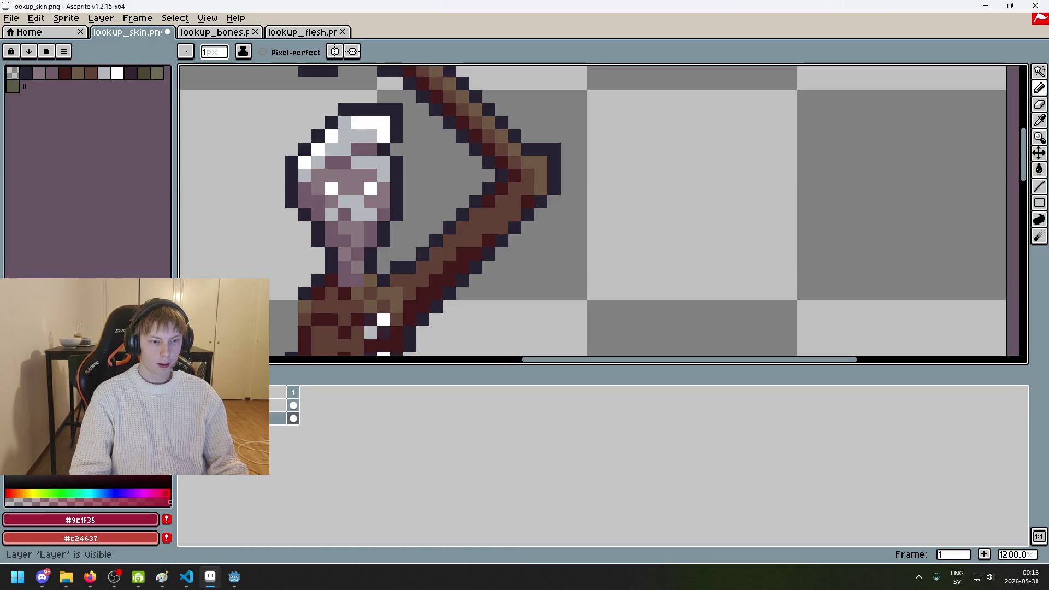
Step: Set the skin layer's opacity back to full 255 in its layer properties
left_click(186, 405)
double_click(229, 405)
left_click_drag(831, 231, 878, 231)
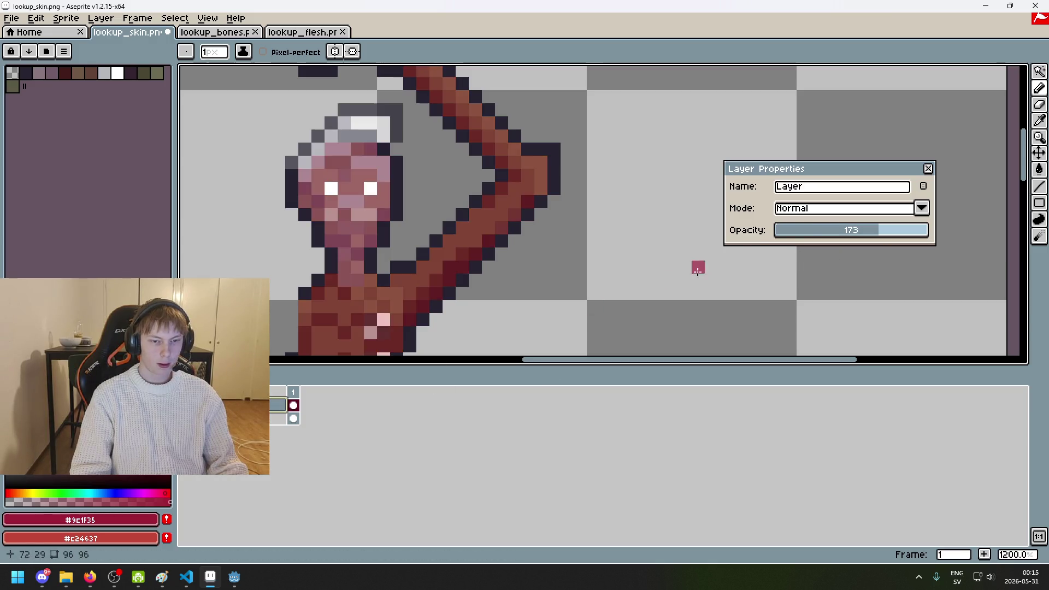
left_click_drag(810, 232, 925, 229)
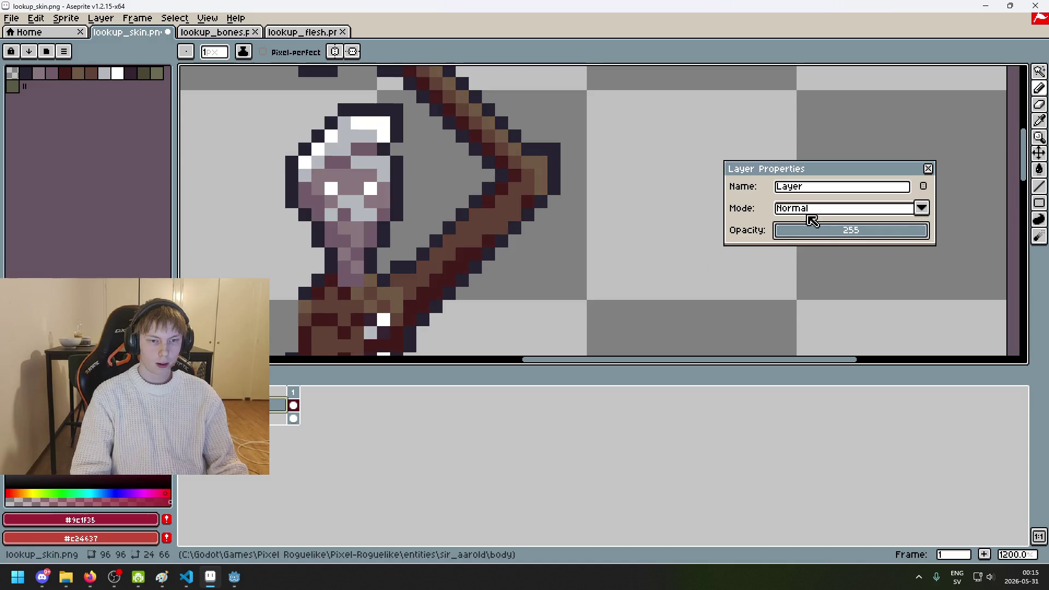
scroll(420, 309, "up", 1)
key("Return")
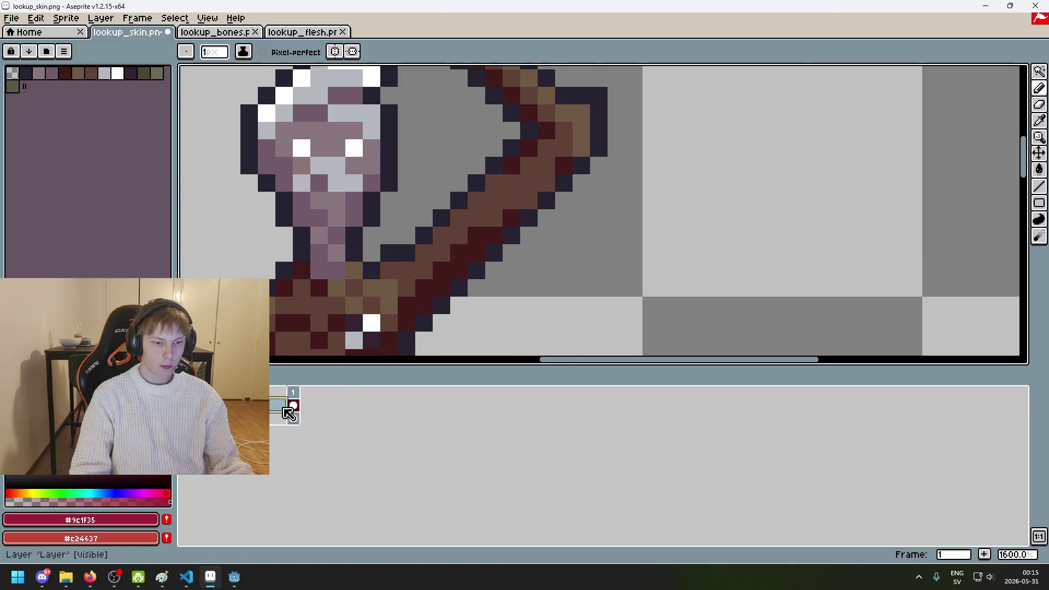
Step: Toggle the skin layer's visibility to compare, then return to the flesh layer
left_click(184, 404)
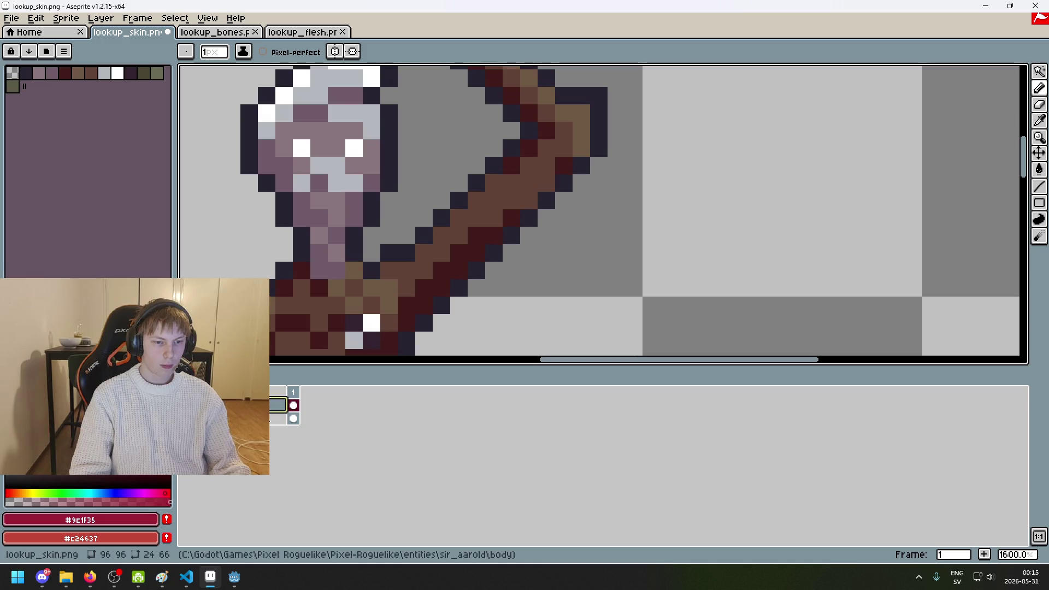
left_click(185, 405)
left_click(230, 418)
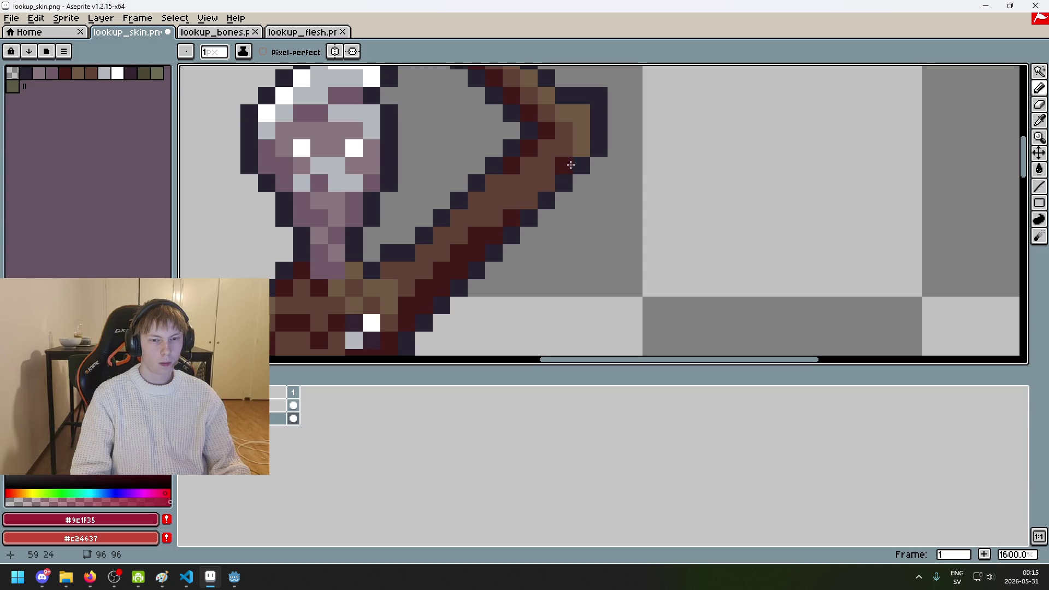
scroll(517, 175, "up", 1)
scroll(518, 175, "right", 1)
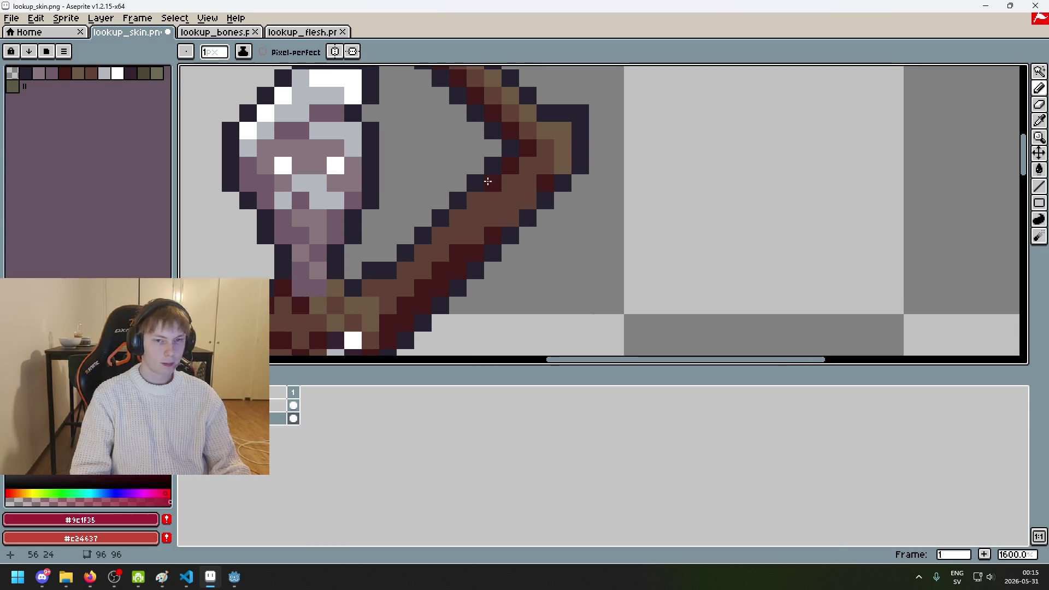
scroll(540, 233, "up", 5)
scroll(540, 233, "left", 1)
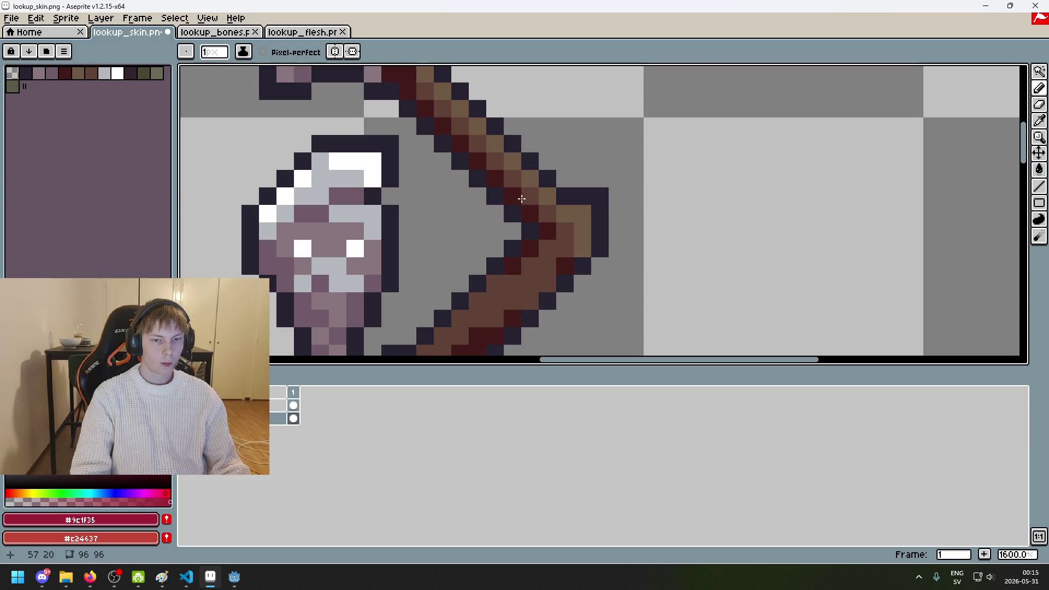
scroll(464, 147, "up", 4)
scroll(463, 146, "left", 2)
scroll(476, 211, "up", 2)
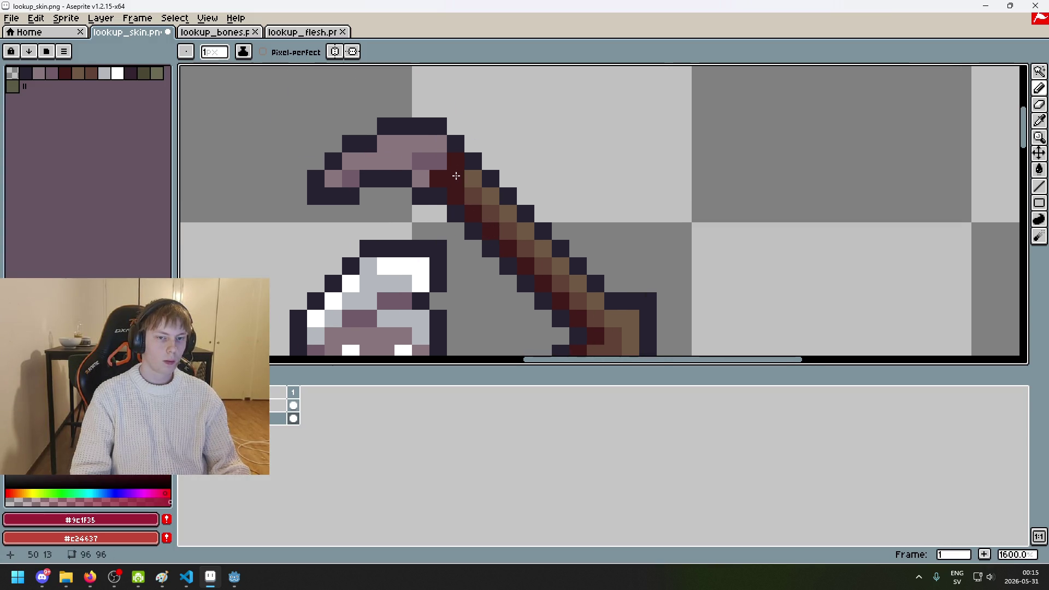
Step: Sample the red flesh, pick crimson #9c1f35, and pencil shading along the raised arm's elbow bend
key("e")
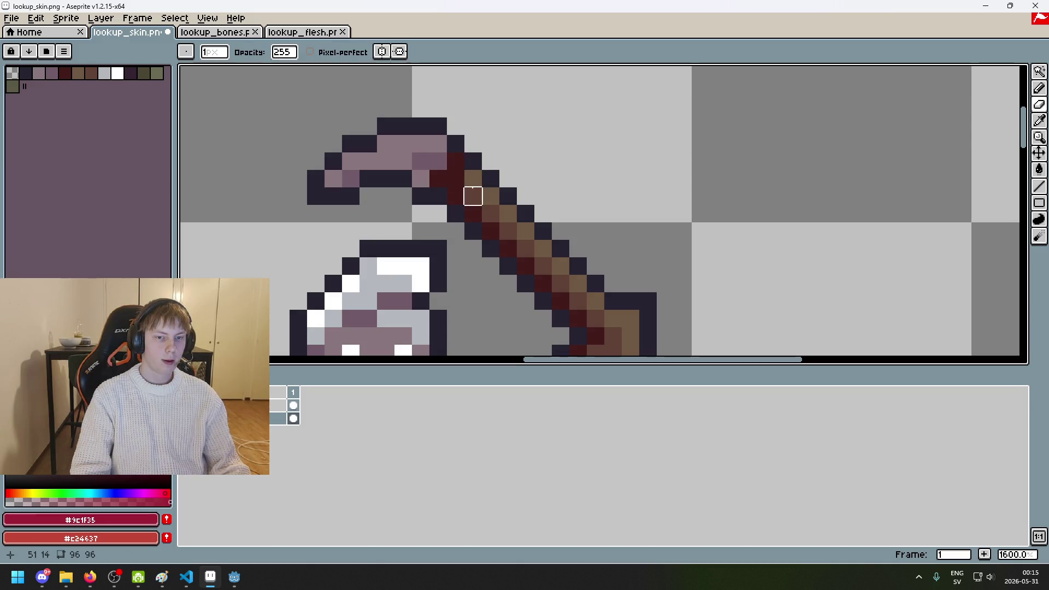
key("ctrl+z")
key("b")
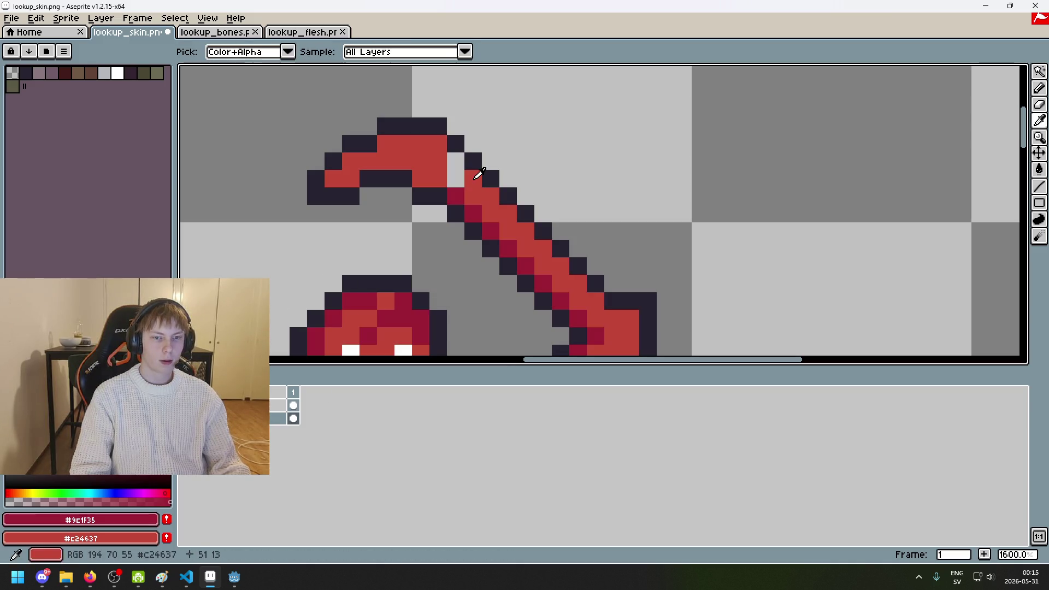
left_click(456, 176, "alt")
left_click(456, 189, "alt")
left_click_drag(421, 180, 441, 180)
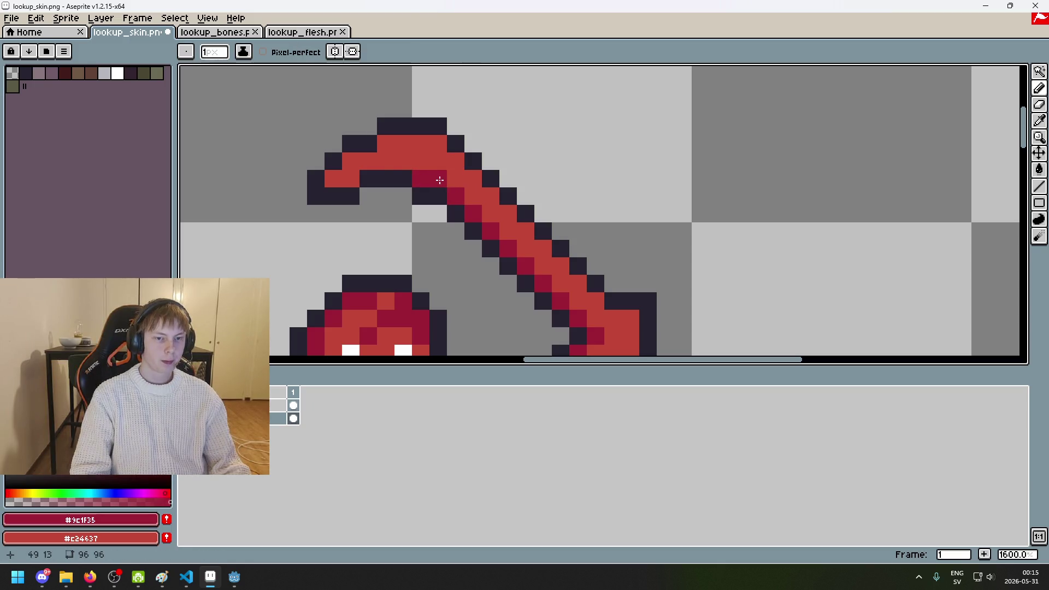
Step: Pan and zoom to bring the whole figure and its legs into view
scroll(441, 170, "down", 5)
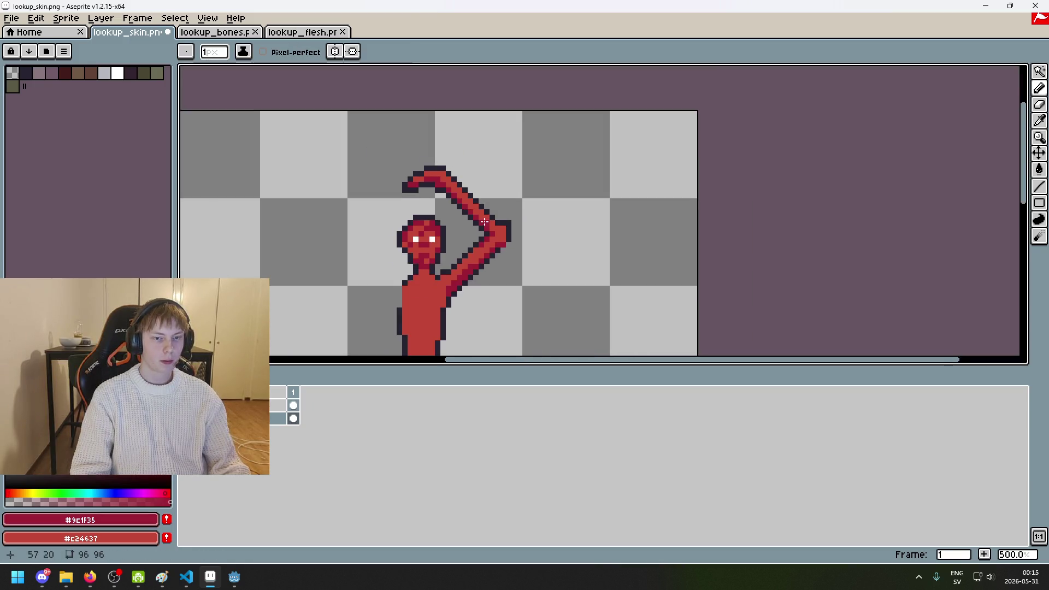
left_click_drag(501, 244, 557, 195)
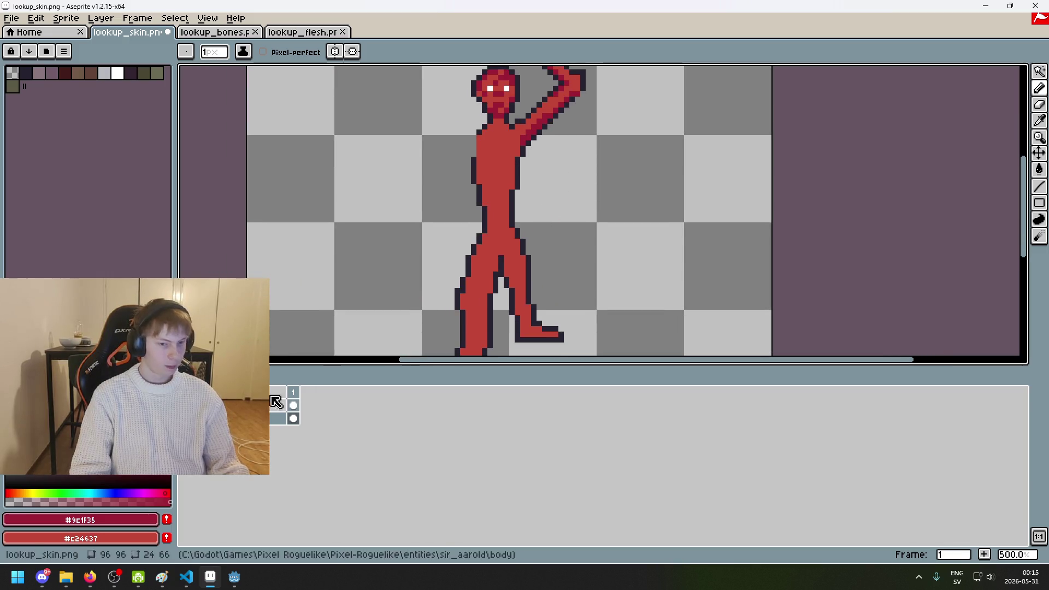
scroll(544, 159, "up", 2)
scroll(494, 225, "up", 2)
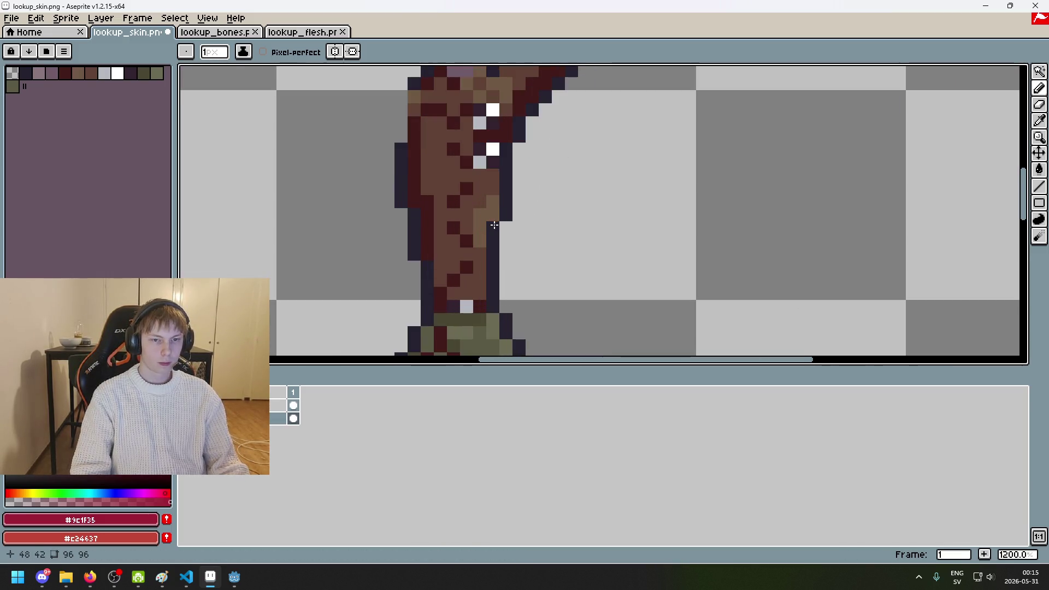
left_click(414, 126)
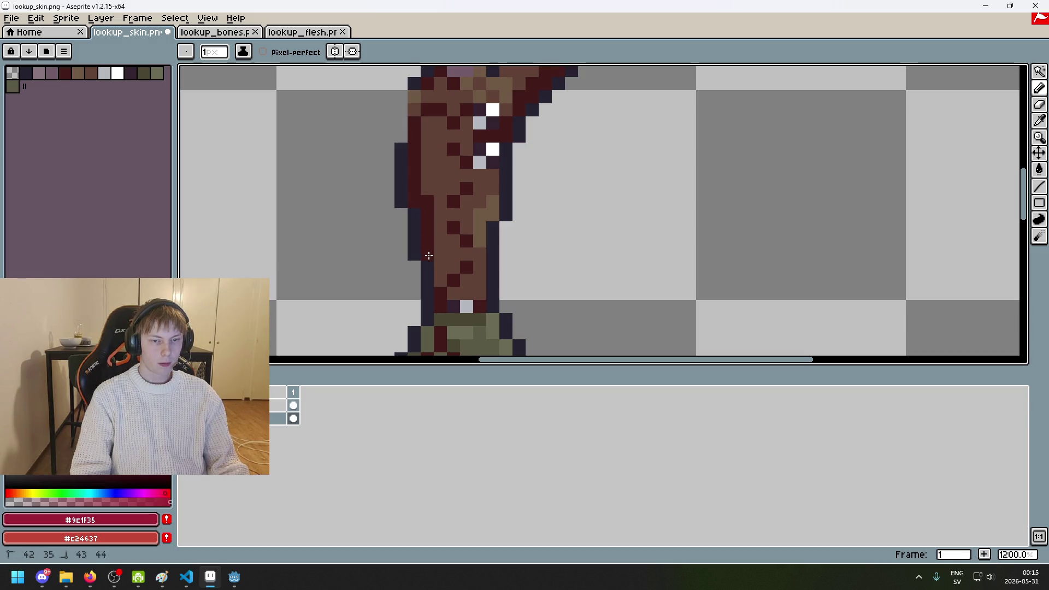
left_click_drag(448, 300, 521, 259)
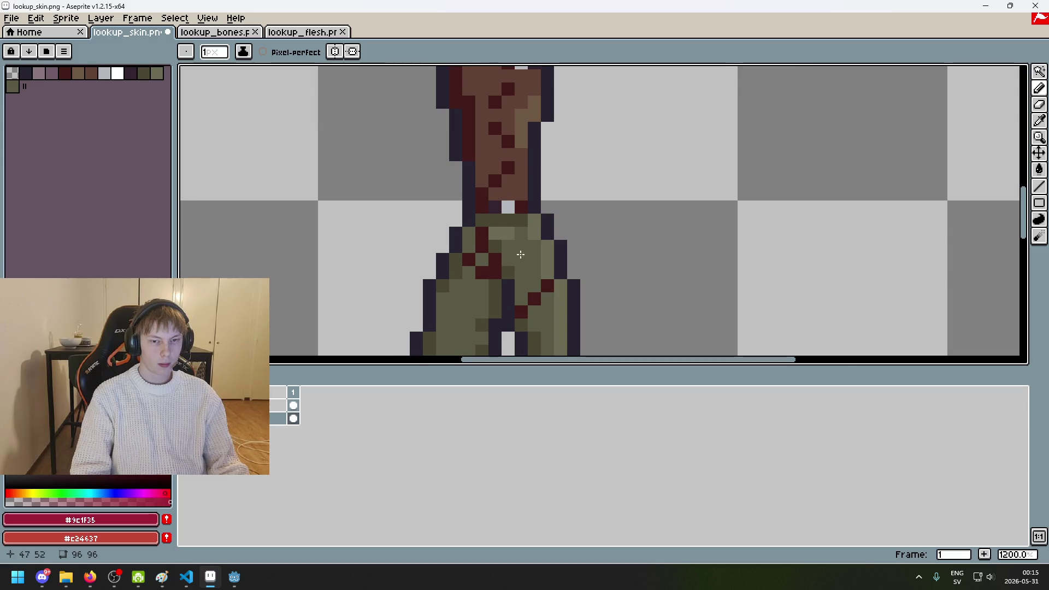
scroll(623, 125, "down", 1)
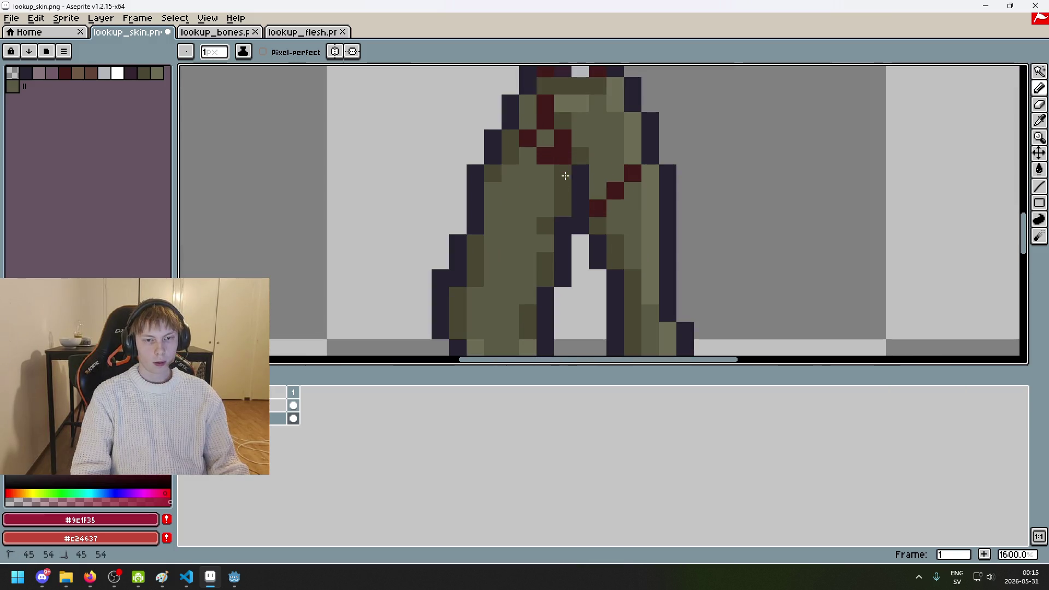
scroll(495, 168, "down", 4)
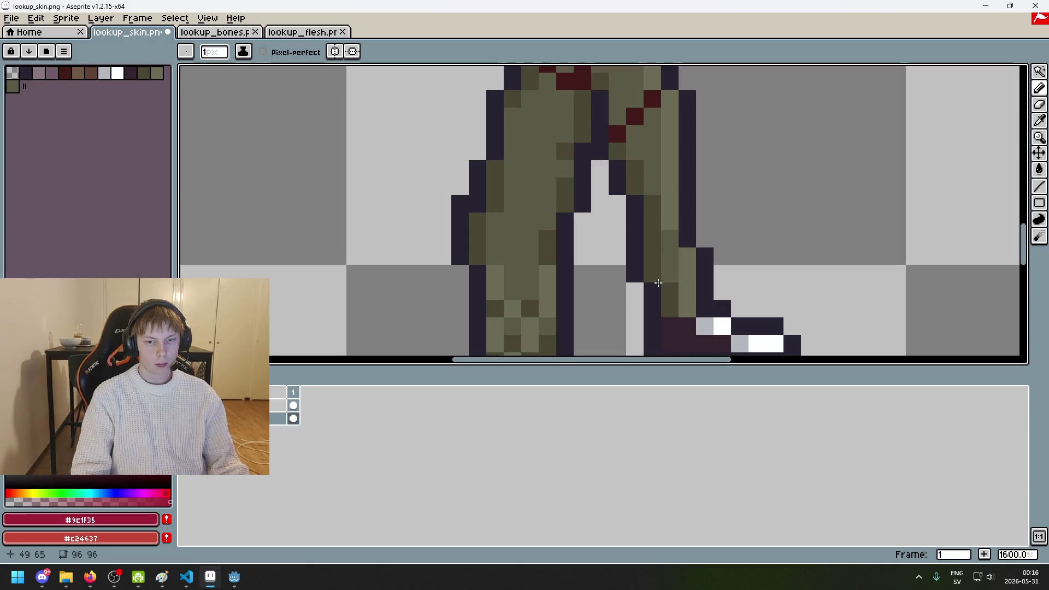
scroll(668, 305, "down", 5)
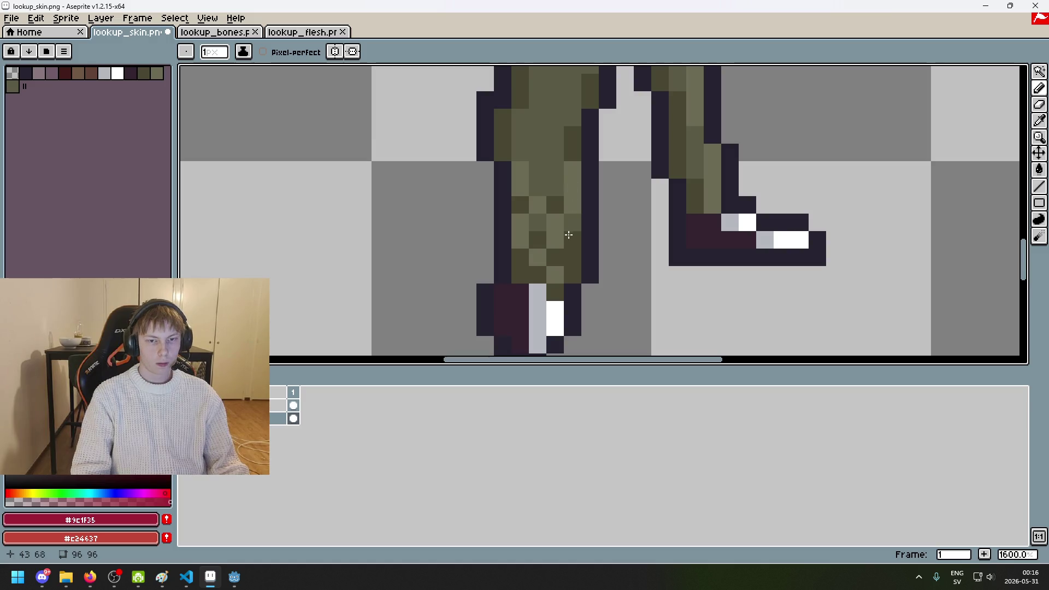
scroll(573, 272, "down", 4)
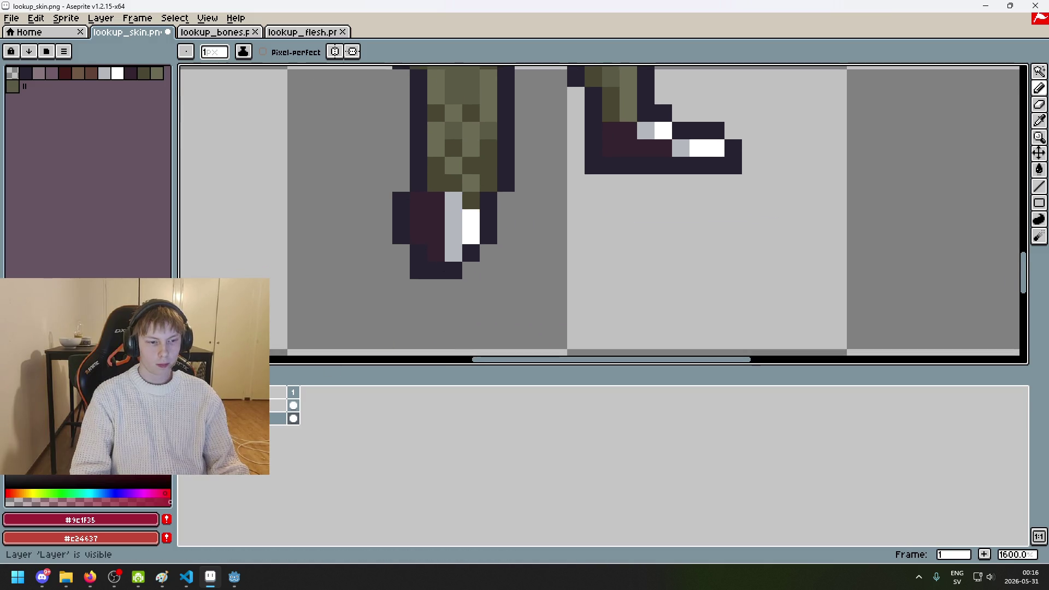
Step: Toggle the skin layer on and off to check the leg flesh, recentring the figure
left_click(186, 418)
left_click(186, 417)
left_click(186, 418)
scroll(505, 202, "down", 4)
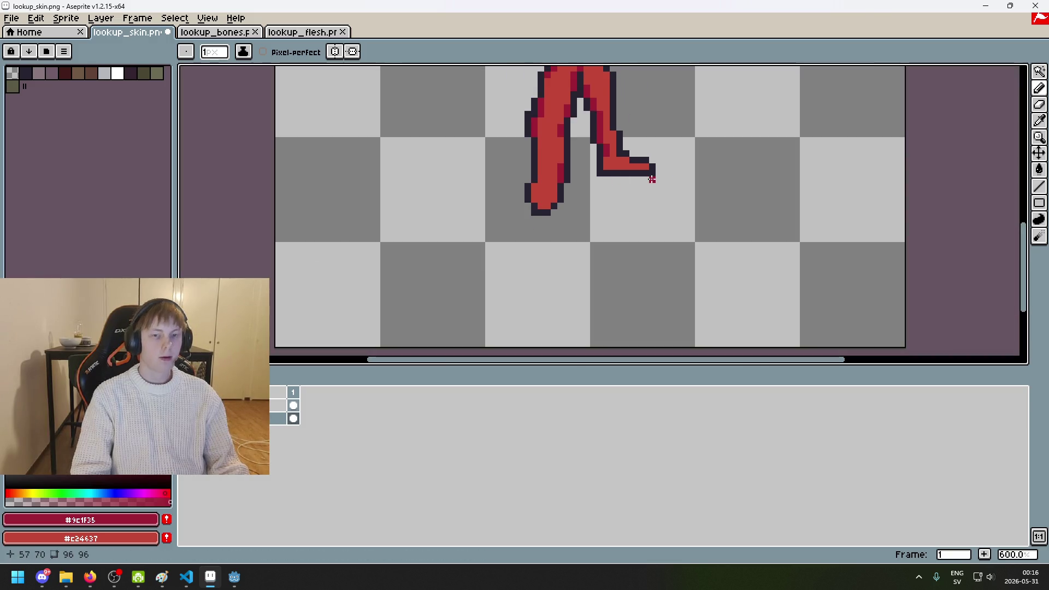
scroll(580, 262, "down", 2)
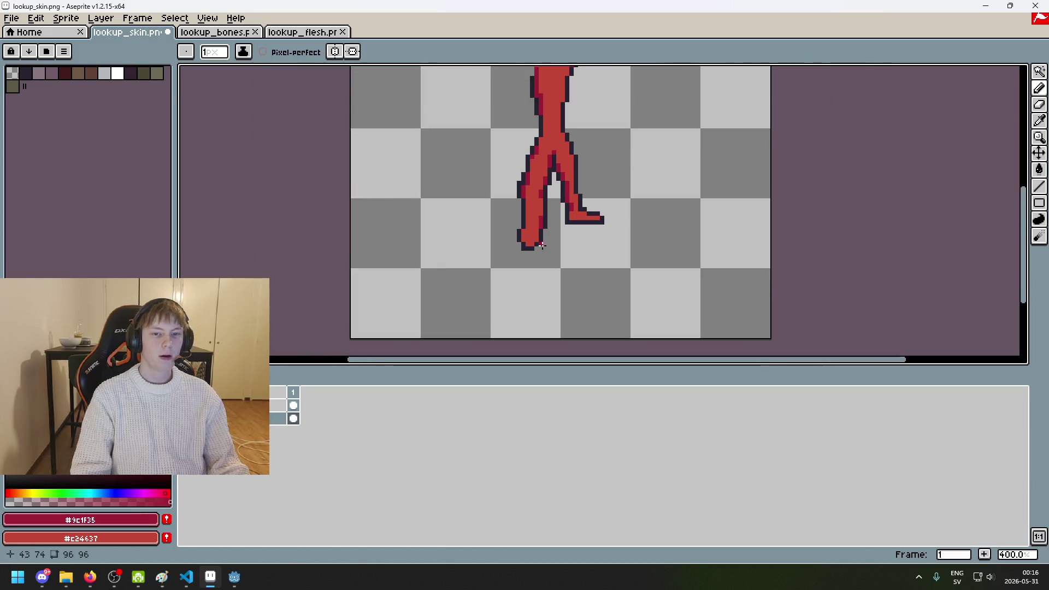
scroll(581, 263, "down", 1)
scroll(581, 259, "up", 1)
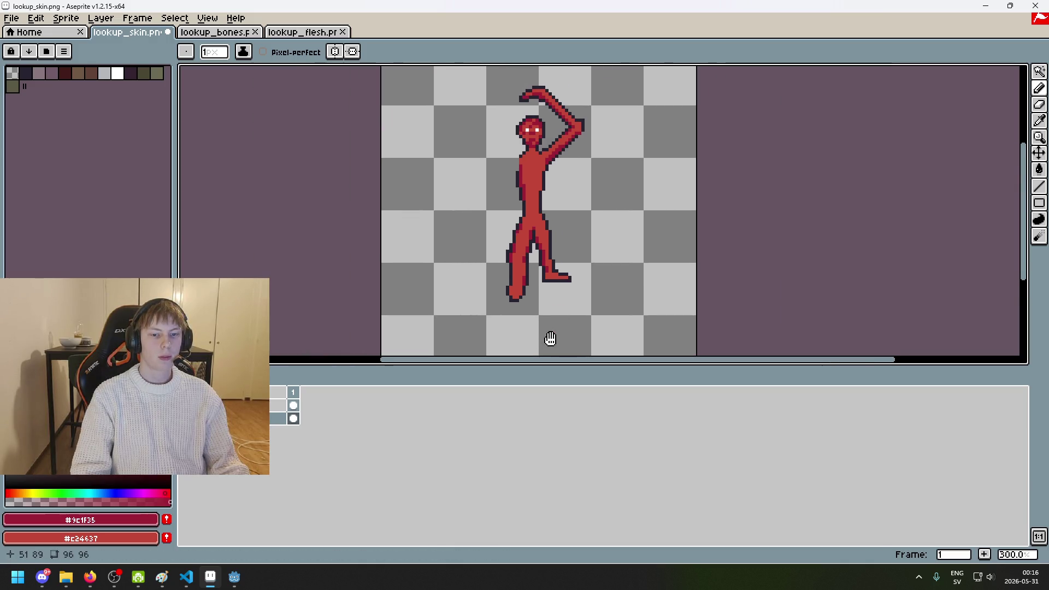
scroll(548, 339, "up", 2)
scroll(508, 290, "up", 3)
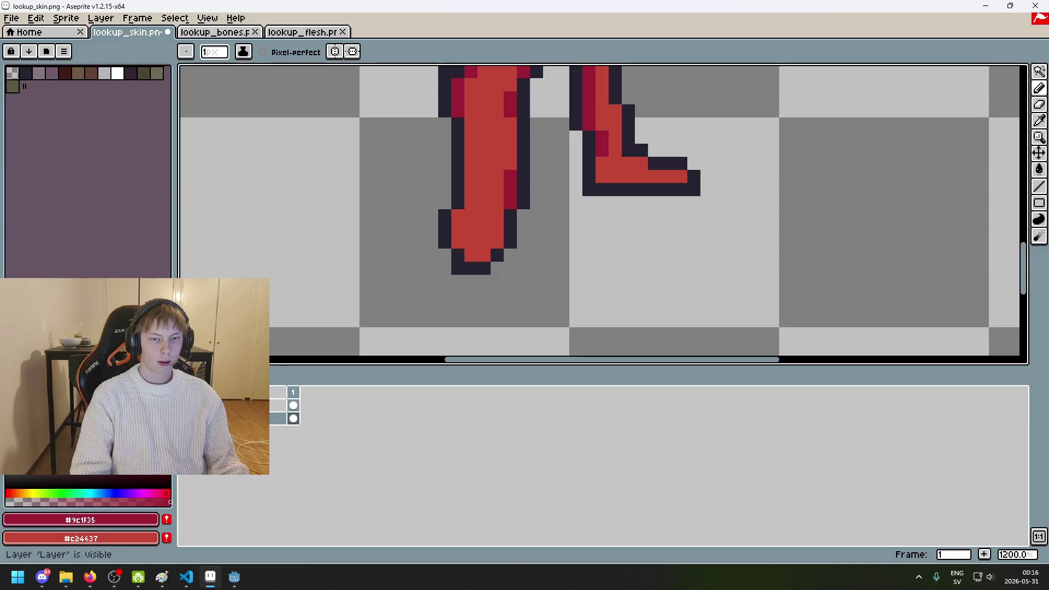
scroll(494, 265, "up", 2)
scroll(493, 264, "down", 5)
left_click(185, 419)
scroll(469, 253, "down", 1)
left_click_drag(503, 257, 433, 285)
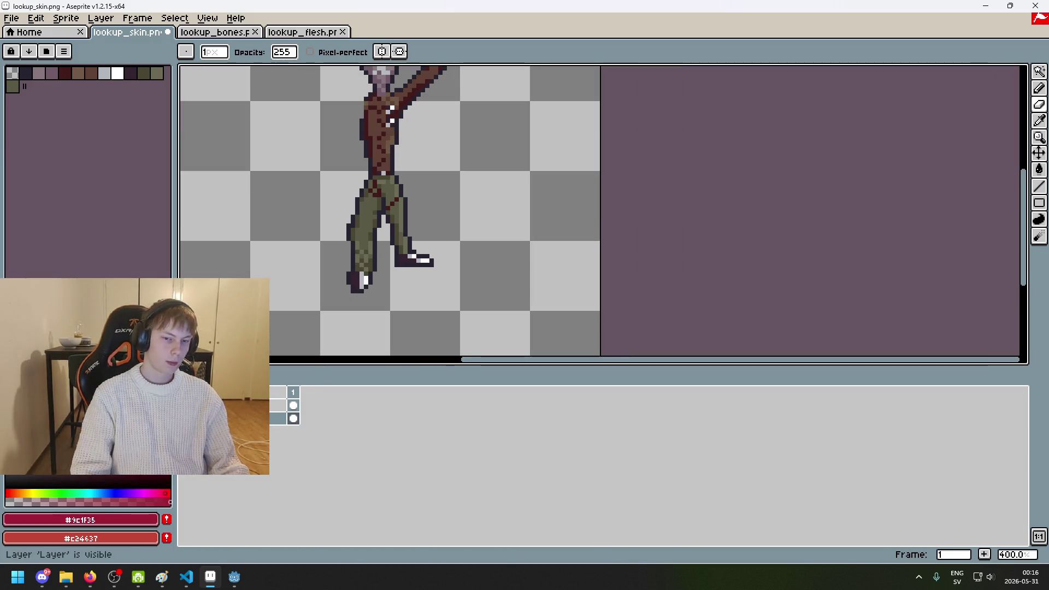
Step: With clothing hidden, erase the foot-tip outline pixel and draw a dark outline along the foot's bottom
left_click(186, 419)
scroll(443, 265, "up", 2)
scroll(459, 252, "up", 3)
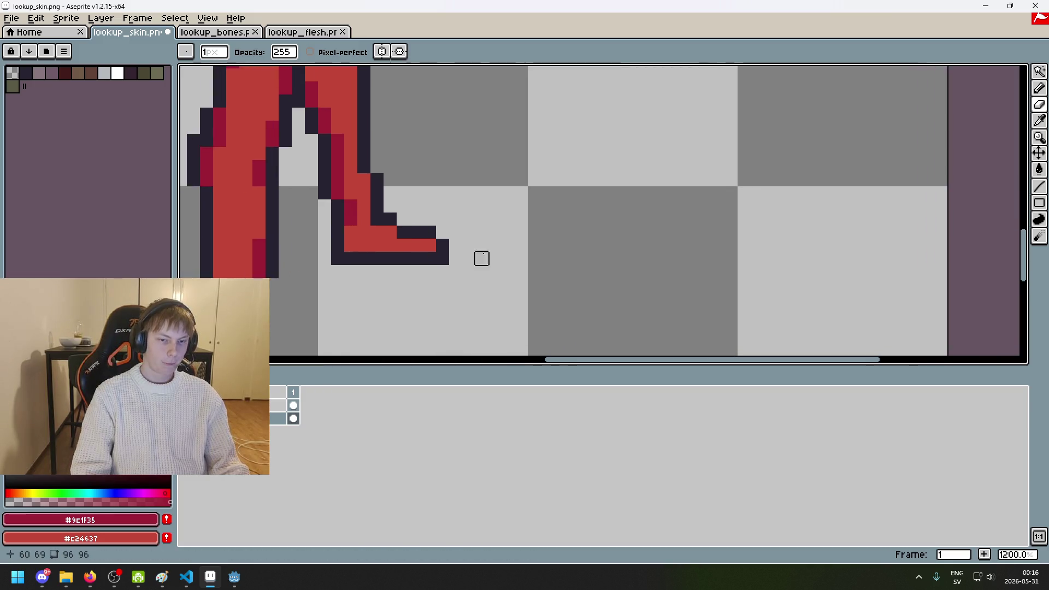
key("ctrl+z")
key("ctrl+z")
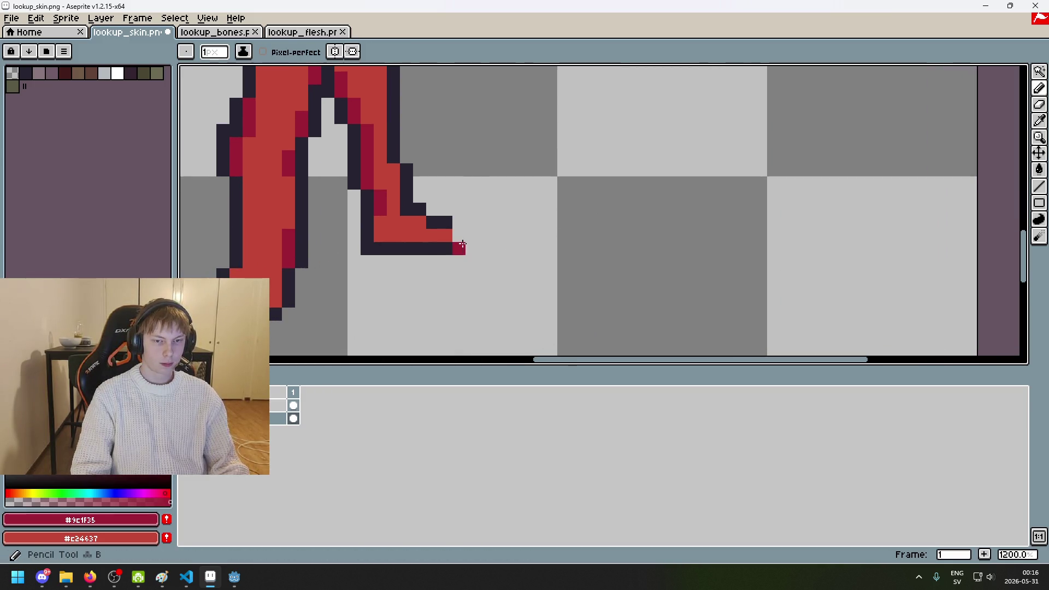
left_click(458, 235, "alt")
scroll(476, 243, "down", 5)
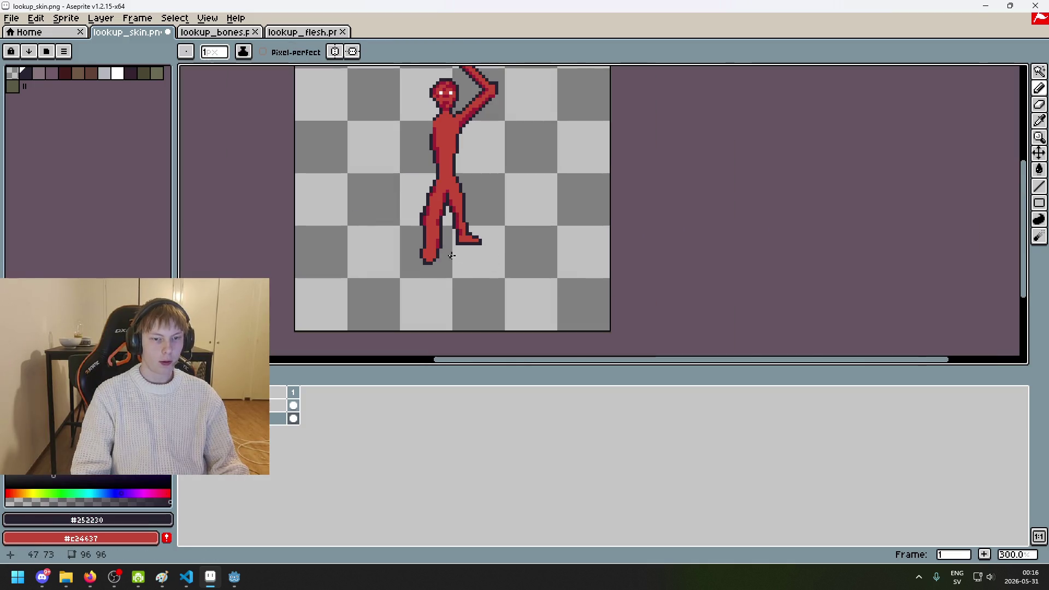
scroll(453, 253, "up", 5)
key("e")
key("ctrl+z")
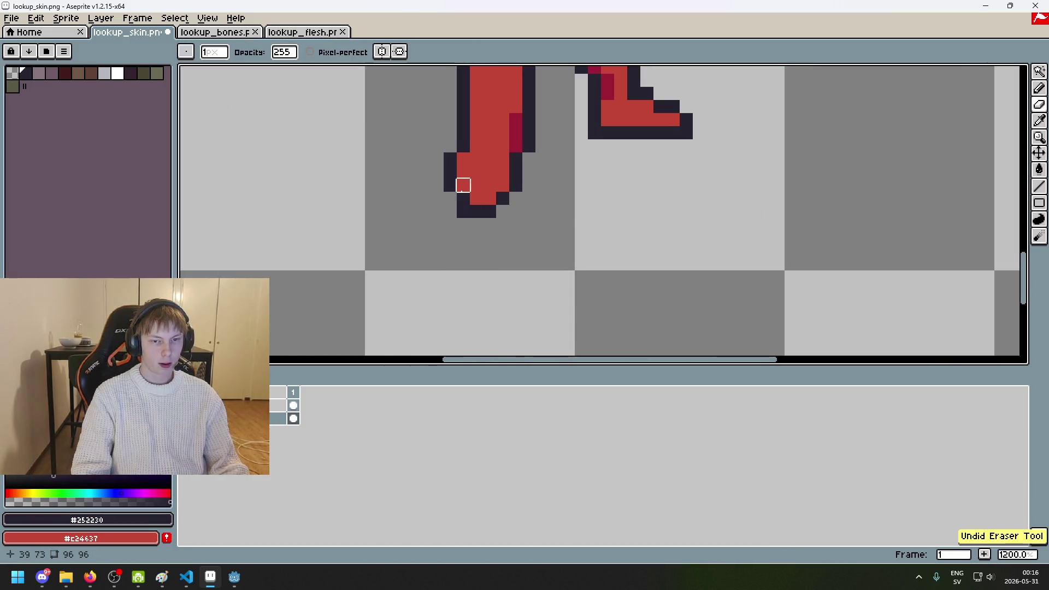
key("b")
mouse_move(463, 197)
left_mouse_down()
mouse_move(490, 198)
mouse_move(492, 211)
left_mouse_up()
key("e")
left_click(450, 186)
key("b")
Step: Erase the foot's dark bottom row, comparing against the clothing layer
key("e")
scroll(490, 282, "down", 4)
scroll(490, 281, "up", 4)
left_click(489, 227)
key("e")
scroll(490, 215, "down", 3)
scroll(514, 274, "down", 2)
left_click(185, 405)
left_click(186, 405)
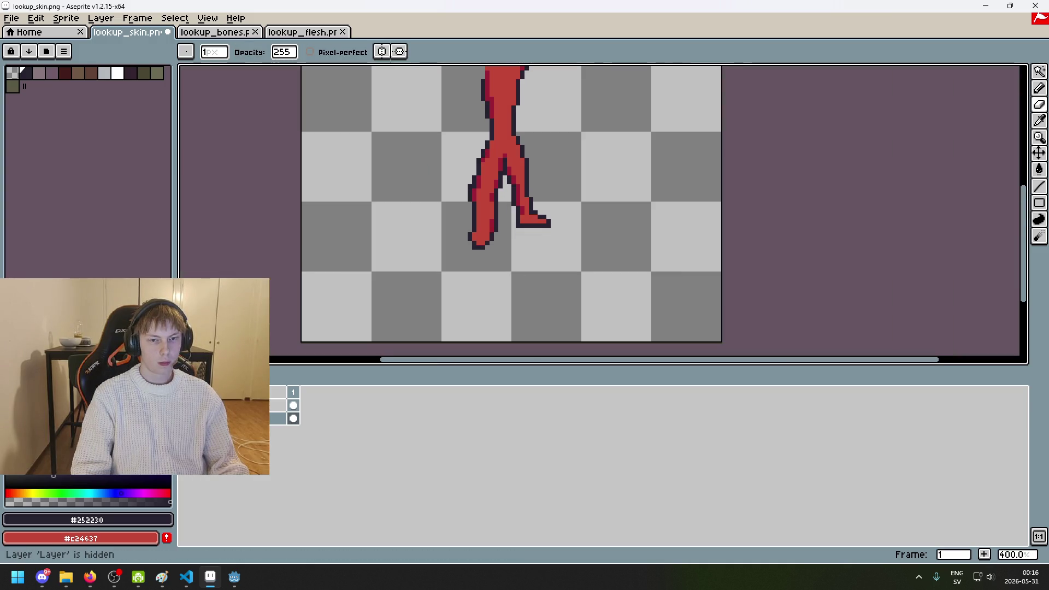
scroll(300, 355, "up", 3)
Step: Add a dark outline pixel at the foot and recentre the view
key("b")
left_click(489, 243)
scroll(489, 243, "down", 3)
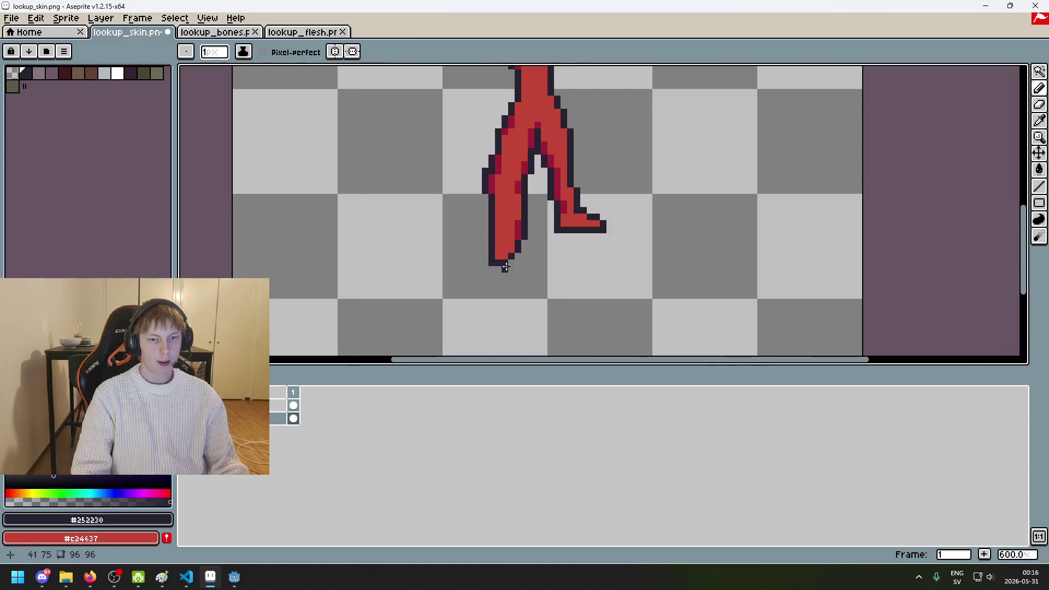
scroll(549, 270, "down", 3)
key("ctrl+z")
scroll(555, 276, "up", 3)
scroll(325, 335, "up", 1)
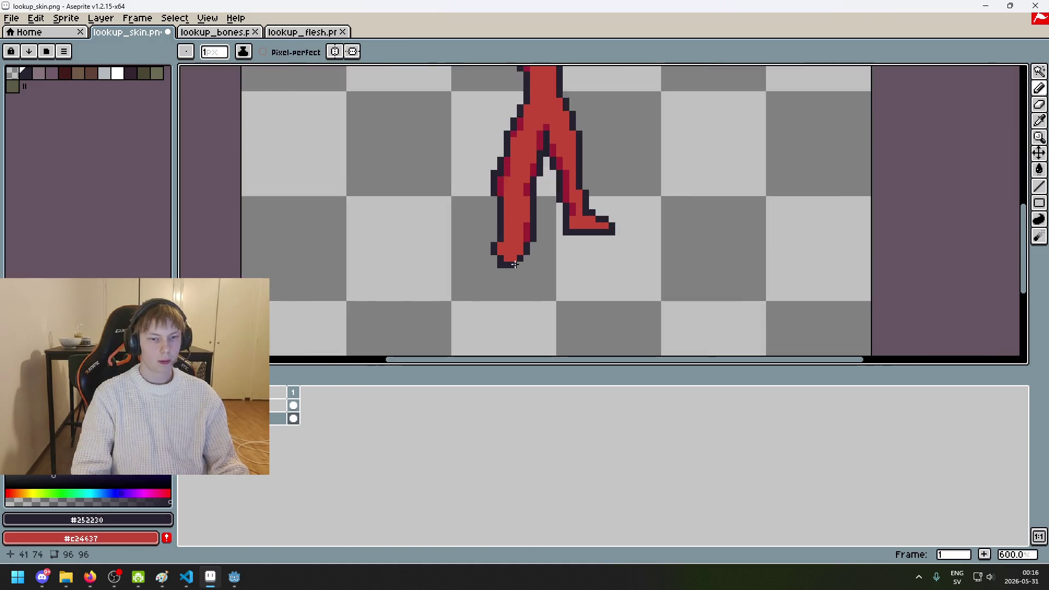
scroll(486, 256, "up", 1)
left_click_drag(511, 290, 394, 334)
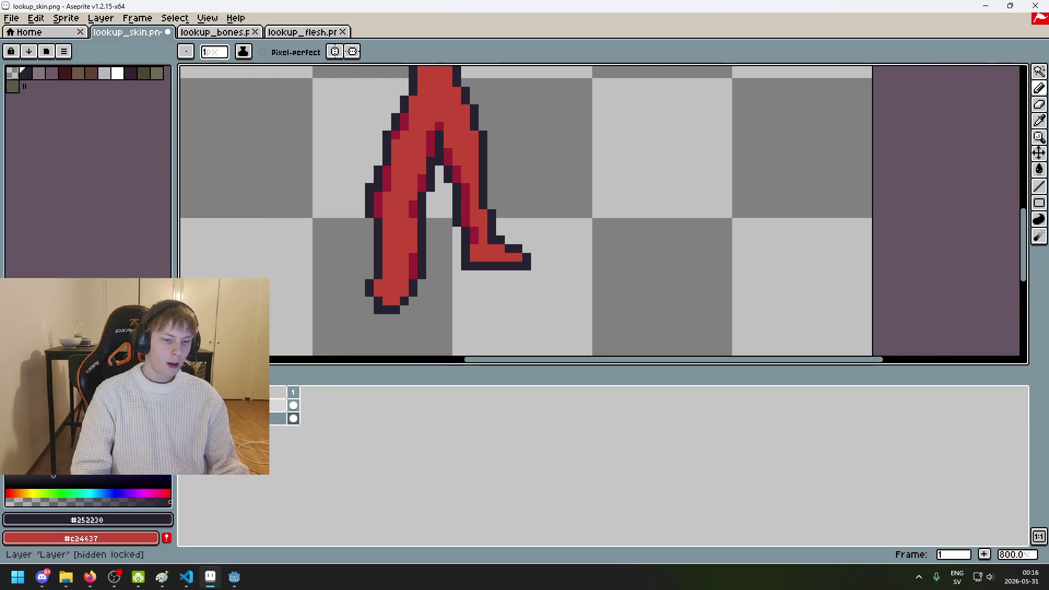
Step: Pick the dark red #9c1f35 and shade the boot's bottom row, removing stray pixels
left_click(412, 258, "alt")
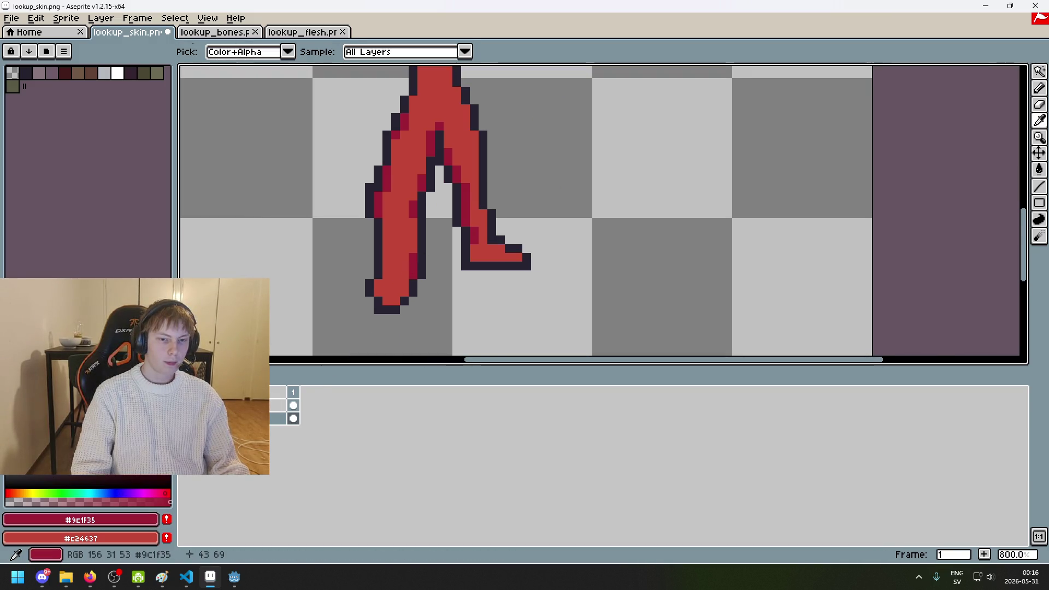
scroll(404, 275, "up", 3)
left_click(361, 277)
left_click_drag(361, 277, 339, 274)
key("ctrl+z")
left_click(367, 297)
key("ctrl+z")
scroll(487, 265, "down", 2)
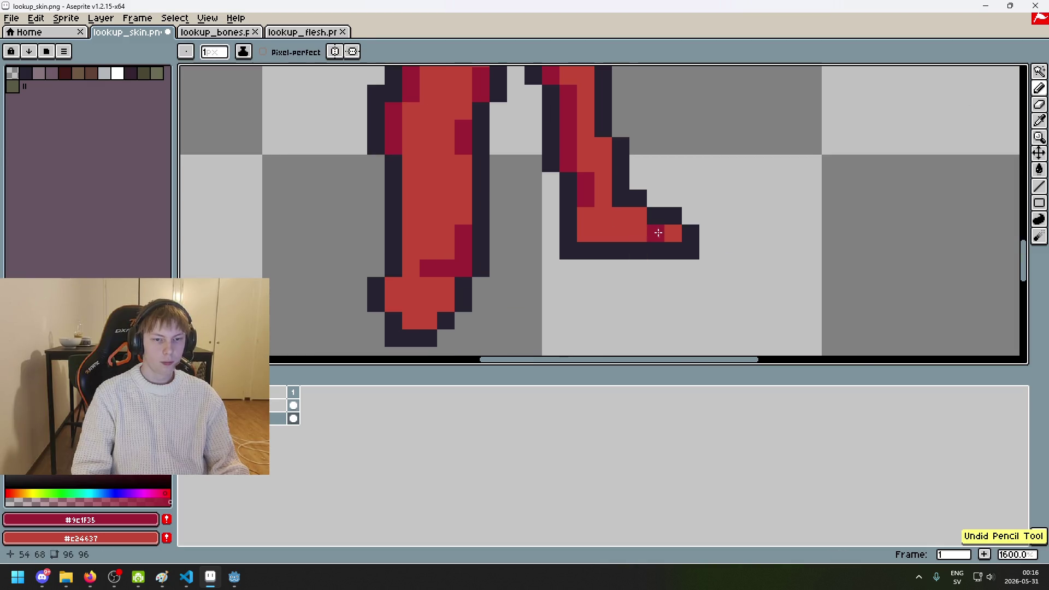
left_click(606, 227)
left_click_drag(587, 234, 669, 231)
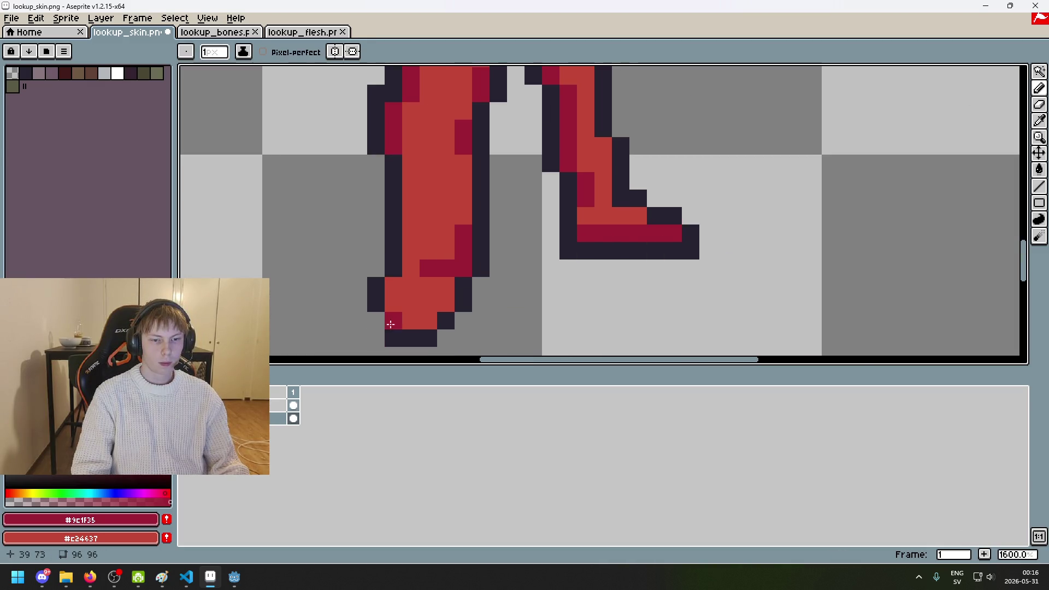
scroll(521, 282, "down", 5)
scroll(606, 246, "up", 4)
key("ctrl+z")
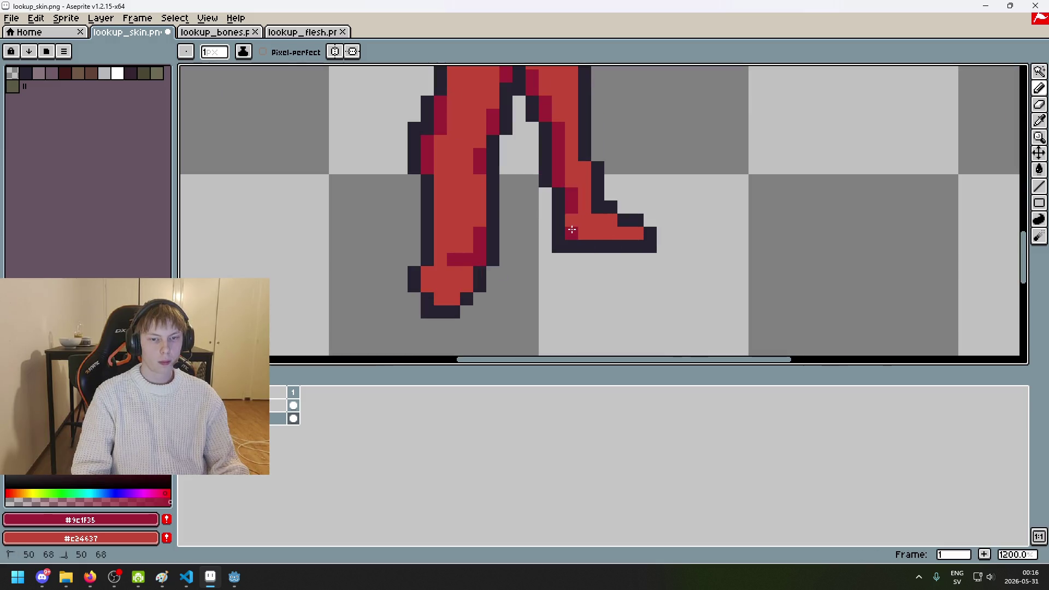
scroll(593, 247, "down", 4)
scroll(608, 252, "up", 4)
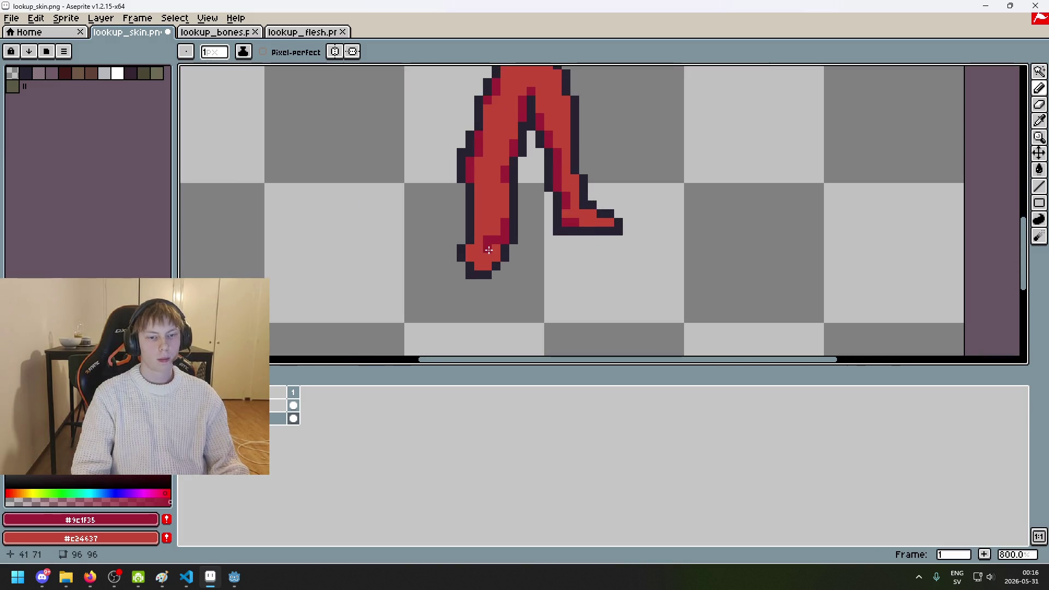
scroll(585, 244, "down", 4)
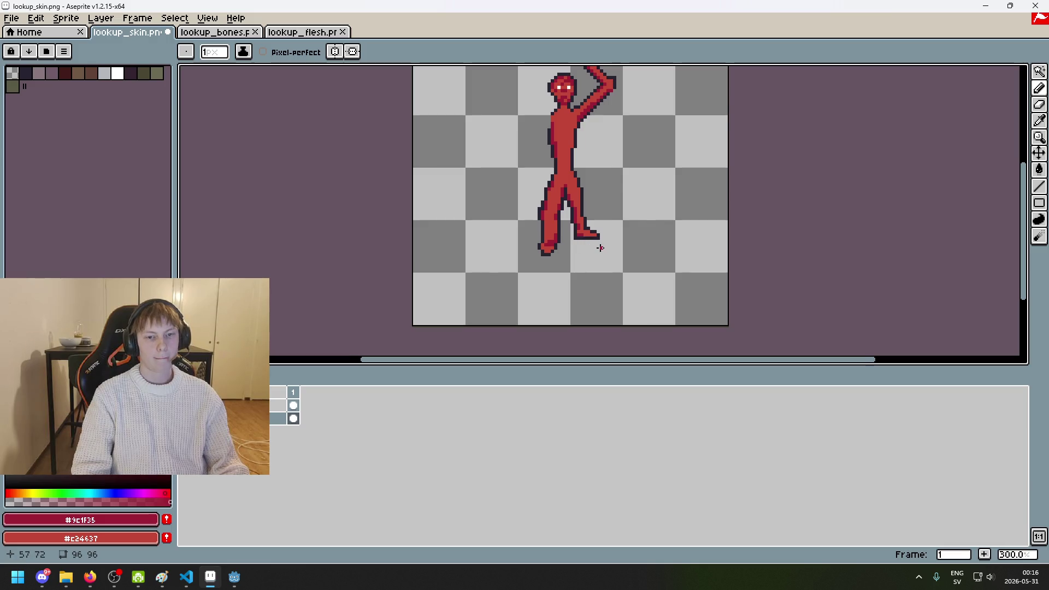
scroll(600, 248, "down", 1)
scroll(599, 248, "up", 5)
scroll(583, 236, "down", 2)
scroll(523, 254, "up", 4)
scroll(523, 254, "down", 3)
mouse_move(547, 240)
left_mouse_down()
mouse_move(527, 248)
mouse_move(520, 322)
left_mouse_up()
scroll(605, 203, "up", 4)
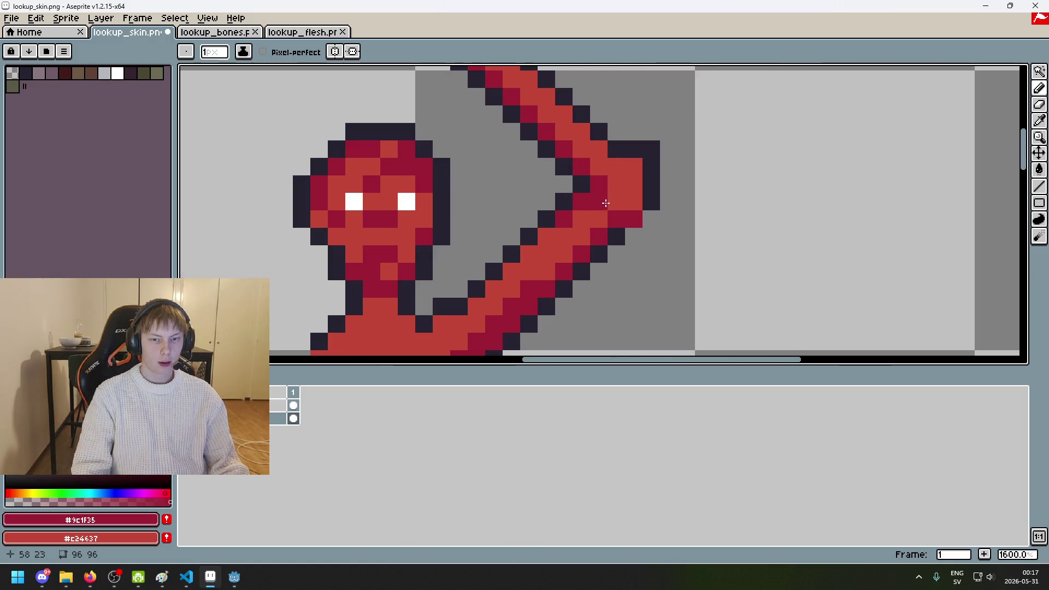
scroll(552, 142, "up", 2)
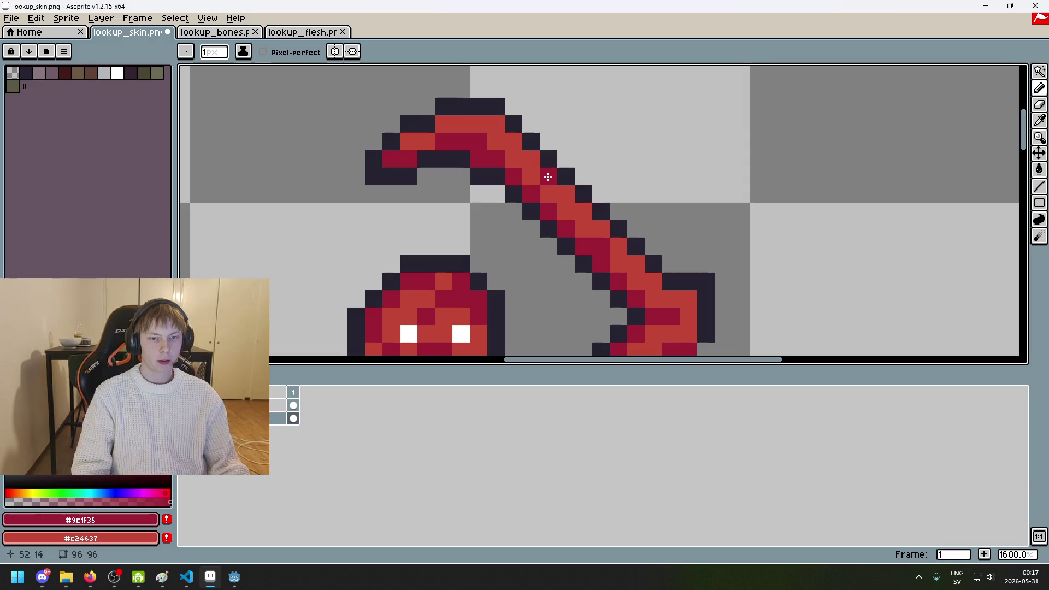
scroll(504, 134, "down", 2)
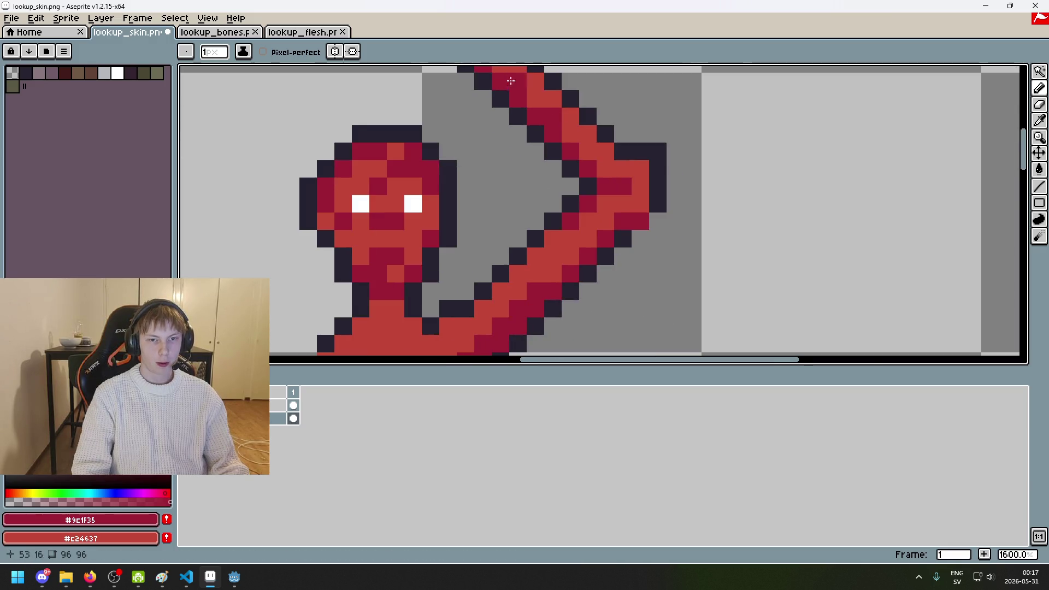
scroll(533, 157, "down", 3)
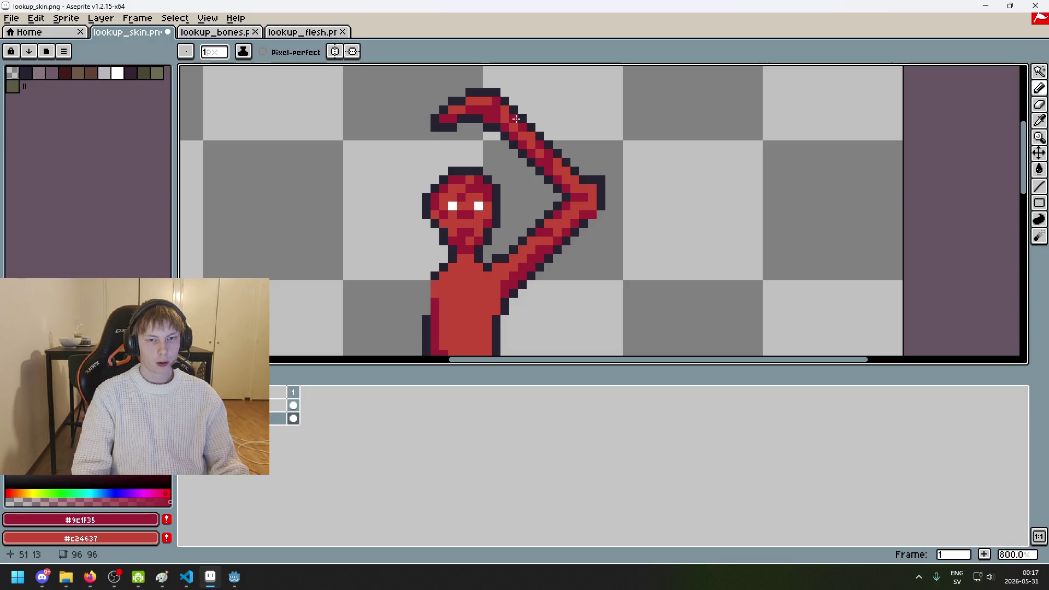
left_click_drag(589, 221, 581, 229)
key("ctrl+z")
key("ctrl+z")
scroll(571, 197, "down", 3)
scroll(571, 197, "up", 2)
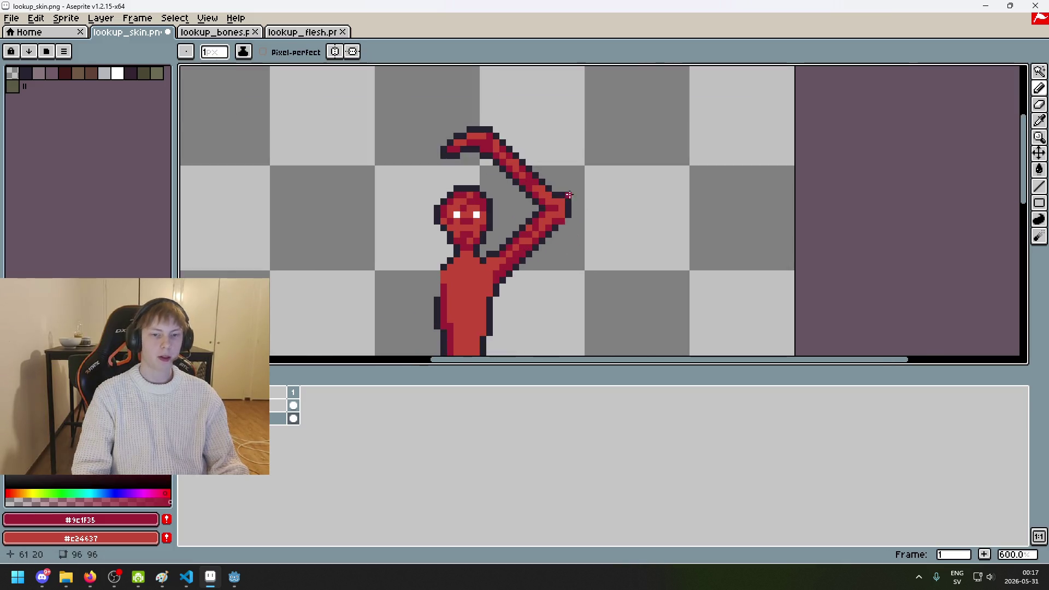
scroll(571, 196, "up", 3)
scroll(557, 202, "down", 4)
scroll(563, 211, "down", 3)
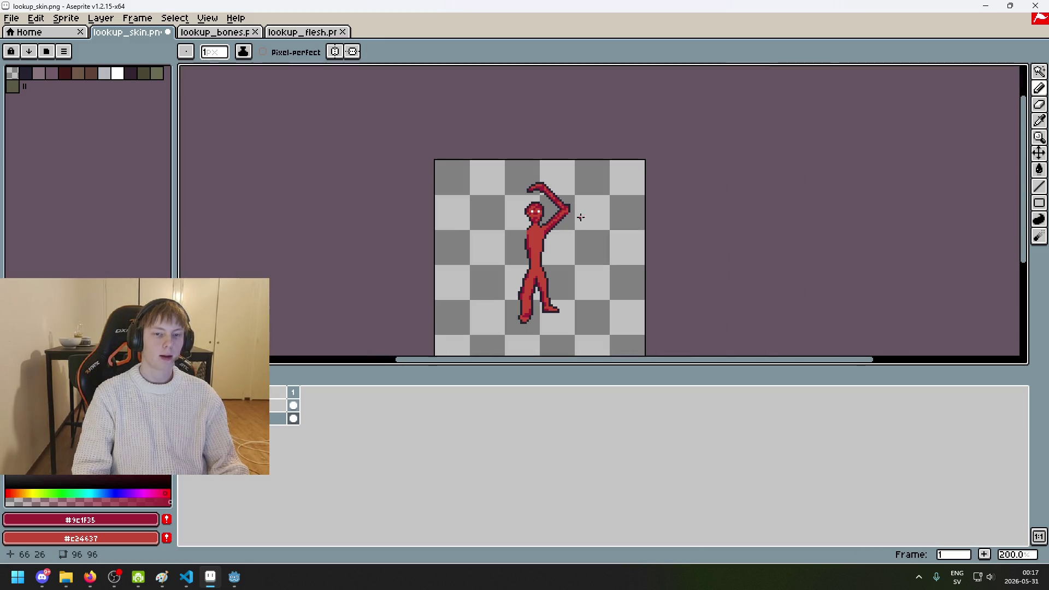
Step: Try two dark-red strokes down the body, undoing both
scroll(570, 219, "up", 3)
scroll(570, 220, "down", 2)
scroll(567, 245, "up", 2)
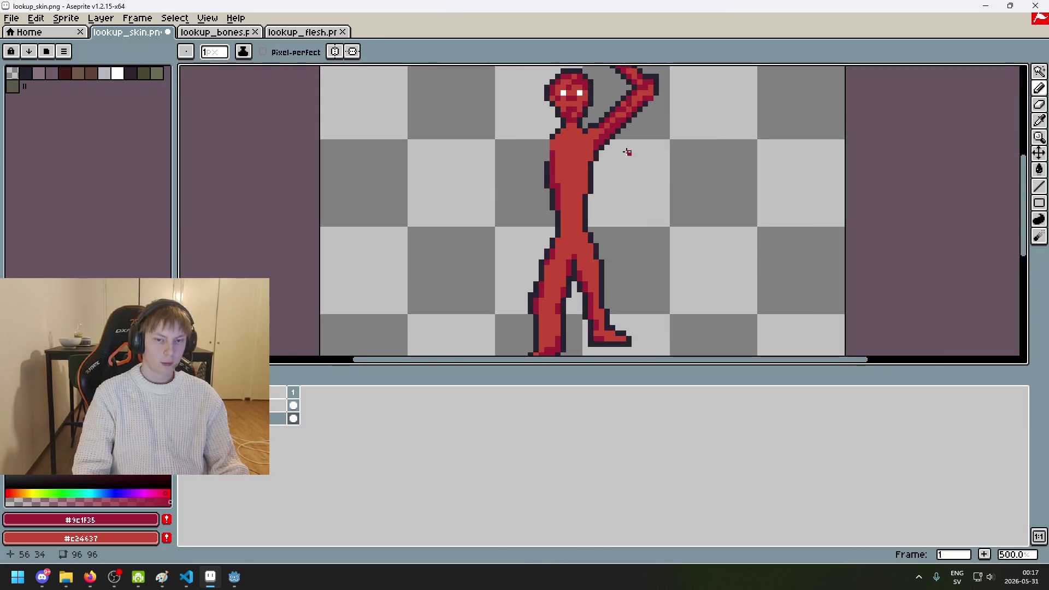
scroll(628, 152, "up", 2)
scroll(549, 168, "up", 2)
left_click_drag(515, 195, 534, 234)
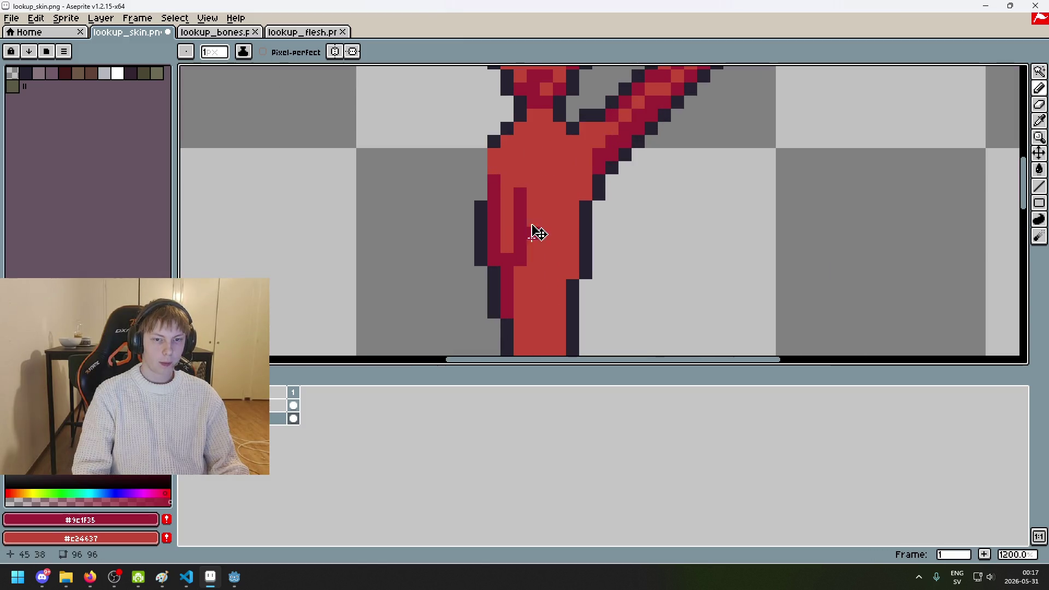
key("ctrl+z")
scroll(520, 184, "down", 1)
scroll(533, 200, "down", 2)
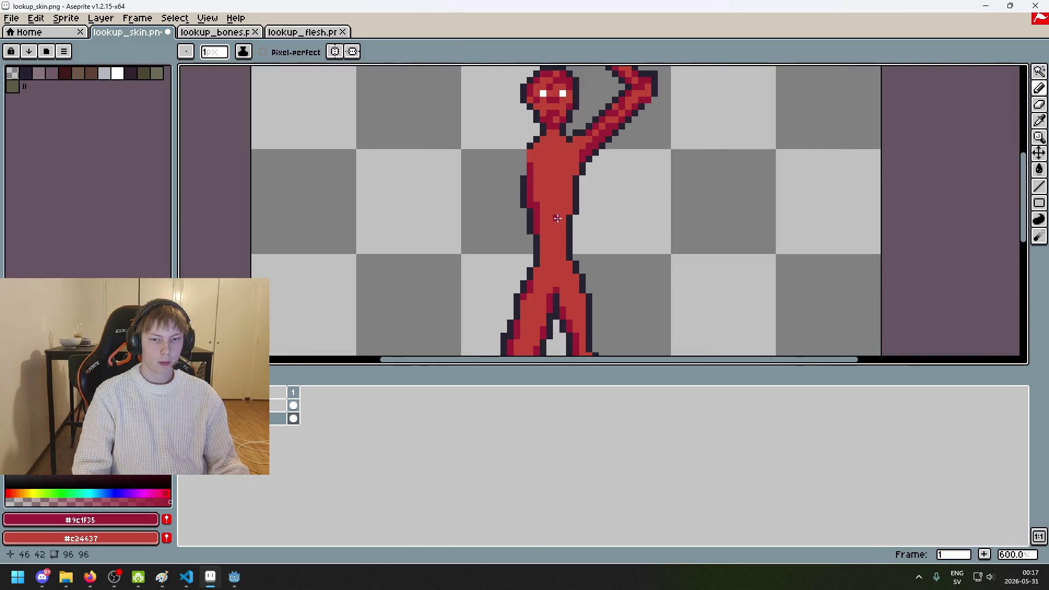
scroll(547, 219, "up", 1)
scroll(552, 228, "up", 2)
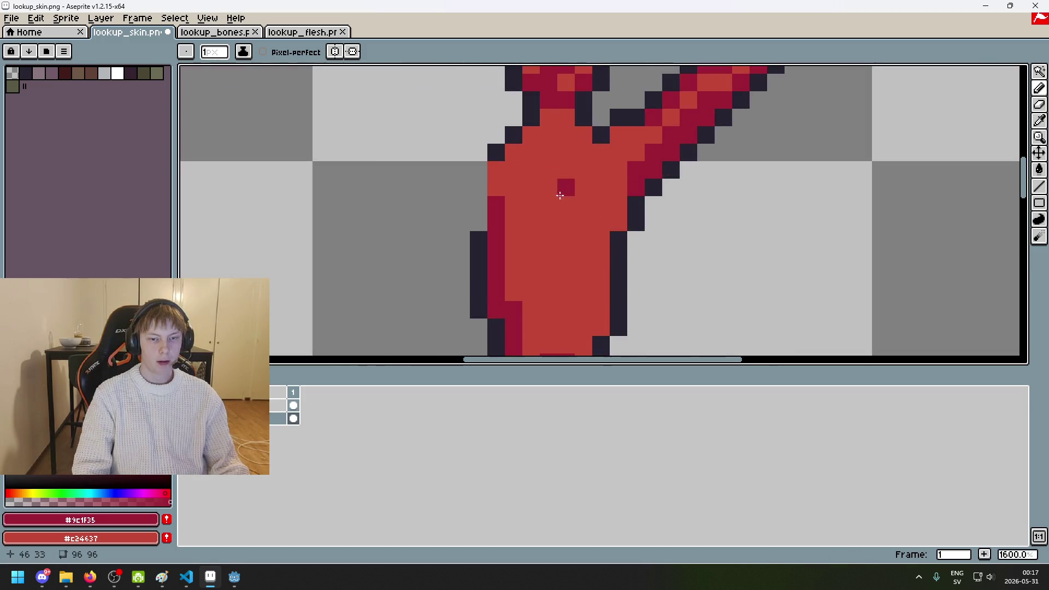
left_click_drag(530, 203, 583, 240)
key("ctrl+z")
Step: Scatter dark-red #9c1f35 shading strokes across the red figure
left_click_drag(513, 222, 531, 240)
left_click_drag(601, 222, 601, 241)
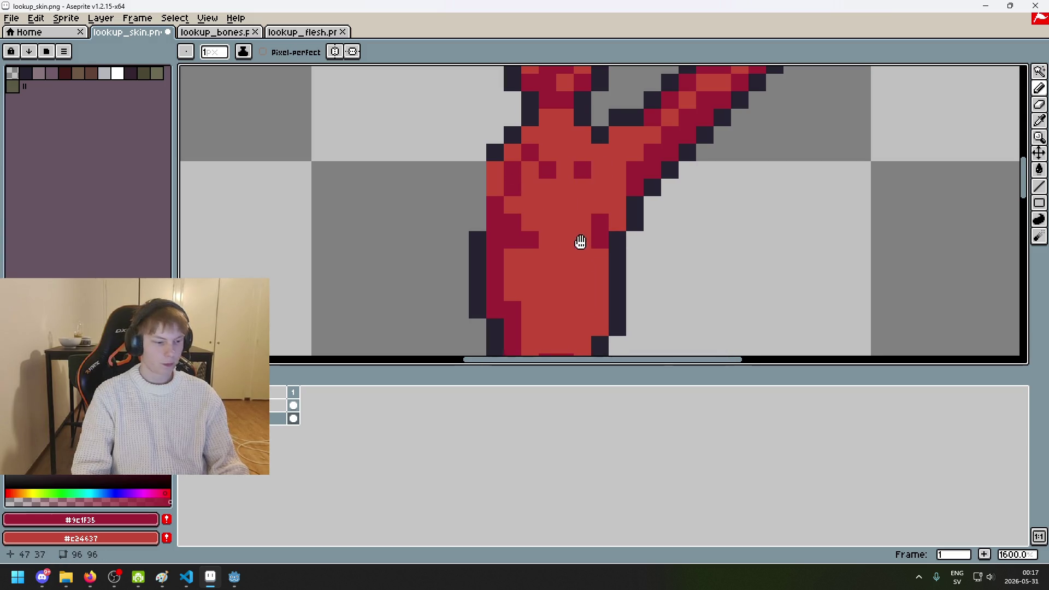
left_click_drag(580, 243, 511, 171)
left_click_drag(461, 202, 461, 220)
mouse_move(531, 203)
left_mouse_down()
mouse_move(531, 238)
mouse_move(530, 161)
left_mouse_up()
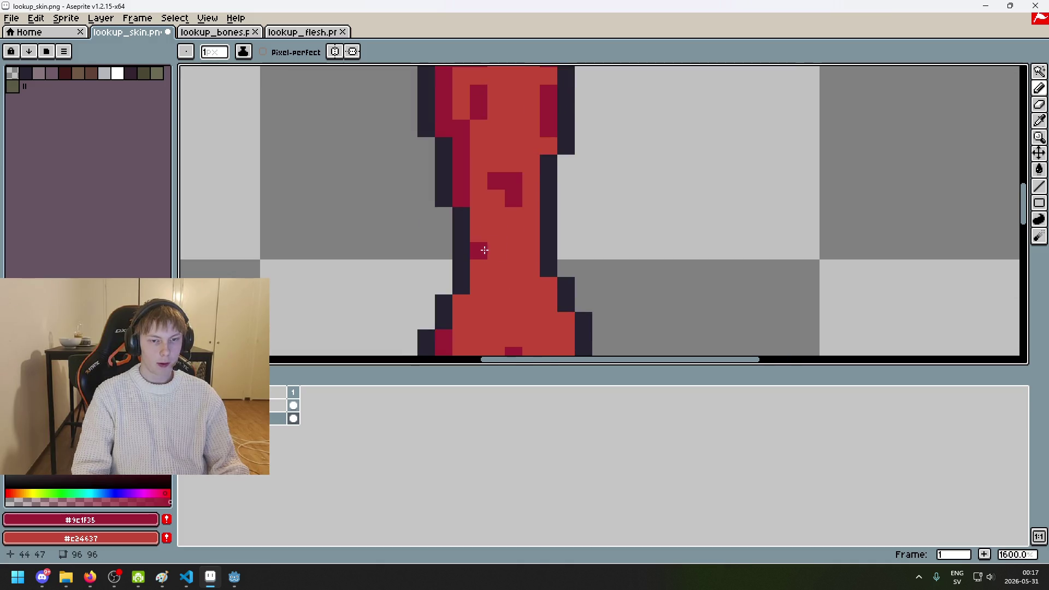
left_click_drag(478, 251, 479, 286)
left_click_drag(531, 234, 532, 286)
left_click_drag(490, 219, 482, 315)
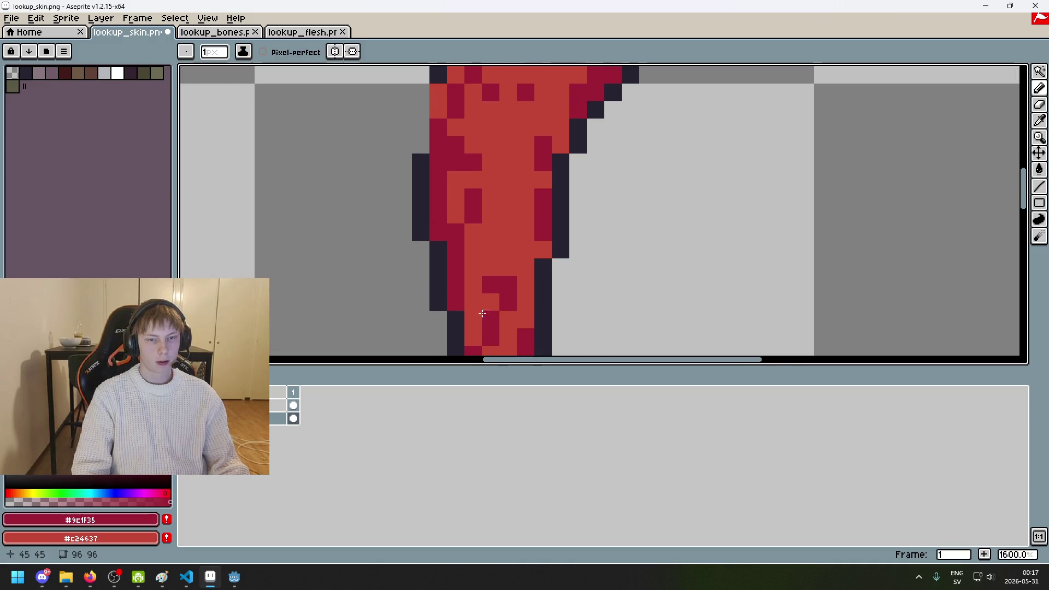
left_click_drag(511, 164, 514, 257)
scroll(511, 165, "down", 4)
scroll(556, 120, "up", 4)
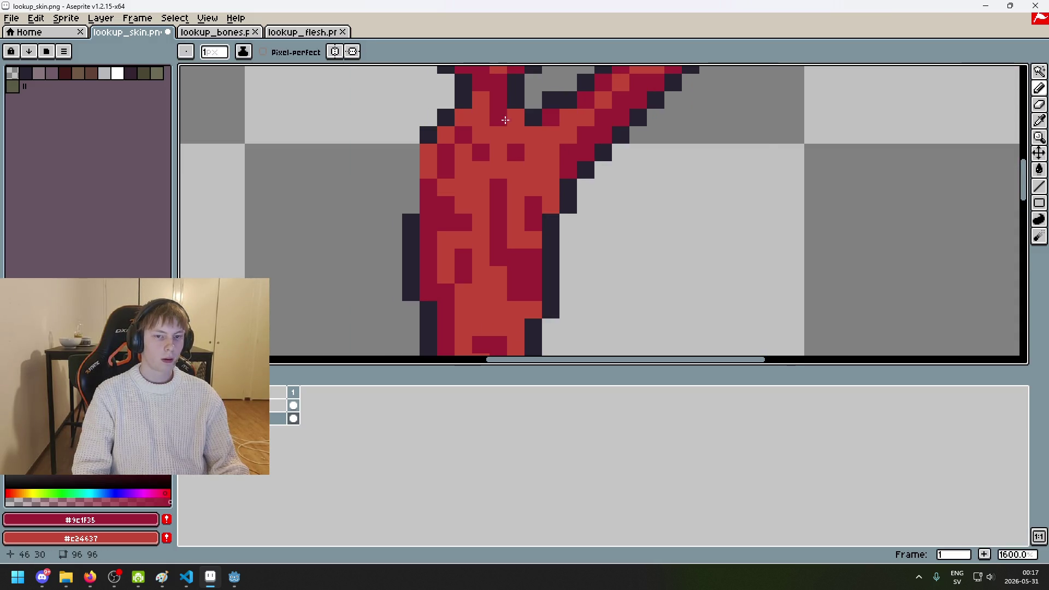
scroll(551, 187, "down", 1)
scroll(546, 164, "down", 3)
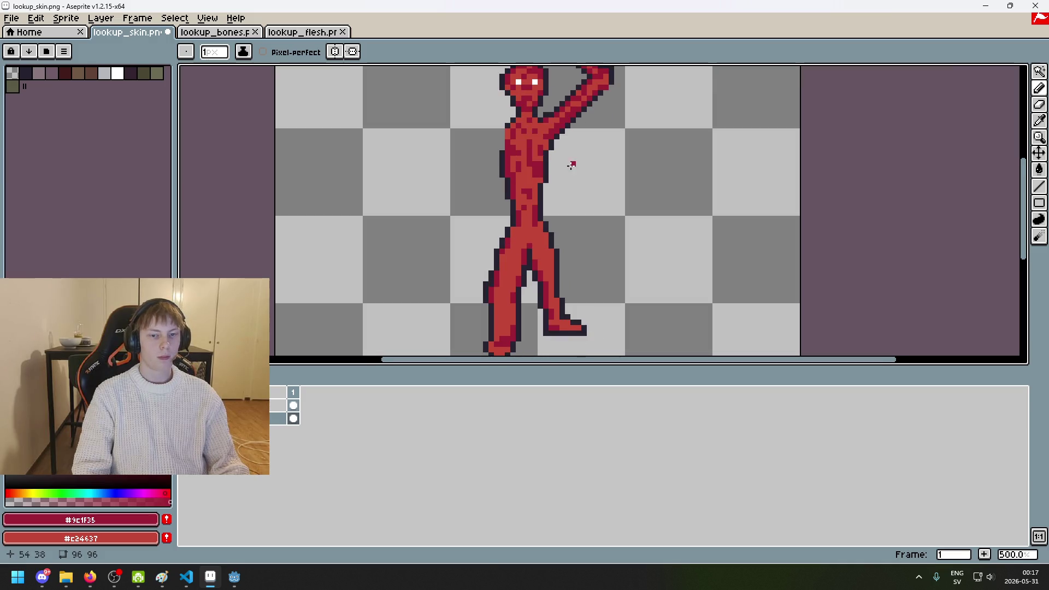
scroll(569, 162, "up", 5)
scroll(569, 161, "down", 6)
scroll(520, 136, "up", 2)
Step: Eyedrop the red shades and dot dark-red pixels on the upper legs, undoing stray strokes
left_click(520, 136, "alt")
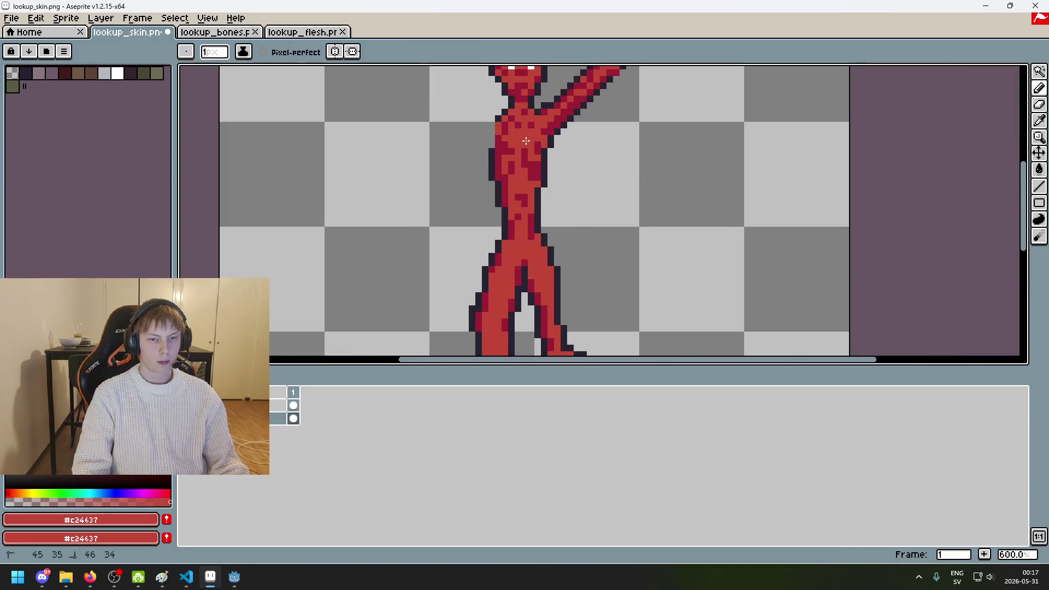
left_click(526, 146, "alt")
scroll(535, 148, "down", 2)
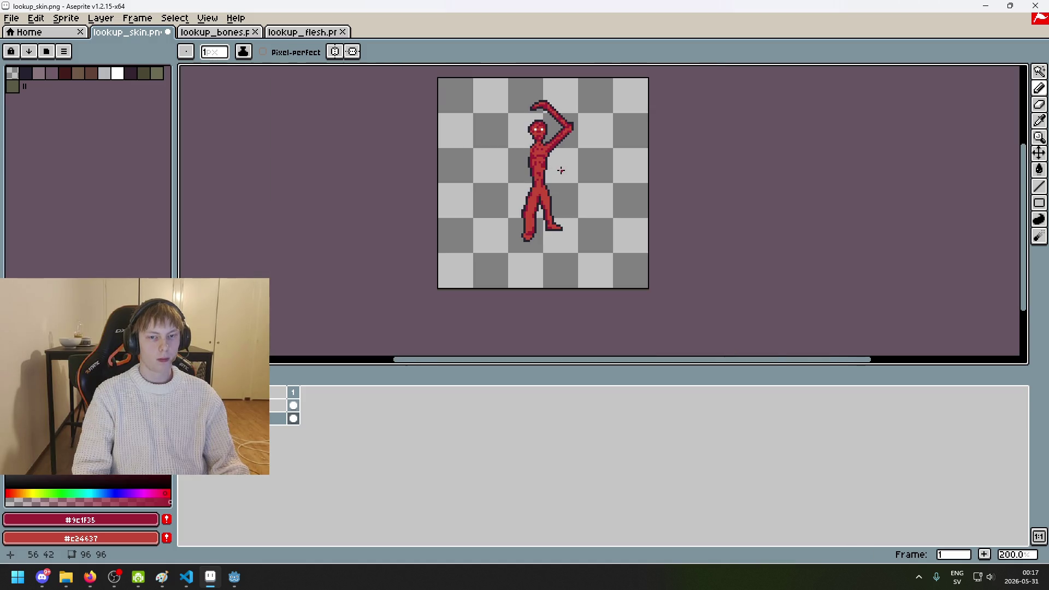
scroll(536, 147, "up", 2)
left_click_drag(536, 143, 539, 143)
scroll(539, 142, "down", 4)
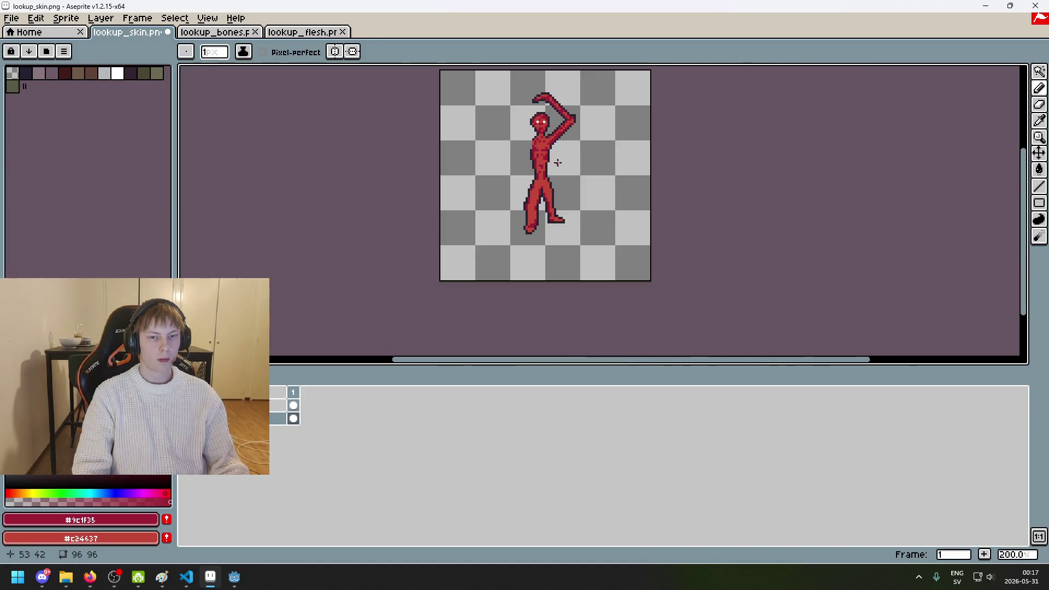
scroll(560, 181, "up", 3)
scroll(555, 176, "up", 2)
left_click_drag(526, 193, 495, 143)
key("ctrl+z")
key("ctrl+z")
left_click(513, 169, "alt")
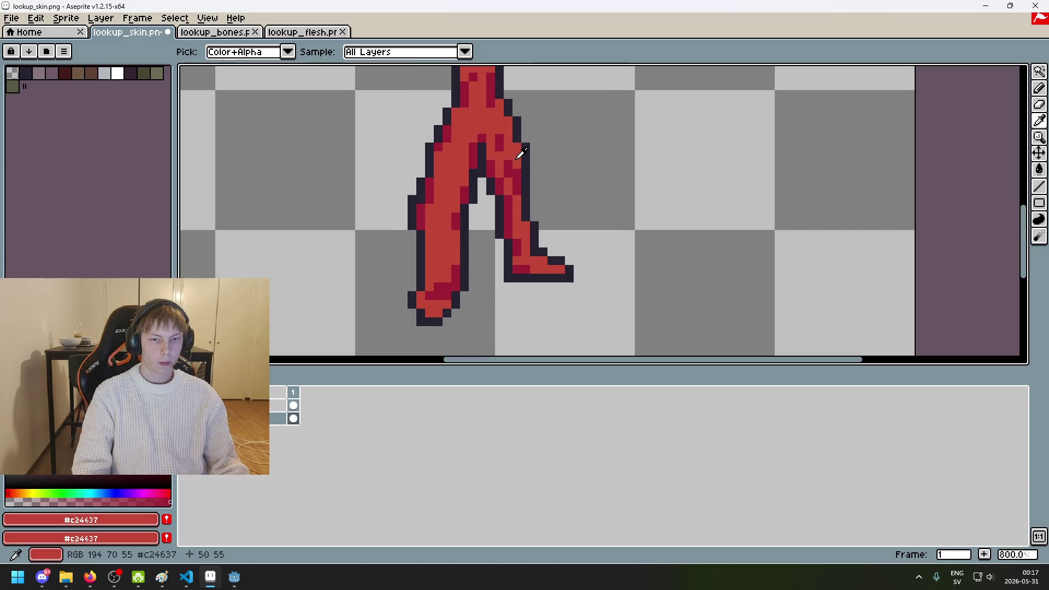
left_click(512, 164, "alt")
left_click(499, 121)
left_click(463, 121)
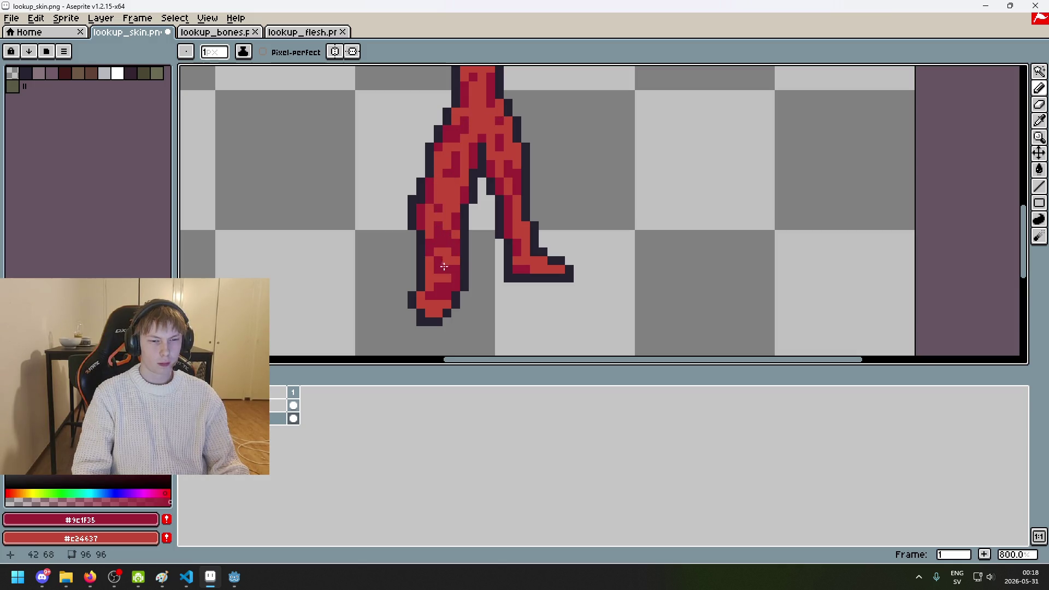
scroll(444, 266, "down", 1)
scroll(432, 249, "up", 1)
key("ctrl+z")
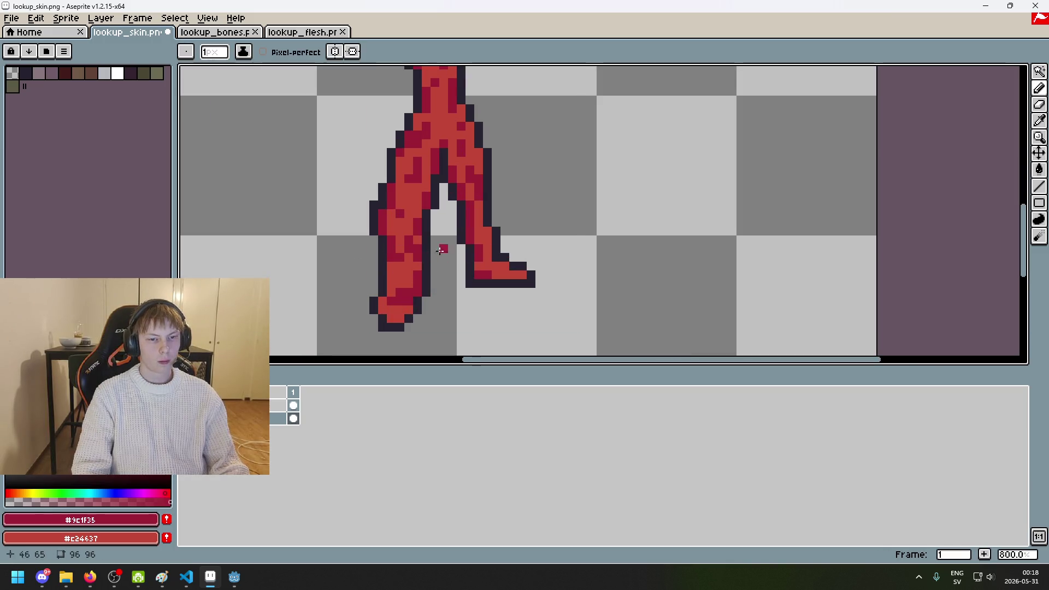
scroll(484, 231, "down", 4)
Step: Attempt a save, decline the PNG warning, and undo the last pencil stroke
key("ctrl+s")
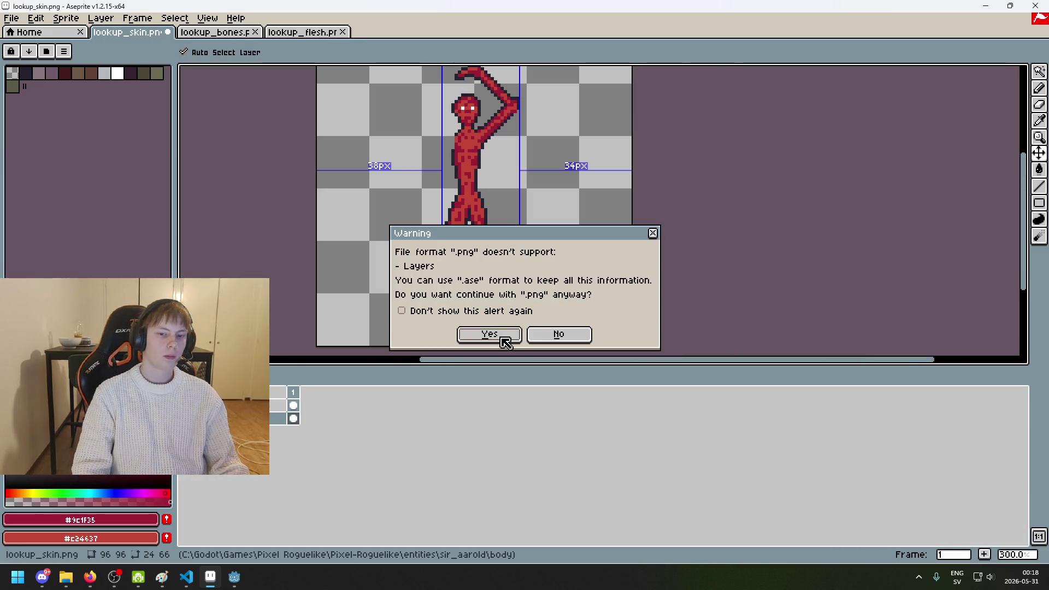
left_click(537, 340)
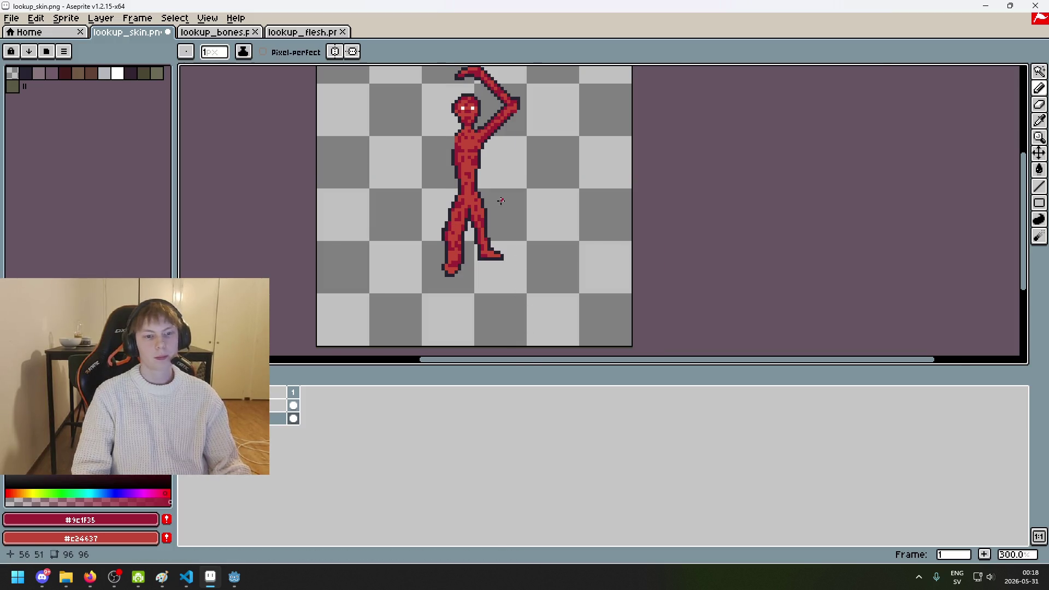
scroll(501, 219, "up", 4)
scroll(492, 263, "down", 2)
key("ctrl+z")
scroll(490, 278, "up", 2)
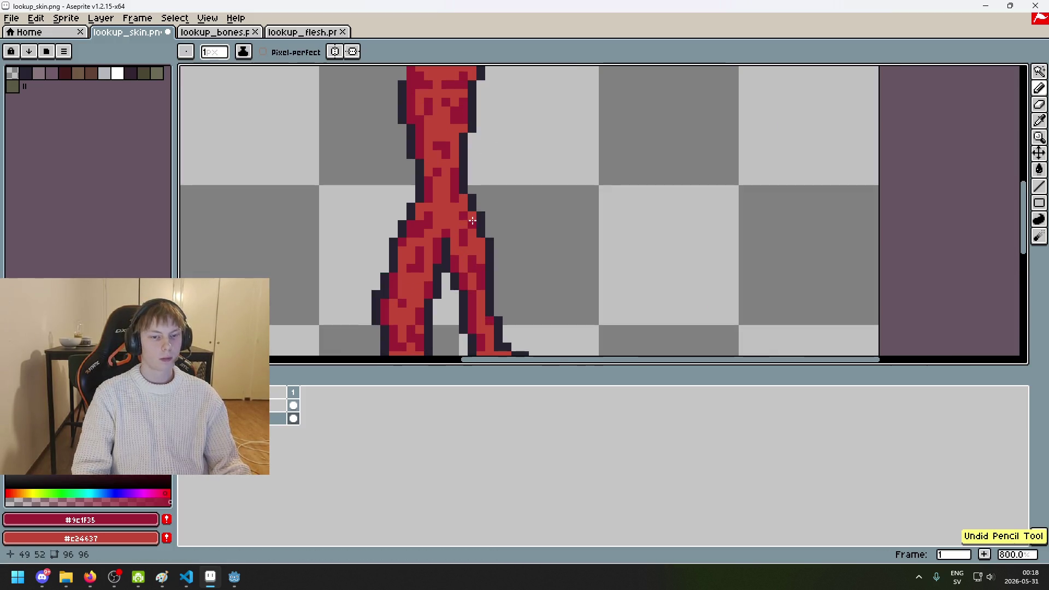
scroll(492, 245, "down", 1)
scroll(535, 196, "down", 2)
scroll(472, 226, "up", 6)
scroll(471, 226, "down", 6)
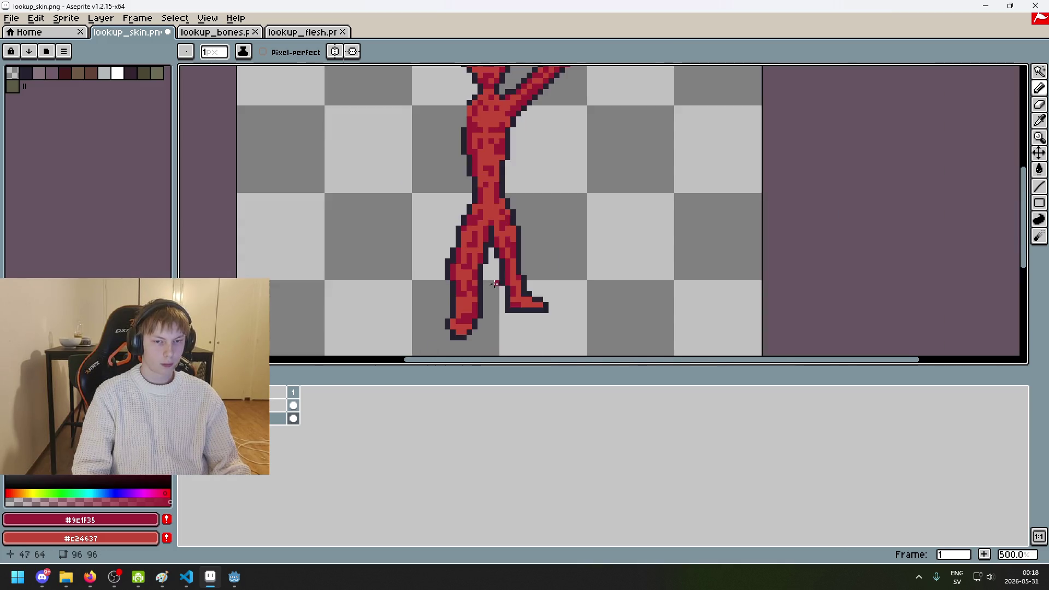
scroll(456, 180, "up", 4)
Step: Re-pick the light #c24637 and dark #9c1f35 reds and view the whole shaded figure
left_click(457, 179, "alt")
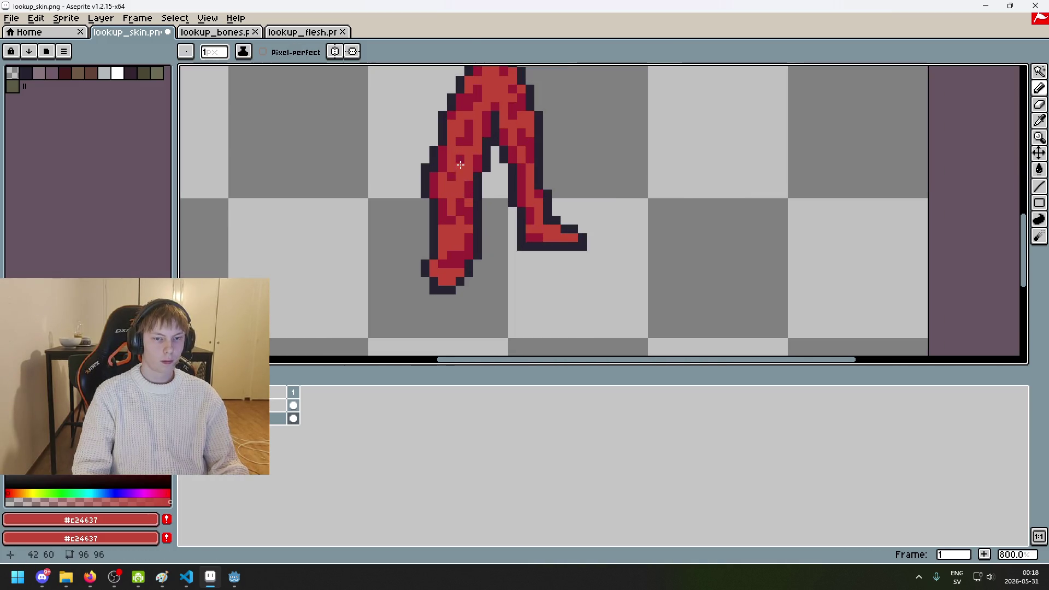
scroll(460, 164, "down", 4)
scroll(456, 164, "up", 1)
scroll(454, 163, "up", 2)
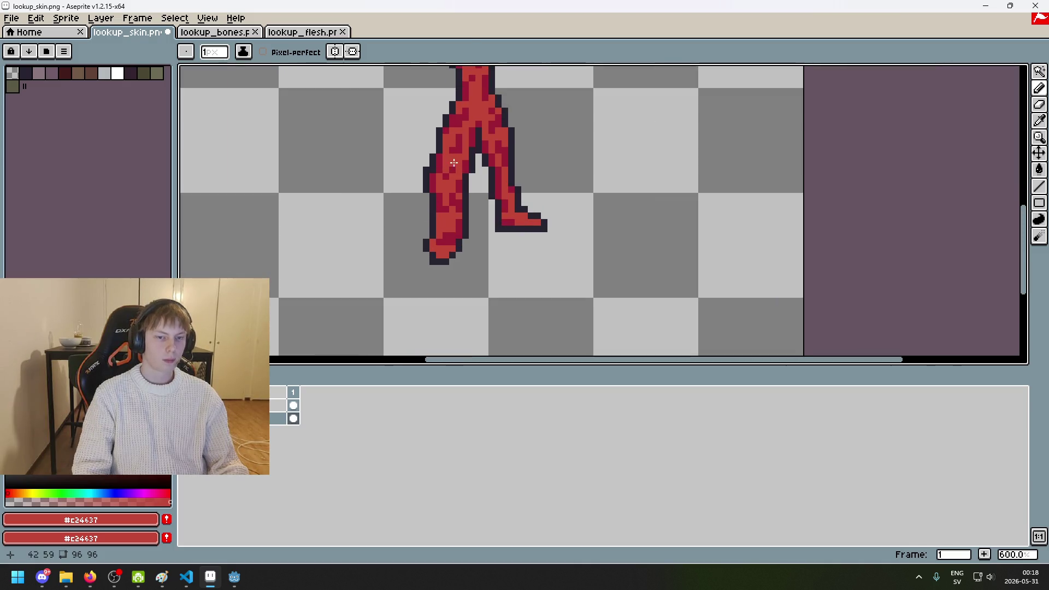
left_click(453, 163, "alt")
scroll(492, 193, "down", 2)
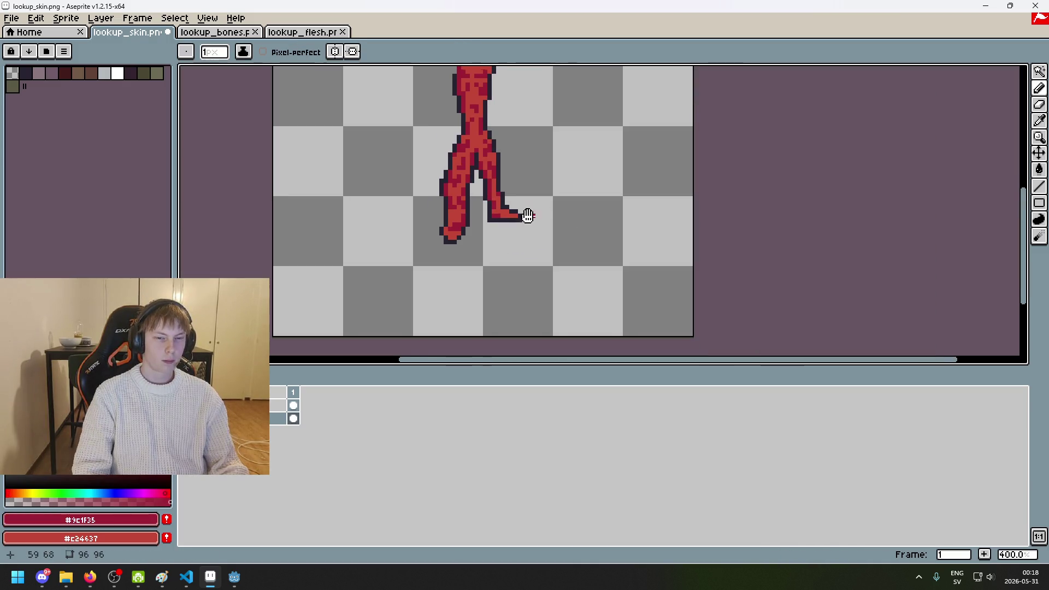
scroll(508, 224, "down", 1)
scroll(480, 235, "up", 1)
scroll(473, 236, "down", 3)
scroll(463, 238, "up", 1)
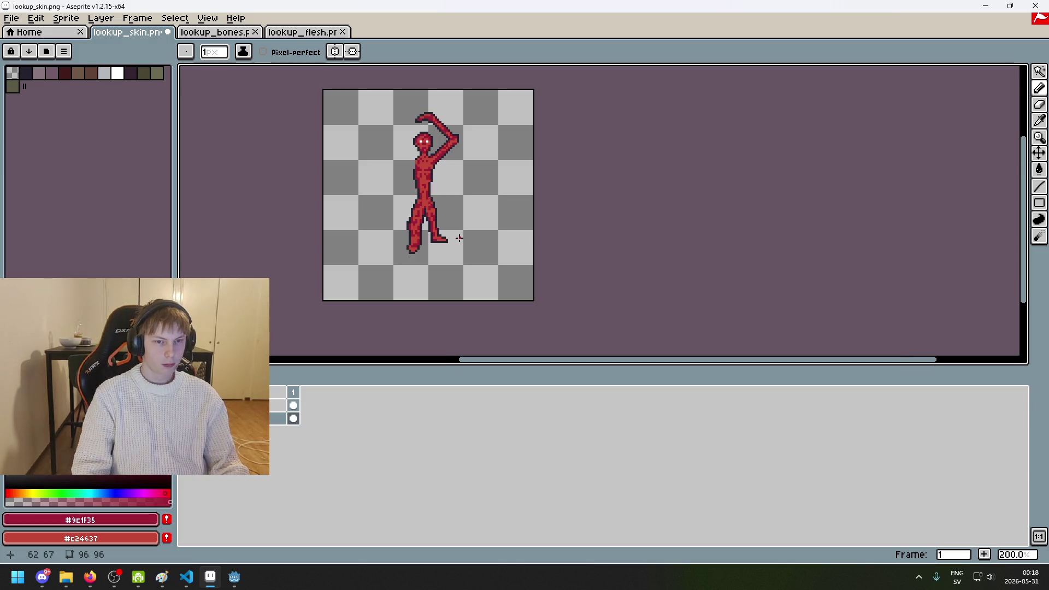
scroll(448, 246, "up", 4)
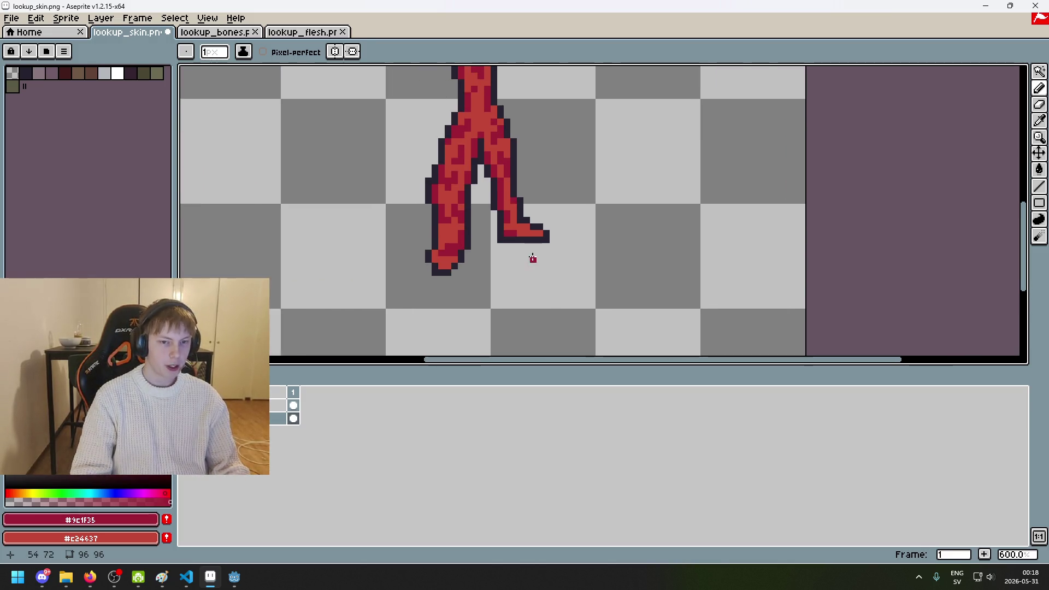
scroll(525, 257, "down", 1)
scroll(513, 255, "up", 7)
scroll(494, 219, "down", 6)
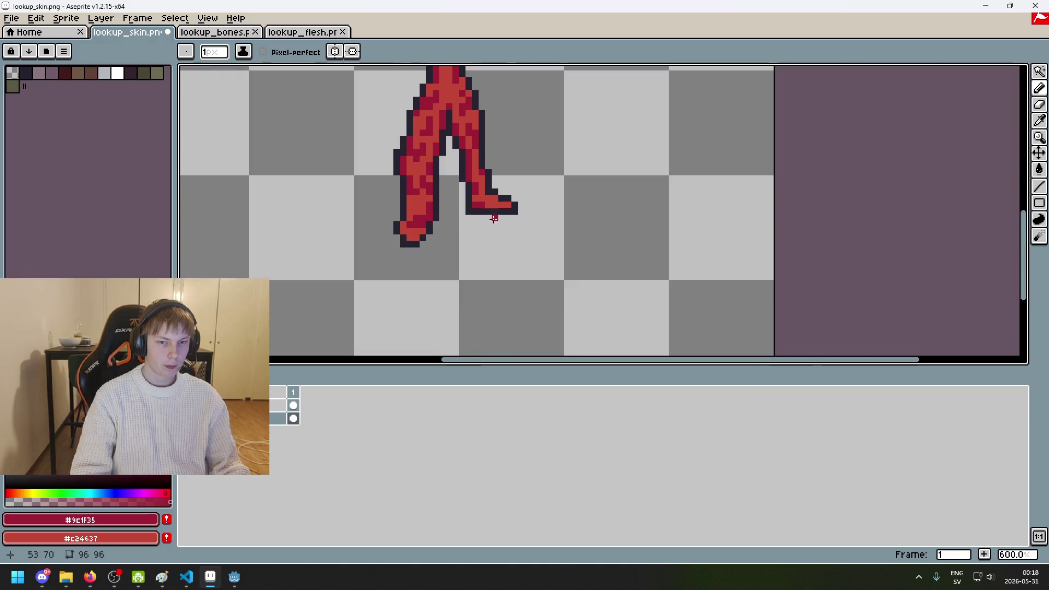
scroll(437, 273, "down", 1)
scroll(400, 286, "up", 4)
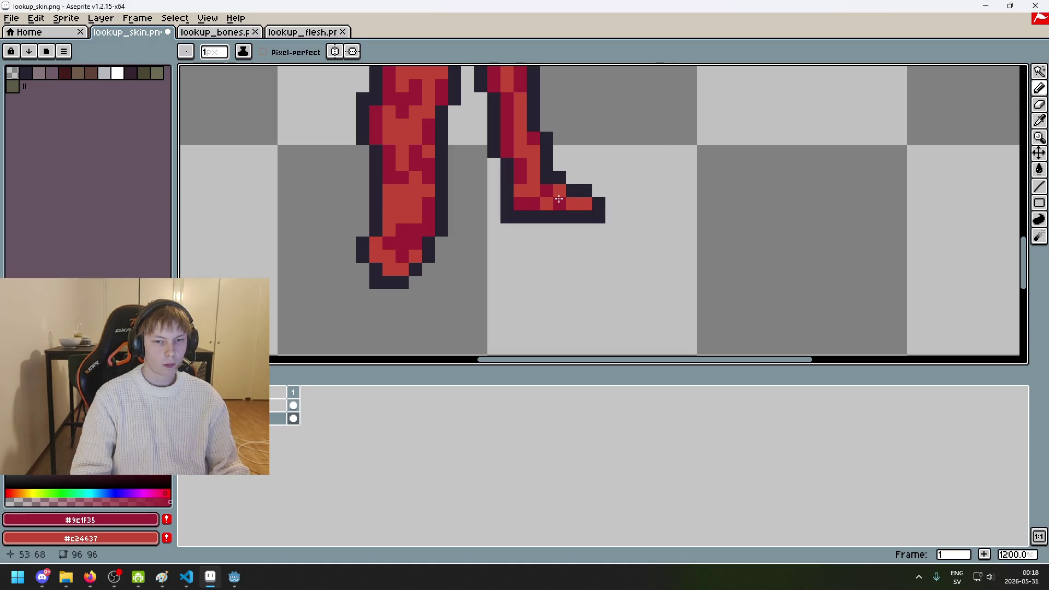
scroll(558, 199, "down", 6)
scroll(583, 216, "up", 4)
scroll(550, 218, "up", 2)
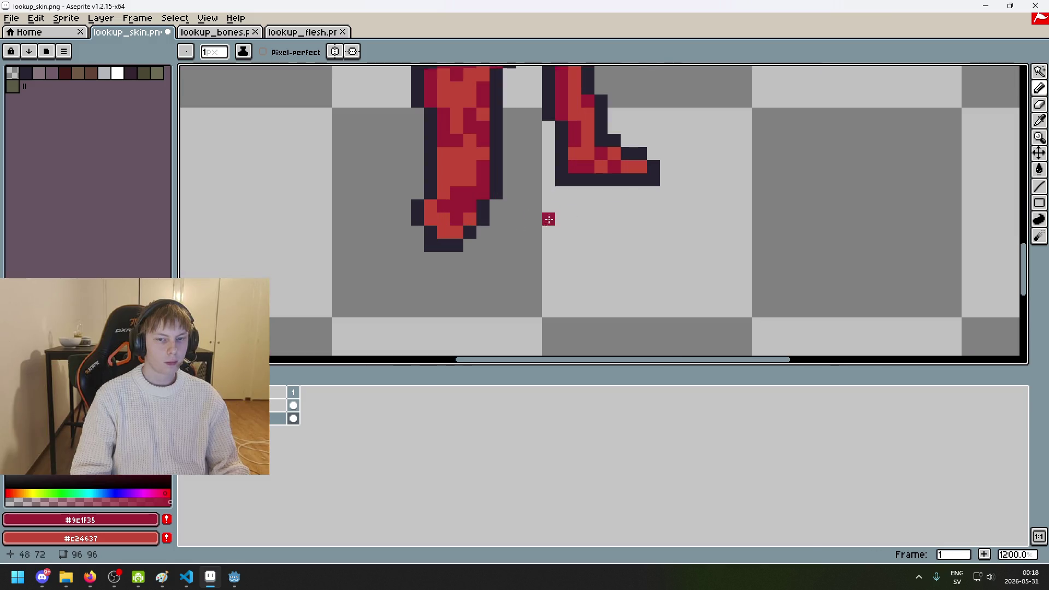
scroll(424, 223, "down", 7)
scroll(470, 236, "up", 1)
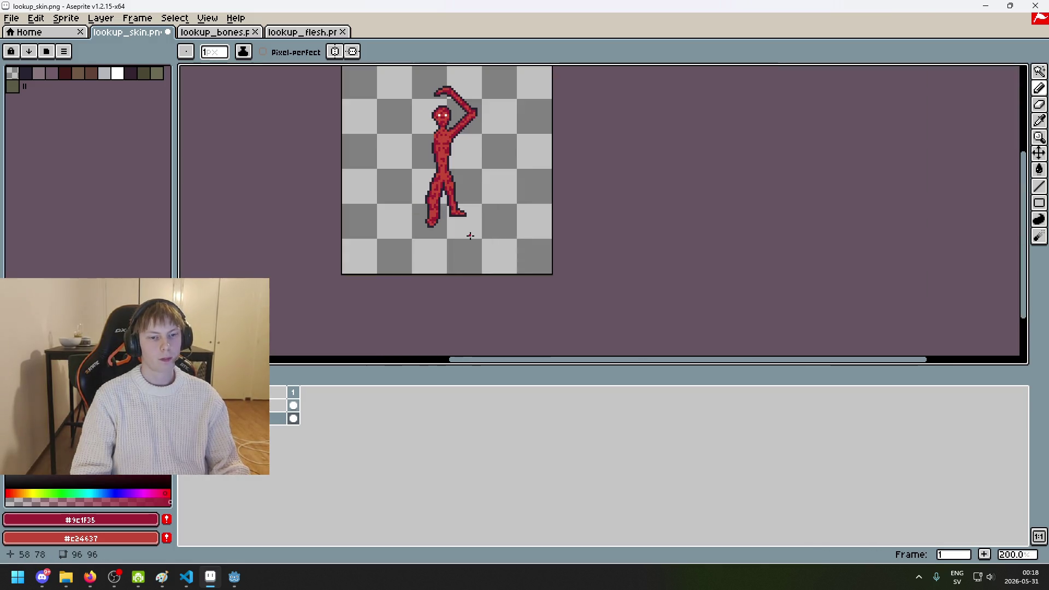
left_click(11, 18)
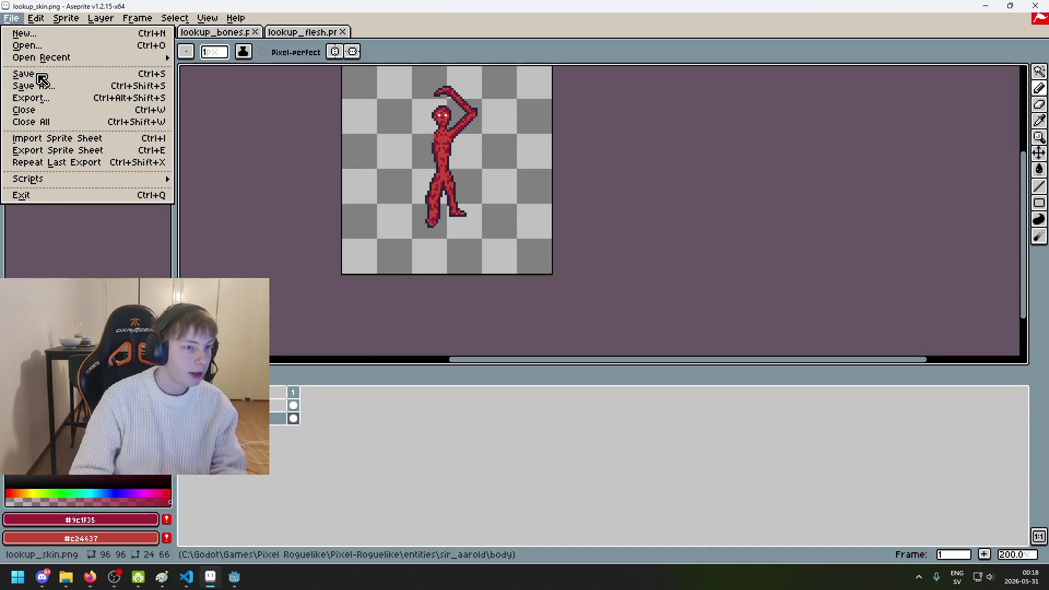
Step: Save the body sprite as lookup_flesh.png, accepting the flattened PNG warning
left_click(41, 100)
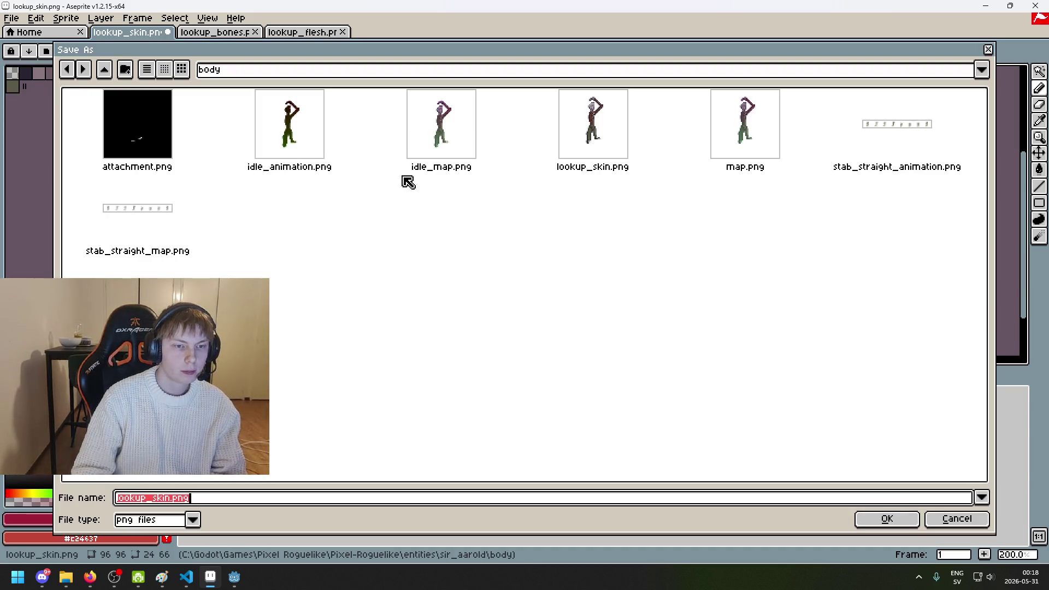
left_click(174, 499)
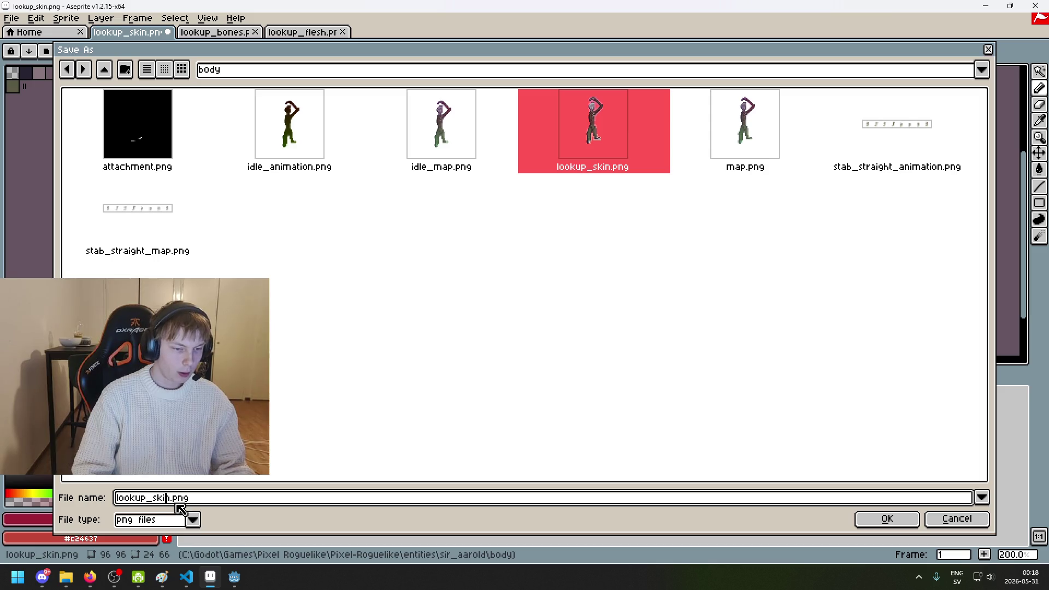
key("BackSpace")
key("BackSpace")
key("BackSpace")
type("flesh")
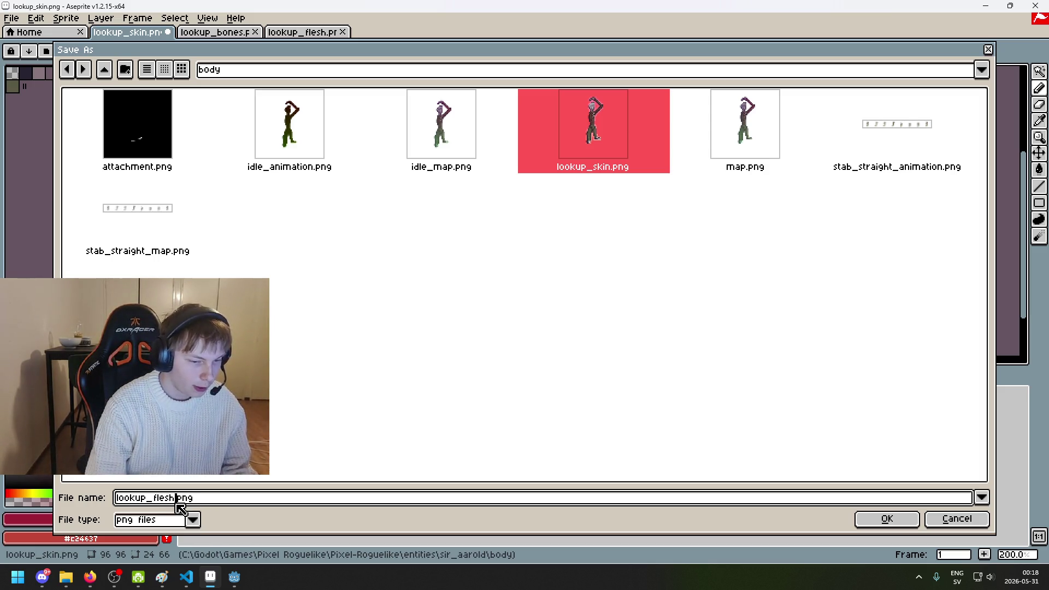
left_click(880, 518)
left_click(489, 336)
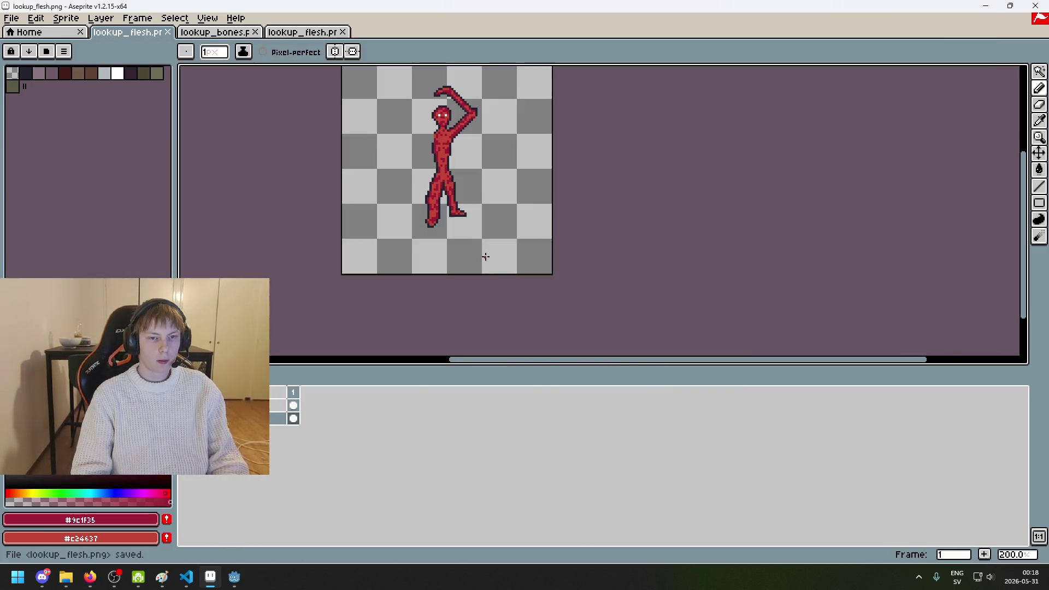
left_click_drag(499, 147, 483, 208)
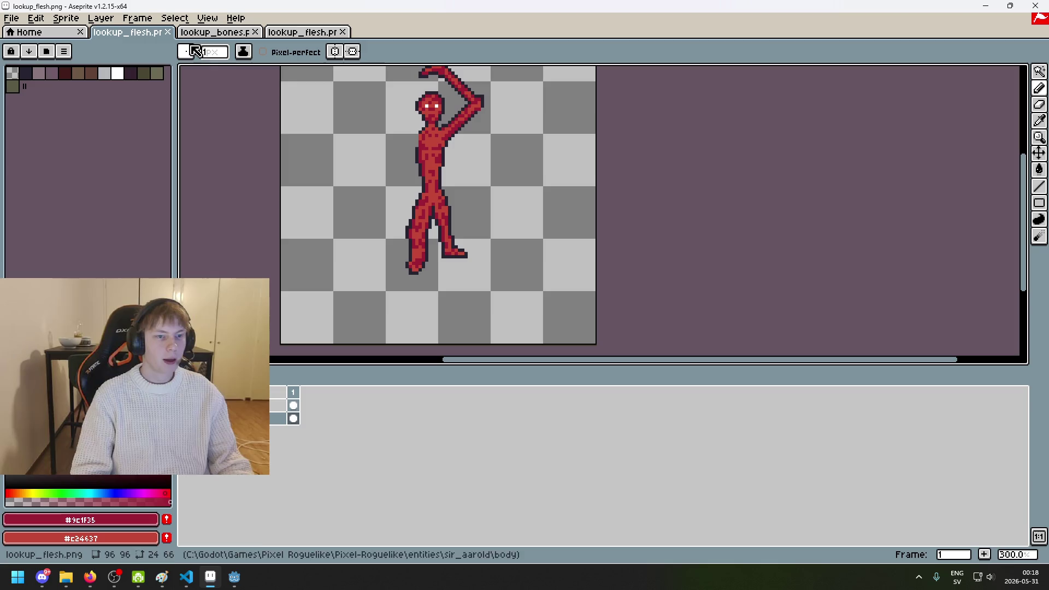
left_click(215, 32)
left_click(303, 33)
Step: Open lookup_skin.png from the sir_aarold/right_arm folder
left_click(11, 18)
left_click(28, 43)
left_click(280, 71)
left_click(317, 178)
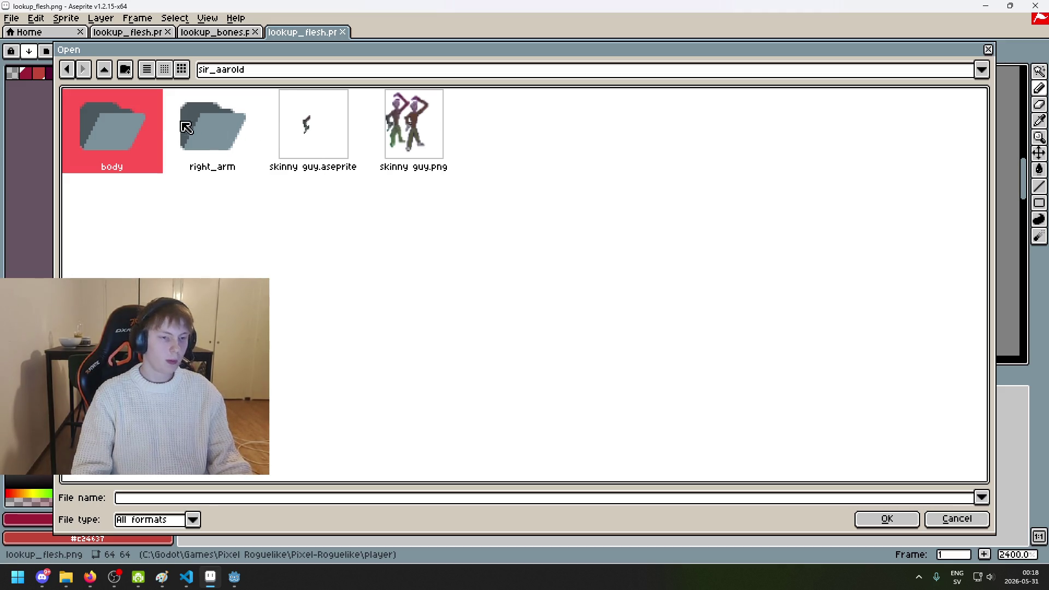
left_click(218, 130)
double_click(217, 129)
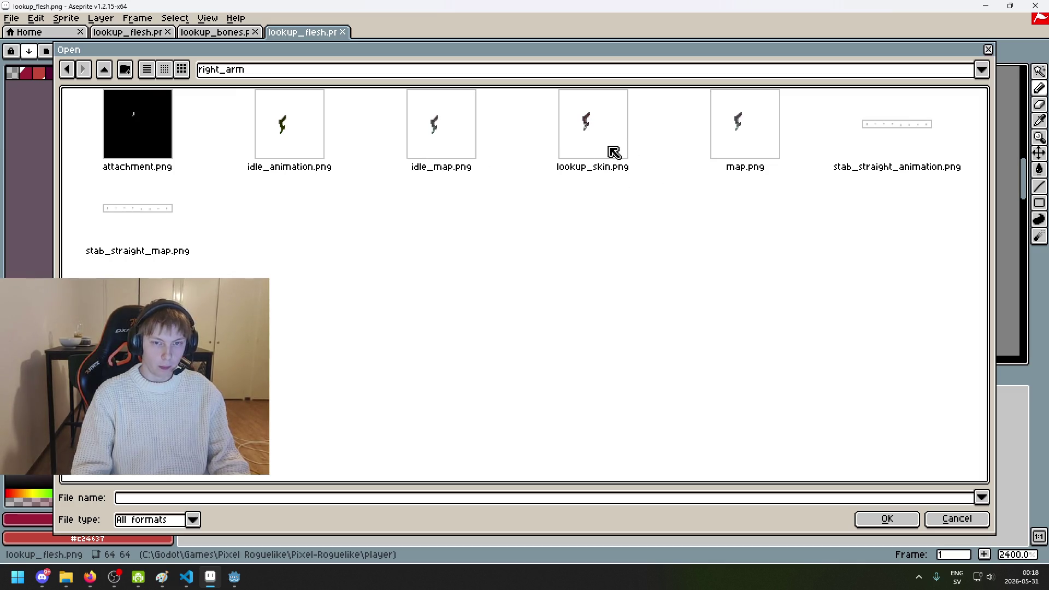
double_click(588, 131)
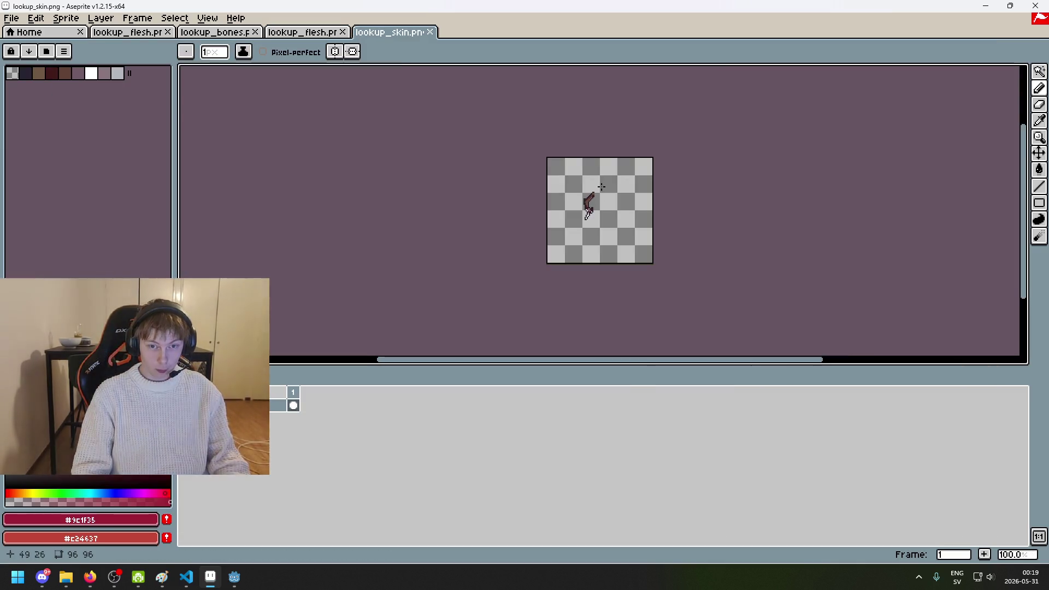
Step: Zoom in on the arm and try erasing a white pixel near the hand, then undo it
scroll(597, 206, "up", 1)
scroll(557, 181, "up", 2)
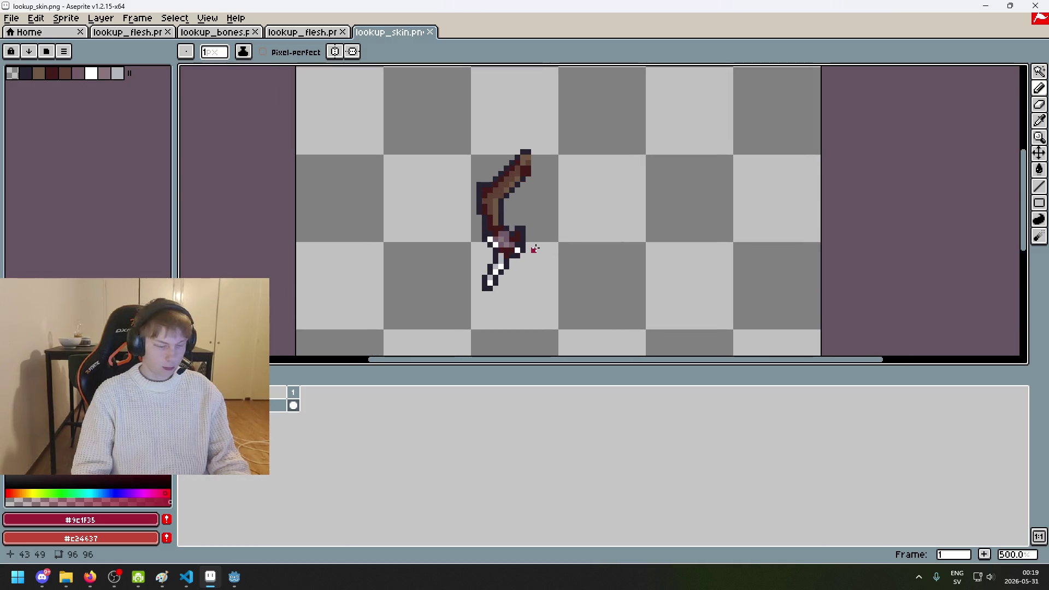
scroll(534, 249, "up", 2)
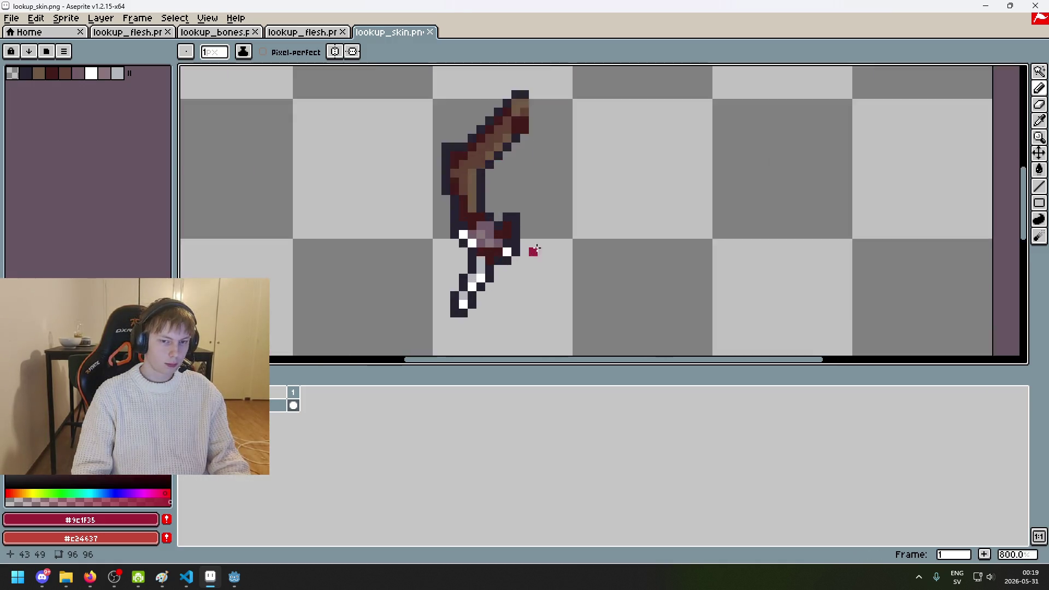
scroll(531, 251, "up", 2)
scroll(529, 251, "up", 1)
key("e")
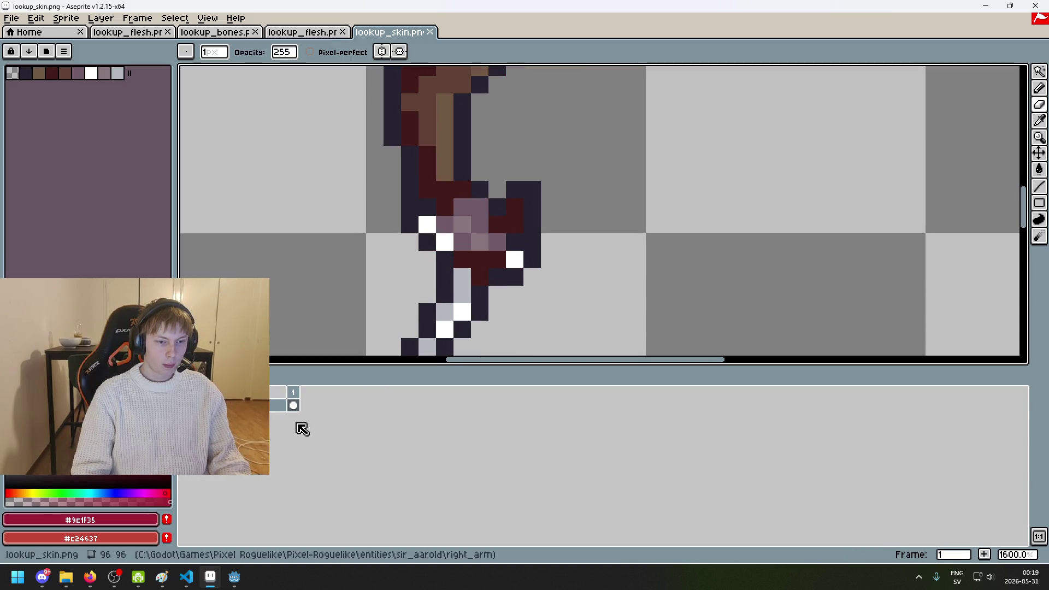
scroll(439, 295, "up", 1)
left_click(439, 215)
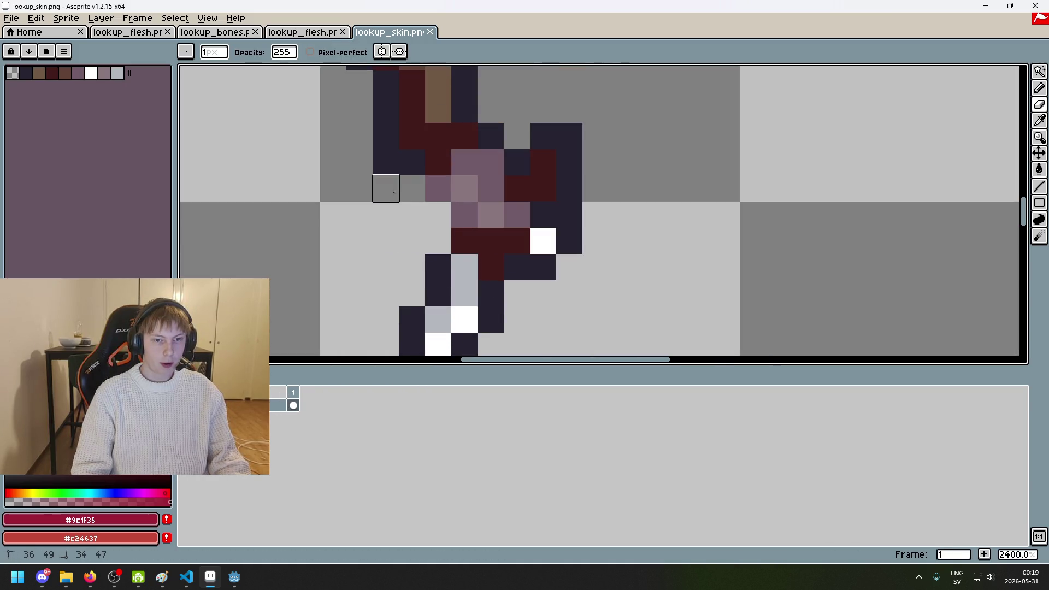
key("ctrl+z")
Step: Add a new empty layer and sample flesh red #c24437 from the lookup_flesh sprite
right_click(270, 415)
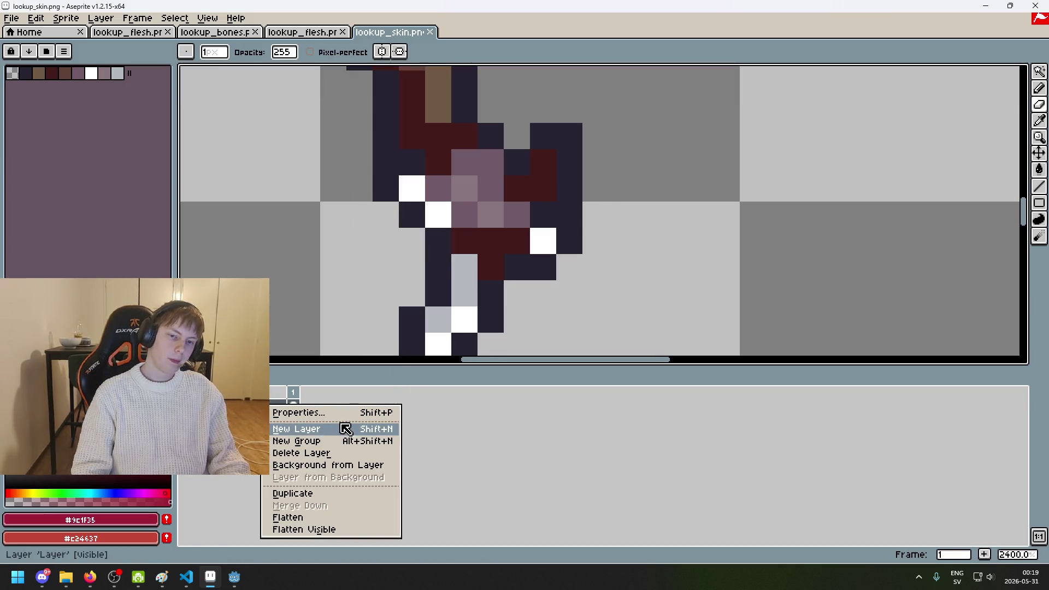
left_click(340, 429)
scroll(497, 252, "down", 5)
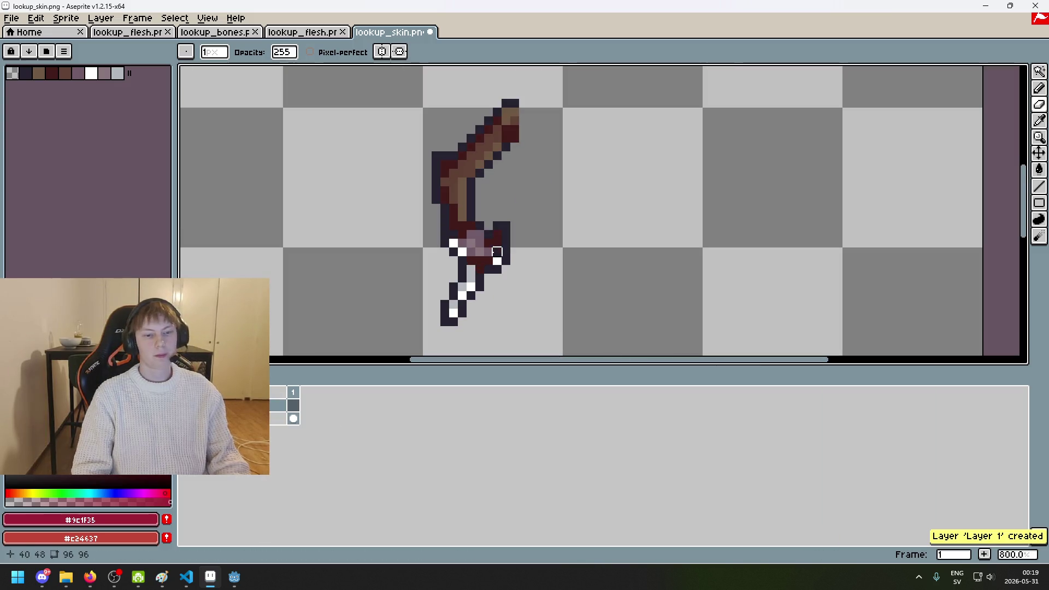
left_click(298, 32)
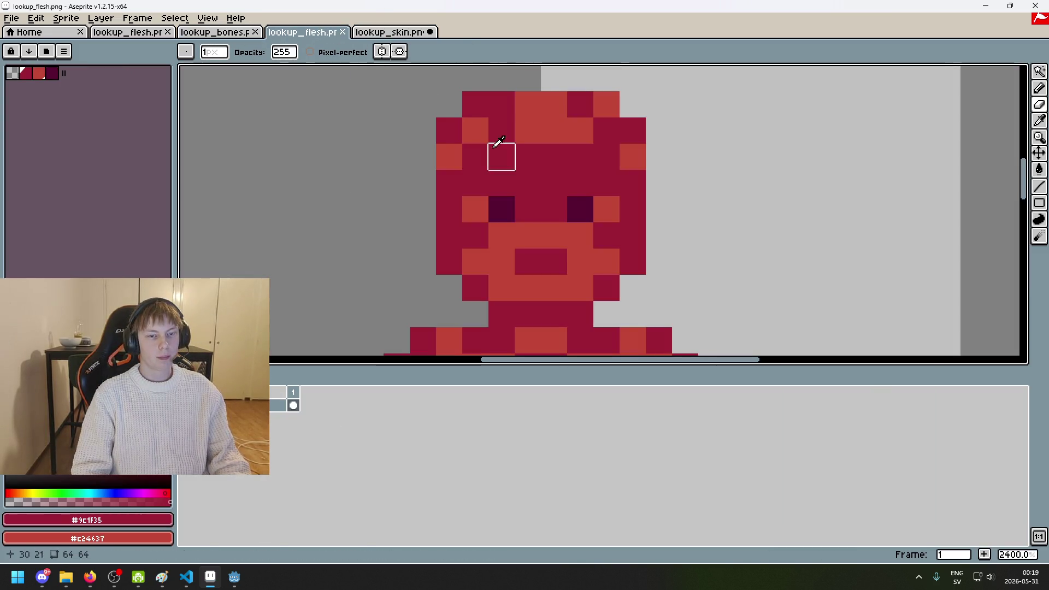
left_click(543, 98, "alt")
left_click(391, 32)
scroll(499, 230, "up", 2)
Step: Paint red flesh pixels across the arm in lookup_skin, undoing misplaced strokes
left_click(498, 229)
scroll(498, 228, "up", 2)
scroll(568, 252, "up", 1)
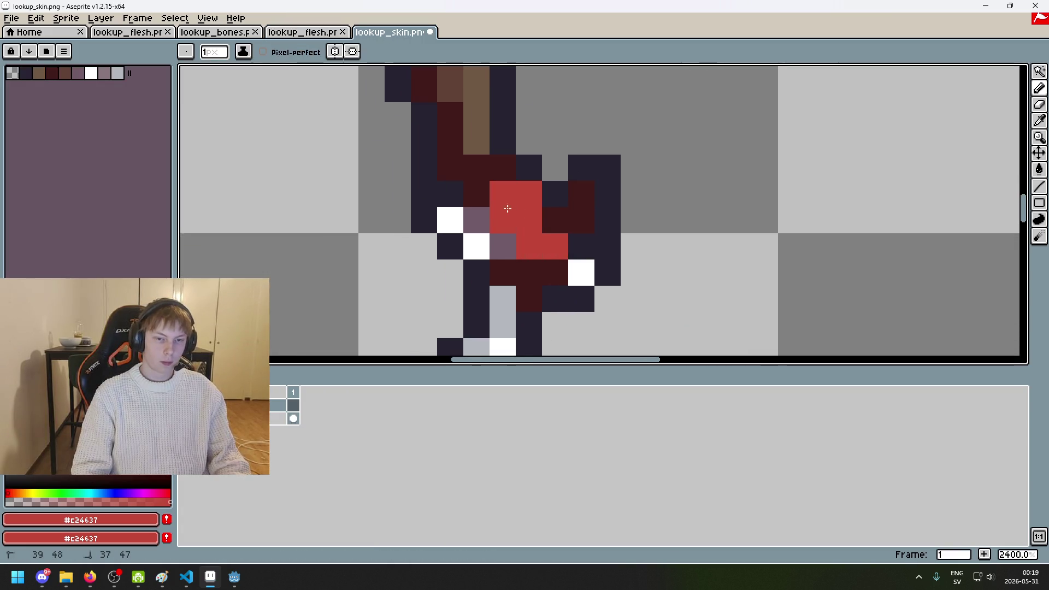
scroll(487, 212, "down", 2)
left_click(516, 235)
scroll(517, 235, "up", 2)
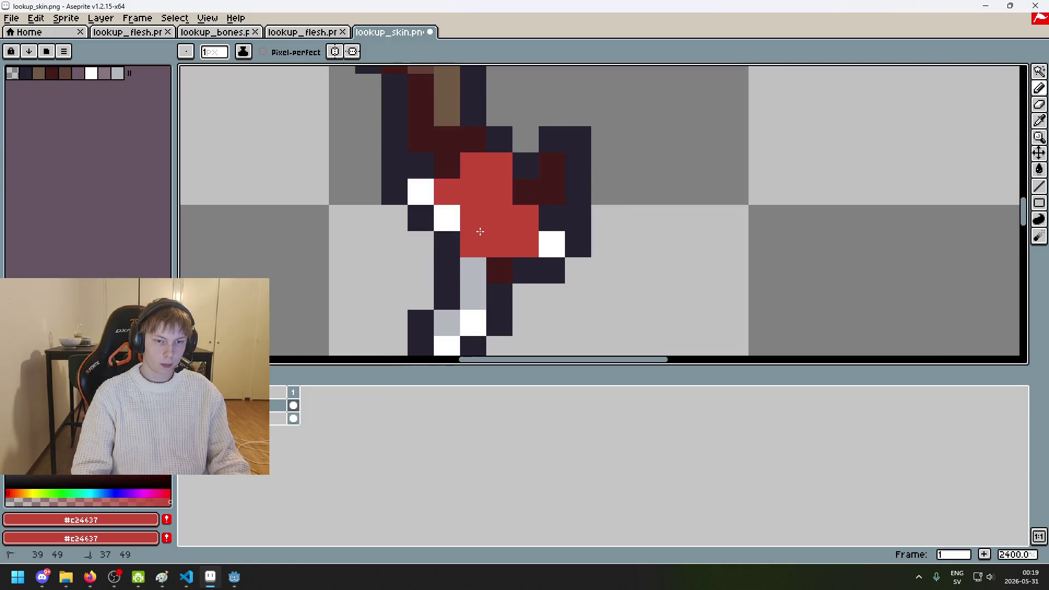
key("ctrl+z")
key("ctrl+z")
key("ctrl+z")
key("ctrl+z")
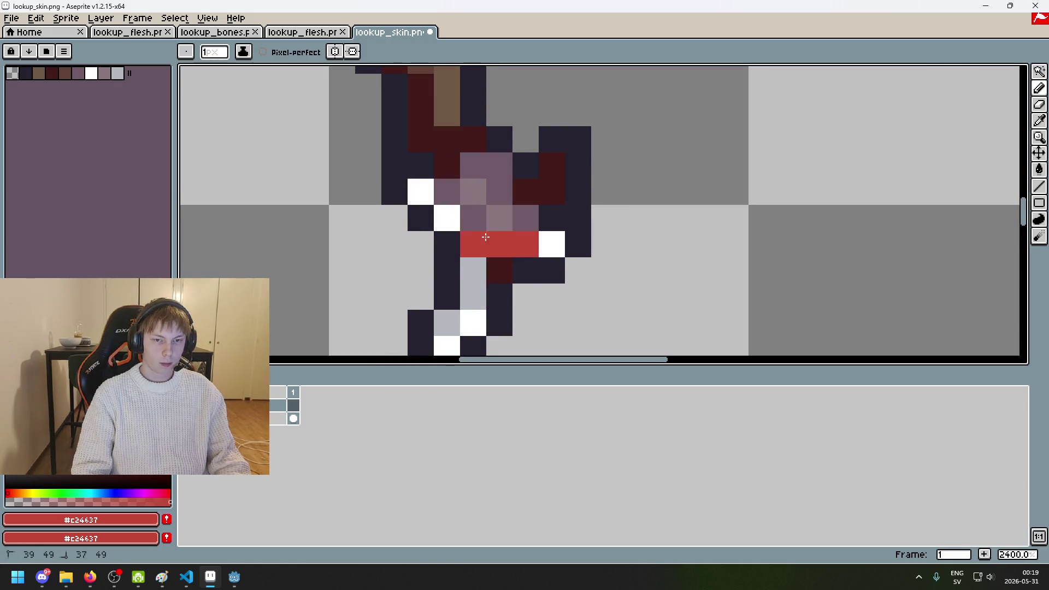
key("ctrl+z")
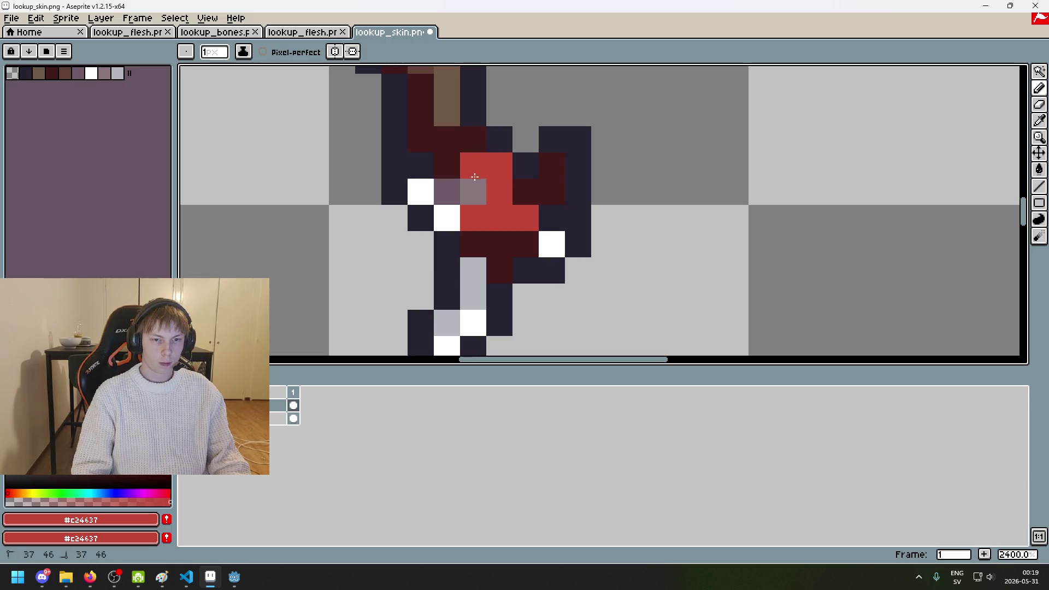
scroll(476, 205, "down", 2)
scroll(469, 203, "up", 2)
left_click(465, 203)
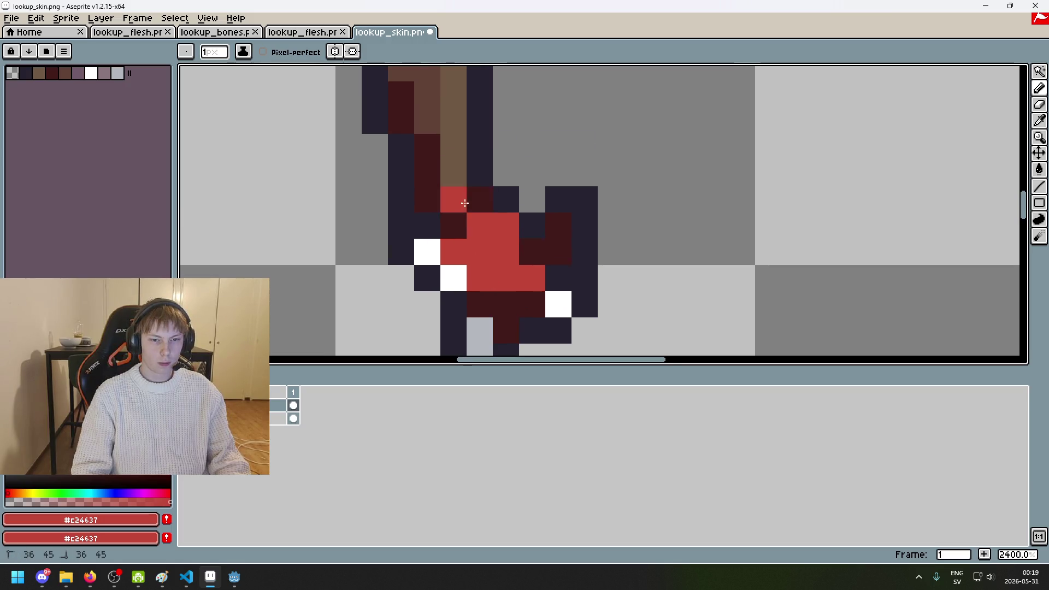
left_click_drag(532, 304, 495, 307)
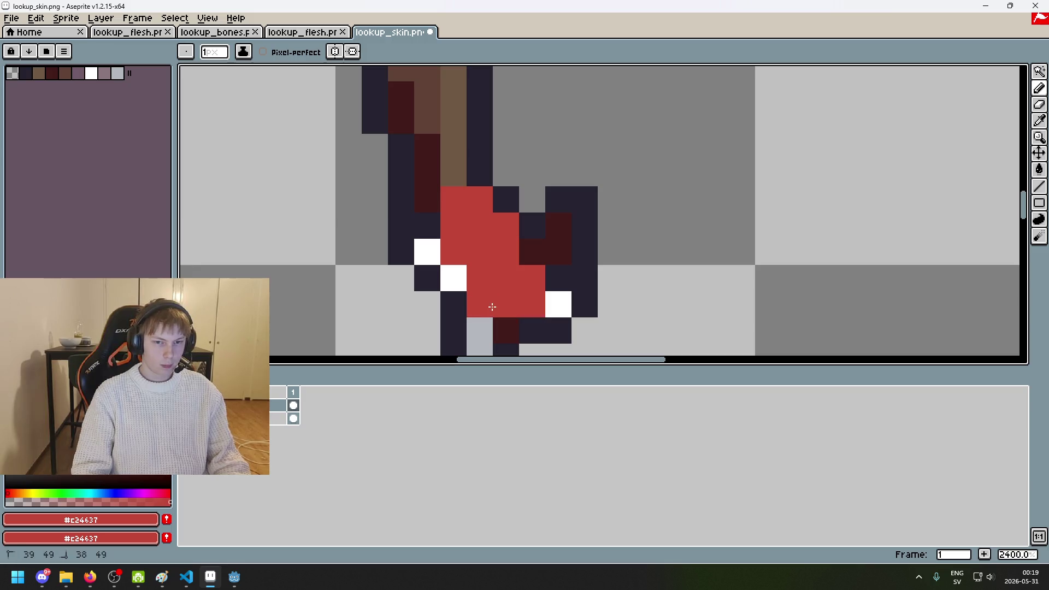
scroll(513, 300, "down", 6)
scroll(545, 159, "up", 4)
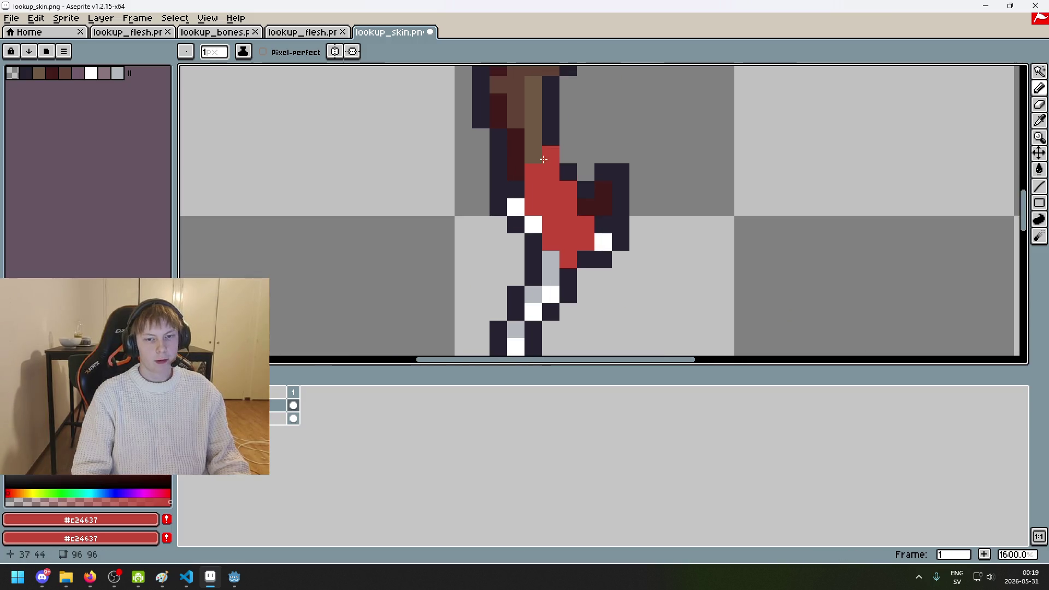
scroll(523, 160, "down", 1)
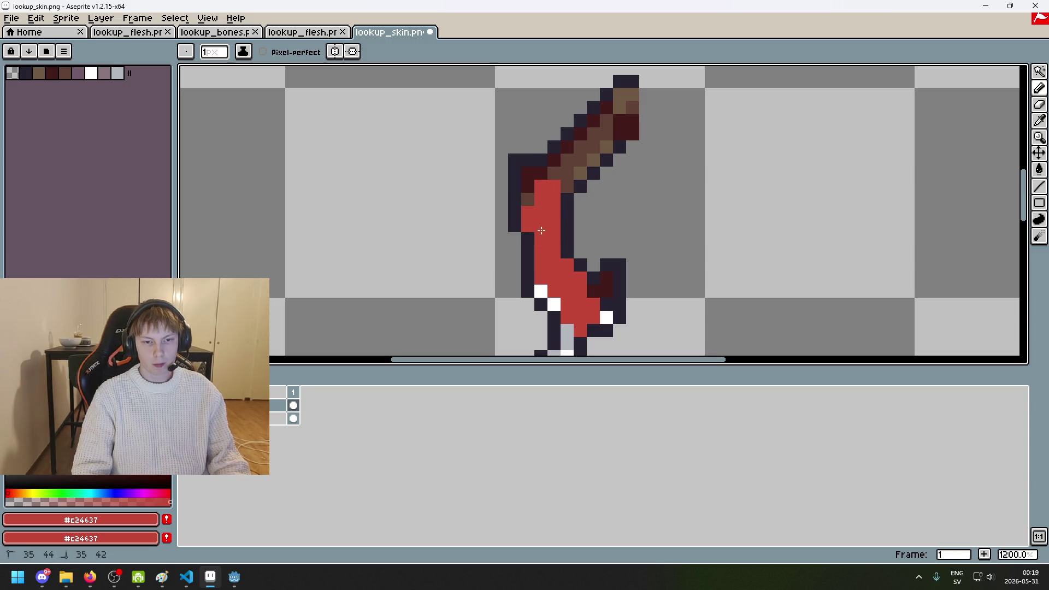
key("ctrl+z")
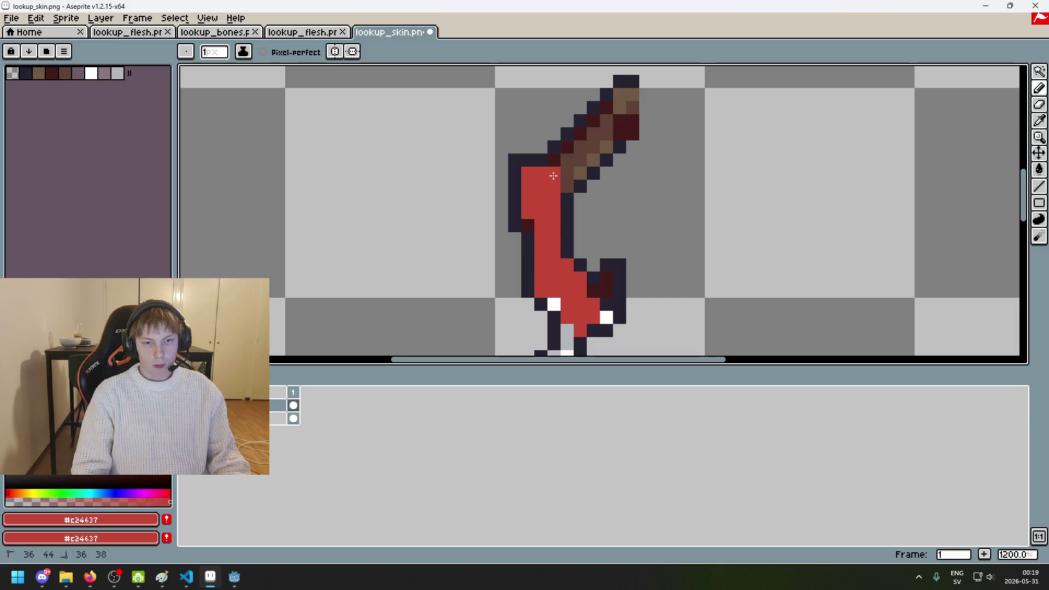
Step: Repaint the upper arm with red pencil strokes, undoing the overshoot
scroll(551, 206, "up", 1)
scroll(550, 206, "up", 2)
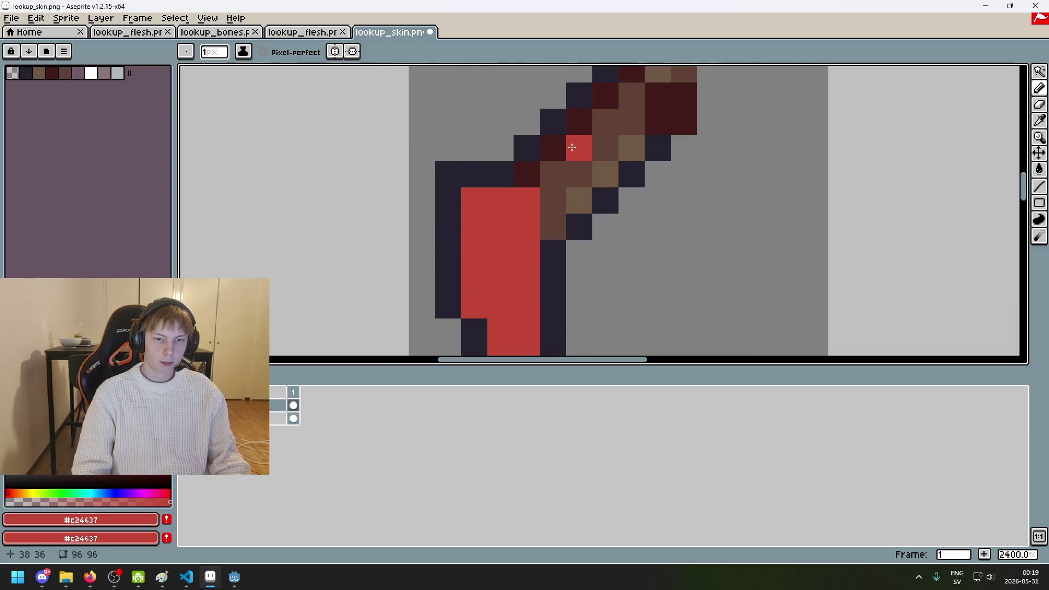
key("ctrl+z")
left_click_drag(553, 174, 553, 251)
key("ctrl+z")
left_click_drag(553, 200, 628, 169)
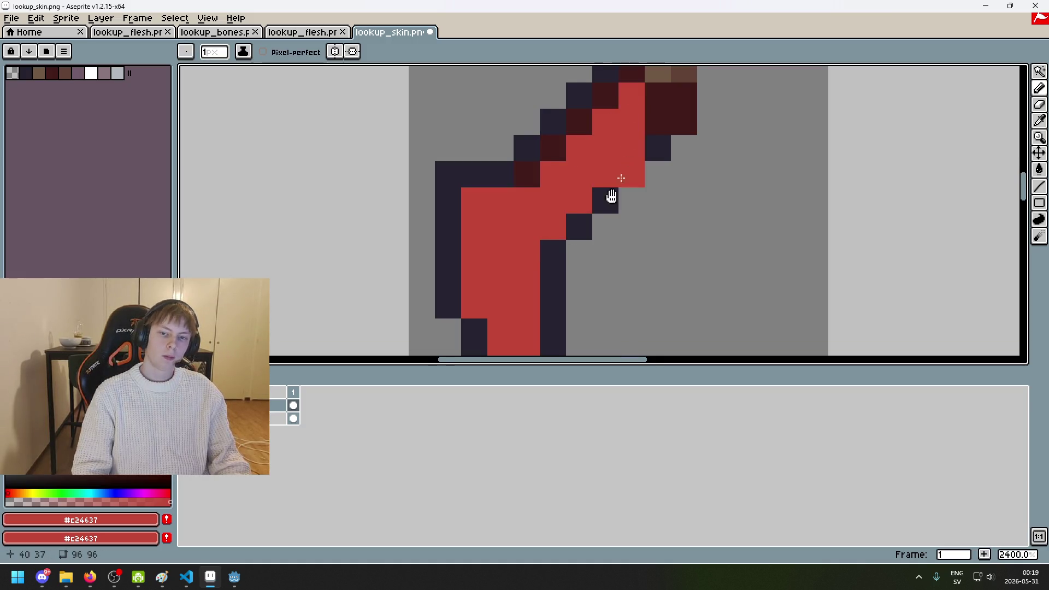
scroll(610, 217, "up", 3)
scroll(623, 211, "down", 6)
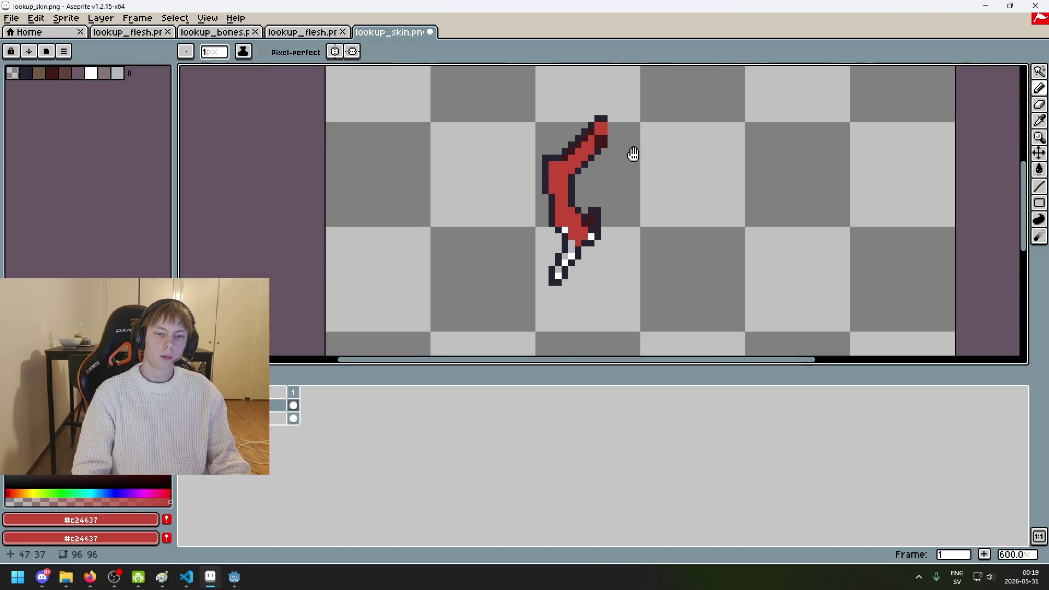
scroll(628, 167, "up", 3)
Step: Sample crimson #9c1f35 from lookup_flesh and shade the upper arm edge with it
left_click(323, 32)
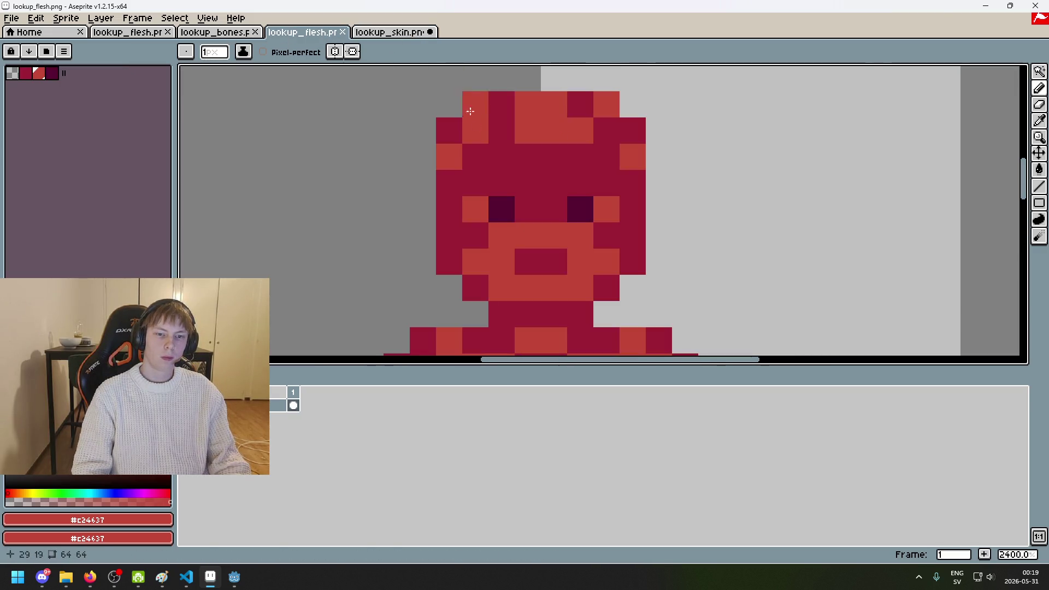
key("i")
left_click(474, 103)
left_click(383, 33)
key("b")
scroll(580, 110, "up", 3)
left_click(589, 110)
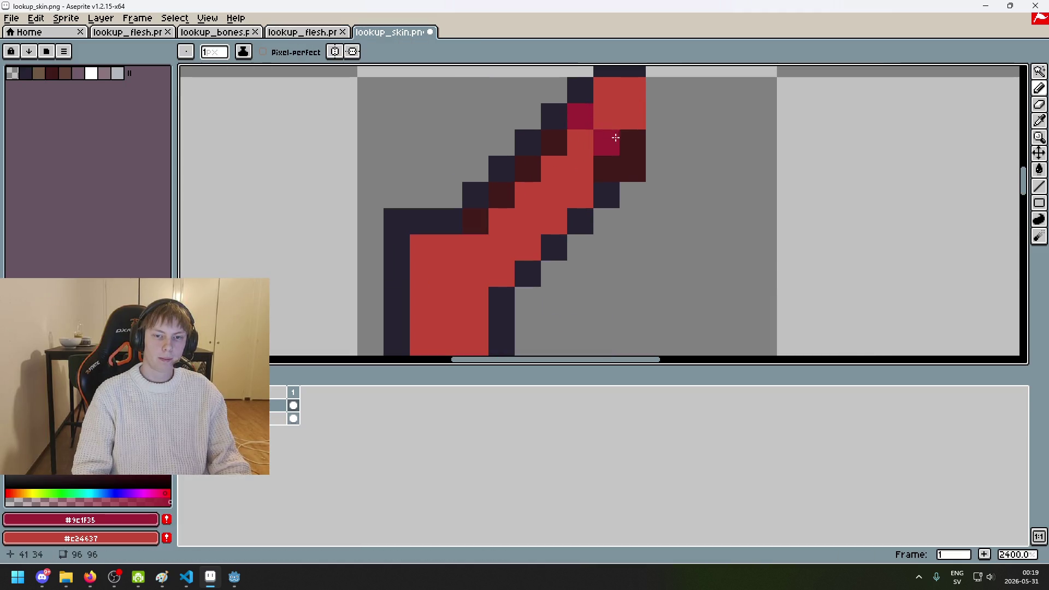
left_click_drag(631, 143, 618, 164)
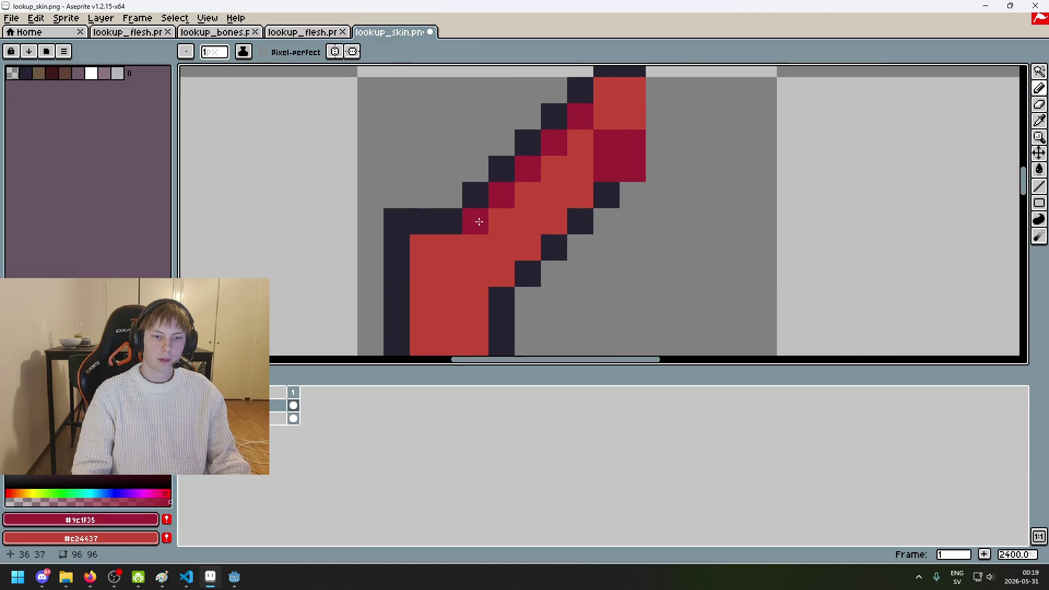
Step: Cover a white pixel with the dark outline colour, then check the red fill via undo/redo
scroll(480, 221, "down", 2)
scroll(563, 278, "down", 5)
scroll(563, 279, "up", 5)
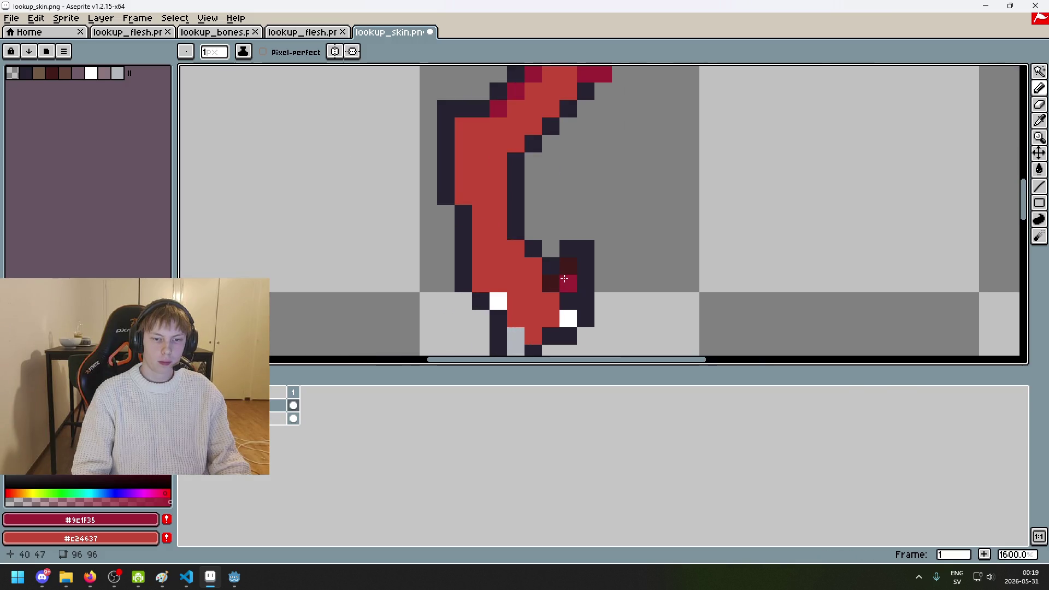
scroll(563, 279, "down", 2)
left_click(560, 226, "alt")
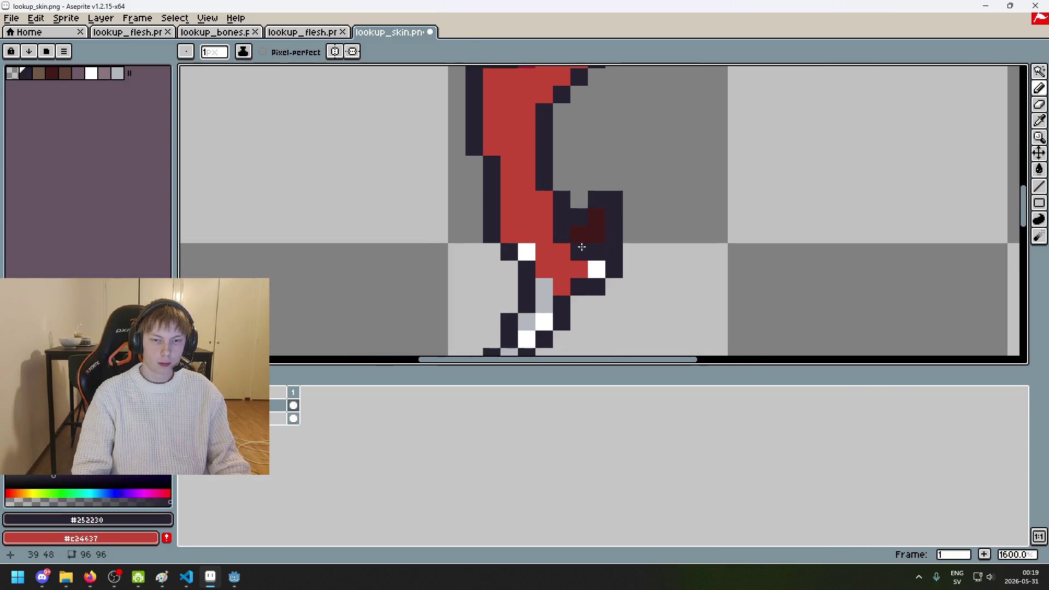
left_click(535, 253)
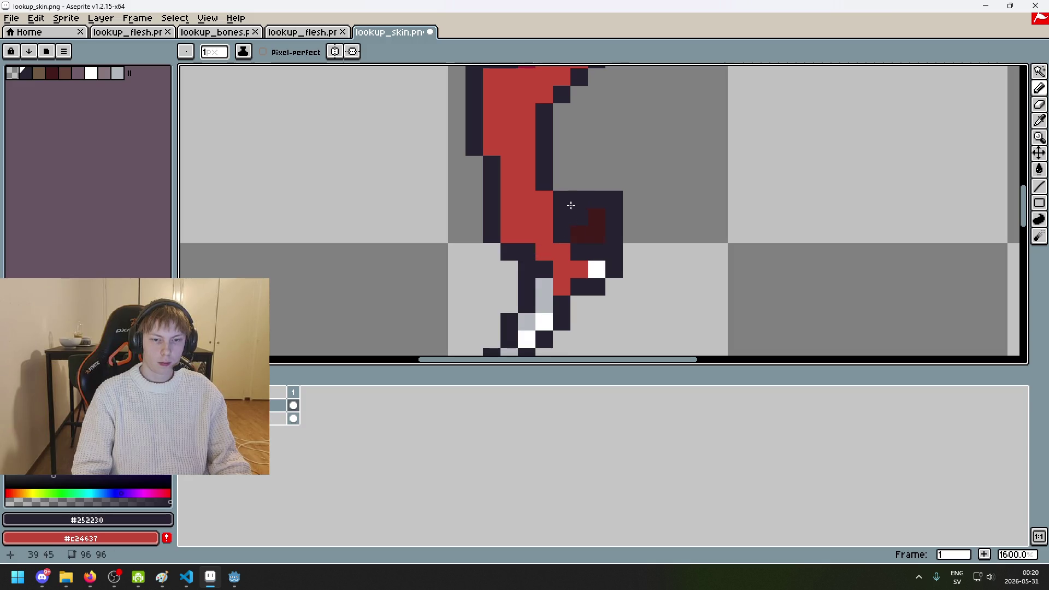
scroll(572, 208, "up", 3)
key("ctrl+z")
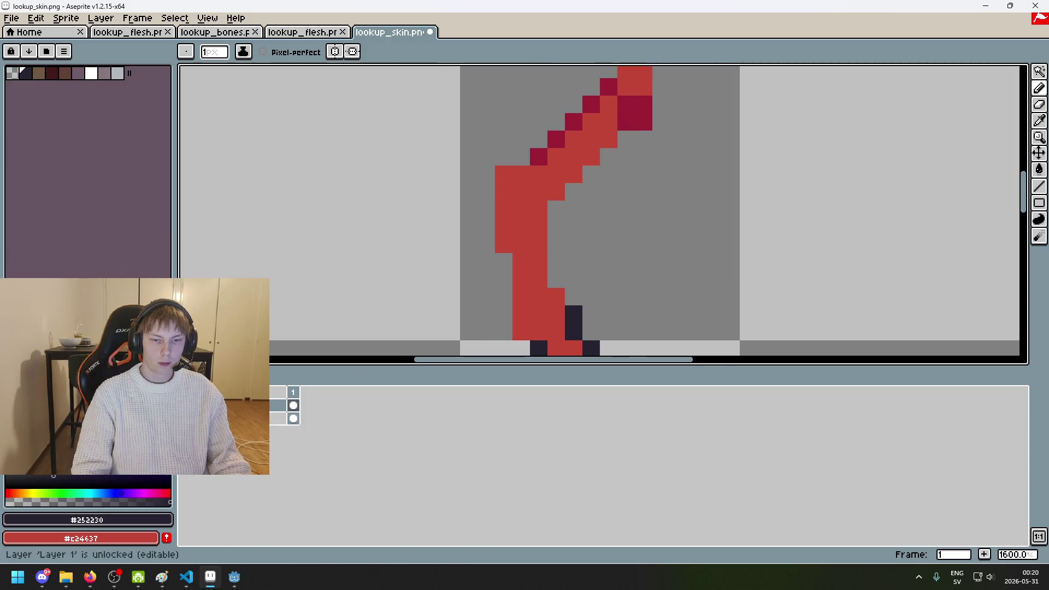
scroll(633, 260, "down", 3)
scroll(640, 230, "down", 2)
scroll(629, 217, "up", 5)
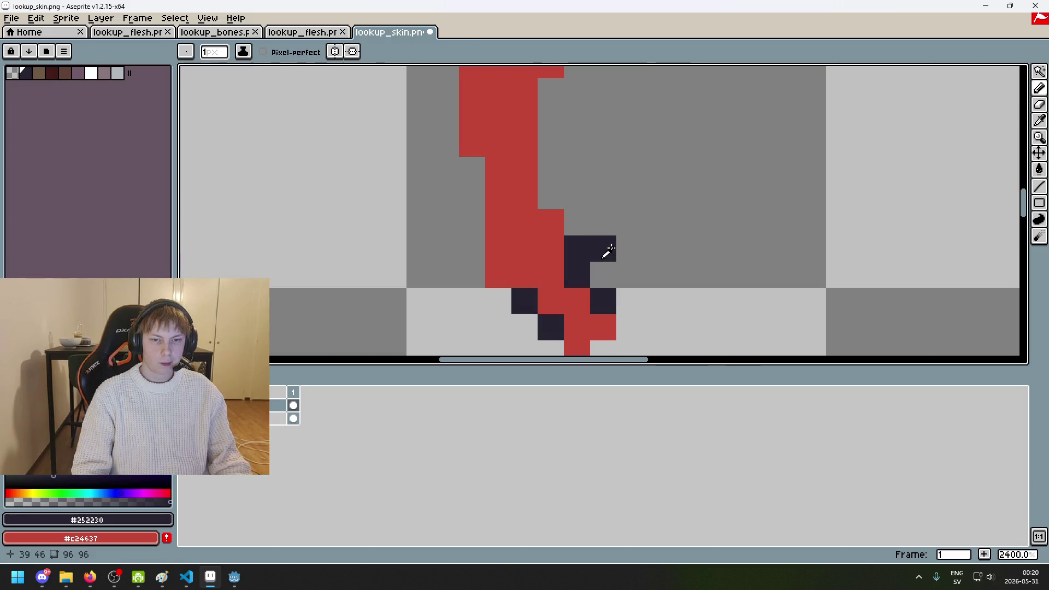
key("ctrl+y")
key("ctrl+z")
key("ctrl+y")
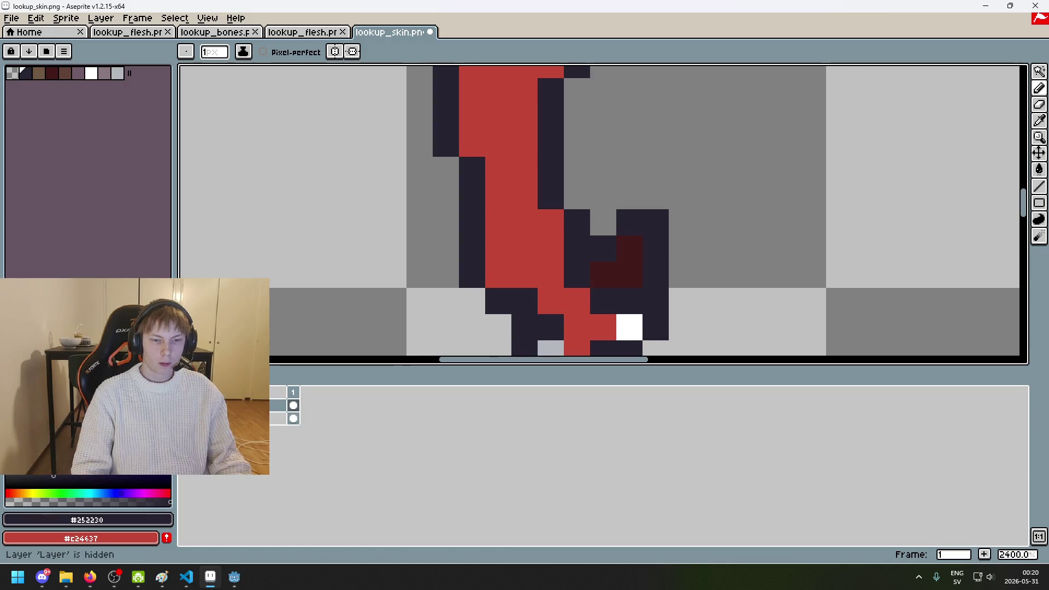
scroll(704, 186, "down", 5)
Step: Magic-wand the red flesh shape and delete the old outline pixels covering it
key("w")
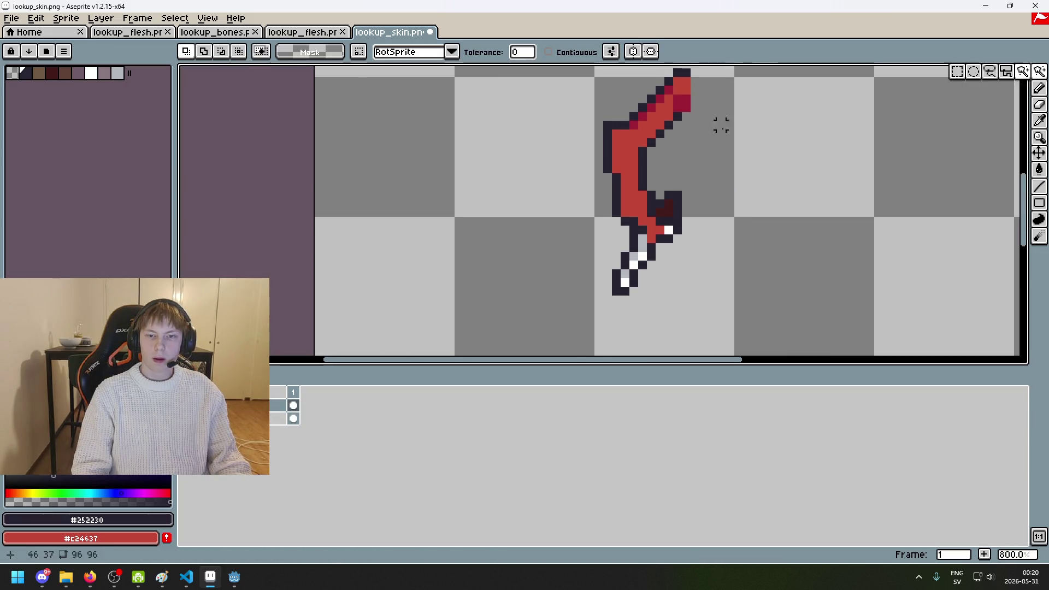
scroll(719, 121, "up", 2)
left_click(278, 418)
left_click(515, 306)
left_click(278, 406)
left_click_drag(515, 306, 568, 187)
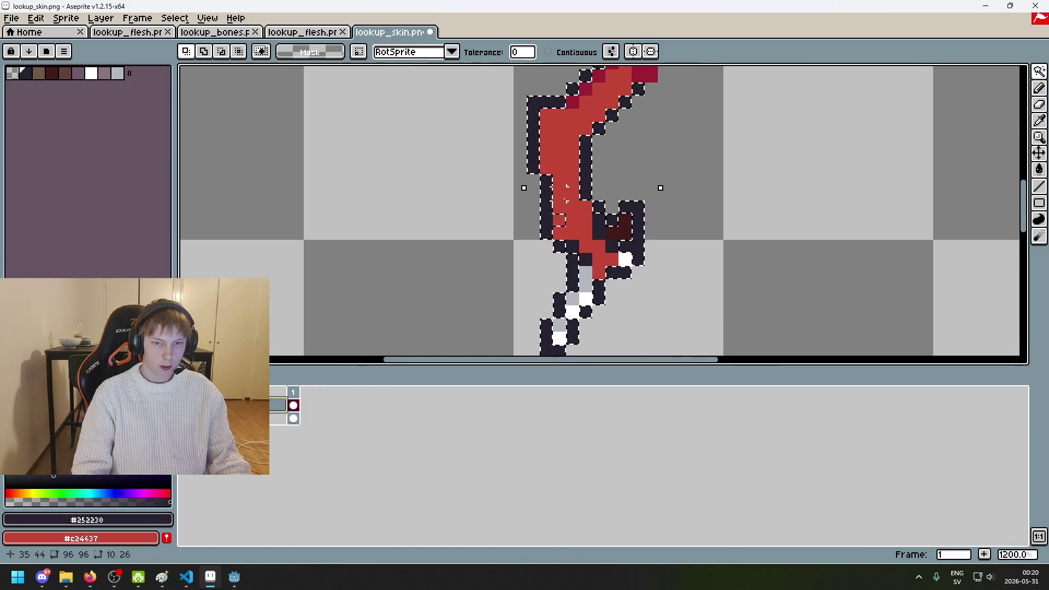
key("Delete")
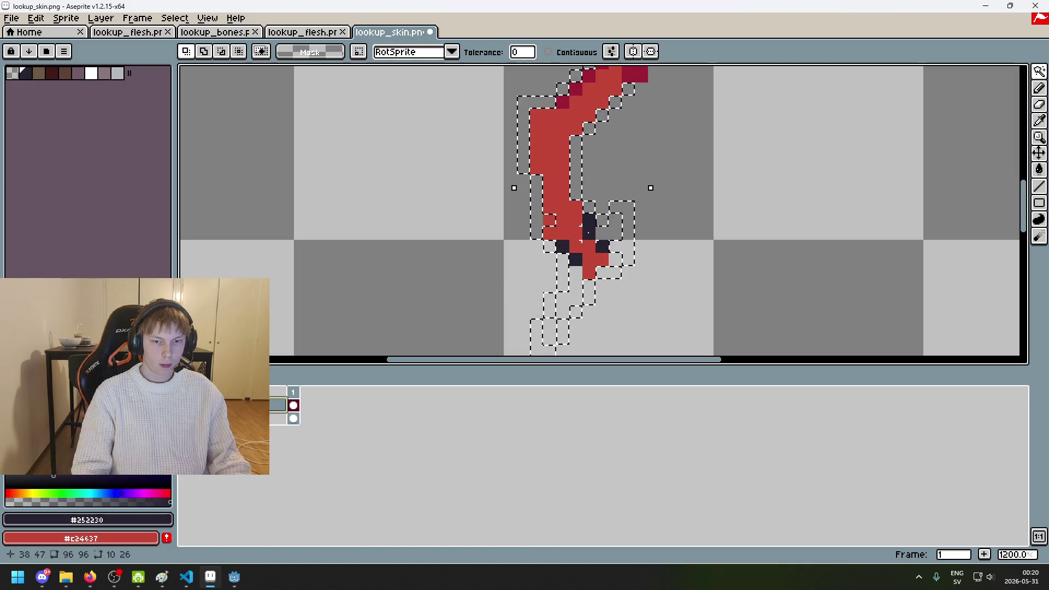
Step: Pencil a new #252230 outline along both edges of the arm, then deselect
key("b")
left_click_drag(541, 210, 549, 246)
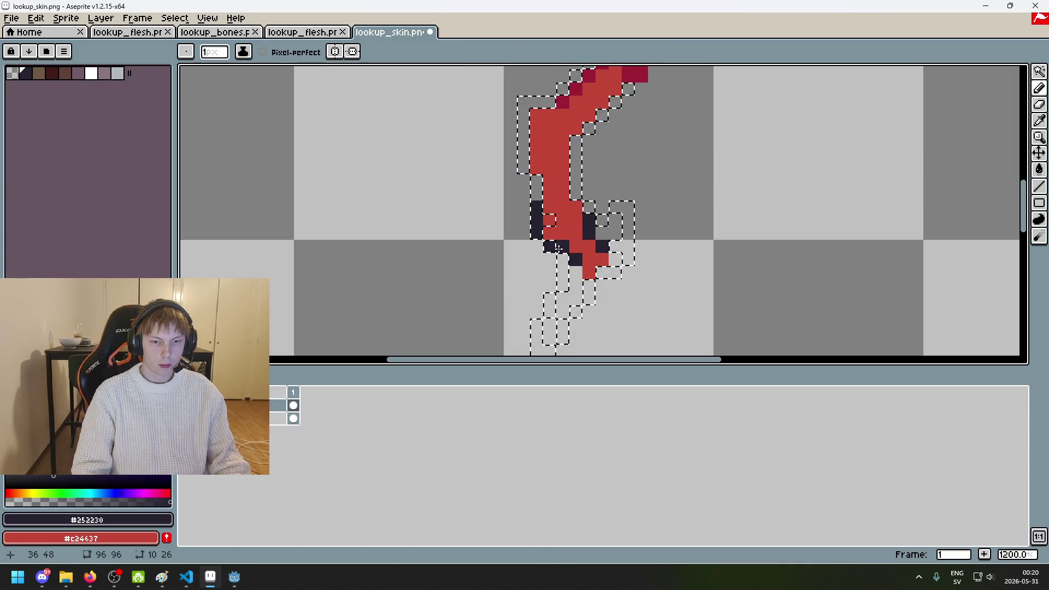
left_click(601, 220)
left_click_drag(589, 206, 577, 139)
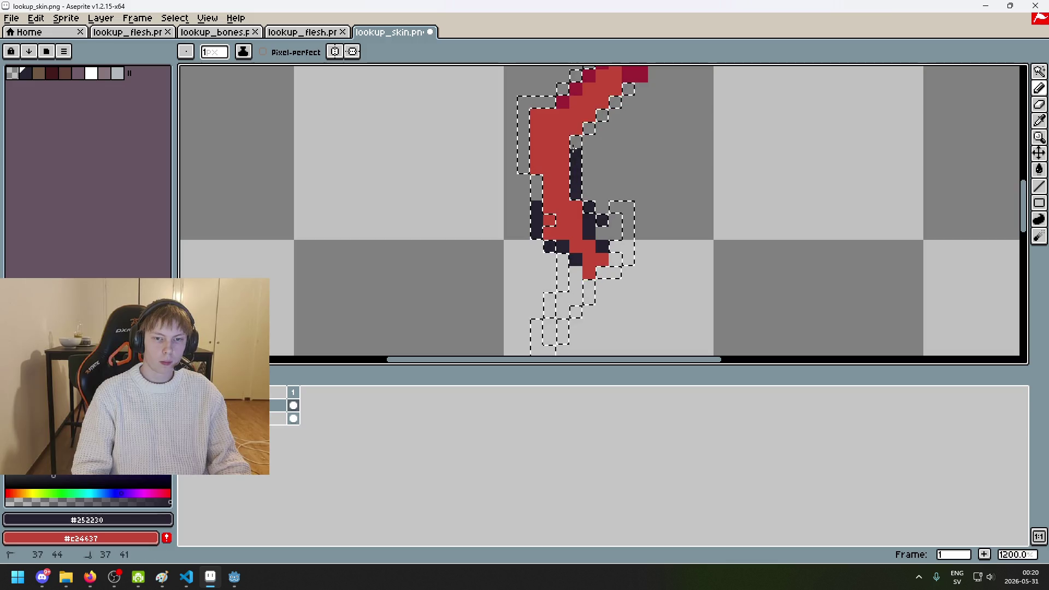
left_click_drag(536, 194, 552, 164)
key("ctrl+z")
key("ctrl+y")
scroll(557, 180, "up", 2)
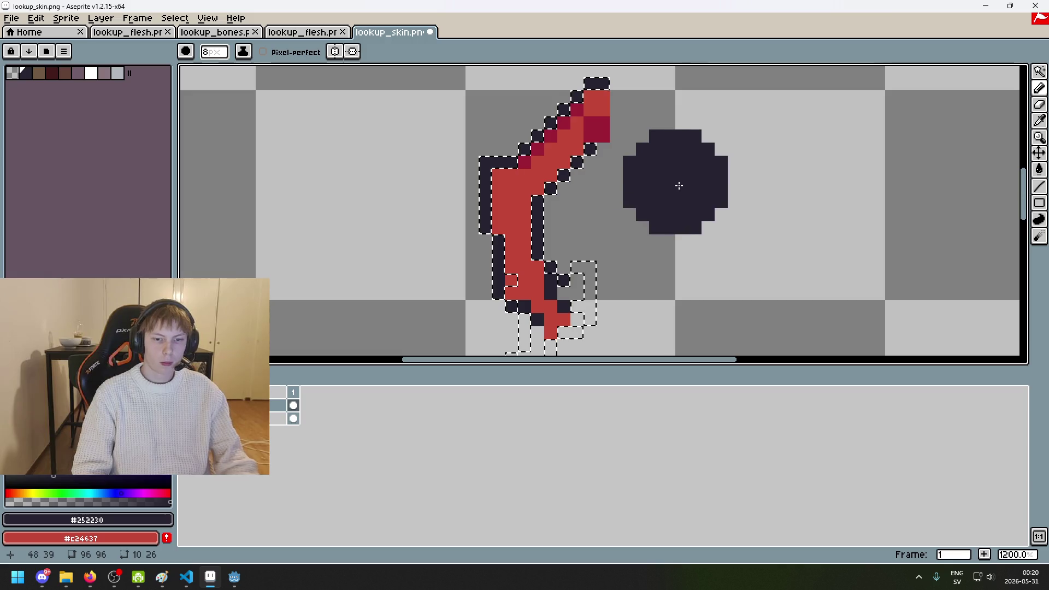
key("ctrl+d")
key("minus")
key("minus")
key("minus")
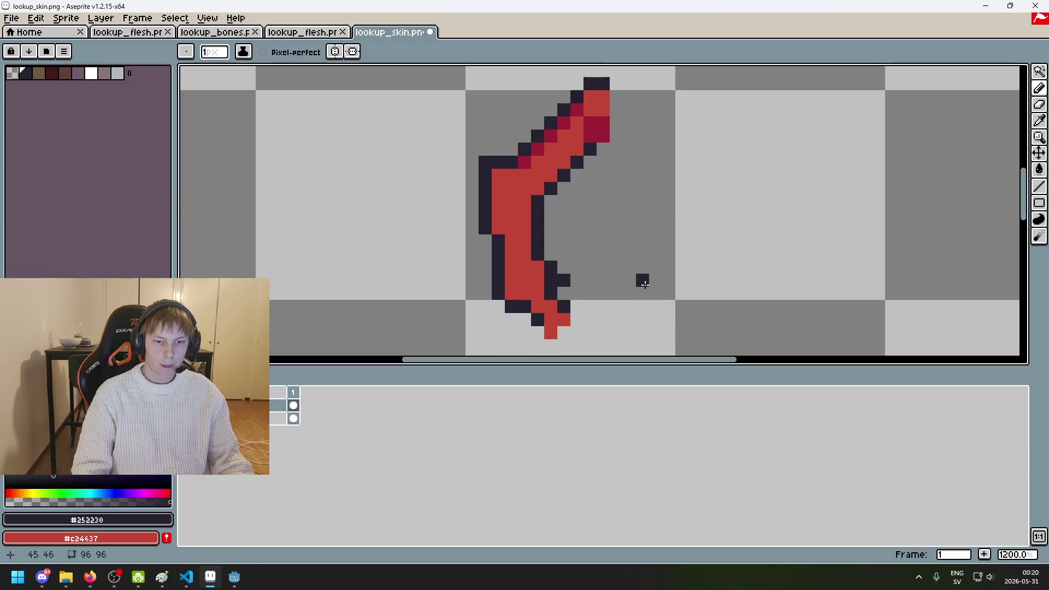
Step: Try adding dark pixels below the arm, then undo them, switching between eraser and pencil
scroll(557, 282, "up", 3)
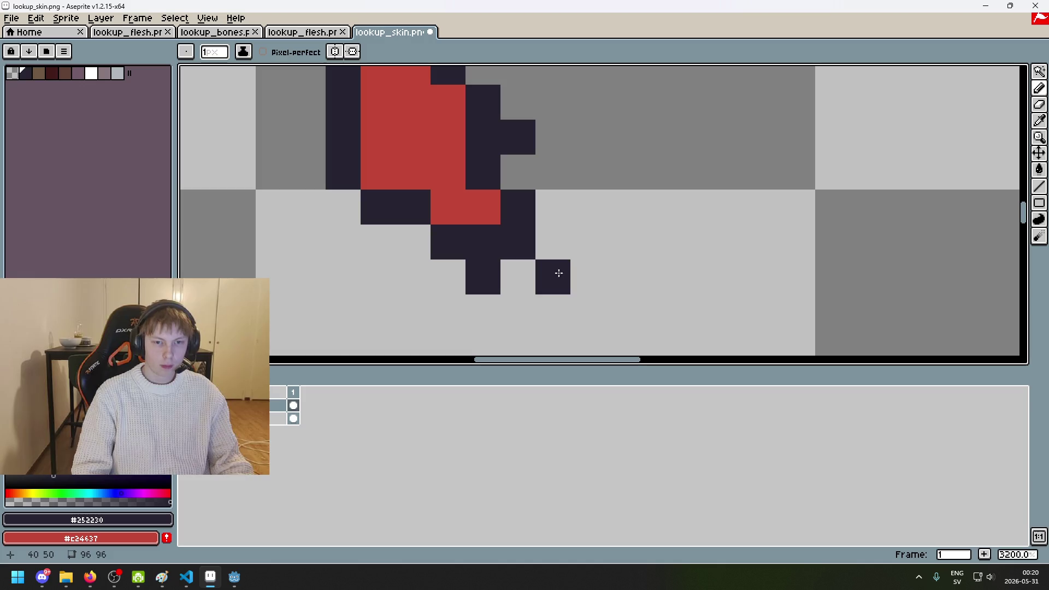
scroll(558, 263, "down", 6)
scroll(567, 254, "down", 2)
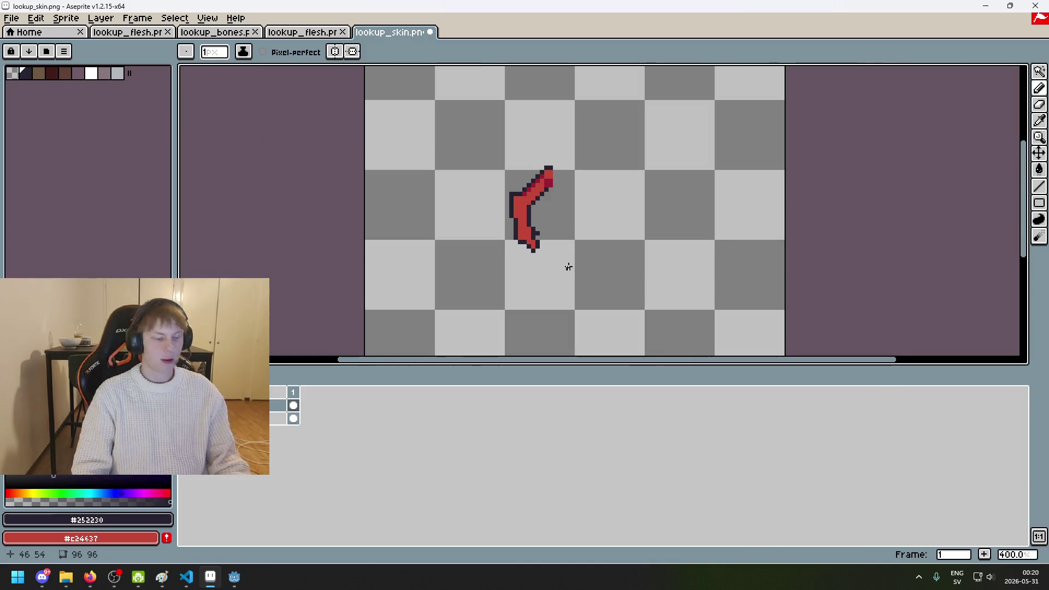
scroll(567, 267, "up", 1)
scroll(548, 253, "up", 6)
key("e")
key("b")
left_click(463, 241)
left_click(463, 215)
key("ctrl+z")
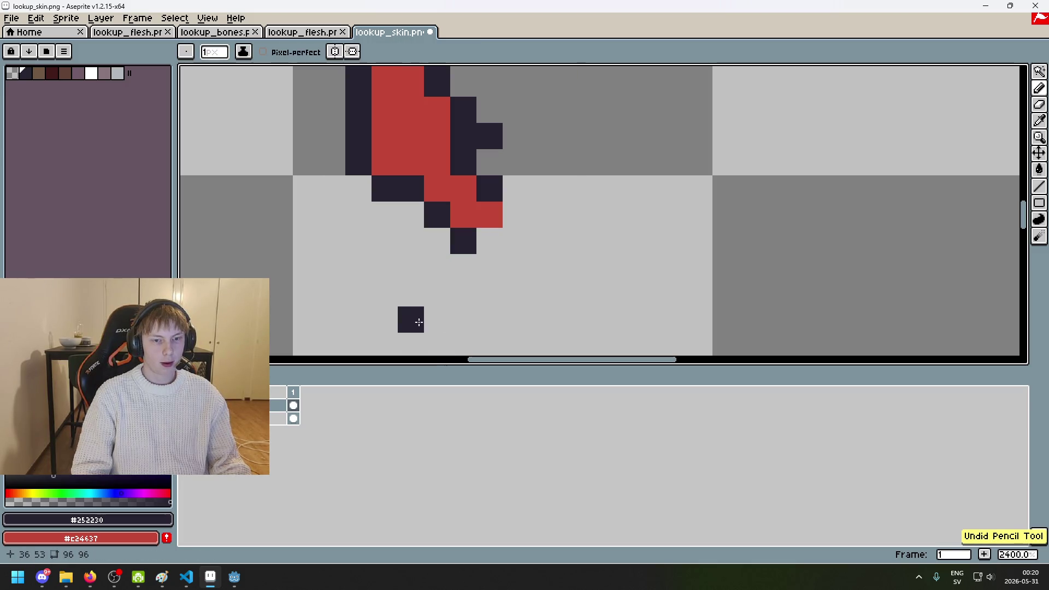
key("e")
scroll(480, 229, "down", 4)
scroll(470, 241, "down", 3)
key("ctrl+z")
key("ctrl+z")
key("b")
scroll(444, 237, "up", 6)
scroll(445, 242, "down", 7)
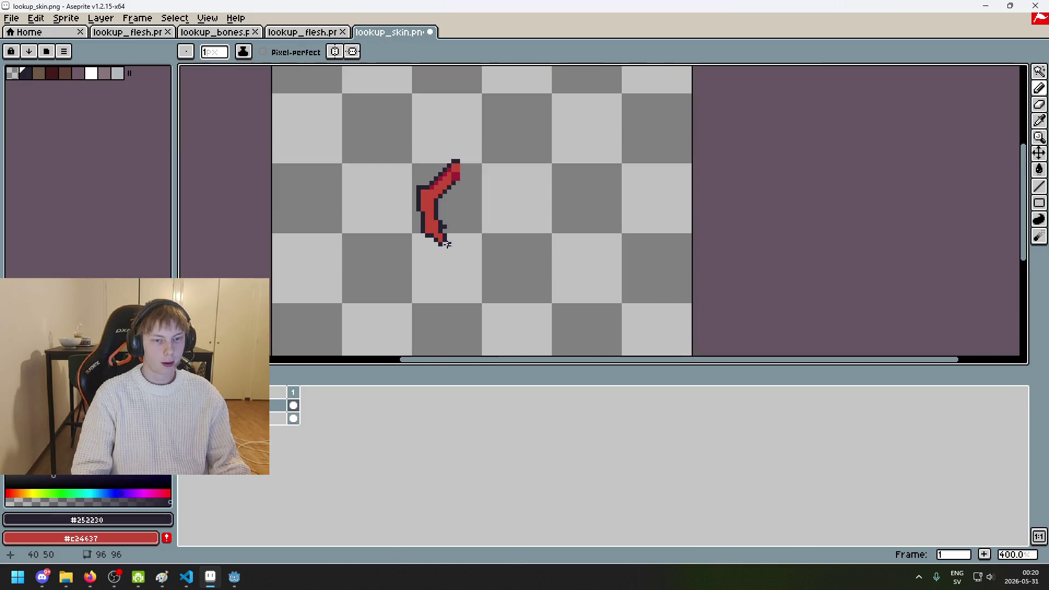
scroll(458, 243, "up", 2)
Step: Eyedrop #9c1f35 and paint crimson shading pixels on the arm near its top
left_click(478, 208, "alt")
scroll(383, 241, "up", 4)
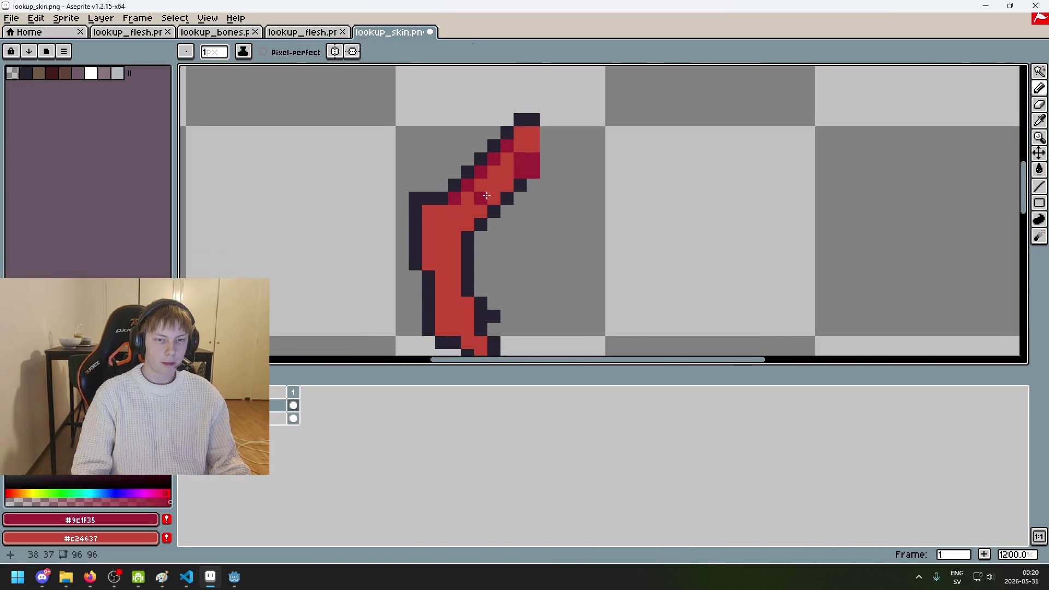
left_click(372, 246)
left_click(370, 228)
scroll(548, 187, "down", 2)
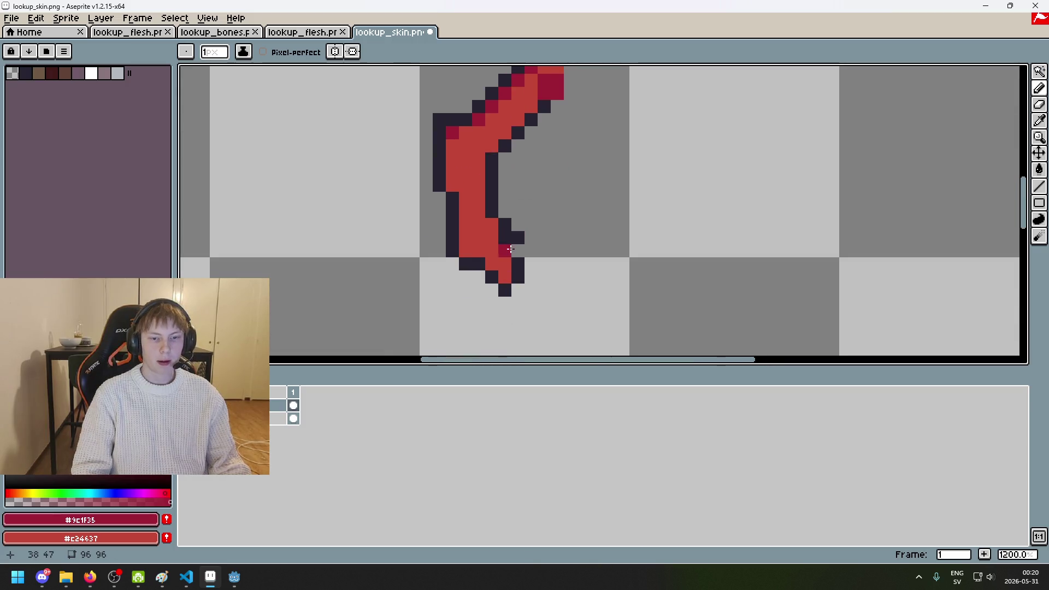
Step: Remove stray dark pixels near the arm's tip, checking by toggling the layer's visibility
key("e")
scroll(510, 252, "up", 2)
scroll(541, 258, "down", 4)
key("ctrl+z")
scroll(529, 253, "up", 5)
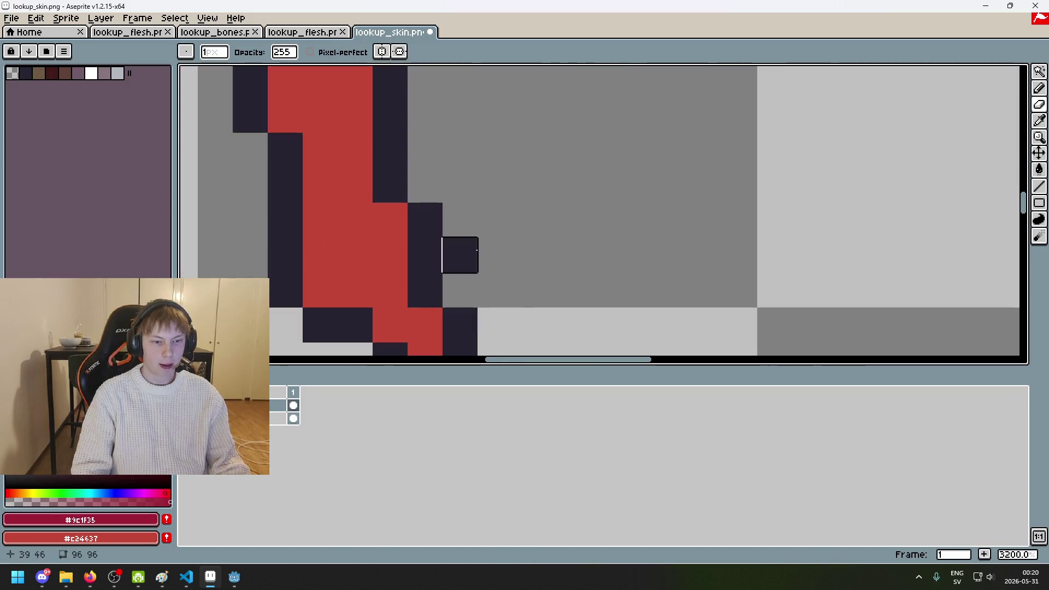
left_click(184, 405)
left_click(184, 418)
key("ctrl+z")
key("ctrl+z")
scroll(553, 206, "down", 3)
scroll(509, 249, "up", 3)
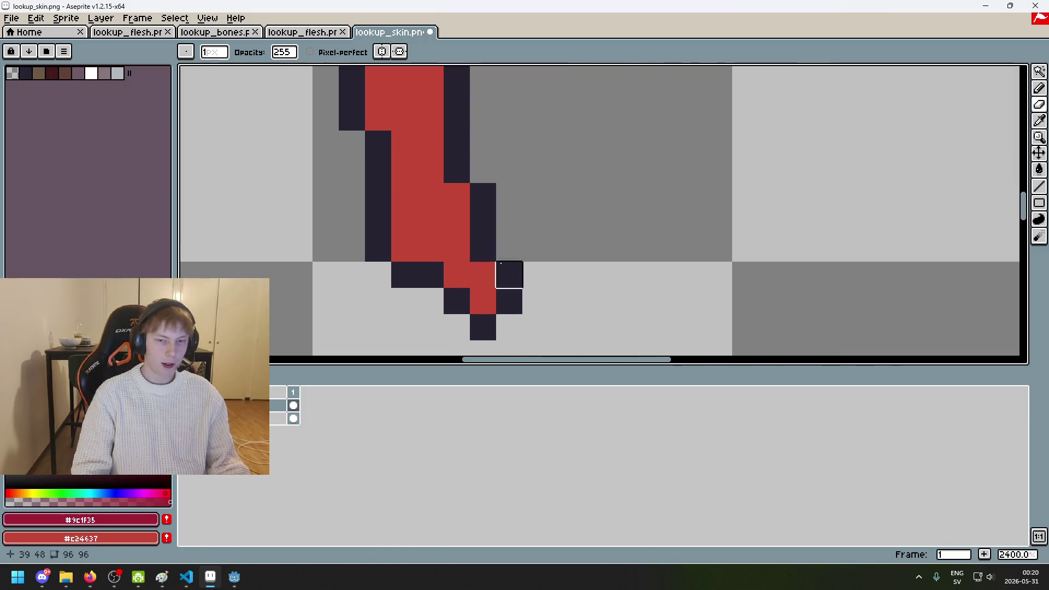
key("b")
scroll(483, 143, "down", 3)
scroll(502, 200, "up", 3)
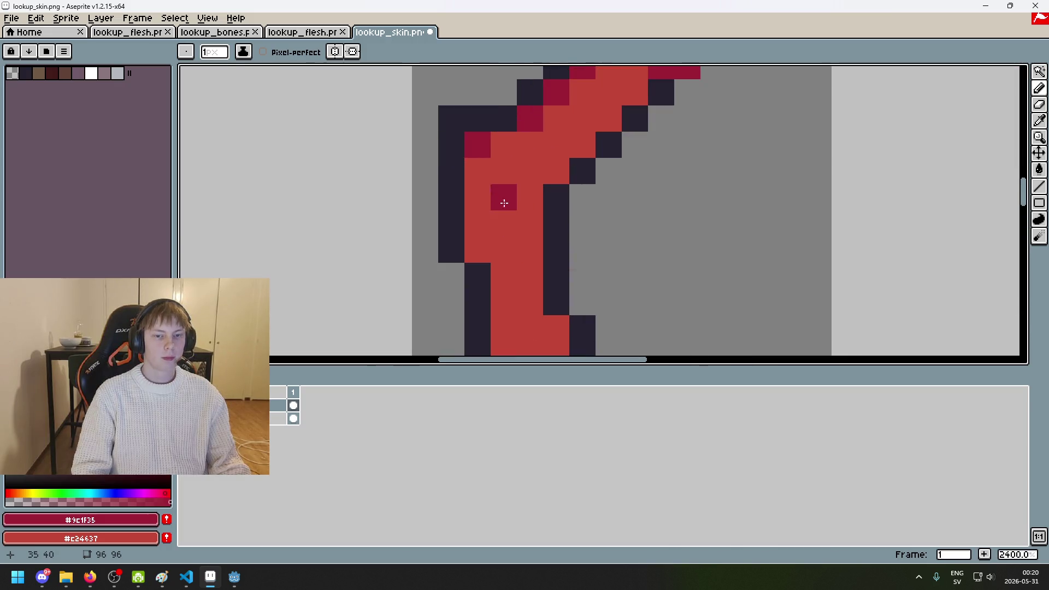
Step: Extend #9c1f35 shading down the arm's lower left and around the bend, undoing misplaced dabs
scroll(443, 165, "down", 3)
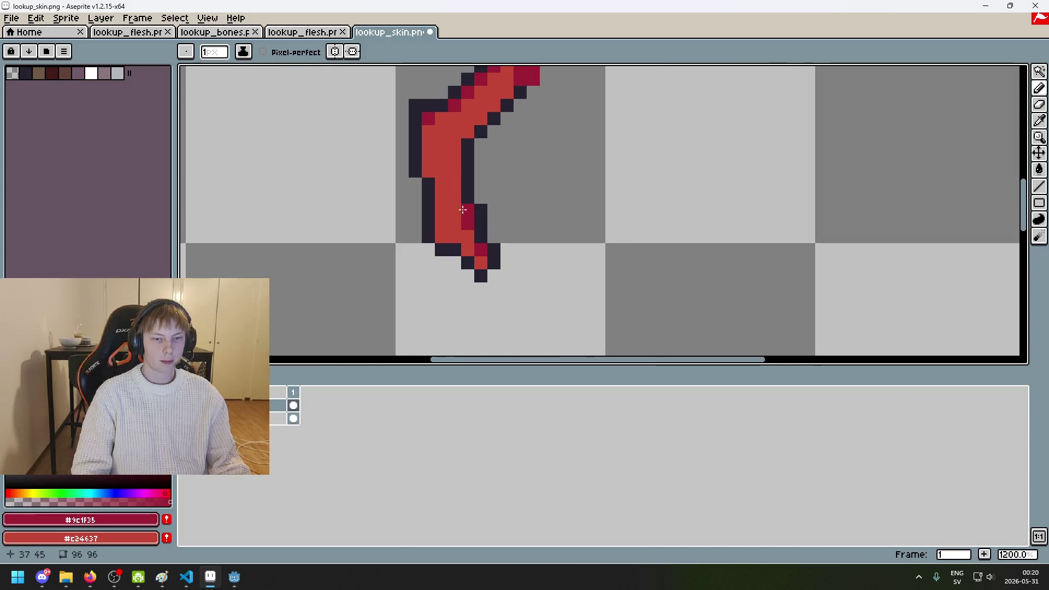
left_click_drag(448, 222, 462, 238)
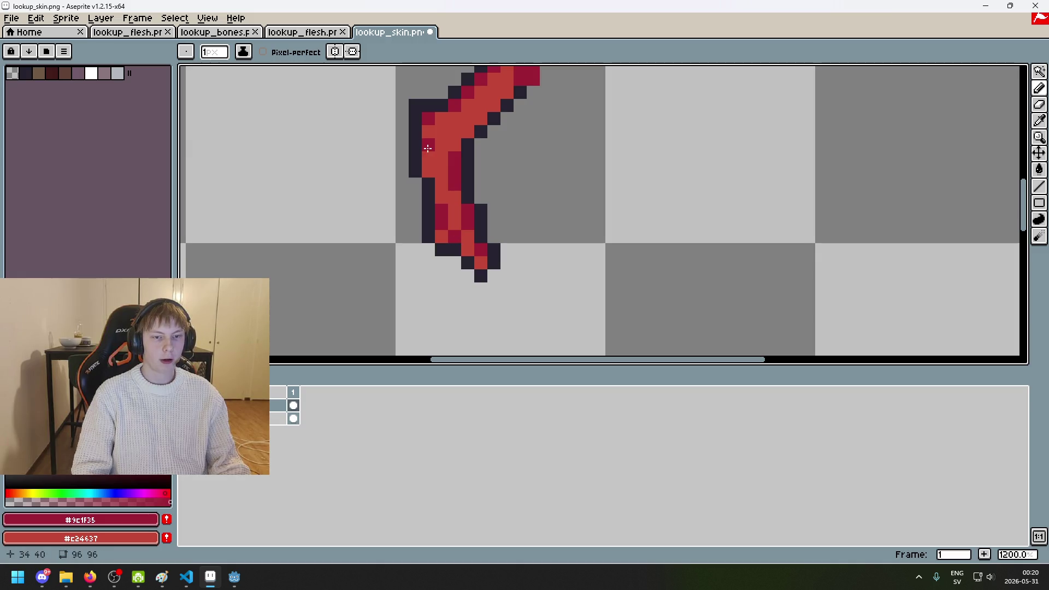
left_click_drag(494, 100, 467, 206)
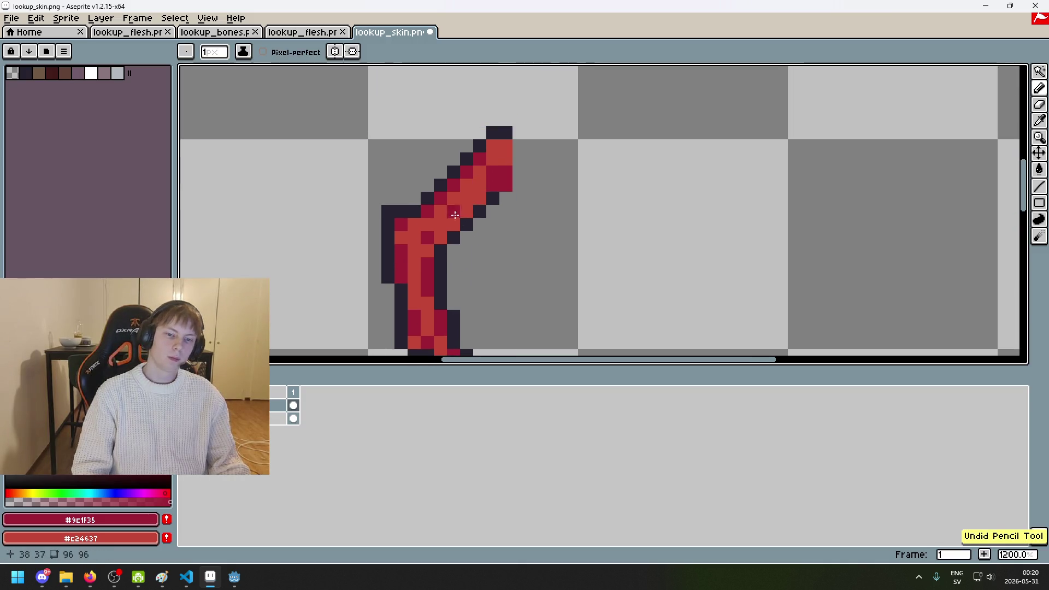
scroll(486, 192, "down", 5)
key("ctrl+z")
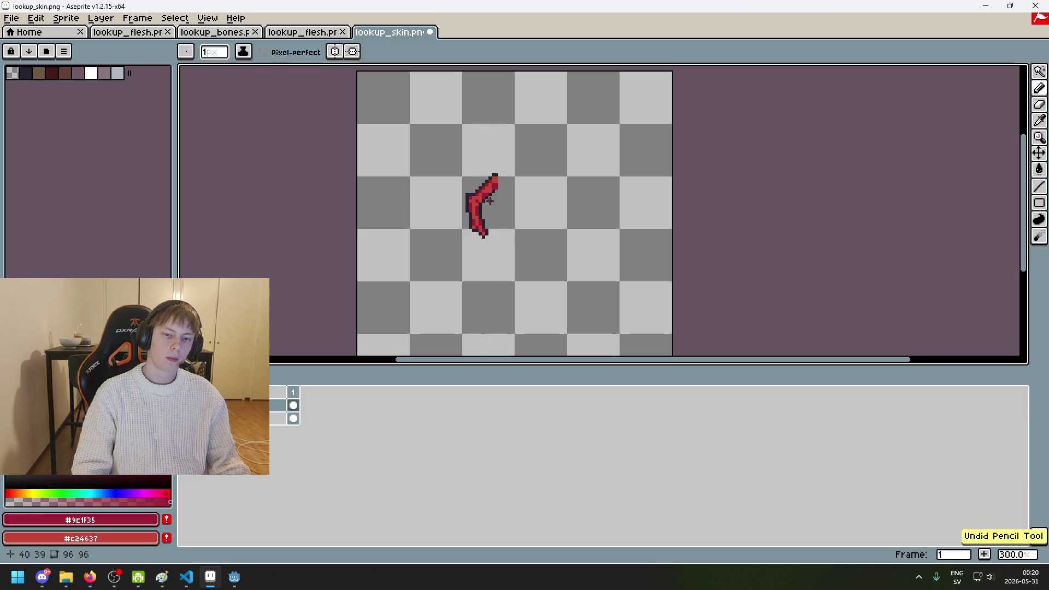
scroll(456, 181, "up", 7)
left_click(454, 180)
key("ctrl+z")
left_click(468, 155)
left_click(463, 173)
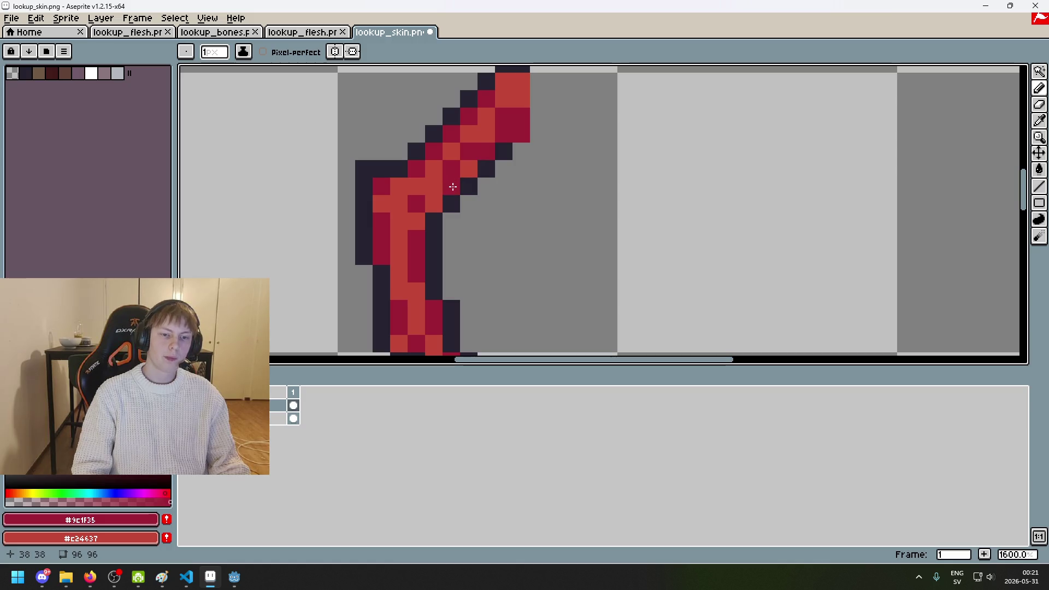
Step: Zoom around to review the finished shaded arm, then bring up the File menu
scroll(479, 185, "down", 4)
scroll(495, 193, "up", 5)
scroll(495, 190, "down", 4)
scroll(495, 186, "down", 1)
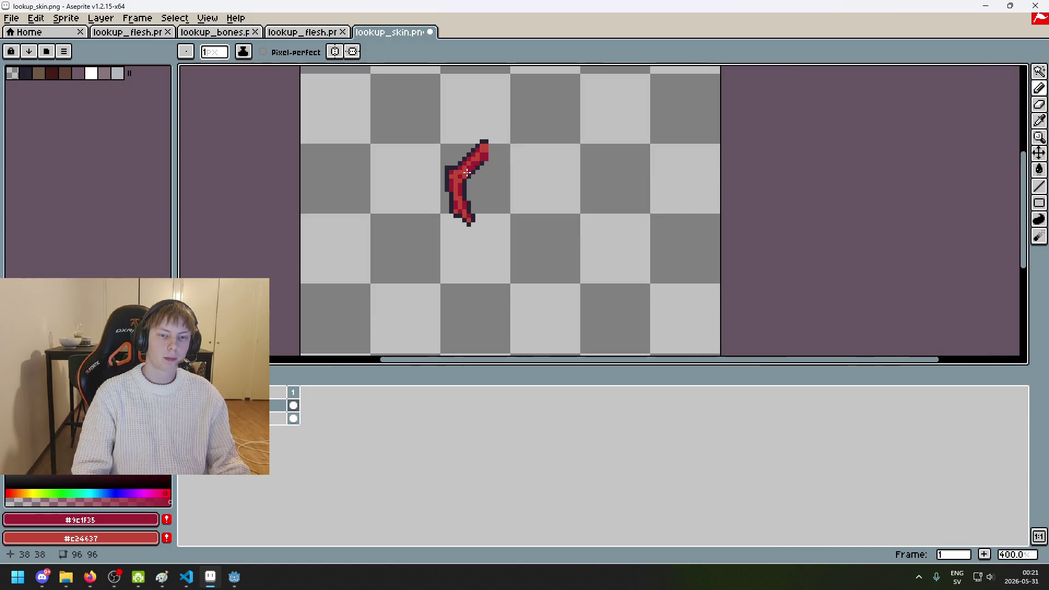
scroll(479, 188, "up", 2)
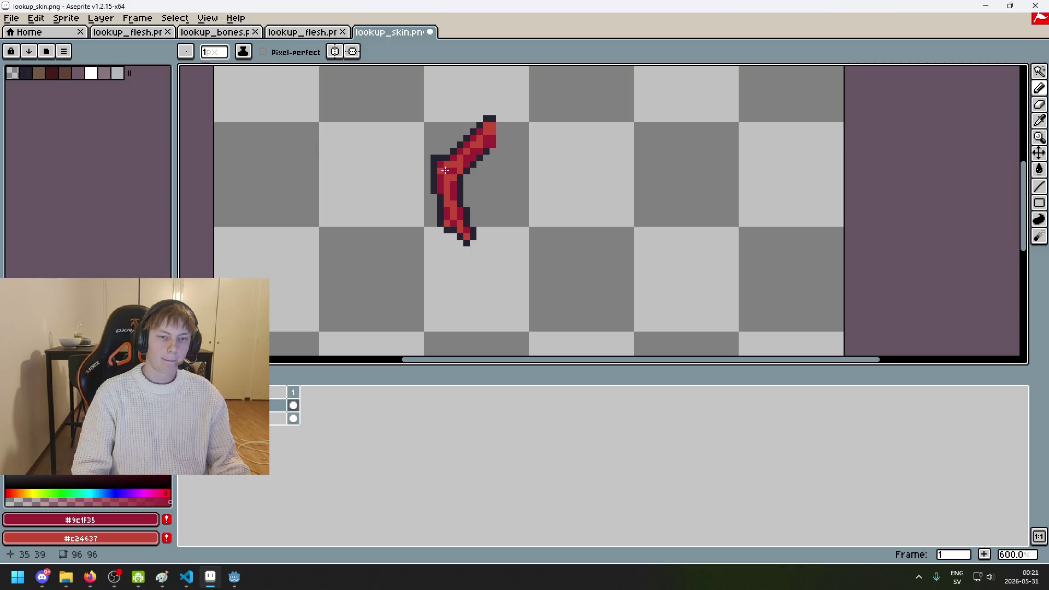
scroll(492, 191, "down", 3)
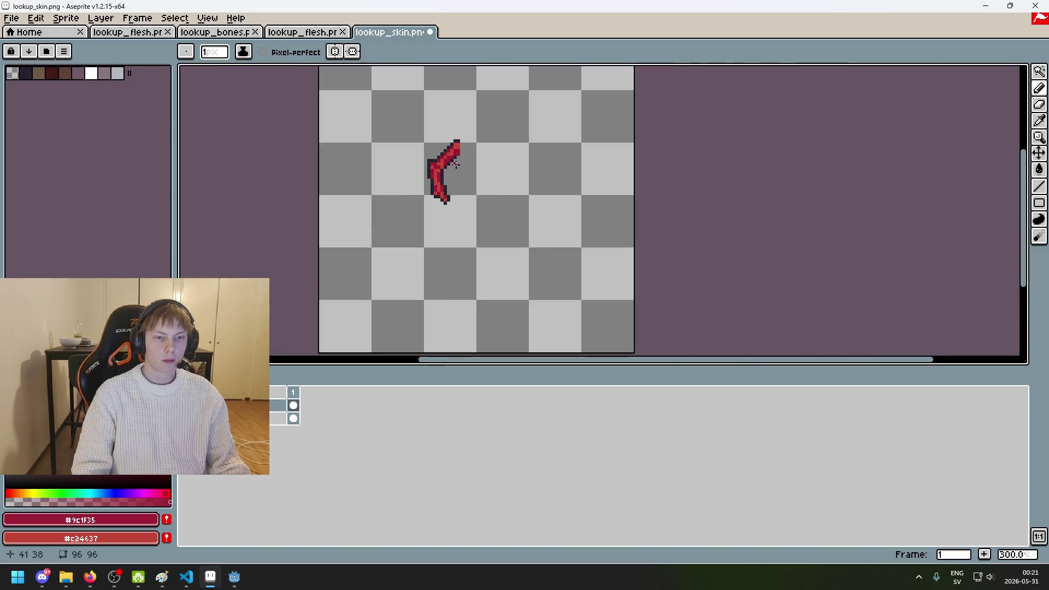
scroll(454, 170, "up", 3)
key("ctrl")
left_click(13, 23)
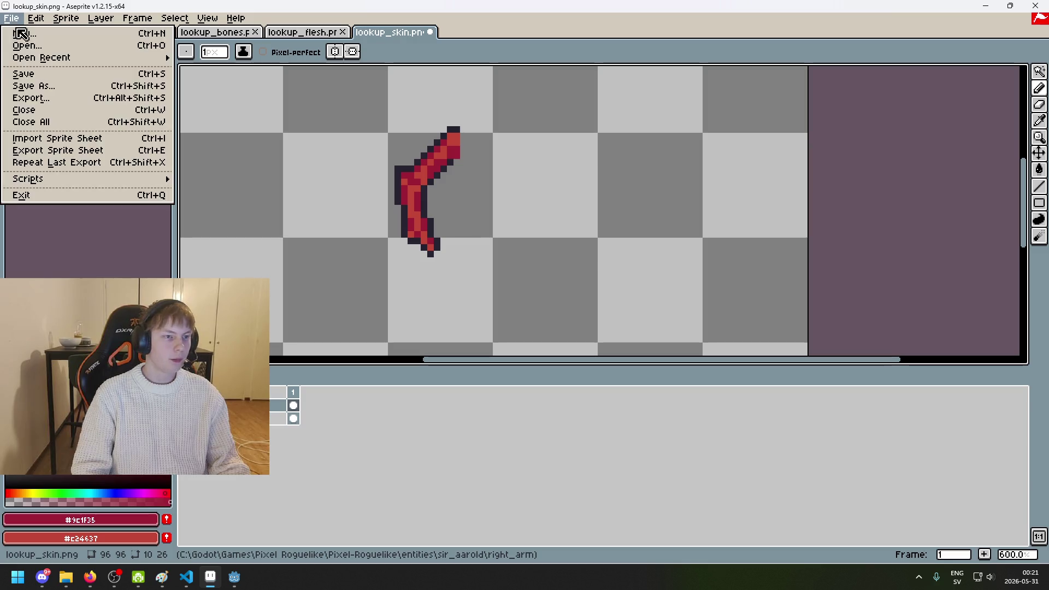
Step: Export the arm flat as lookup_flesh.png in right_arm, then show the lookup_bones sprite
left_click(62, 98)
left_click(618, 221)
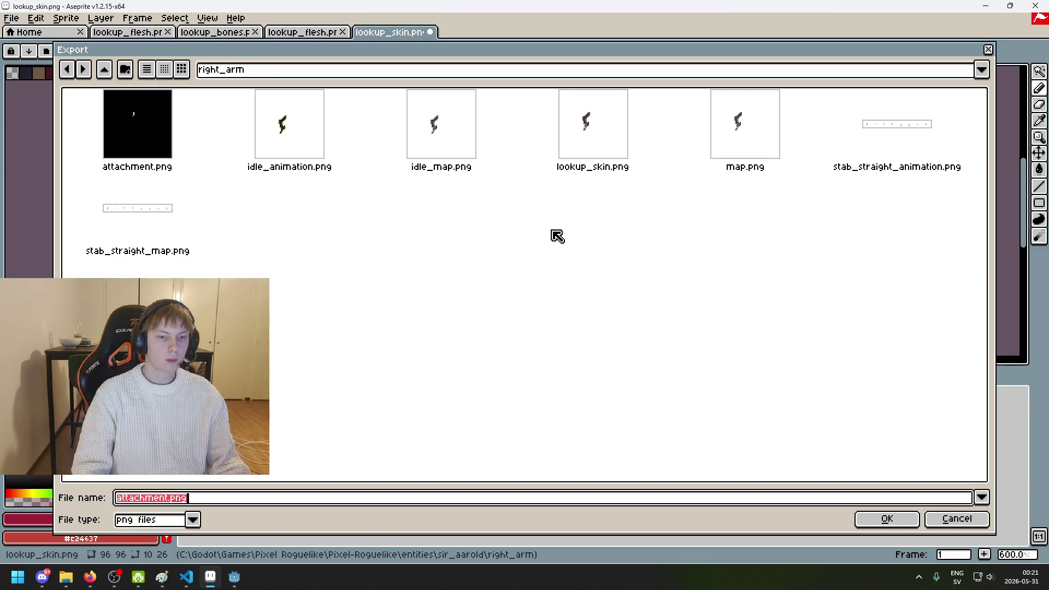
left_click(589, 140)
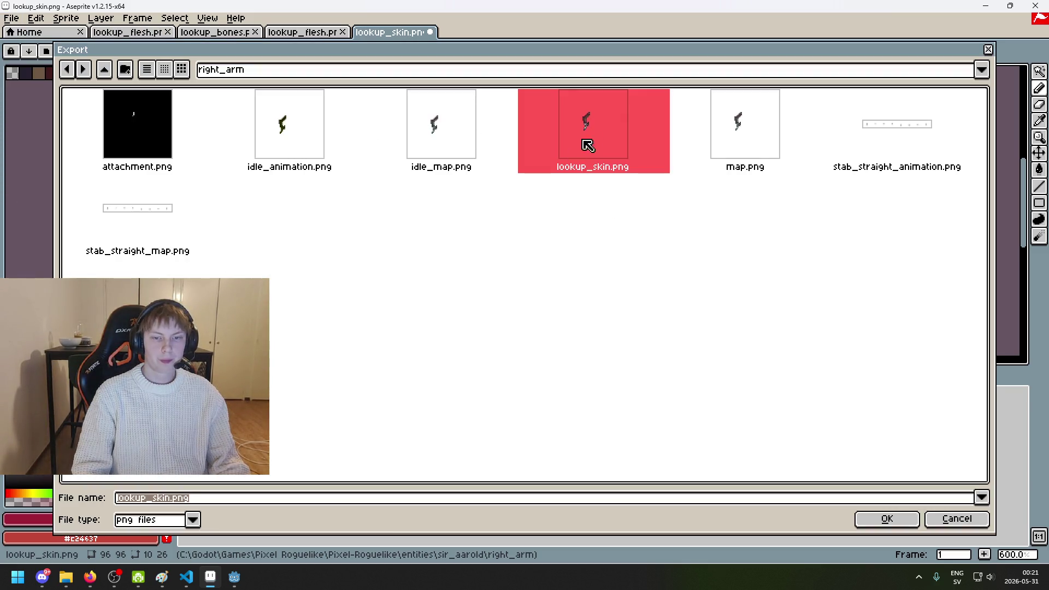
left_click(173, 498)
key("BackSpace")
key("BackSpace")
key("BackSpace")
key("BackSpace")
type("flesh")
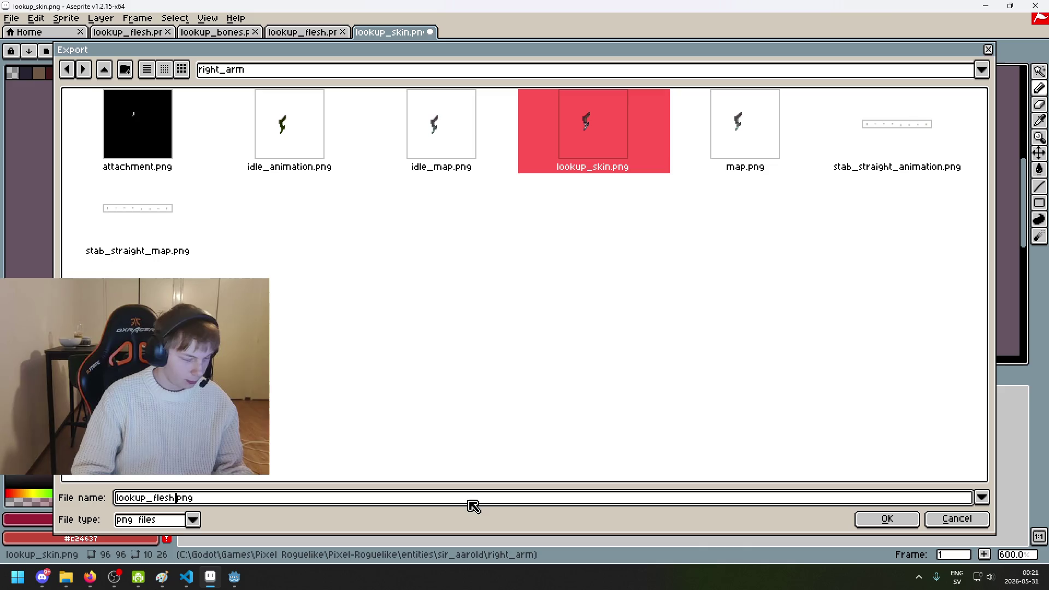
key("Return")
left_click(517, 364)
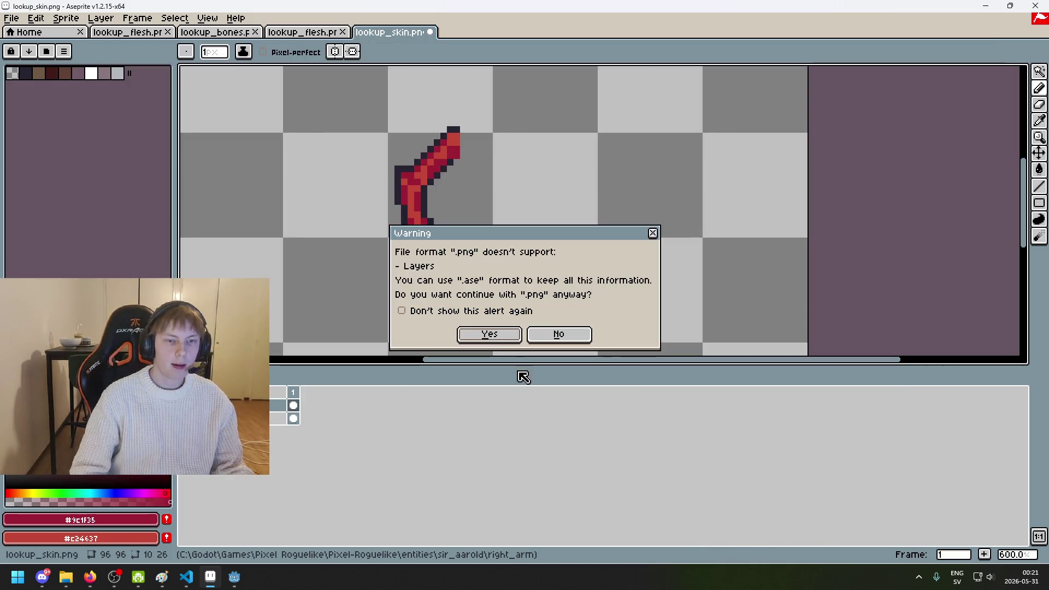
left_click(494, 336)
left_click(280, 32)
left_click(218, 32)
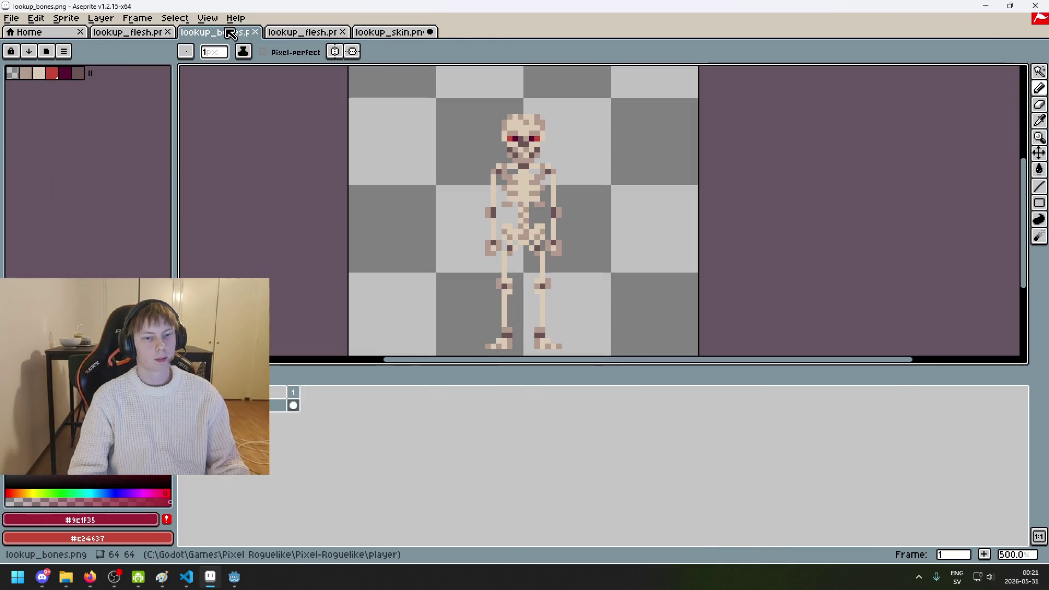
Step: Bring lookup_bones to the front and copy its skeleton with a rectangular selection
left_click_drag(316, 128, 293, 128)
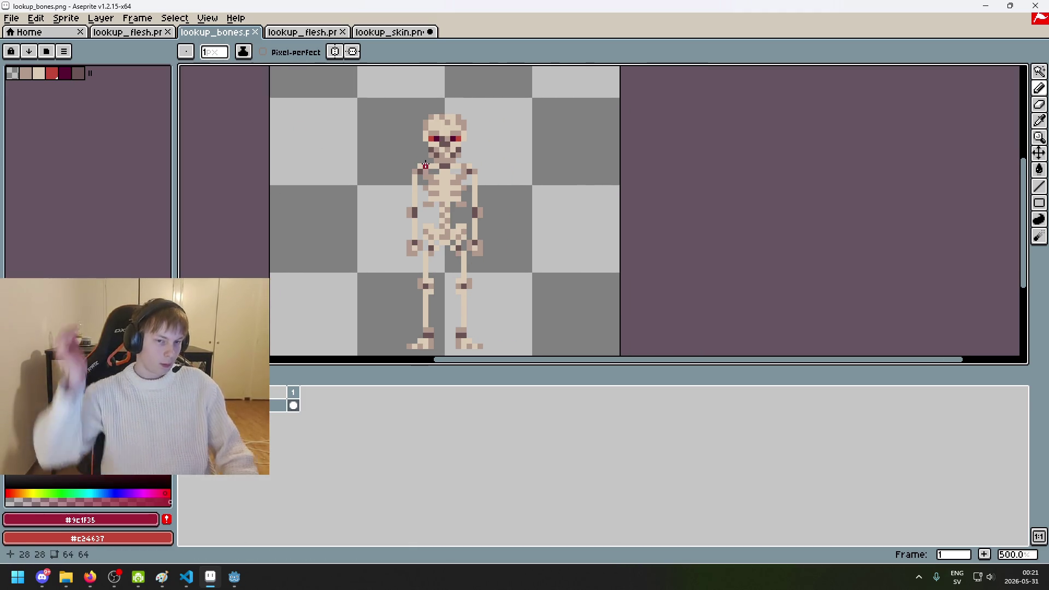
scroll(425, 165, "down", 1)
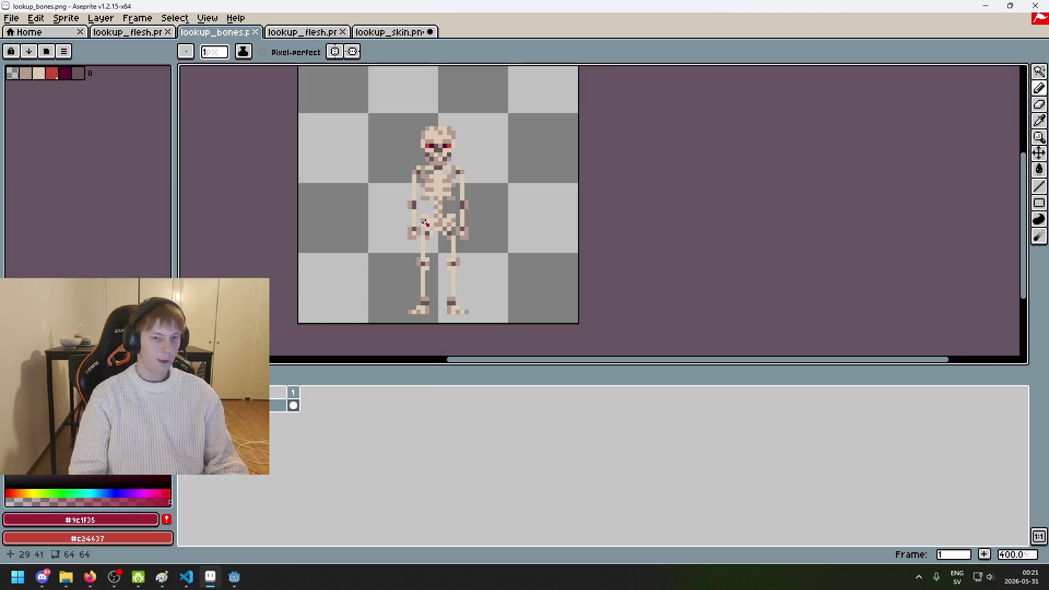
left_click(302, 32)
scroll(365, 237, "down", 2)
left_click(409, 32)
left_click(297, 34)
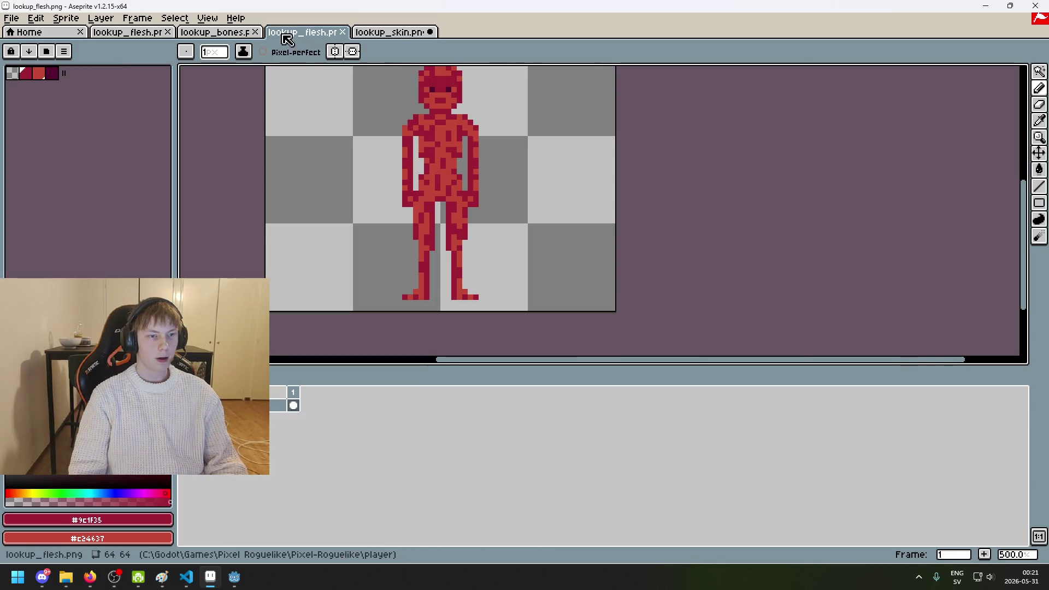
left_click(127, 32)
left_click_drag(212, 33, 124, 36)
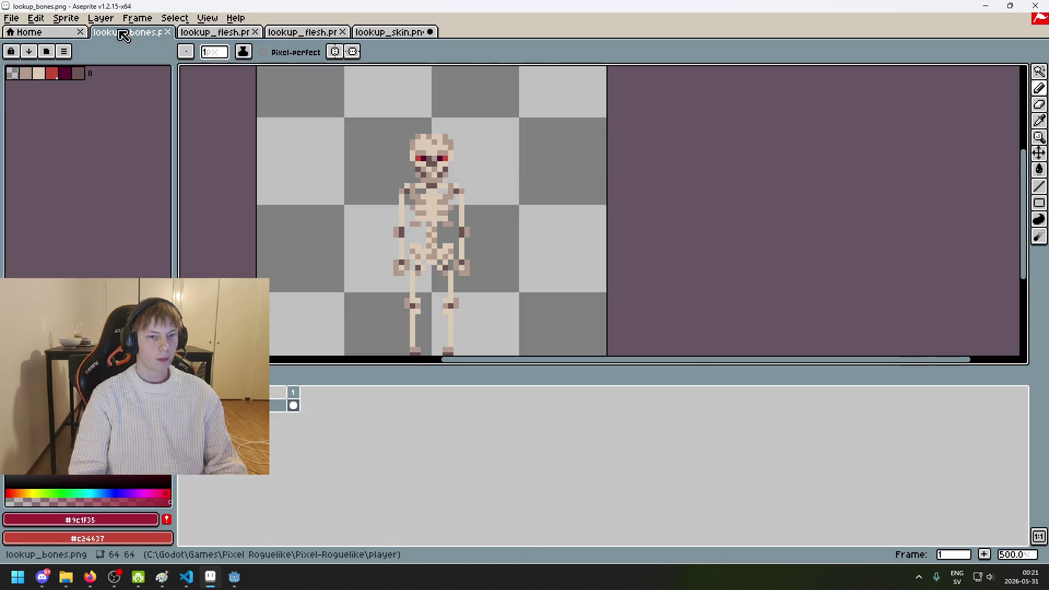
left_click(1039, 71)
left_click_drag(269, 113, 560, 350)
key("ctrl+c")
Step: Paste the skeleton into the body lookup_flesh sprite, left of the red figure, and deselect
left_click(215, 33)
key("ctrl+v")
left_click_drag(375, 166, 338, 167)
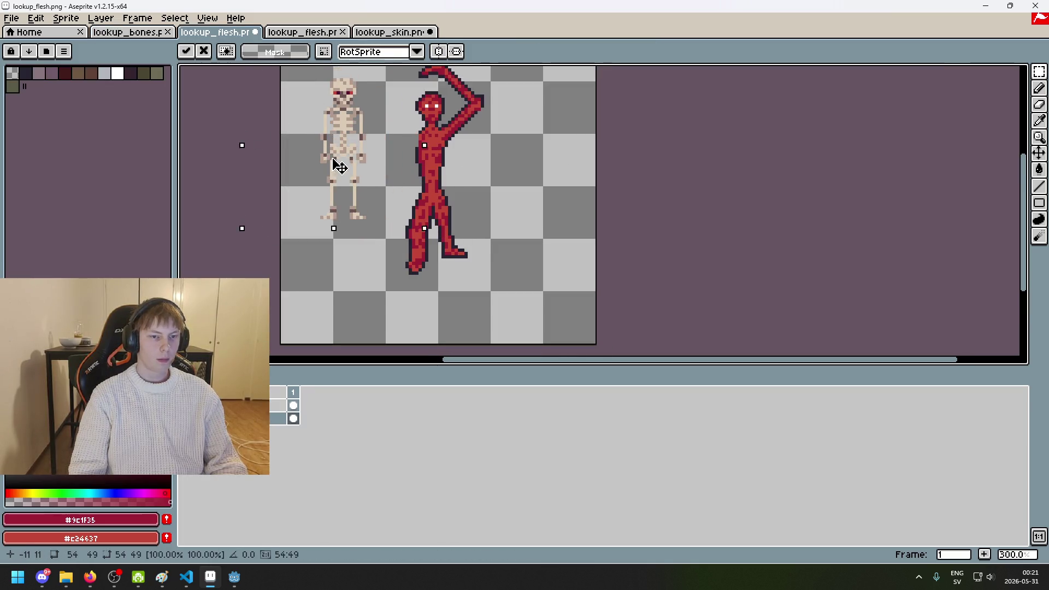
scroll(372, 174, "up", 2)
key("ctrl+d")
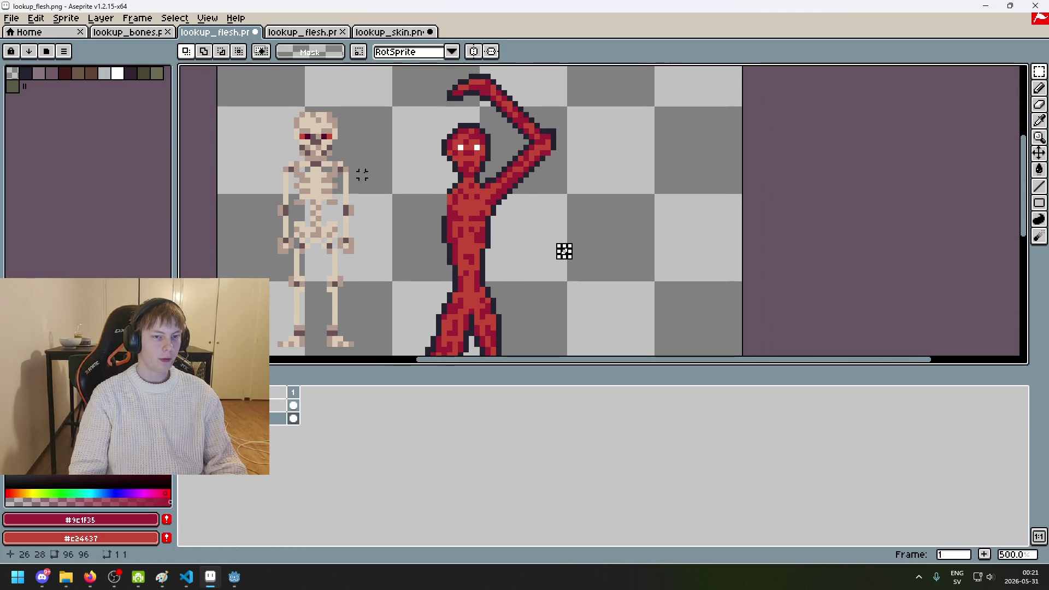
left_click_drag(373, 284, 417, 202)
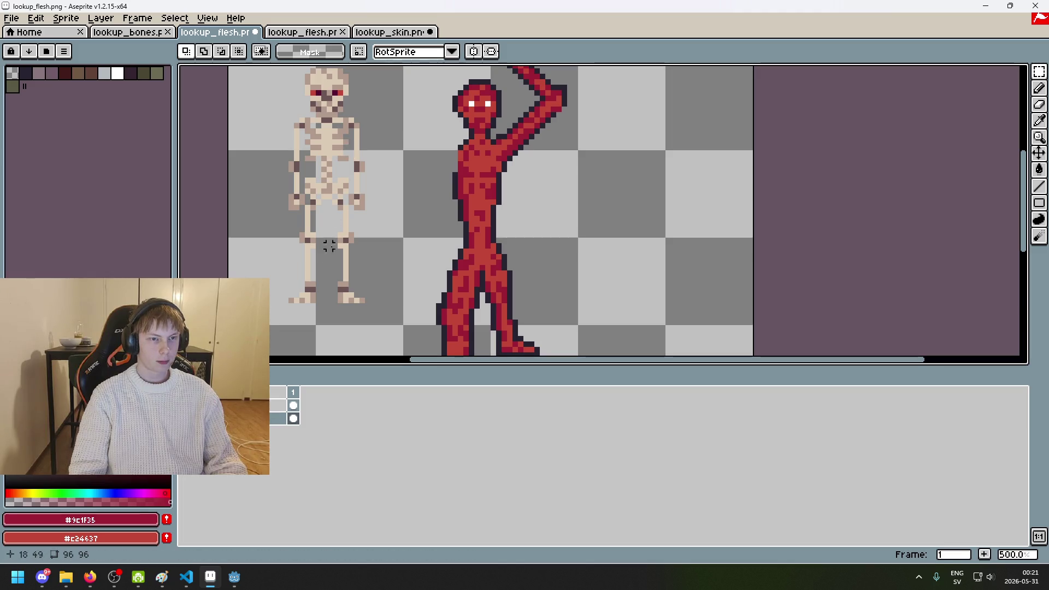
left_click(10, 18)
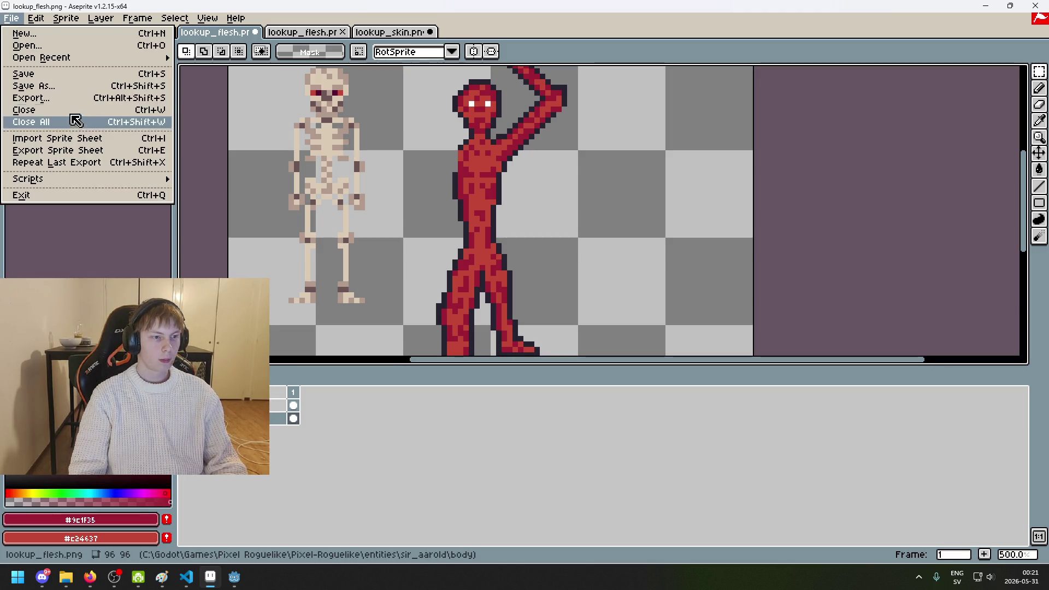
Step: Save the body sprite as a new file, trimming the name lookup_flesh.png to lookup_.png
left_click(71, 85)
left_click(640, 137)
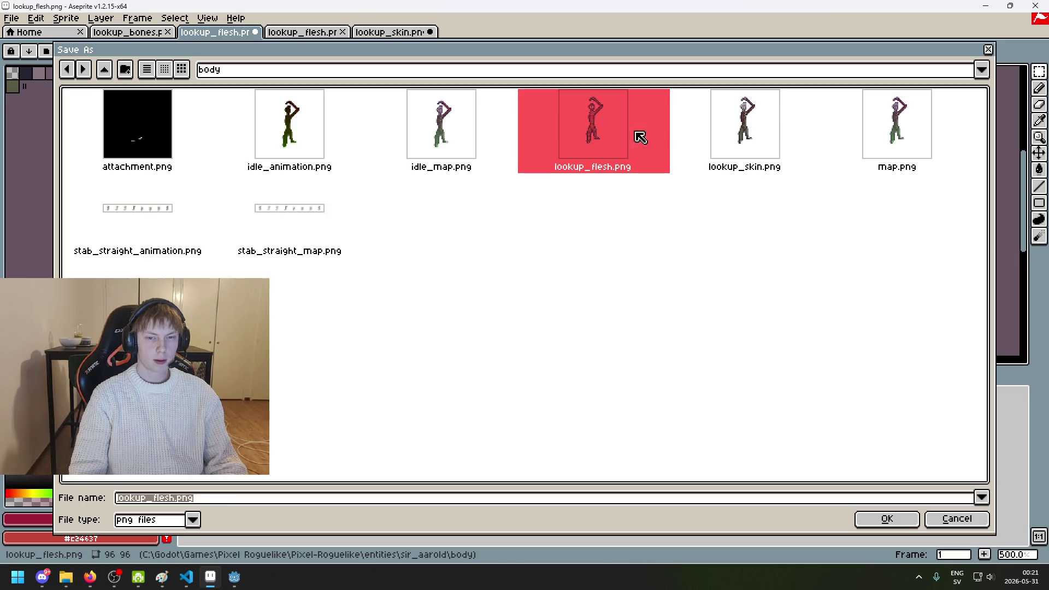
left_click(175, 499)
key("Left")
key("BackSpace")
key("BackSpace")
key("BackSpace")
key("BackSpace")
key("BackSpace")
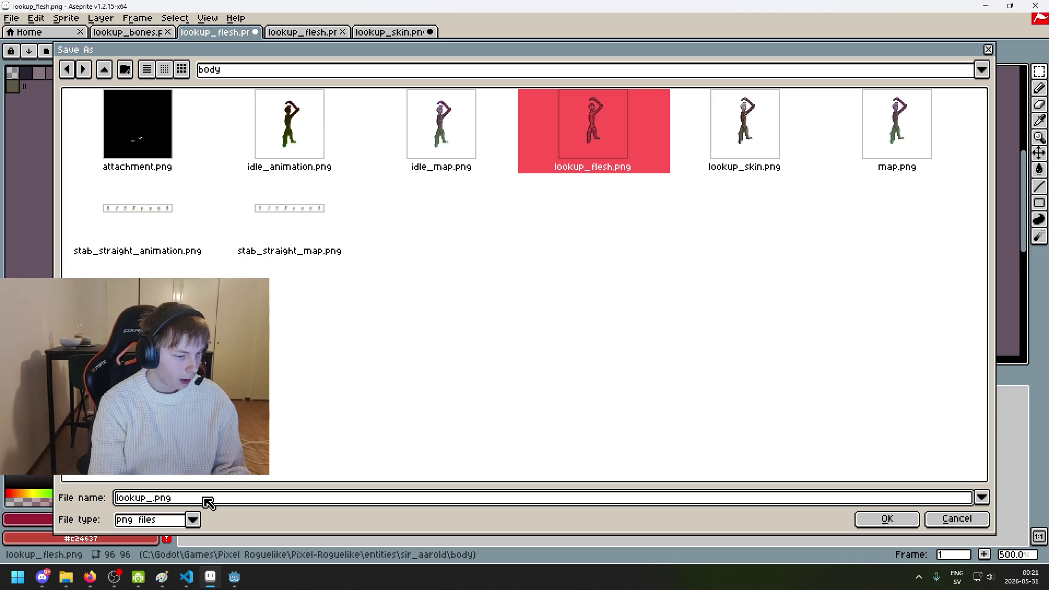
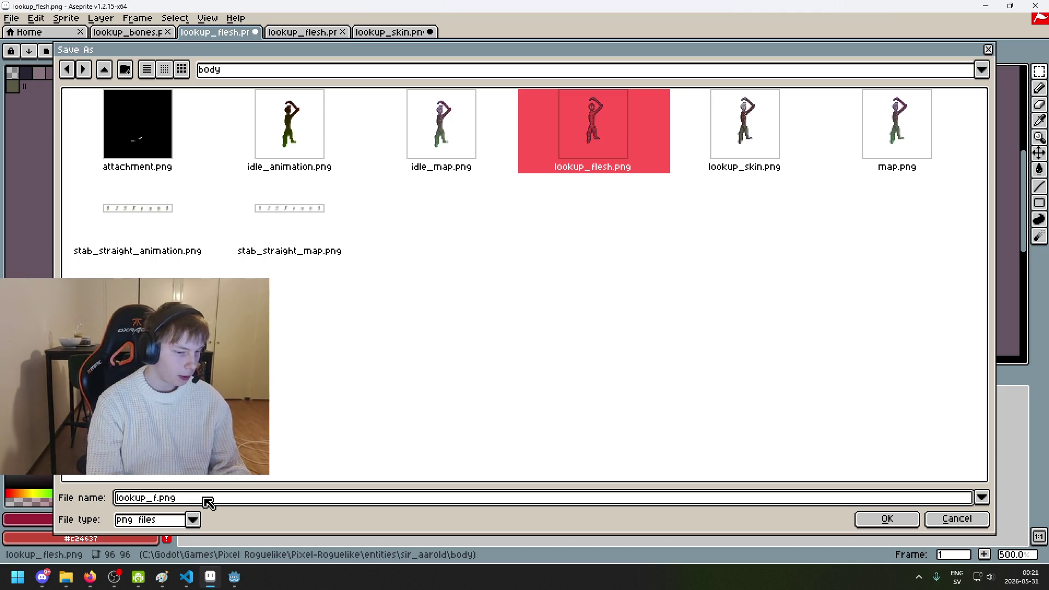
Step: Finish saving the sprite as lookup_bones.png, accepting the PNG layers warning
key("BackSpace")
type("bones")
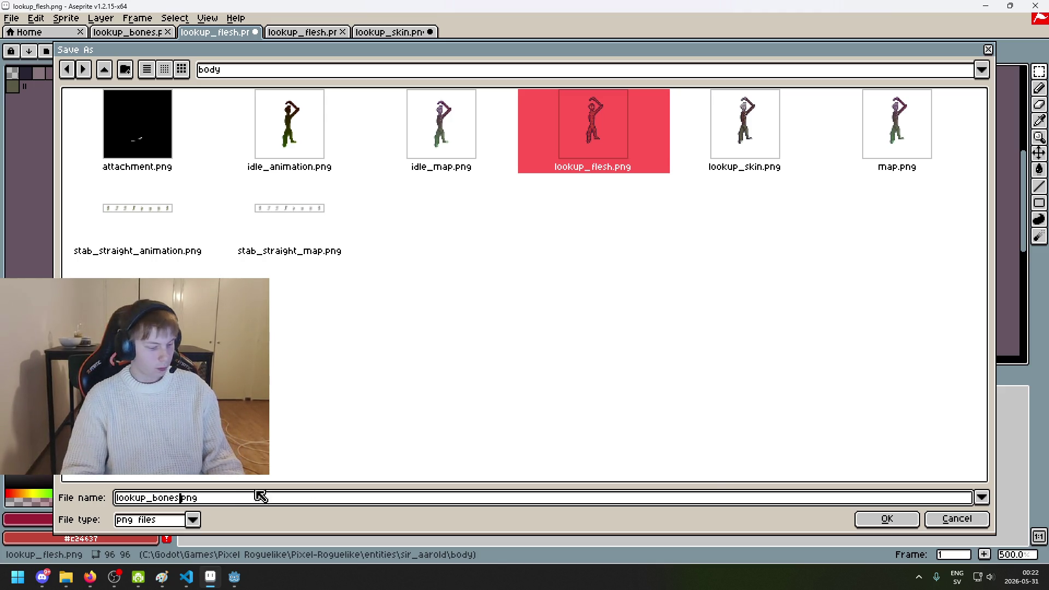
left_click(873, 517)
left_click(477, 335)
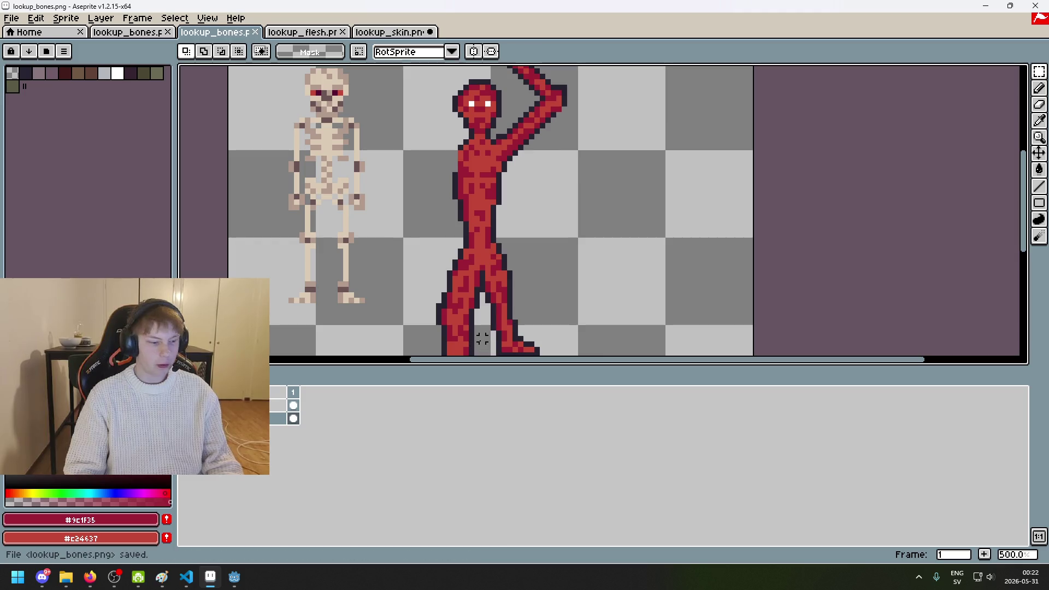
Step: Compare the lookup_flesh and lookup_skin sprites, then return to lookup_bones.png
scroll(346, 311, "down", 3)
scroll(417, 277, "up", 1)
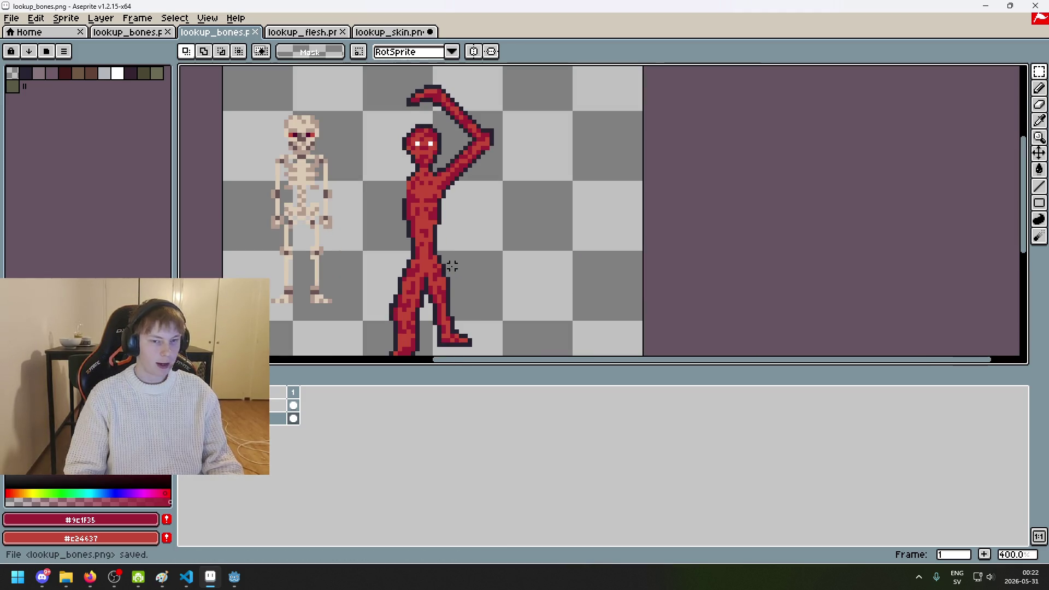
scroll(591, 190, "up", 1)
scroll(549, 219, "up", 1)
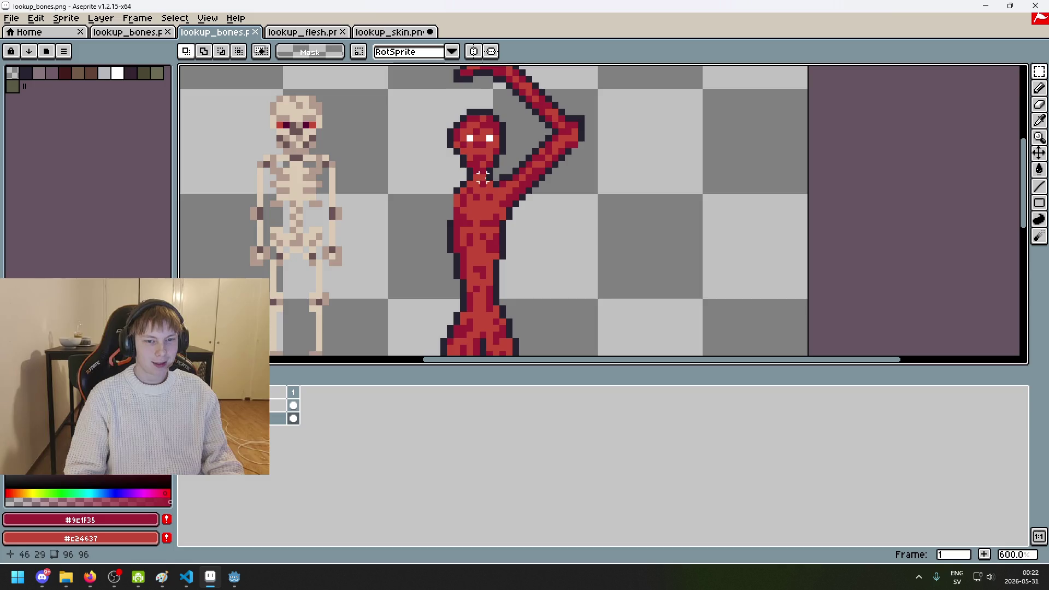
left_click(280, 34)
left_click(390, 33)
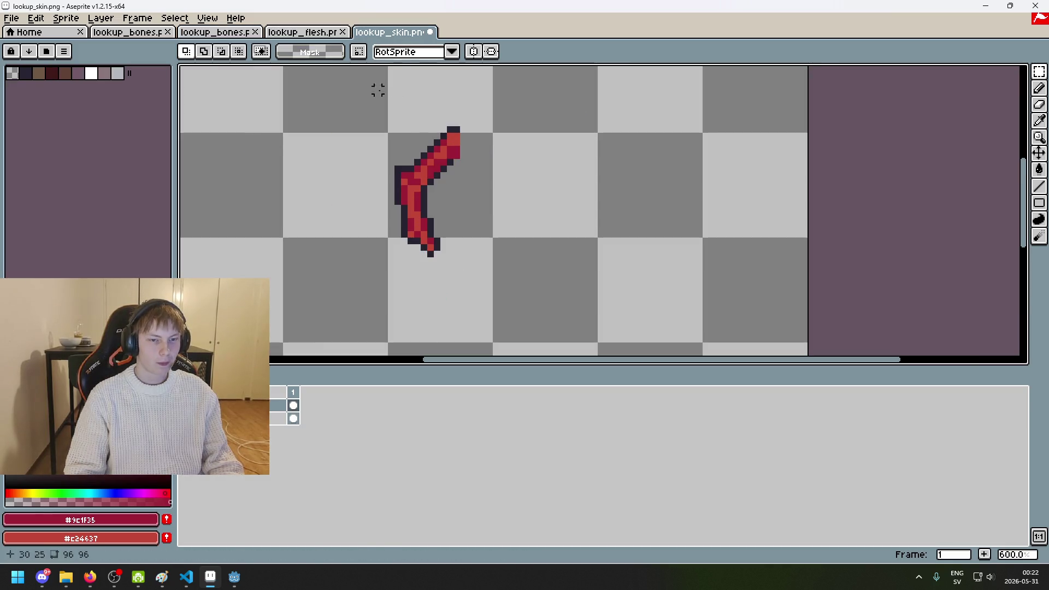
left_click(215, 33)
scroll(434, 127, "up", 2)
Step: Paint the figure's white eyes with the dark outline colour using the Pencil
key("b")
left_click(504, 134, "alt")
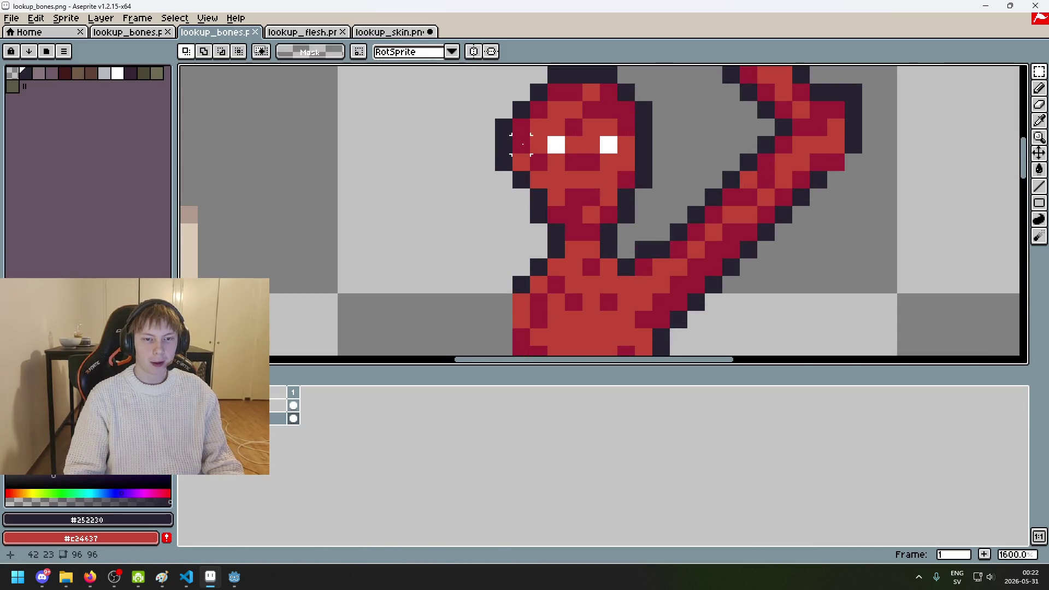
left_click(556, 140)
scroll(600, 147, "down", 6)
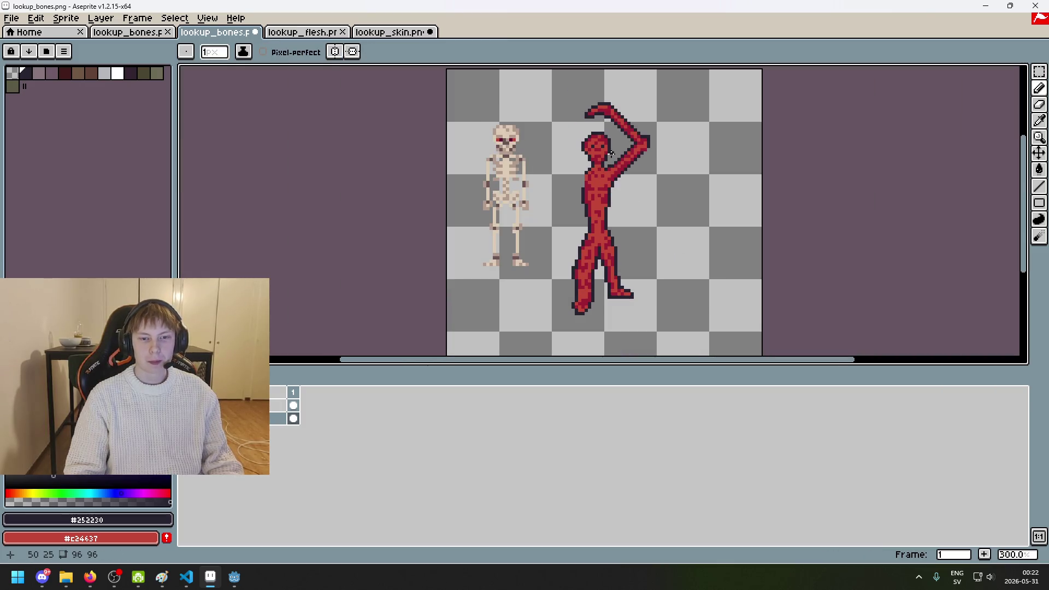
scroll(610, 152, "up", 4)
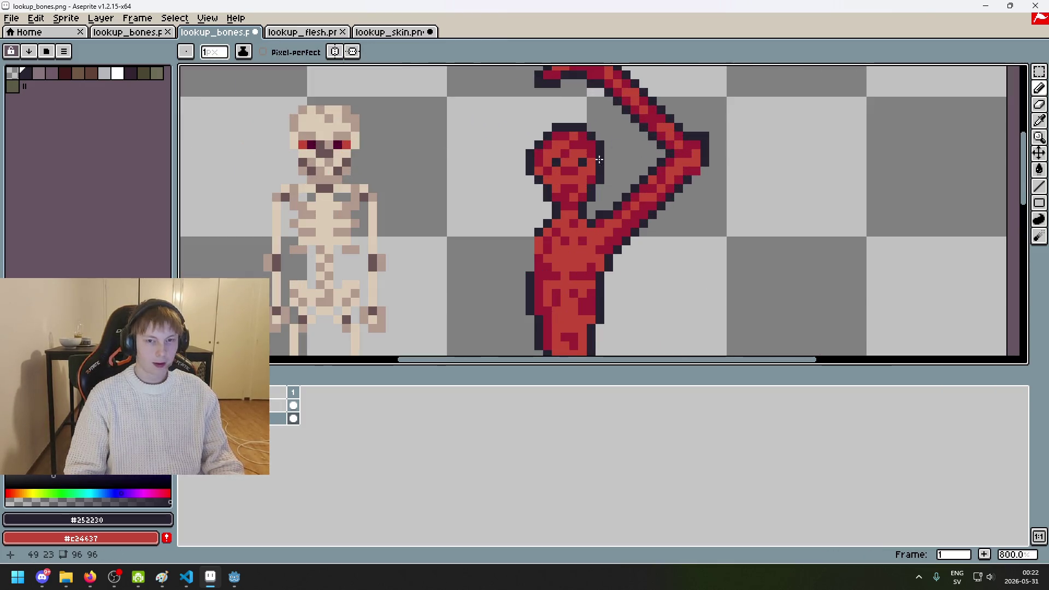
scroll(556, 157, "up", 4)
left_click(477, 162)
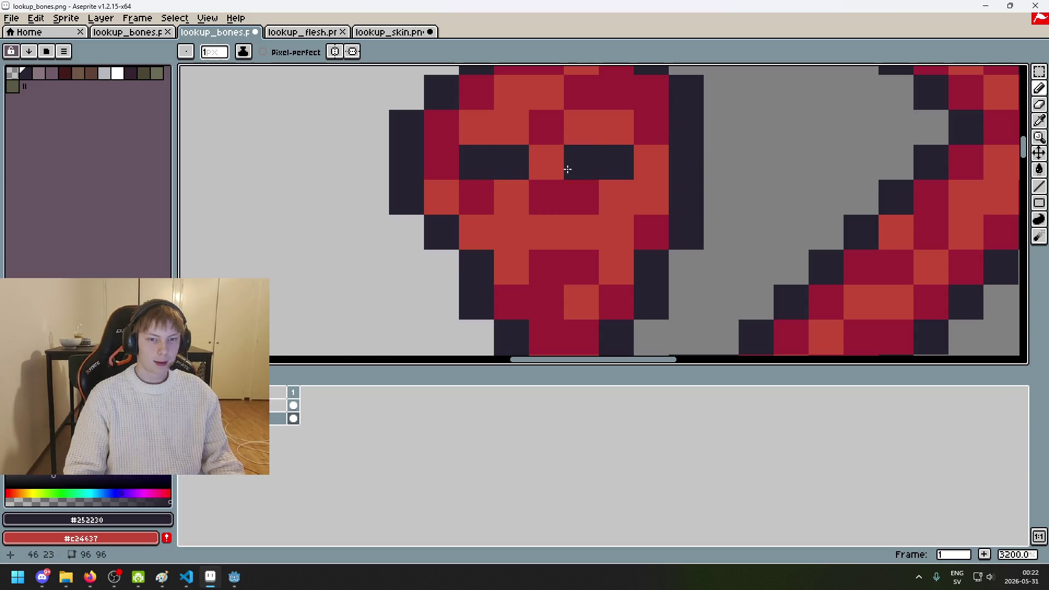
Step: Undo the two misplaced dark eye pixels
scroll(594, 163, "down", 8)
key("ctrl+z")
scroll(607, 175, "up", 4)
scroll(608, 175, "up", 2)
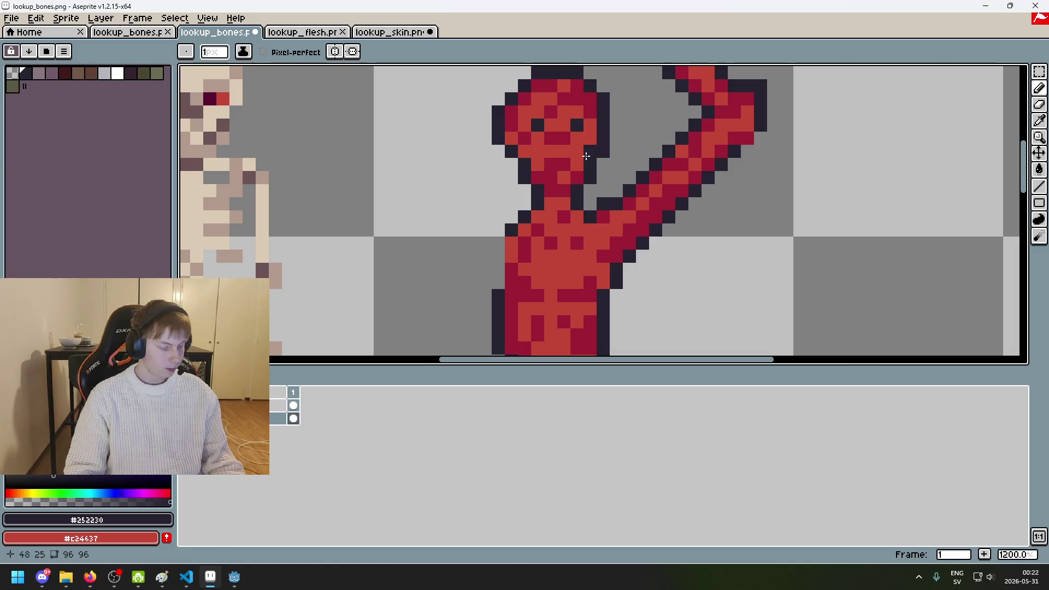
scroll(586, 156, "down", 4)
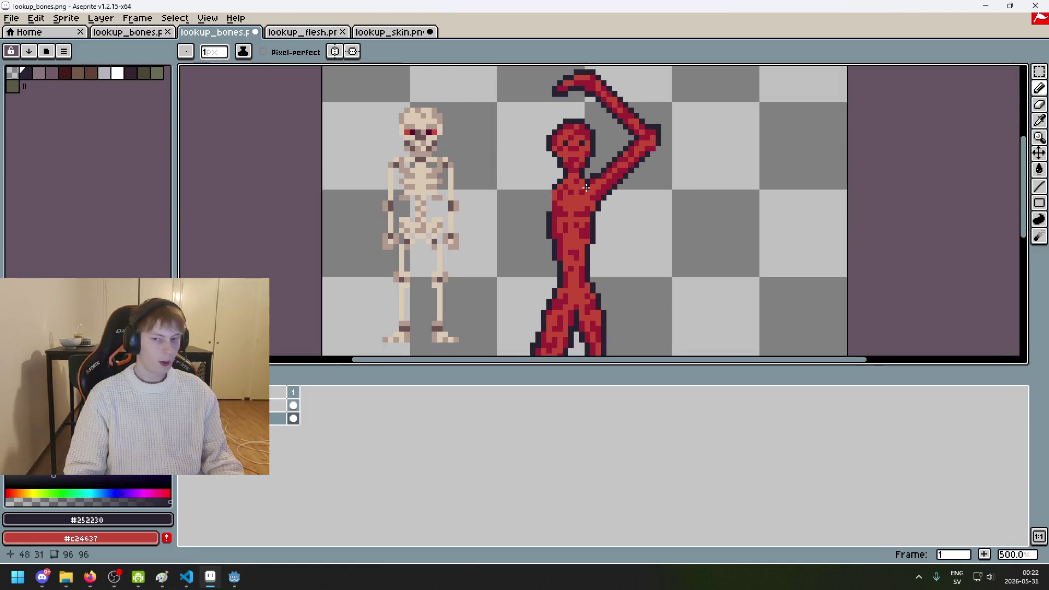
scroll(590, 189, "up", 4)
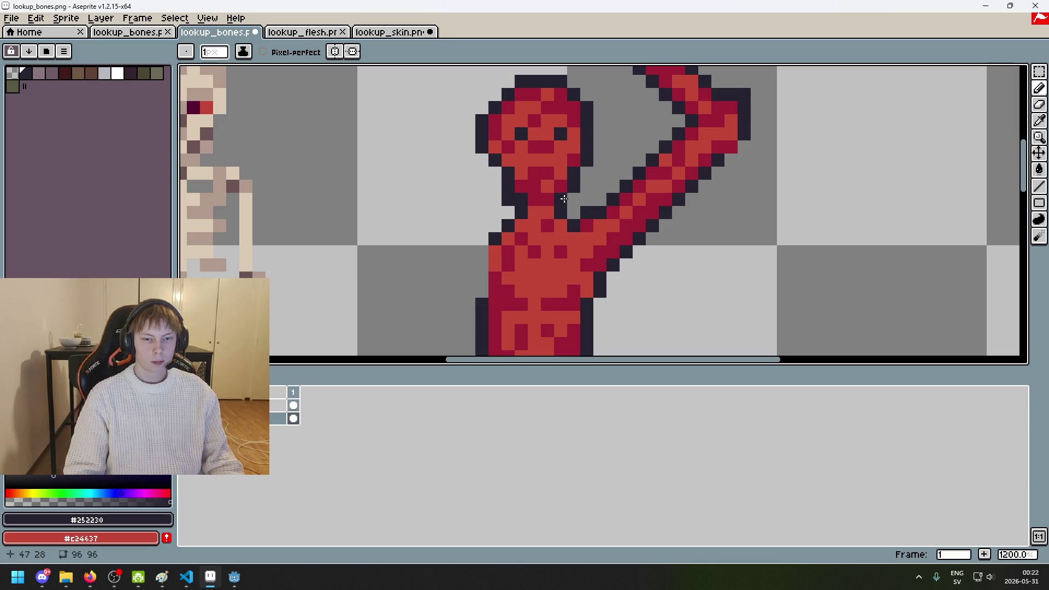
scroll(563, 200, "down", 4)
scroll(514, 146, "up", 4)
key("ctrl+z")
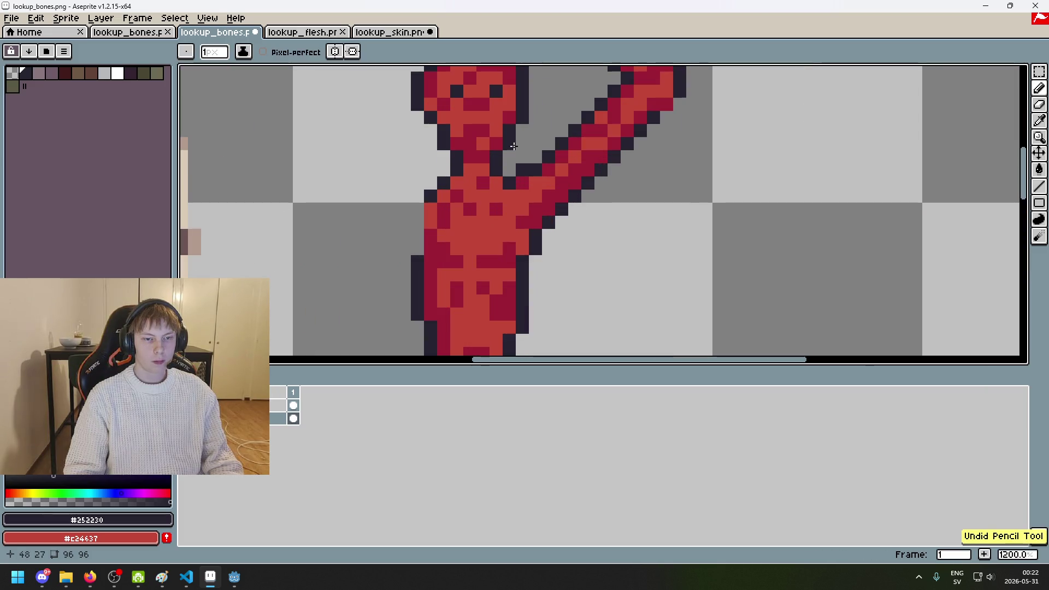
scroll(470, 146, "down", 6)
scroll(429, 149, "up", 6)
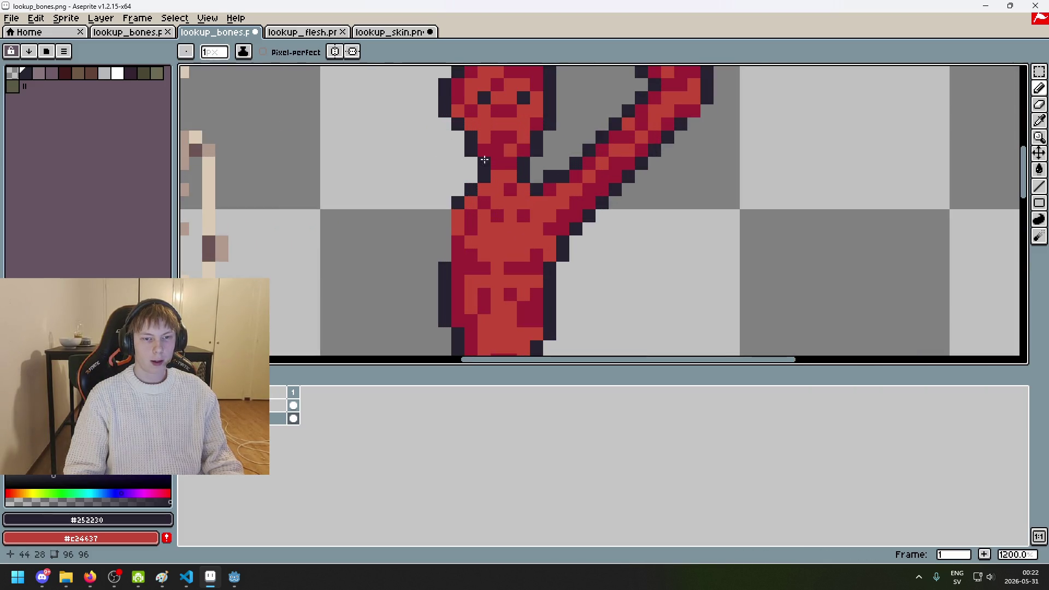
scroll(530, 223, "down", 3)
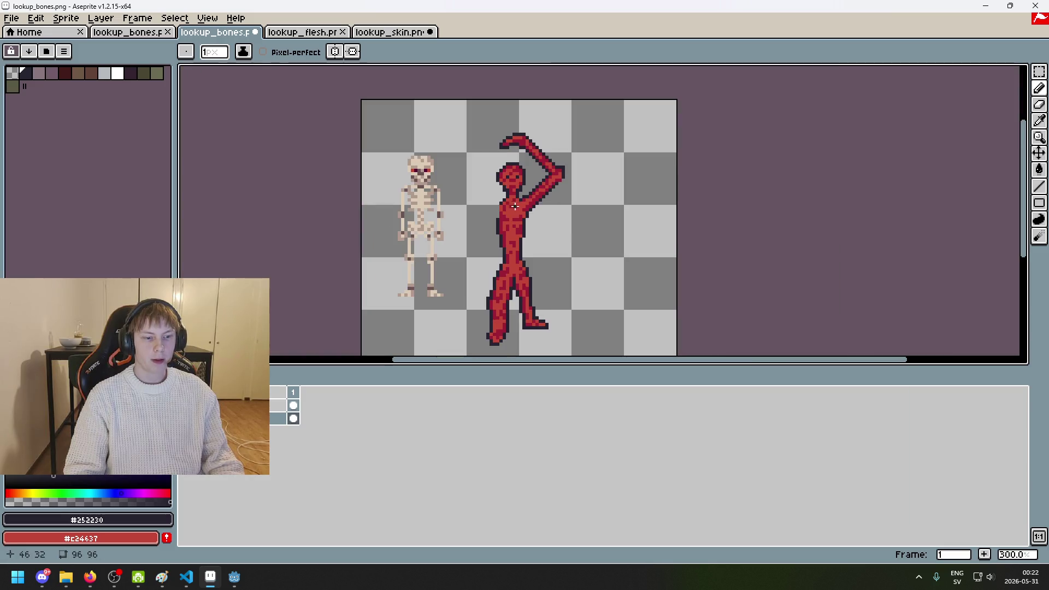
scroll(492, 251, "up", 2)
scroll(437, 295, "up", 2)
scroll(394, 329, "up", 2)
Step: Paint the neck pixels dark to form a thin neck strip
key("ctrl+shift+Tab")
key("ctrl+Tab")
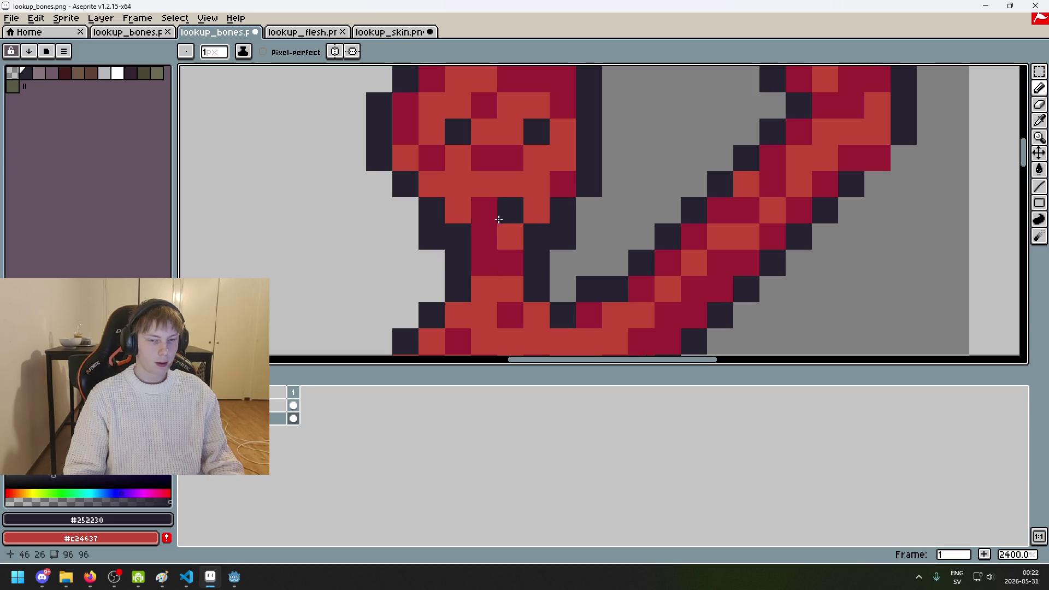
scroll(518, 259, "down", 7)
scroll(520, 269, "up", 2)
scroll(508, 262, "up", 4)
scroll(492, 257, "down", 6)
scroll(505, 274, "up", 5)
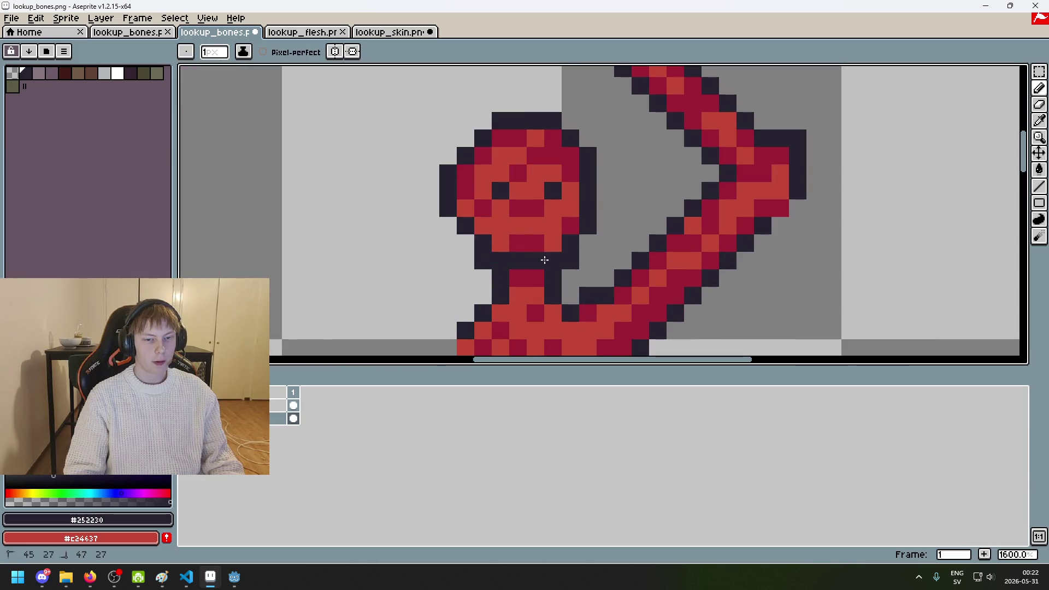
scroll(568, 272, "down", 5)
scroll(514, 268, "up", 1)
scroll(510, 258, "up", 2)
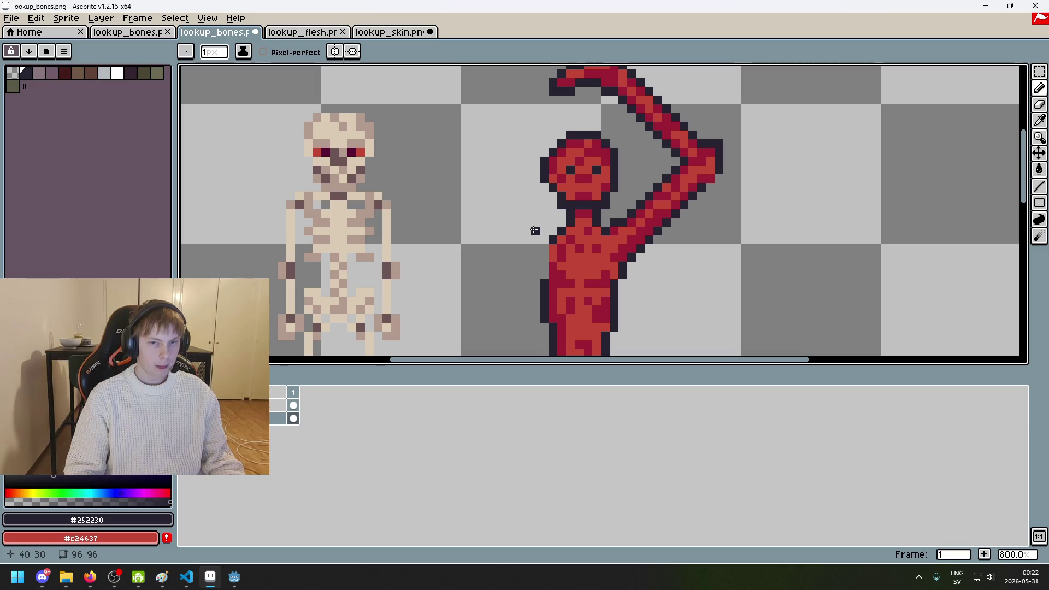
left_click_drag(529, 215, 578, 208)
scroll(633, 201, "up", 3)
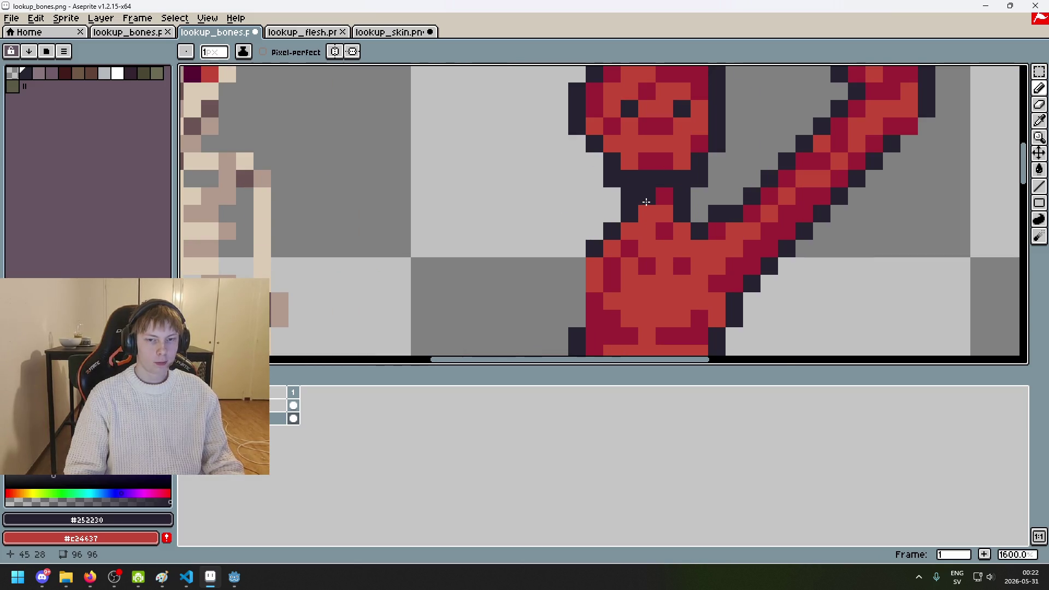
key("e")
key("ctrl")
key("b")
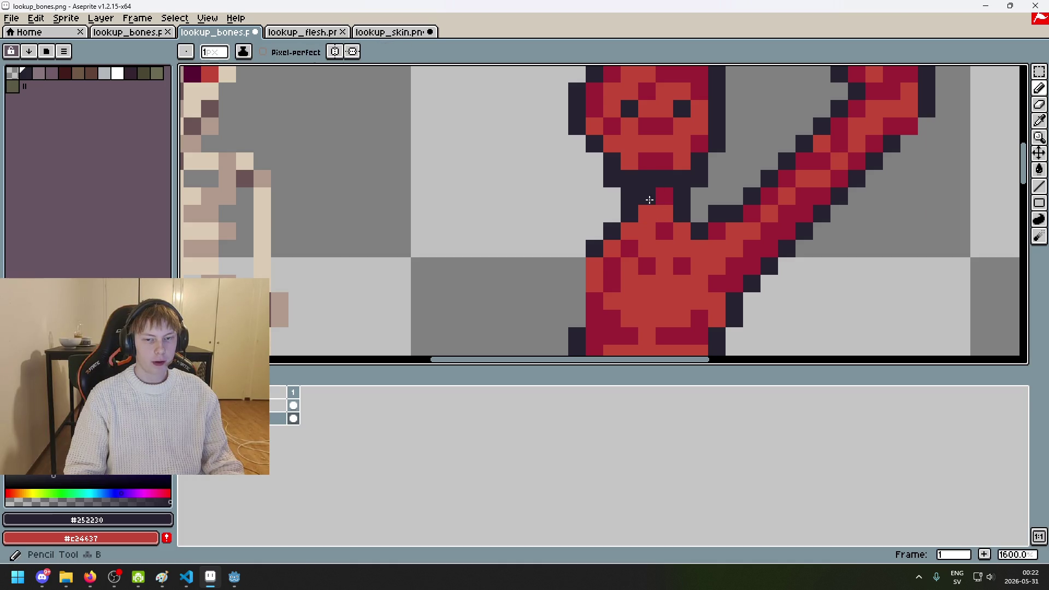
mouse_move(646, 207)
left_mouse_down()
mouse_move(664, 213)
mouse_move(629, 214)
mouse_move(681, 213)
left_mouse_up()
Step: Pan over to the skeleton and sample its bone colour
key("e")
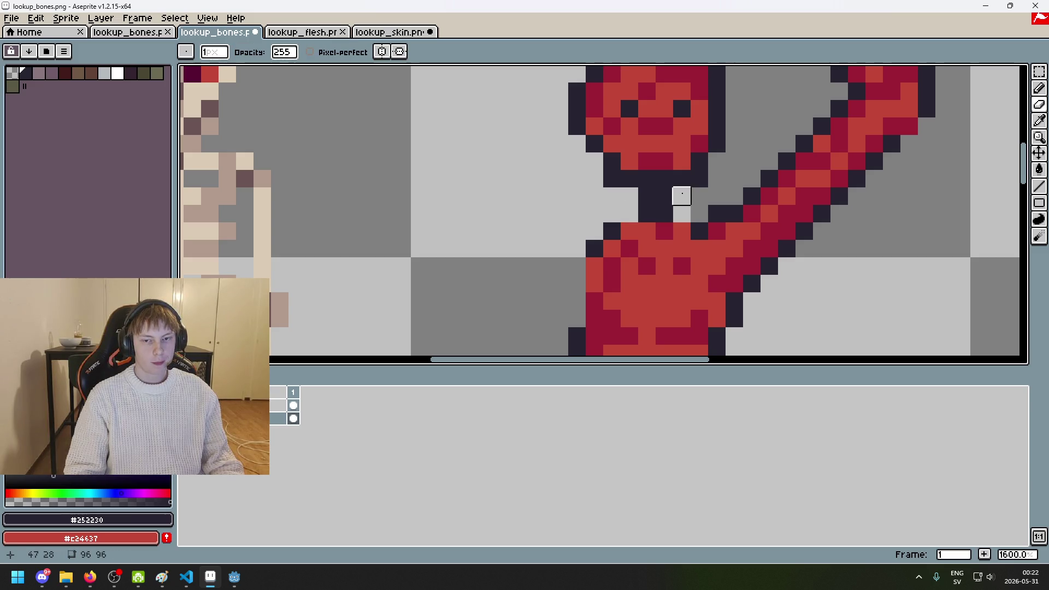
scroll(698, 179, "down", 4)
scroll(622, 171, "down", 1)
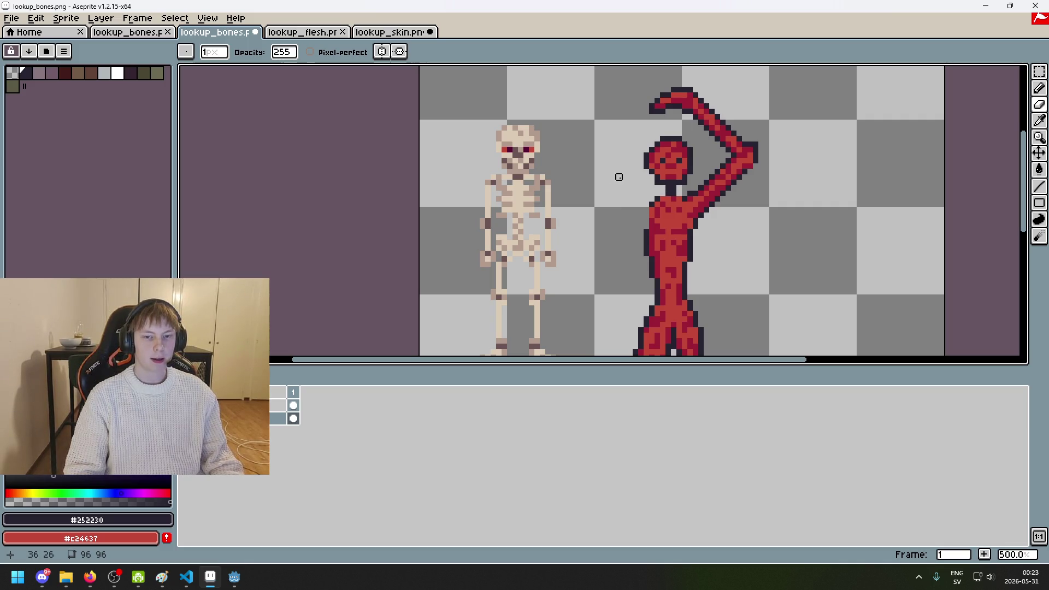
scroll(541, 173, "up", 1)
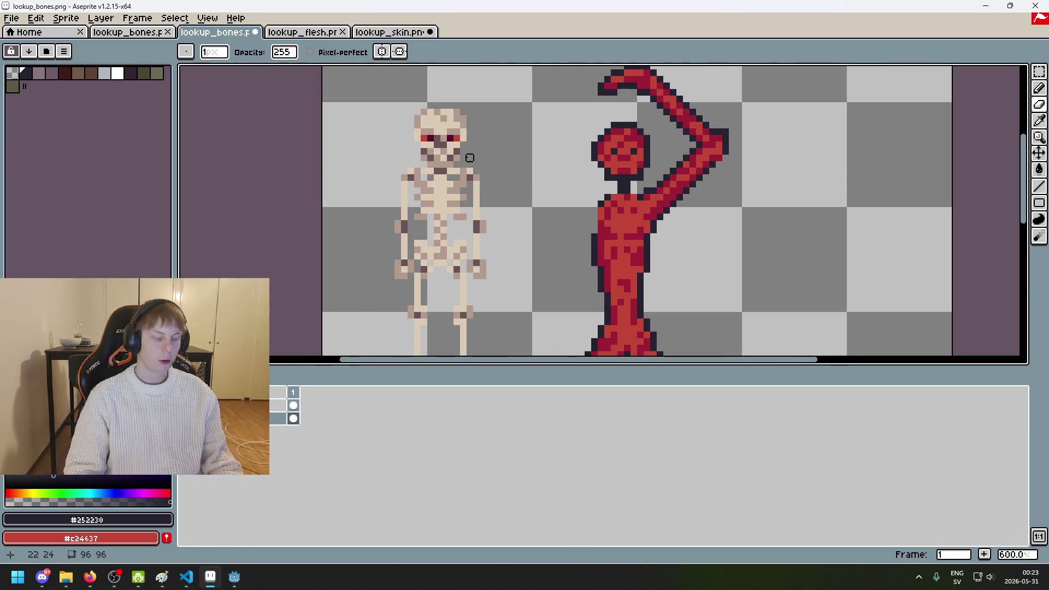
left_click_drag(470, 158, 394, 223)
scroll(401, 183, "up", 1)
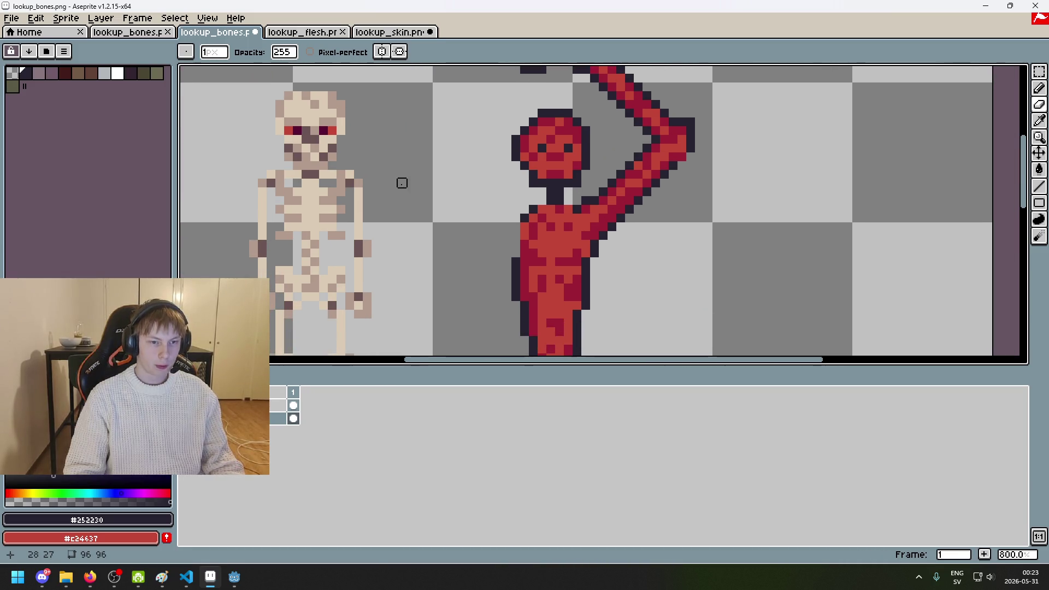
left_click(309, 101, "alt")
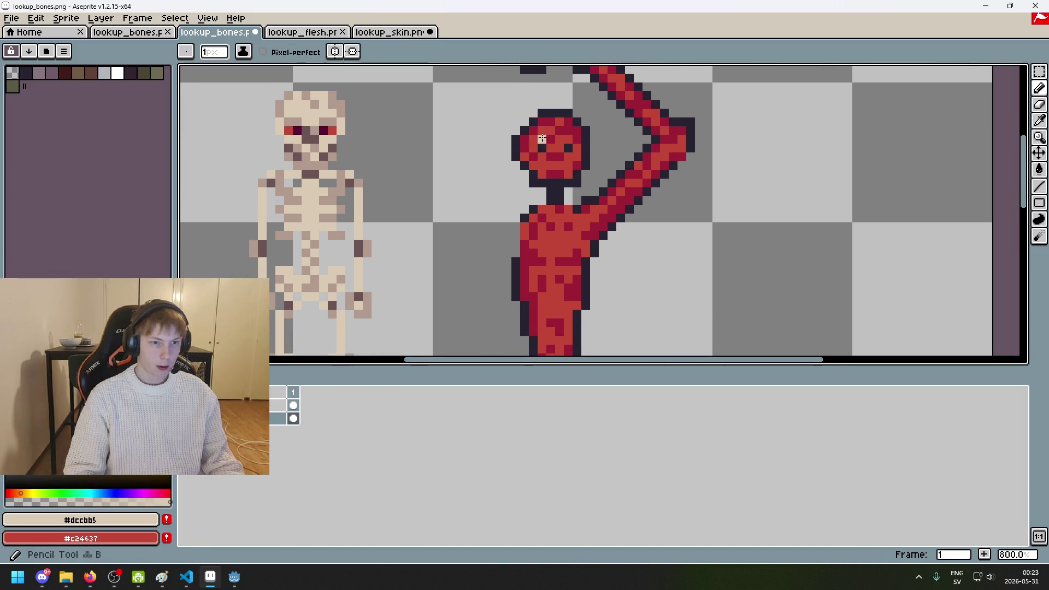
Step: Repaint the figure's upper and lower face in the bone colour
scroll(542, 137, "up", 2)
mouse_move(542, 137)
left_mouse_down()
mouse_move(573, 134)
mouse_move(525, 151)
mouse_move(583, 128)
left_mouse_up()
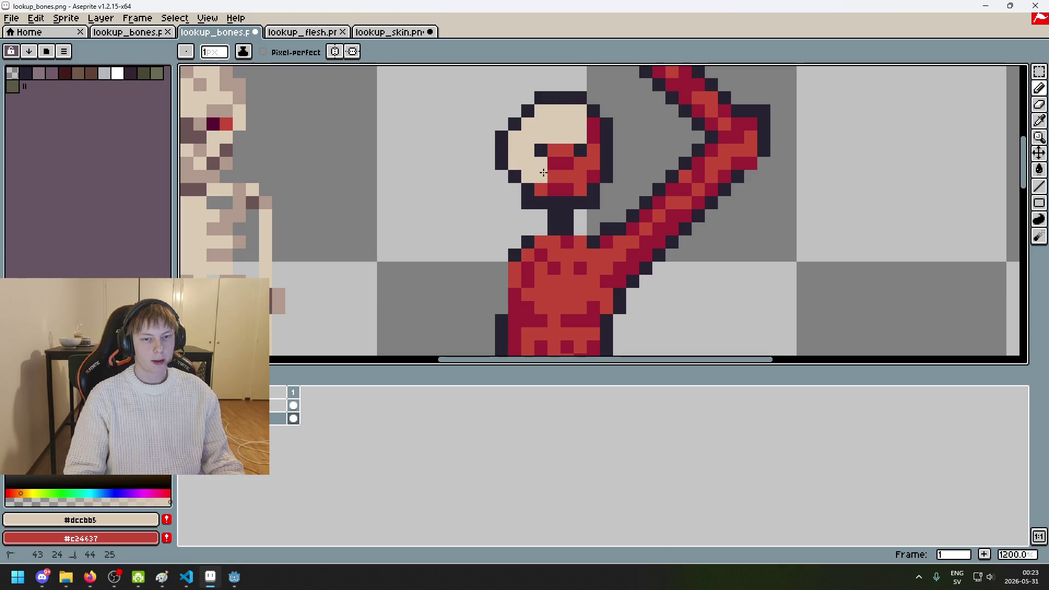
left_click_drag(543, 171, 575, 183)
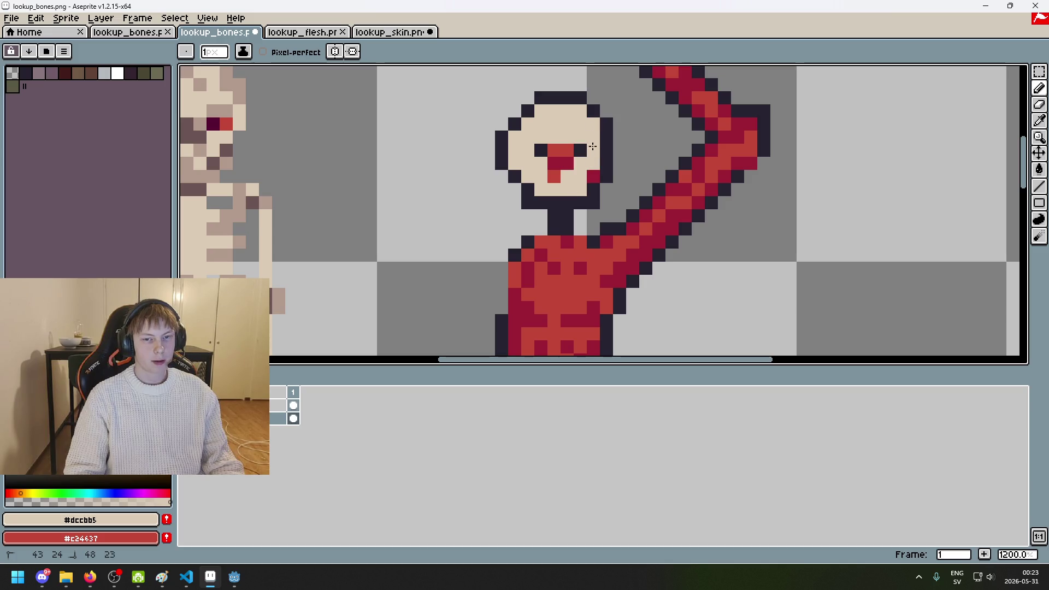
scroll(562, 153, "down", 4)
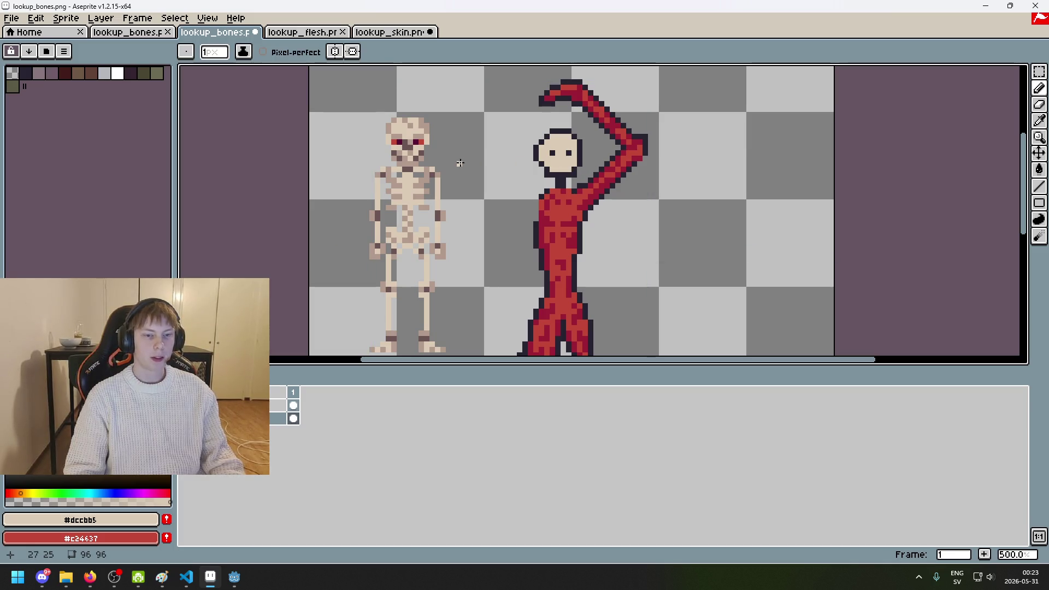
scroll(519, 158, "up", 1)
scroll(420, 153, "up", 4)
Step: Paint tan brows above the eyes and a dark mouth below them
key("i")
left_click(410, 89)
key("b")
scroll(593, 166, "right", 5)
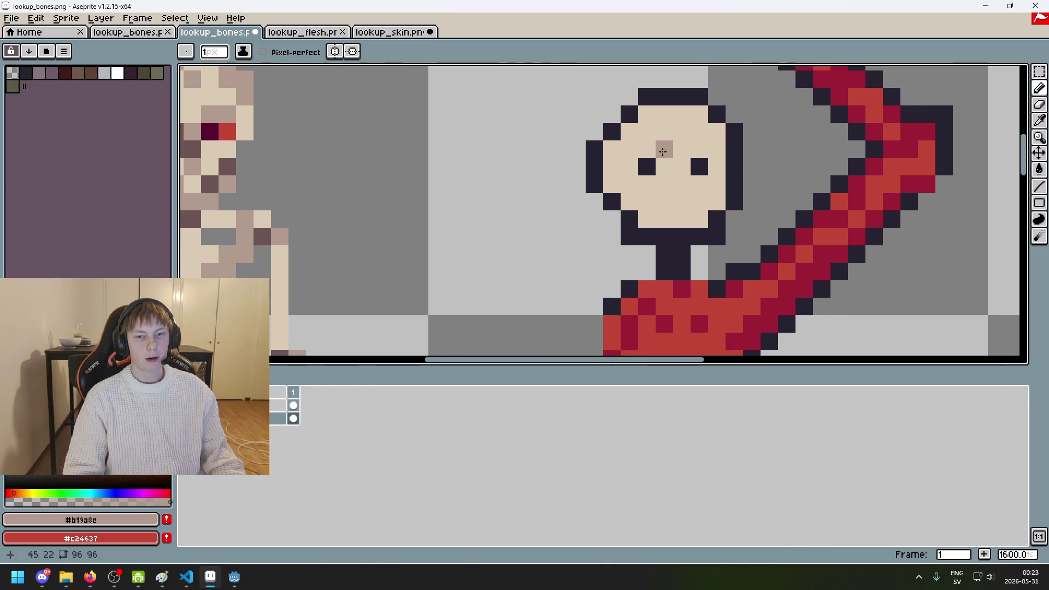
left_click_drag(662, 148, 699, 149)
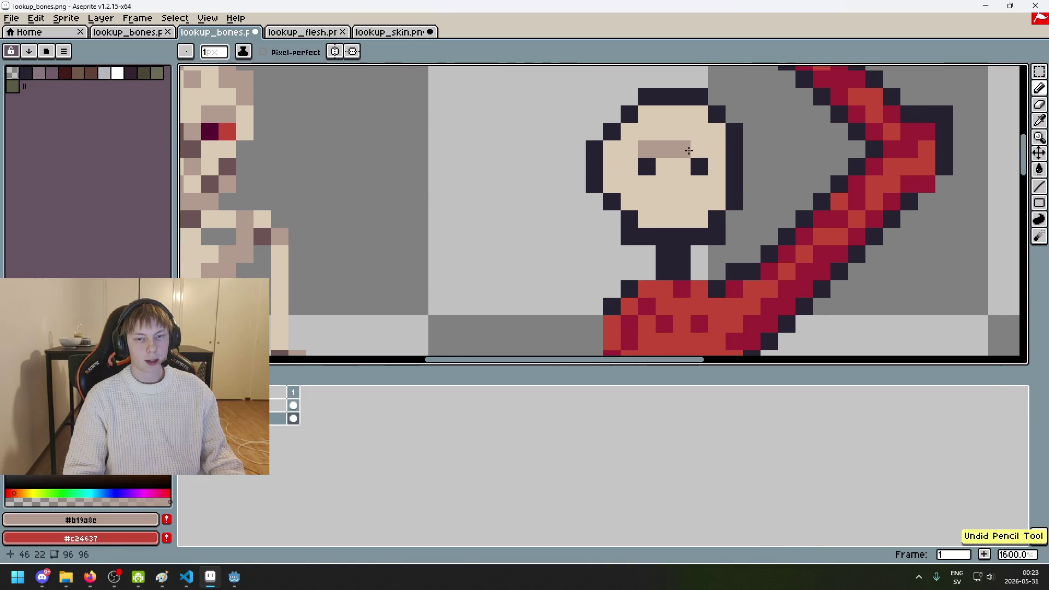
scroll(690, 161, "down", 3)
scroll(689, 161, "up", 6)
key("i")
left_click(613, 119)
key("b")
left_click_drag(676, 162, 652, 166)
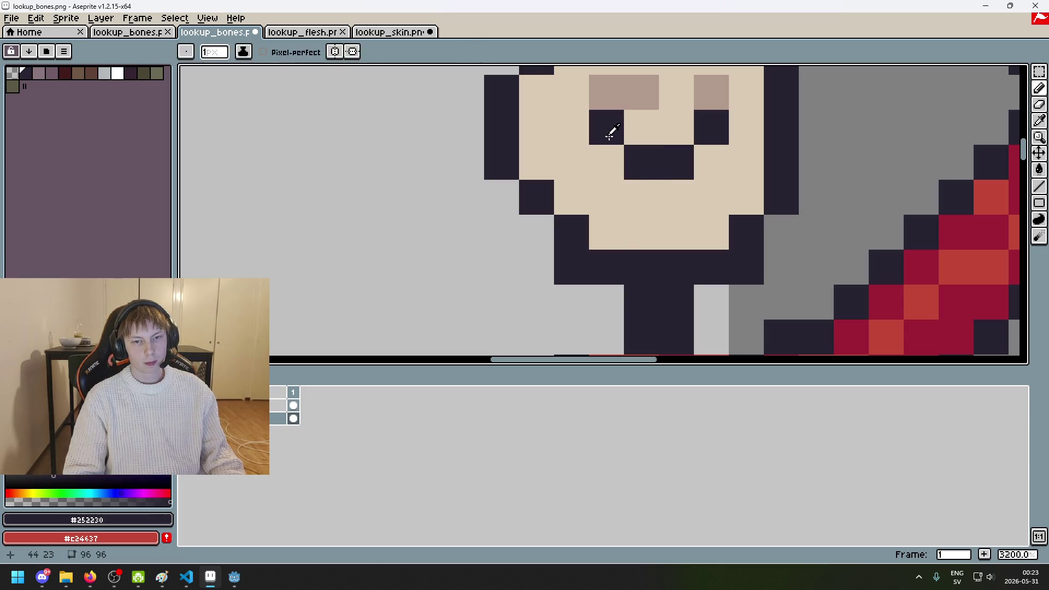
Step: Shade both cheeks and both sides of the jaw in the skeleton's tan
key("i")
left_click(623, 88)
key("b")
scroll(599, 189, "down", 4)
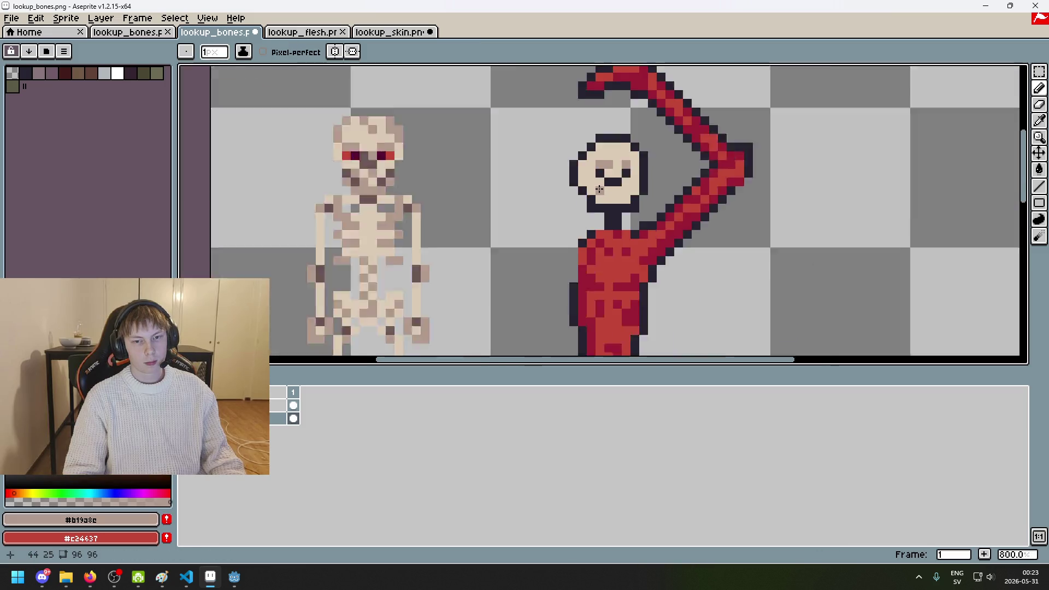
scroll(599, 189, "down", 1)
left_click(626, 205)
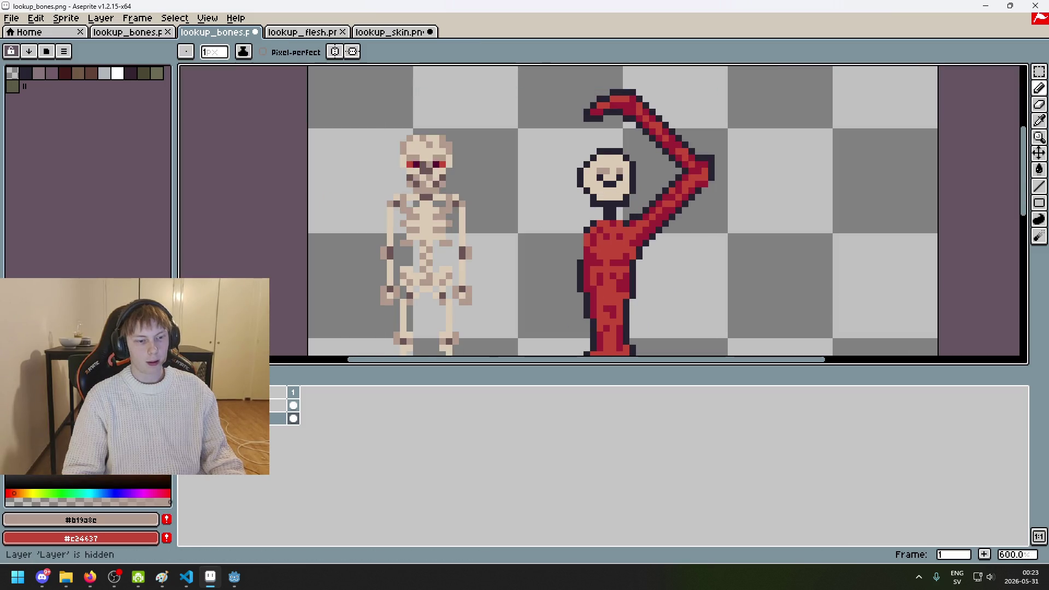
scroll(621, 212, "up", 2)
scroll(621, 212, "up", 3)
scroll(621, 212, "down", 1)
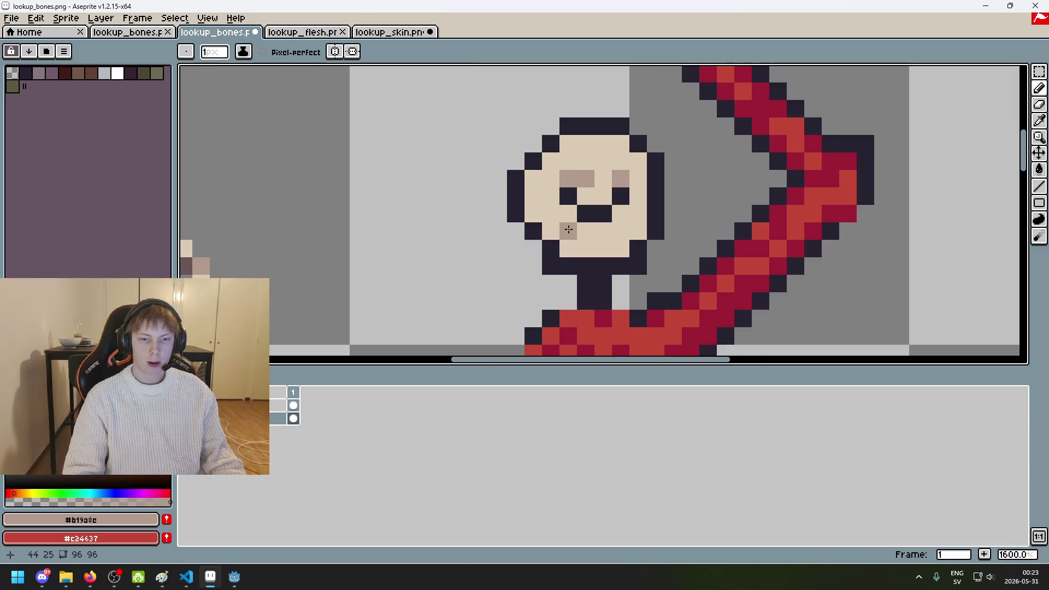
scroll(618, 235, "down", 6)
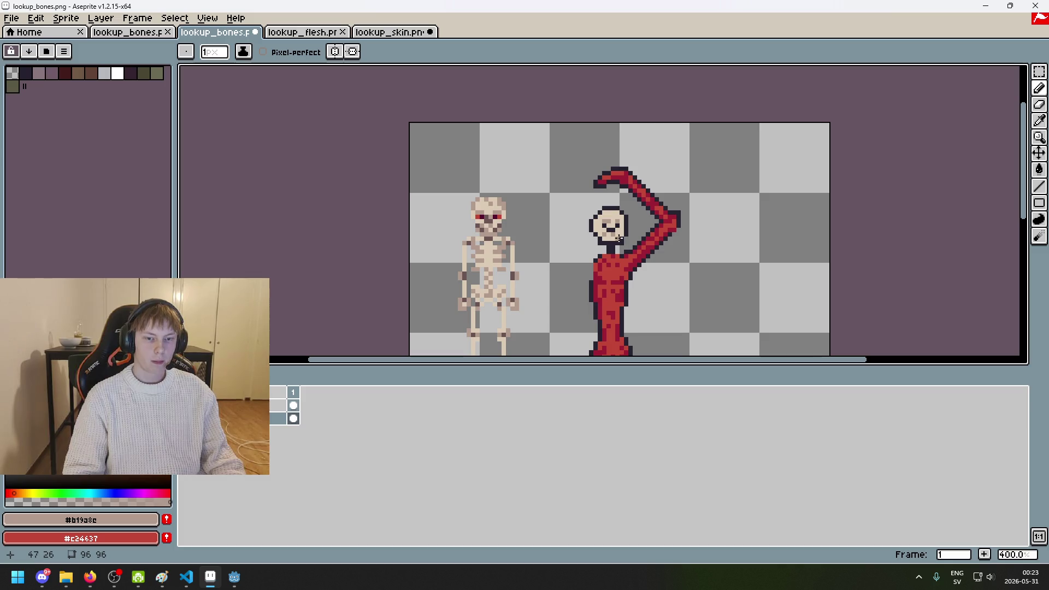
scroll(611, 241, "up", 6)
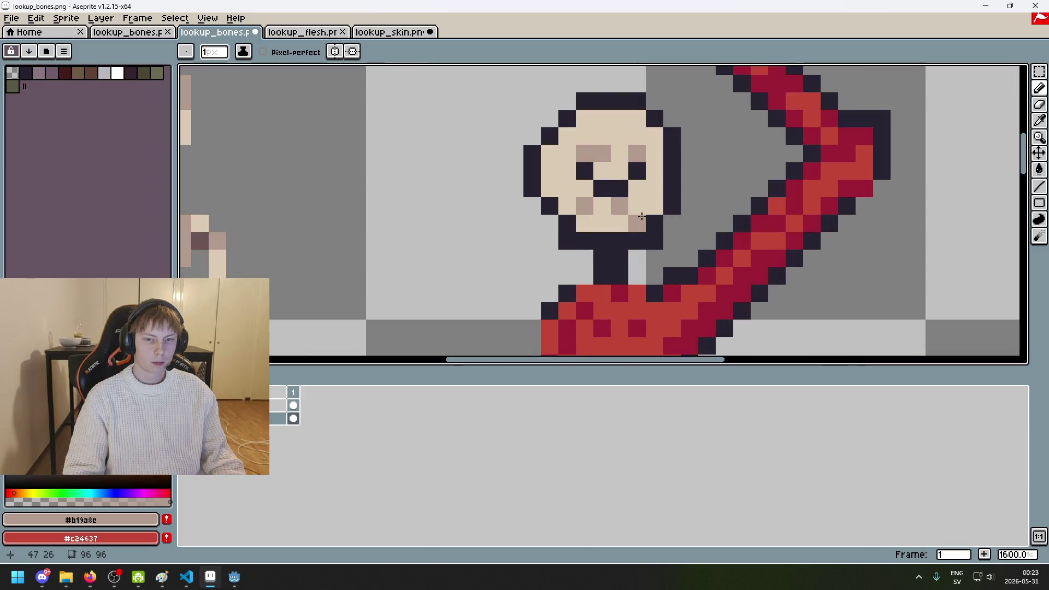
scroll(600, 230, "down", 6)
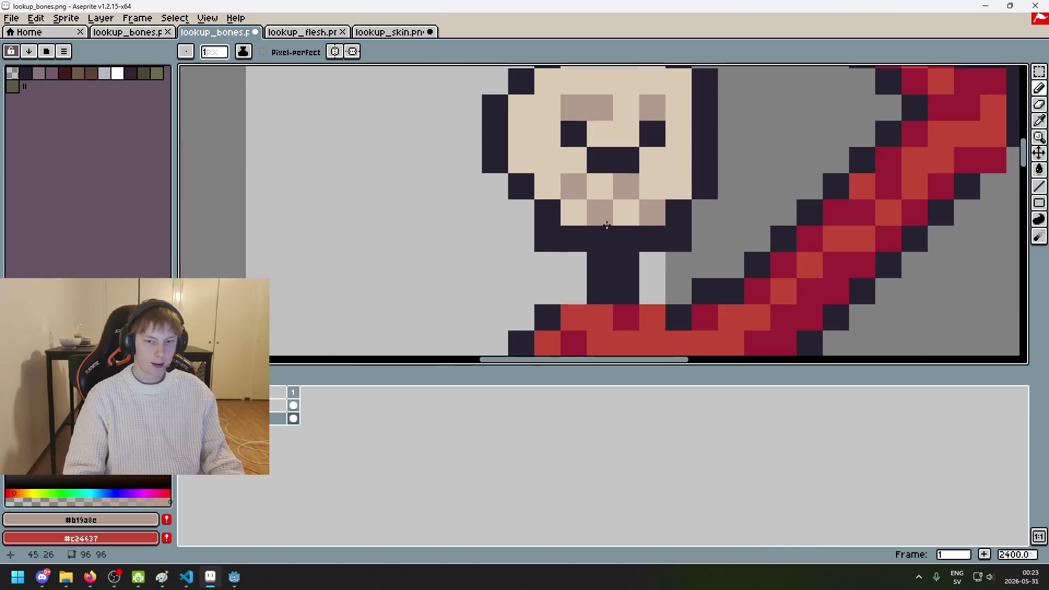
scroll(605, 229, "up", 8)
left_click(547, 186)
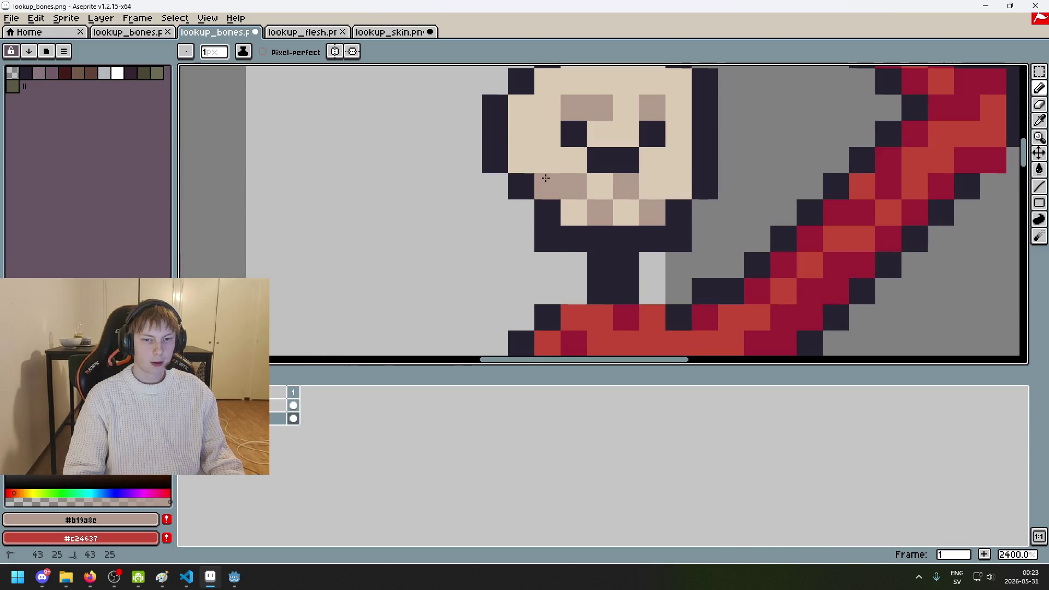
left_click(679, 186)
left_click(679, 160)
left_click(522, 159)
Step: Shade the top and upper edges of the skull tan
scroll(546, 165, "down", 8)
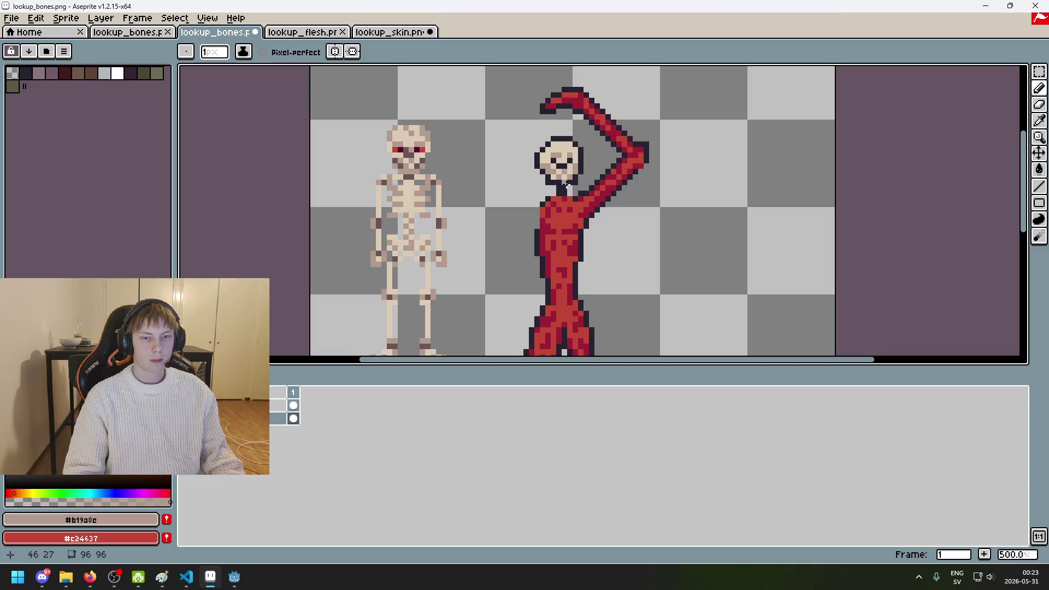
scroll(547, 159, "up", 1)
scroll(549, 142, "up", 2)
scroll(551, 128, "up", 3)
left_click(551, 125)
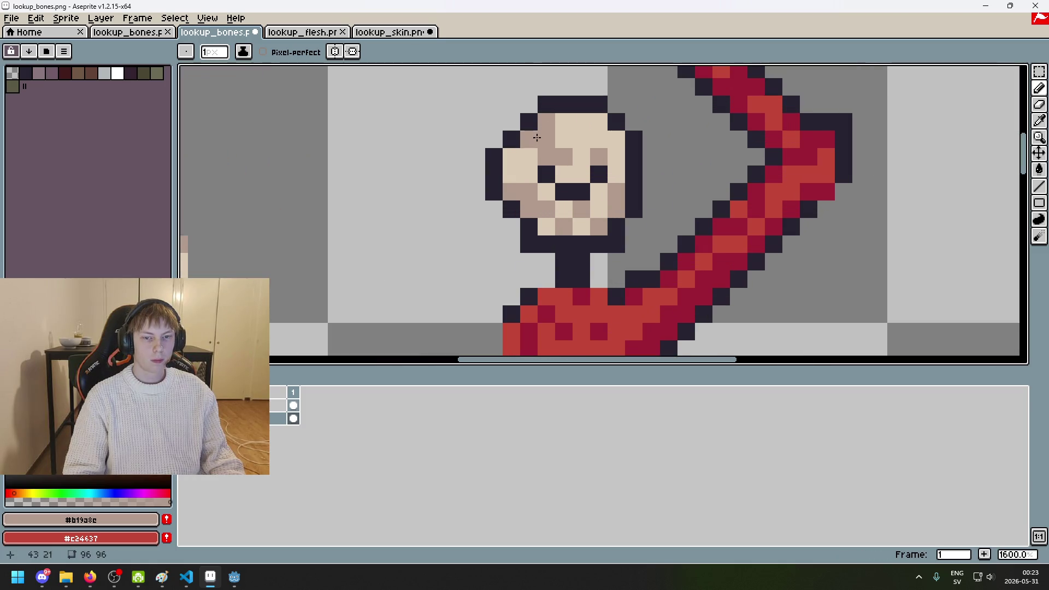
left_click(529, 140)
left_click(617, 140)
left_click(598, 122)
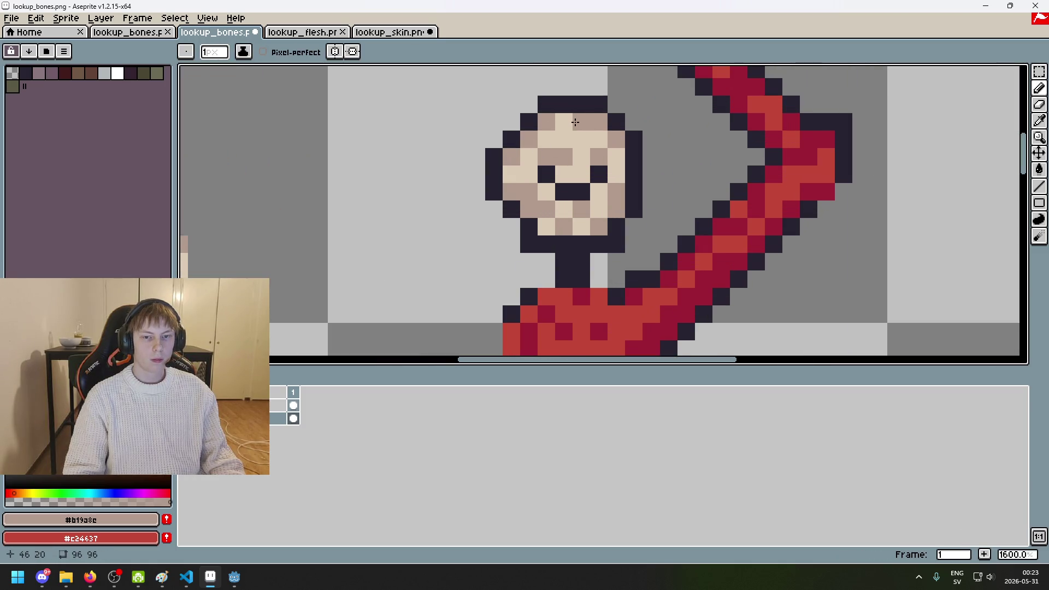
scroll(575, 121, "down", 5)
scroll(575, 122, "up", 2)
left_click_drag(656, 133, 643, 165)
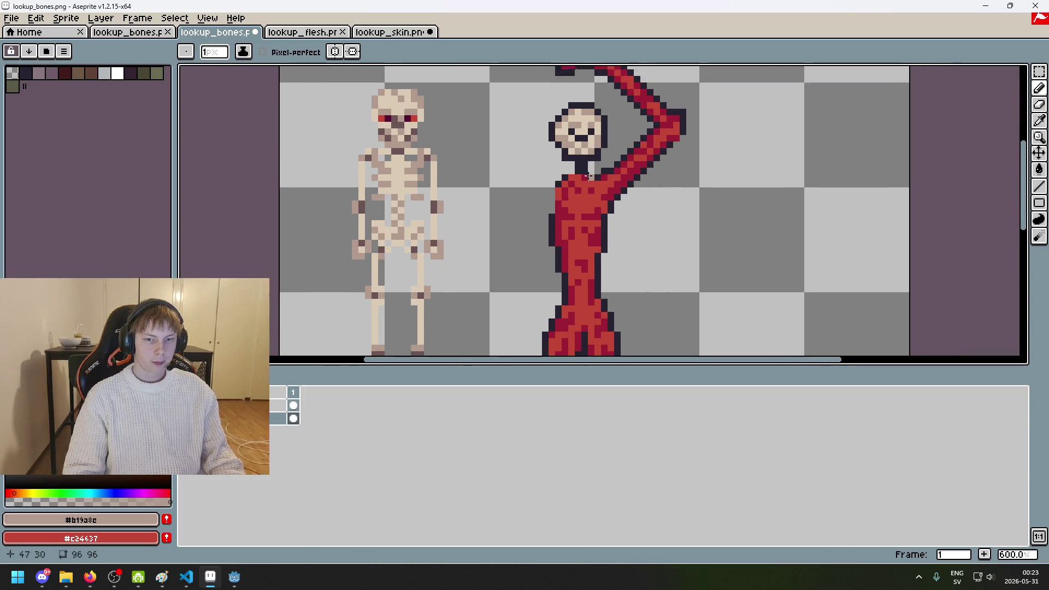
scroll(635, 167, "up", 5)
left_click(572, 182)
Step: Undo the stray tan pixel on the body and pick the dark outline colour
key("ctrl+z")
left_click(548, 173, "alt")
scroll(594, 165, "down", 4)
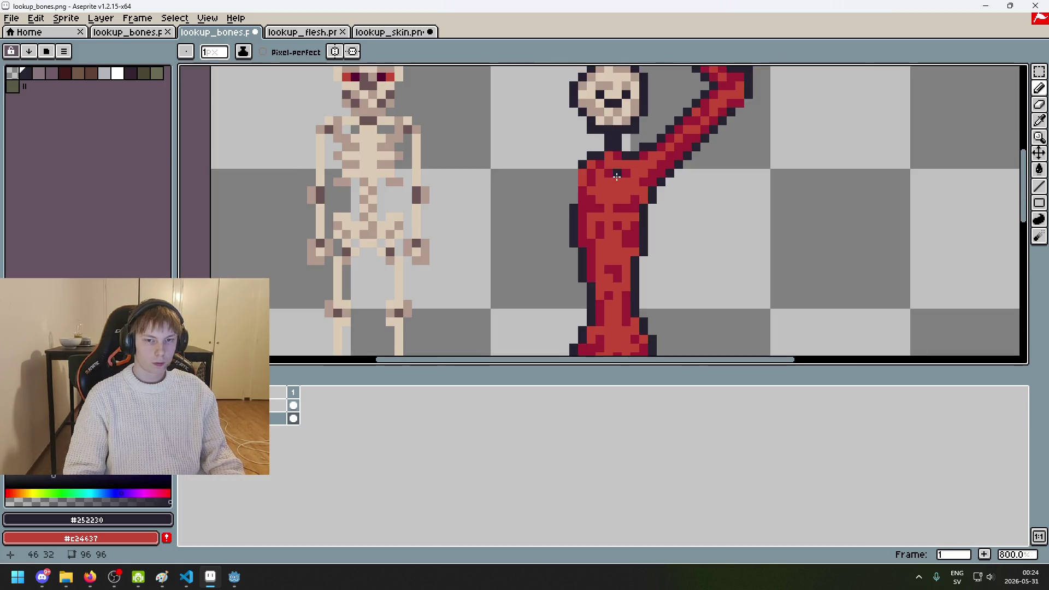
scroll(601, 208, "up", 4)
scroll(589, 203, "down", 3)
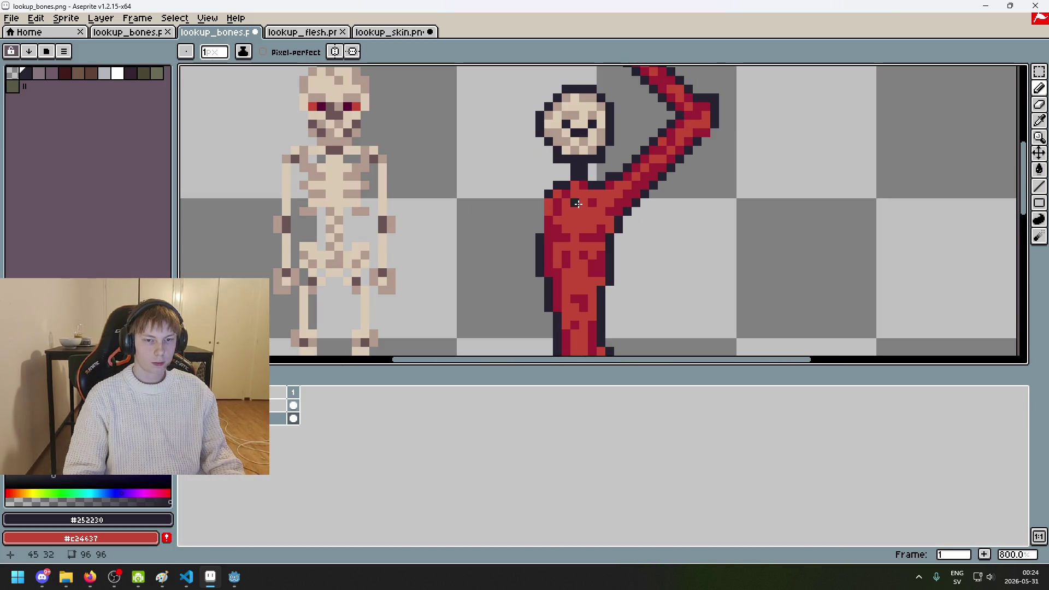
scroll(550, 204, "up", 4)
scroll(552, 206, "down", 1)
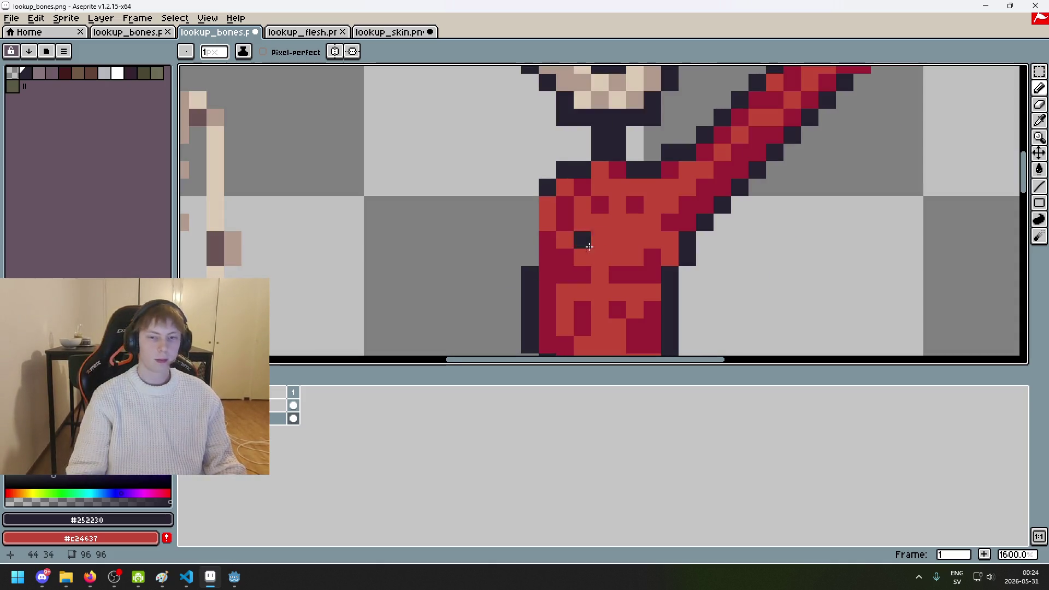
scroll(547, 214, "up", 1)
scroll(547, 214, "down", 1)
scroll(516, 219, "down", 5)
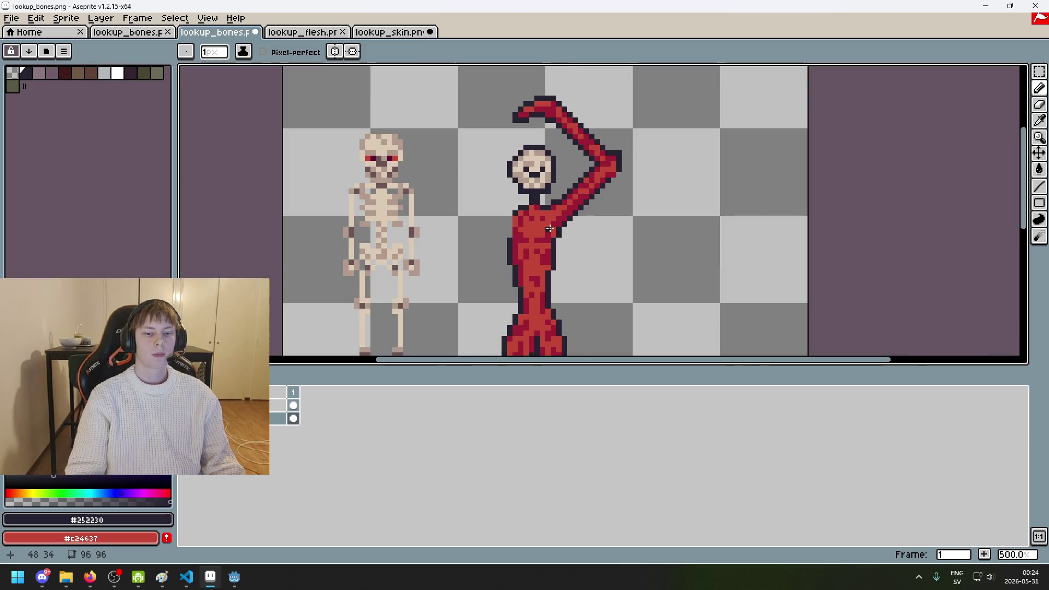
scroll(491, 208, "down", 2)
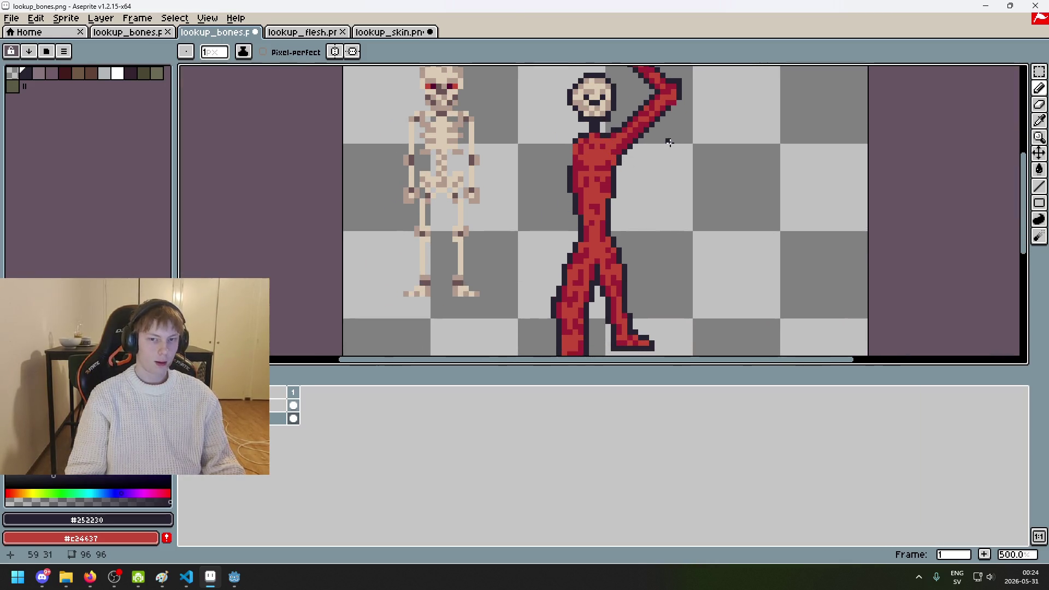
Step: Darken a torso outline pixel near the shoulder, then undo it and zoom out
left_click_drag(669, 142, 644, 188)
key("e")
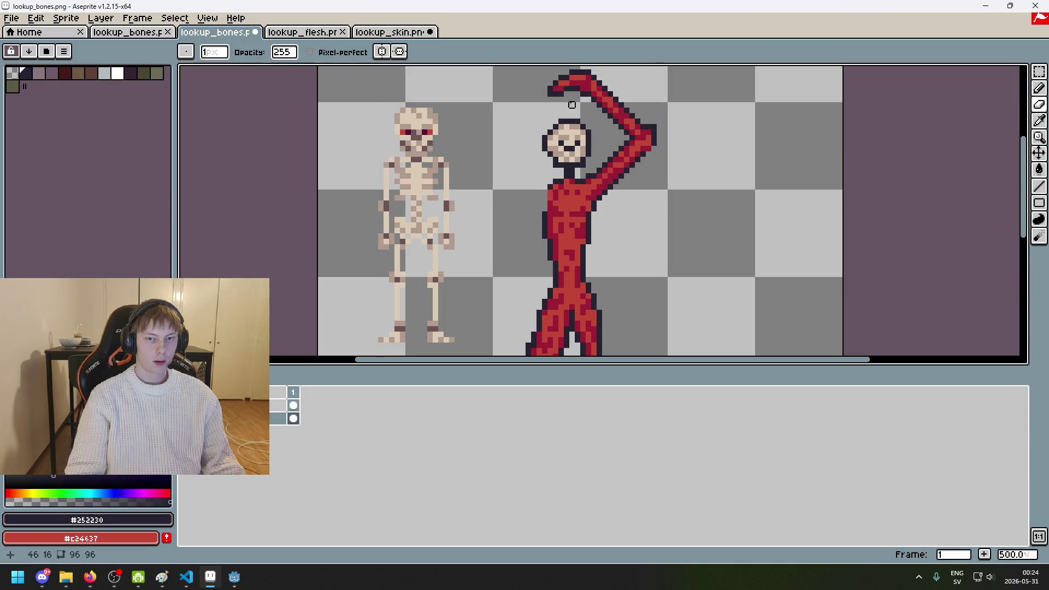
key("b")
scroll(563, 198, "up", 5)
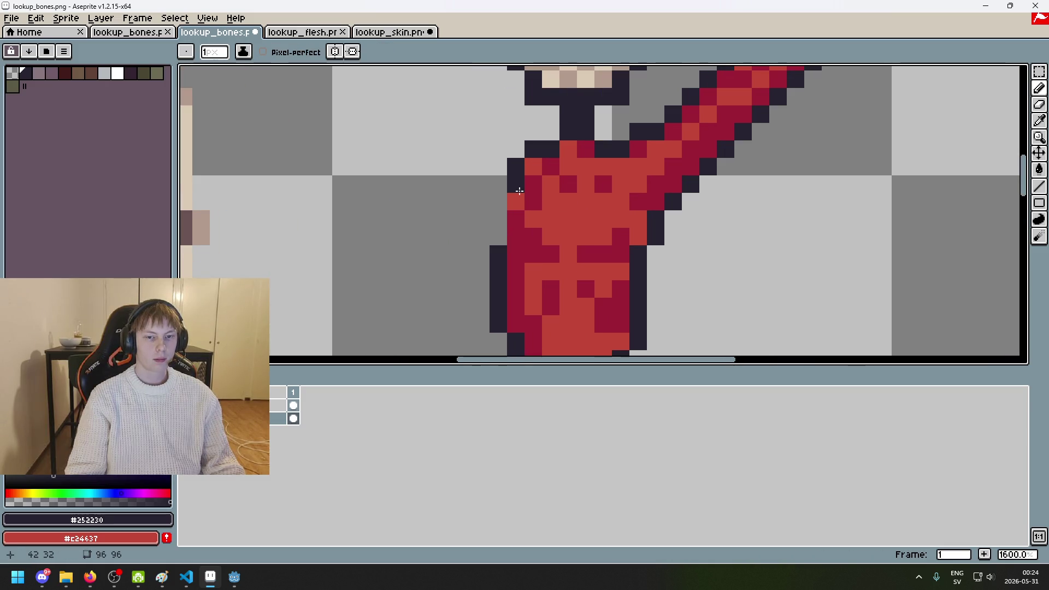
left_click(550, 190)
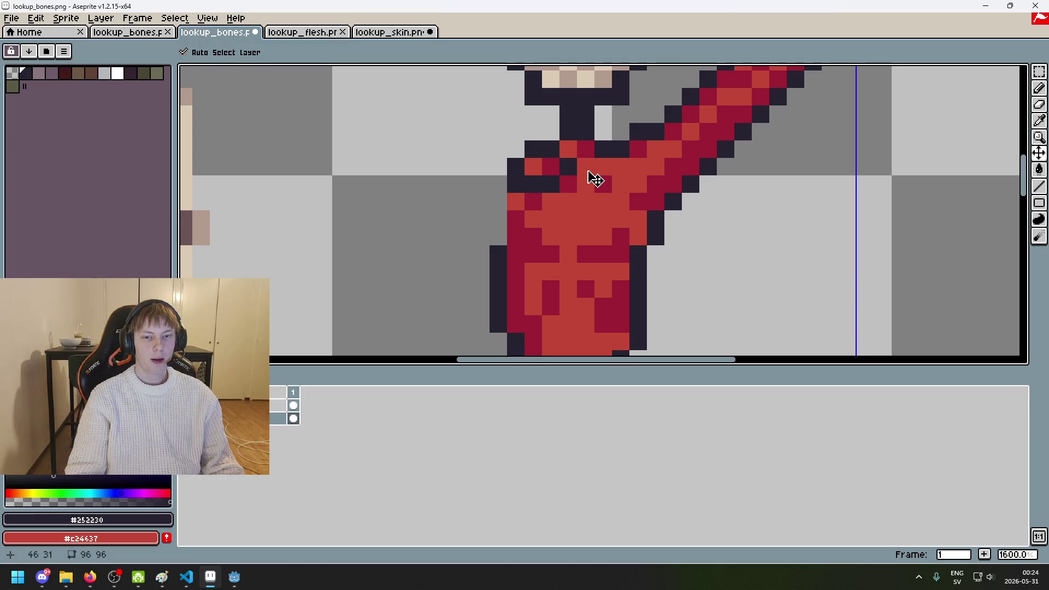
key("ctrl+z")
key("ctrl+z")
scroll(524, 187, "down", 4)
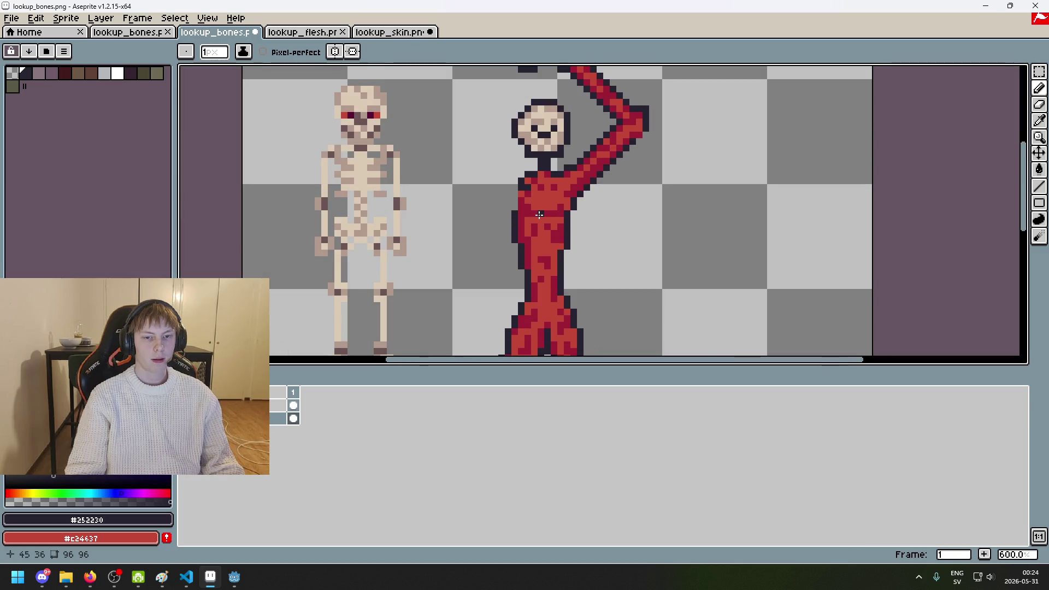
scroll(601, 164, "left", 3)
Step: Pick the bone colour #dccbb5 and draw a vertical stripe down the torso
left_click(494, 155, "alt")
scroll(683, 158, "up", 4)
left_click_drag(632, 115, 622, 105)
mouse_move(619, 213)
left_mouse_down()
mouse_move(620, 145)
mouse_move(640, 210)
left_mouse_up()
scroll(620, 146, "down", 1)
scroll(640, 126, "down", 3)
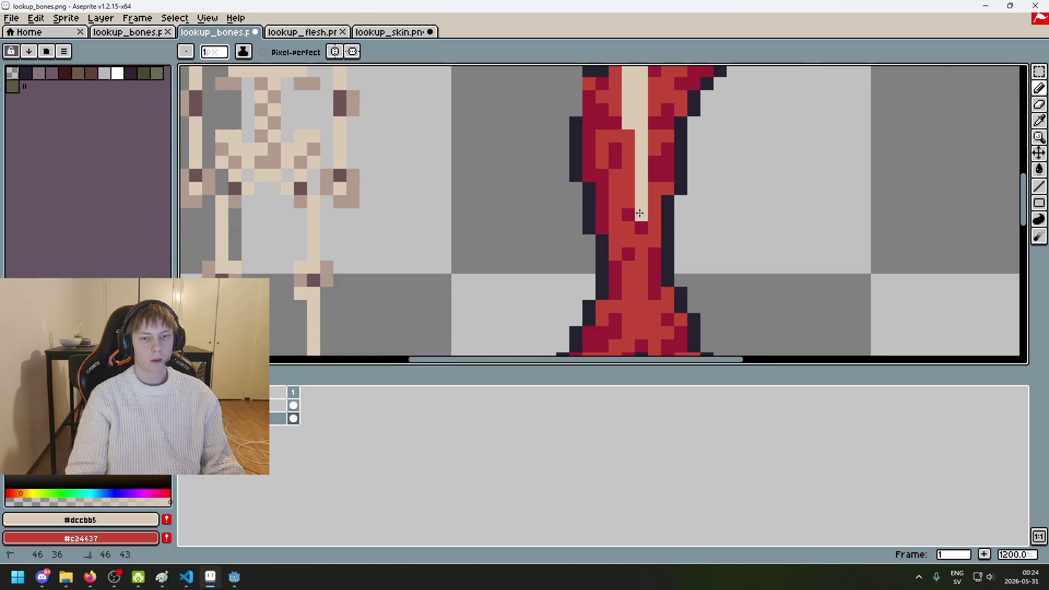
scroll(640, 275, "down", 6)
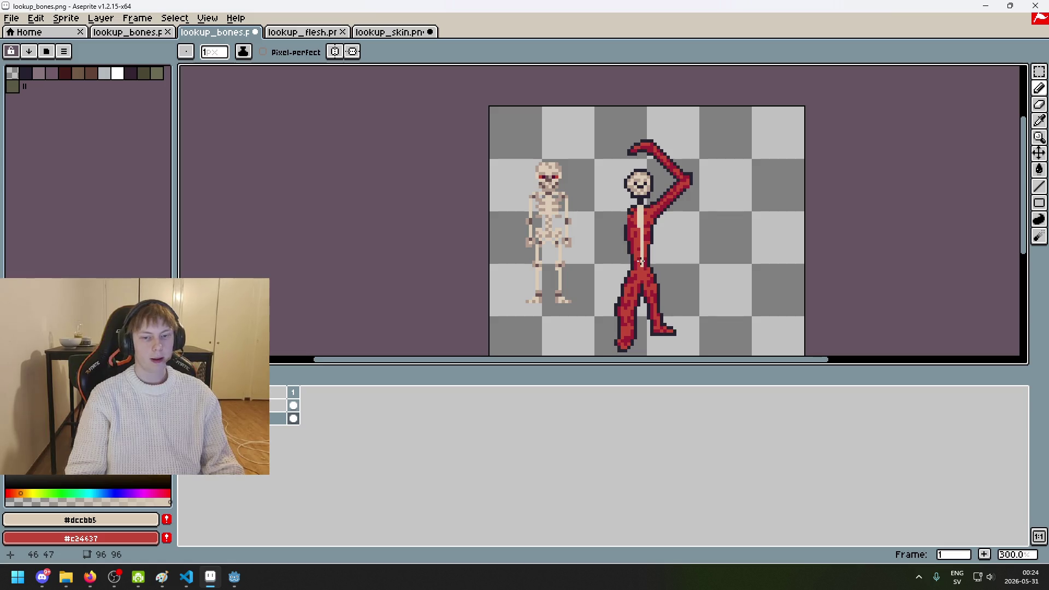
Step: Zoom out and recentre the view on the red figure and skeleton
scroll(570, 230, "up", 6)
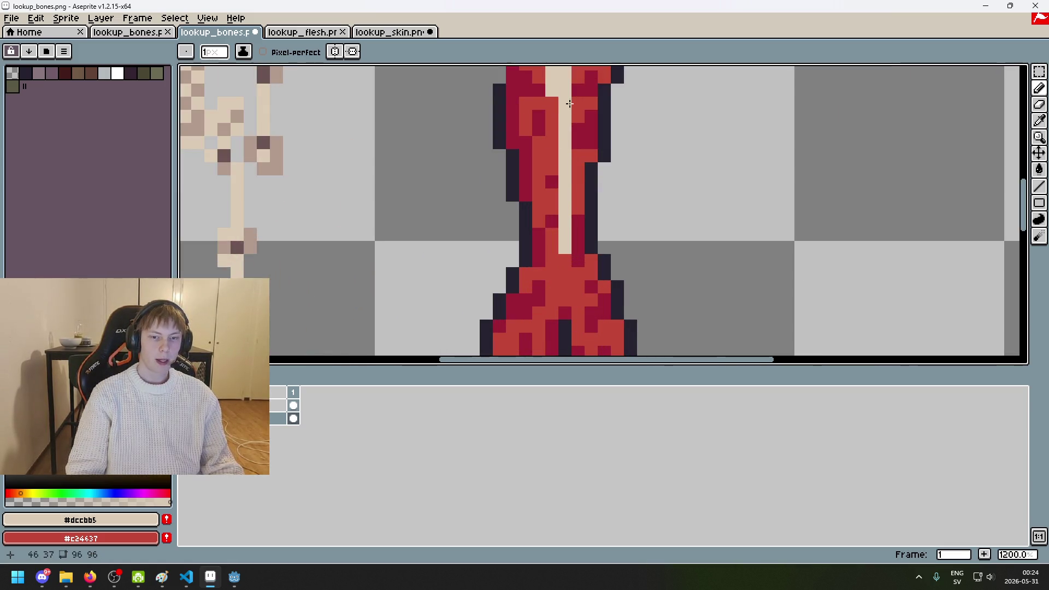
scroll(570, 230, "down", 2)
scroll(579, 213, "down", 4)
scroll(607, 179, "up", 1)
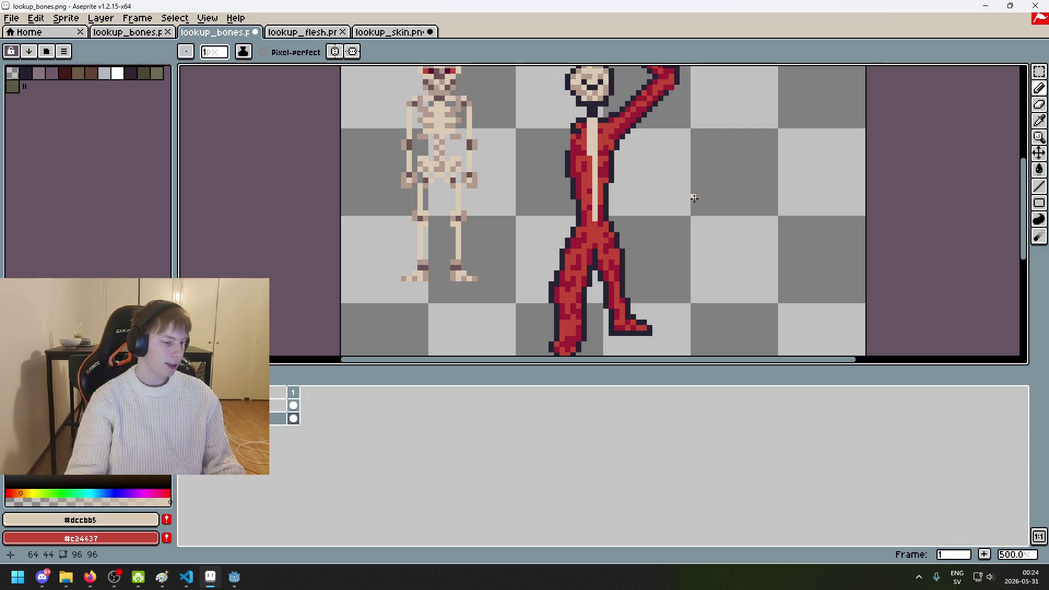
scroll(705, 170, "down", 1)
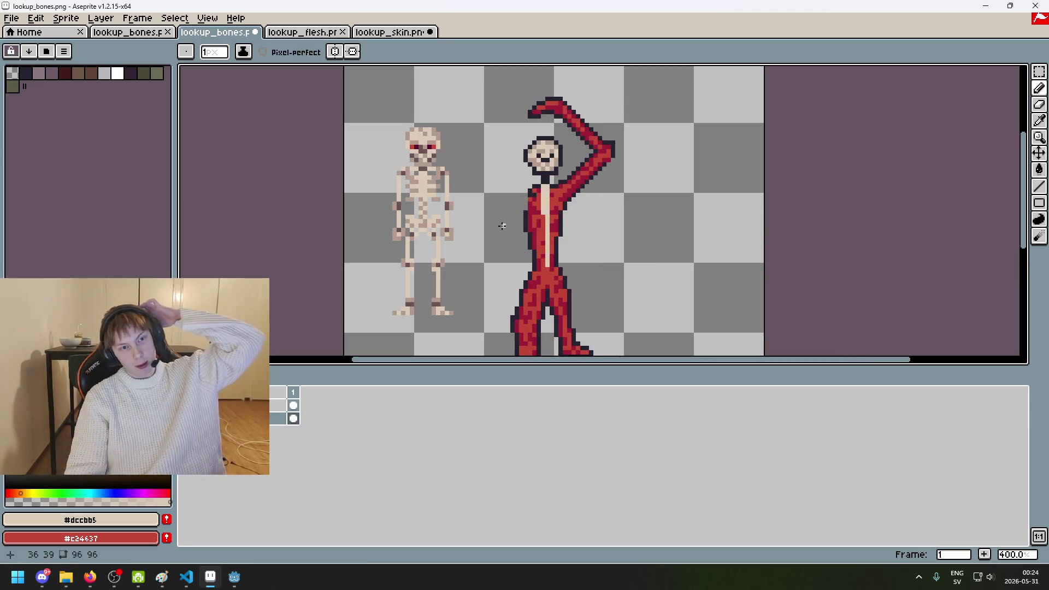
scroll(558, 173, "up", 1)
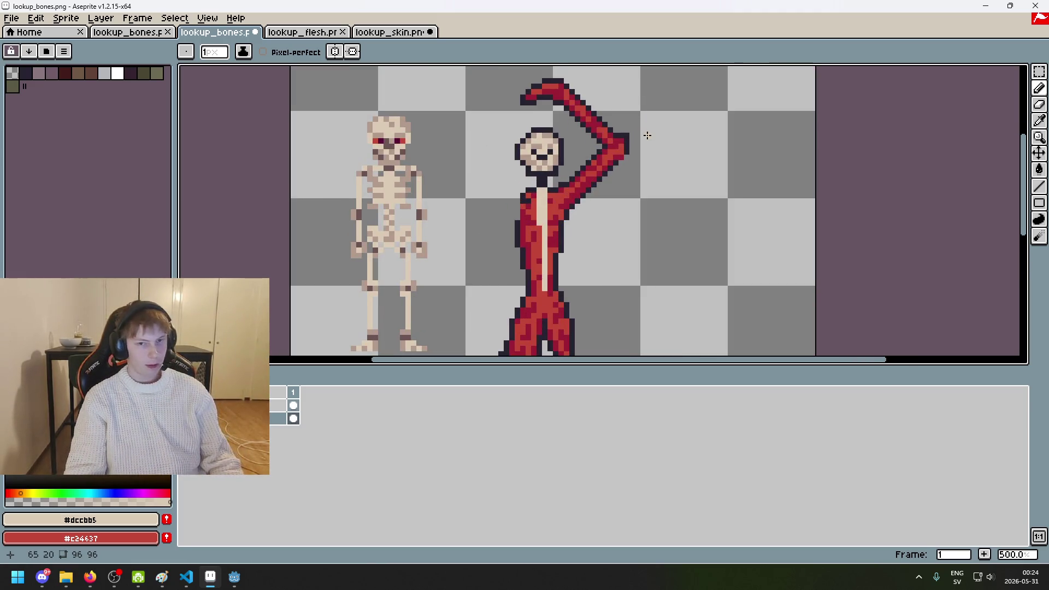
left_click_drag(646, 135, 691, 217)
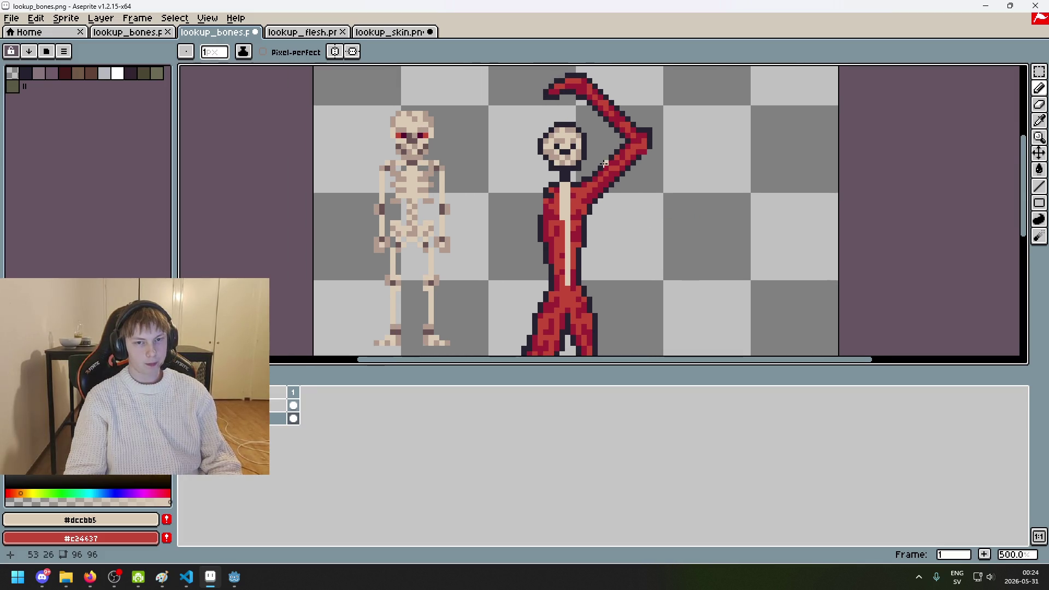
scroll(623, 127, "down", 1)
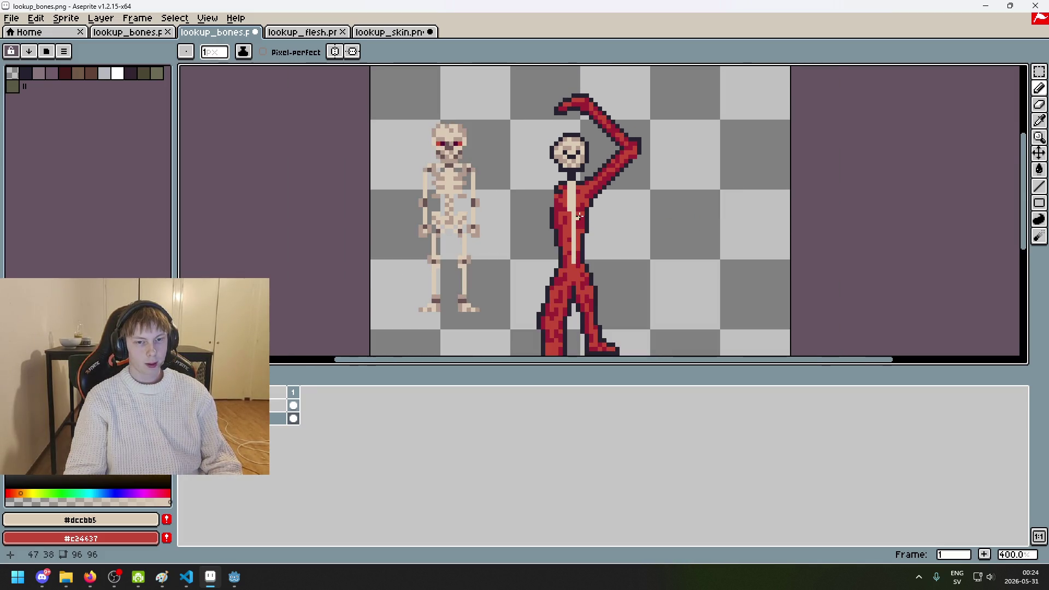
left_click(80, 32)
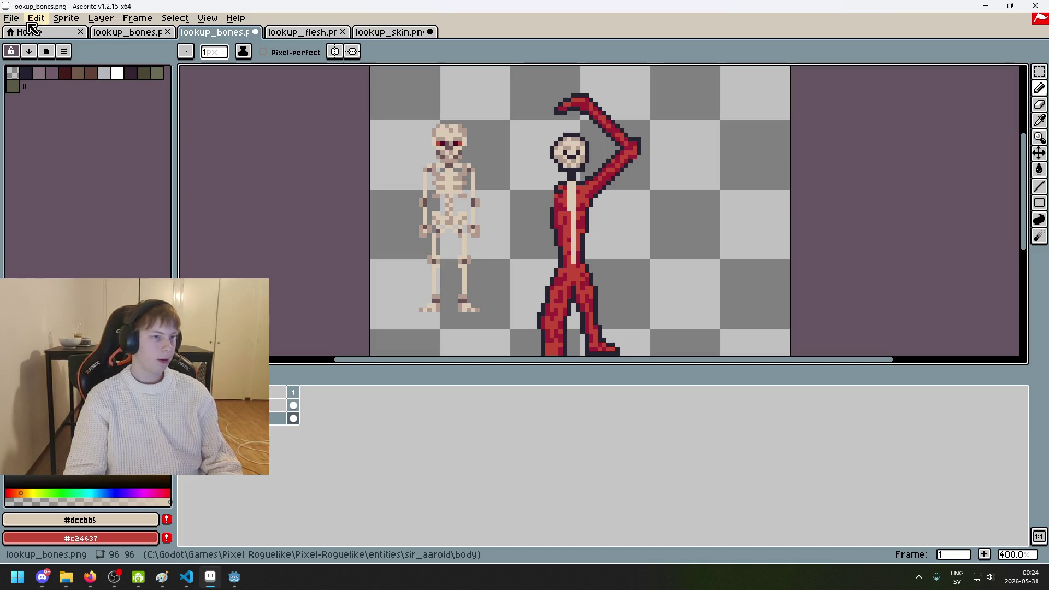
Step: Open stab_straight_map.png from the sir_aarold/right_arm folder
left_click(11, 18)
left_click(38, 45)
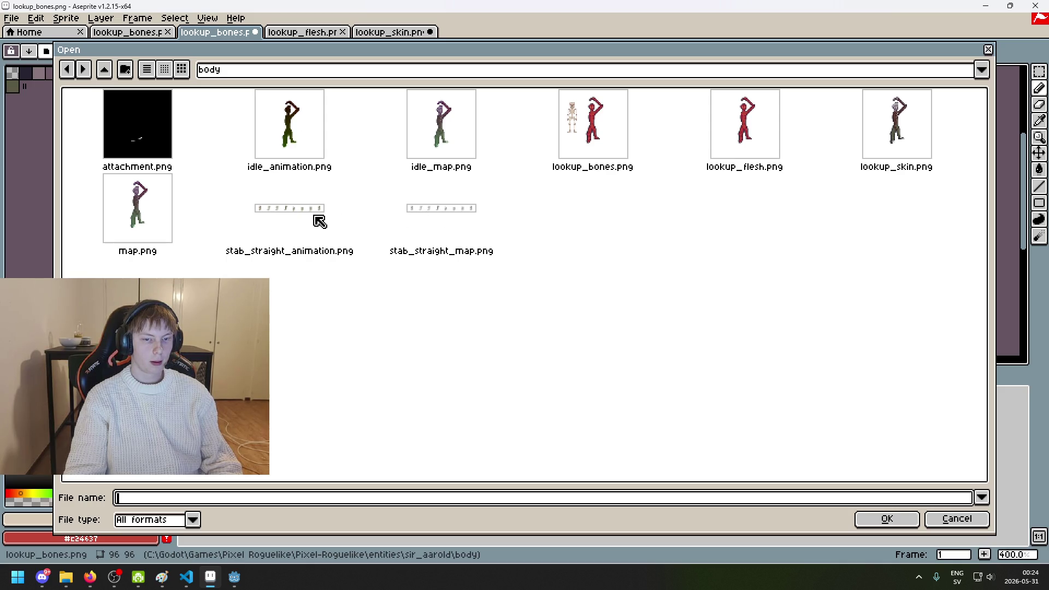
left_click(480, 226)
left_click(255, 74)
left_click(337, 171)
left_click(186, 133)
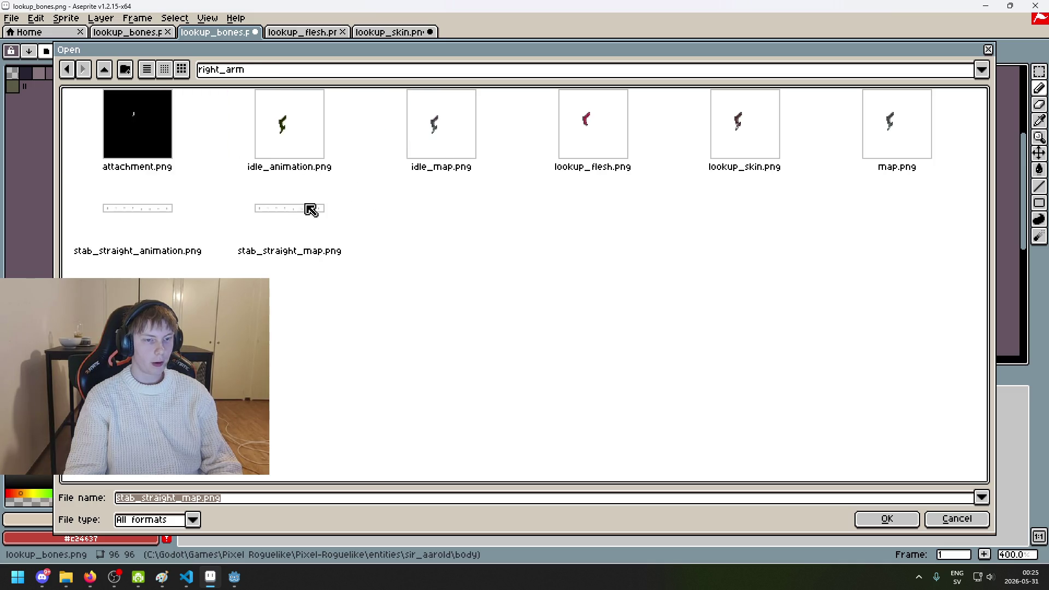
key("Return")
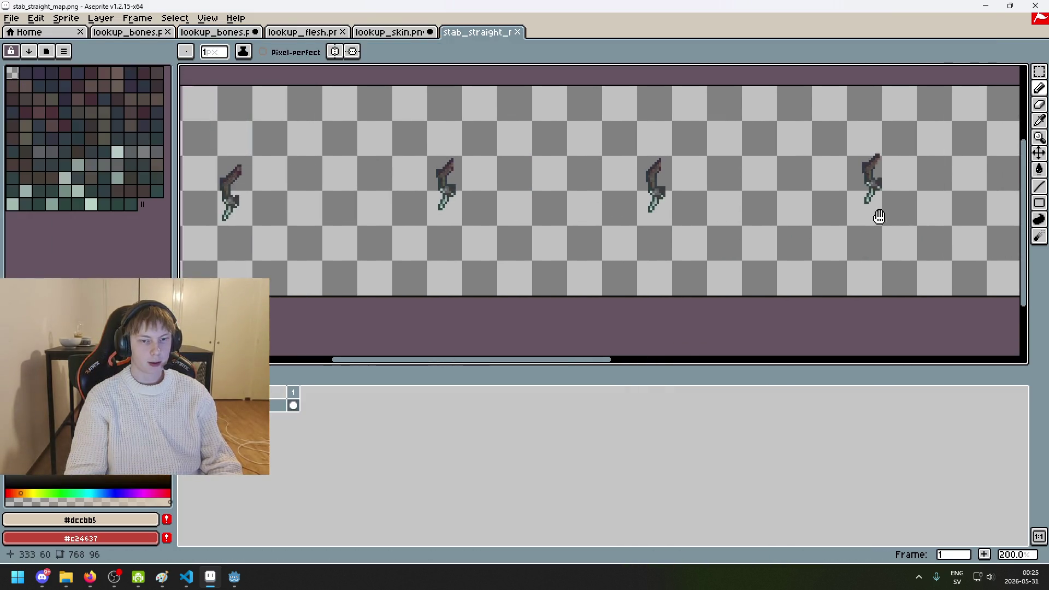
Step: Compare the lookup_skin and lookup_flesh sprites, and drag the lookup_bones tab into a new position
scroll(472, 231, "up", 6)
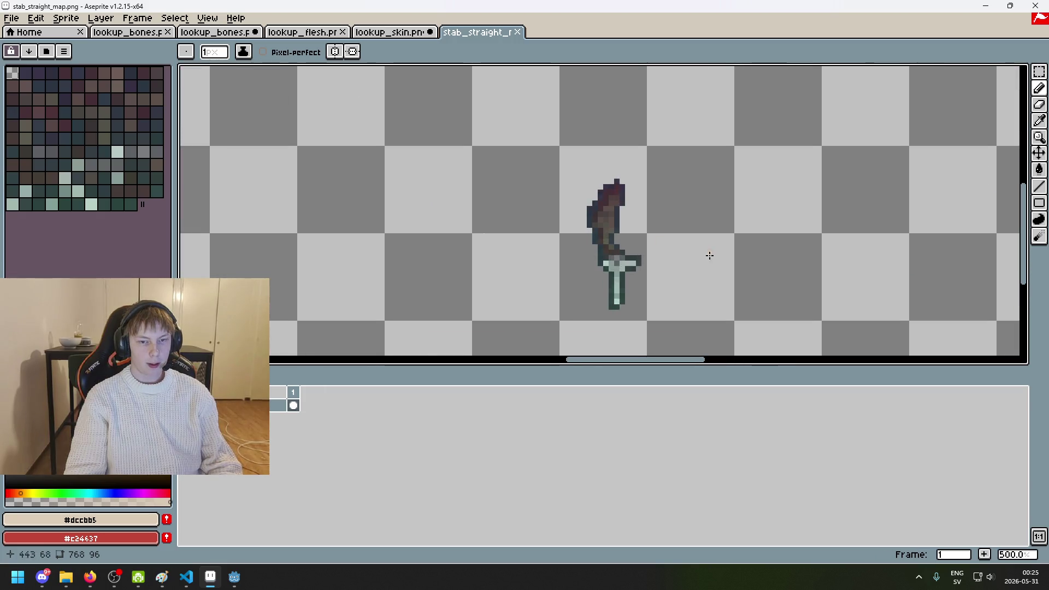
scroll(440, 217, "up", 1)
scroll(440, 217, "up", 1)
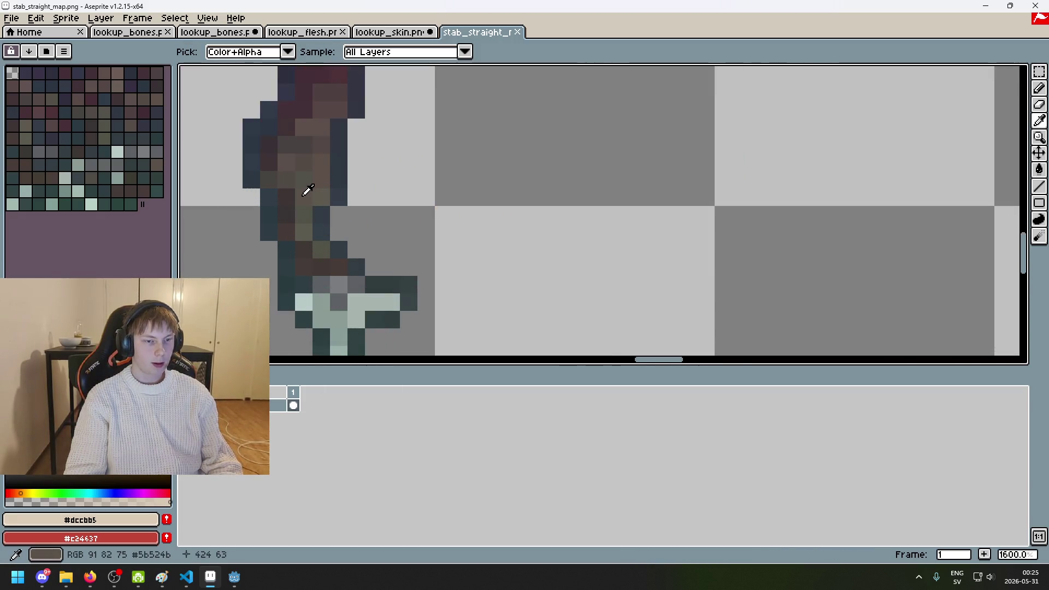
scroll(316, 190, "down", 6)
scroll(588, 195, "up", 3)
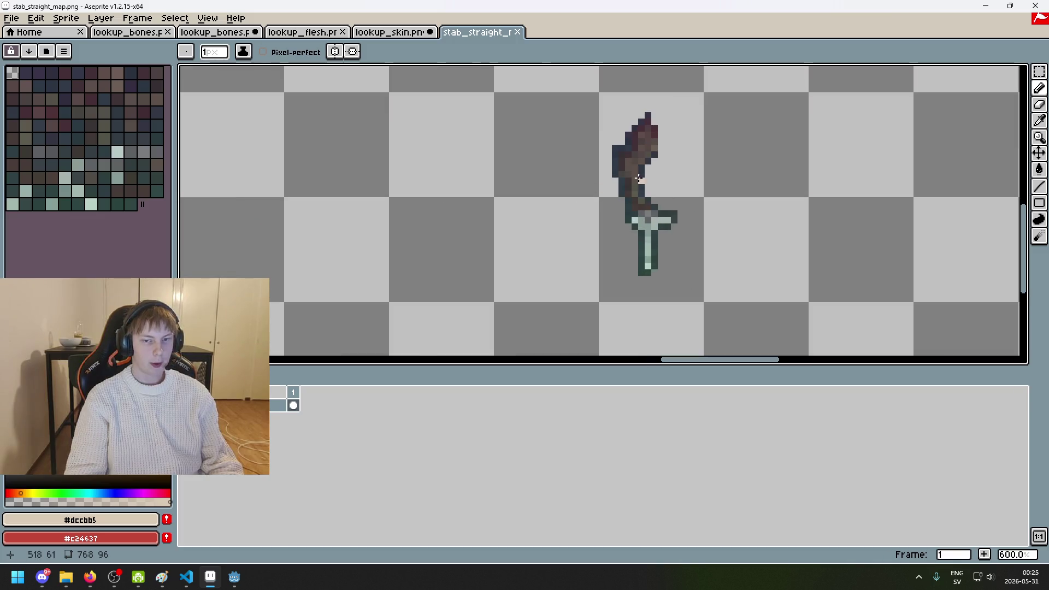
left_click(383, 33)
left_click(306, 32)
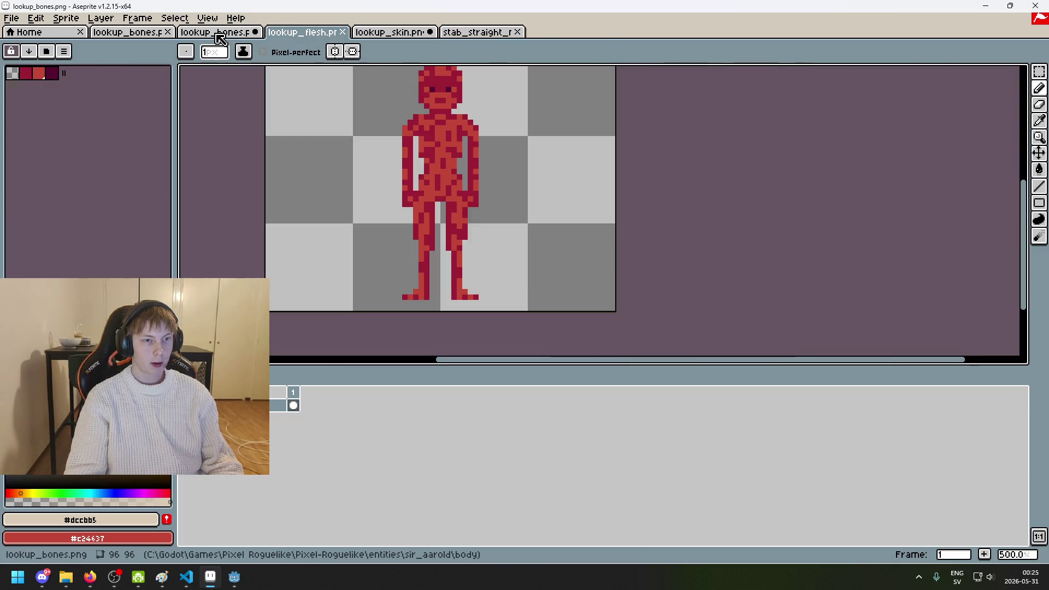
left_click_drag(216, 33, 391, 33)
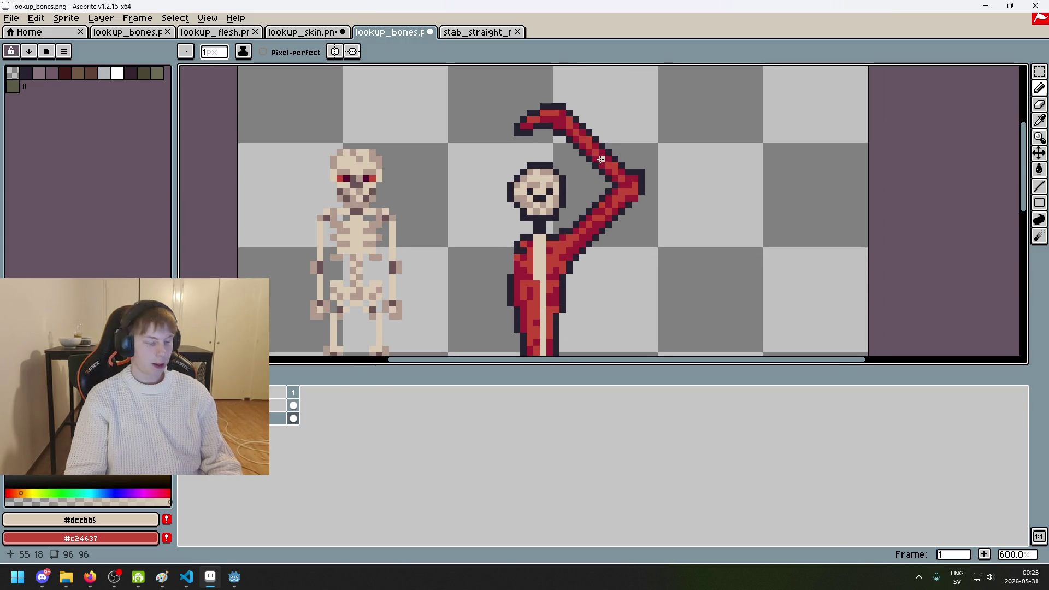
Step: Return to stab_straight_map and pan across its sword frames
scroll(556, 103, "up", 3)
scroll(663, 174, "down", 4)
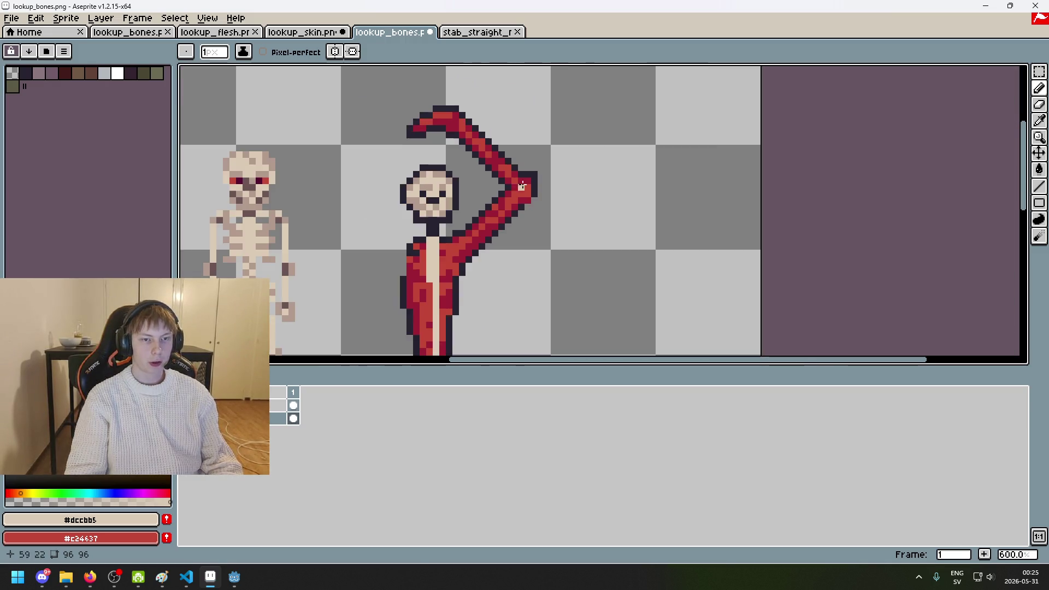
scroll(593, 97, "up", 1)
scroll(615, 116, "up", 2)
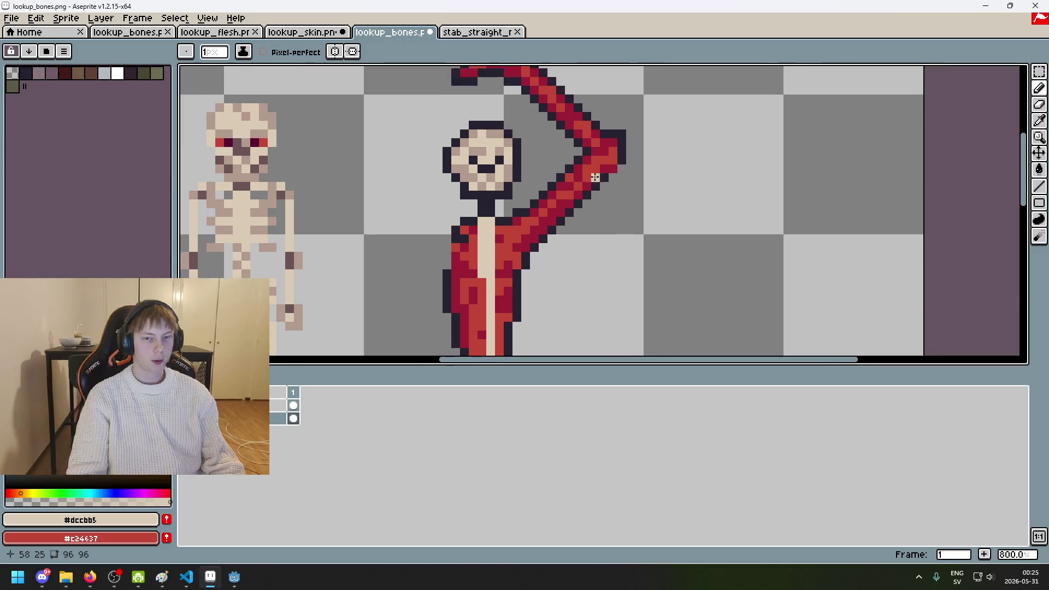
left_click(492, 34)
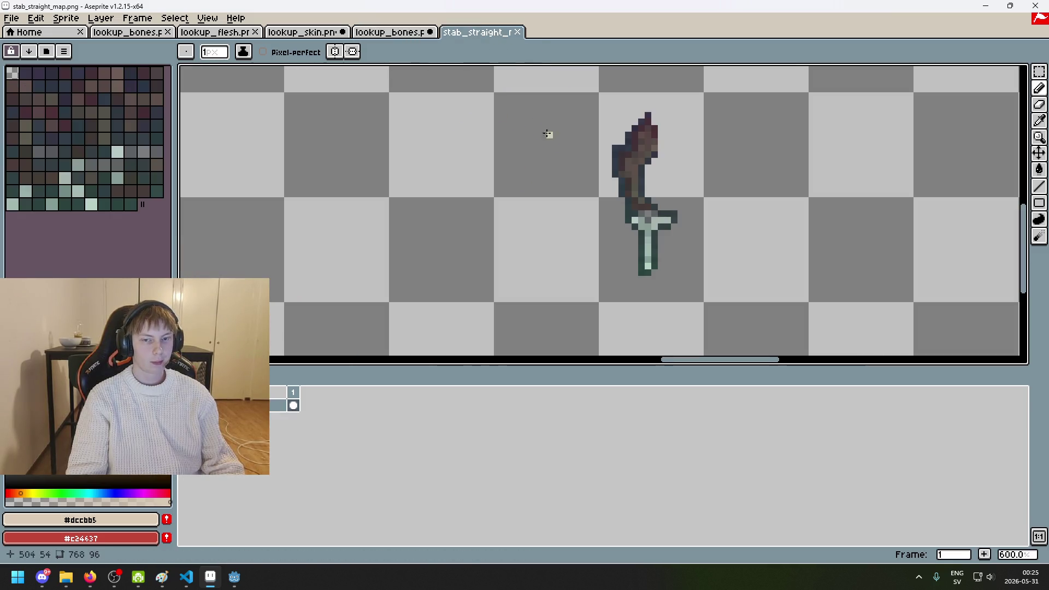
scroll(726, 171, "down", 4)
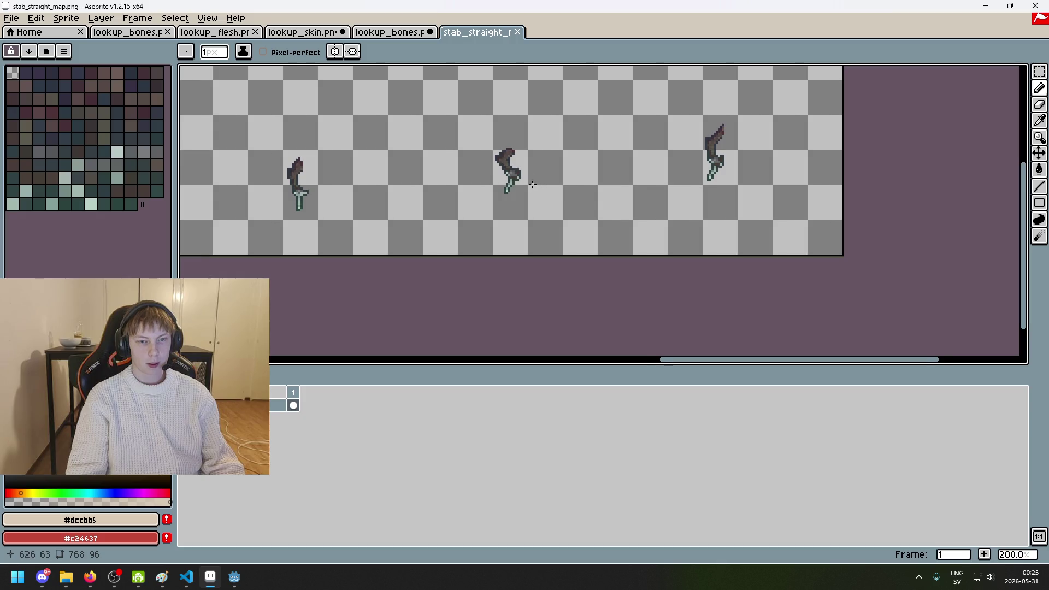
left_click_drag(727, 171, 734, 230)
scroll(492, 199, "up", 3)
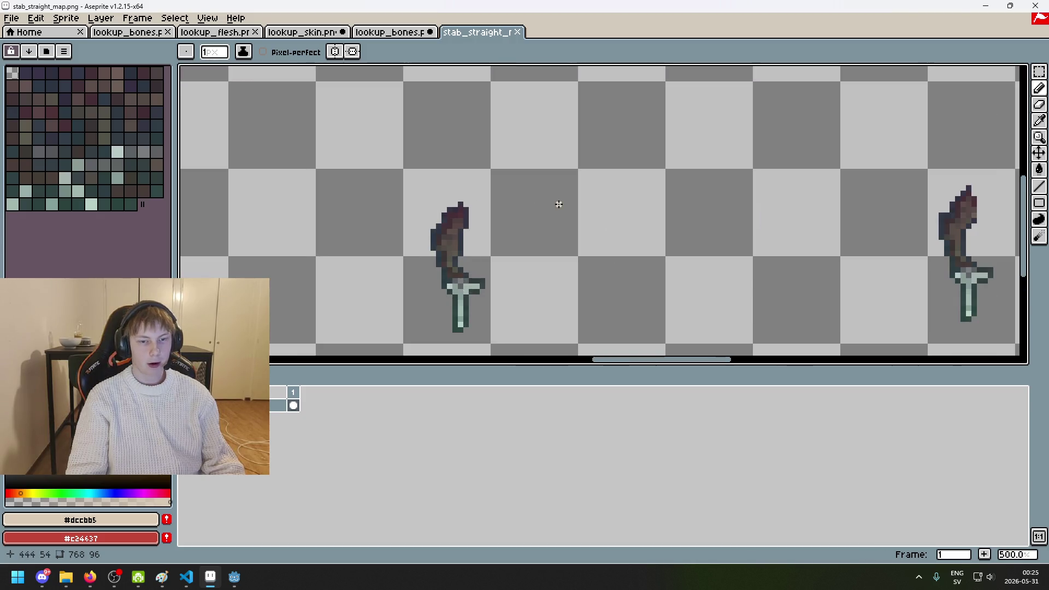
scroll(446, 265, "up", 4)
Step: Select the upper part of the sword sprite, lift it, and stretch a slice upward into a longer blade
key("m")
left_click_drag(516, 235, 364, 80)
left_click_drag(469, 199, 461, 116)
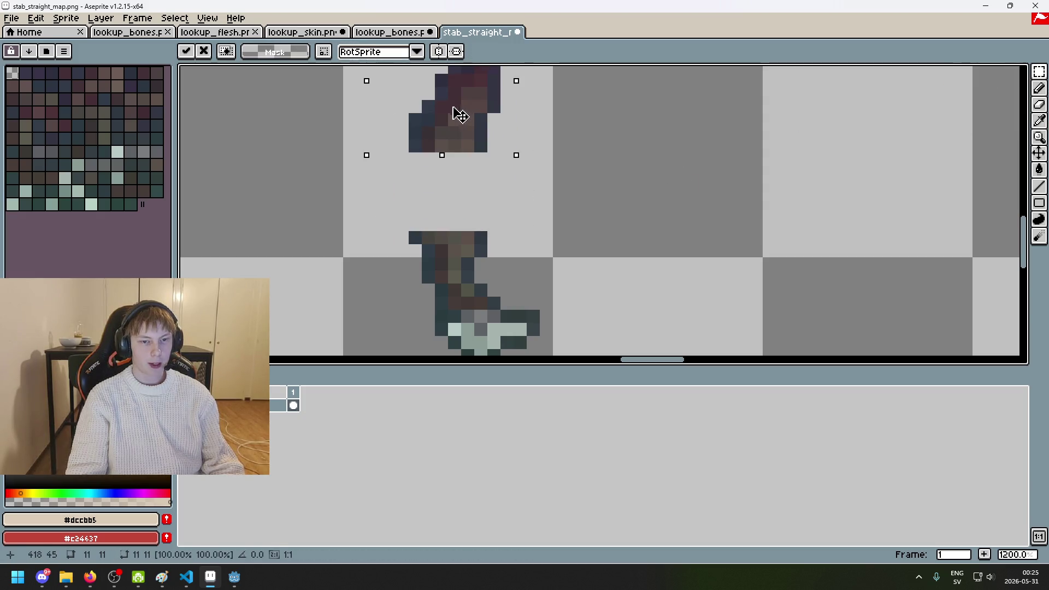
left_click_drag(368, 232, 489, 245)
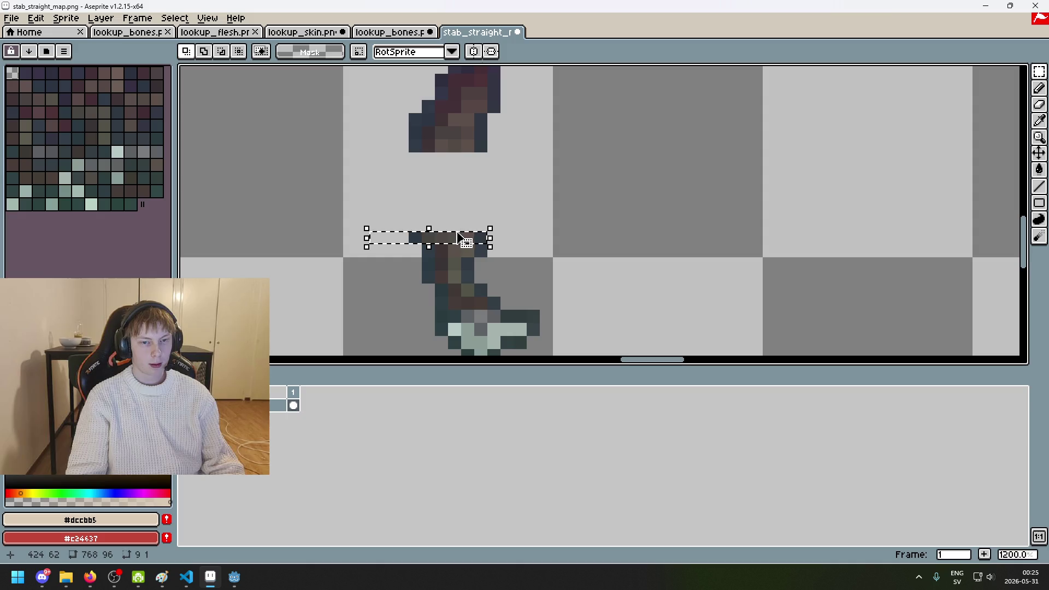
left_click_drag(427, 229, 429, 152)
left_click(520, 210)
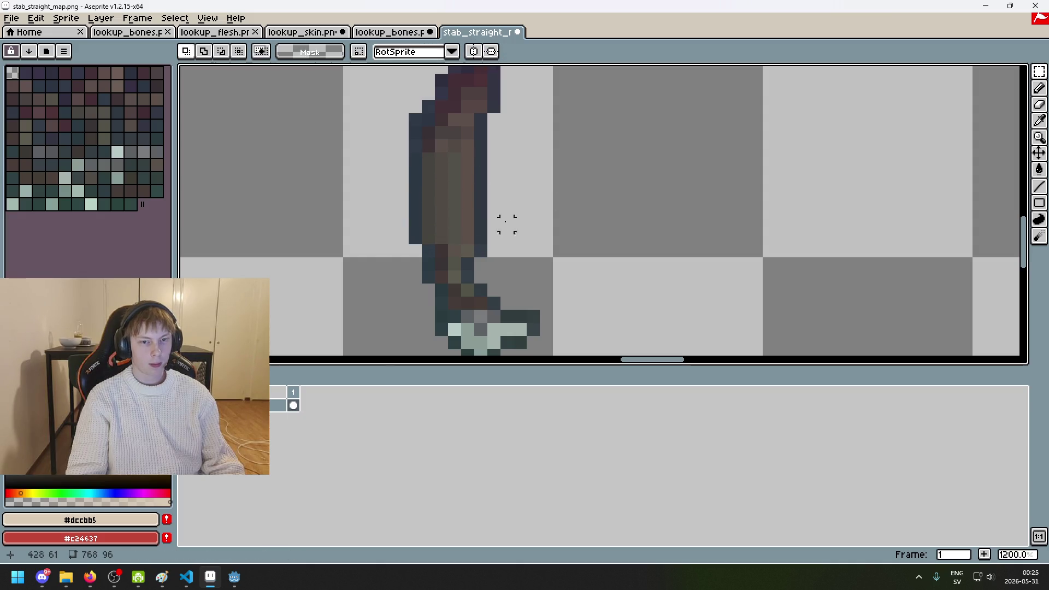
Step: Compare with lookup_bones, undo the blade stretch, and close stab_straight_map
left_click(390, 32)
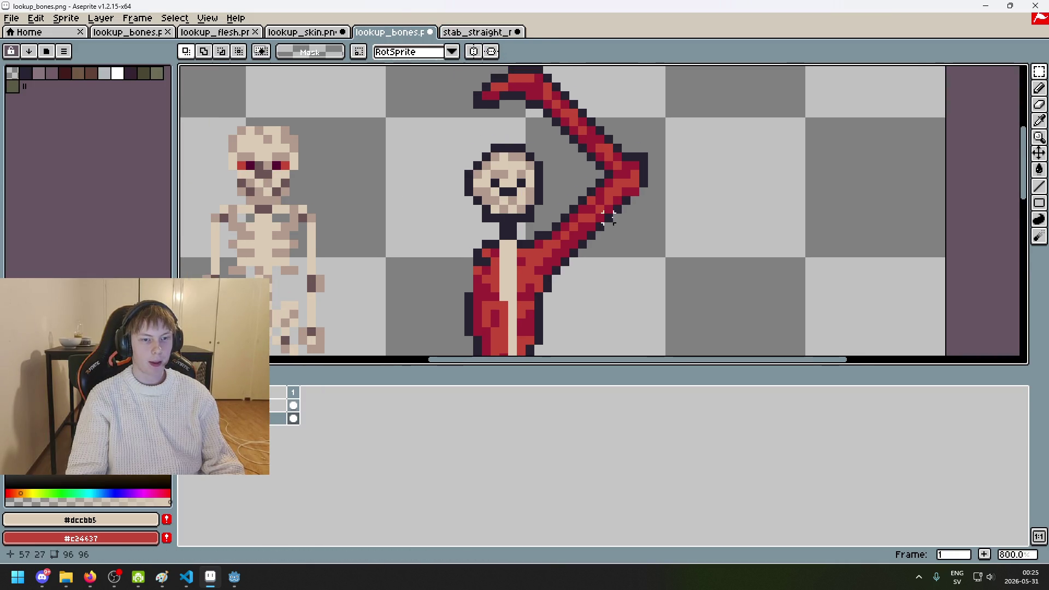
key("ctrl+Tab")
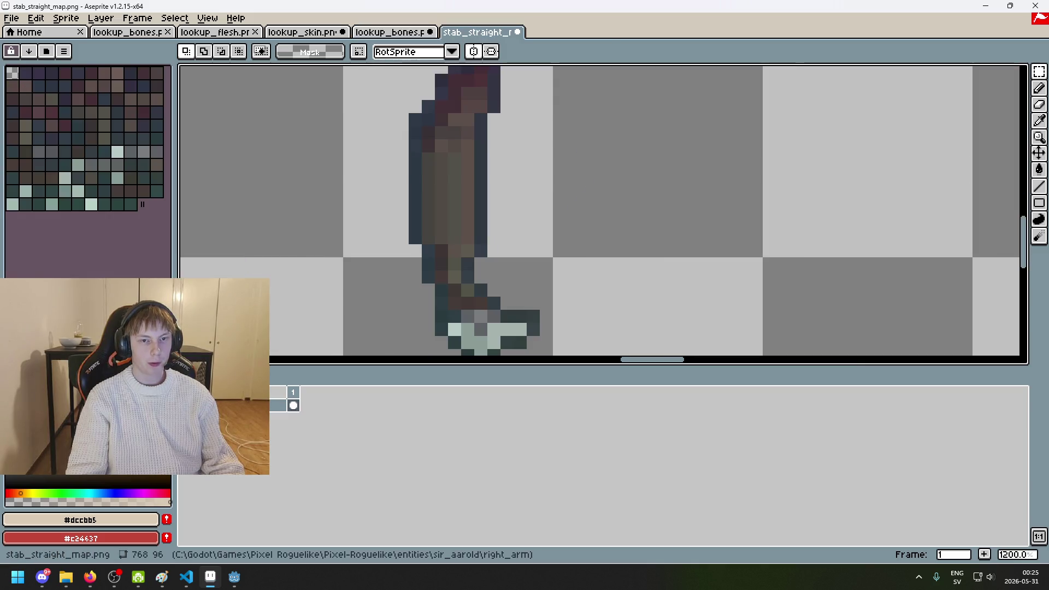
key("ctrl+Tab")
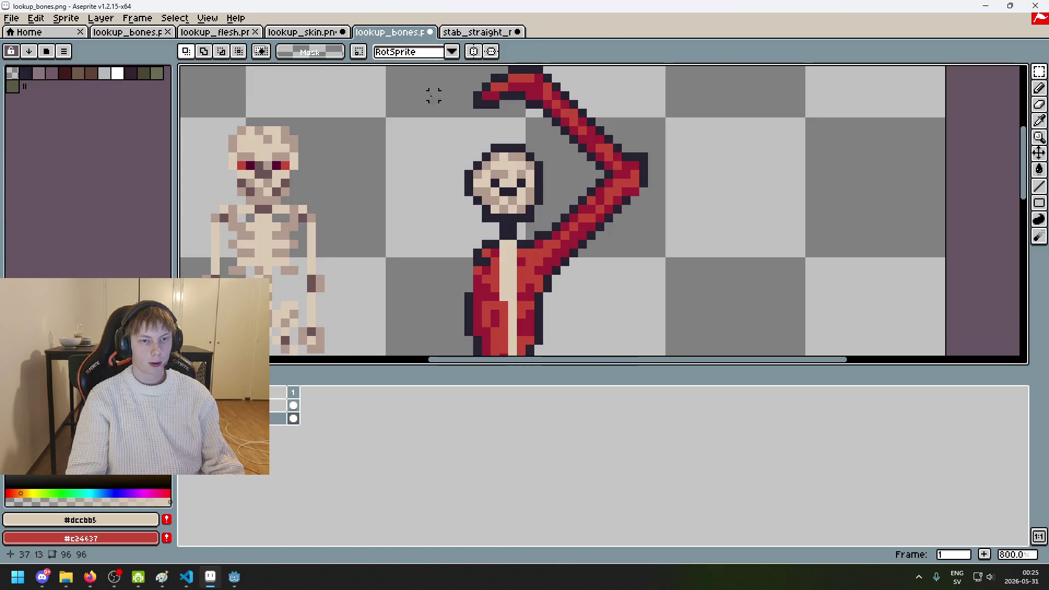
key("ctrl+Tab")
key("ctrl+z")
key("ctrl+z")
key("ctrl+z")
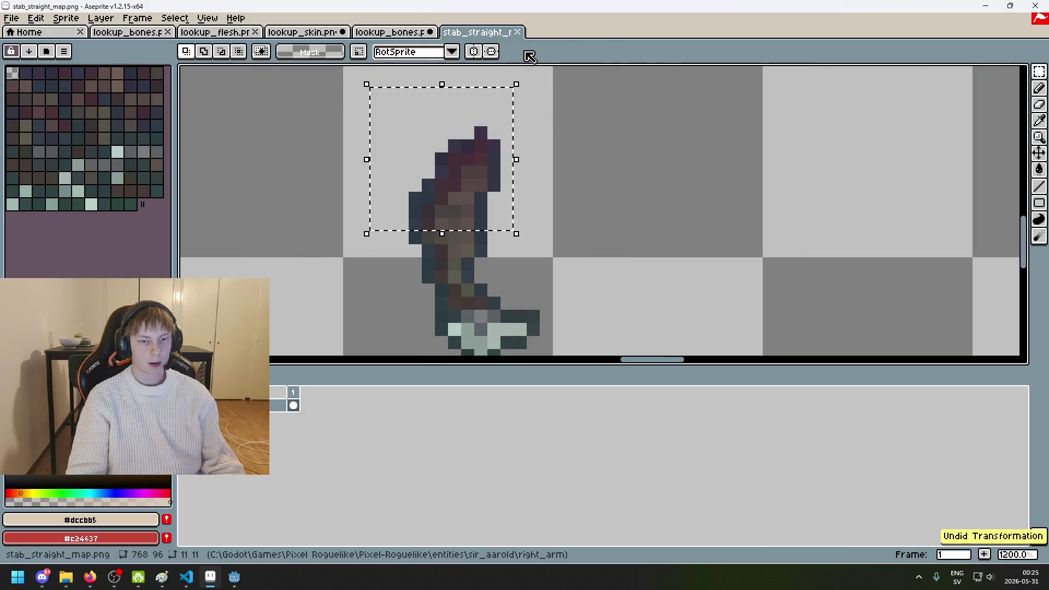
left_click(518, 34)
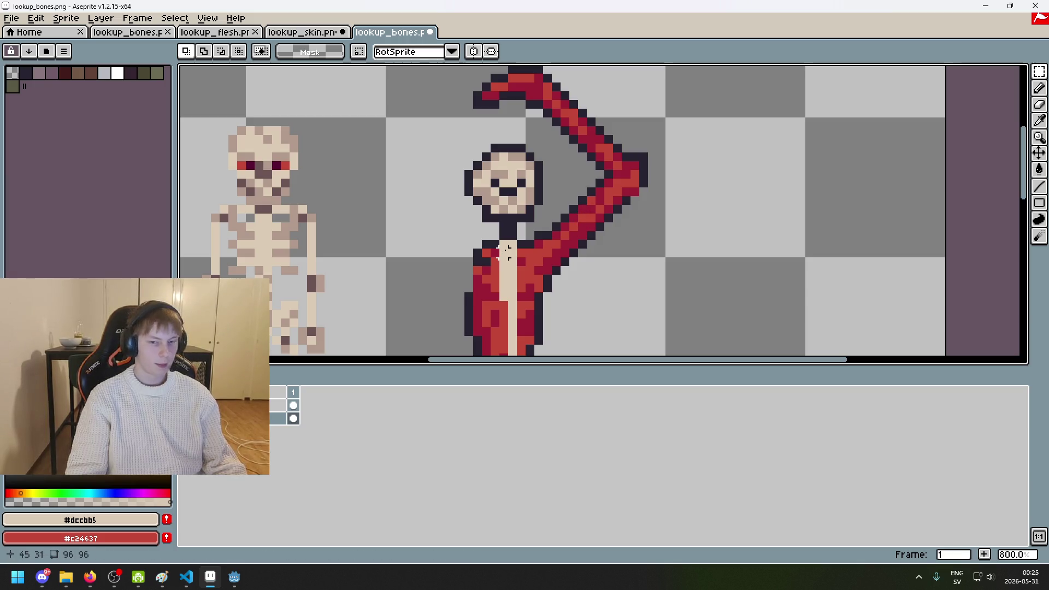
Step: With the Pencil on lookup_bones, try a bone-coloured stroke up the arm and undo it
scroll(554, 269, "up", 1)
key("b")
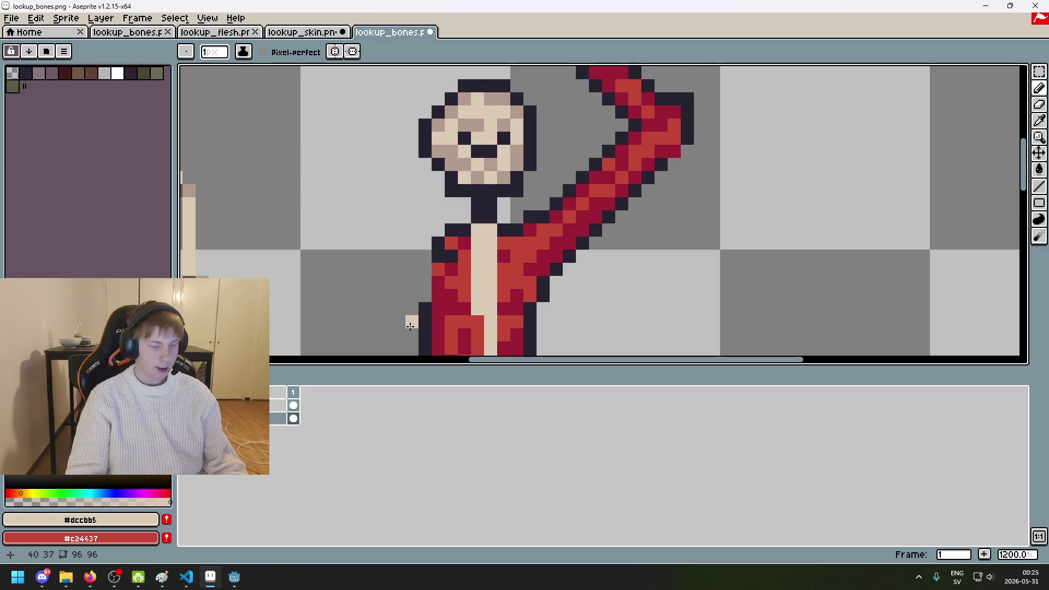
scroll(549, 192, "down", 4)
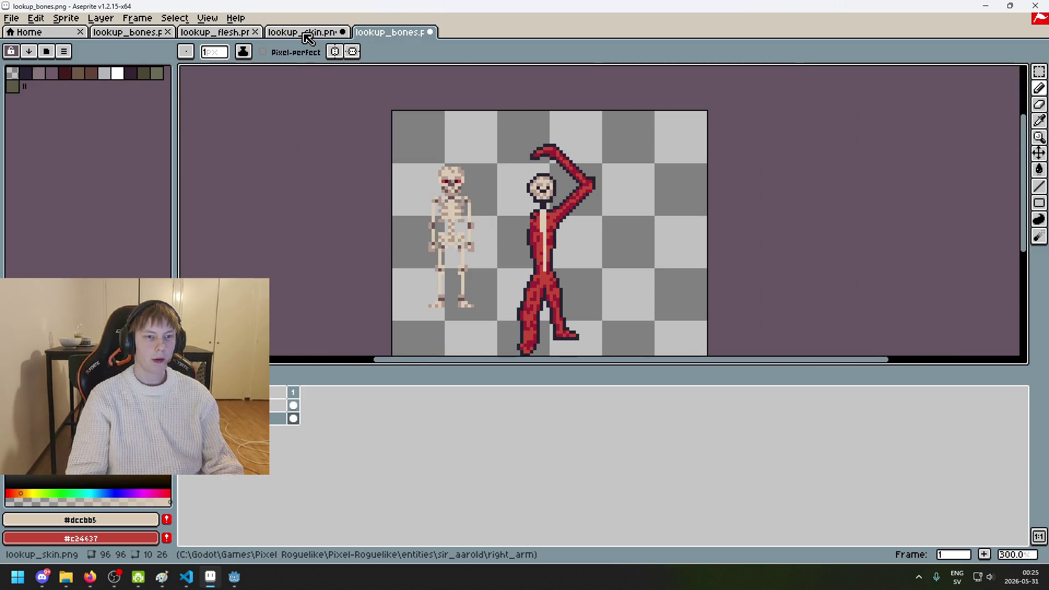
left_click(304, 32)
left_click(390, 32)
scroll(616, 234, "up", 3)
scroll(486, 189, "up", 1)
left_click_drag(471, 205, 543, 146)
key("ctrl+z")
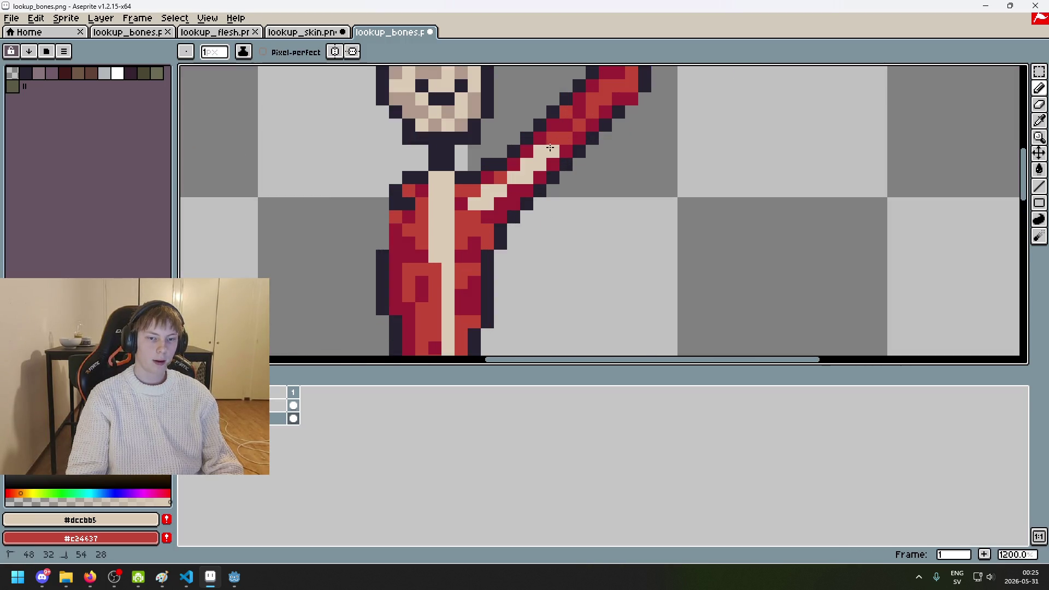
Step: Repaint the pixel near the elbow and continue the cream bone line up the arm
scroll(573, 246, "up", 4)
left_click_drag(568, 203, 584, 186)
key("ctrl+z")
left_click(585, 192, "shift")
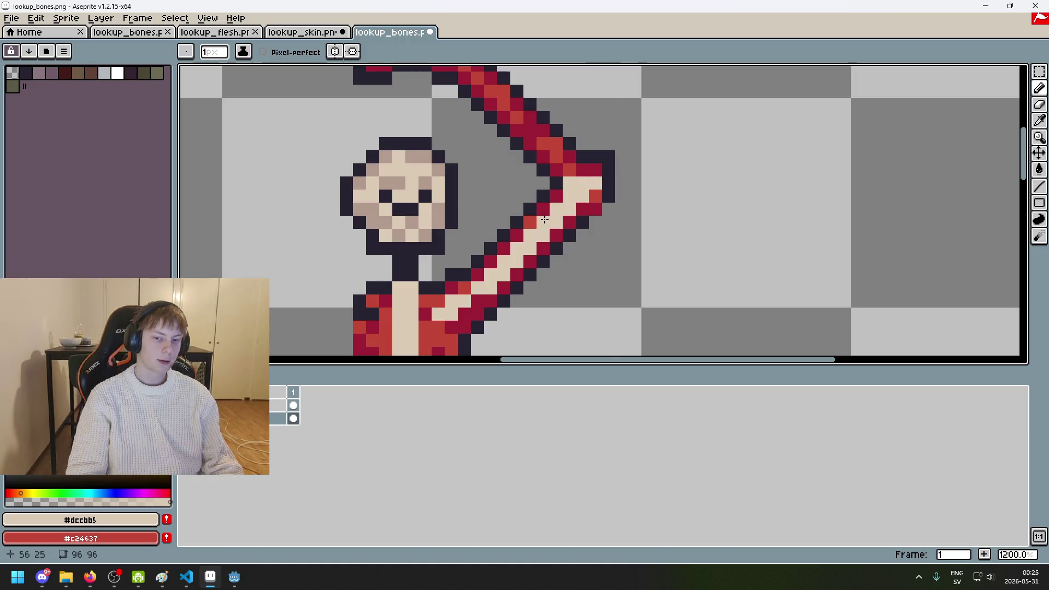
scroll(546, 218, "up", 2)
scroll(552, 218, "up", 1)
key("ctrl+z")
Step: Extend the bone stripe toward the hand and turn the red pixels at the bend bone-coloured
left_click_drag(533, 180, 609, 244)
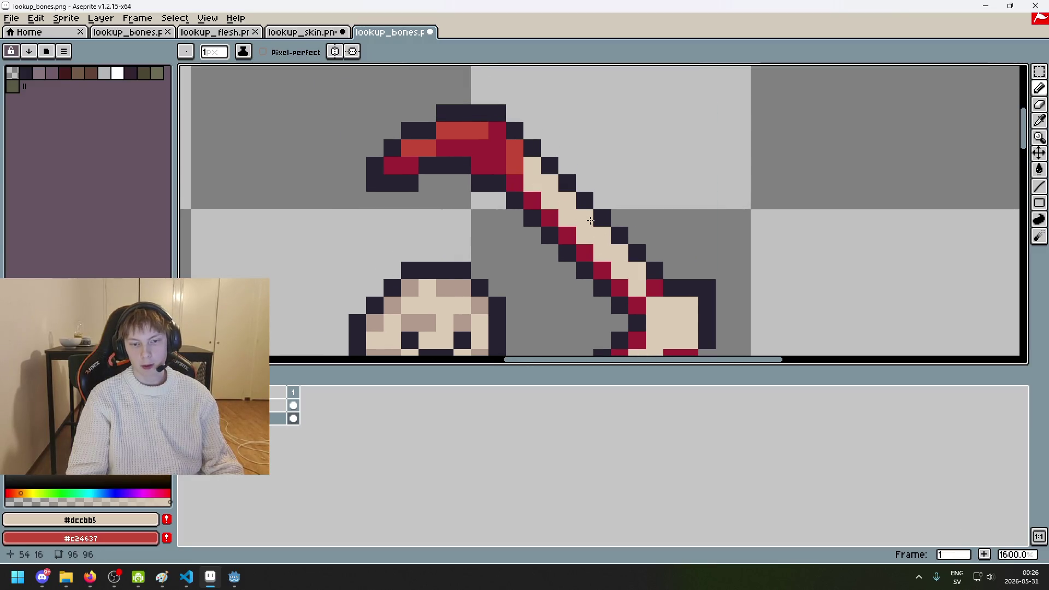
scroll(547, 198, "up", 1)
scroll(547, 198, "up", 1)
scroll(547, 197, "up", 1)
mouse_move(597, 228)
left_mouse_down()
mouse_move(545, 206)
mouse_move(382, 204)
mouse_move(363, 241)
mouse_move(548, 174)
left_mouse_up()
scroll(548, 174, "down", 3)
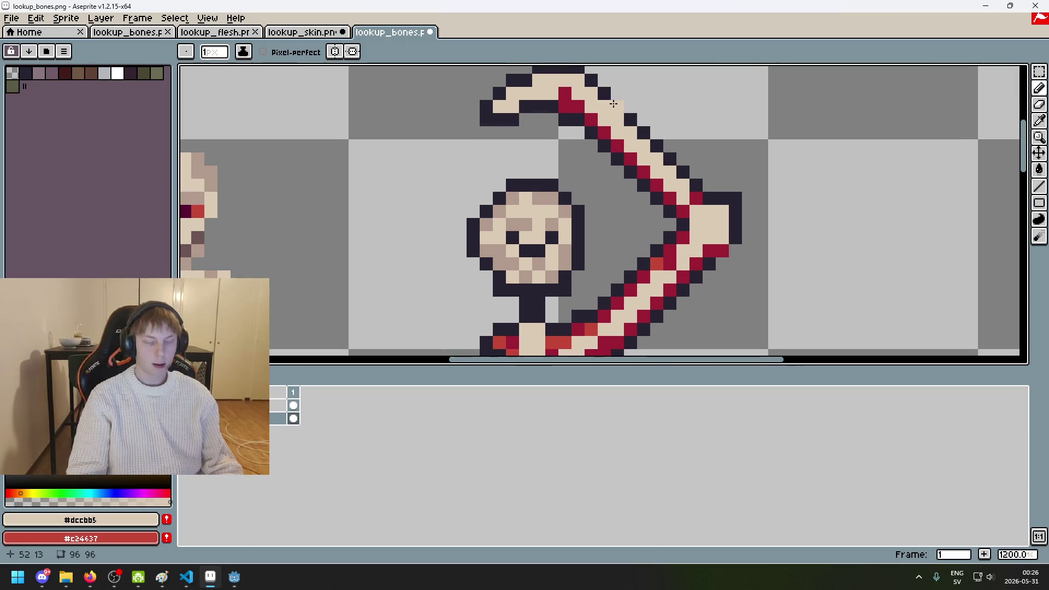
scroll(619, 113, "down", 4)
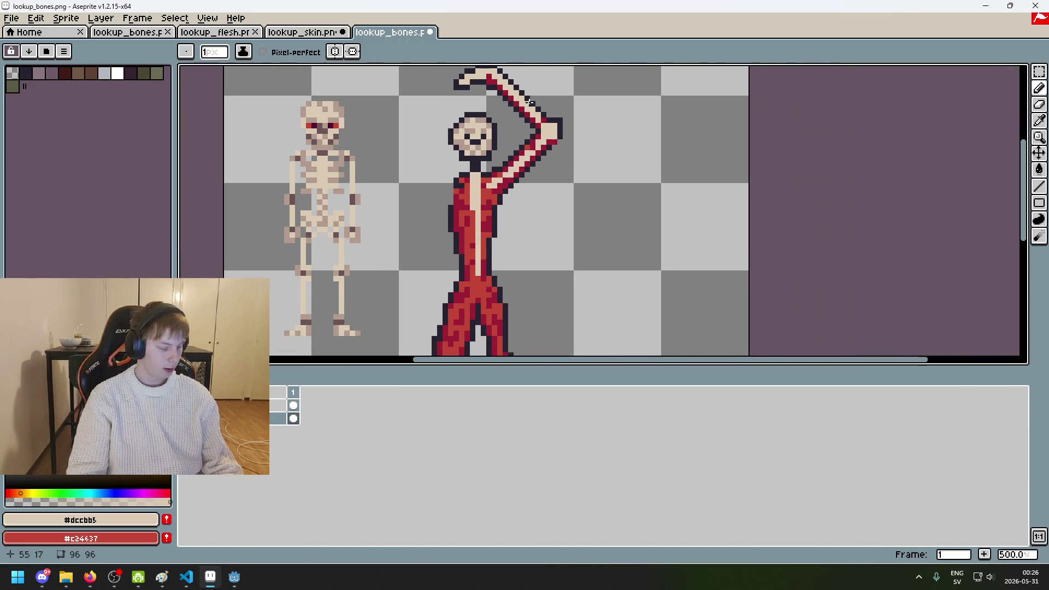
scroll(512, 109, "up", 4)
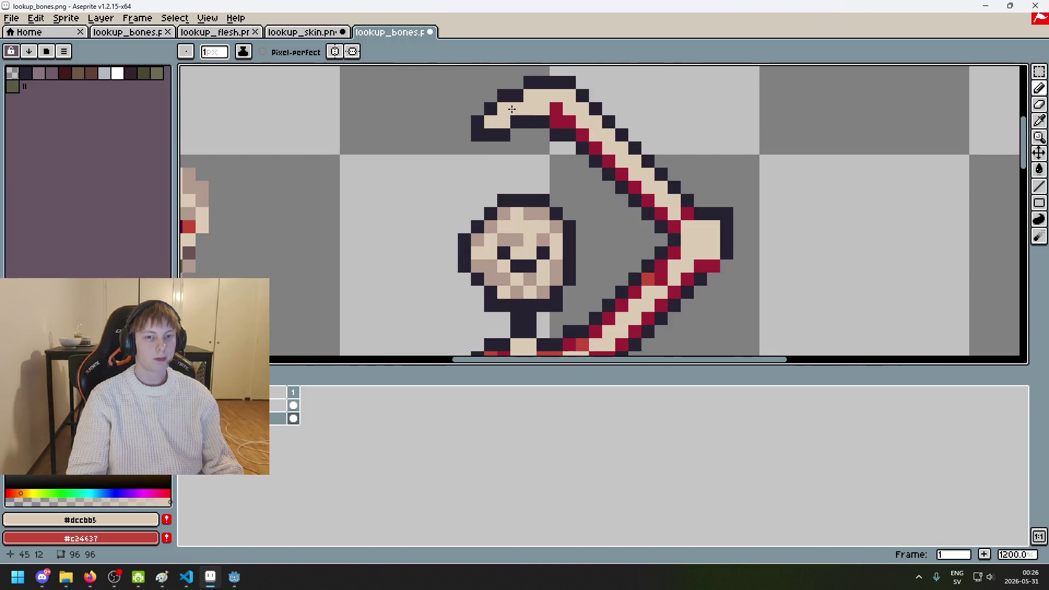
scroll(507, 148, "down", 3)
scroll(552, 164, "up", 4)
Step: Sample the dark outline colour, try outline pixels at the hand, then undo them
key("alt")
left_click(387, 183, "alt")
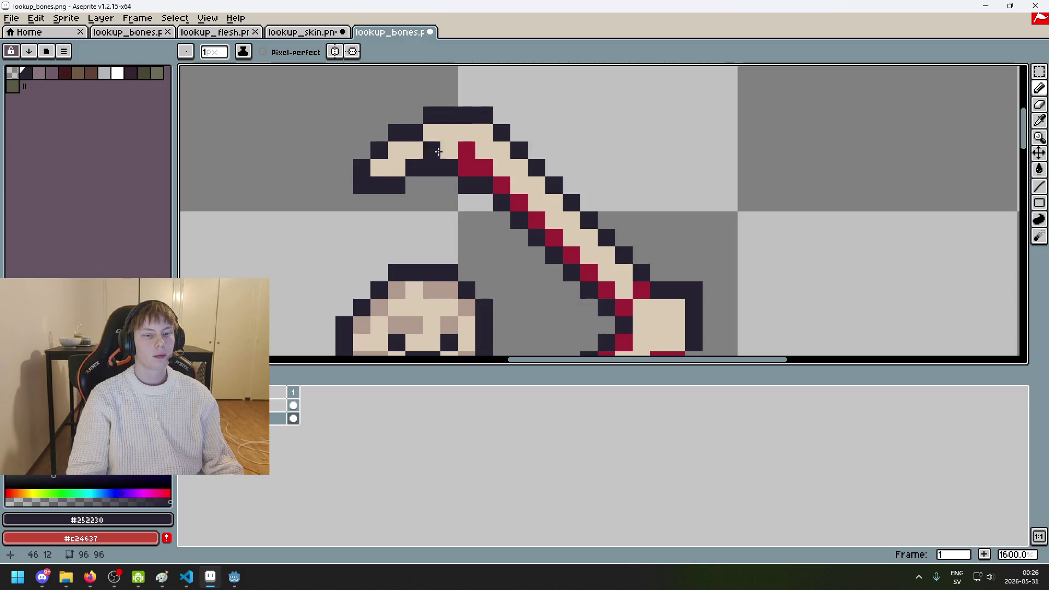
key("ctrl+z")
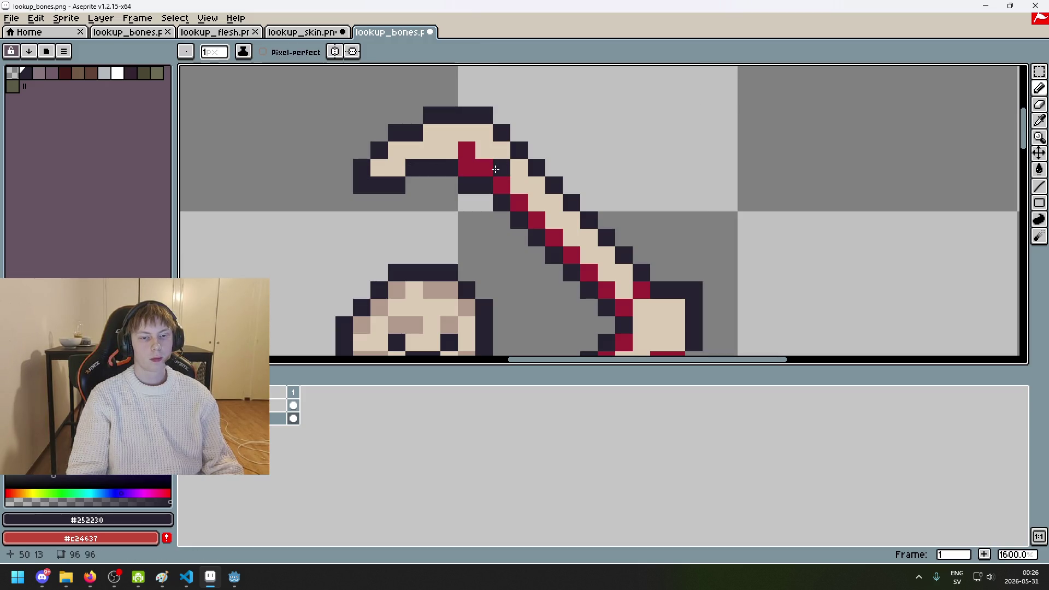
right_click(498, 186)
left_click(476, 170)
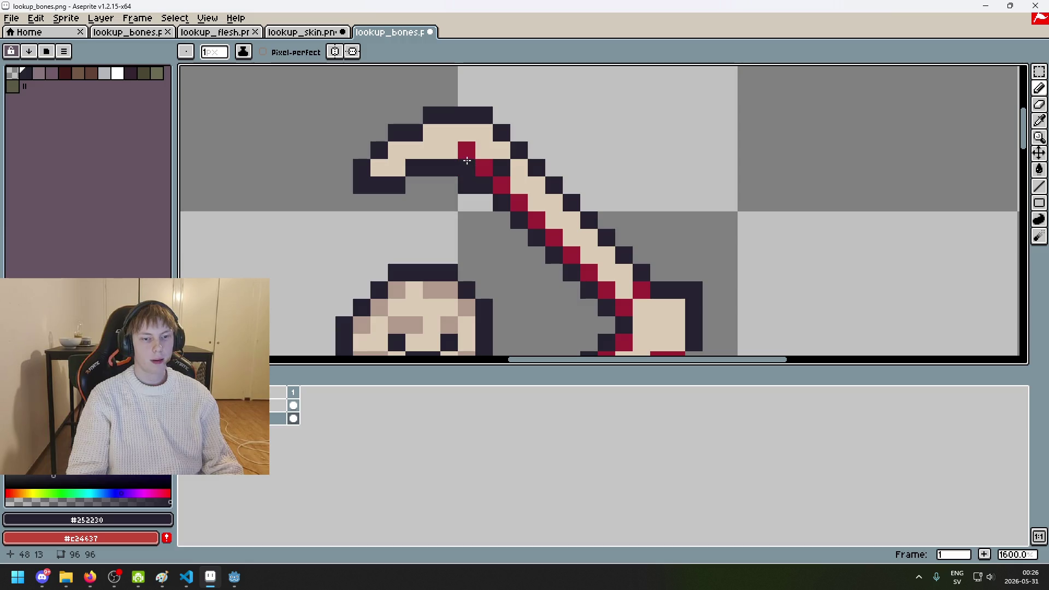
scroll(487, 163, "down", 2)
scroll(487, 163, "down", 2)
key("ctrl+z")
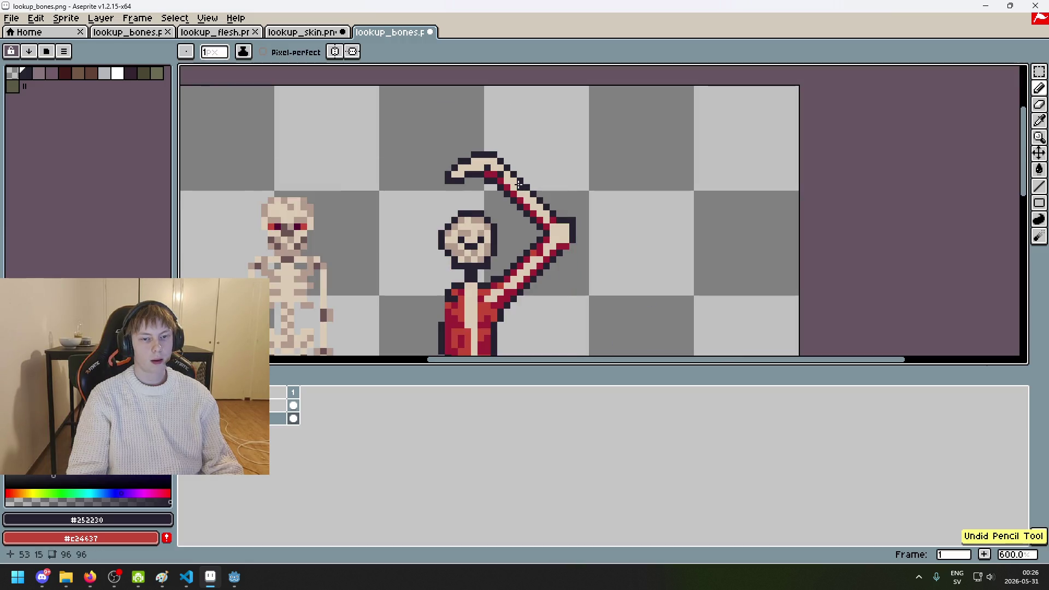
scroll(441, 196, "up", 3)
scroll(441, 196, "up", 2)
key("ctrl+z")
Step: Paint the crimson hand pixels bone-coloured, touch up the outline, and erase the stray pixel beside the hand
left_click(481, 122, "alt")
left_click_drag(429, 140, 454, 178)
left_click(527, 143, "alt")
left_click(522, 178)
scroll(522, 178, "down", 2)
scroll(535, 169, "down", 2)
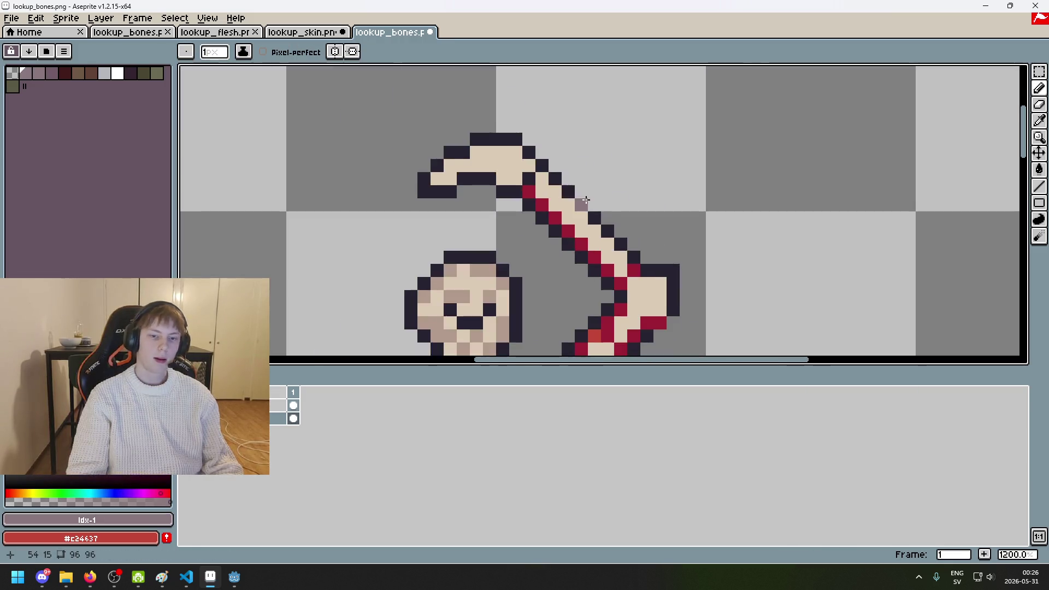
scroll(535, 169, "up", 1)
key("e")
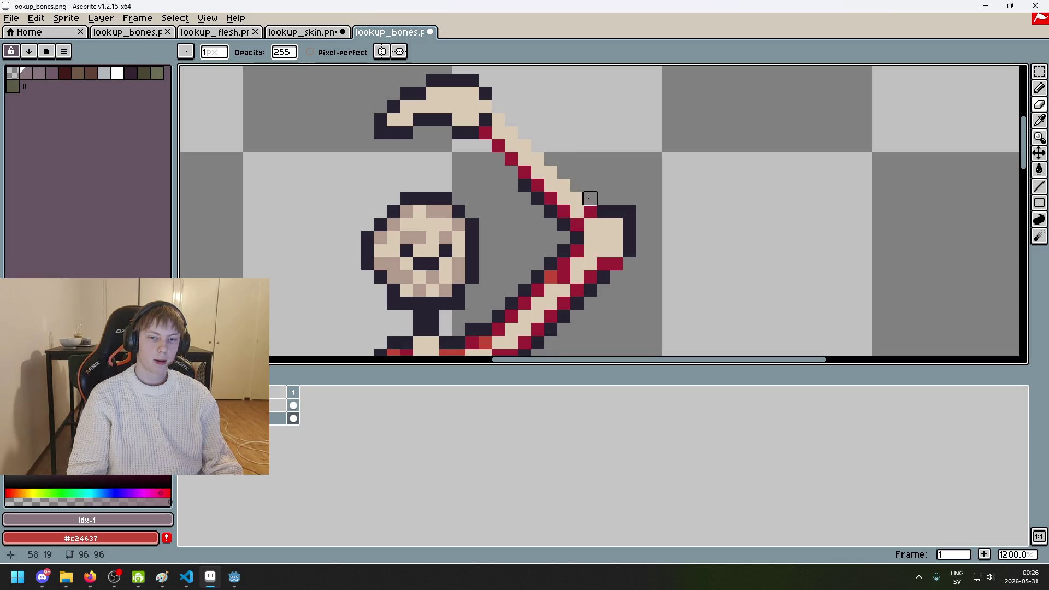
left_click_drag(525, 145, 512, 120)
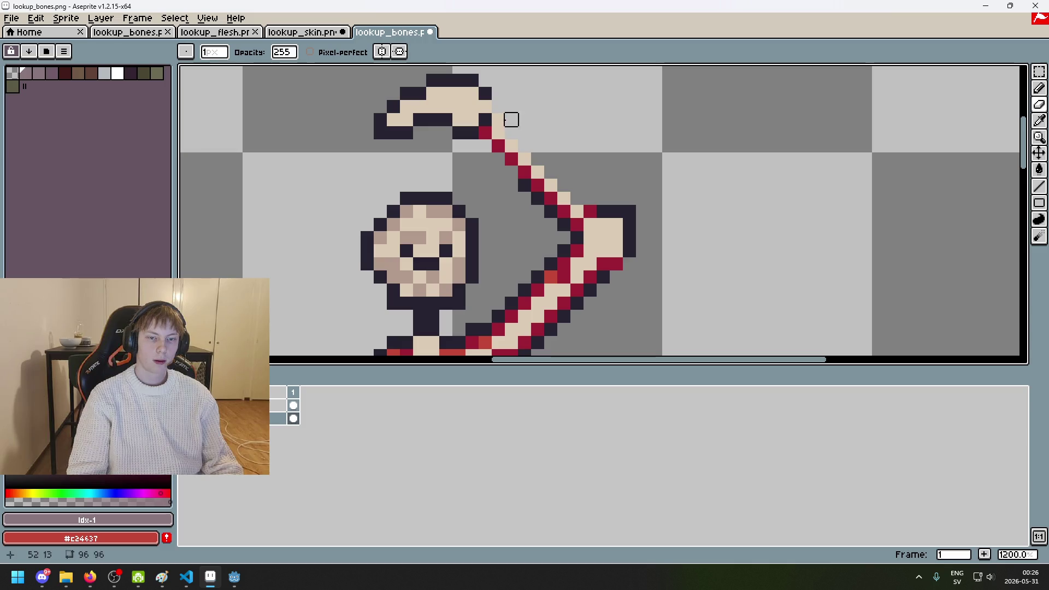
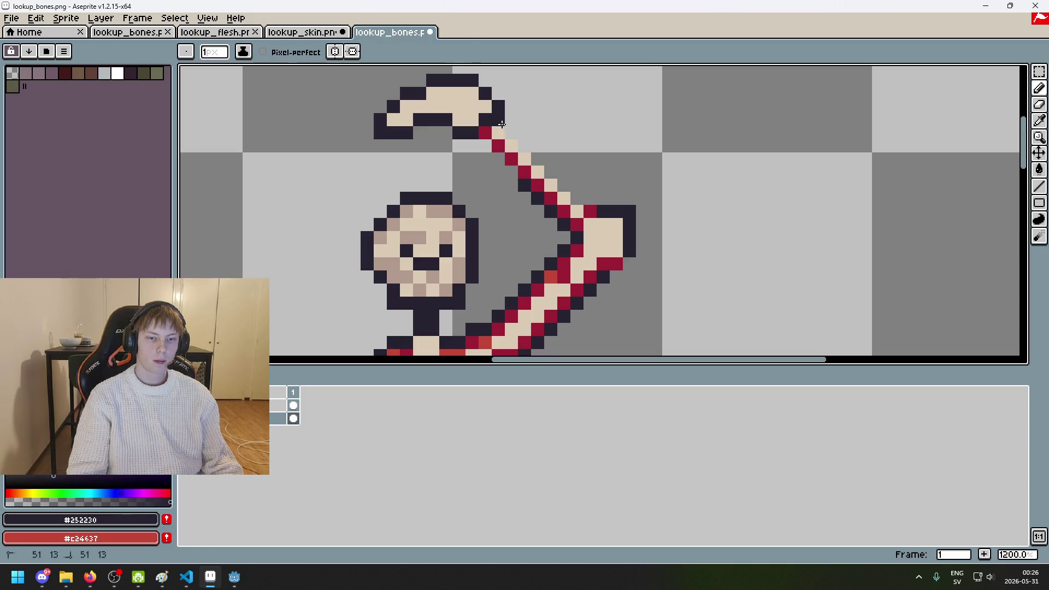
Step: Recolour the arm bone's outline pixels near the hand joint dark instead of crimson
left_click_drag(492, 136, 485, 133)
left_click(499, 146)
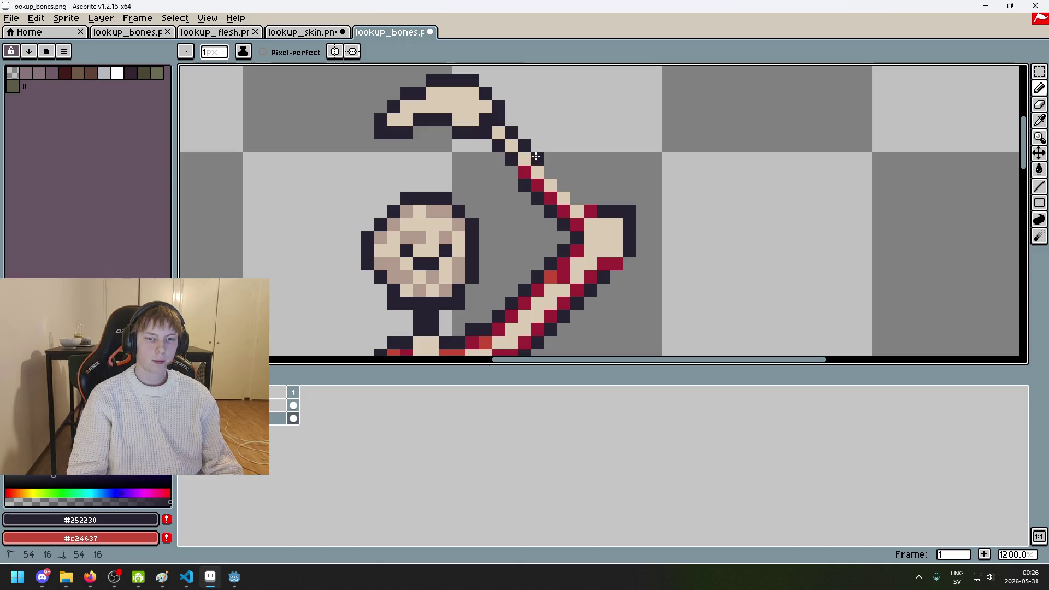
left_click(577, 198)
key("e")
key("b")
left_click(564, 211)
key("e")
key("b")
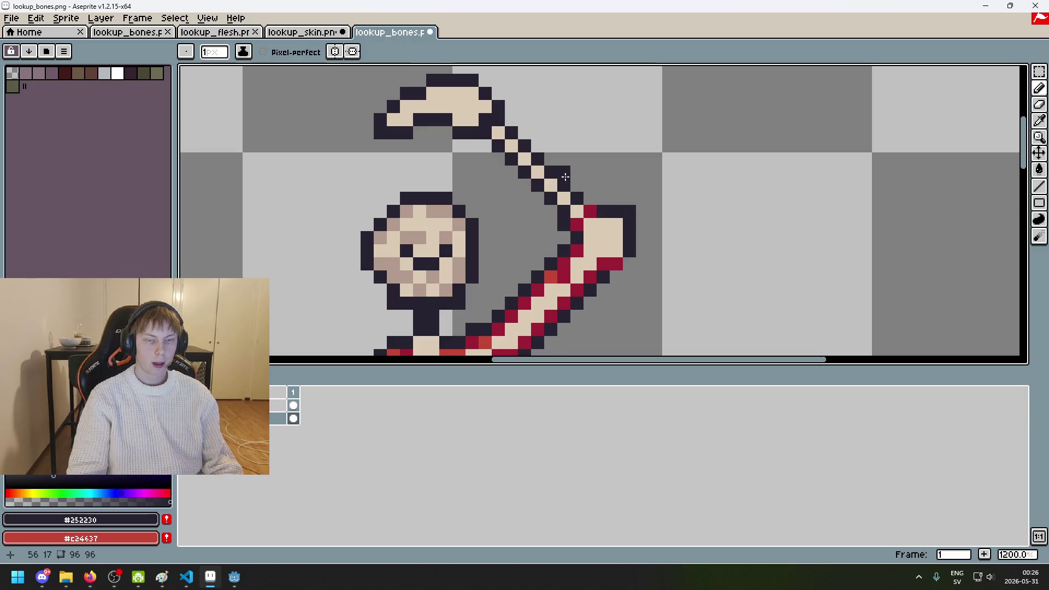
Step: Try filling dark pixels right of the diagonal bone, undo them, and erase three pixels beside it
scroll(535, 159, "up", 1)
scroll(499, 112, "up", 1)
scroll(511, 148, "down", 4)
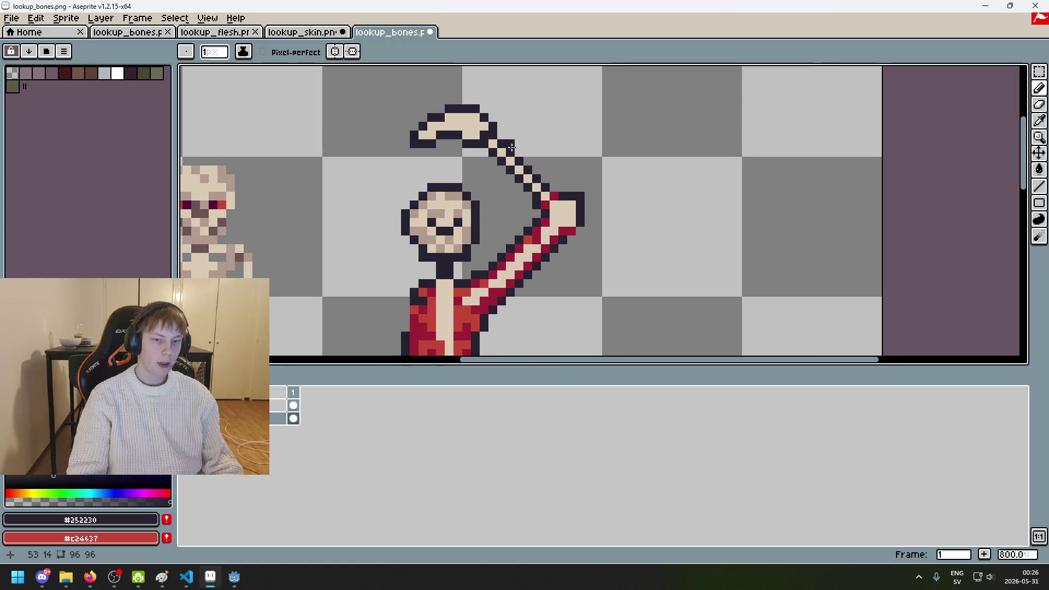
scroll(512, 147, "up", 5)
scroll(471, 156, "down", 1)
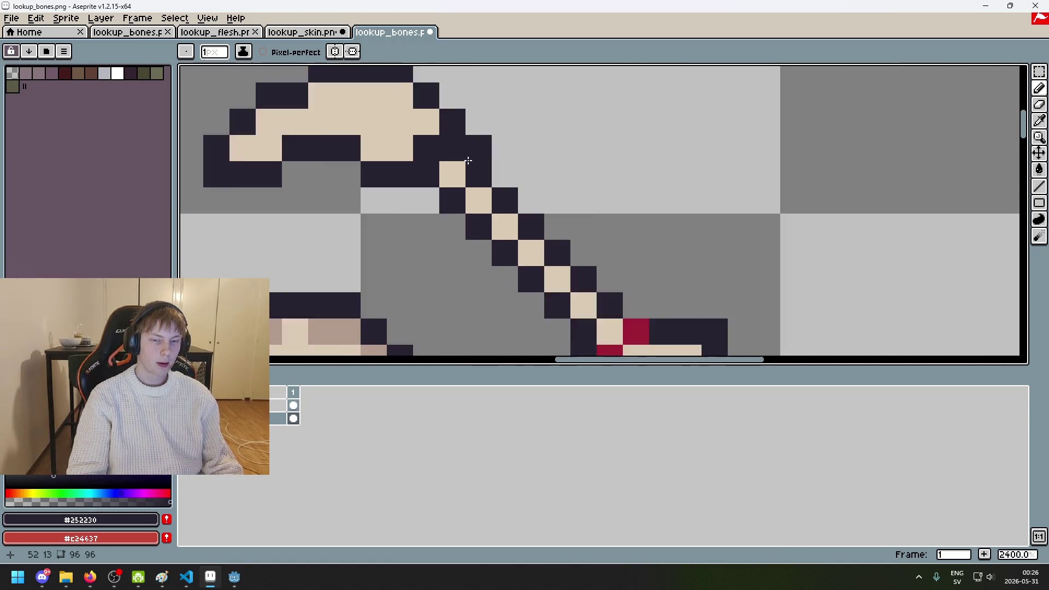
scroll(470, 158, "down", 1)
scroll(461, 166, "up", 2)
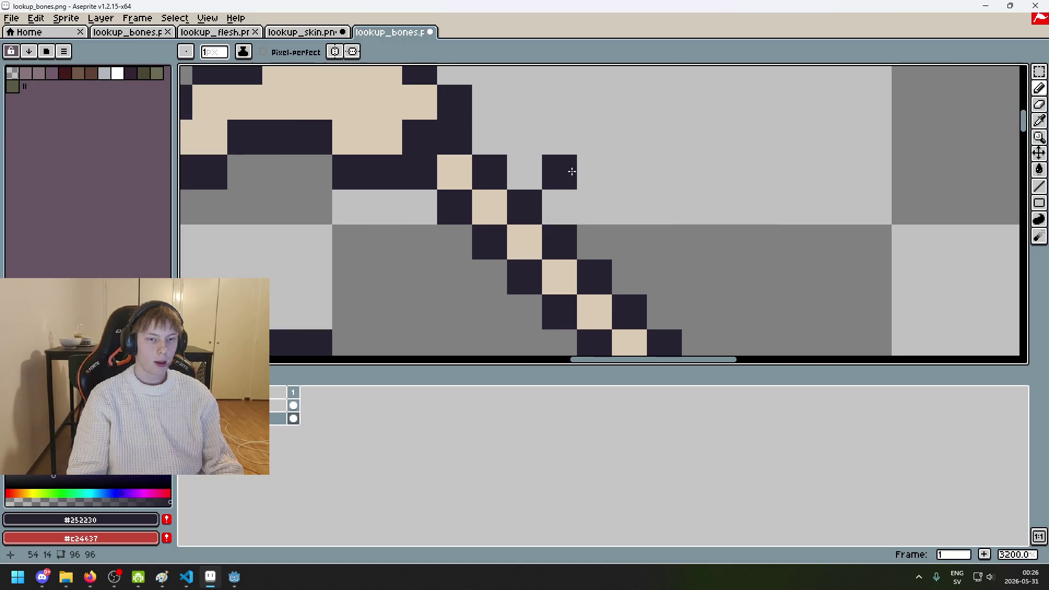
left_click_drag(480, 133, 525, 172)
key("ctrl+z")
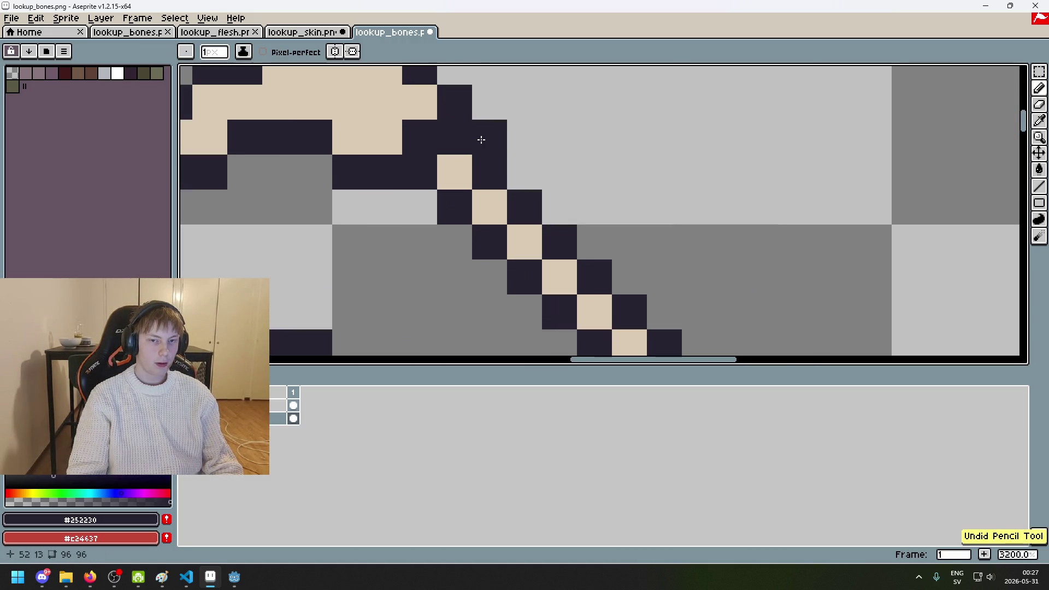
key("ctrl+z")
key("v")
key("e")
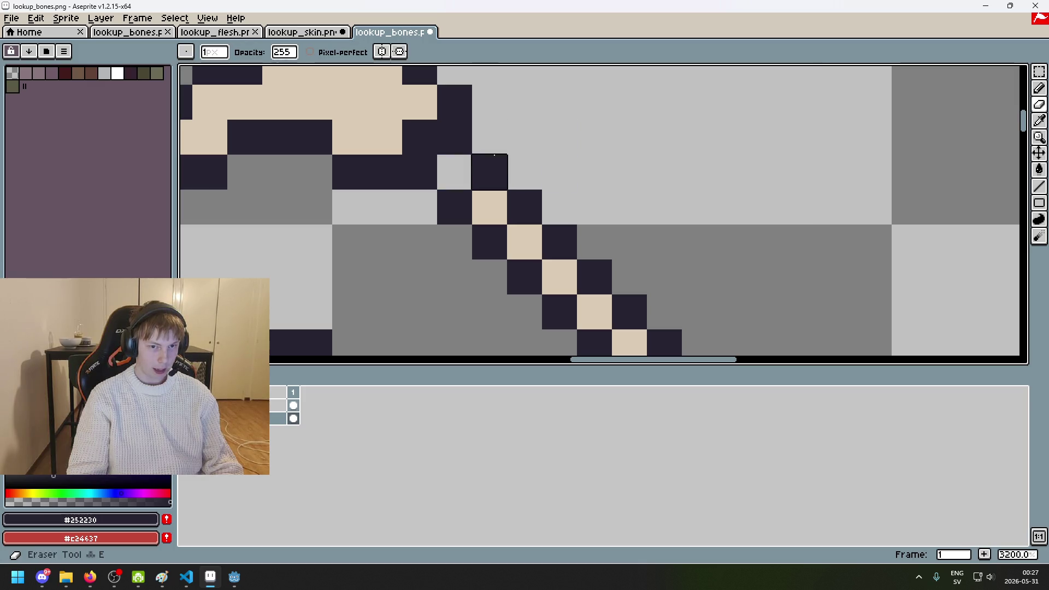
left_click_drag(481, 159, 455, 207)
Step: Paint dark pixels left of and below the bone's top end, then save lookup_bones.png
scroll(451, 229, "down", 1)
key("b")
left_click(496, 195)
key("ctrl+z")
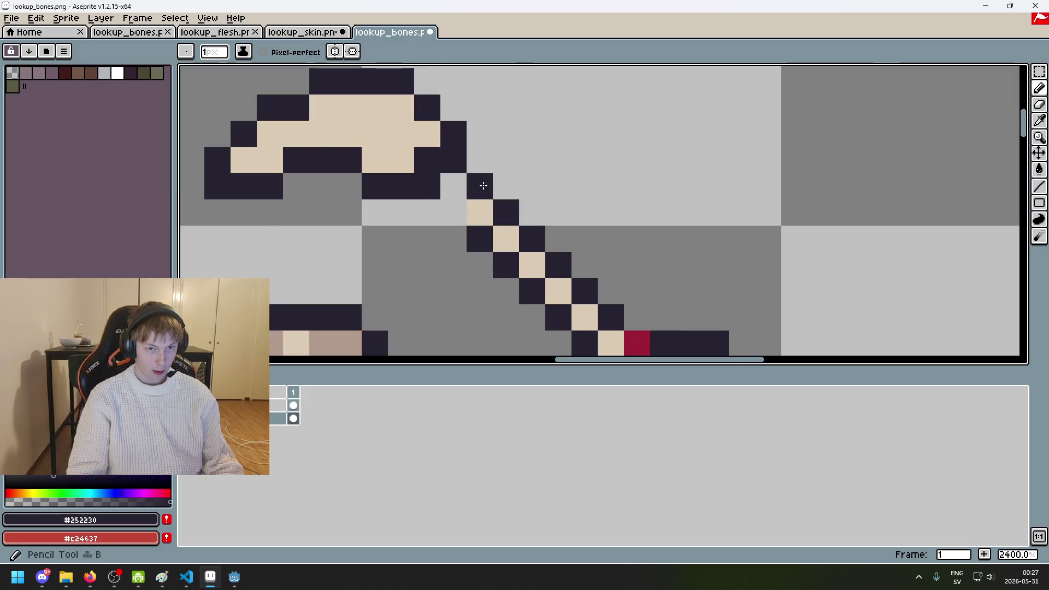
left_click(481, 222)
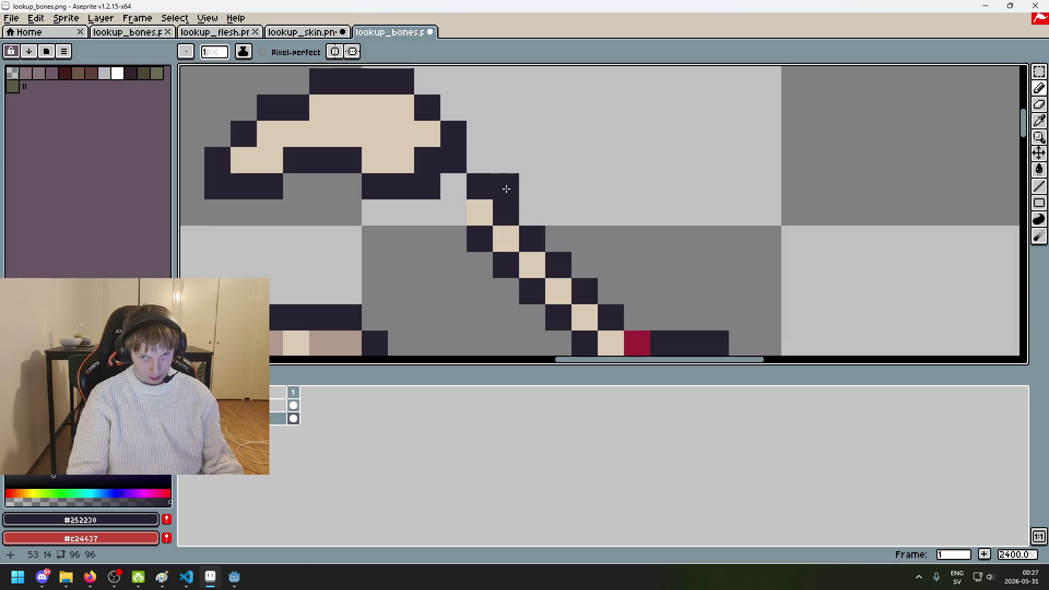
key("e")
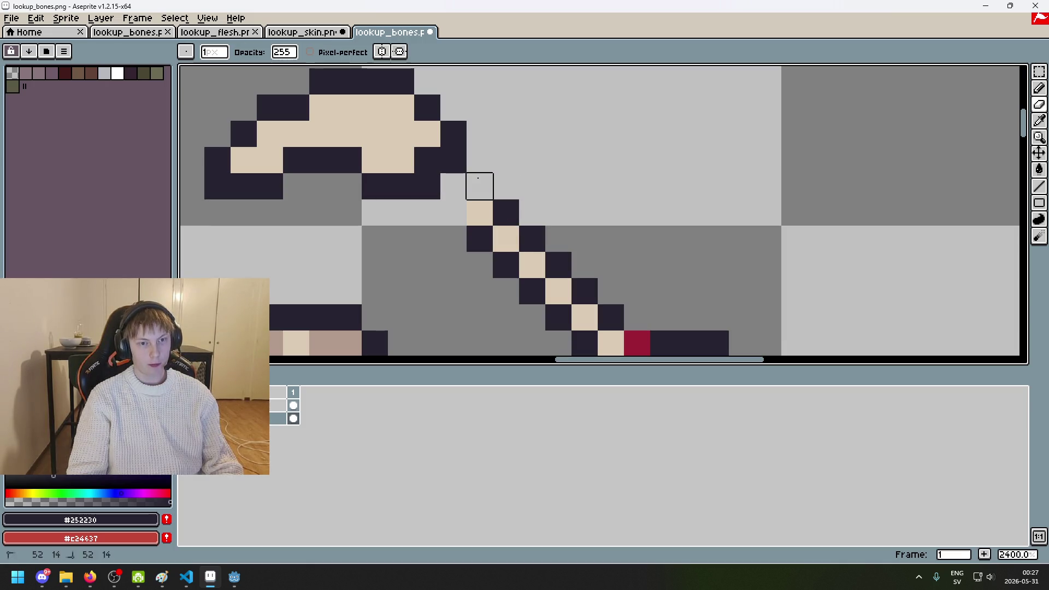
key("b")
left_click_drag(453, 186, 456, 213)
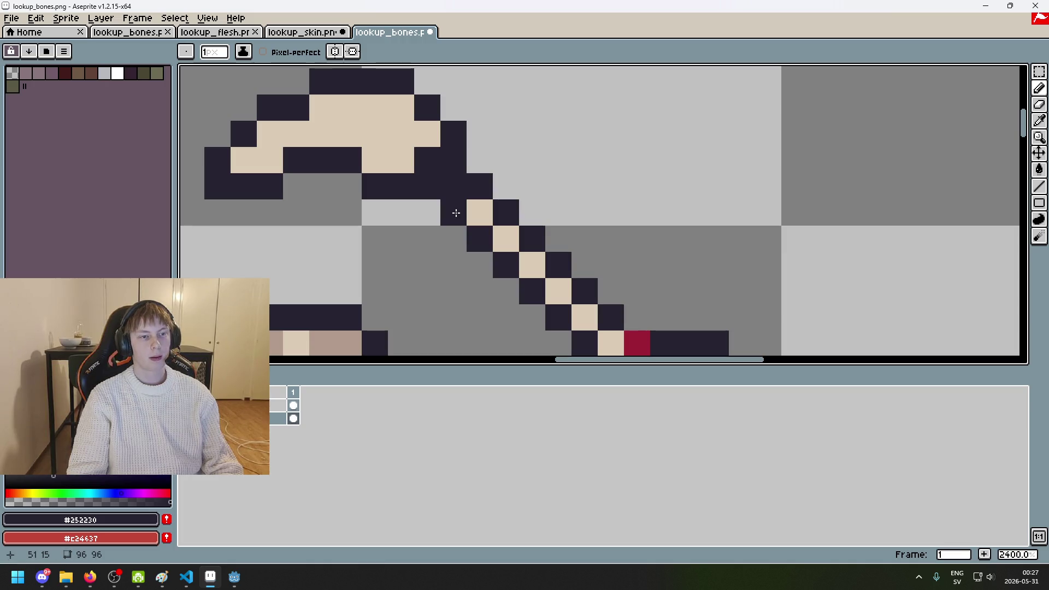
key("ctrl+s")
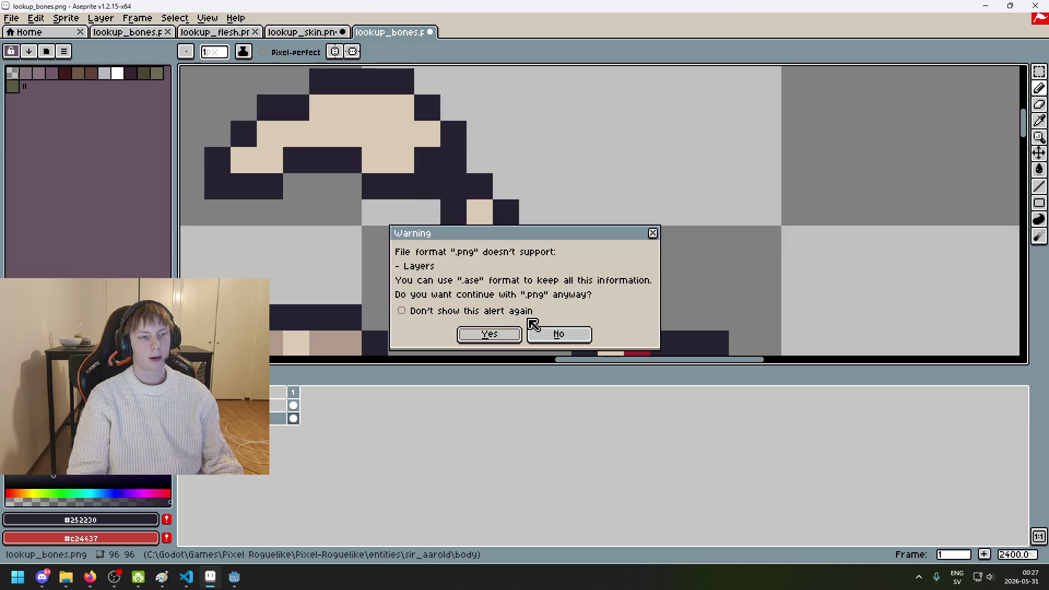
Step: Dismiss the PNG layers warning and open entities/brawler/body/lookup_bones.png in a new tab
left_click(533, 331)
left_click(11, 18)
left_click(344, 70)
left_click(361, 159)
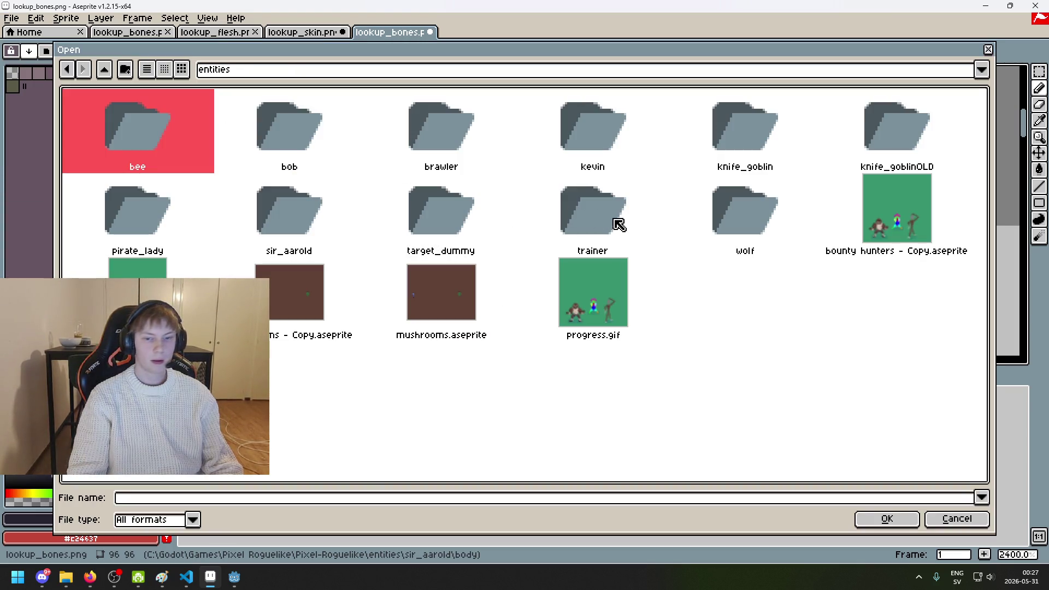
double_click(430, 137)
double_click(192, 125)
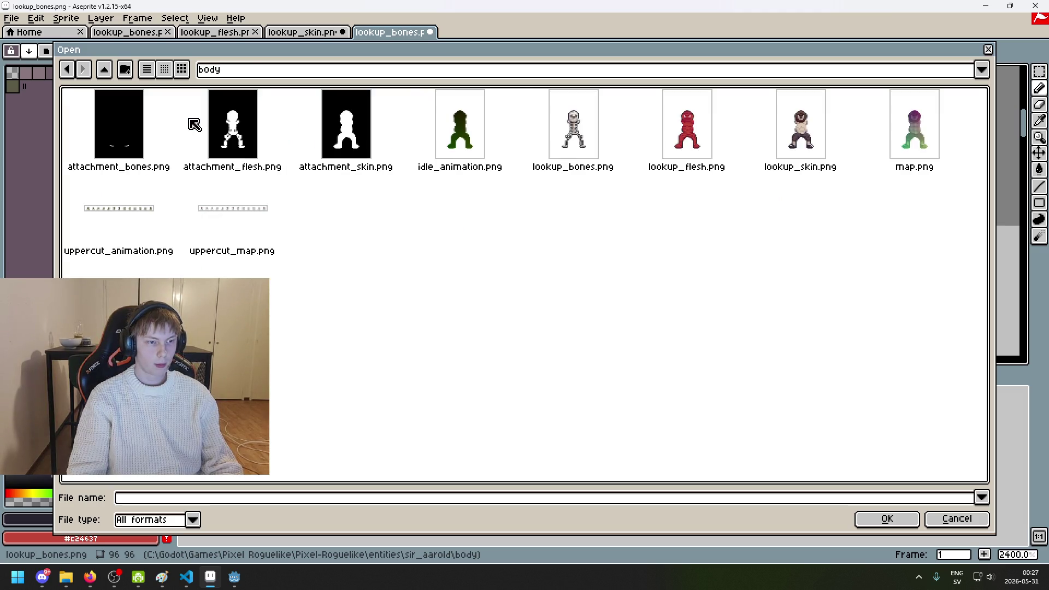
double_click(574, 131)
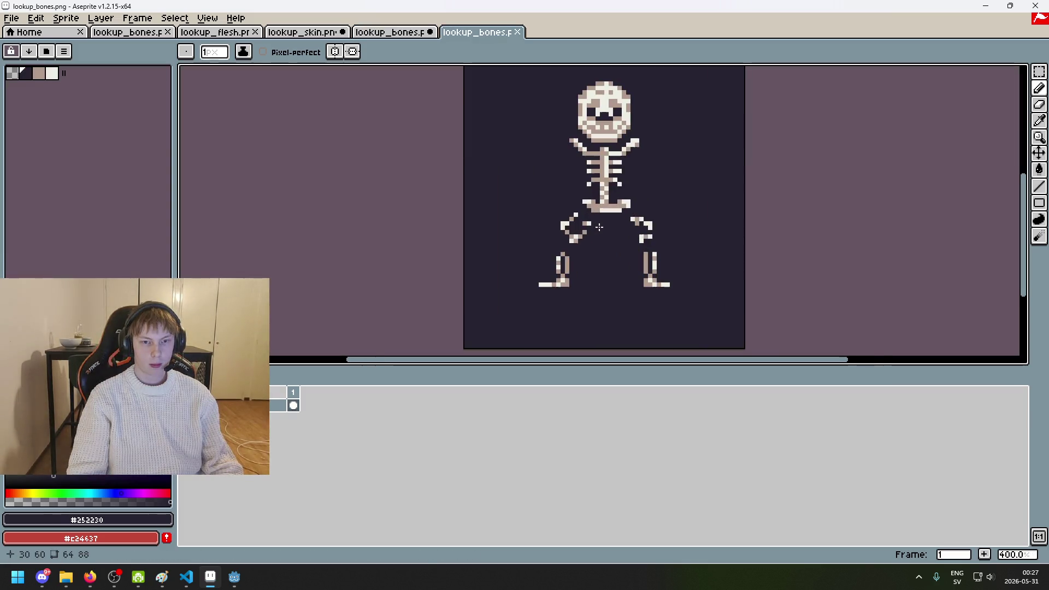
Step: Frame the skeleton sprite, then try an erase below the skull and undo it
left_click_drag(516, 246, 452, 243)
key("v")
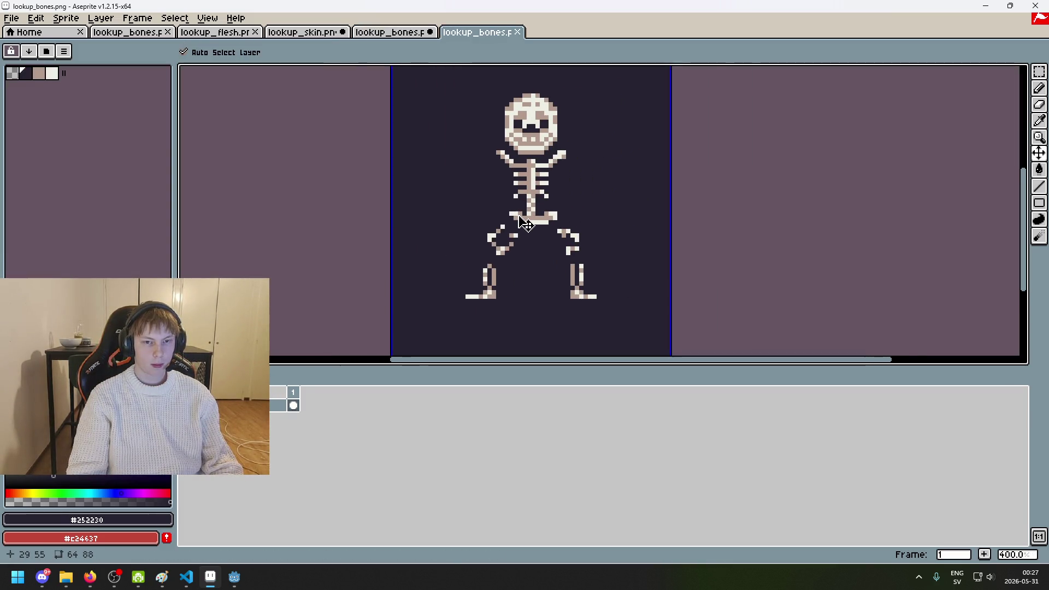
key("b")
scroll(526, 224, "up", 1)
scroll(546, 208, "up", 2)
scroll(601, 164, "up", 1)
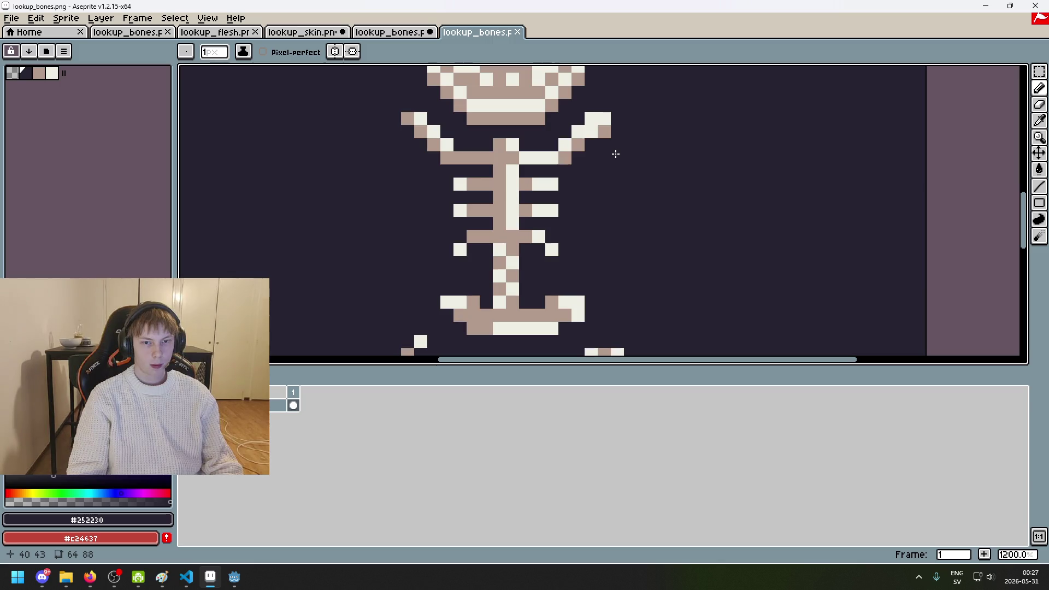
scroll(574, 204, "up", 1)
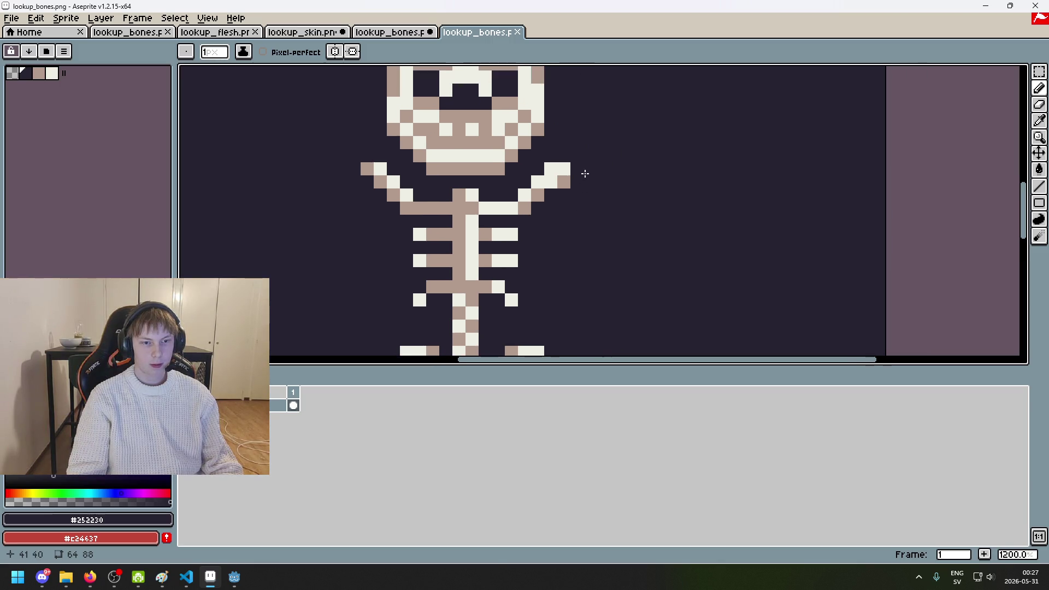
scroll(585, 174, "down", 3)
scroll(591, 192, "down", 2)
scroll(590, 191, "up", 3)
scroll(579, 191, "up", 3)
scroll(571, 189, "down", 3)
scroll(563, 184, "up", 3)
key("e")
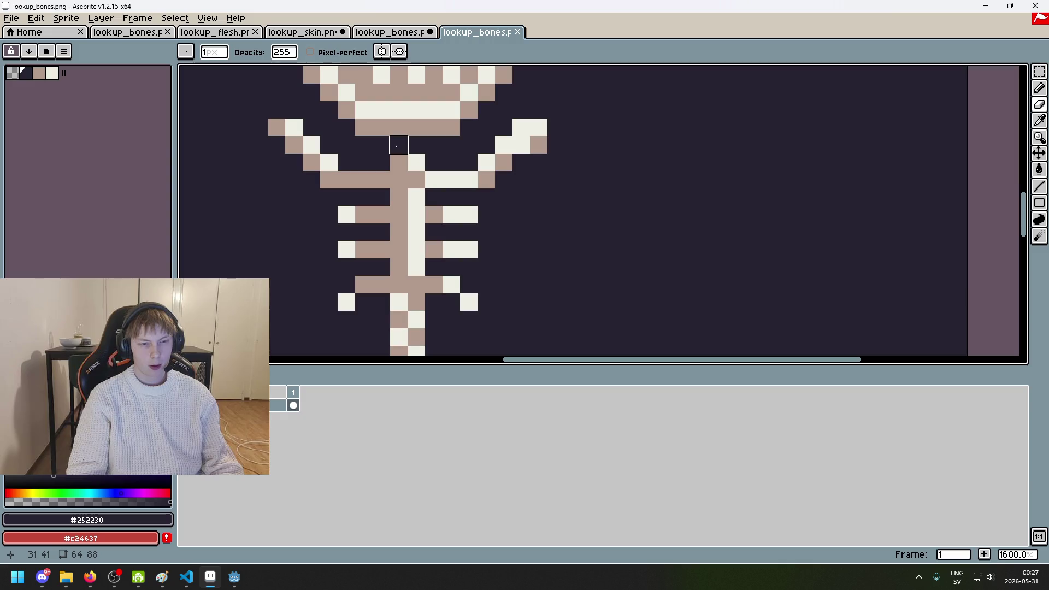
mouse_move(433, 145)
left_mouse_down()
mouse_move(468, 145)
mouse_move(486, 127)
left_mouse_up()
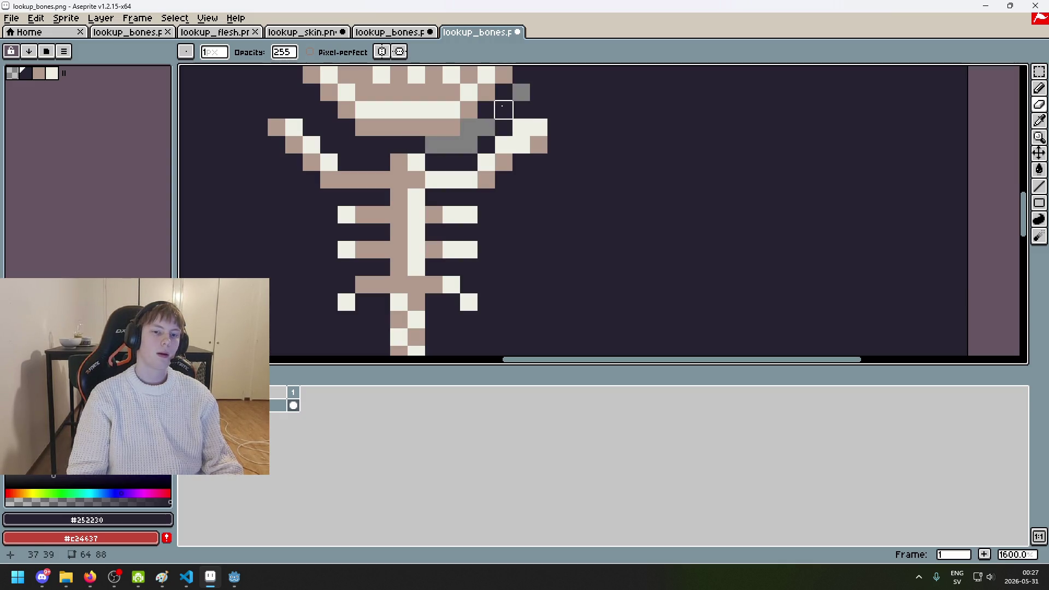
key("ctrl+z")
key("ctrl+z")
key("ctrl+z")
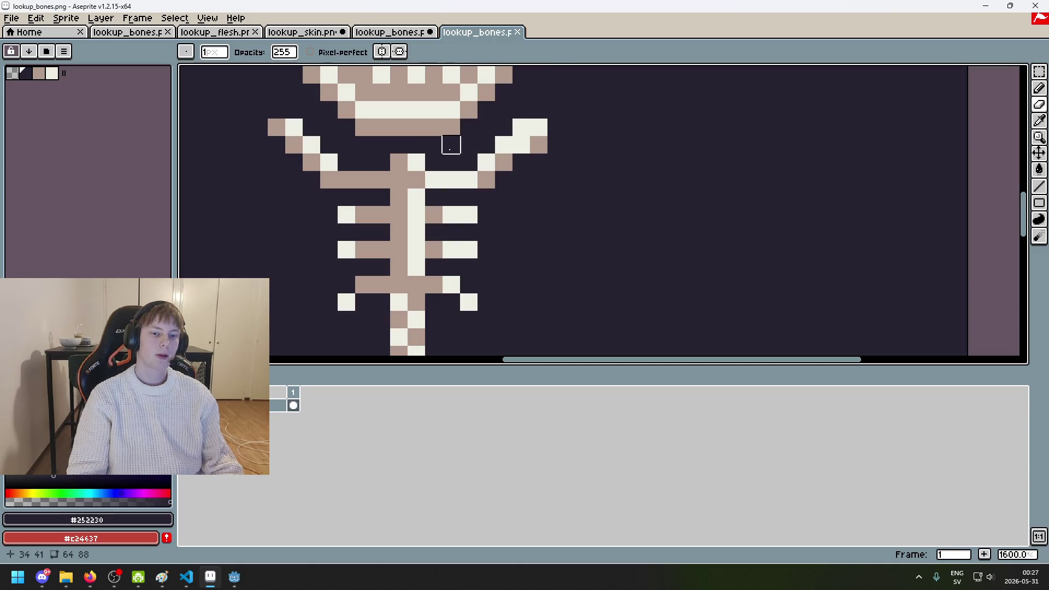
Step: Erase a block of dark background right of the raised arm, including its lower part
mouse_move(573, 180)
left_mouse_down()
mouse_move(573, 110)
mouse_move(590, 197)
mouse_move(539, 180)
mouse_move(521, 198)
left_mouse_up()
left_click(556, 109)
key("ctrl+z")
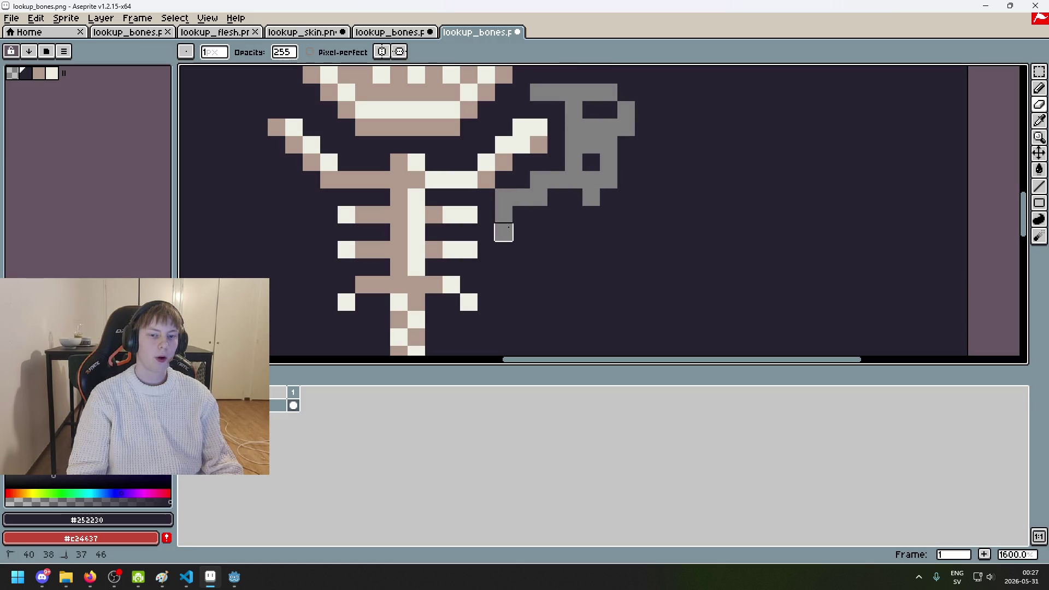
left_click_drag(504, 232, 566, 232)
key("b")
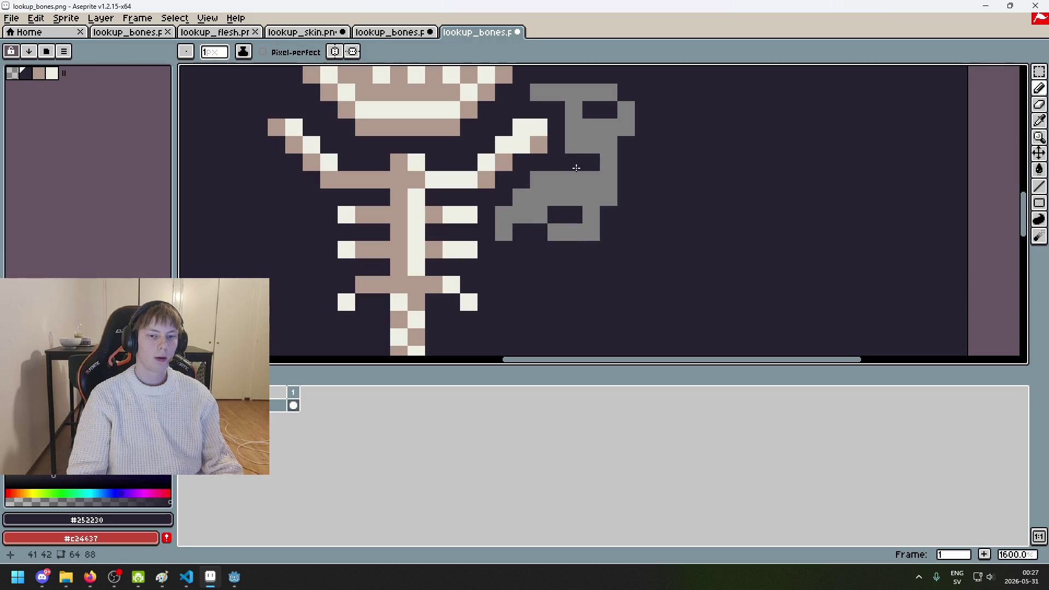
scroll(576, 167, "down", 2)
scroll(587, 191, "down", 2)
scroll(588, 191, "up", 6)
scroll(567, 153, "up", 1)
Step: Erase leftover dark pixels inside the cleared block and along its lower-left edge
key("e")
left_click_drag(567, 162, 567, 241)
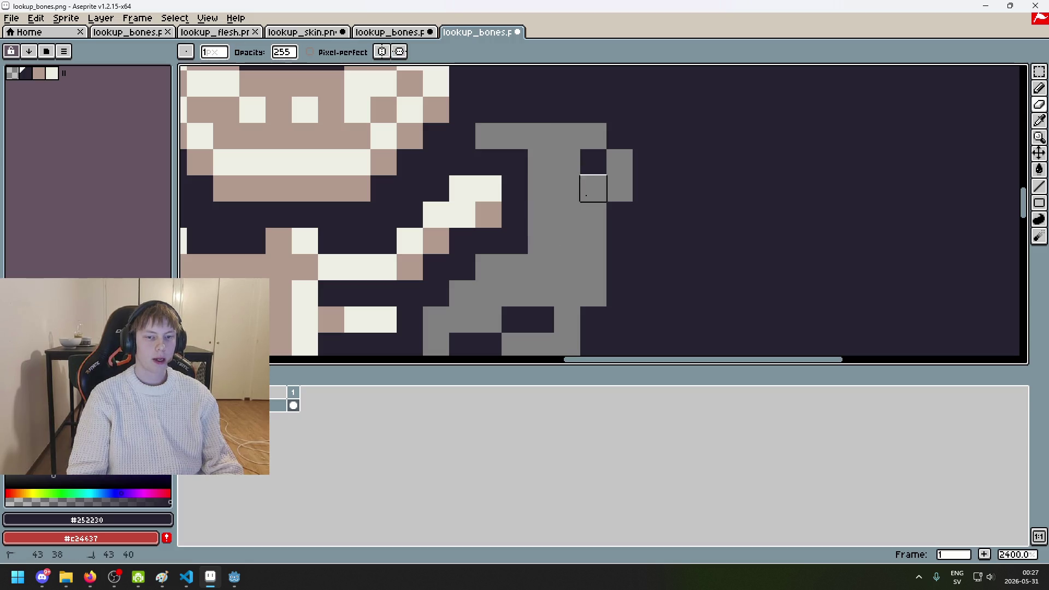
left_click(594, 162)
scroll(596, 214, "down", 6)
scroll(646, 110, "up", 1)
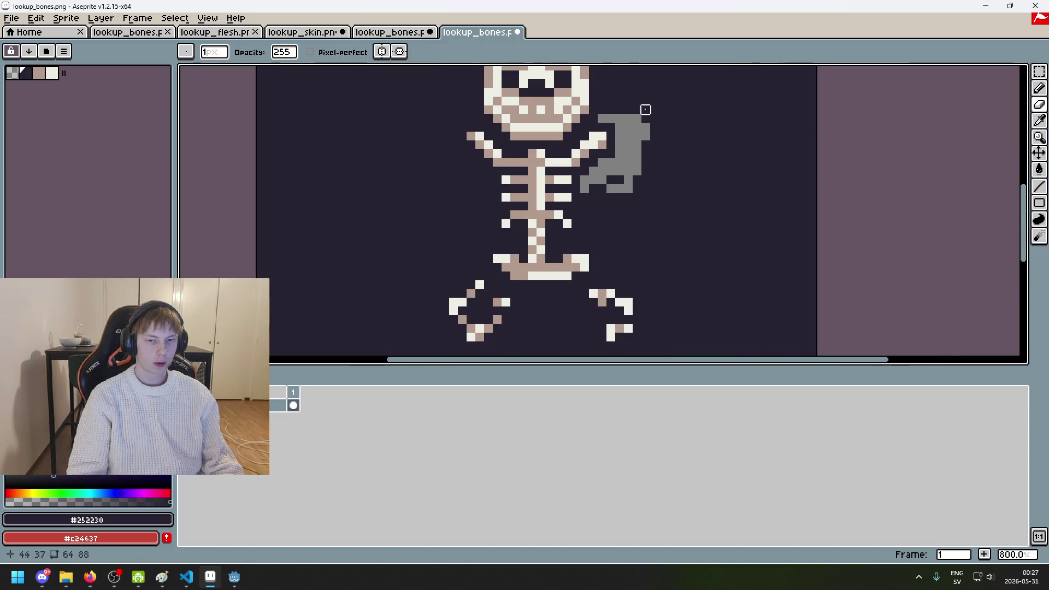
left_click_drag(602, 180, 594, 189)
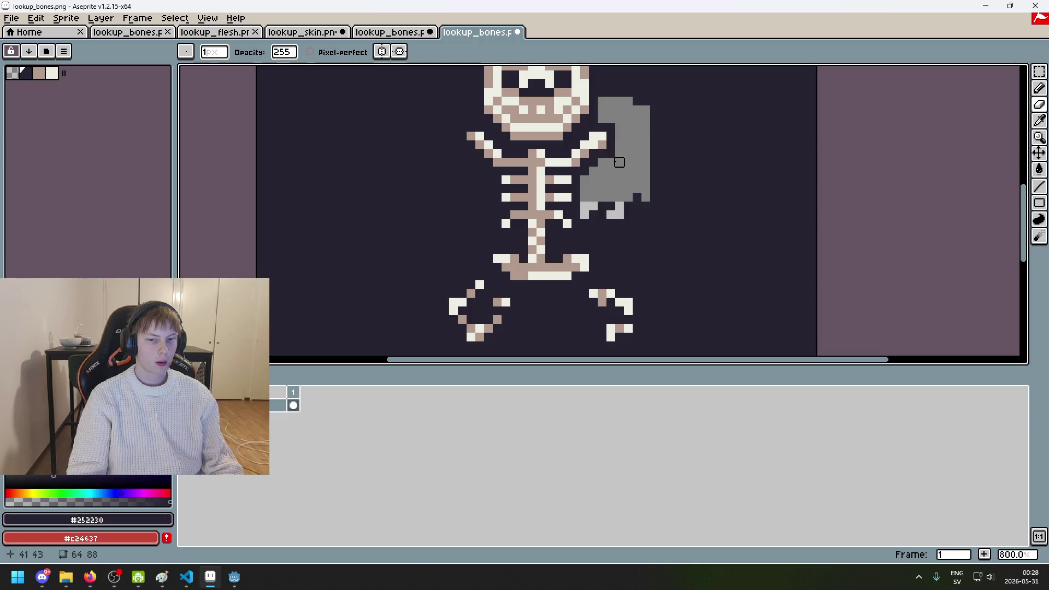
left_click_drag(674, 180, 543, 186)
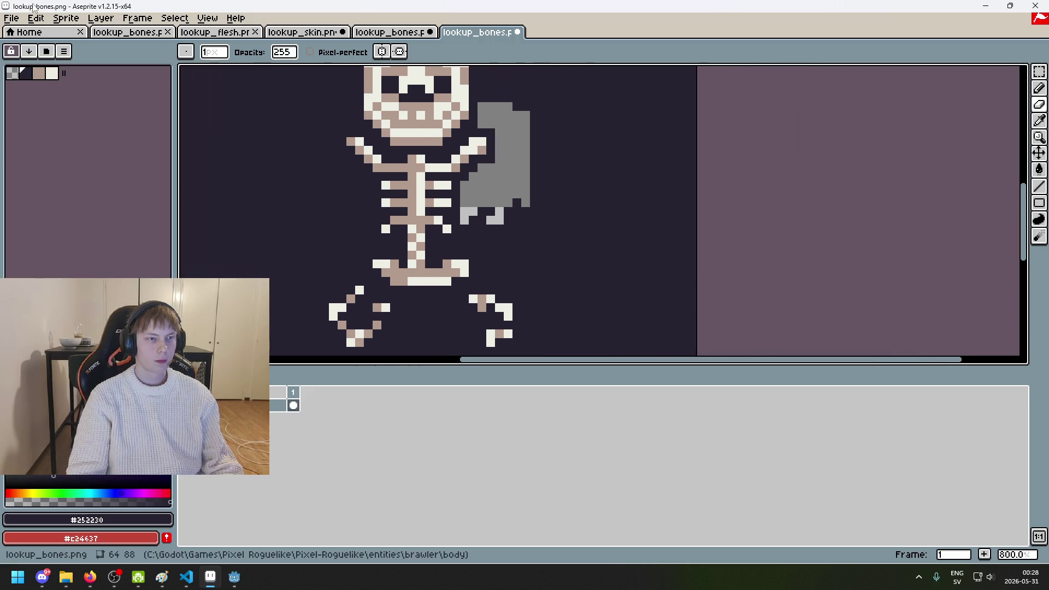
left_click(11, 18)
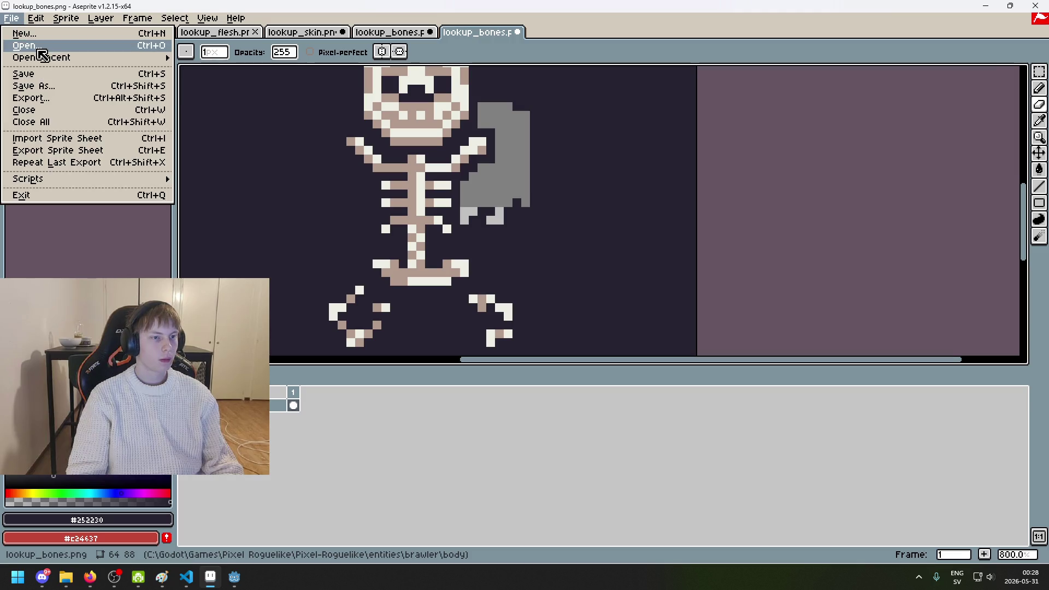
Step: Open brawler/right_arm/lookup_bones.png in its own tab
left_click(40, 53)
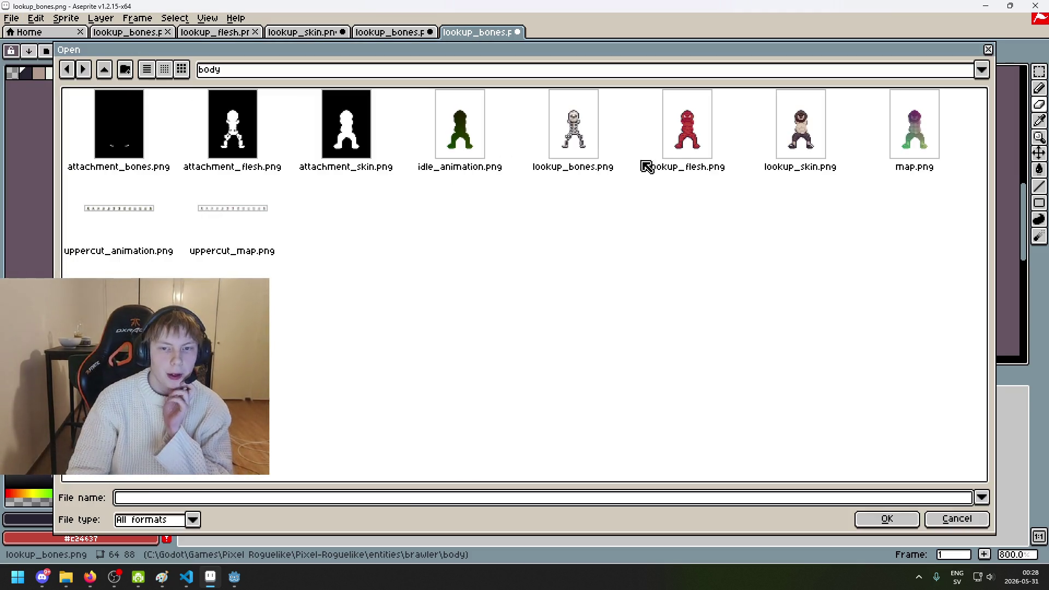
left_click(237, 69)
left_click(287, 164)
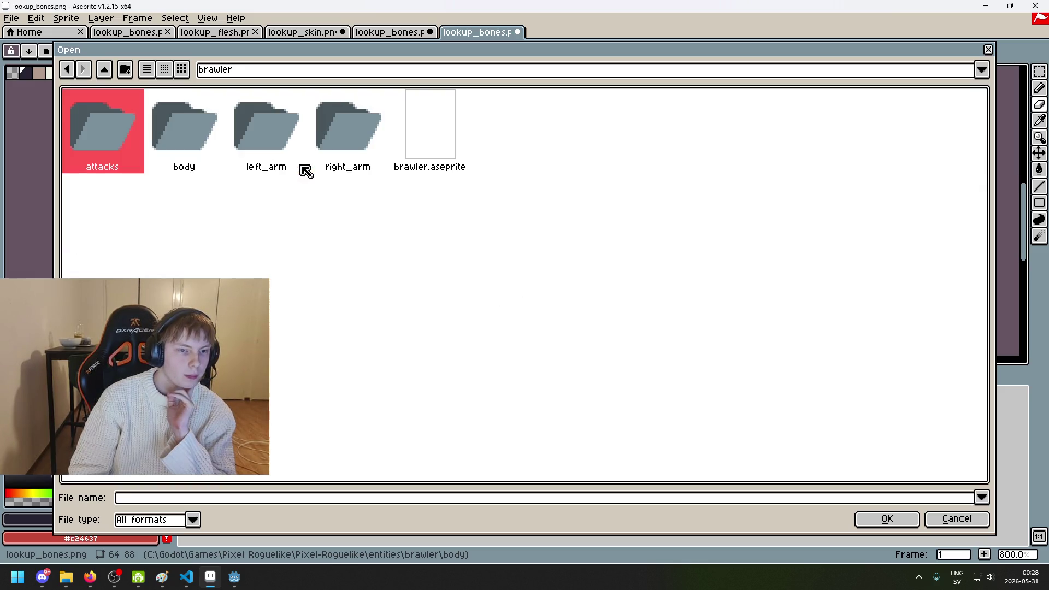
left_click(345, 138)
double_click(345, 138)
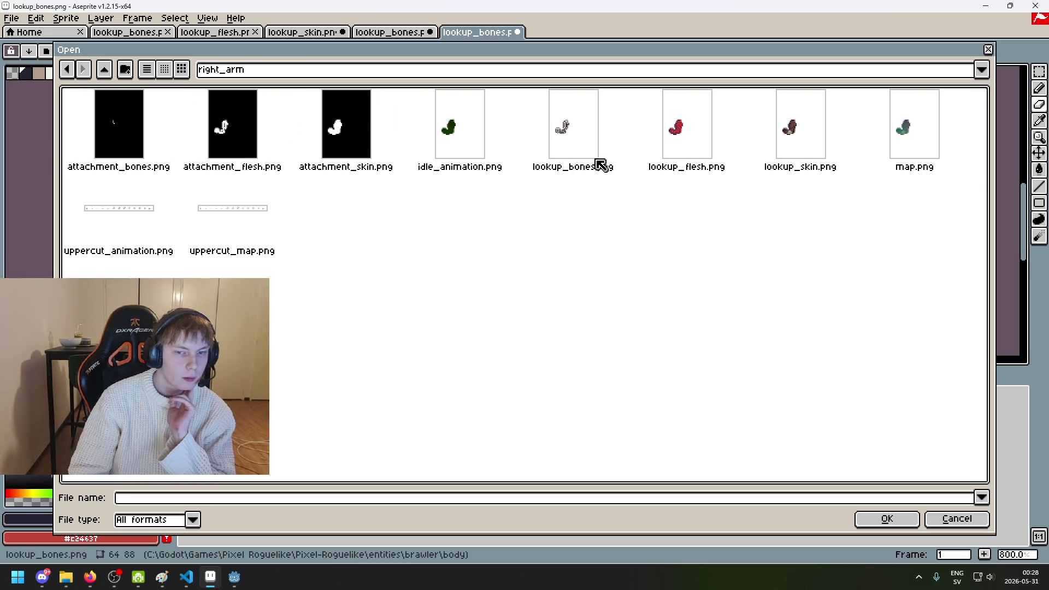
left_click(575, 146)
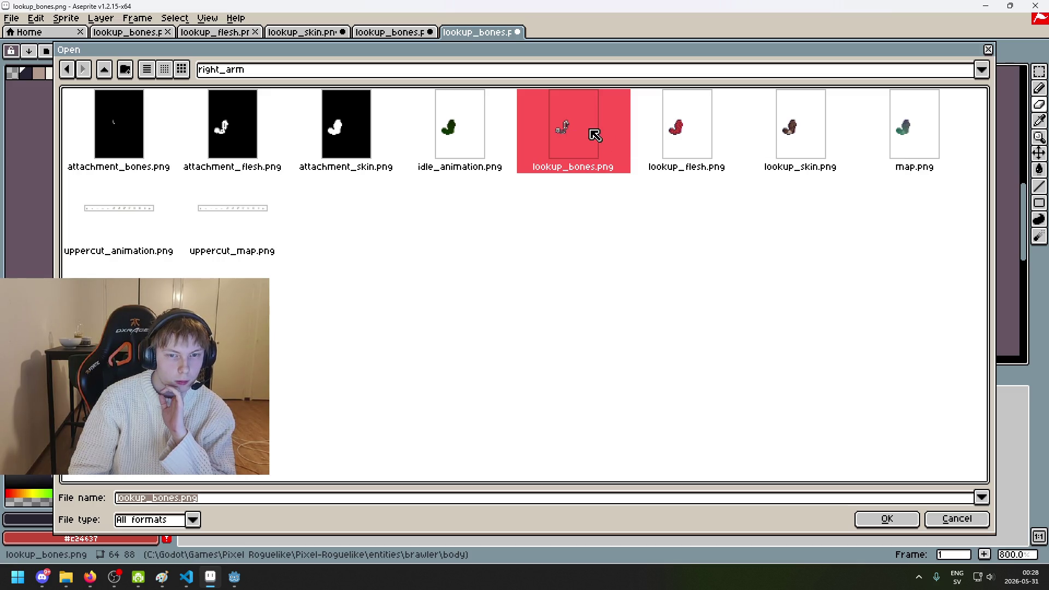
double_click(595, 135)
scroll(548, 277, "up", 1)
scroll(524, 266, "up", 1)
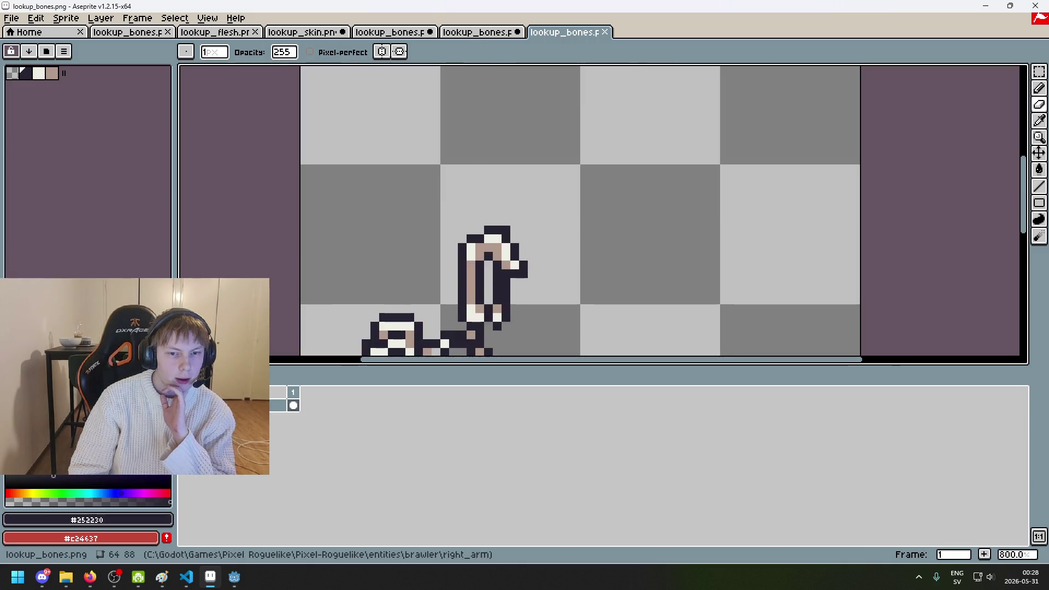
scroll(486, 70, "down", 1)
Step: Copy the whole right arm sprite and paste it onto the skeleton sprite
left_click(477, 32)
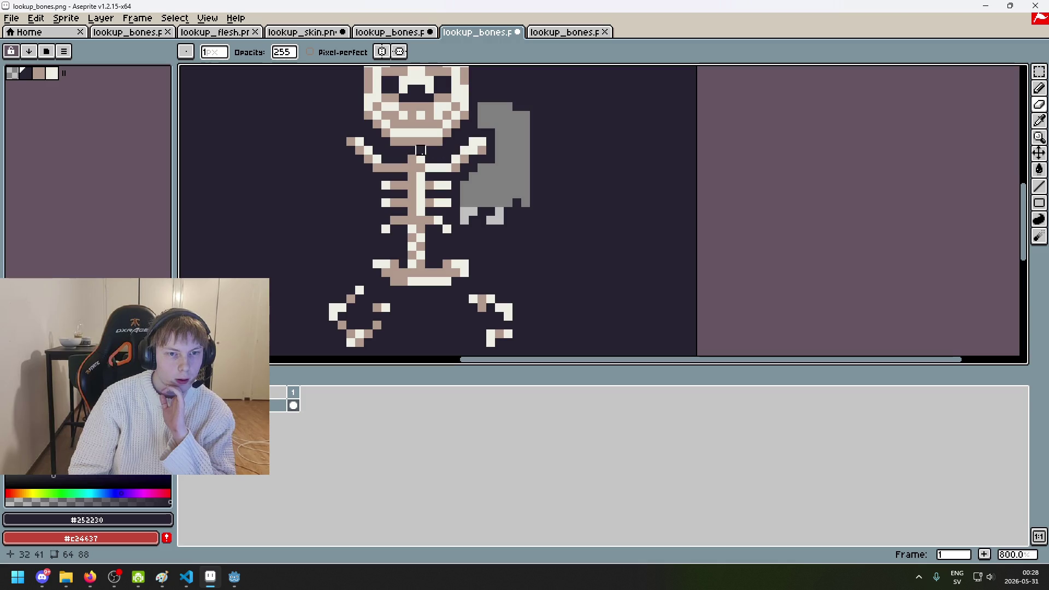
left_click(555, 33)
key("m")
key("ctrl+a")
key("ctrl+c")
key("ctrl+shift+Tab")
key("ctrl+v")
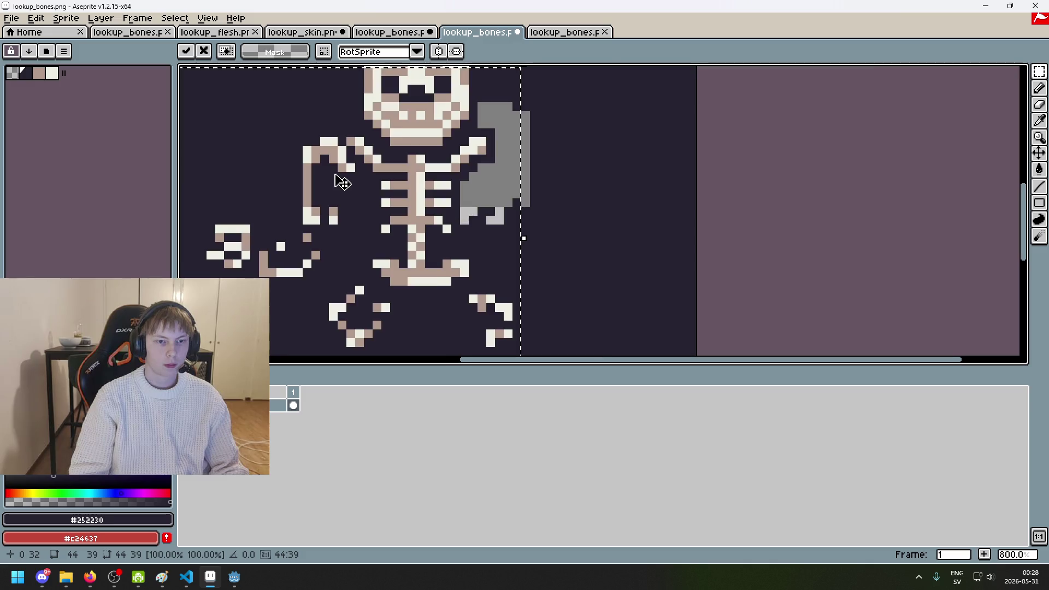
scroll(347, 185, "up", 2)
scroll(390, 180, "up", 1)
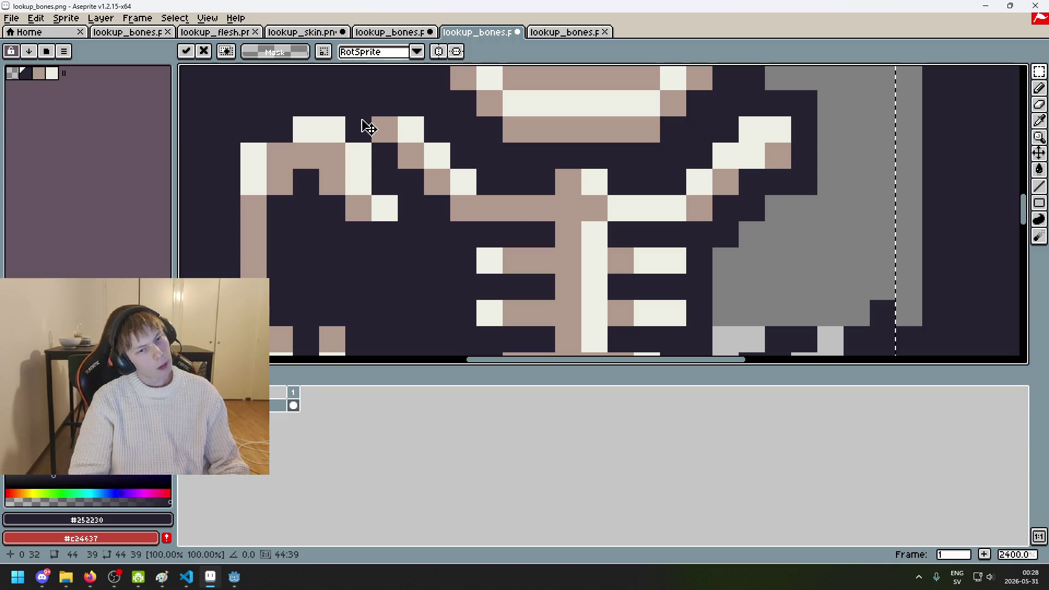
Step: Compare both tabs, undo the arm paste and the earlier erase, then close the skeleton sprite
left_click(562, 34)
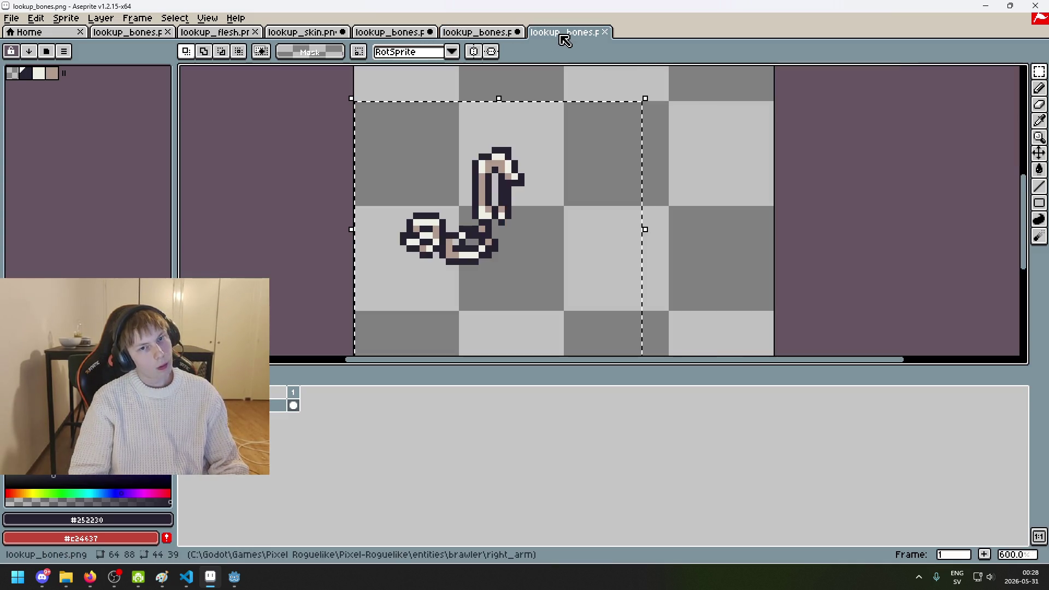
left_click(498, 36)
left_click(571, 34)
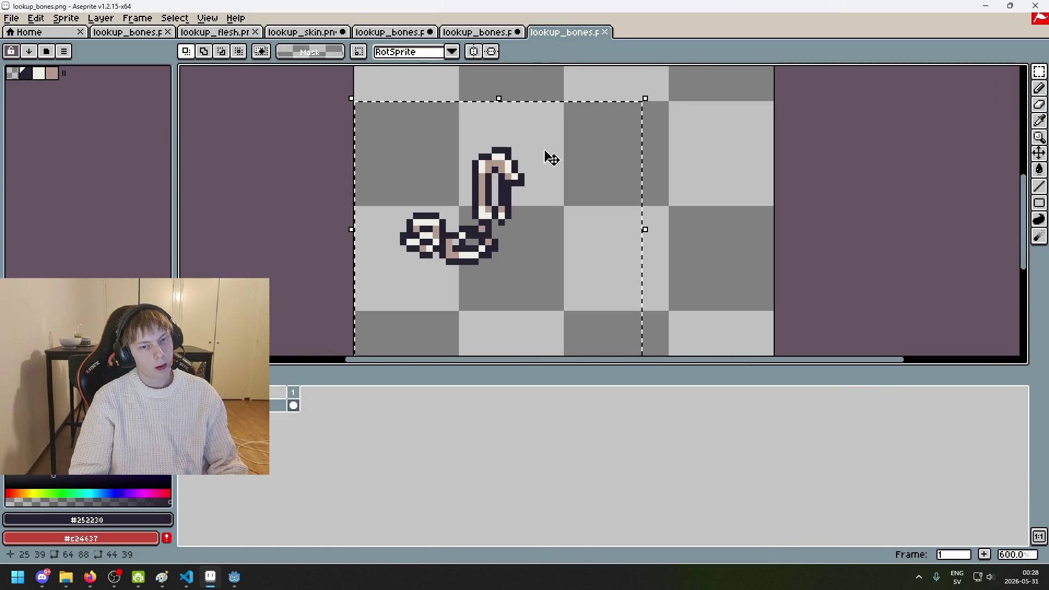
scroll(526, 157, "up", 3)
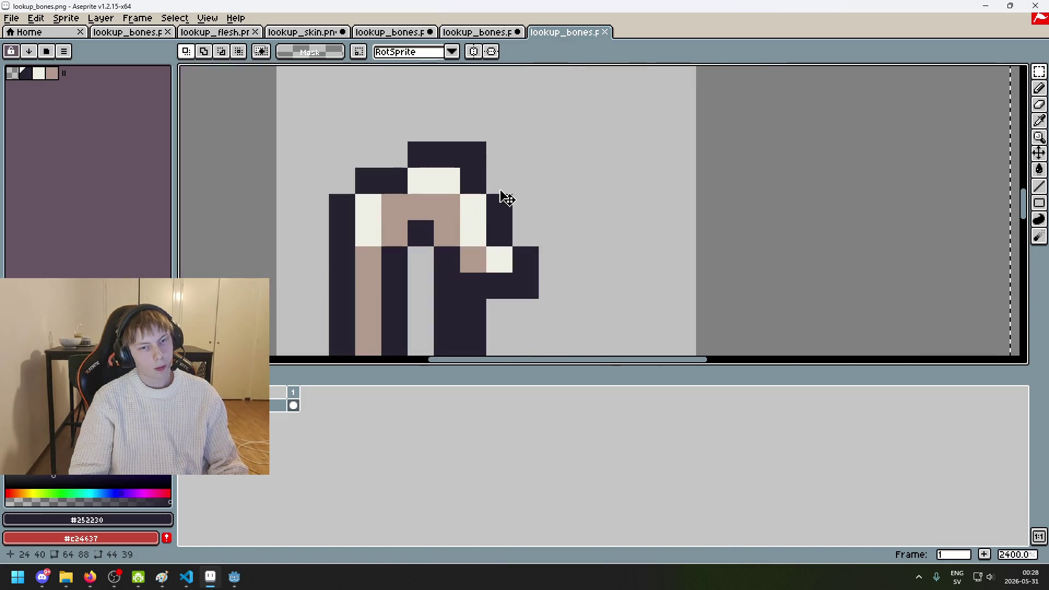
scroll(504, 200, "down", 1)
left_click(478, 32)
scroll(414, 164, "down", 5)
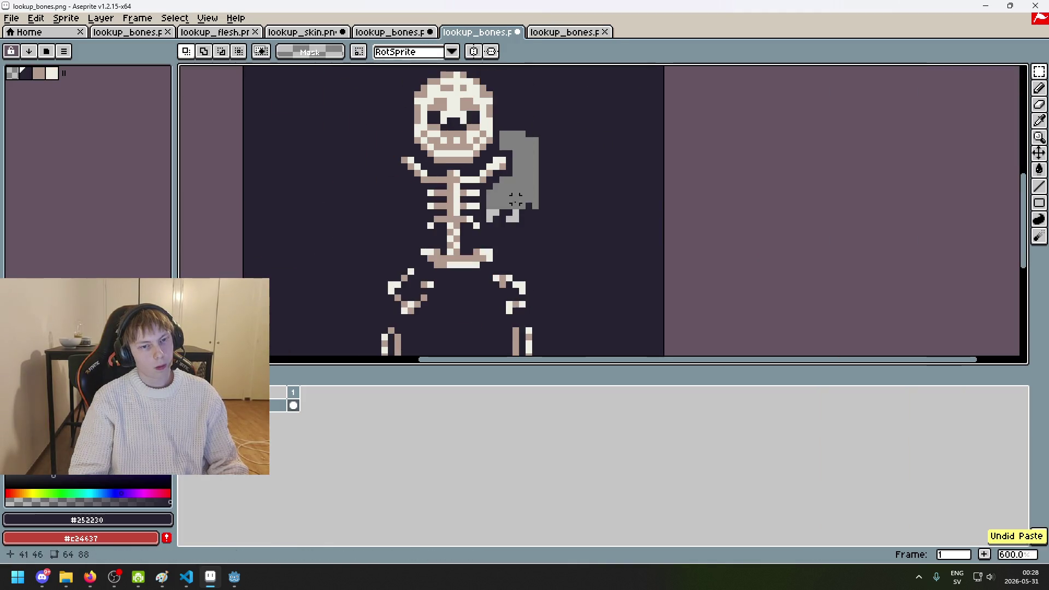
scroll(398, 188, "up", 5)
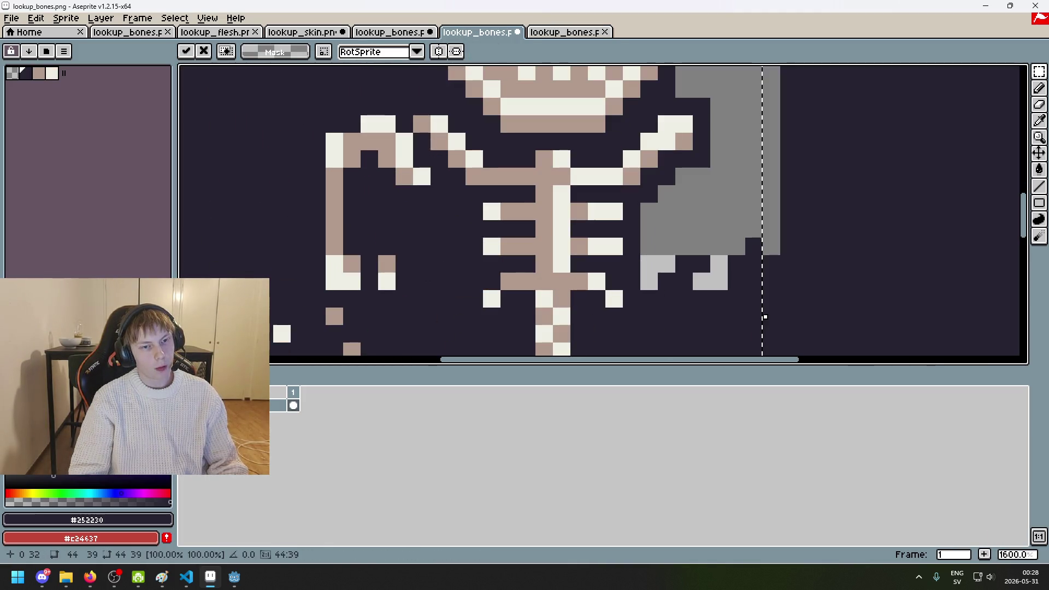
key("ctrl+z")
scroll(536, 165, "down", 7)
key("ctrl+z")
key("ctrl+z")
left_click(517, 32)
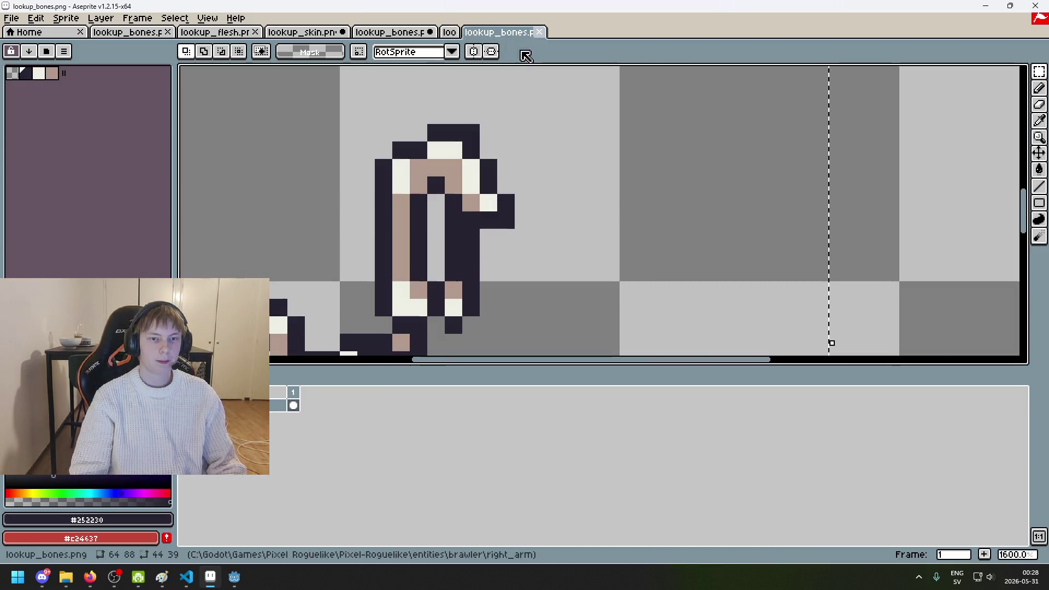
Step: Close the right arm sprite, then paint a crimson outline pixel in the dark outline colour
left_click(517, 32)
scroll(527, 105, "down", 3)
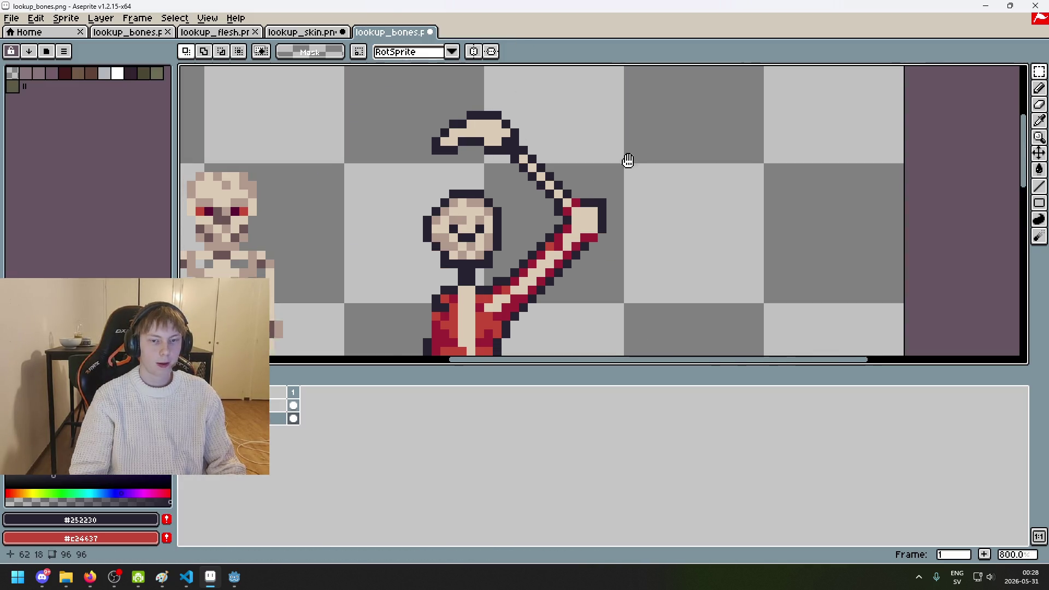
scroll(667, 105, "up", 4)
key("i")
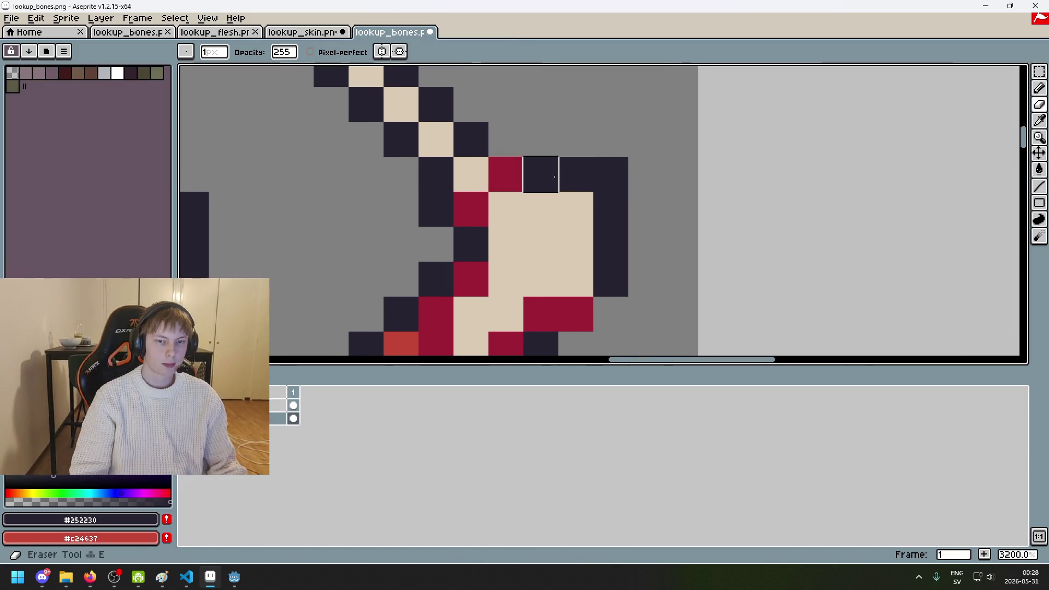
key("b")
left_click(502, 166)
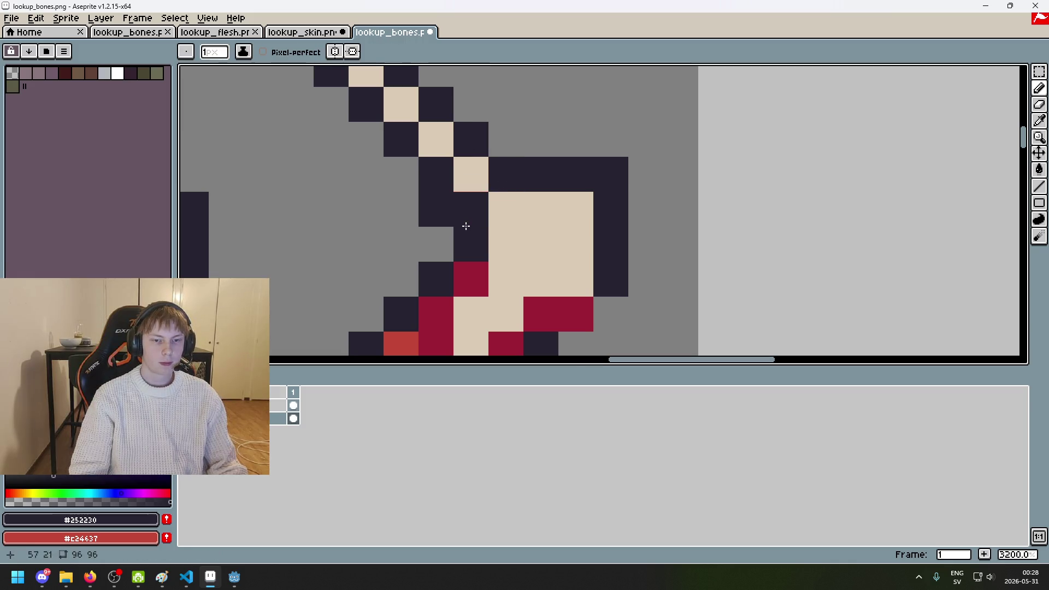
left_click(467, 221)
scroll(525, 229, "down", 2)
Step: Erase two stray pixels beside the bone and repaint the outline dark near its tip
scroll(628, 211, "down", 1)
scroll(499, 194, "up", 3)
key("e")
left_click(499, 193)
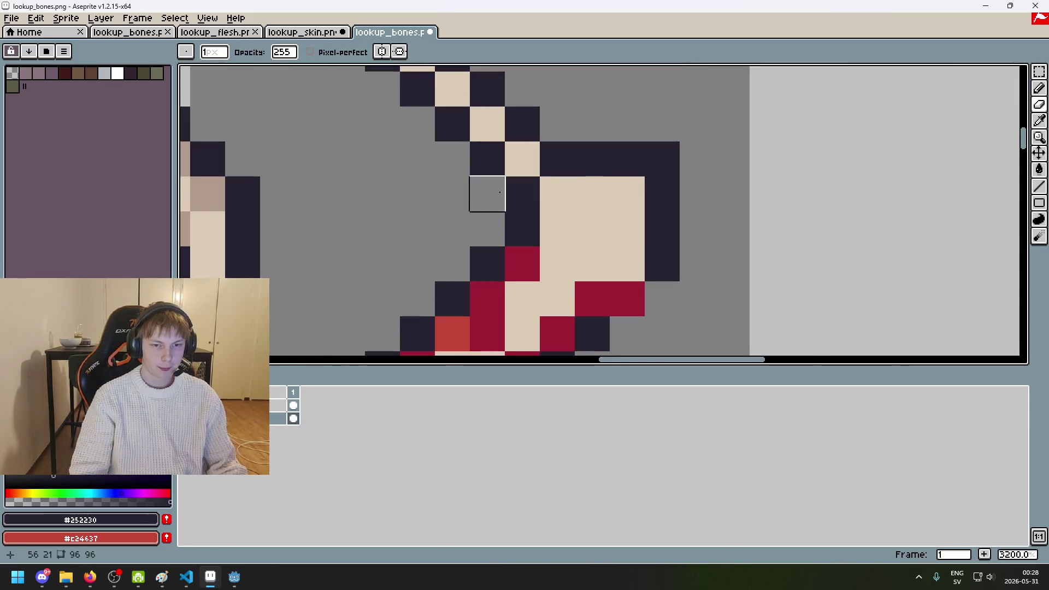
scroll(499, 193, "down", 4)
scroll(481, 186, "up", 3)
left_click(464, 191)
key("i")
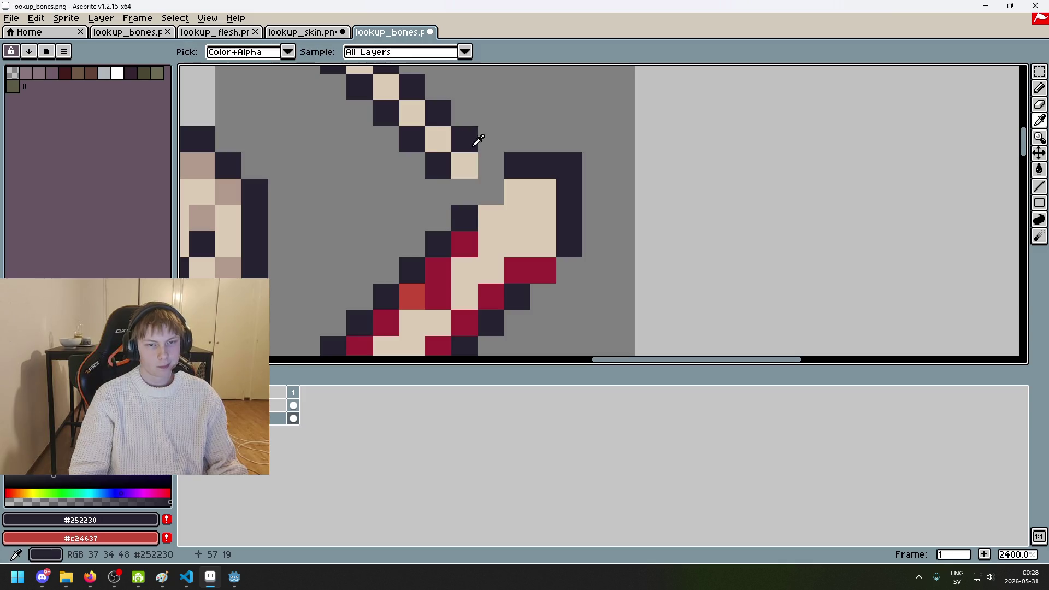
key("b")
left_click(490, 166)
left_click(465, 191)
scroll(476, 202, "down", 5)
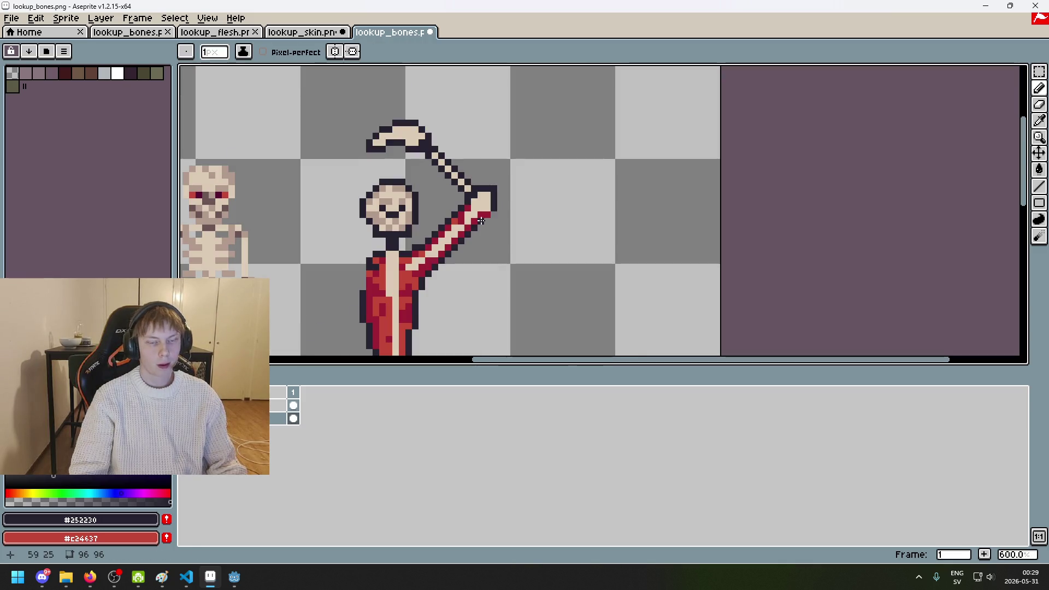
scroll(480, 220, "up", 5)
Step: Bring the bone's red tip into view and erase the dark outline pixels beside it
key("e")
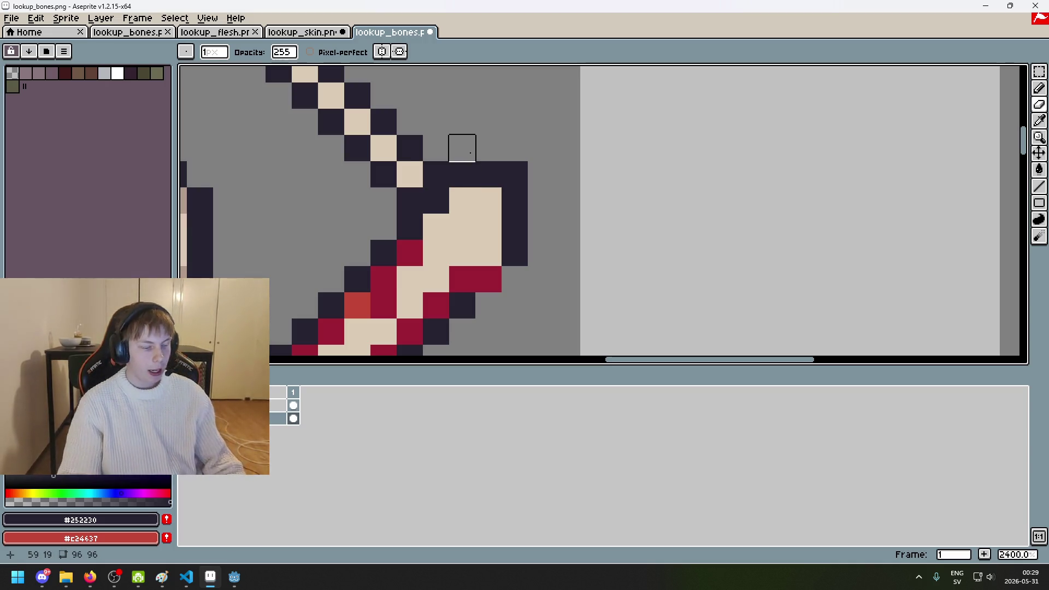
scroll(693, 326, "down", 2)
scroll(601, 273, "up", 1)
scroll(502, 243, "up", 2)
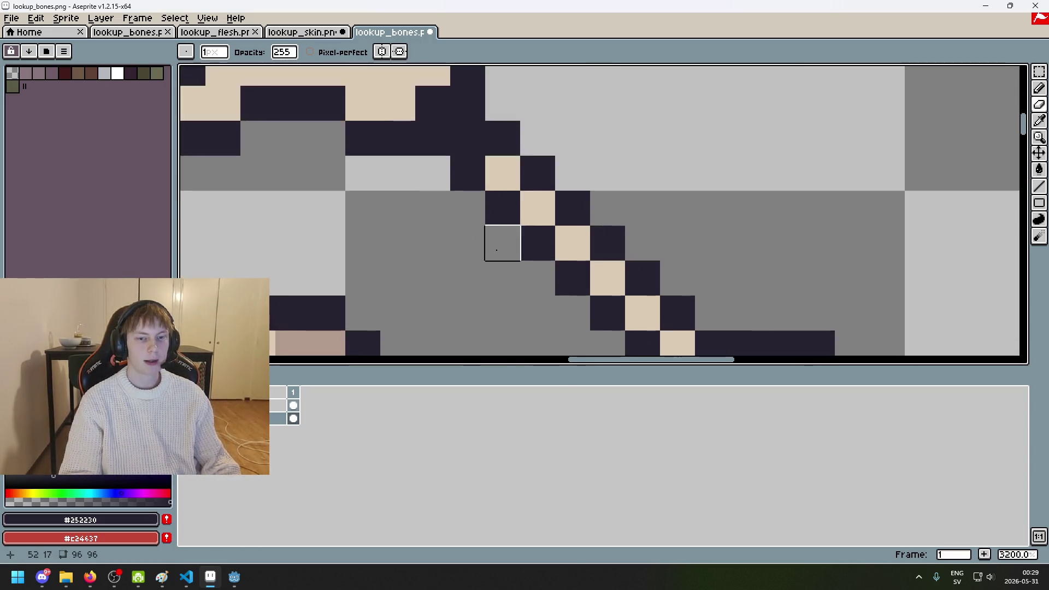
scroll(496, 248, "down", 3)
scroll(472, 235, "up", 3)
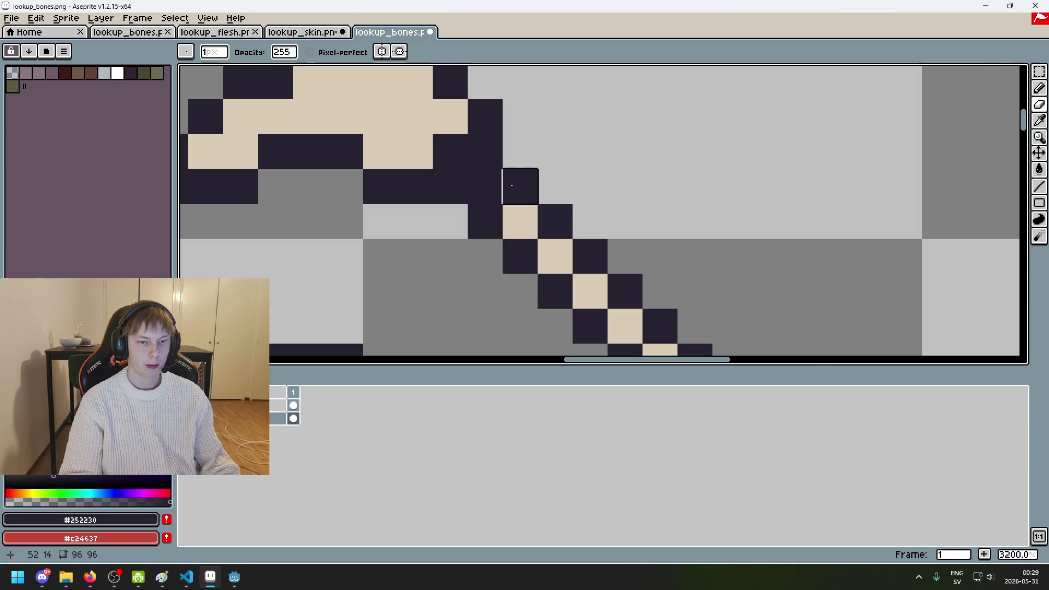
scroll(481, 197, "down", 4)
scroll(495, 248, "up", 1)
left_click_drag(495, 249, 568, 152)
left_click_drag(516, 125, 516, 138)
scroll(502, 139, "up", 1)
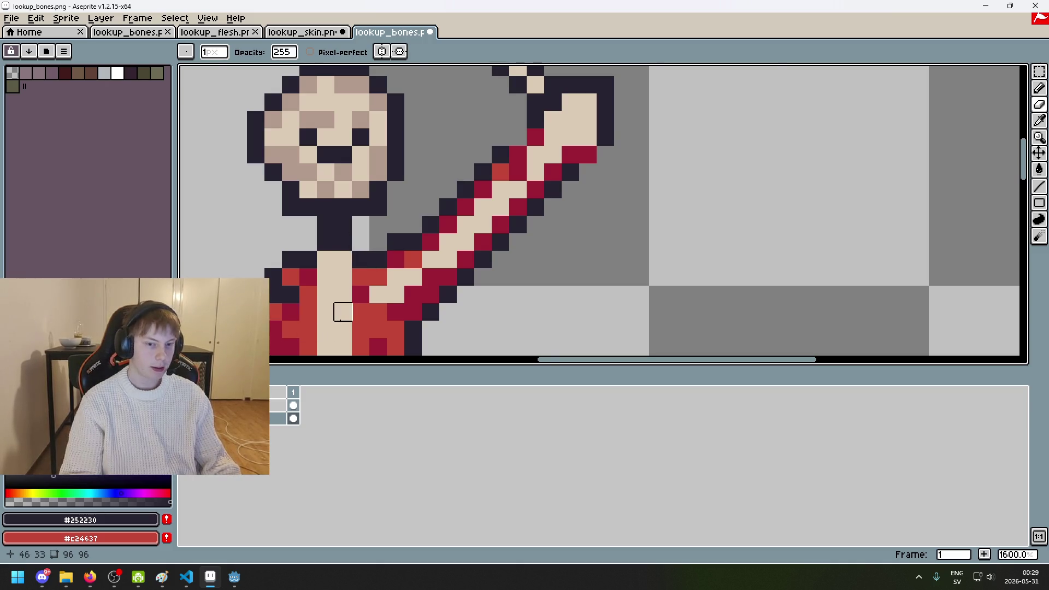
scroll(338, 318, "up", 6)
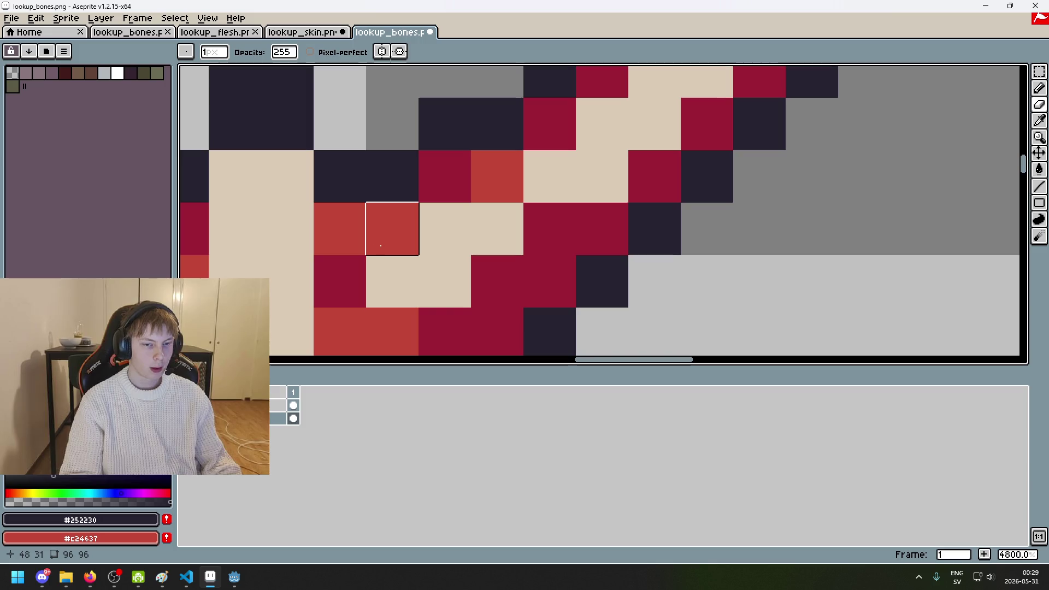
scroll(381, 264, "down", 1)
key("alt+Tab")
Step: Search 'skeleton' in a private Firefox window, dismiss the cookie prompt, and return to Aseprite
key("ctrl+shift+p")
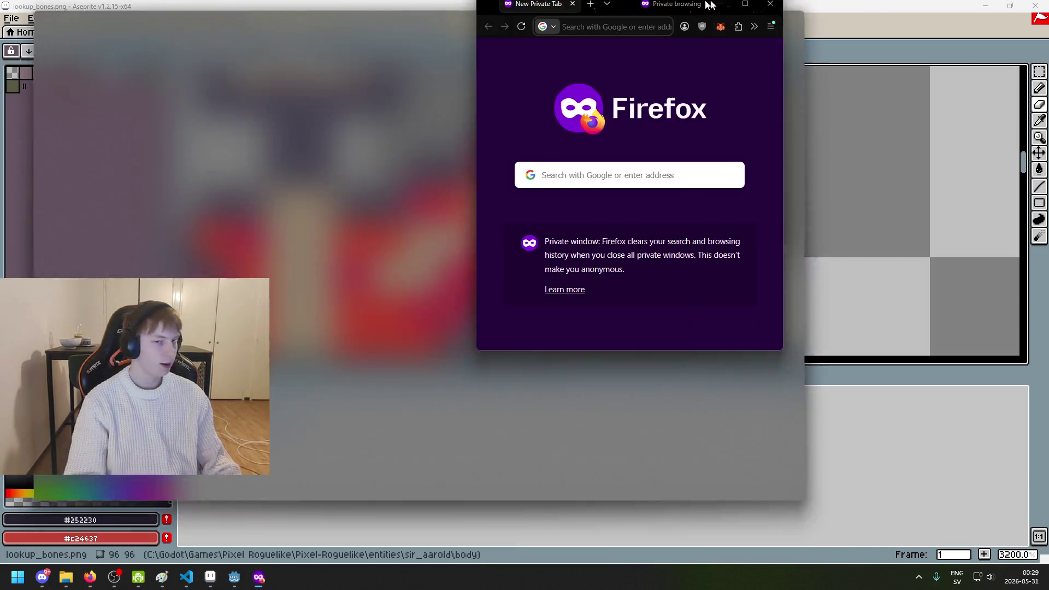
type("skeleton")
key("Return")
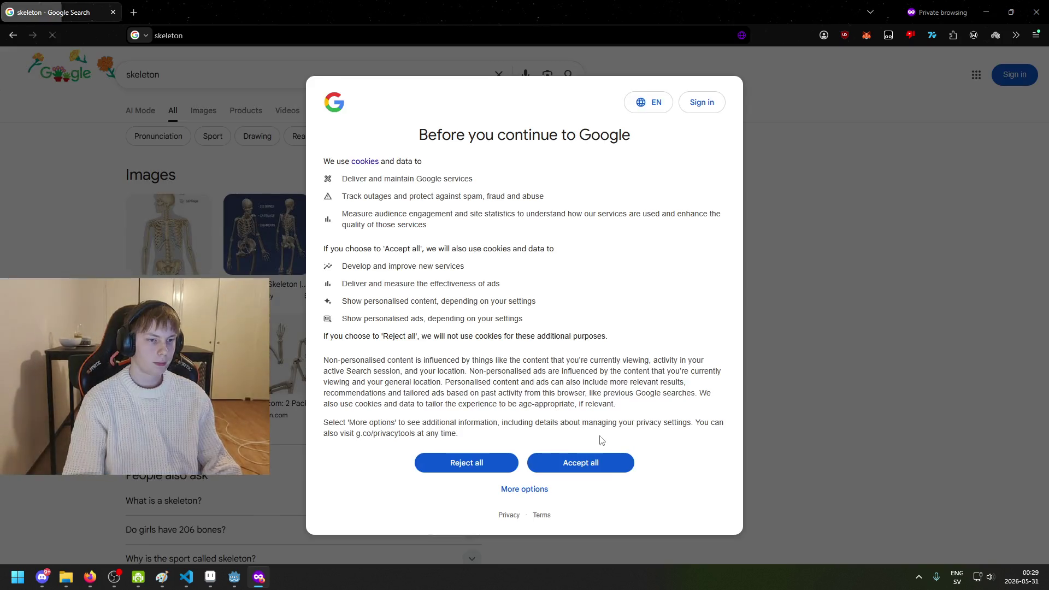
left_click(581, 462)
key("alt+Tab")
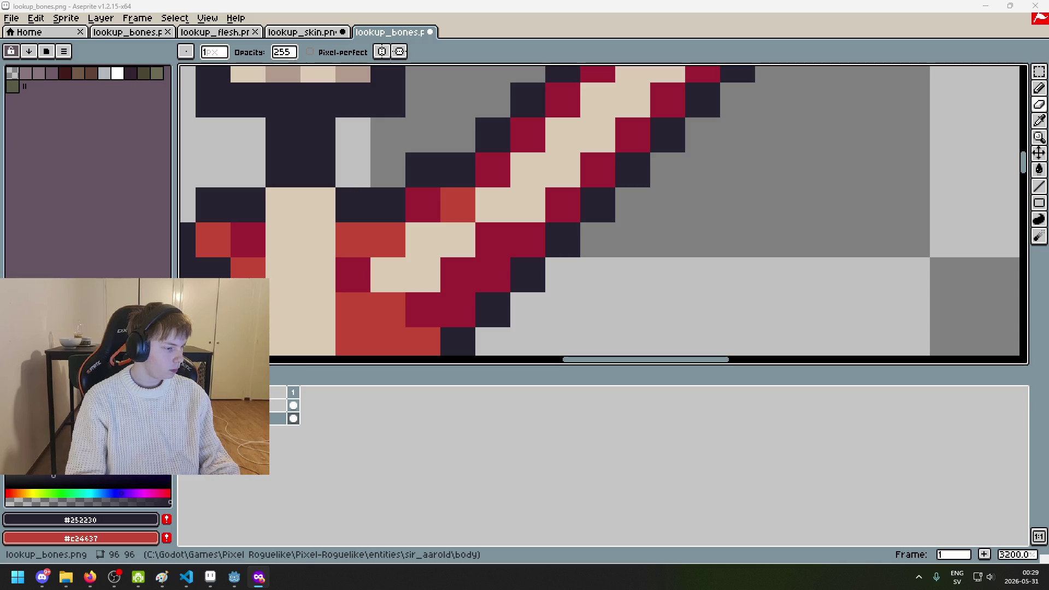
Step: Launch Paint and paste the Human Skeletal System diagram onto a blank canvas
key("super")
type("paint")
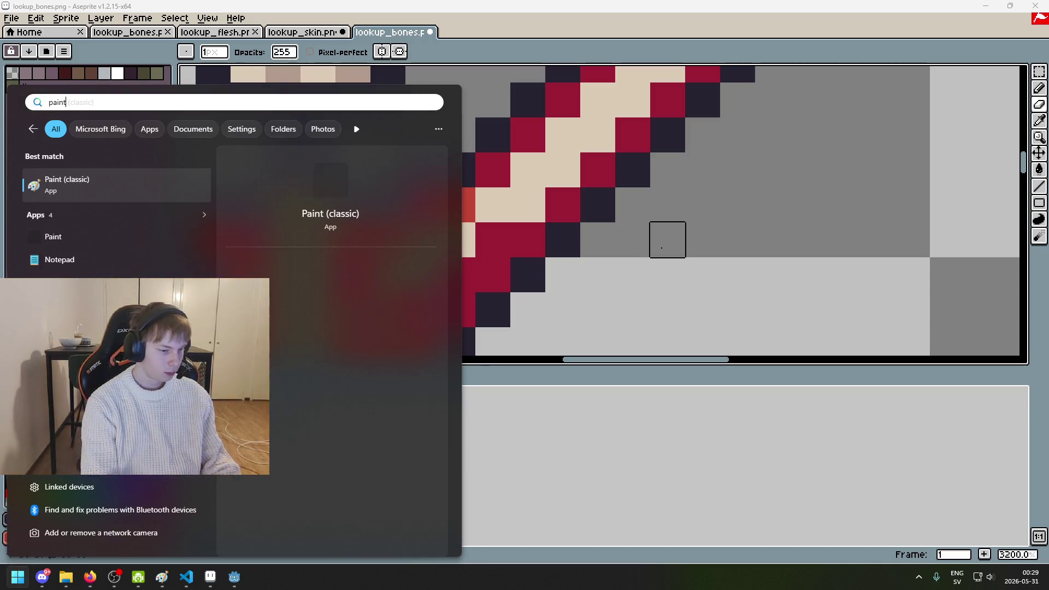
key("Return")
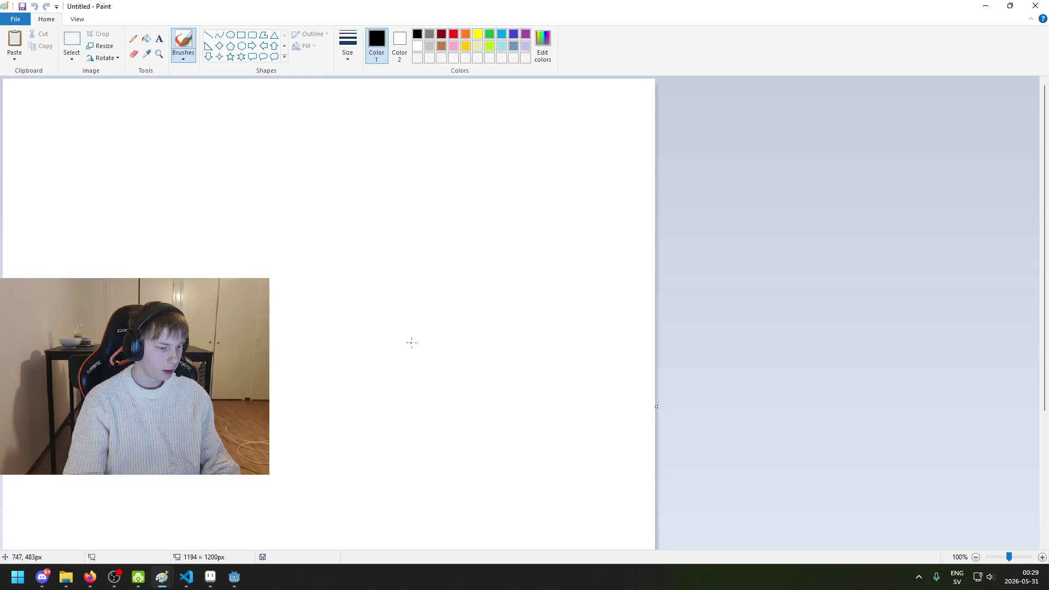
key("ctrl+v")
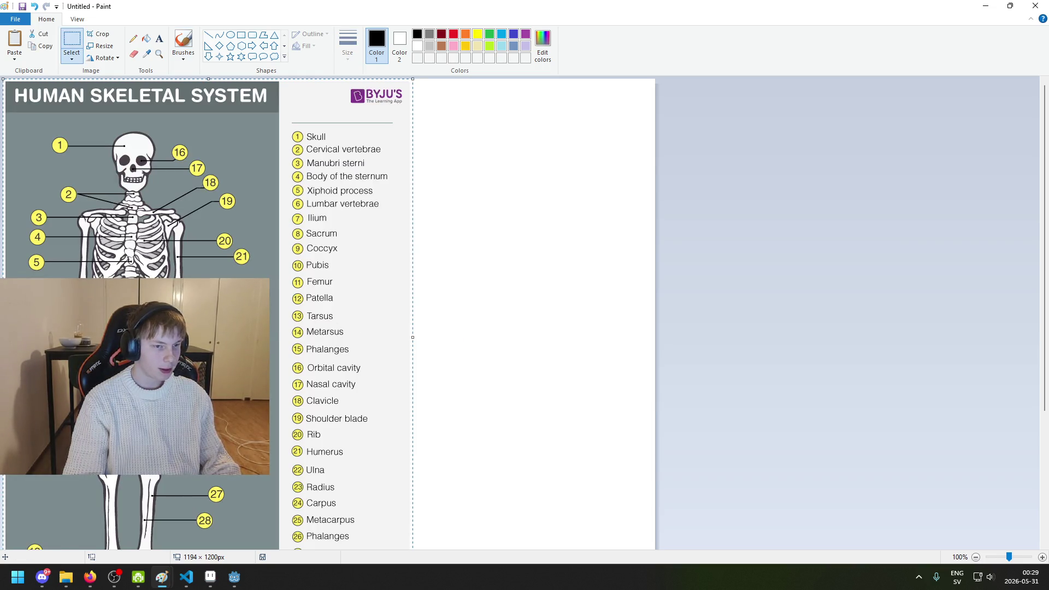
Step: Enlarge and scroll the diagram to bring the forearm and hand bones into view
scroll(282, 324, "up", 2)
scroll(283, 324, "down", 3)
scroll(282, 324, "down", 3)
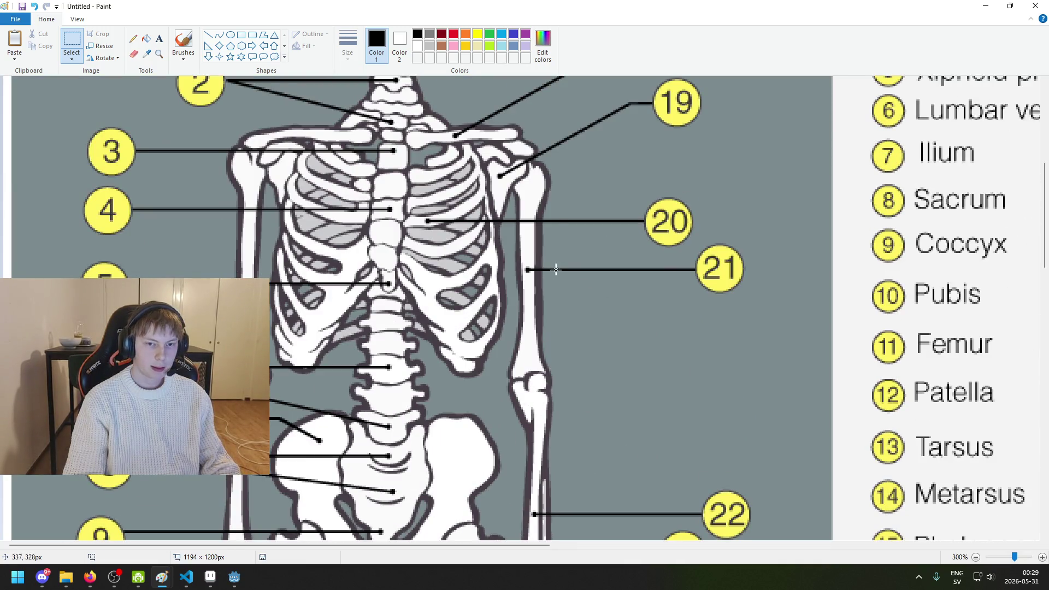
scroll(506, 260, "down", 10)
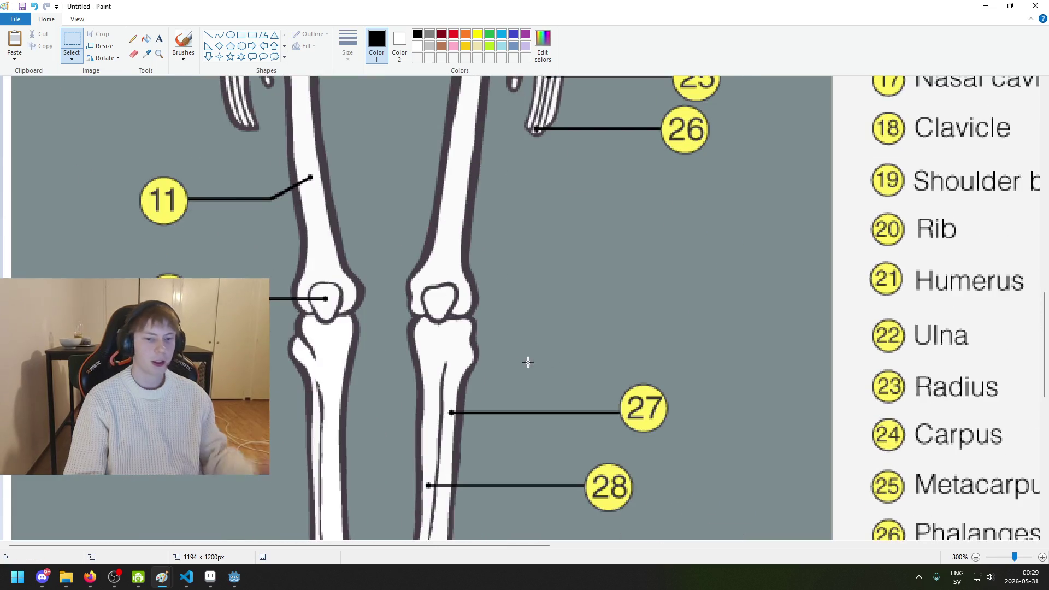
scroll(506, 260, "up", 2)
scroll(506, 260, "up", 2)
scroll(506, 260, "up", 2)
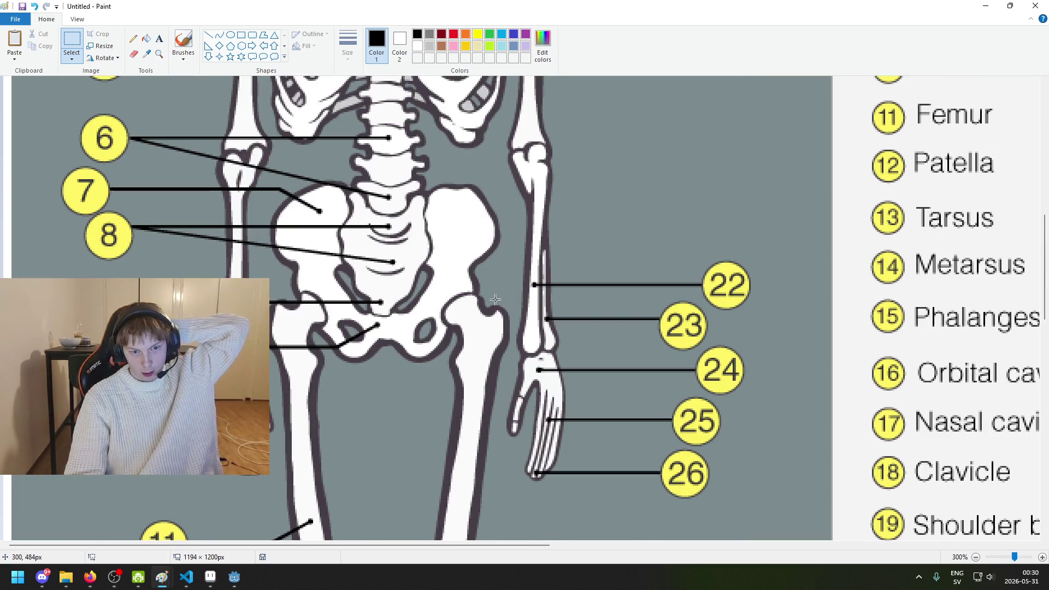
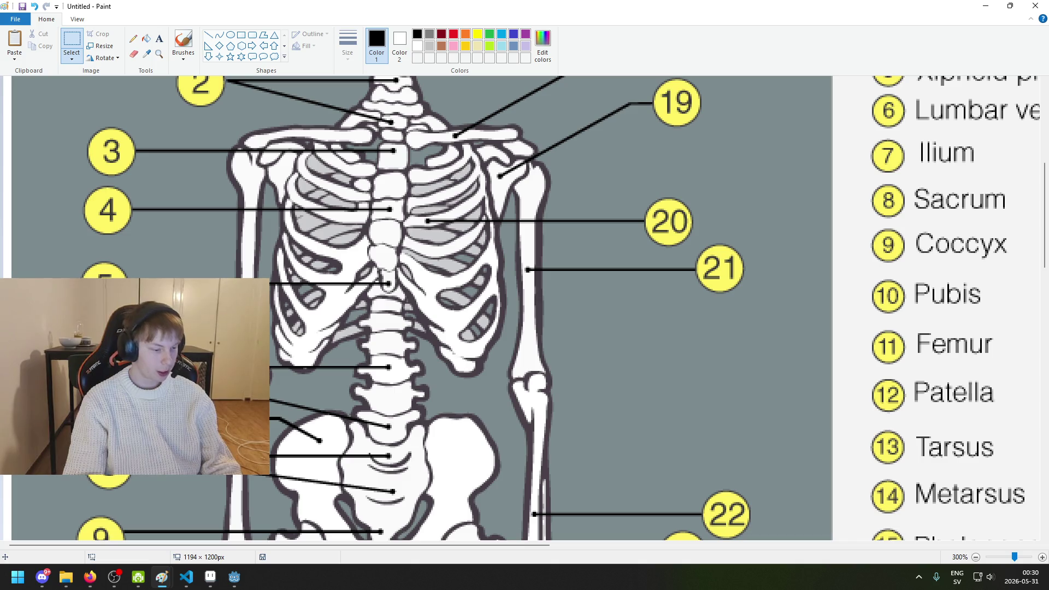
Step: Look over the numbered skeleton chart, then close it in Paint without saving
scroll(472, 241, "down", 6)
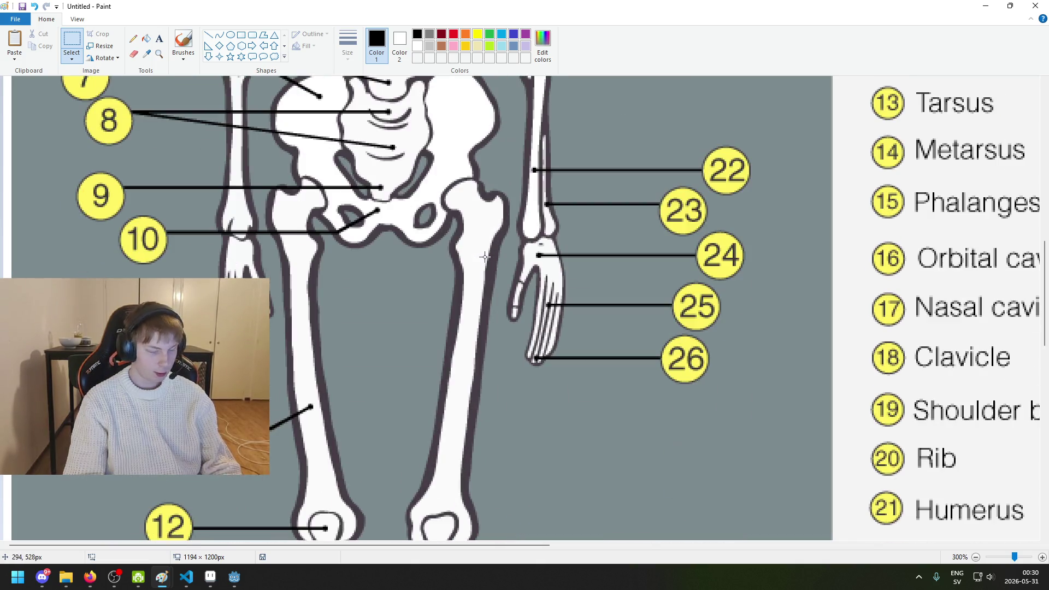
scroll(477, 251, "up", 2)
scroll(483, 228, "down", 1)
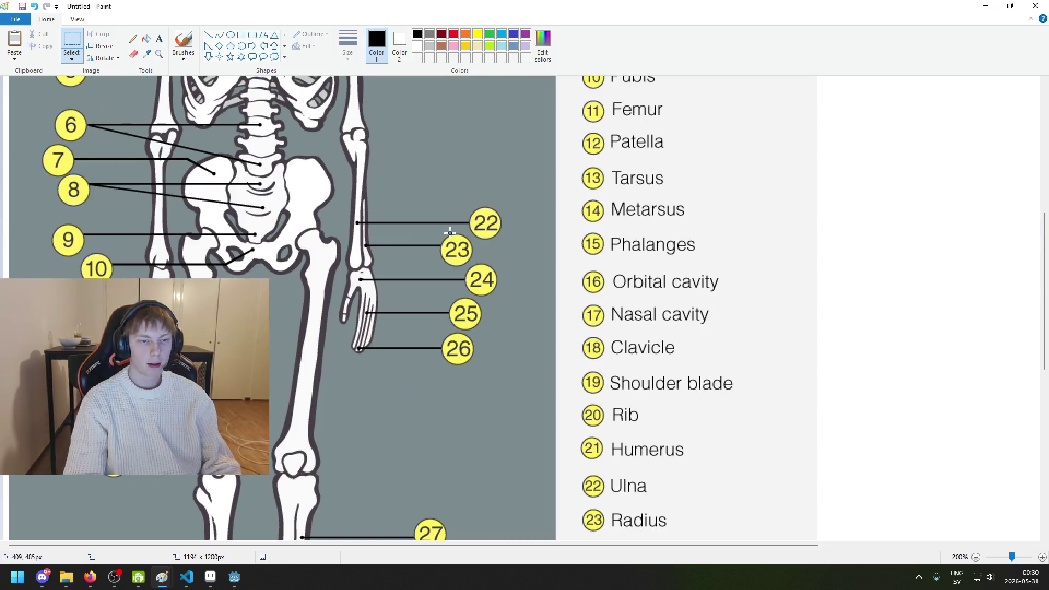
scroll(314, 251, "up", 2)
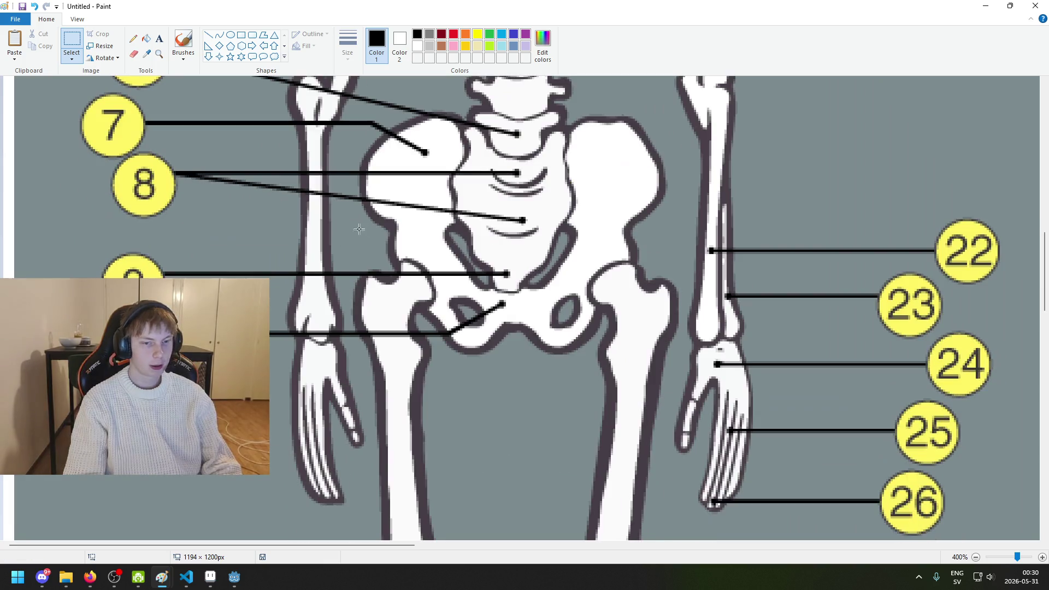
scroll(487, 255, "up", 5)
scroll(487, 255, "down", 1)
scroll(487, 255, "down", 1)
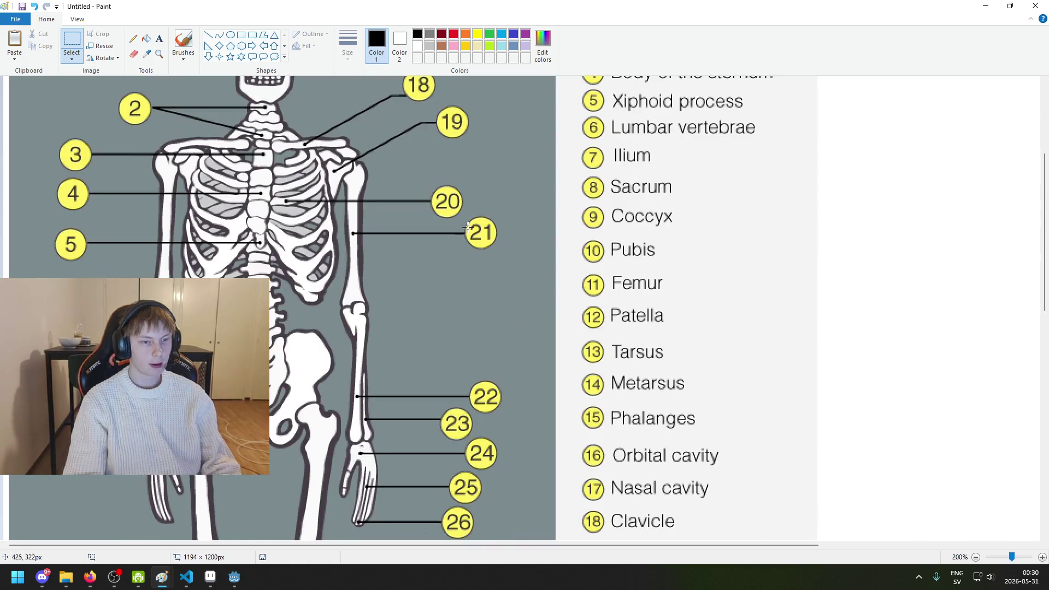
left_click(1035, 6)
left_click(540, 290)
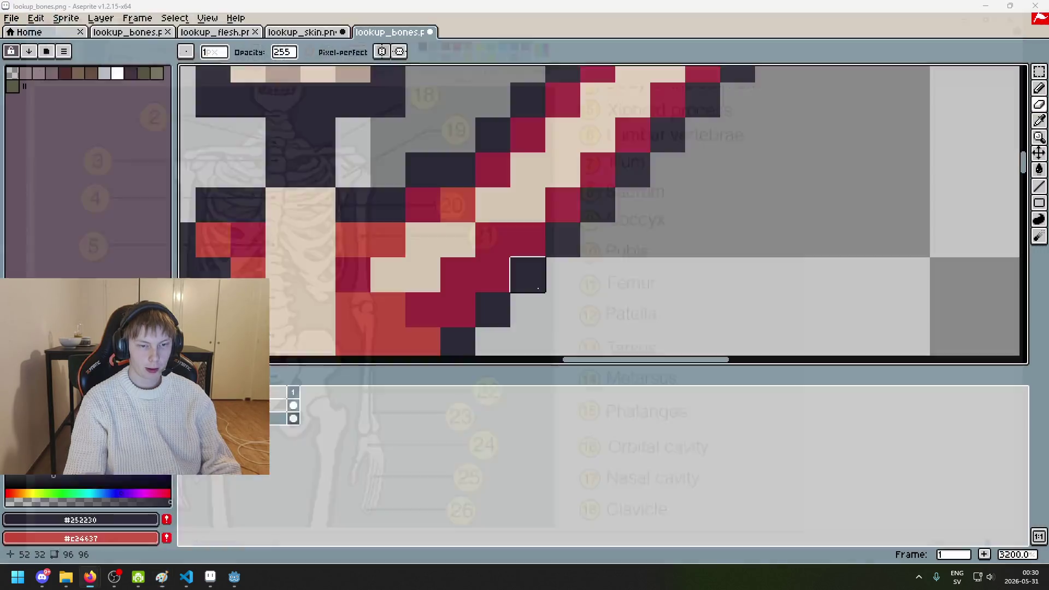
Step: Redraw the dark outline along the raised arm's lower edge and shoulder
scroll(595, 248, "down", 4)
scroll(596, 248, "up", 1)
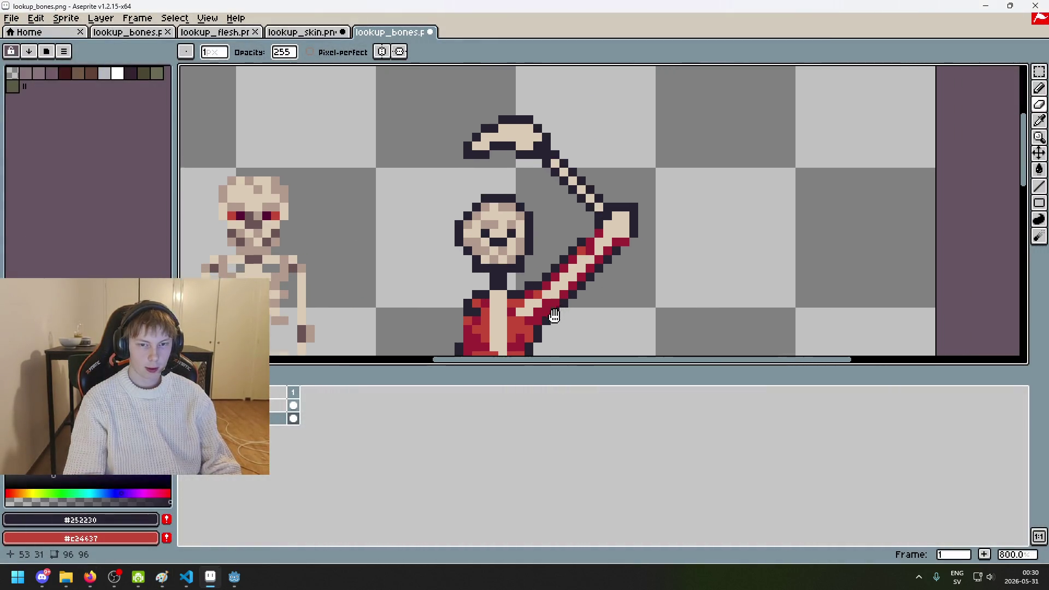
scroll(596, 247, "up", 3)
mouse_move(571, 205)
left_mouse_down()
mouse_move(465, 310)
mouse_move(431, 327)
mouse_move(508, 248)
mouse_move(518, 273)
mouse_move(586, 257)
left_mouse_up()
key("b")
left_click(586, 239)
left_click(534, 238)
left_click(550, 221)
left_click(586, 203)
left_click(603, 185)
key("ctrl+z")
Step: Darken red pixels under the arm bone and erase stray outline to its right and below
left_click(638, 150)
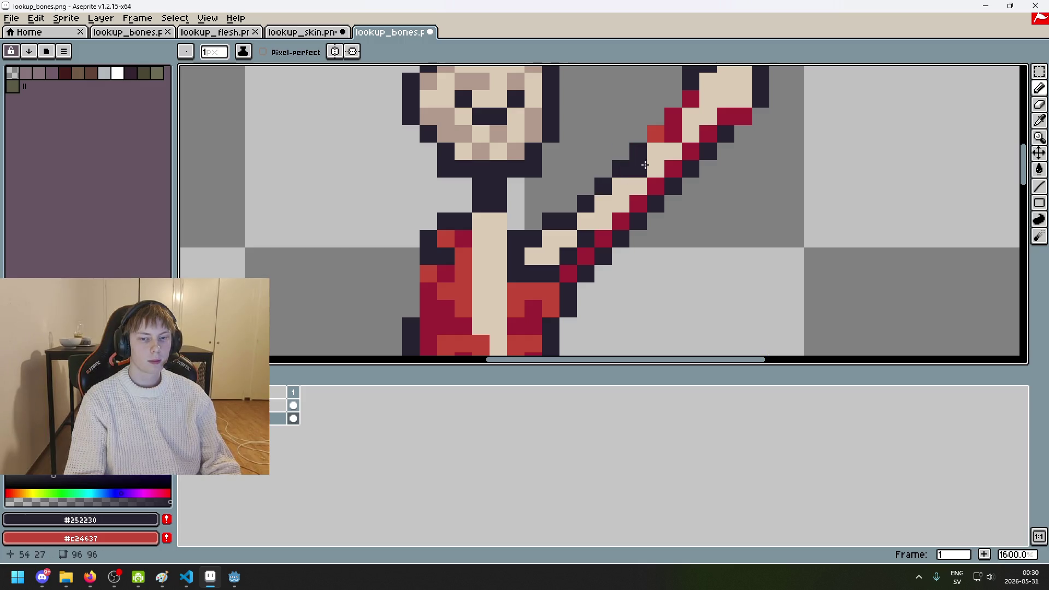
left_click(656, 186)
left_click(621, 221)
left_click(603, 221)
left_click(638, 203)
left_click(603, 238)
key("e")
left_click_drag(655, 203, 586, 274)
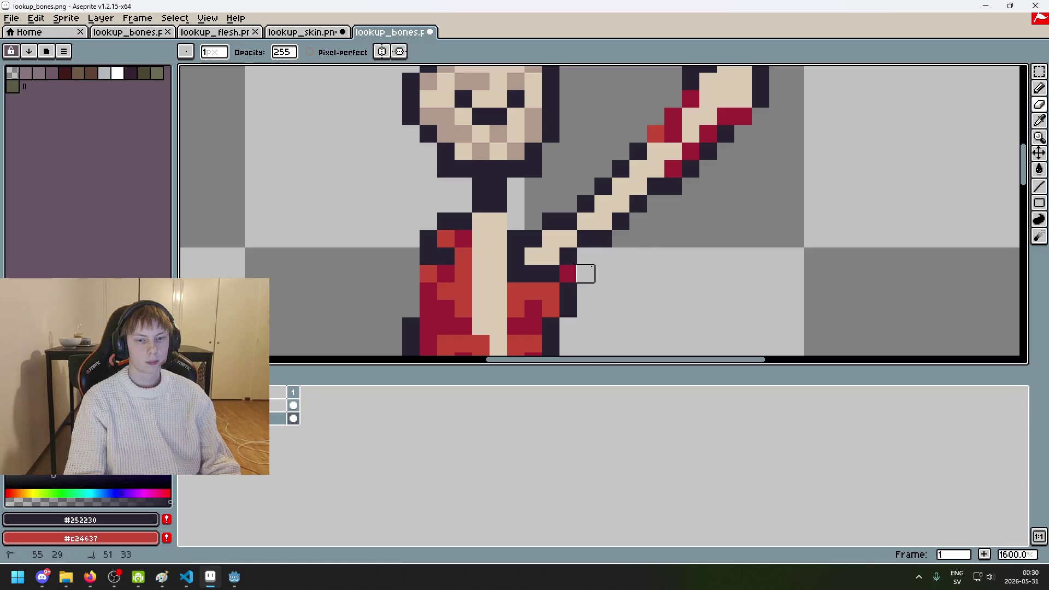
left_click(673, 186)
key("b")
Step: Darken the orange and red pixels near the elbow and erase stray pixels beside the bone
scroll(675, 174, "down", 1)
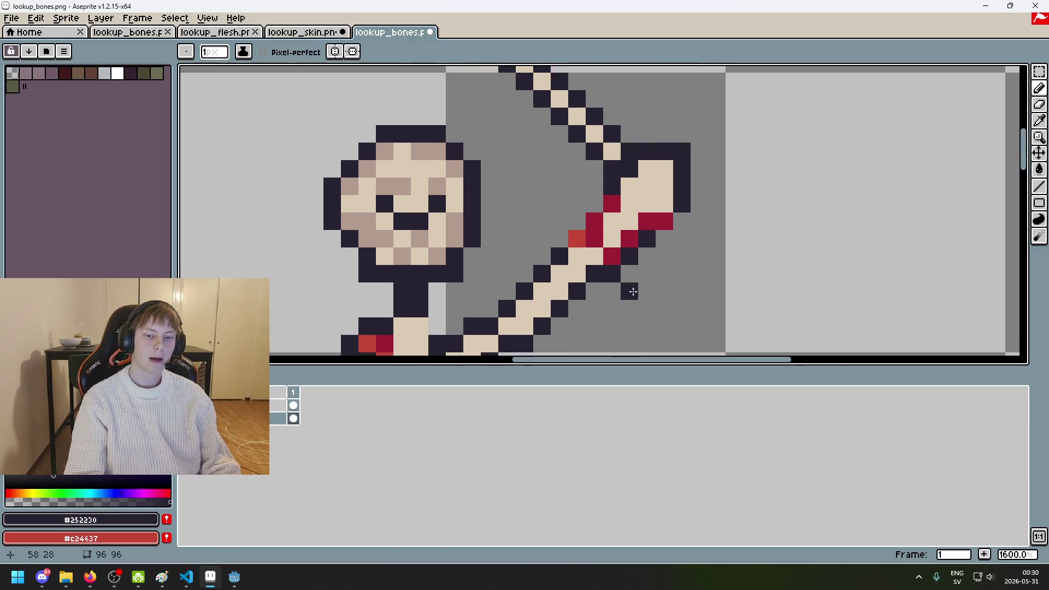
scroll(674, 174, "down", 2)
scroll(669, 174, "up", 4)
scroll(666, 174, "up", 1)
left_click(587, 137)
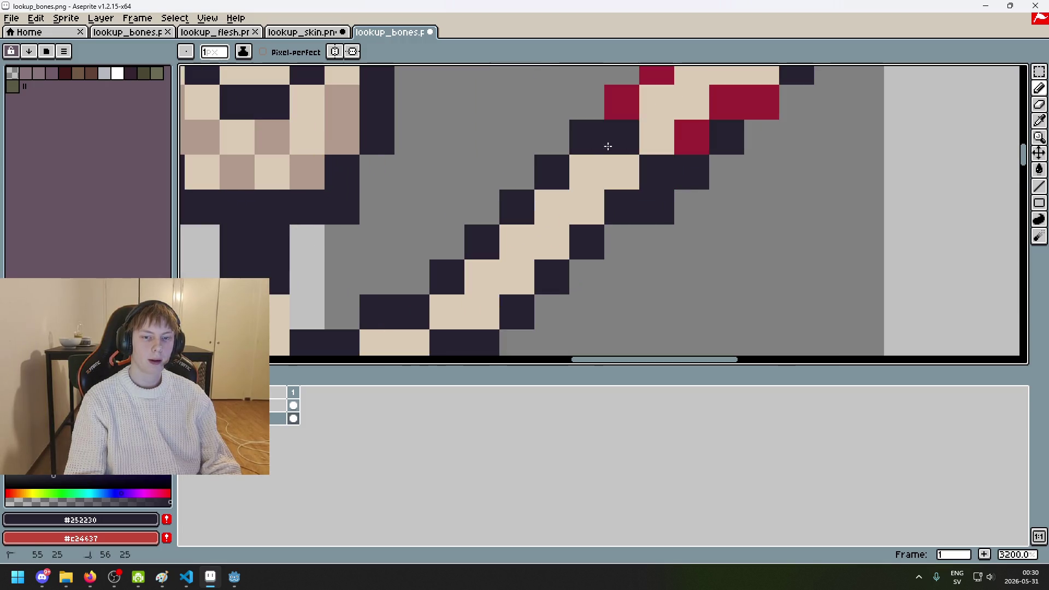
left_click(622, 137)
key("e")
left_click(621, 102)
left_click_drag(622, 103, 554, 144)
left_click(590, 249)
scroll(595, 253, "down", 4)
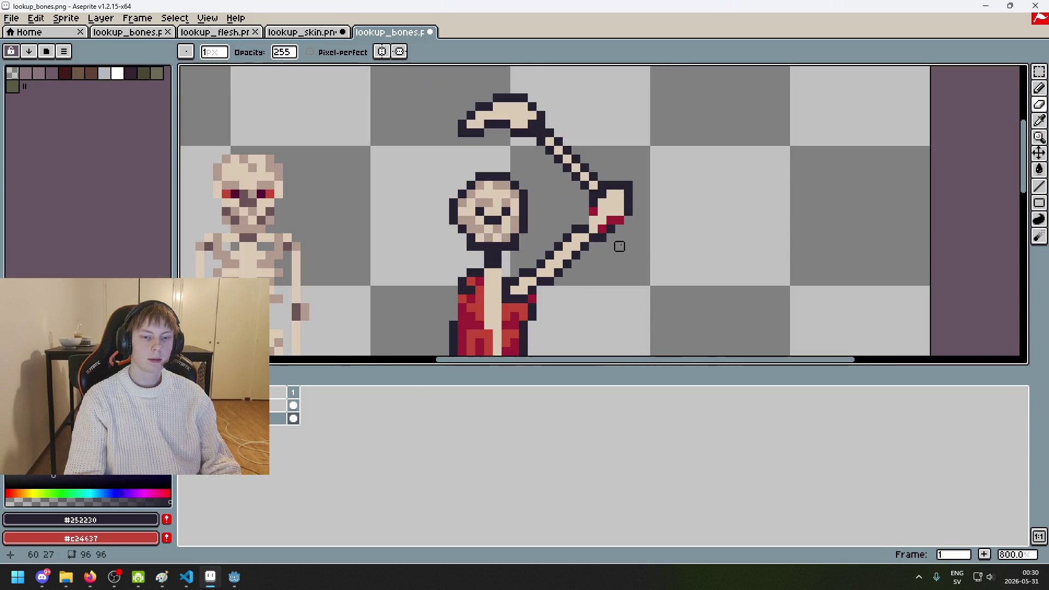
scroll(615, 243, "up", 4)
key("b")
Step: Close the elbow outline by painting the nearby red and bone pixels dark
left_click(562, 209)
left_click(598, 174)
left_click(528, 140)
left_click(493, 174)
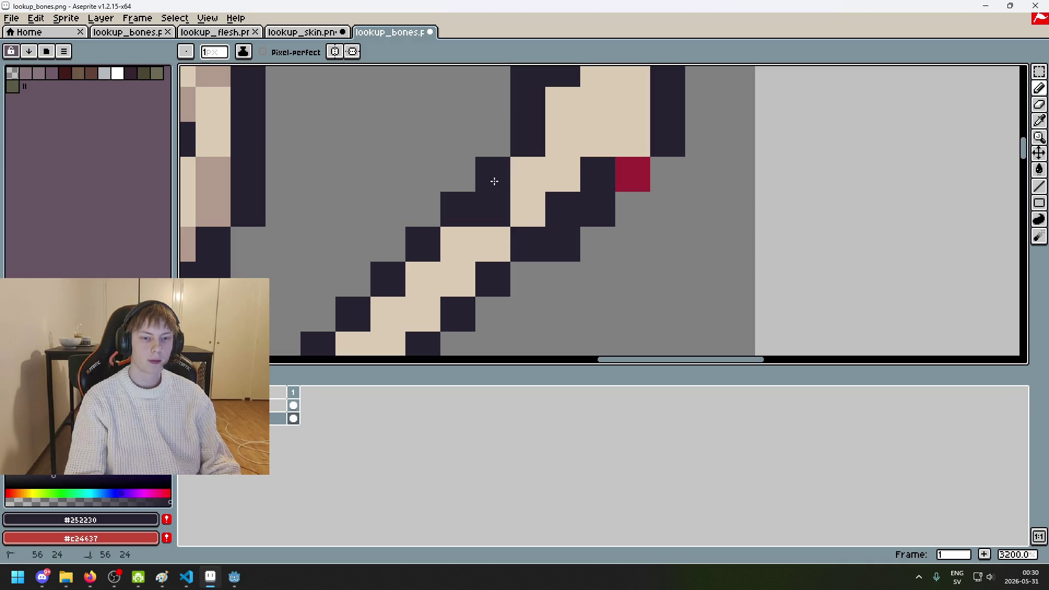
left_click(528, 175)
scroll(593, 230, "down", 3)
scroll(612, 233, "down", 3)
scroll(617, 233, "up", 4)
left_click(539, 187)
scroll(539, 188, "down", 4)
scroll(513, 175, "up", 3)
Step: Erase the leftover dark outline pixels beside the bone near the elbow
key("e")
left_click(492, 154)
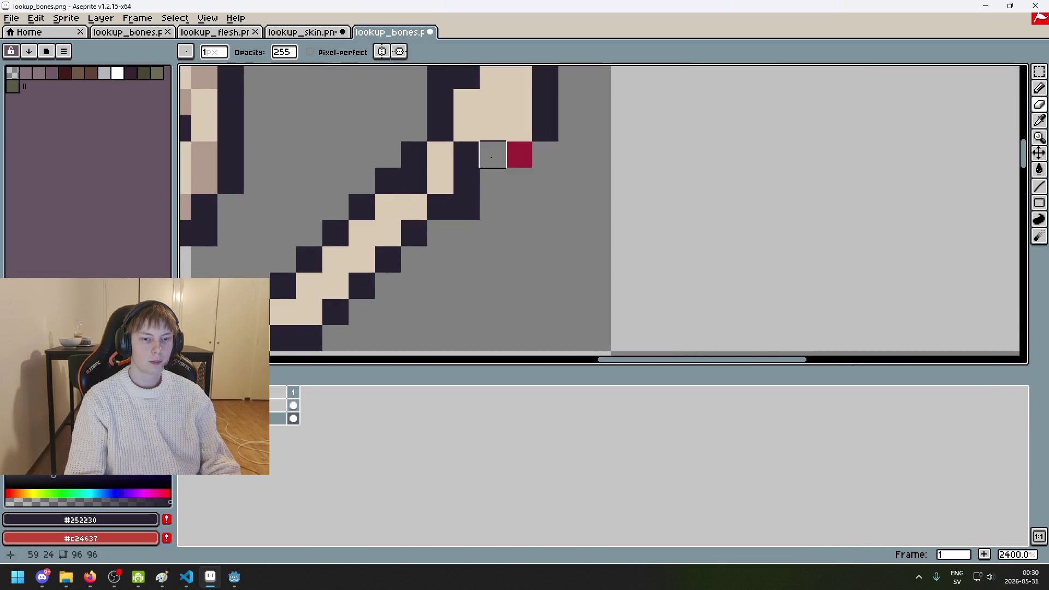
key("b")
scroll(501, 174, "down", 7)
scroll(501, 173, "up", 7)
key("e")
left_click(491, 178)
key("b")
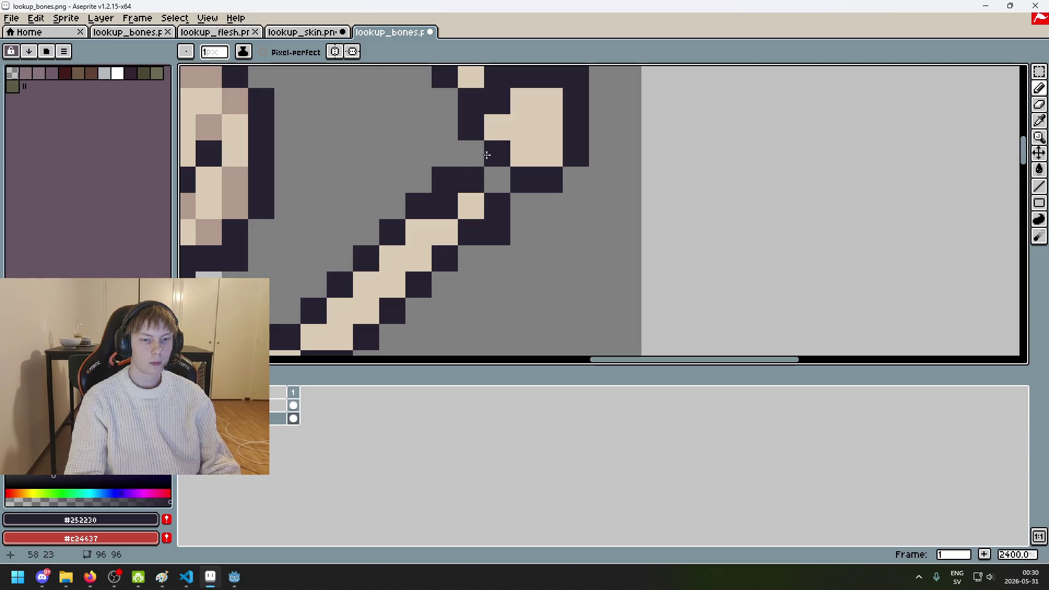
Step: Clear dark and red pixels at the torso top, checking against the hidden layer named Layer
scroll(501, 161, "down", 7)
scroll(501, 161, "up", 7)
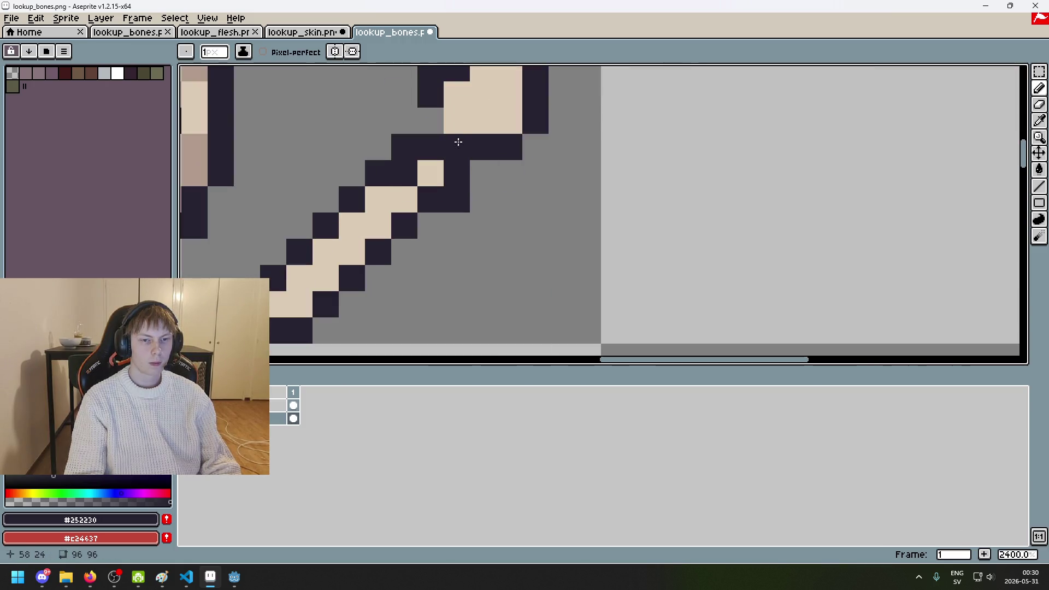
scroll(487, 160, "down", 6)
scroll(495, 176, "down", 2)
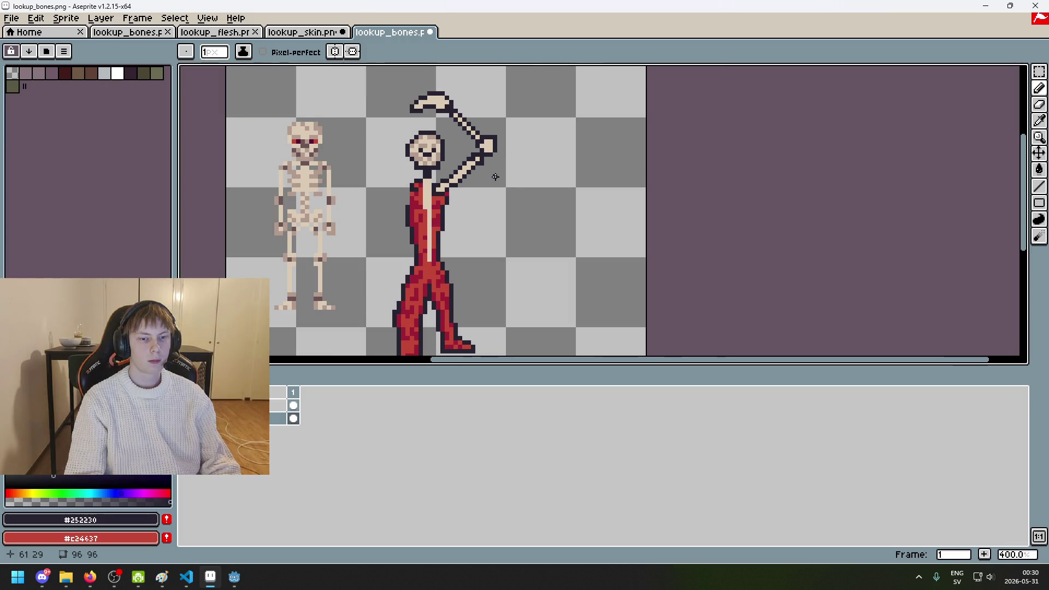
scroll(495, 177, "up", 4)
scroll(583, 178, "up", 1)
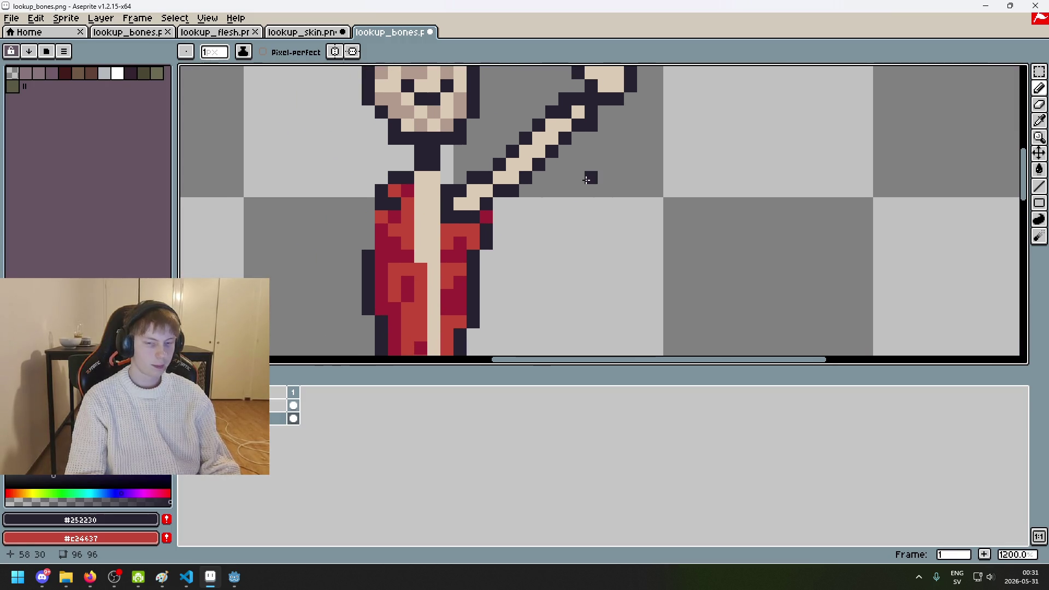
scroll(484, 189, "down", 3)
scroll(483, 190, "down", 2)
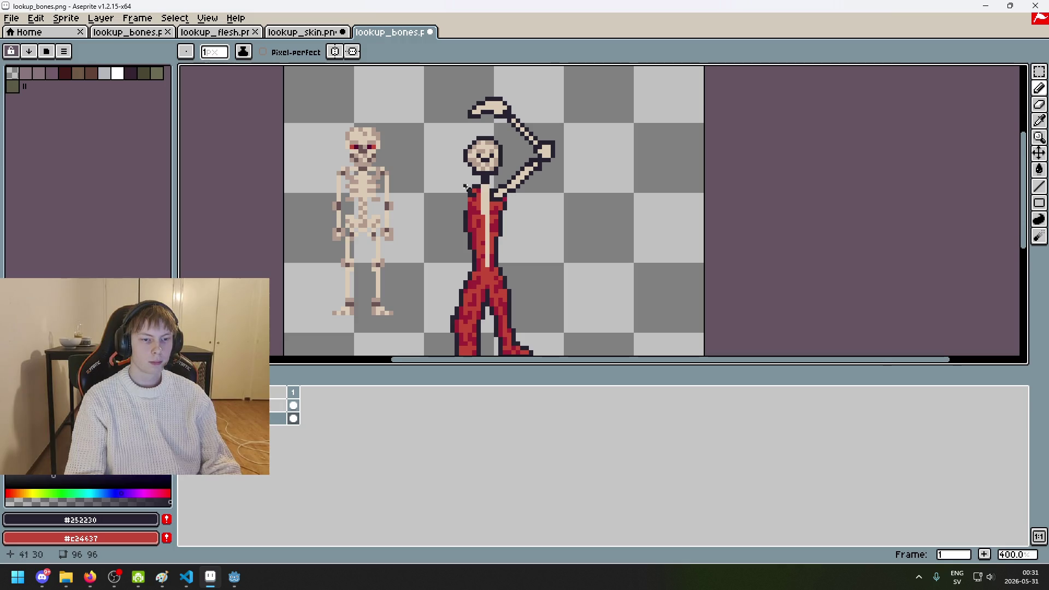
scroll(343, 195, "up", 2)
scroll(639, 215, "down", 1)
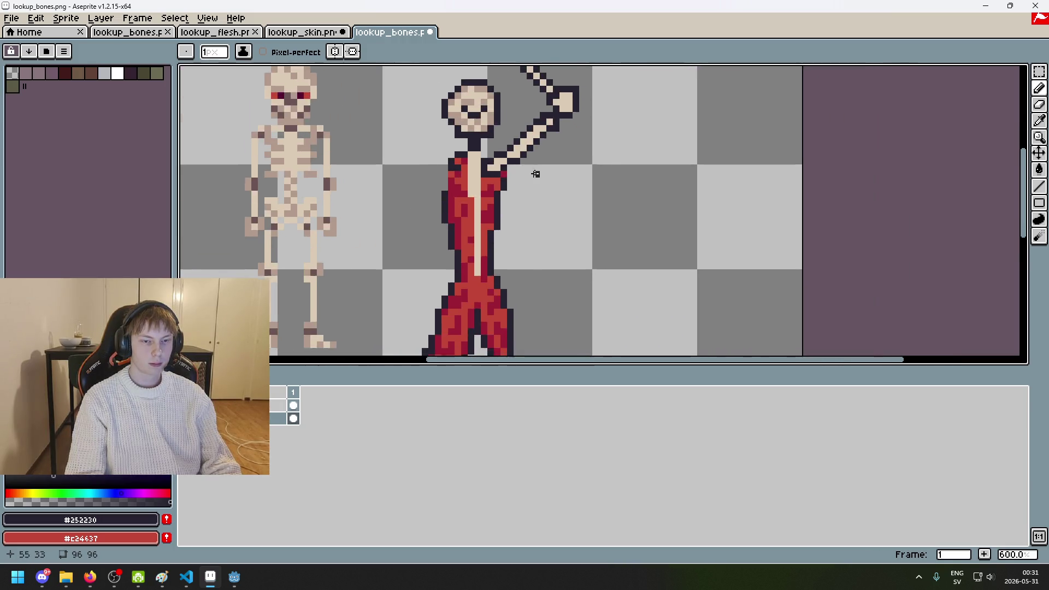
scroll(536, 171, "up", 3)
key("ctrl+z")
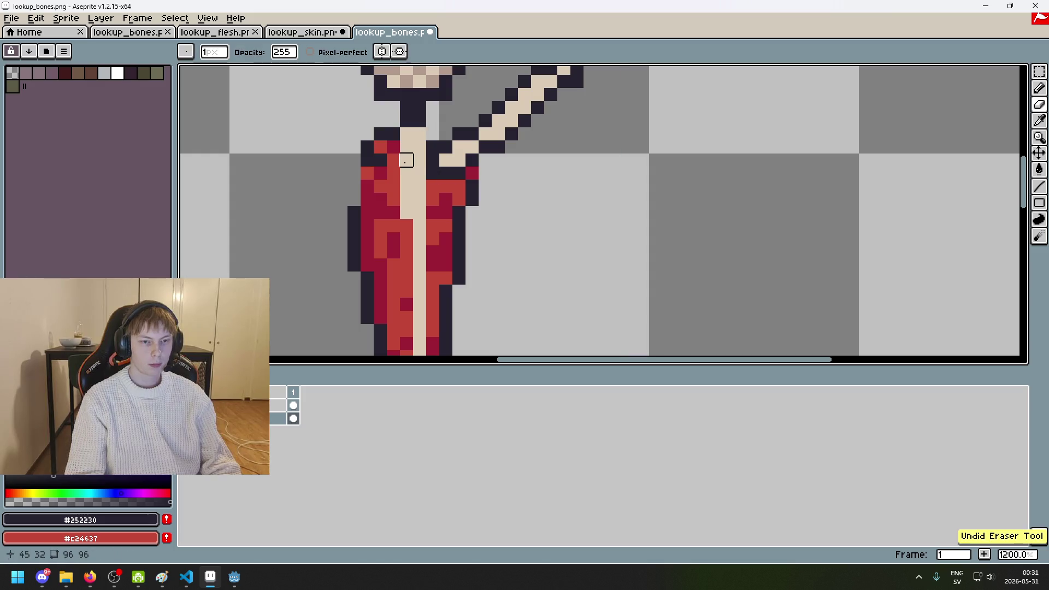
left_click(278, 405)
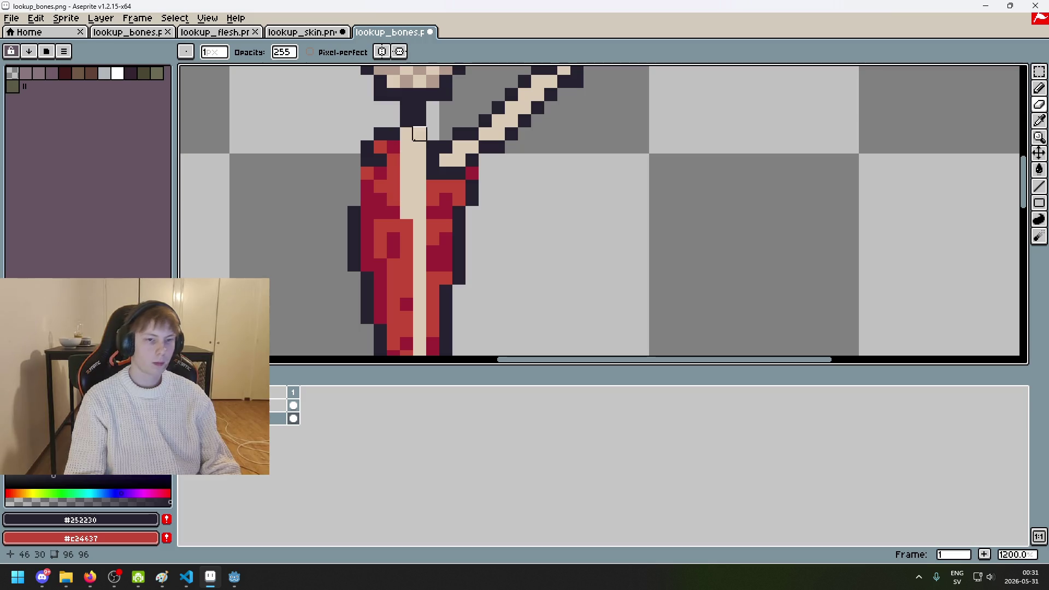
left_click_drag(394, 147, 367, 159)
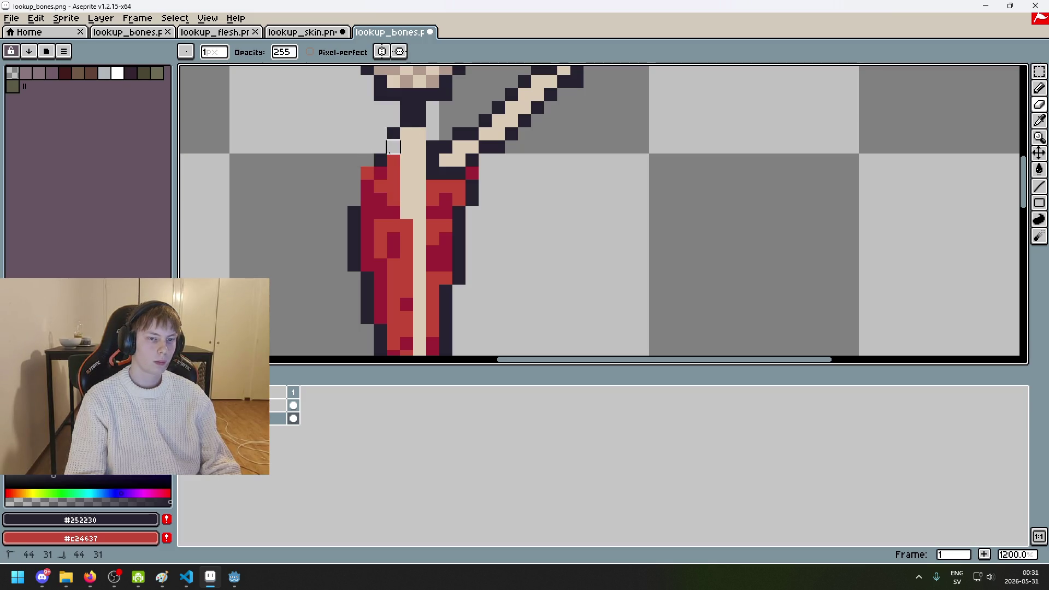
left_click(278, 404)
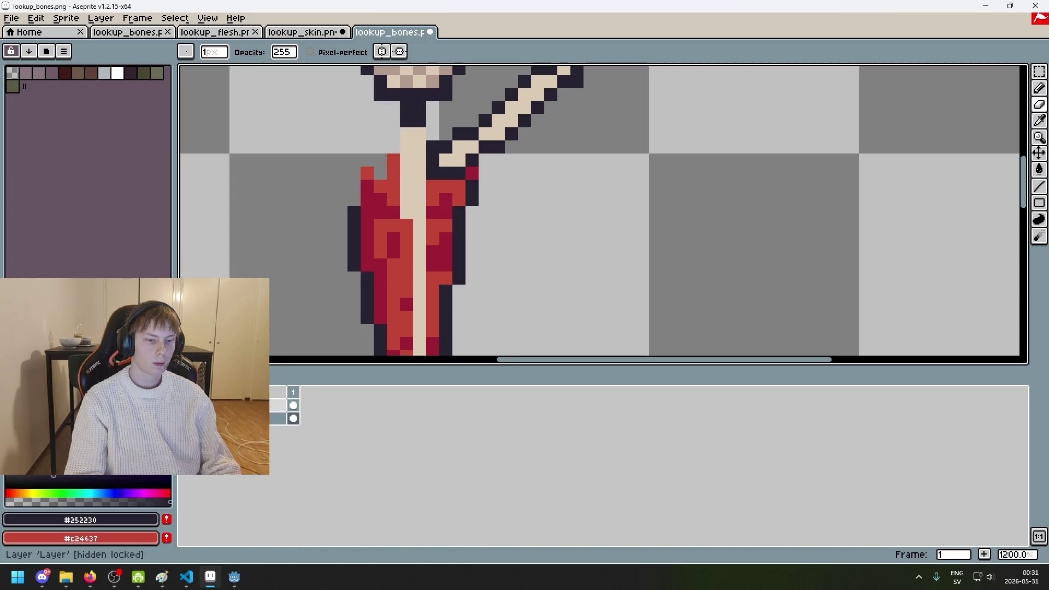
Step: Show the layer named Layer and set its opacity to 50 in Layer Properties
left_click(293, 405)
double_click(278, 405)
mouse_move(790, 230)
left_mouse_down()
mouse_move(850, 235)
mouse_move(797, 229)
mouse_move(822, 239)
left_mouse_up()
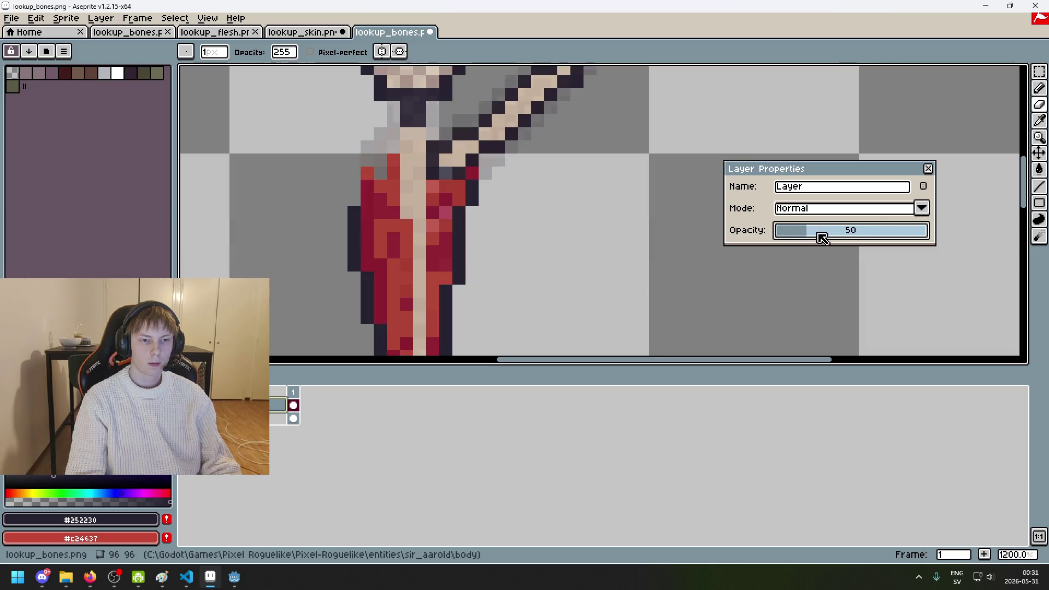
left_click(929, 169)
scroll(437, 238, "down", 1)
Step: On the lower layer, erase the red flesh from the upper torso
left_click(257, 418)
mouse_move(391, 191)
left_mouse_down()
mouse_move(433, 234)
mouse_move(461, 192)
mouse_move(436, 211)
mouse_move(454, 218)
mouse_move(435, 273)
mouse_move(448, 279)
mouse_move(400, 263)
mouse_move(403, 234)
mouse_move(372, 272)
mouse_move(408, 227)
mouse_move(417, 280)
mouse_move(405, 251)
mouse_move(391, 288)
mouse_move(433, 283)
mouse_move(443, 333)
mouse_move(480, 234)
left_mouse_up()
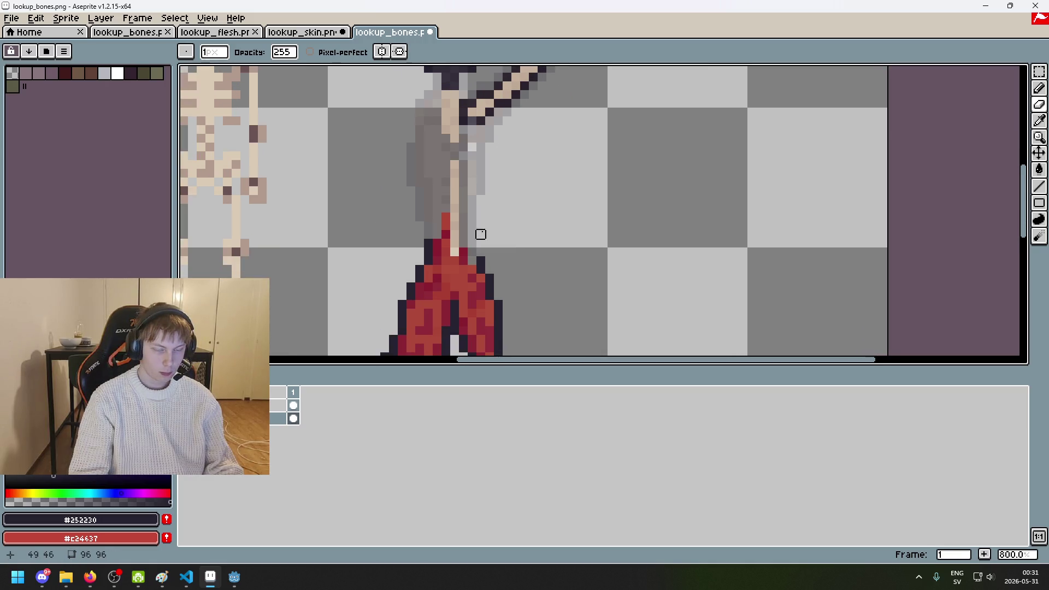
scroll(463, 252, "down", 2)
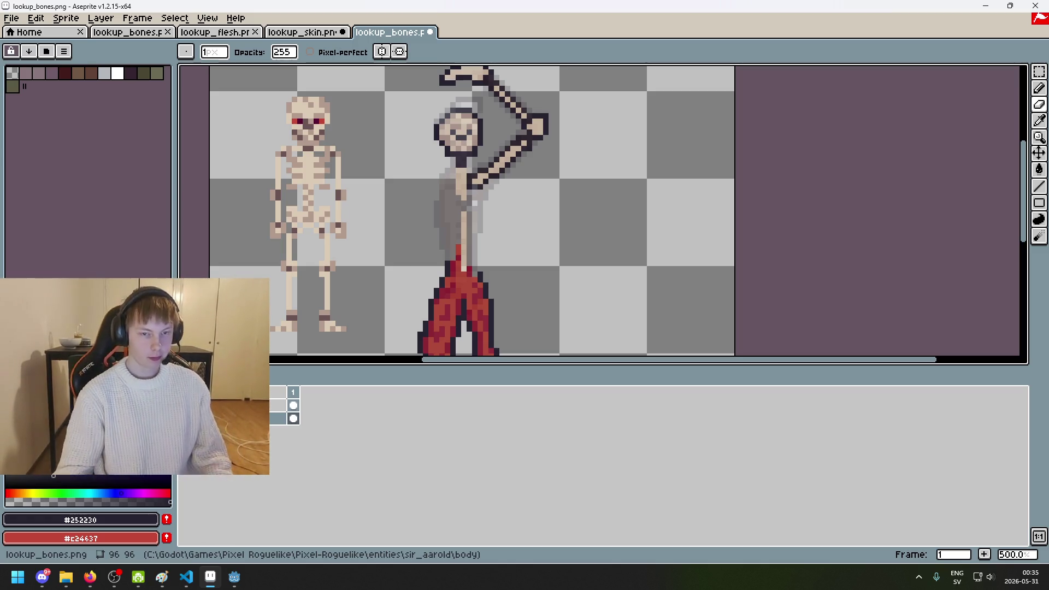
Step: Centre the second figure, sample the arm's bone tan and test a short stroke
left_click_drag(545, 180, 637, 133)
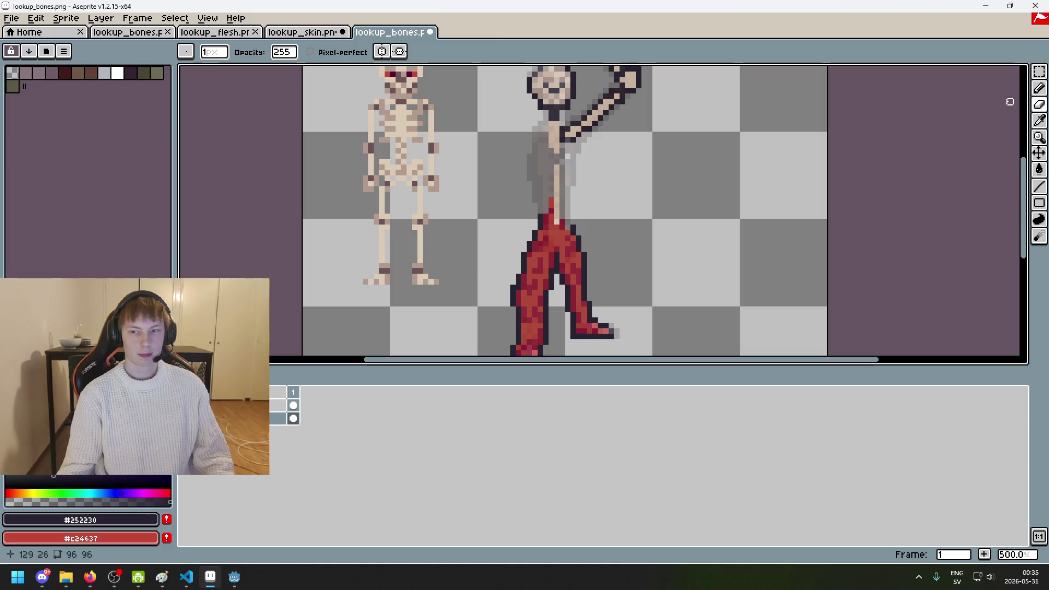
key("m")
scroll(621, 176, "up", 1)
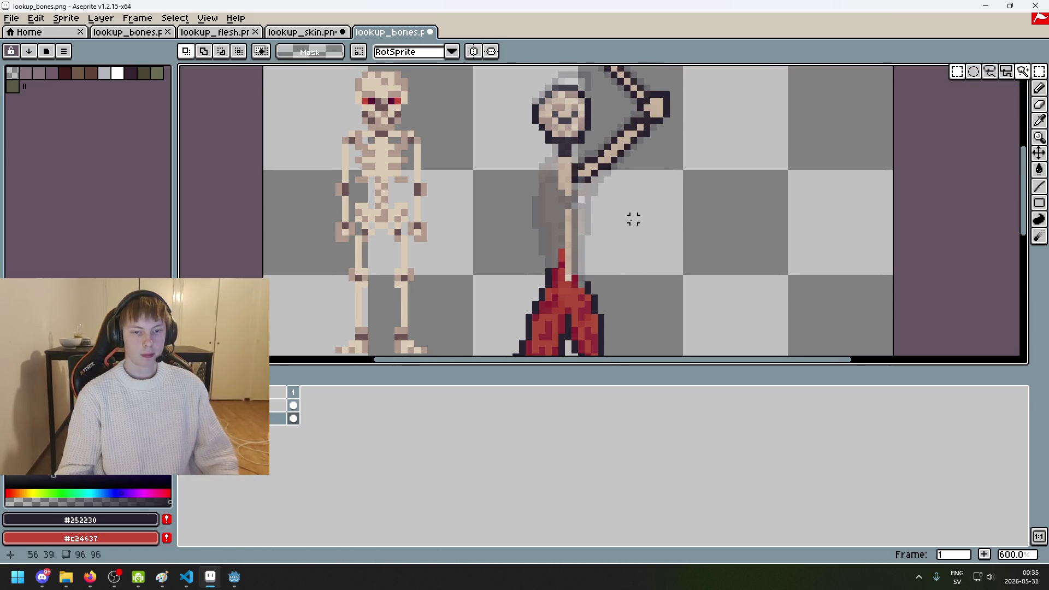
left_click_drag(632, 217, 672, 192)
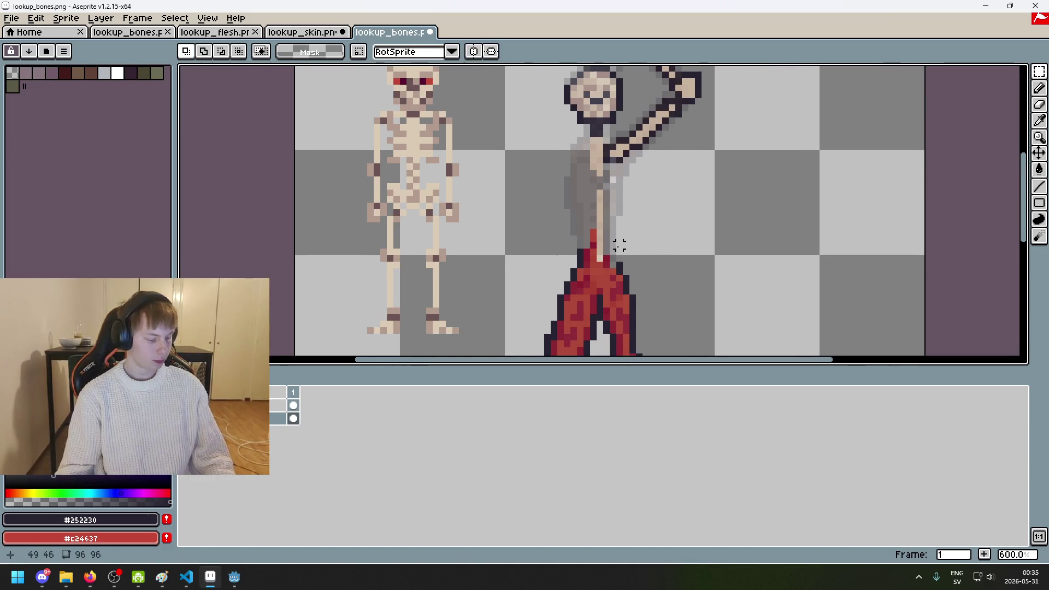
left_click_drag(593, 225, 568, 216)
scroll(568, 216, "down", 2)
key("e")
key("ctrl+z")
key("ctrl+z")
scroll(578, 217, "up", 3)
key("b")
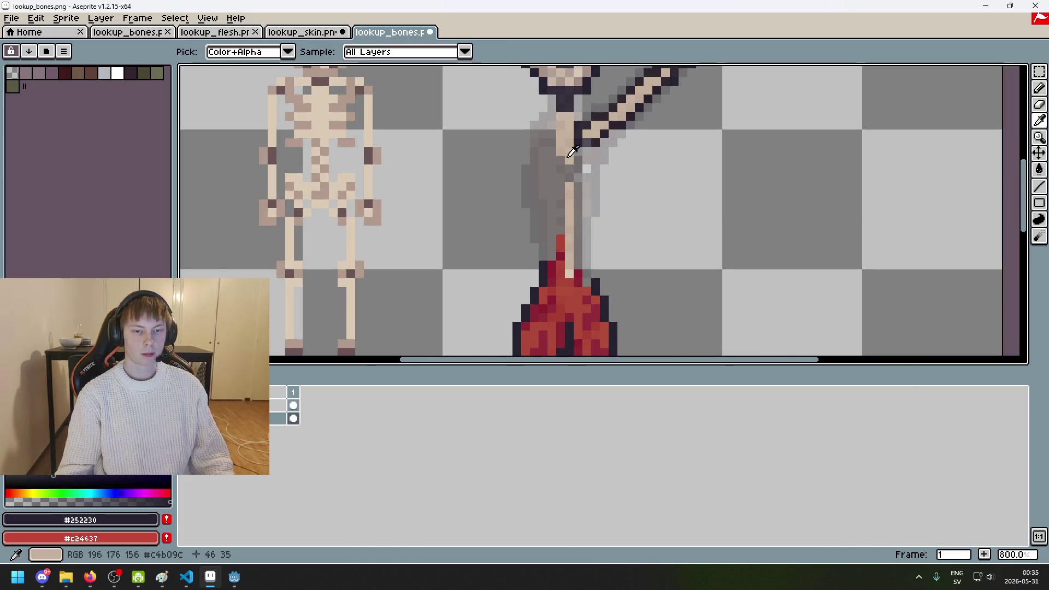
left_click(564, 160, "alt")
scroll(564, 160, "up", 3)
left_click_drag(573, 178, 574, 195)
key("ctrl+z")
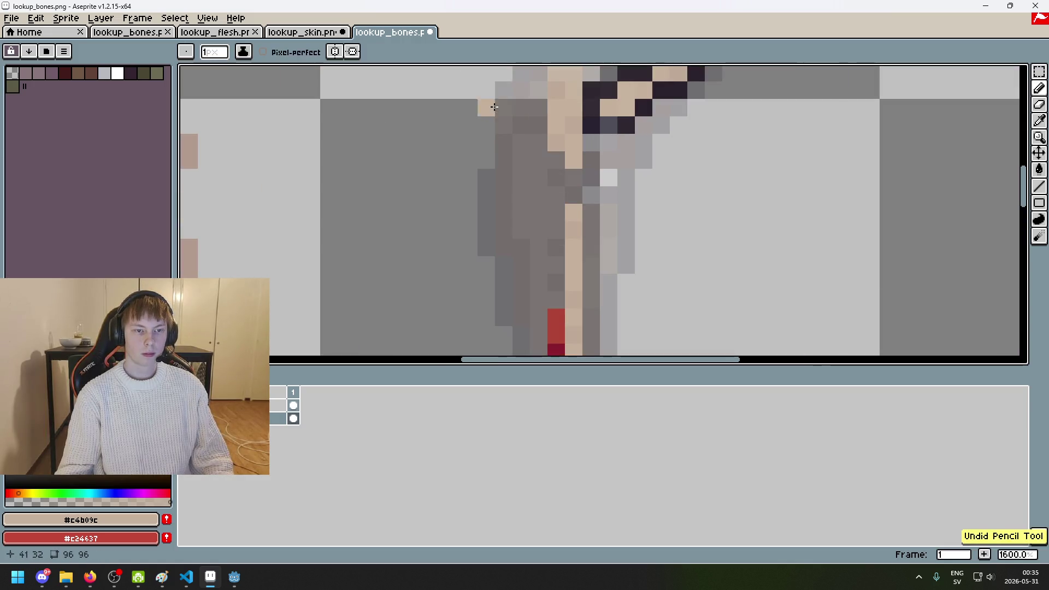
Step: Pick the lighter bone tan from the current layer only and extend the tan column downward
key("i")
left_click(420, 55)
left_click(432, 79)
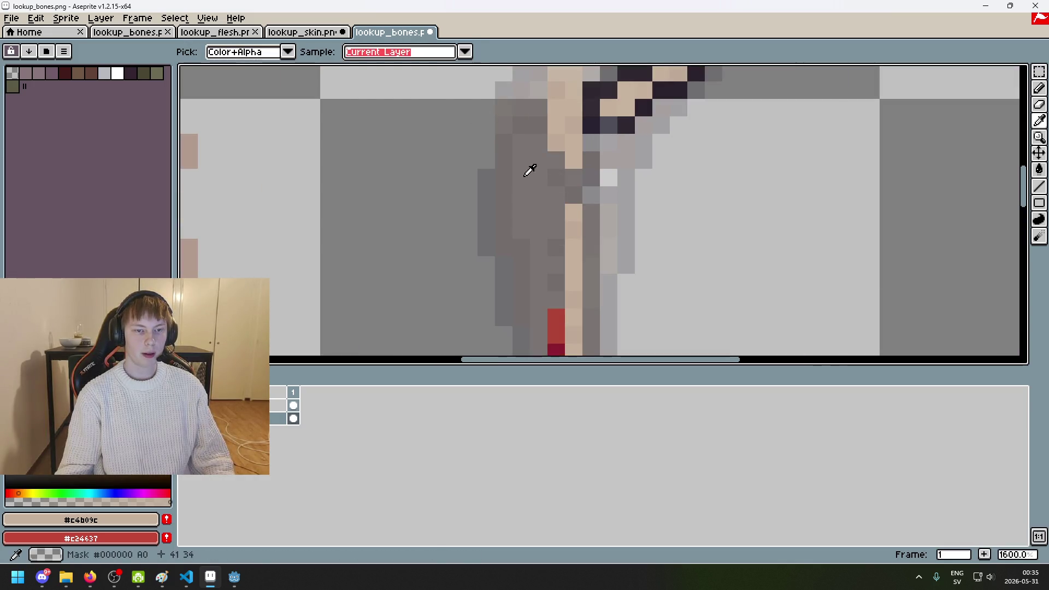
left_click(570, 129)
key("b")
left_click_drag(556, 175, 569, 246)
scroll(574, 169, "down", 2)
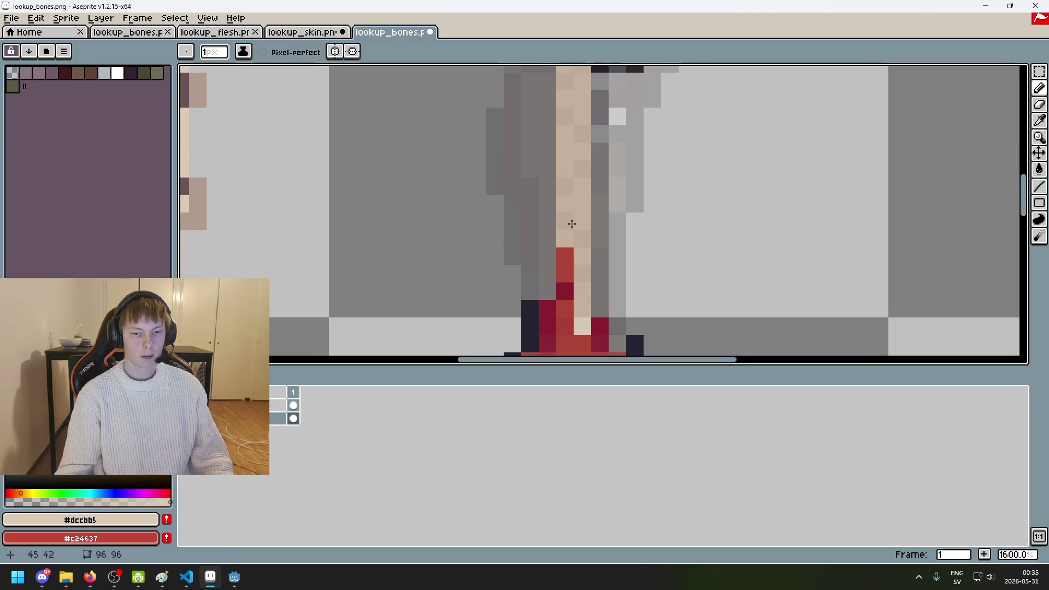
scroll(569, 227, "down", 3)
mouse_move(585, 163)
left_mouse_down()
mouse_move(585, 240)
mouse_move(599, 260)
left_mouse_up()
Step: Erase the dark pixels beside the leg and the red foot with a wider eraser
key("e")
mouse_move(546, 224)
left_mouse_down()
mouse_move(546, 261)
mouse_move(616, 257)
mouse_move(651, 276)
left_mouse_up()
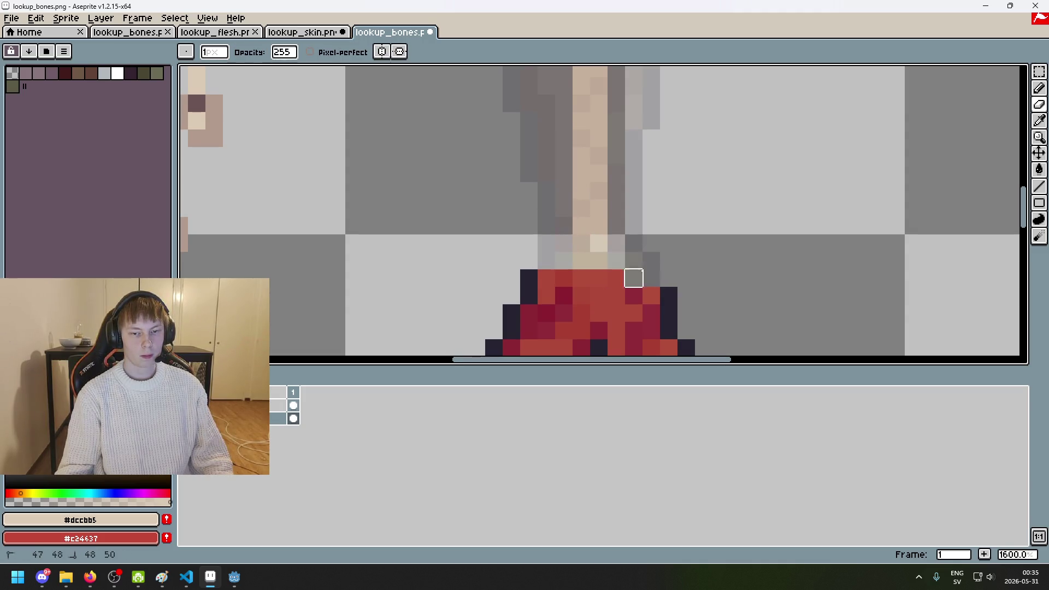
scroll(653, 243, "down", 3)
scroll(654, 243, "down", 2)
key("plus")
key("plus")
key("plus")
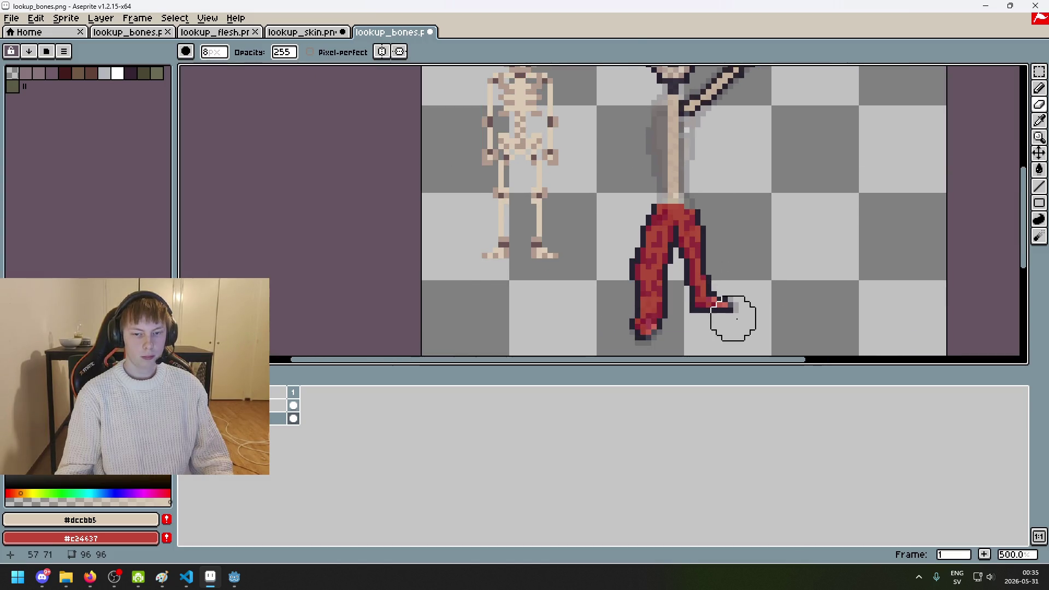
mouse_move(745, 297)
left_mouse_down()
mouse_move(642, 330)
mouse_move(641, 234)
mouse_move(693, 234)
mouse_move(679, 274)
mouse_move(693, 262)
left_mouse_up()
key("ctrl+z")
scroll(702, 227, "up", 1)
scroll(705, 225, "up", 1)
Step: Erase the stray pixels around the shoulder joint of the bone
key("b")
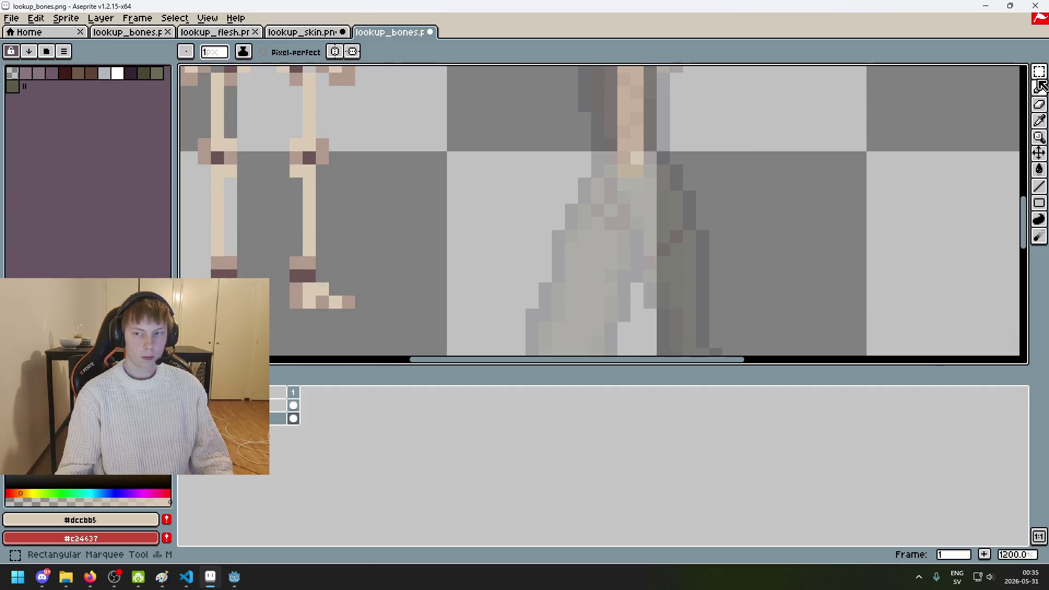
scroll(733, 182, "up", 1)
scroll(759, 203, "up", 1)
scroll(758, 203, "down", 4)
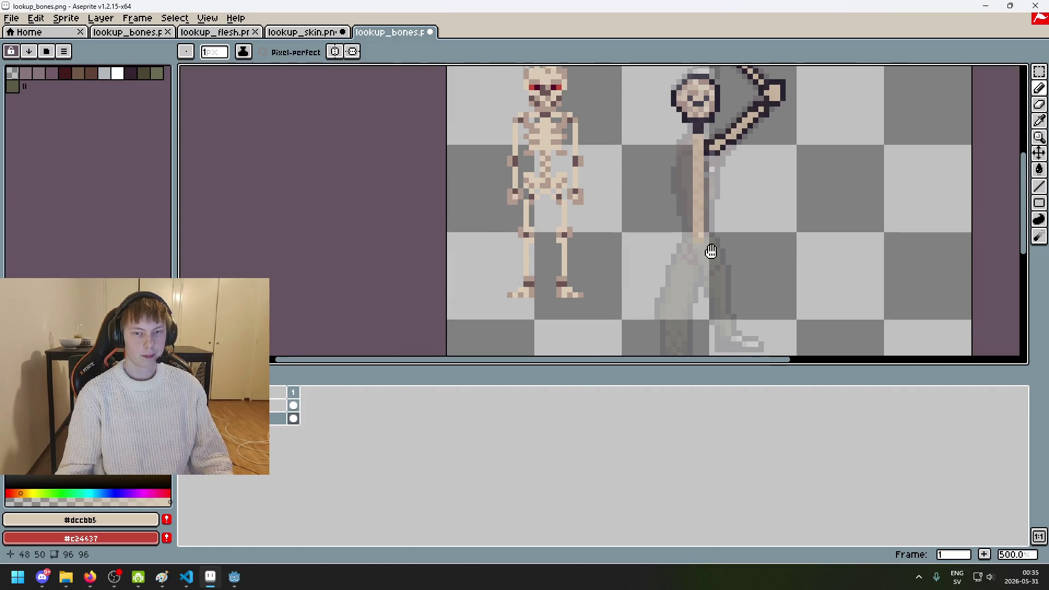
scroll(709, 177, "up", 1)
scroll(725, 234, "up", 1)
scroll(726, 203, "up", 2)
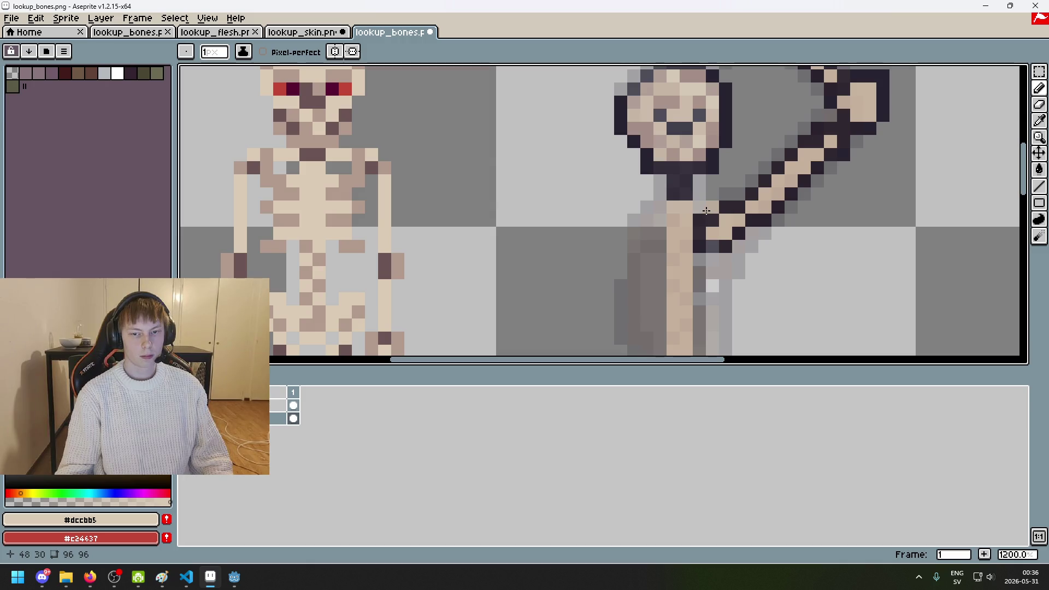
scroll(702, 212, "down", 4)
scroll(739, 254, "up", 5)
key("e")
left_click(683, 172)
key("ctrl+z")
key("b")
left_click_drag(708, 194, 673, 212)
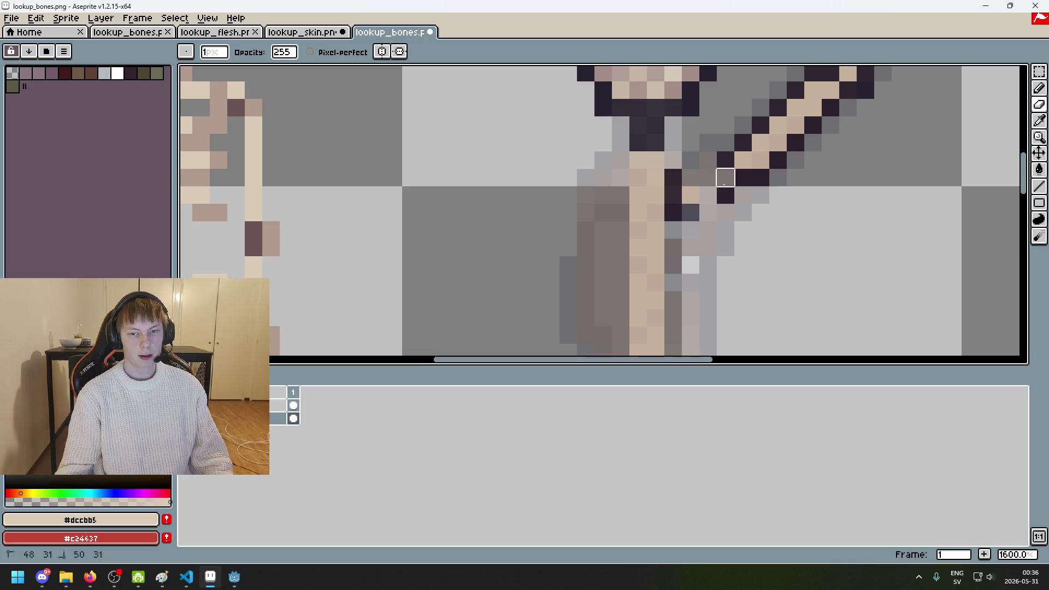
Step: Try tan pixels above the shoulder joint, then undo them
scroll(678, 207, "down", 1)
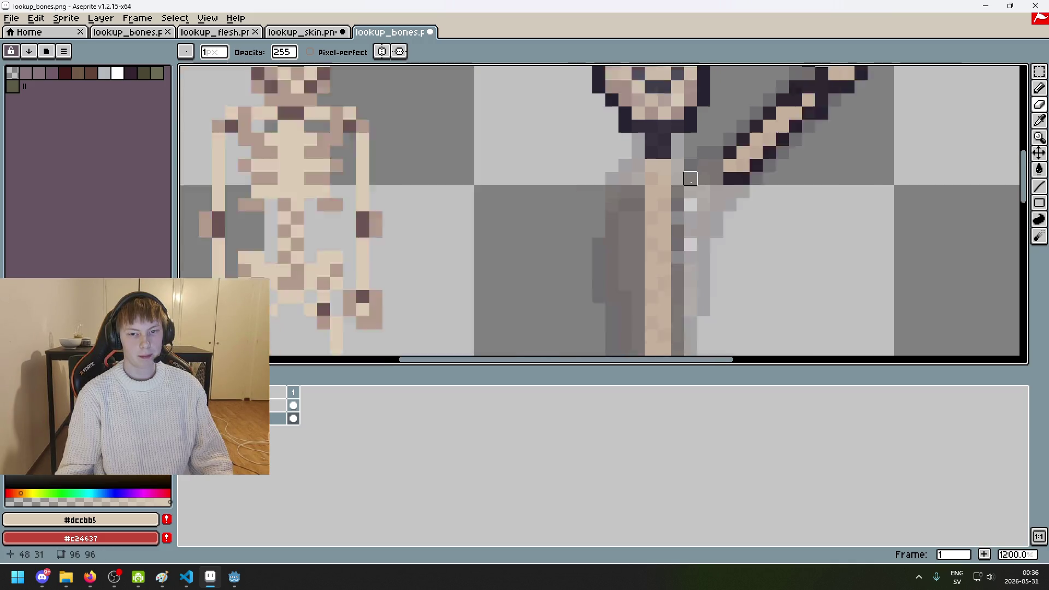
scroll(685, 181, "up", 3)
key("b")
left_click(715, 160)
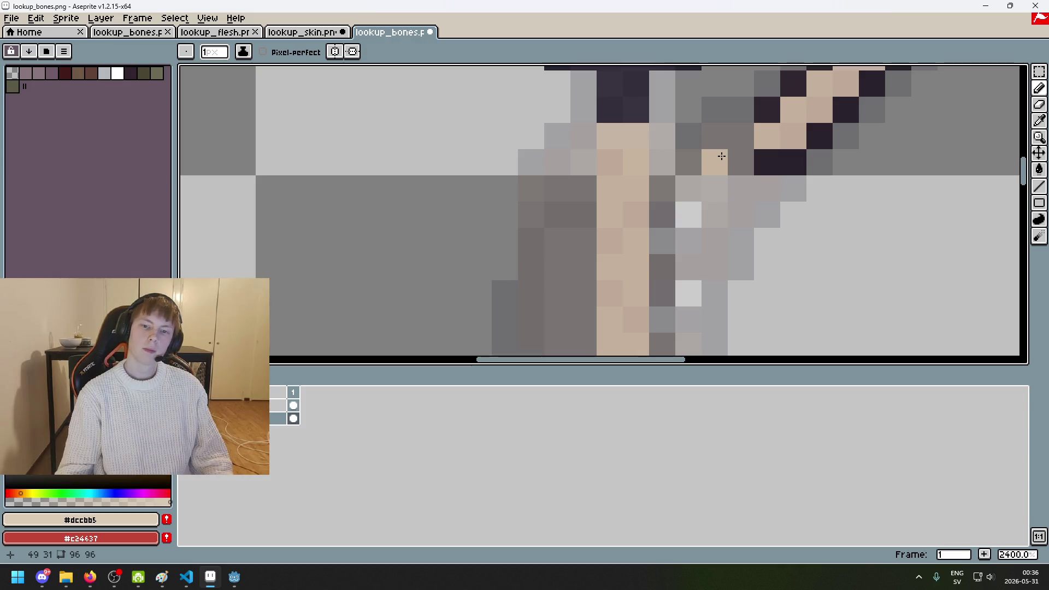
key("ctrl+z")
left_click_drag(662, 141, 717, 145)
key("ctrl+z")
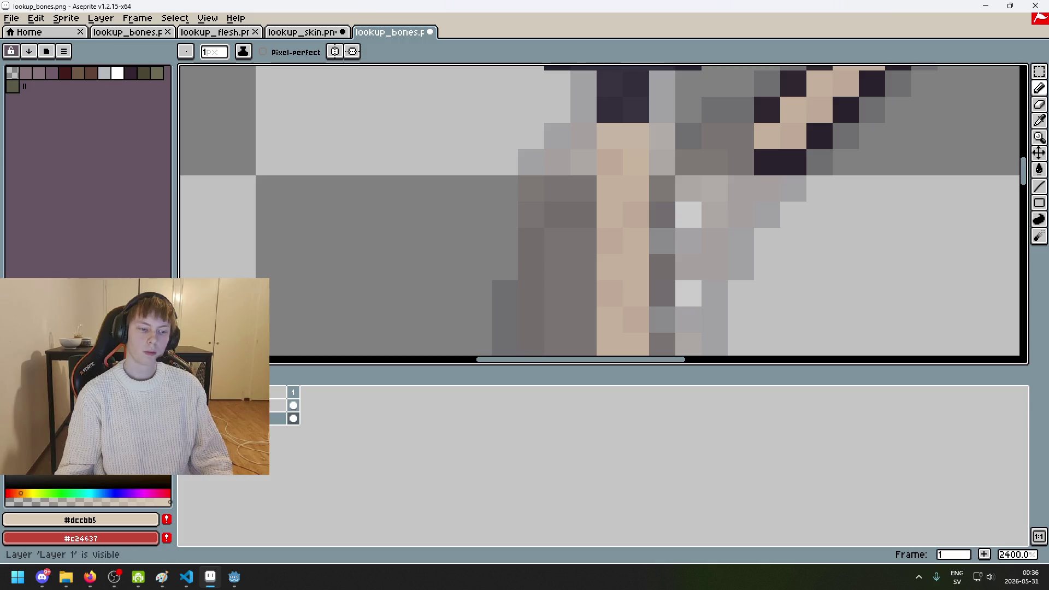
Step: Lower the upper layer's opacity to 71 in Layer Properties
double_click(262, 405)
mouse_move(843, 228)
left_mouse_down()
mouse_move(906, 232)
mouse_move(826, 236)
left_mouse_up()
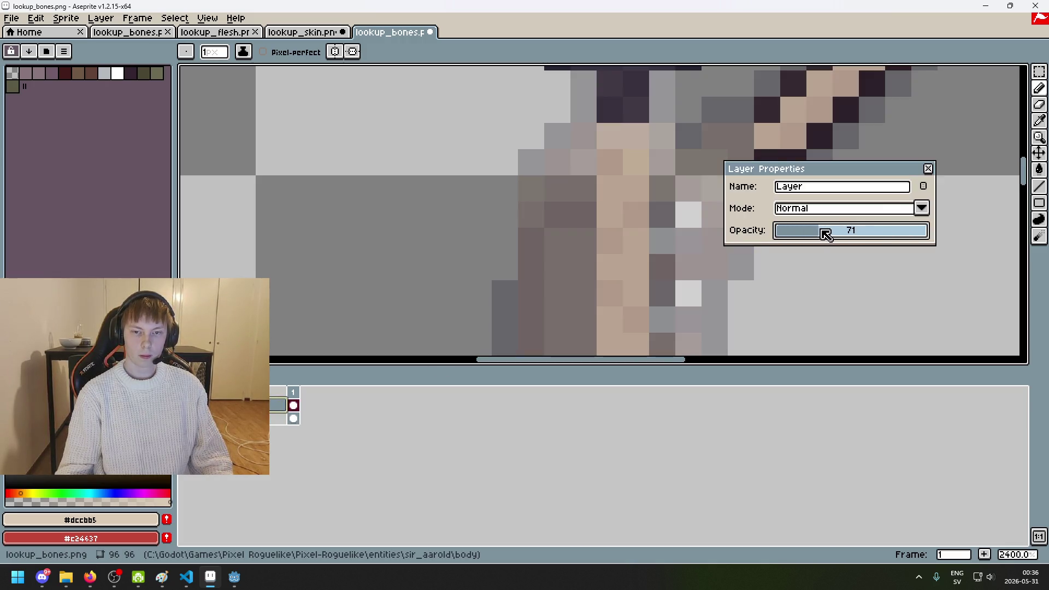
left_click(928, 168)
key("Down")
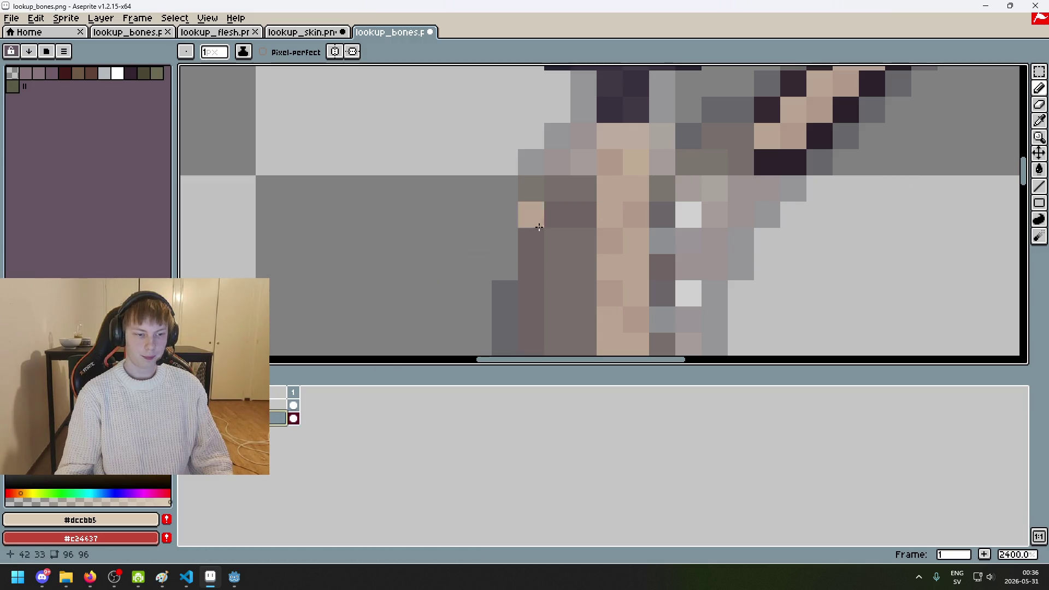
Step: On the lower layer, paint tan pixels along the figure's left shoulder row
left_click(688, 136)
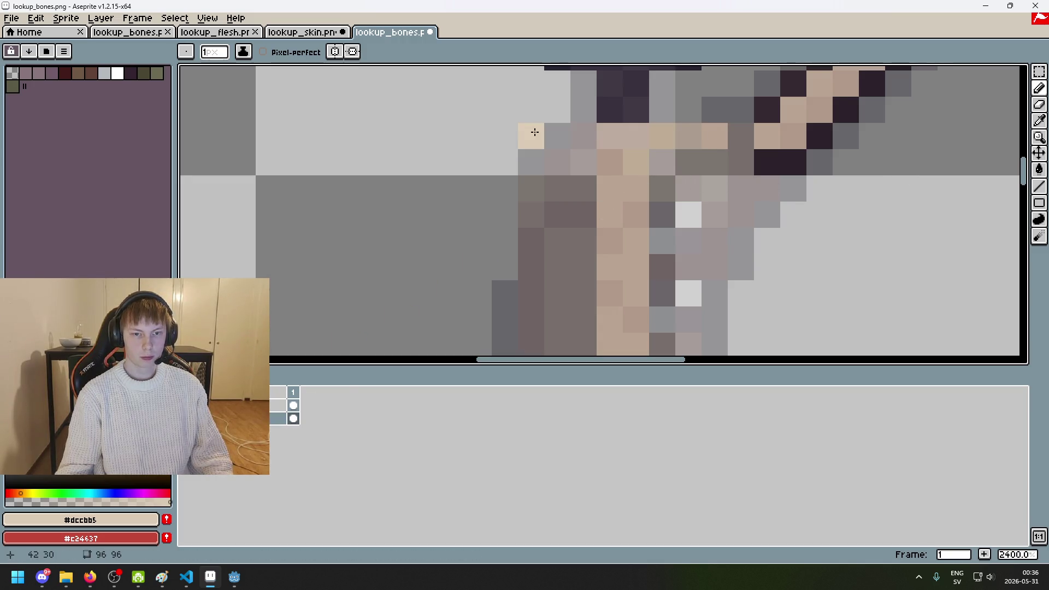
left_click(523, 171)
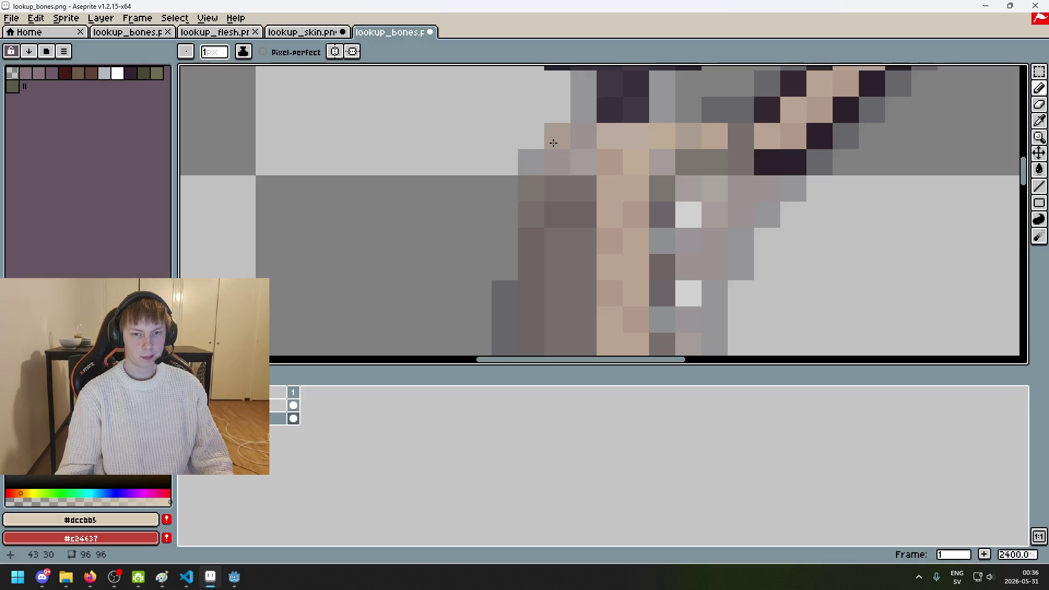
scroll(525, 170, "down", 7)
scroll(560, 191, "up", 7)
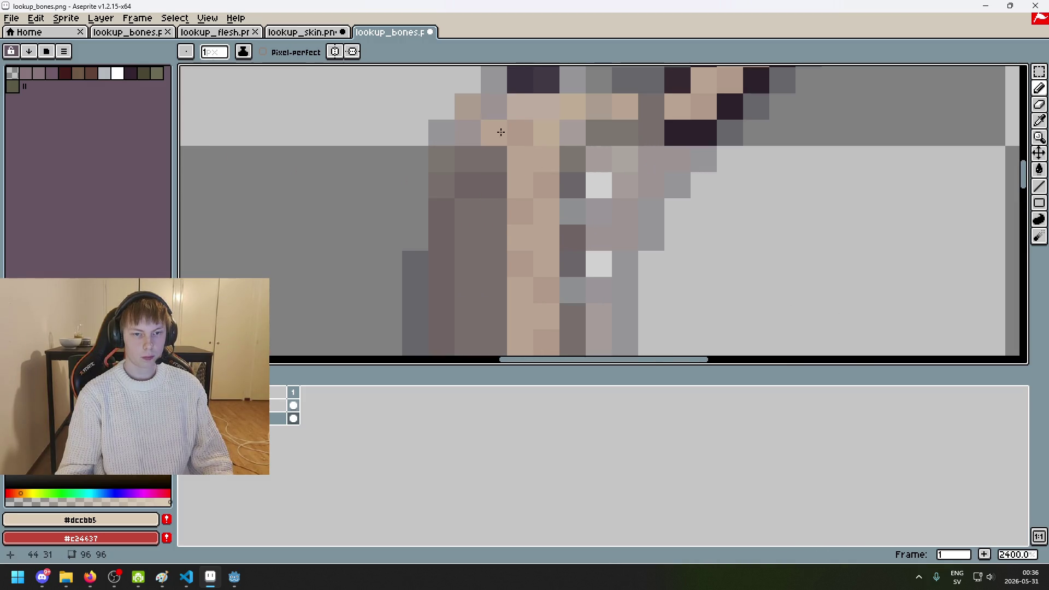
key("ctrl+z")
left_click_drag(494, 112, 462, 116)
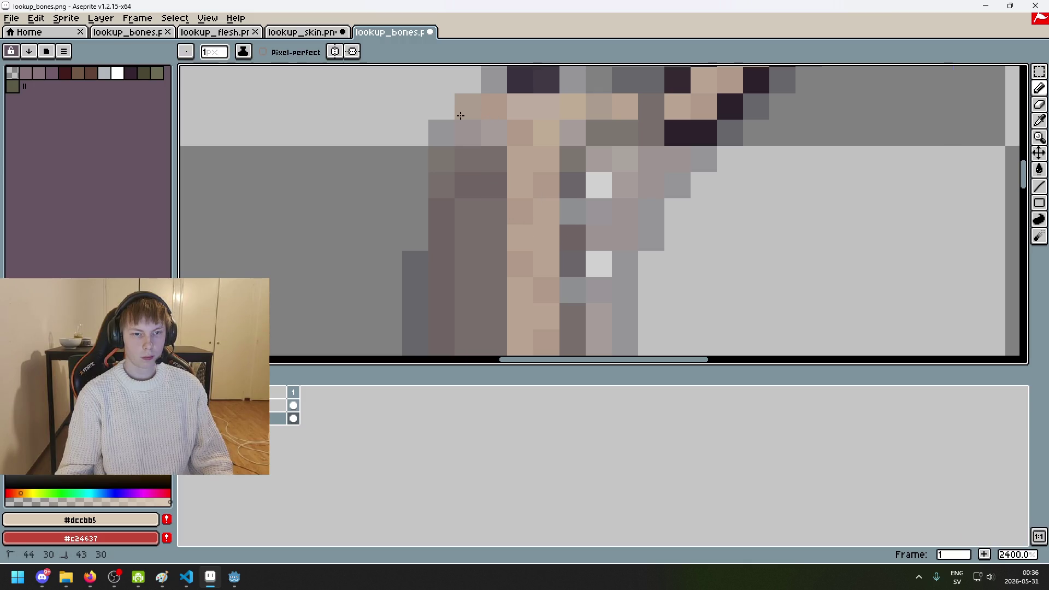
left_click(470, 175)
key("ctrl+z")
Step: Fade the upper layer to opacity 28, then return to the lower layer
double_click(279, 405)
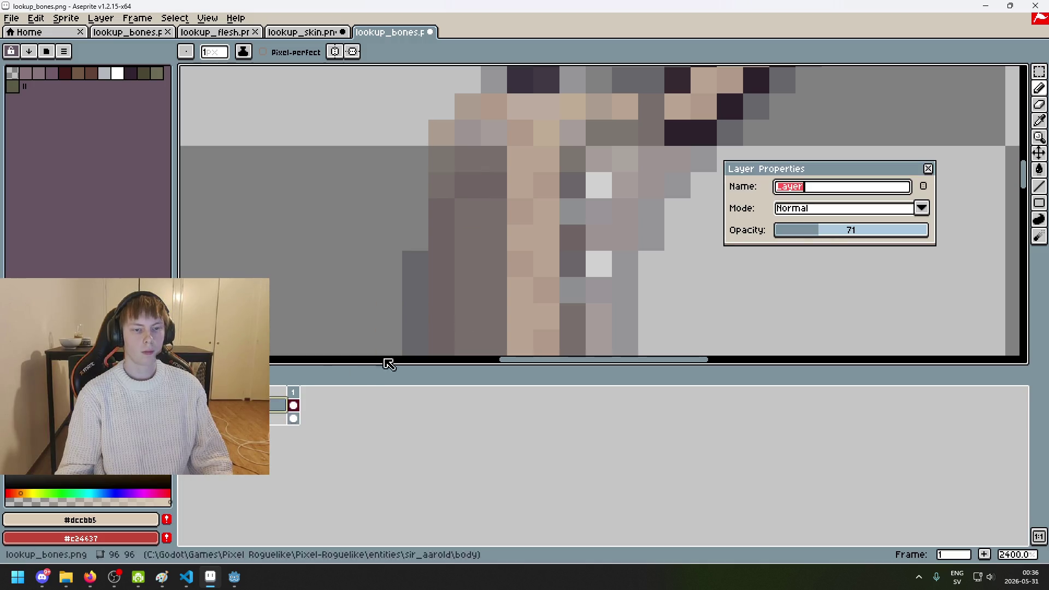
left_click(806, 234)
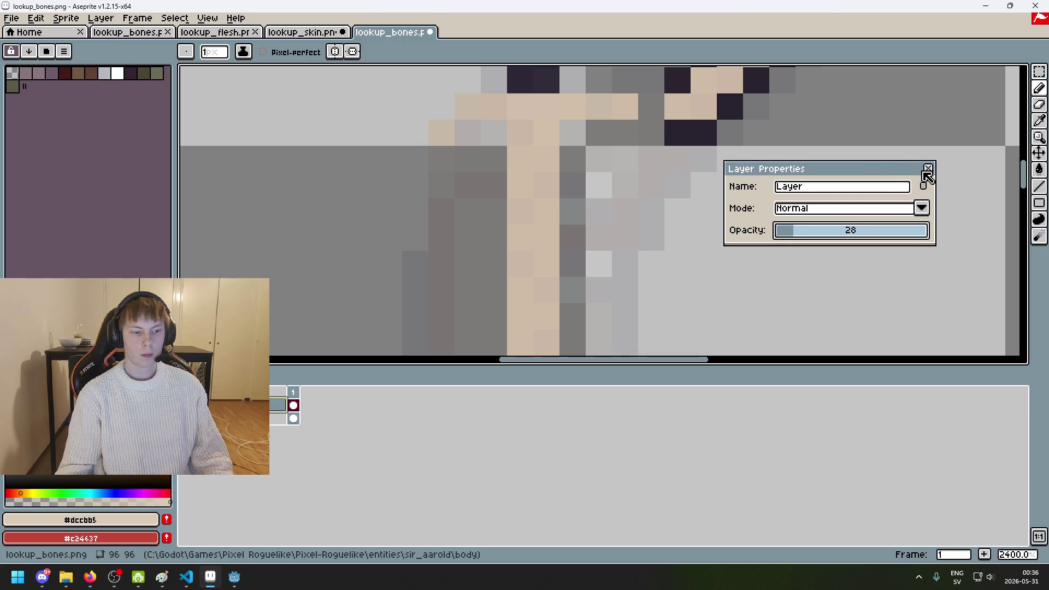
left_click(931, 169)
left_click(277, 418)
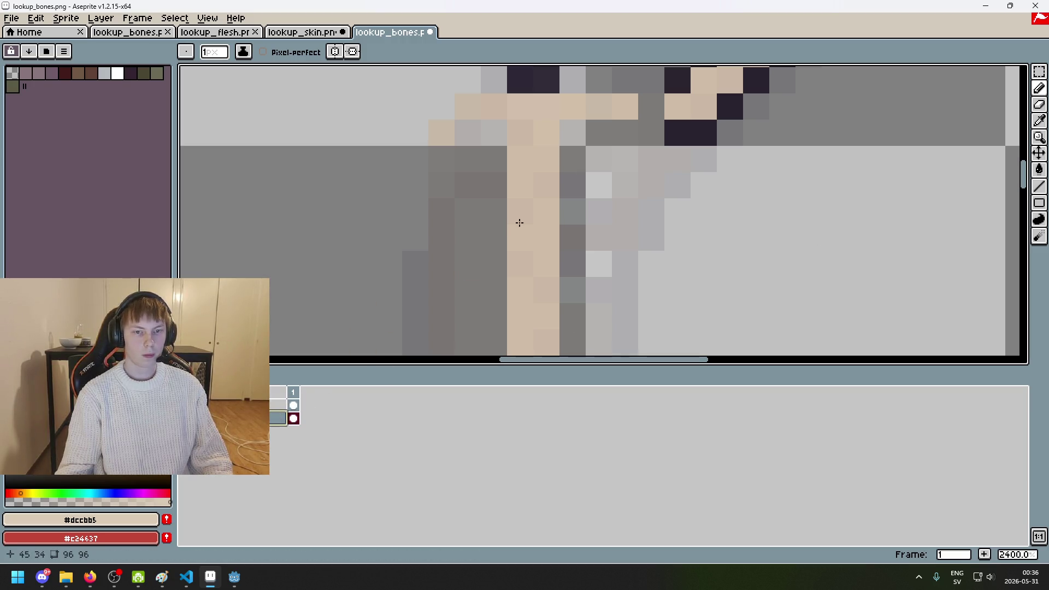
Step: Sample the dark outline colour and outline the shoulder row with dark pixels
scroll(515, 223, "down", 2)
scroll(715, 181, "left", 2)
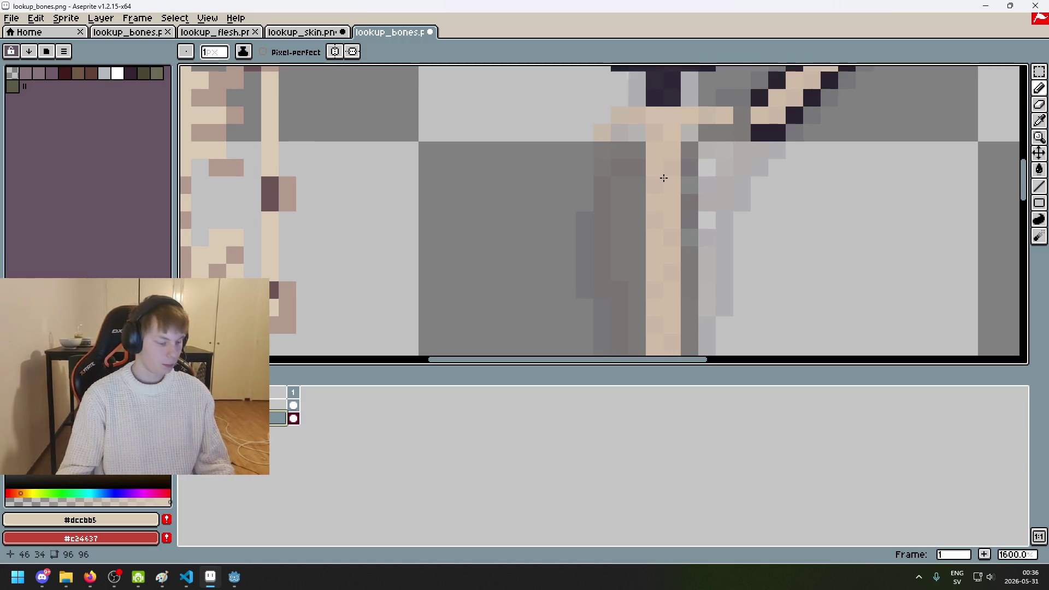
scroll(673, 144, "up", 1)
scroll(672, 143, "right", 1)
scroll(673, 144, "down", 5)
scroll(682, 159, "up", 3)
scroll(691, 169, "up", 2)
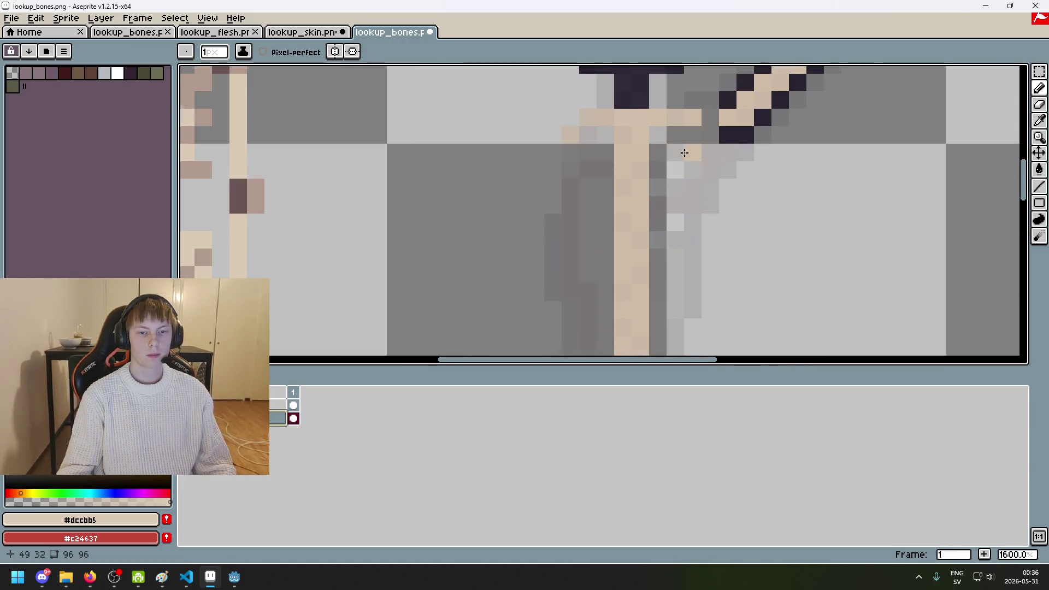
scroll(711, 164, "up", 1)
key("alt")
left_click(755, 153)
scroll(755, 154, "up", 3)
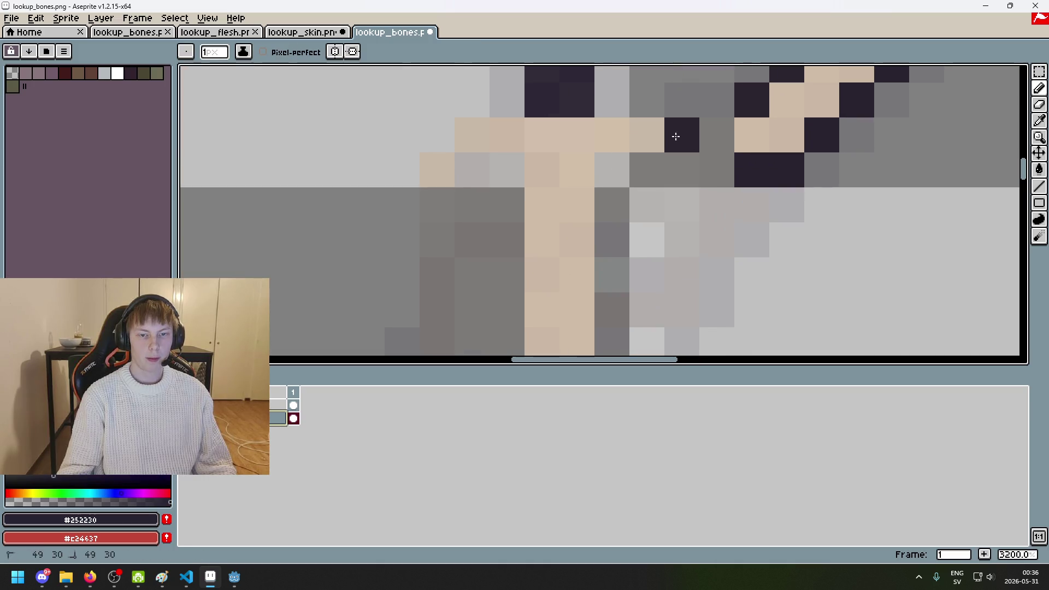
left_click_drag(679, 134, 612, 135)
left_click_drag(507, 135, 478, 134)
left_click(438, 169, "shift")
Step: Paint a tan crossbar along the shoulder row beneath the dark outline
left_click(562, 161, "alt")
left_click_drag(606, 166, 683, 166)
key("alt")
left_click_drag(541, 170, 475, 173)
left_click(437, 205)
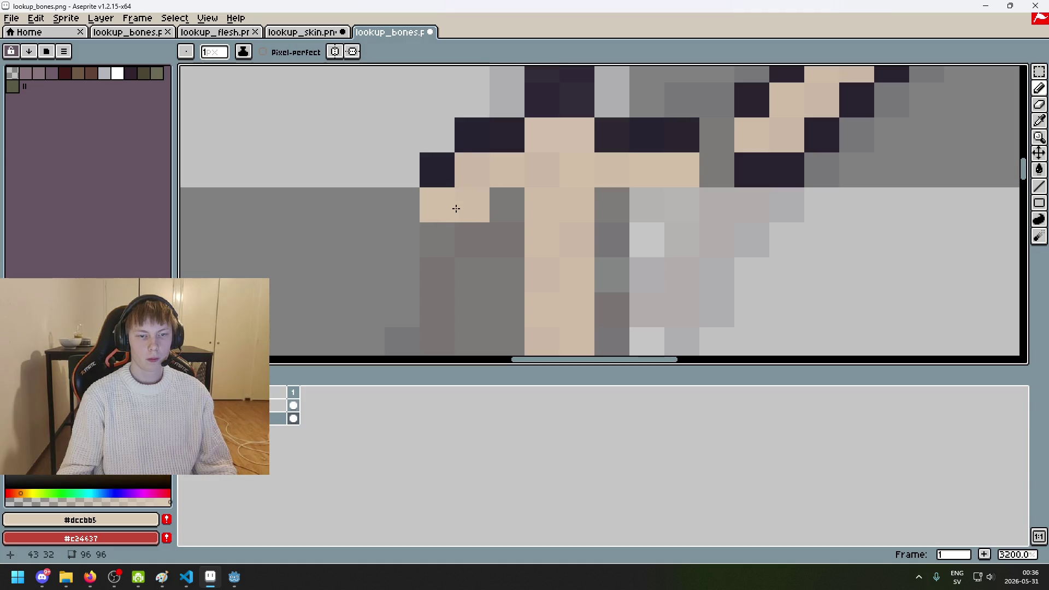
left_click(604, 136)
Step: Add a beige pixel right of the bone, then undo it
scroll(614, 143, "down", 4)
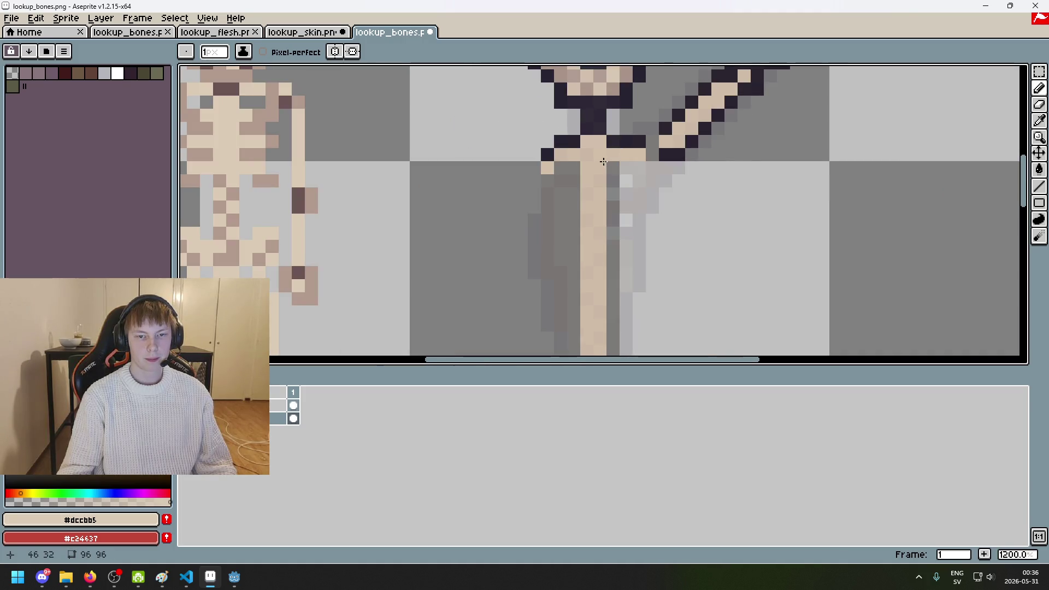
scroll(605, 163, "down", 3)
scroll(598, 175, "up", 2)
scroll(590, 178, "down", 2)
scroll(579, 181, "up", 2)
scroll(566, 186, "down", 3)
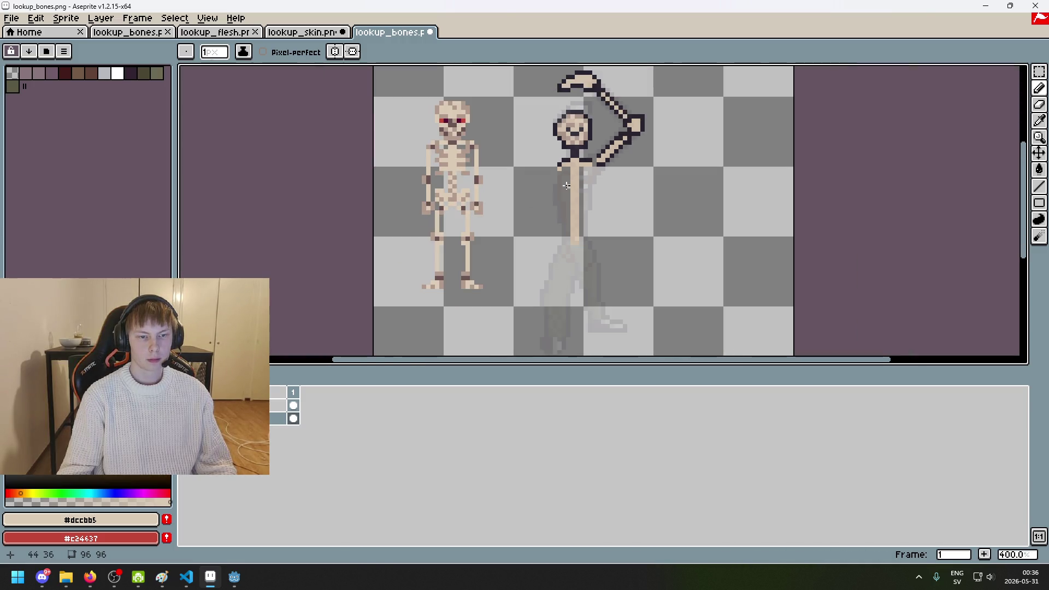
scroll(566, 185, "up", 5)
left_click(623, 147)
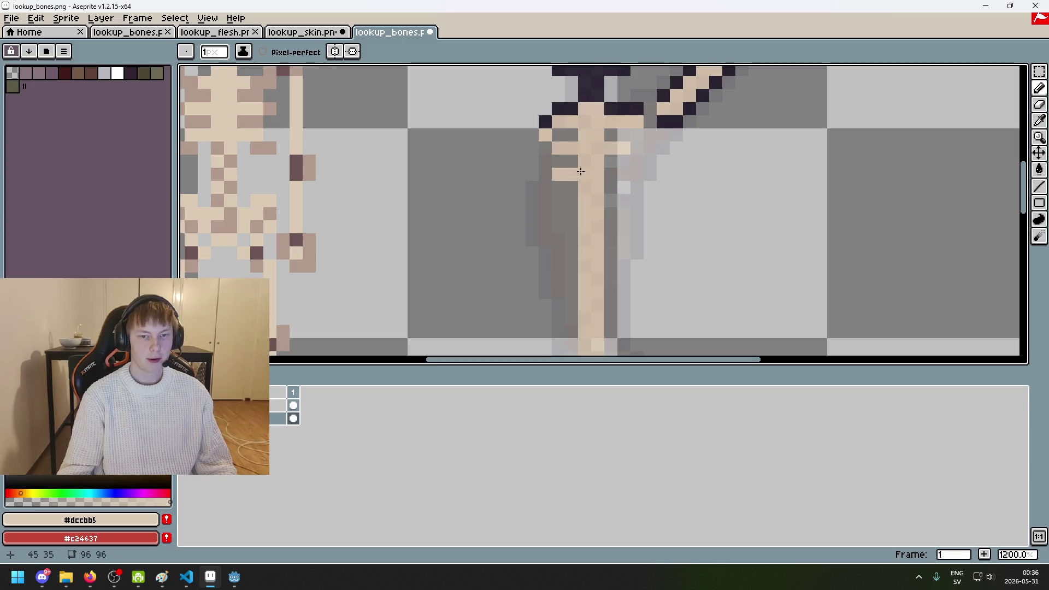
scroll(641, 169, "down", 5)
scroll(601, 180, "up", 4)
scroll(563, 194, "up", 2)
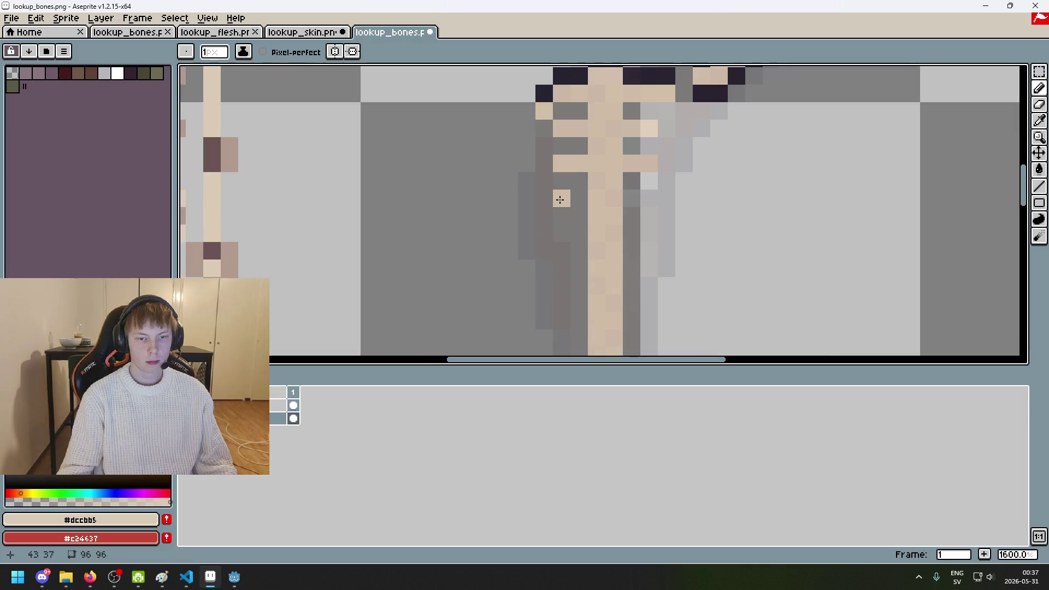
key("ctrl+z")
Step: Place dark outline pixels left of the first rib, correcting misplaced ones
key("b")
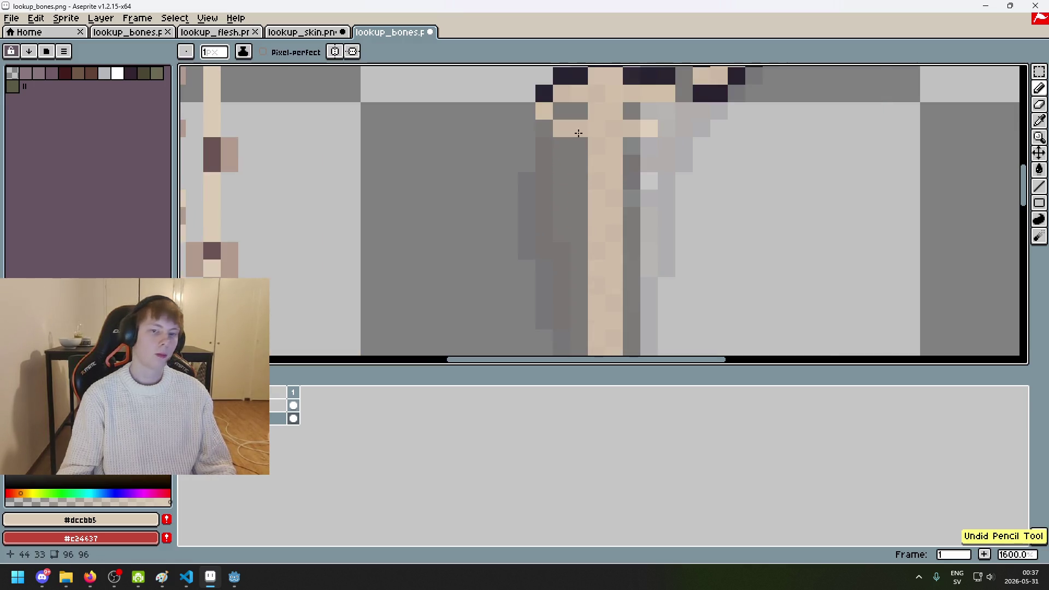
left_click(579, 75, "alt")
left_click(582, 111)
key("ctrl+z")
key("e")
left_click(562, 128)
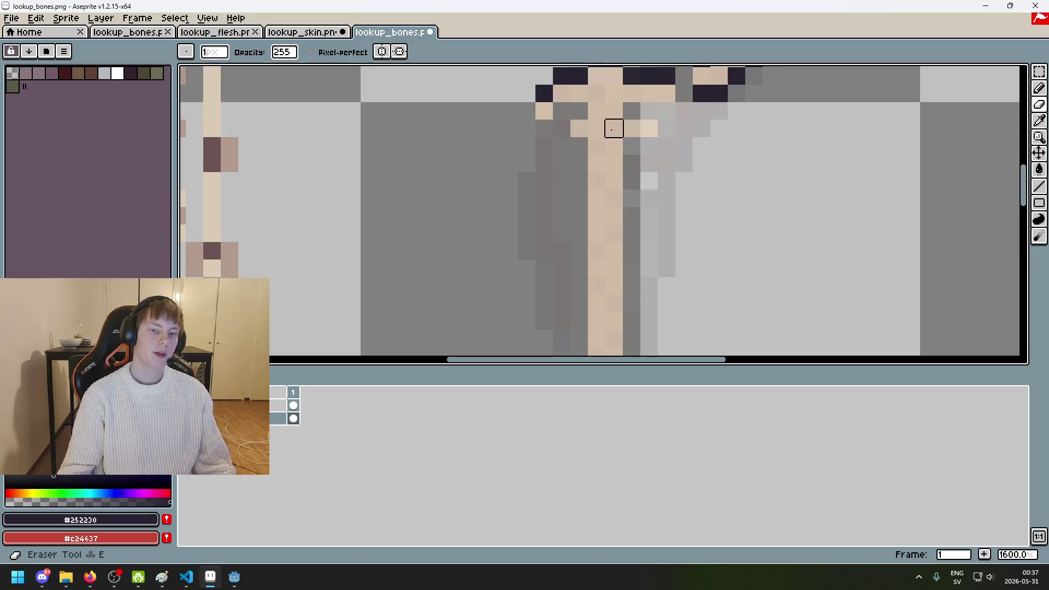
key("b")
left_click(572, 132)
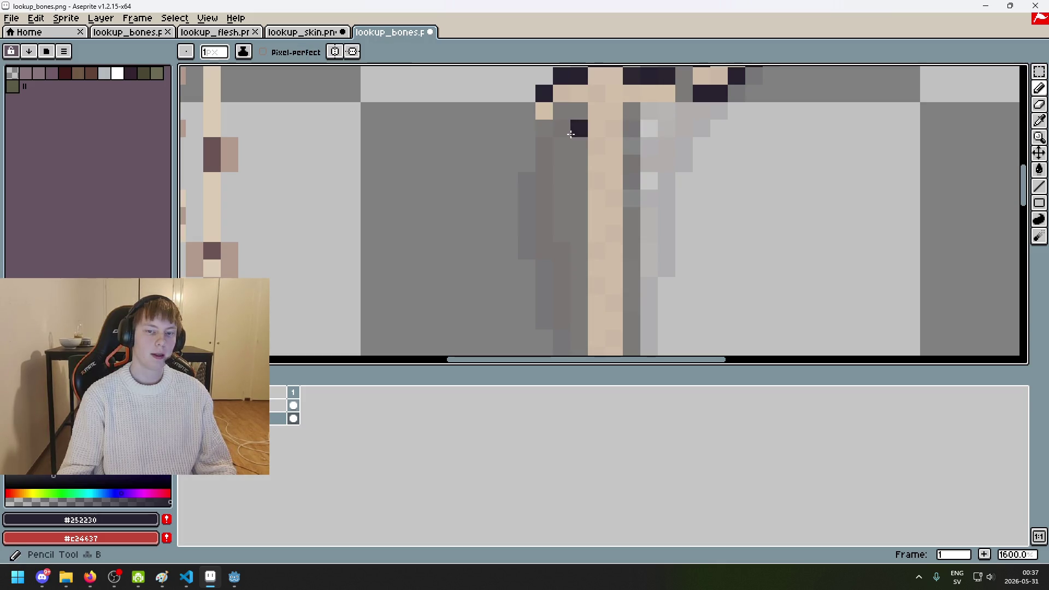
key("ctrl+z")
left_click(546, 145)
Step: Fill the right rib with bone tan and outline its edge in dark
left_click(575, 164)
left_click(645, 146)
left_click(627, 126, "alt")
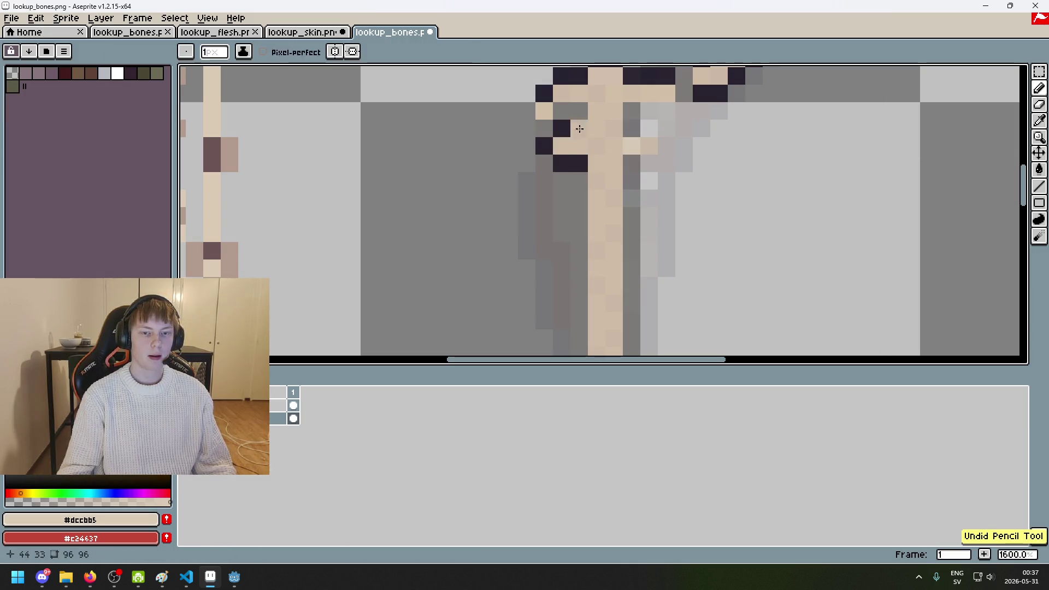
left_click(649, 76, "alt")
left_click_drag(632, 129, 662, 142)
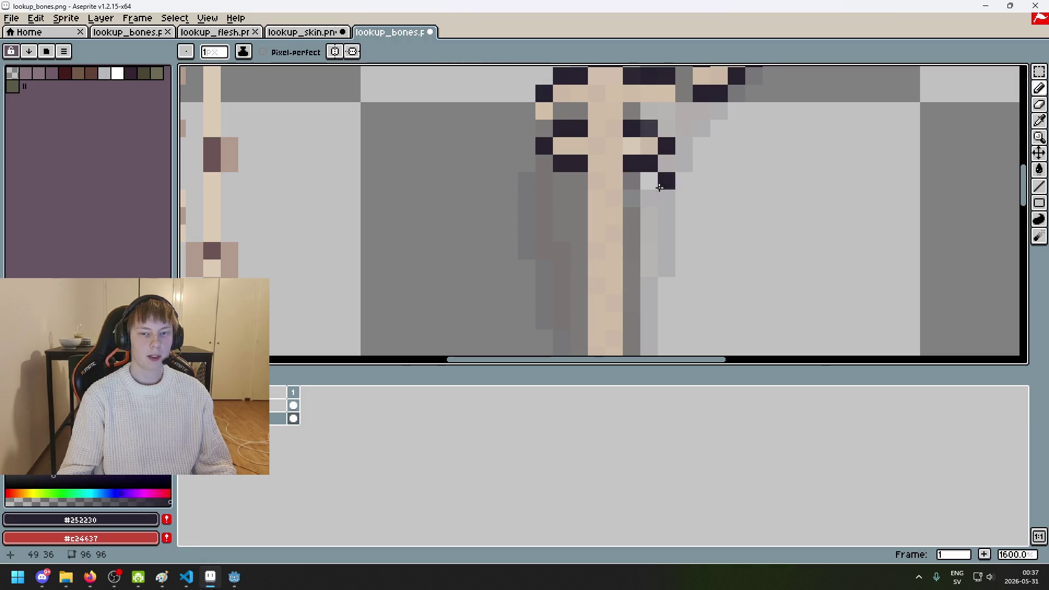
scroll(659, 186, "down", 4)
scroll(656, 191, "up", 1)
scroll(663, 176, "up", 3)
Step: Outline both sides of the next rib with dark pixels
left_click(602, 129, "alt")
left_click(554, 129)
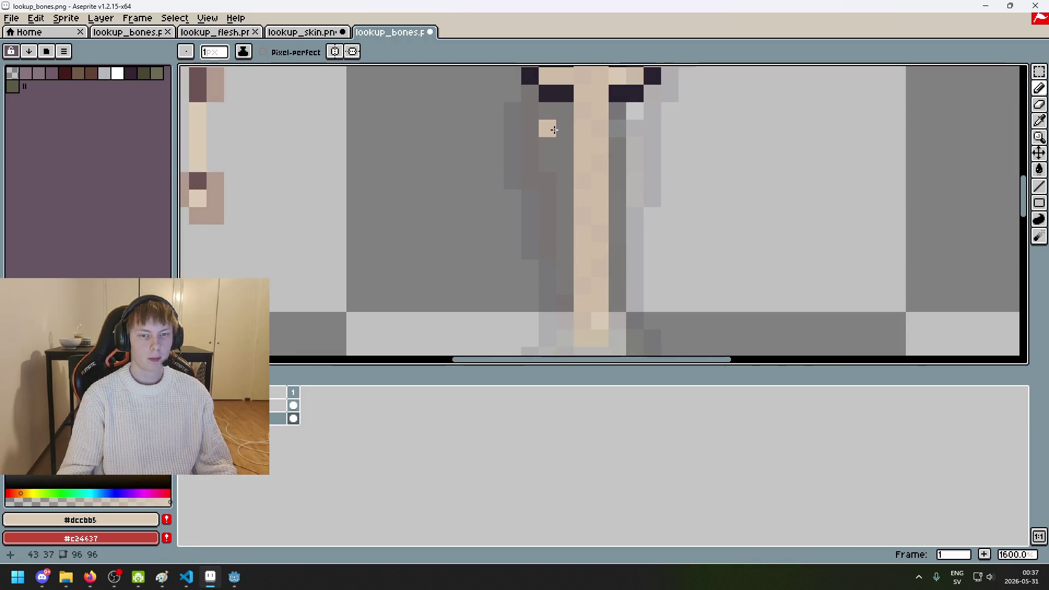
key("ctrl+z")
left_click(562, 89, "alt")
left_click(533, 131)
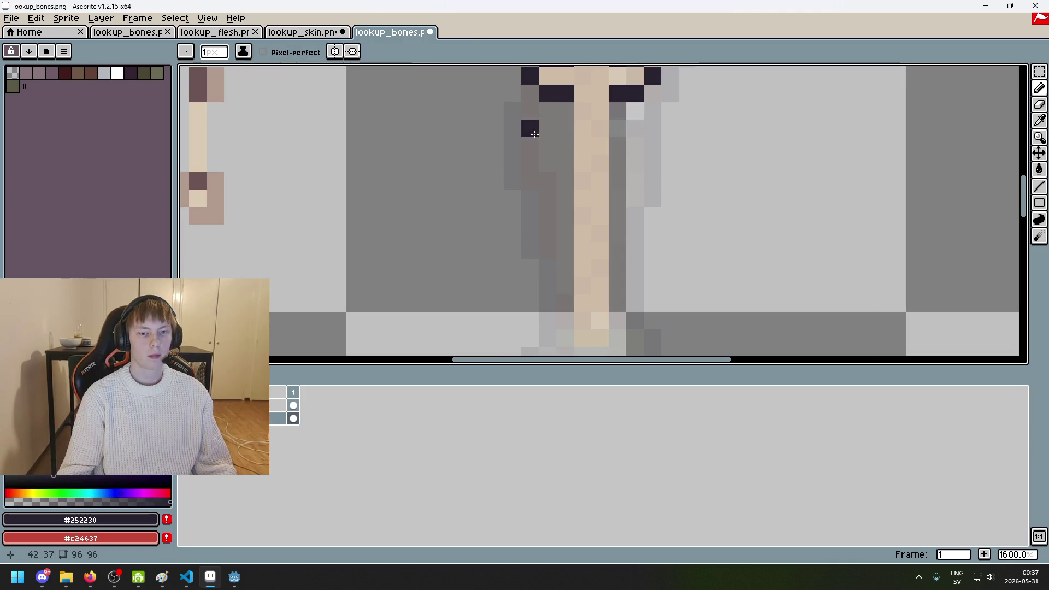
left_click_drag(534, 134, 535, 150)
left_click_drag(617, 129, 653, 146)
left_click_drag(565, 163, 547, 163)
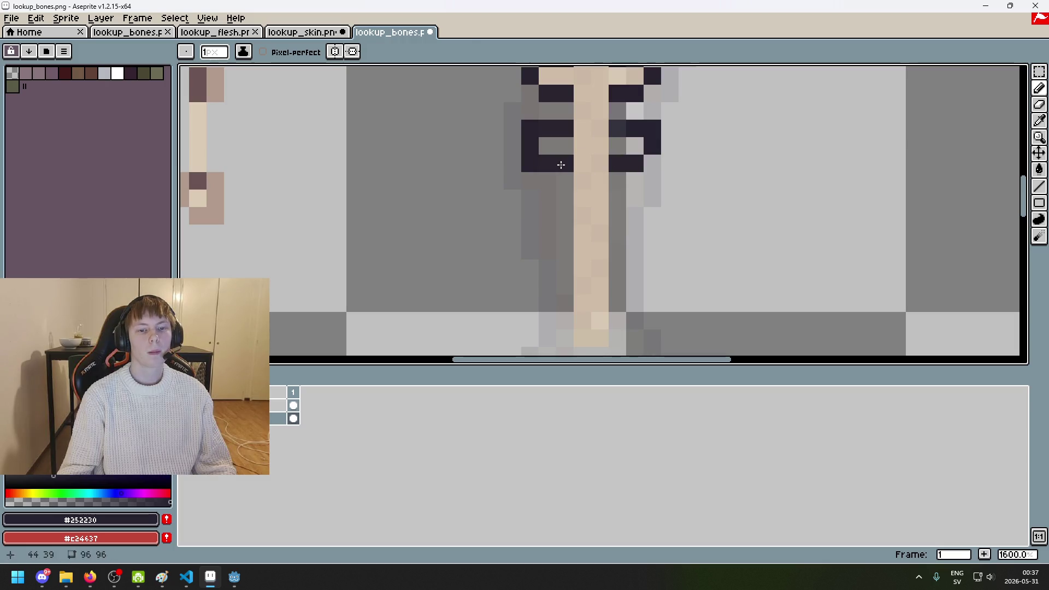
Step: Resample the tan and dark colours and return to the Pencil
left_click(580, 159, "alt")
key("e")
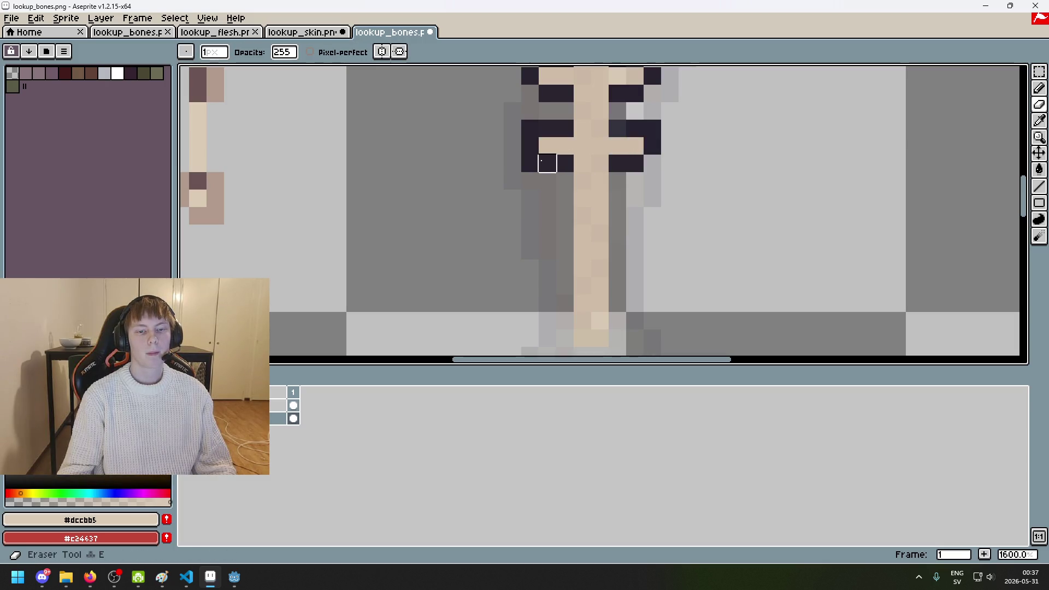
key("z")
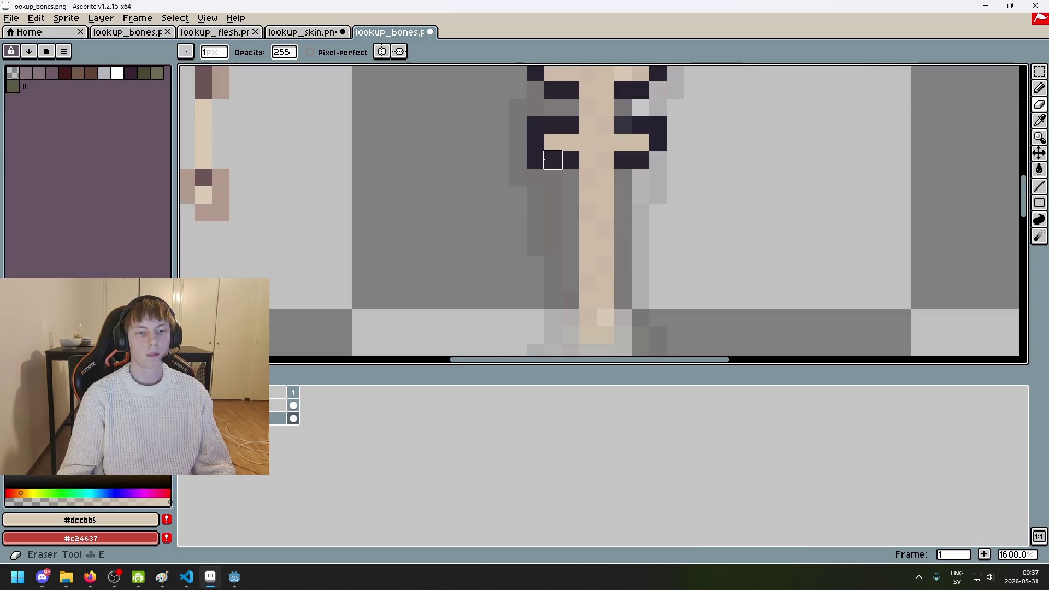
scroll(550, 156, "up", 1)
left_click(537, 103, "alt")
key("b")
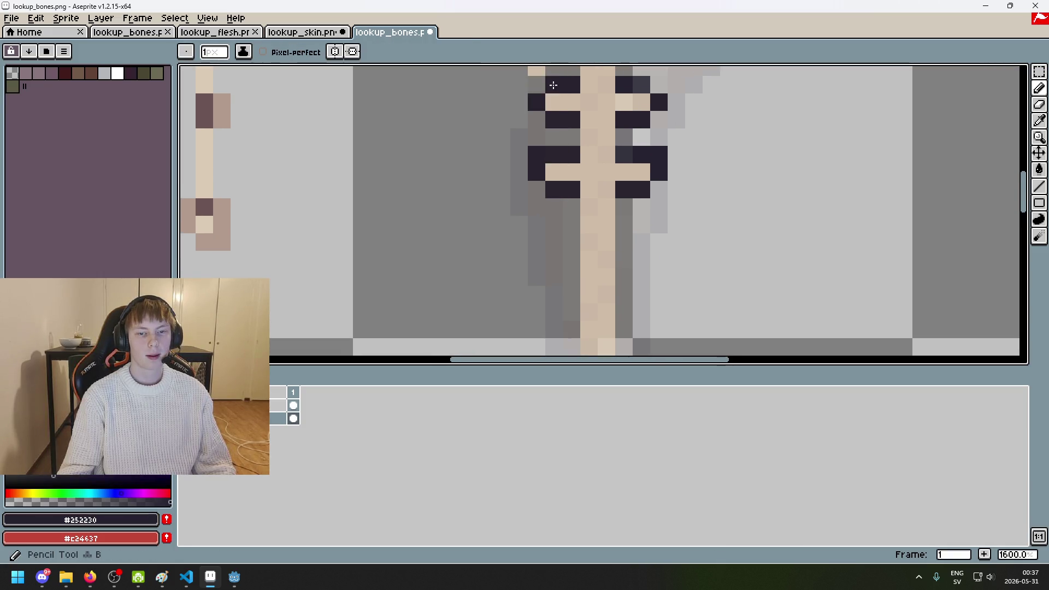
scroll(662, 81, "down", 4)
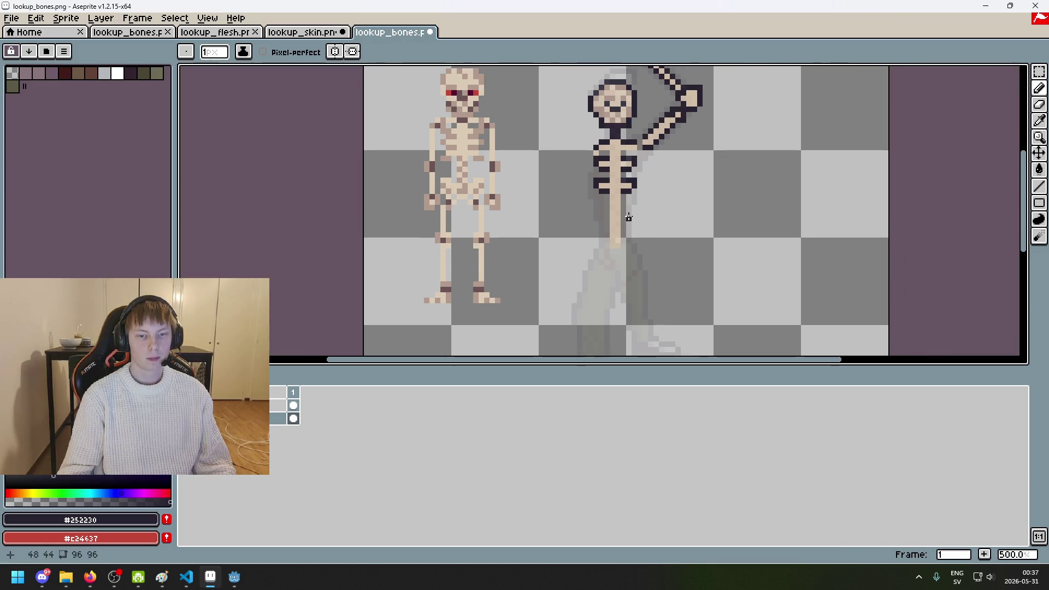
Step: Try dark outline pixels around the lowest rib, then undo them
scroll(625, 203, "up", 4)
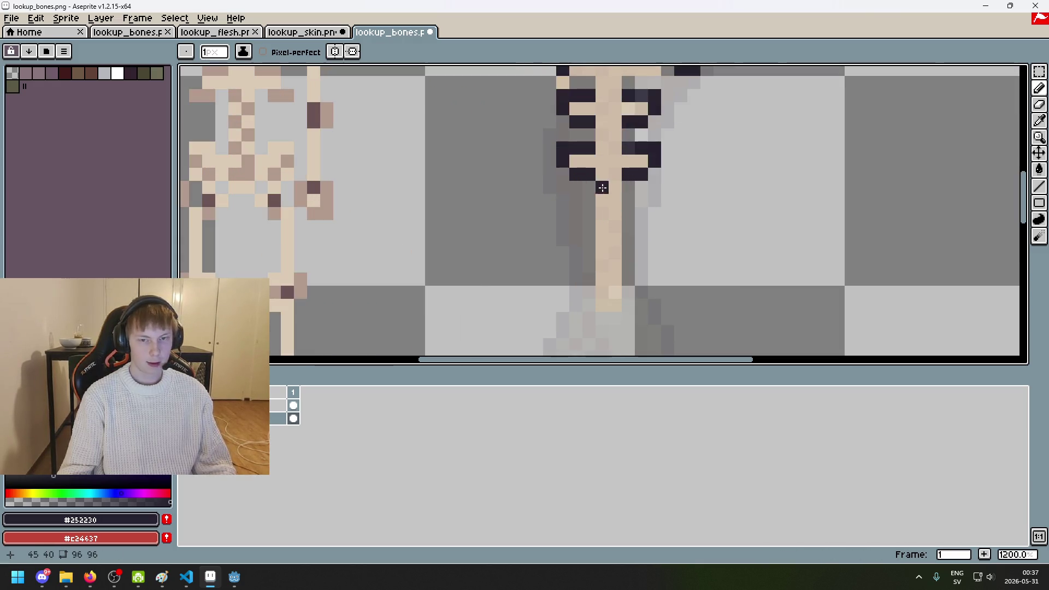
scroll(578, 188, "down", 5)
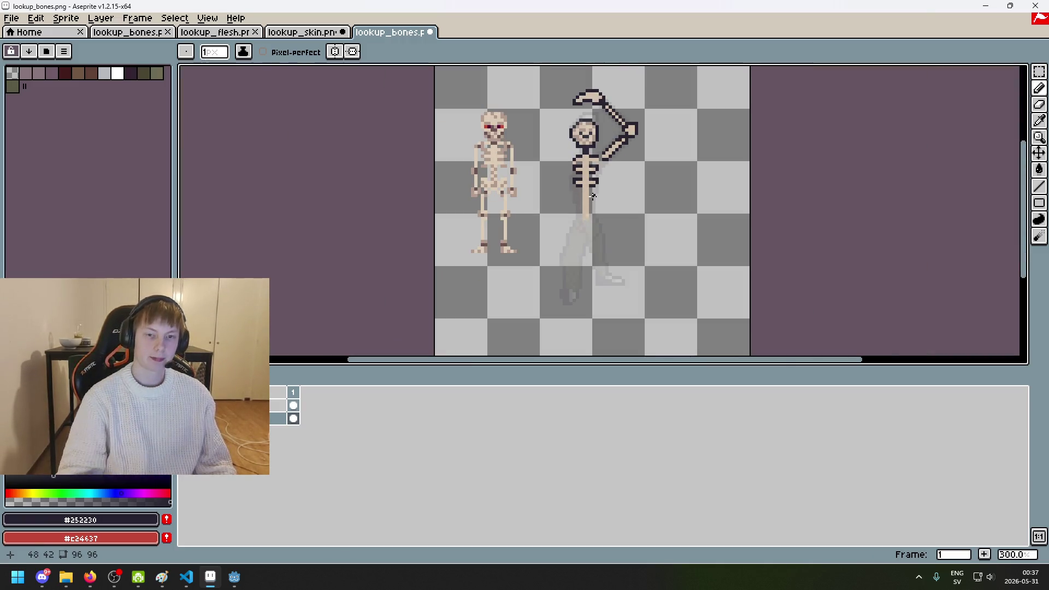
scroll(623, 187, "up", 1)
scroll(628, 172, "up", 3)
scroll(641, 168, "up", 3)
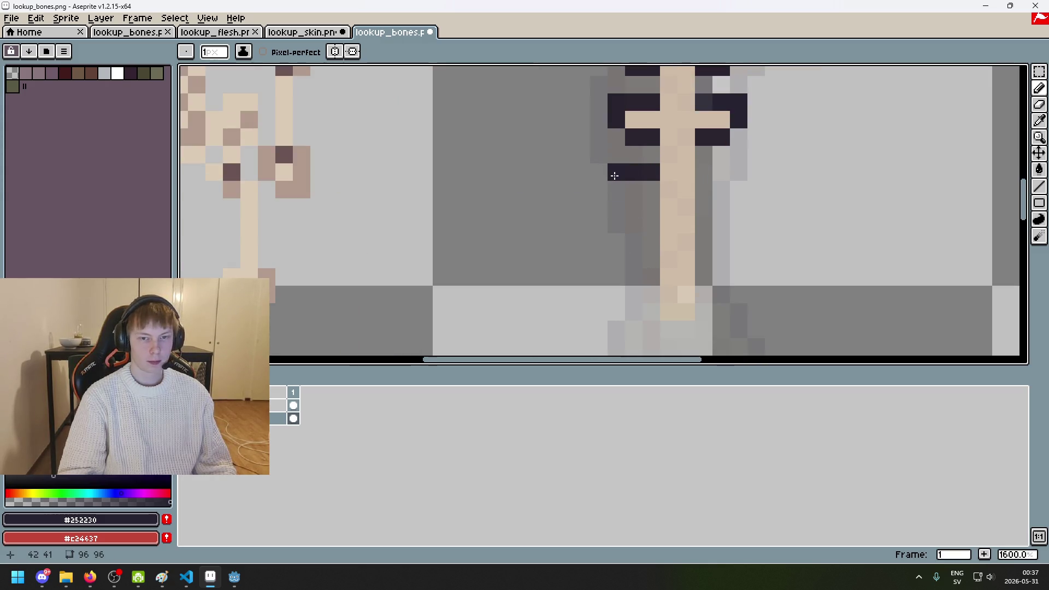
key("ctrl+z")
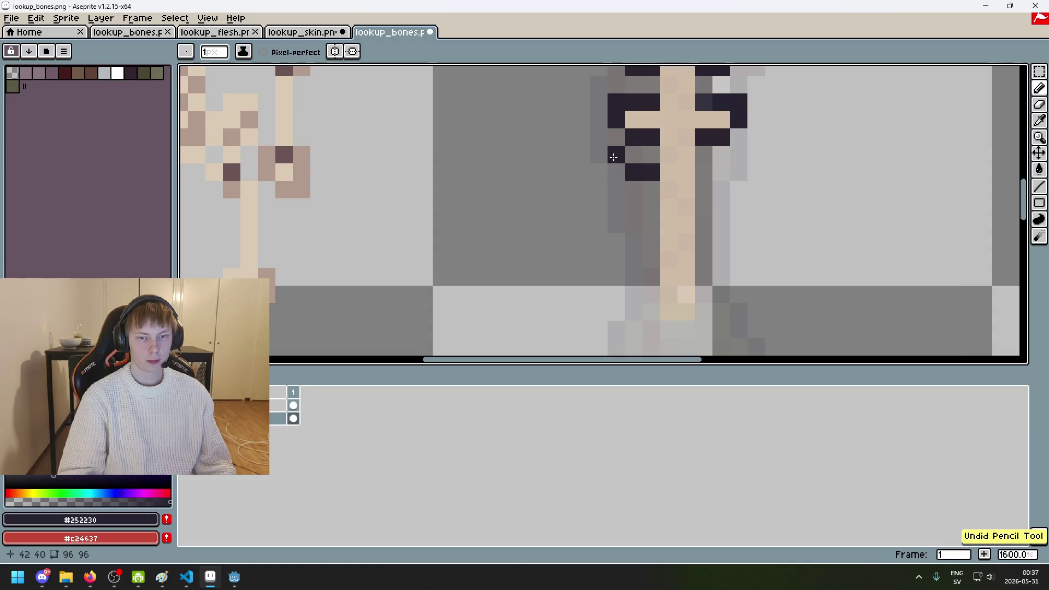
left_click(614, 157)
left_click_drag(706, 166, 739, 155)
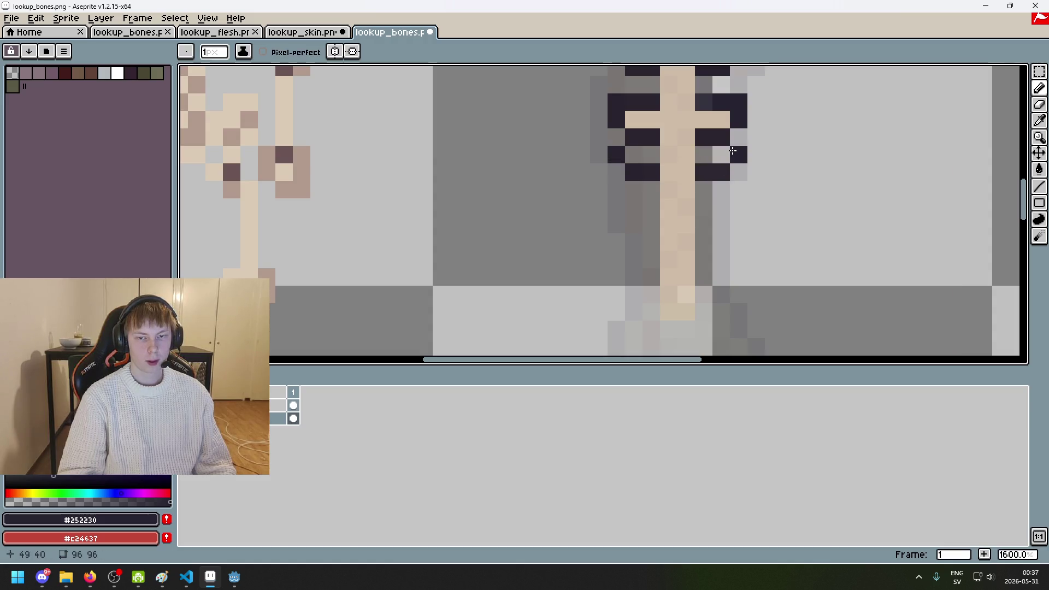
left_click(705, 118, "alt")
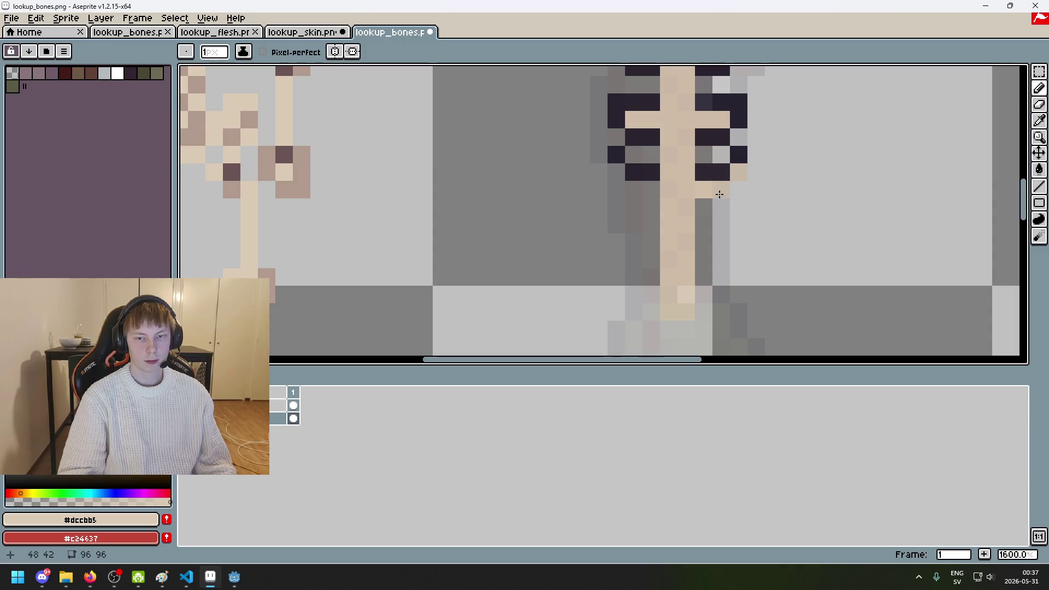
key("ctrl+z")
key("ctrl+z")
key("ctrl+z")
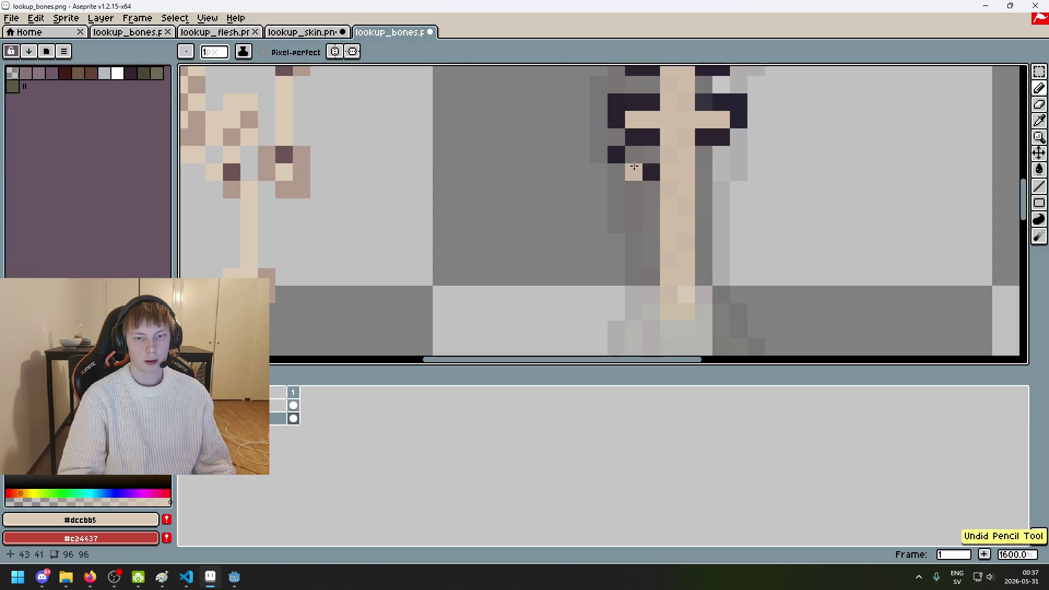
Step: Switch to the Eraser and pan up to the skulls at the sprites' top
key("e")
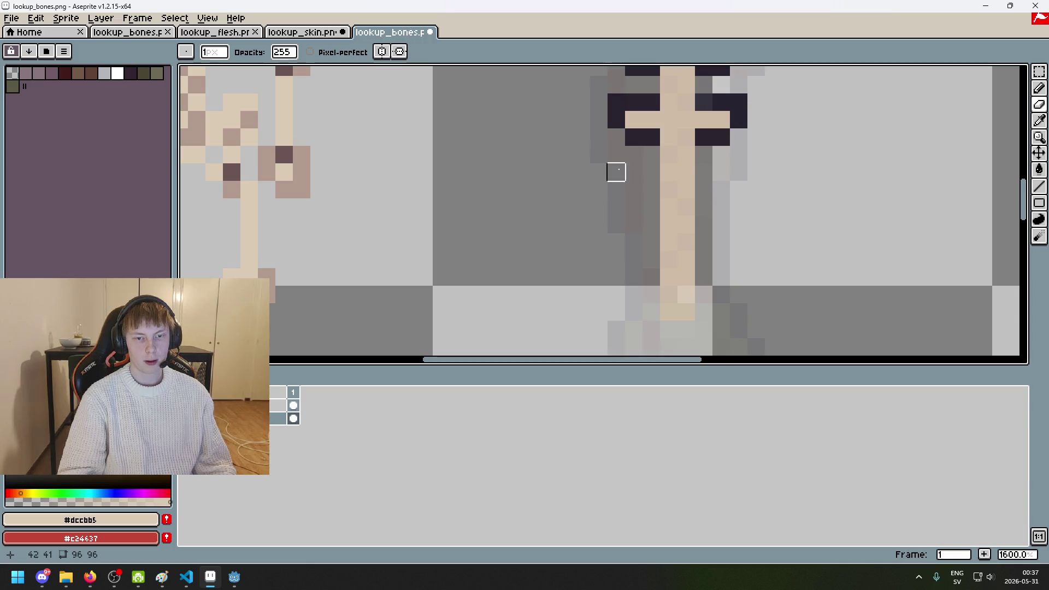
scroll(639, 193, "down", 3)
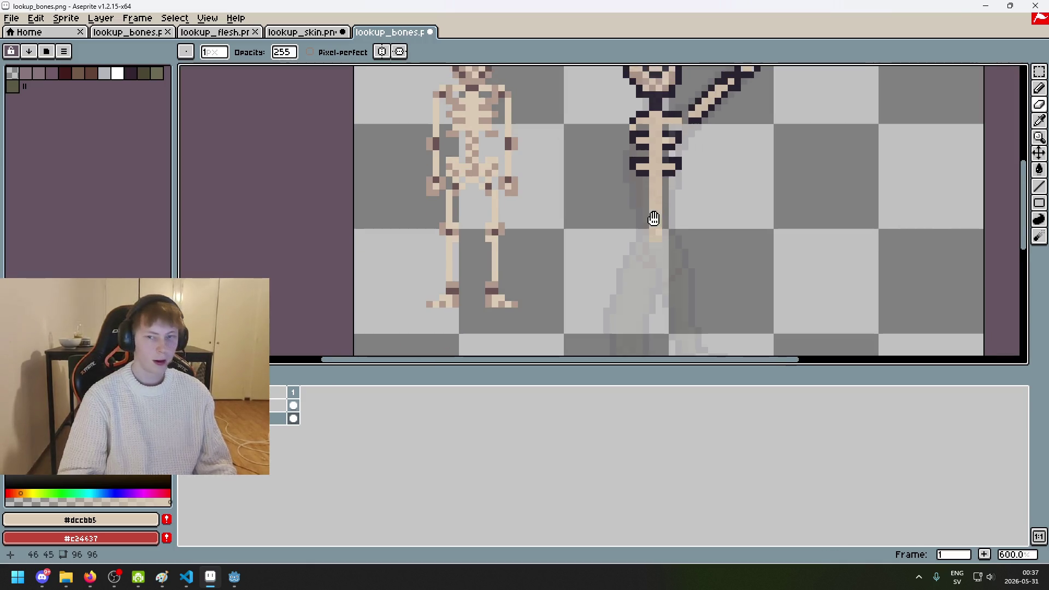
left_click_drag(661, 186, 634, 255)
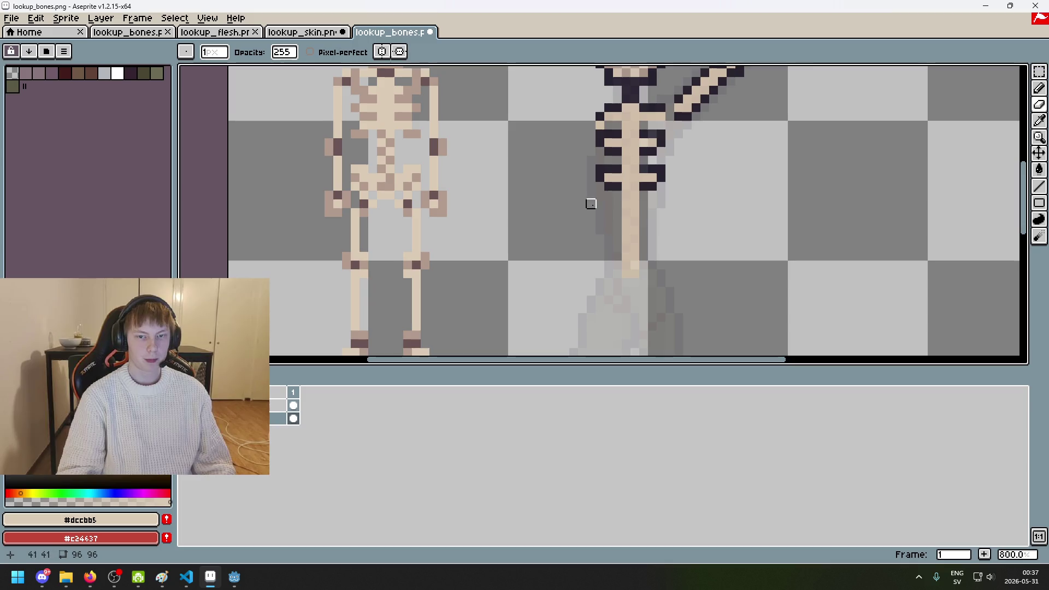
scroll(636, 235, "down", 1)
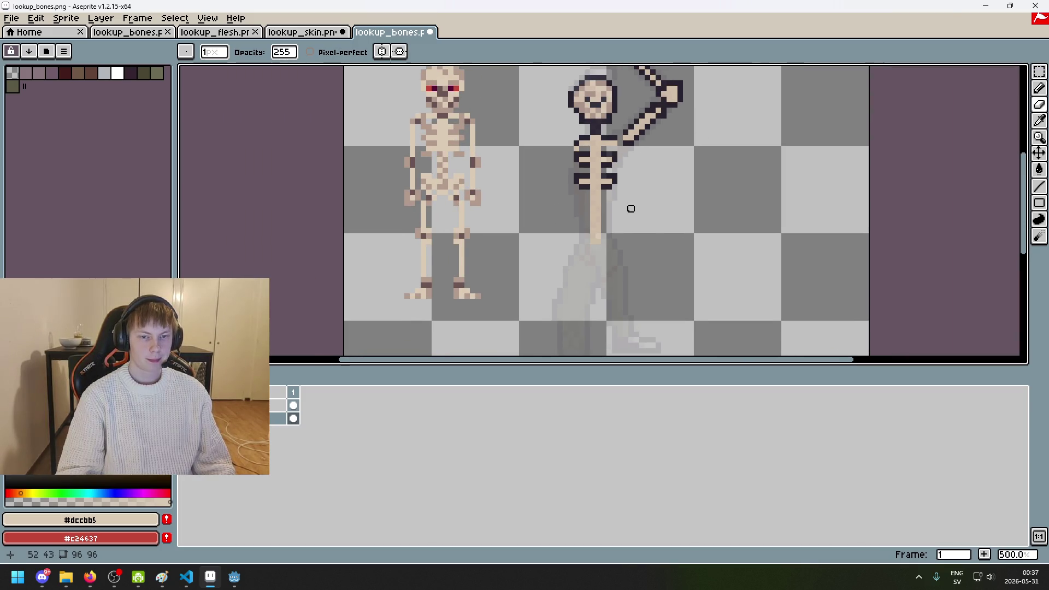
scroll(604, 219, "up", 2)
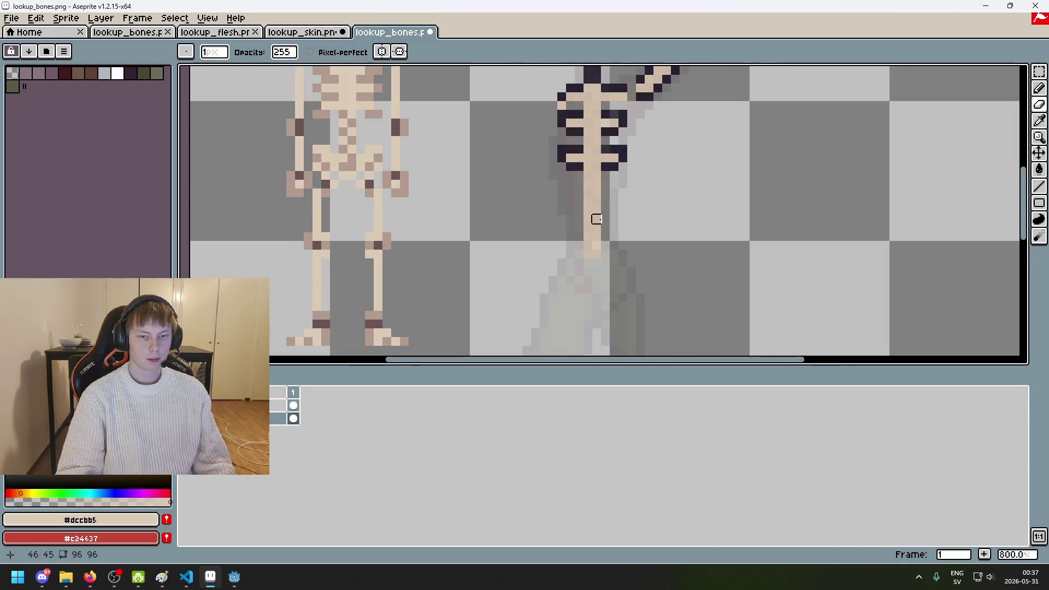
scroll(604, 293, "down", 3)
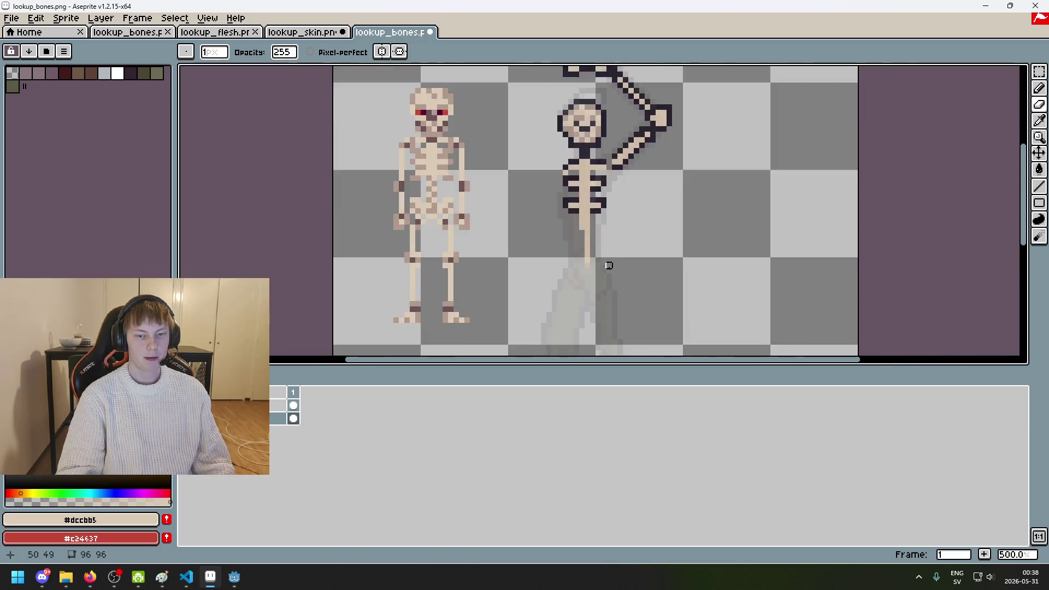
Step: Remove the stray spine pixel and draw a diagonal dark outline below the rib
scroll(609, 265, "up", 1)
scroll(611, 247, "down", 2)
scroll(611, 247, "up", 3)
scroll(583, 233, "down", 6)
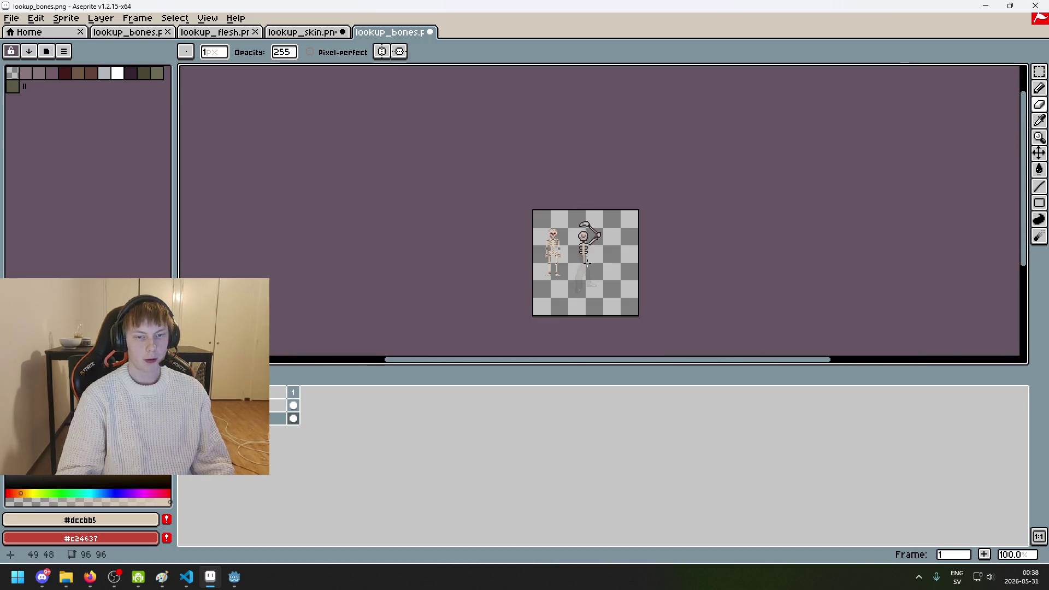
scroll(602, 251, "up", 3)
scroll(625, 215, "up", 1)
scroll(576, 222, "up", 2)
scroll(577, 223, "up", 1)
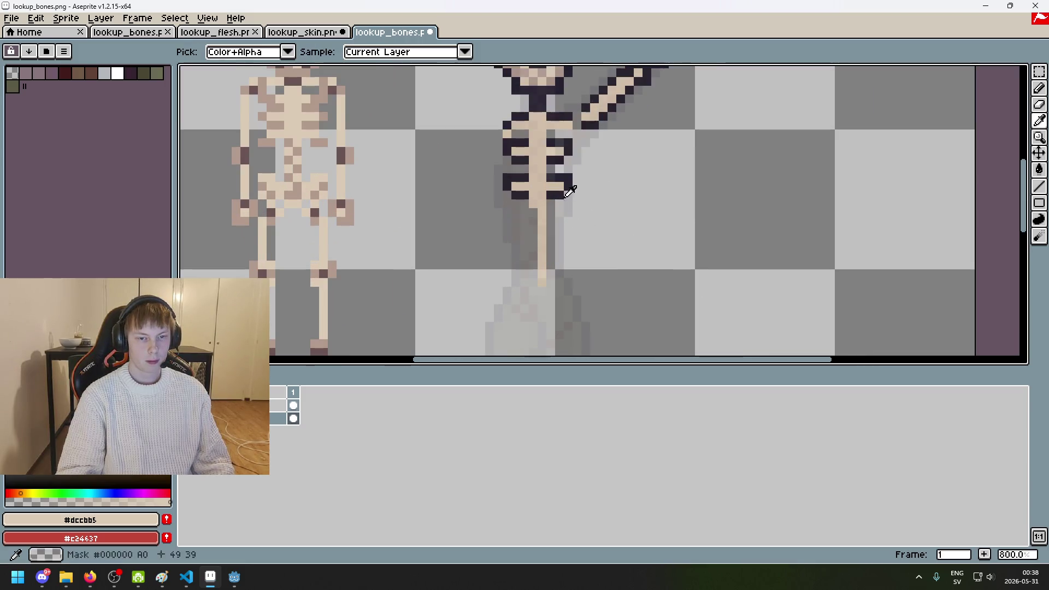
left_click(524, 191, "alt")
scroll(523, 192, "up", 3)
key("ctrl+z")
mouse_move(533, 189)
left_mouse_down()
mouse_move(550, 206)
mouse_move(533, 240)
mouse_move(568, 197)
mouse_move(569, 224)
left_mouse_up()
Step: Darken the spine's bottom and outline its left side in dark
scroll(567, 293, "down", 4)
left_click(572, 273)
left_click(571, 180, "alt")
left_click(563, 163, "alt")
mouse_move(558, 182)
left_mouse_down()
mouse_move(555, 224)
mouse_move(592, 125)
left_mouse_up()
left_click(588, 221)
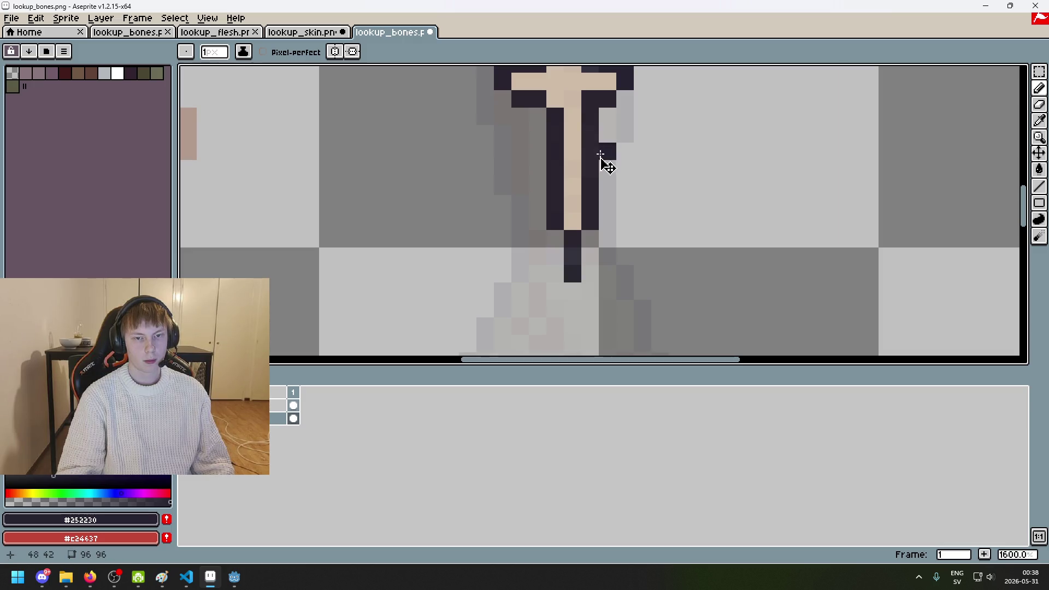
Step: Redo the spine's lowest pixel and its right-hand column in dark
key("ctrl+z")
left_click(573, 220)
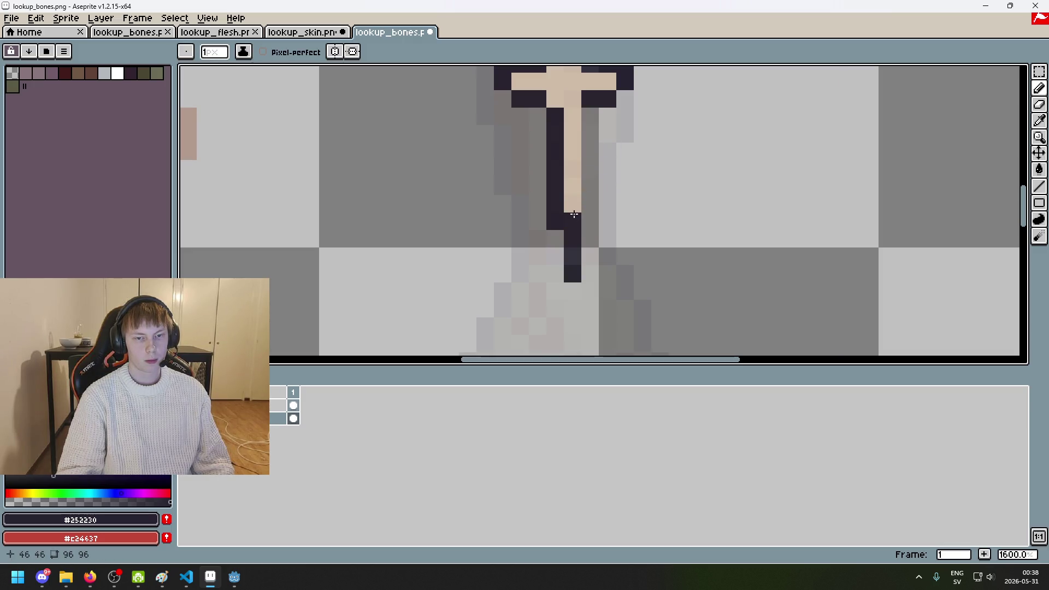
left_click_drag(590, 188, 586, 219)
scroll(596, 230, "down", 4)
scroll(602, 238, "down", 2)
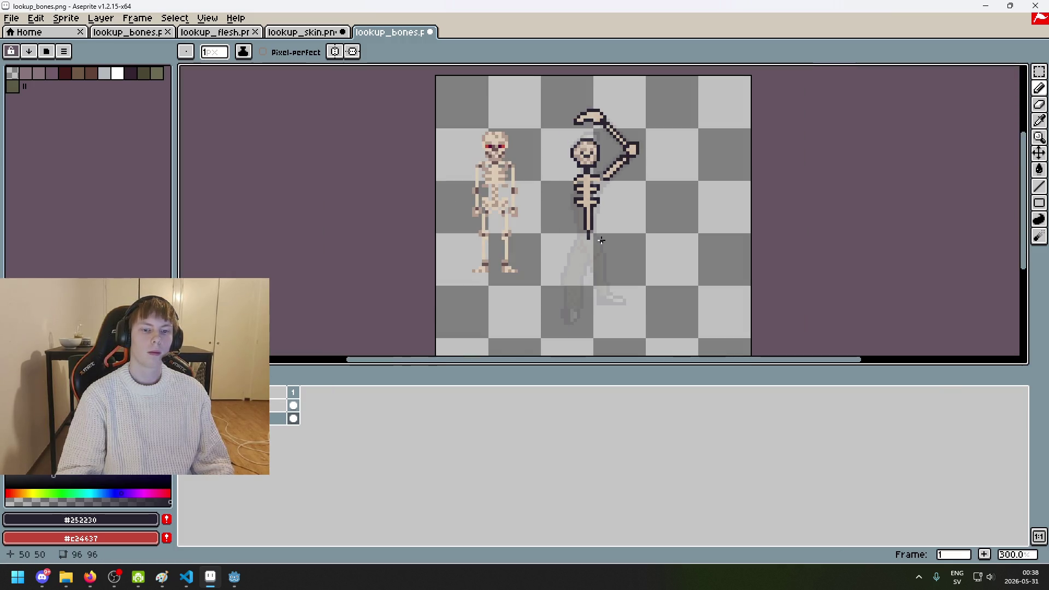
scroll(603, 235, "up", 3)
scroll(608, 212, "up", 3)
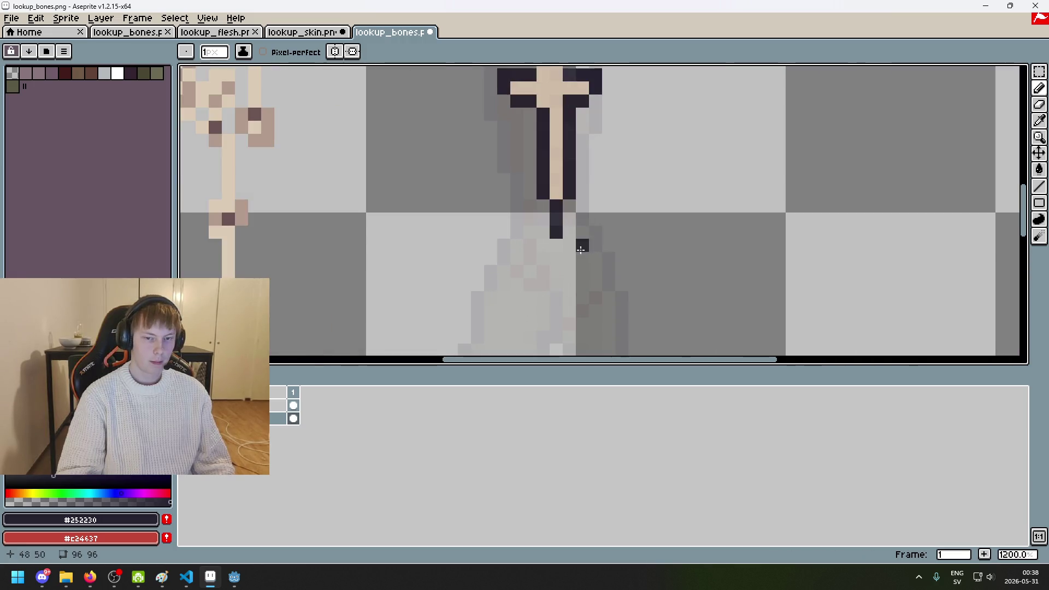
Step: Sample the bone and outline colours and extend the dark outline below the spine's end
key("e")
key("b")
left_click(554, 187, "alt")
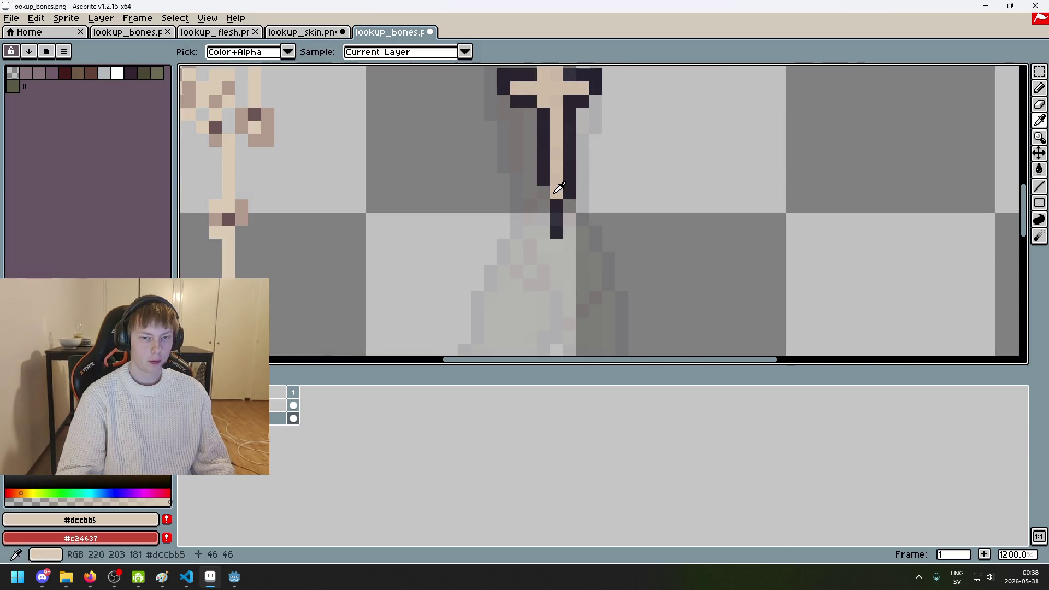
left_click(541, 166, "alt")
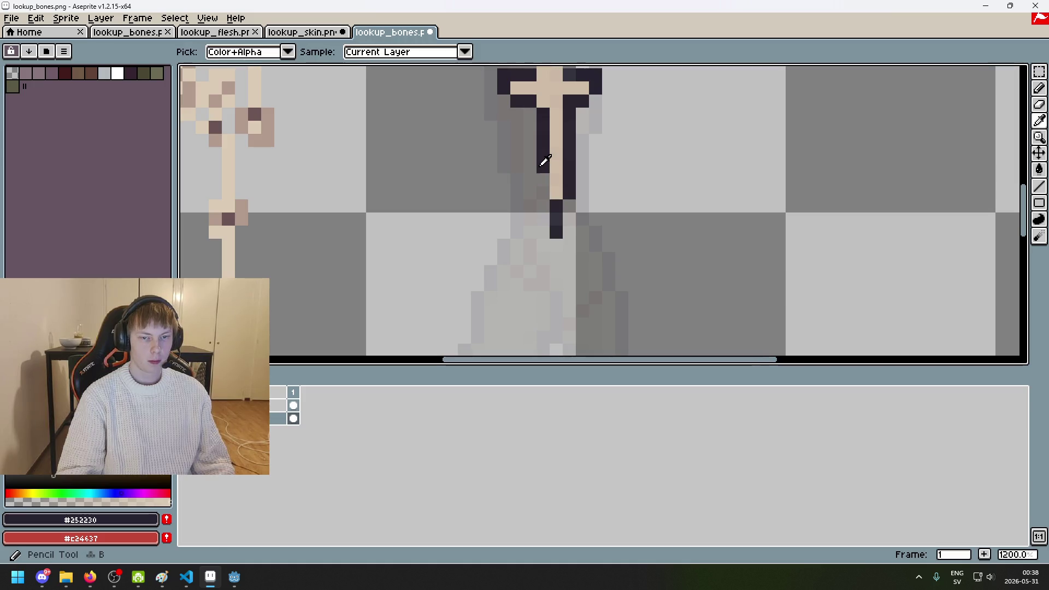
scroll(556, 190, "down", 4)
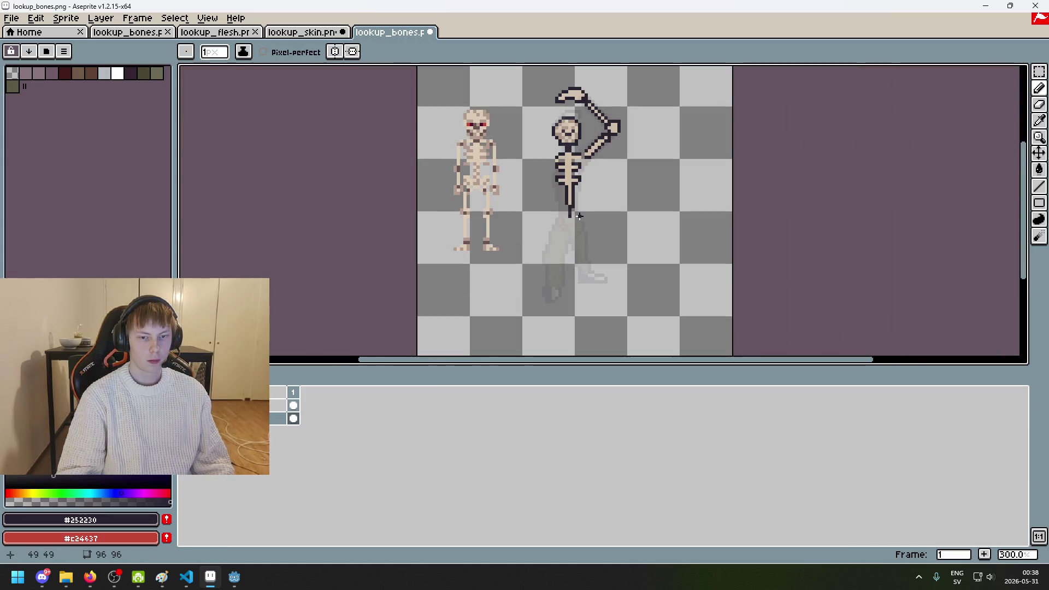
scroll(574, 216, "up", 2)
scroll(552, 214, "up", 2)
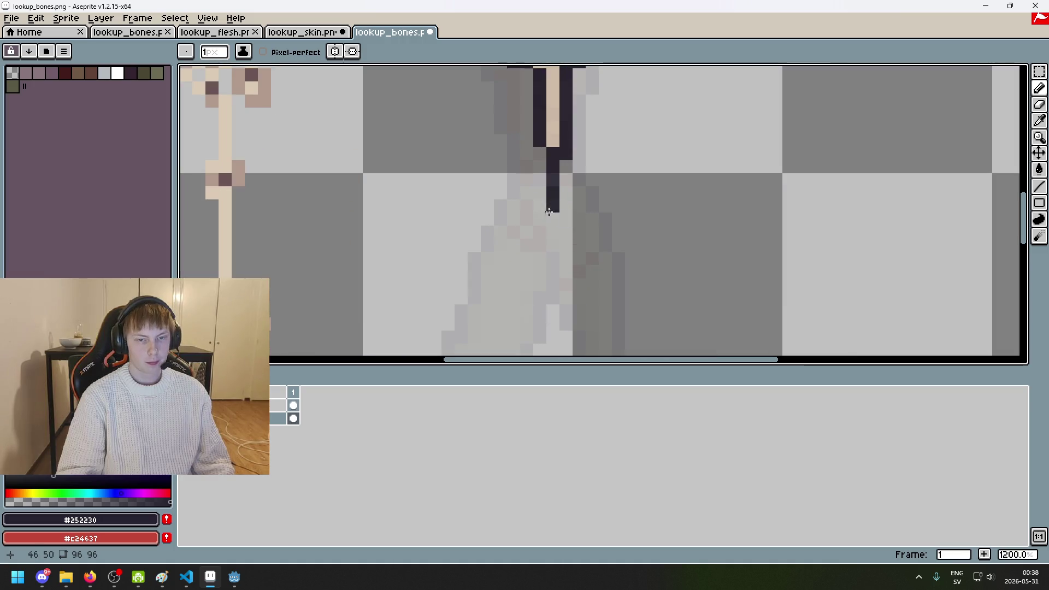
scroll(516, 206, "down", 4)
scroll(512, 216, "up", 4)
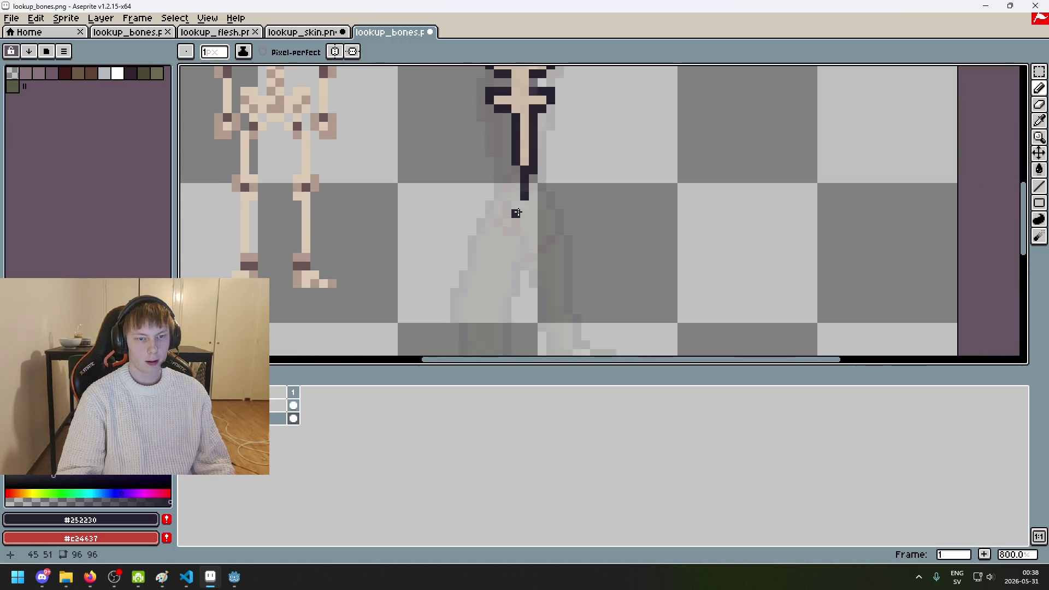
left_click_drag(499, 196, 511, 205)
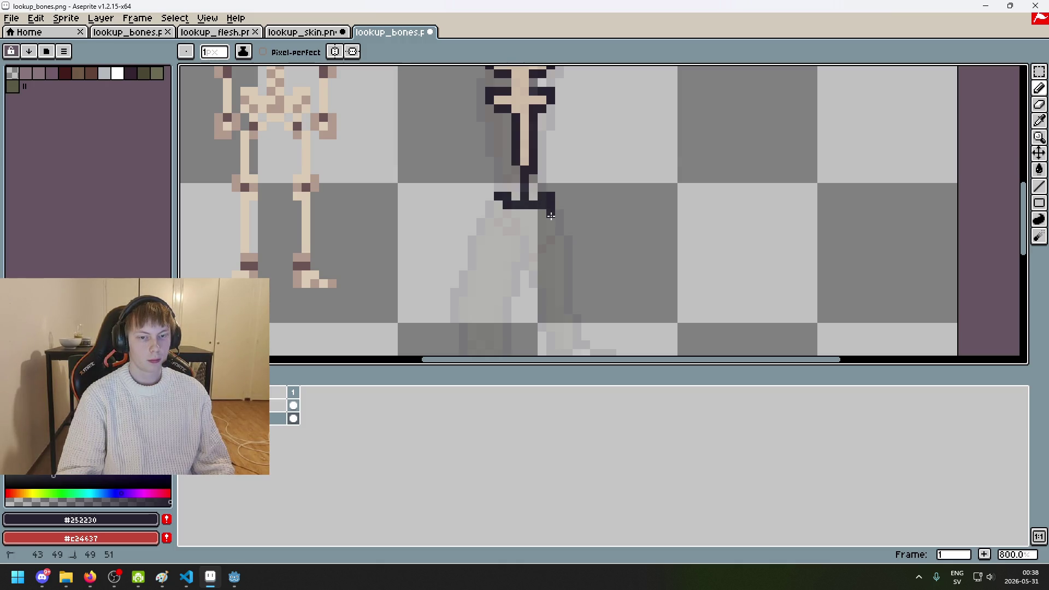
Step: Outline the pelvis's left side in #252230 and fill the block with bone colour #dccbb5
left_click_drag(556, 222, 541, 222)
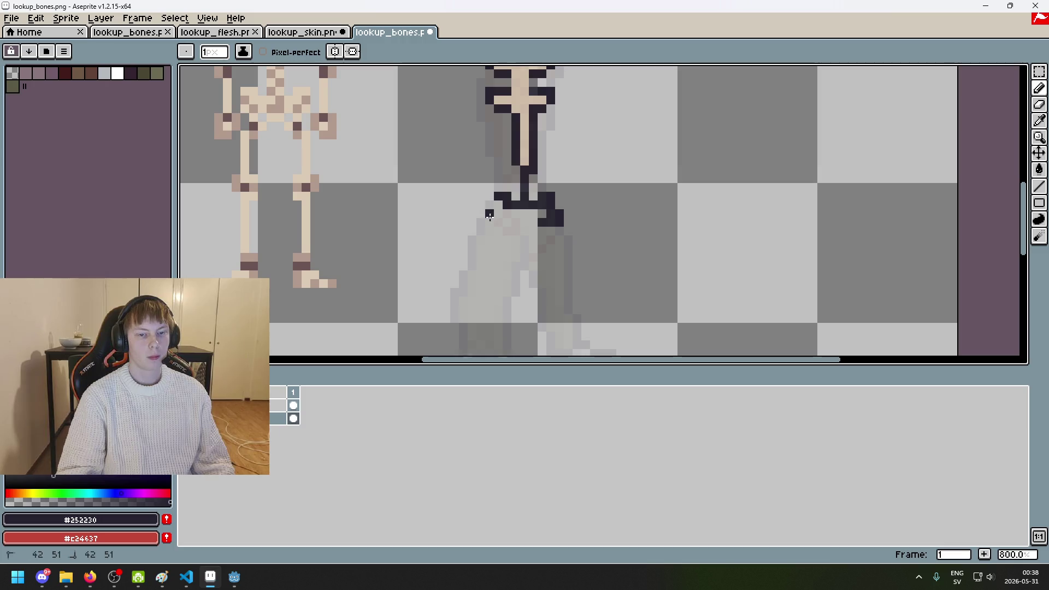
left_click(526, 149, "alt")
scroll(490, 219, "up", 2)
left_click(508, 201)
left_click_drag(519, 213, 541, 211)
left_click(568, 198)
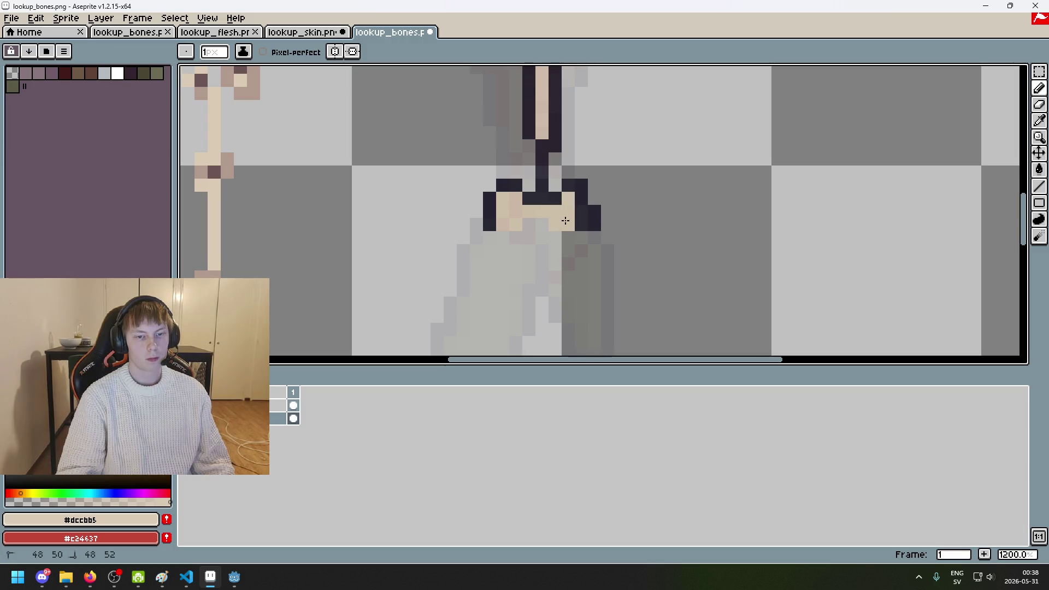
mouse_move(533, 224)
left_mouse_down()
mouse_move(561, 228)
mouse_move(543, 237)
left_mouse_up()
Step: Close the pelvis with a dark #252230 outline along its lower-left corner and bottom edge
left_click(490, 218, "alt")
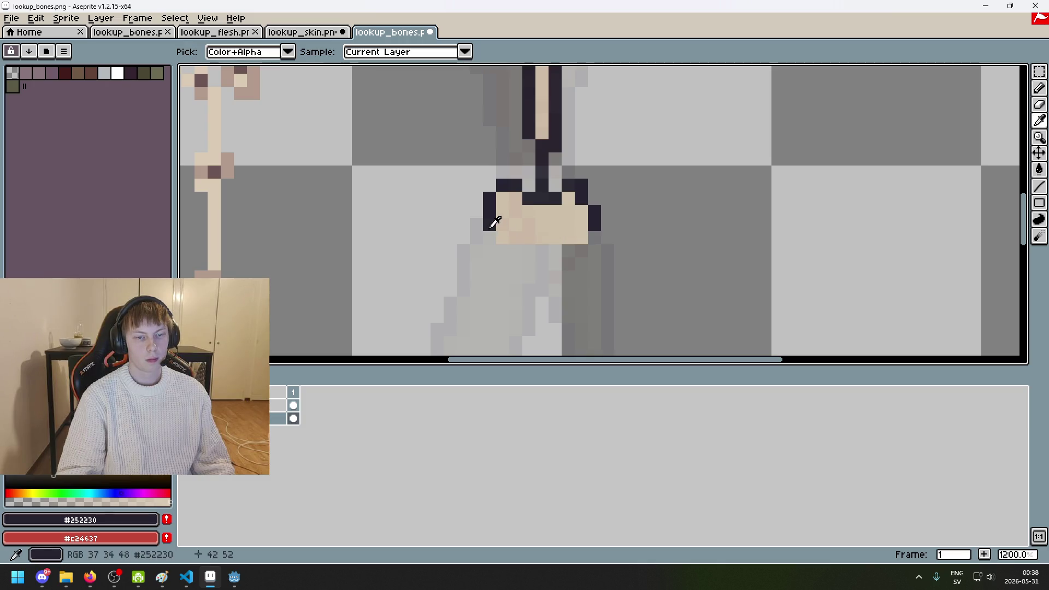
left_click(500, 250)
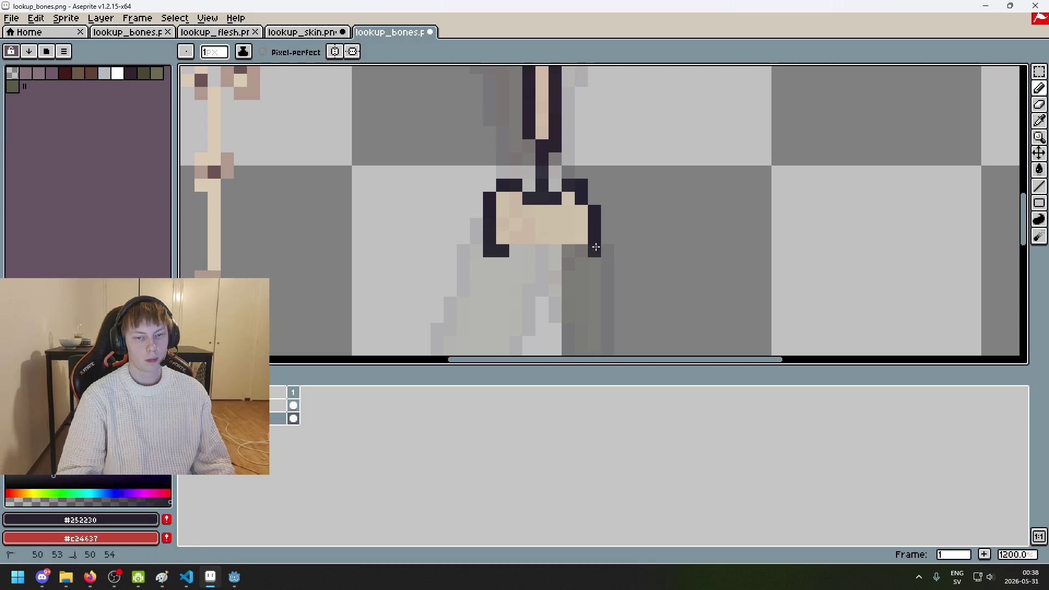
scroll(598, 246, "down", 6)
scroll(590, 250, "up", 2)
scroll(590, 250, "up", 3)
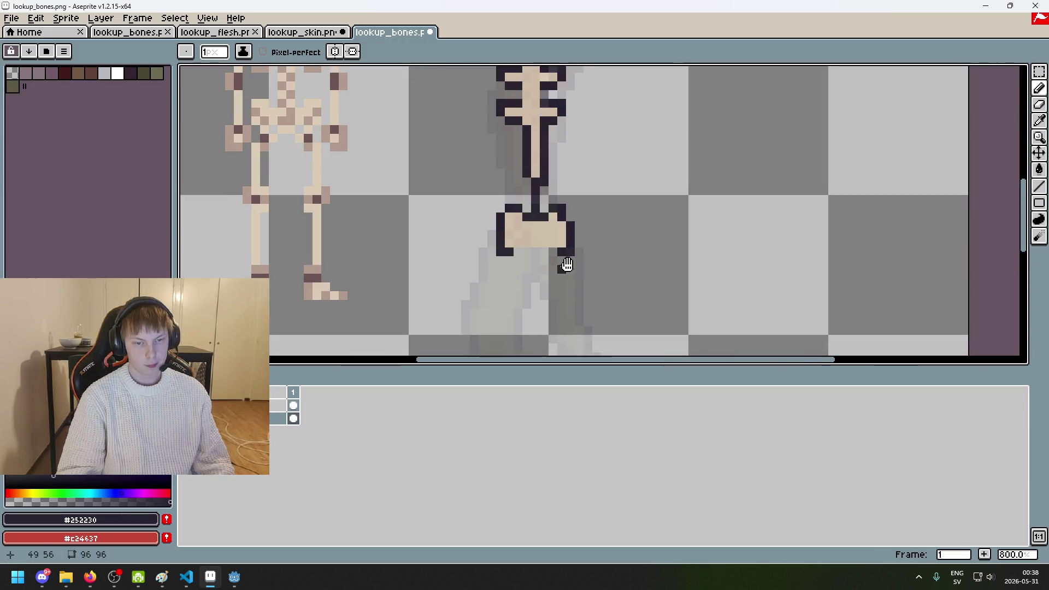
scroll(557, 264, "up", 3)
left_click_drag(574, 228, 621, 229)
scroll(621, 228, "down", 7)
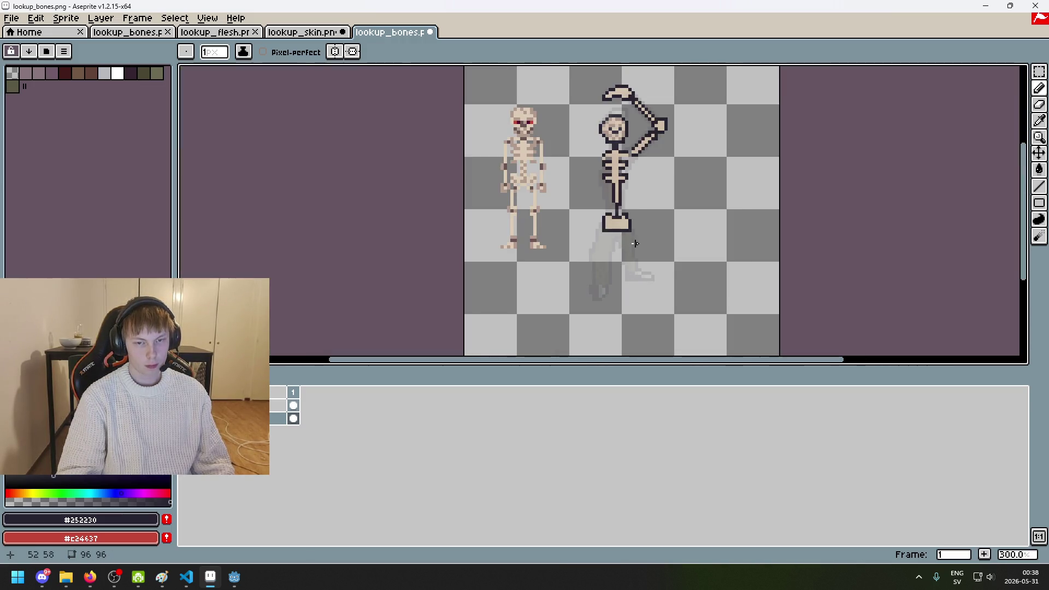
Step: Paint the #dccbb5 thigh bone running down-left from the pelvis toward the knee
scroll(624, 251, "up", 2)
scroll(520, 203, "down", 1)
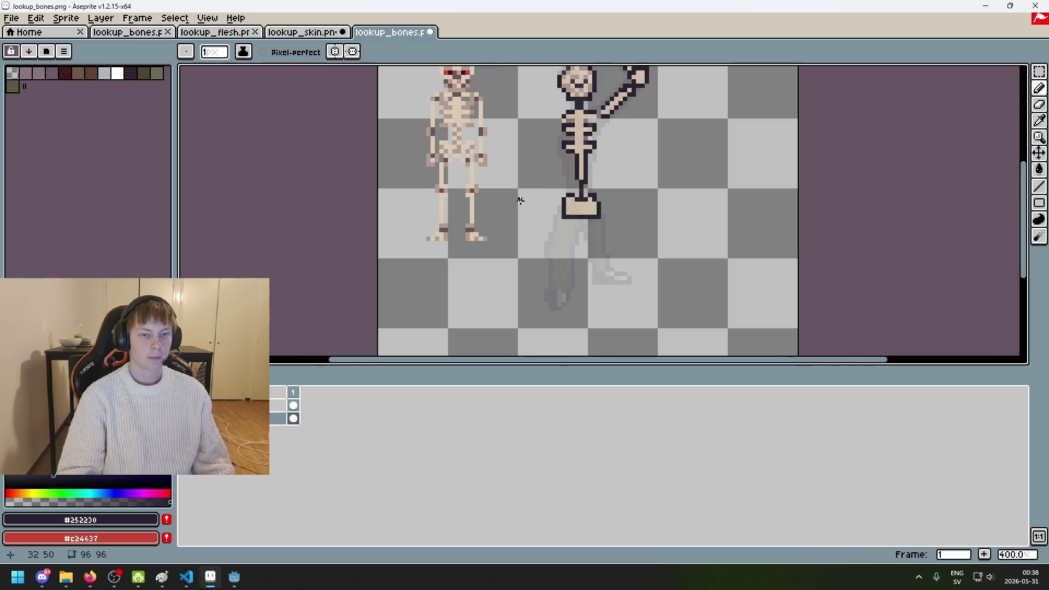
scroll(605, 235, "up", 2)
left_click(601, 202, "alt")
scroll(601, 128, "up", 1)
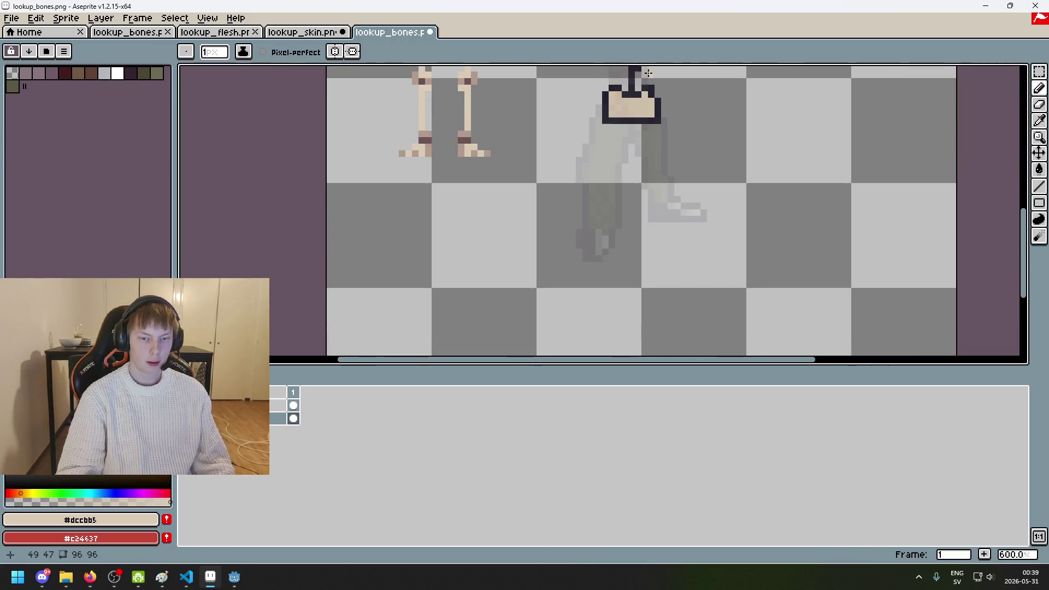
scroll(601, 128, "up", 2)
left_click(570, 122, "alt")
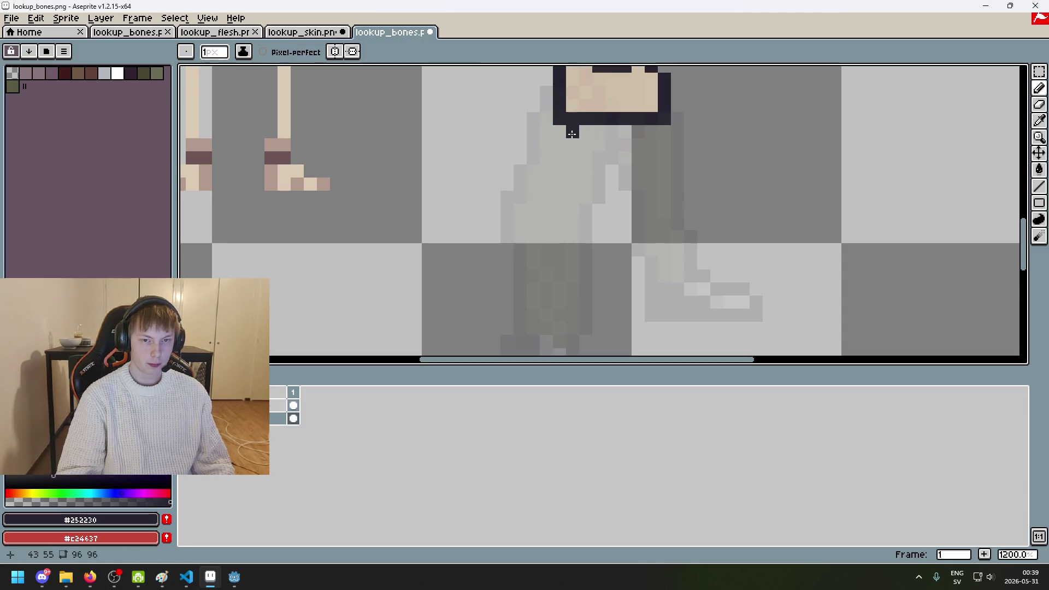
left_click(572, 134)
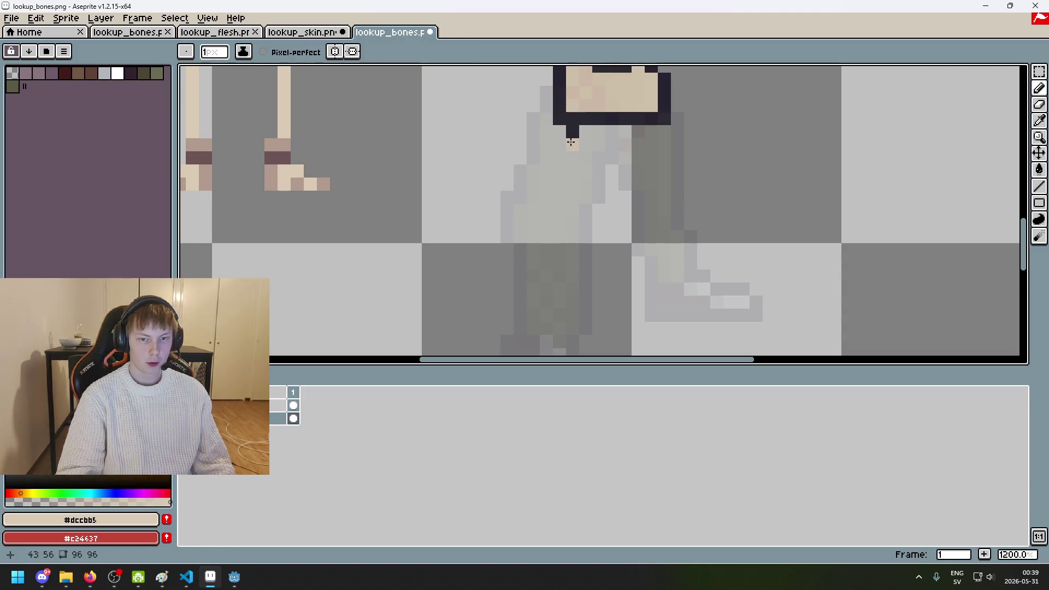
left_click(572, 131, "alt")
left_click(560, 144)
left_click(574, 145, "alt")
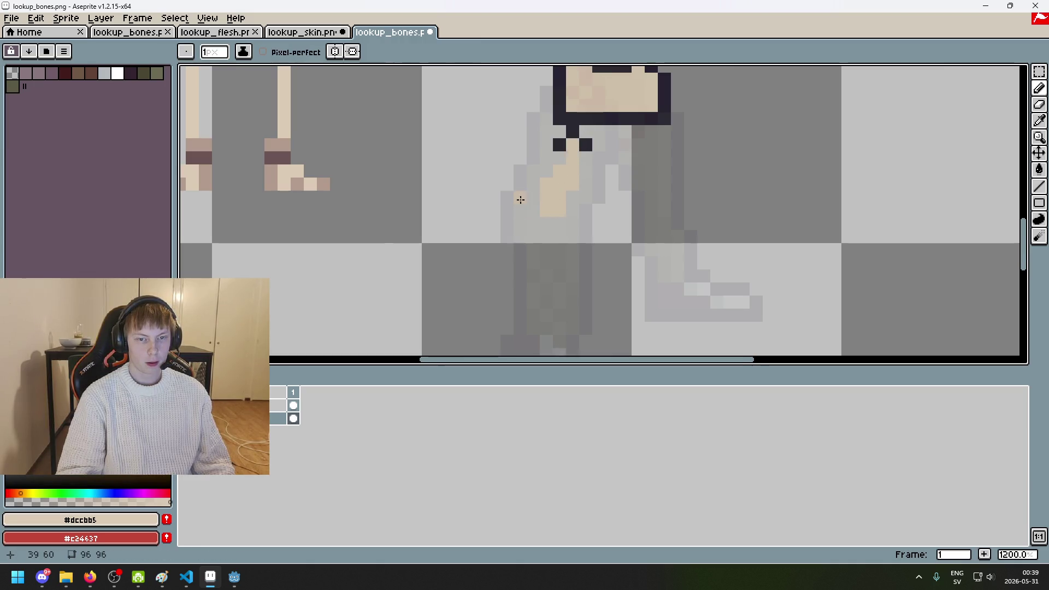
scroll(519, 202, "up", 4)
left_click_drag(524, 211, 536, 230)
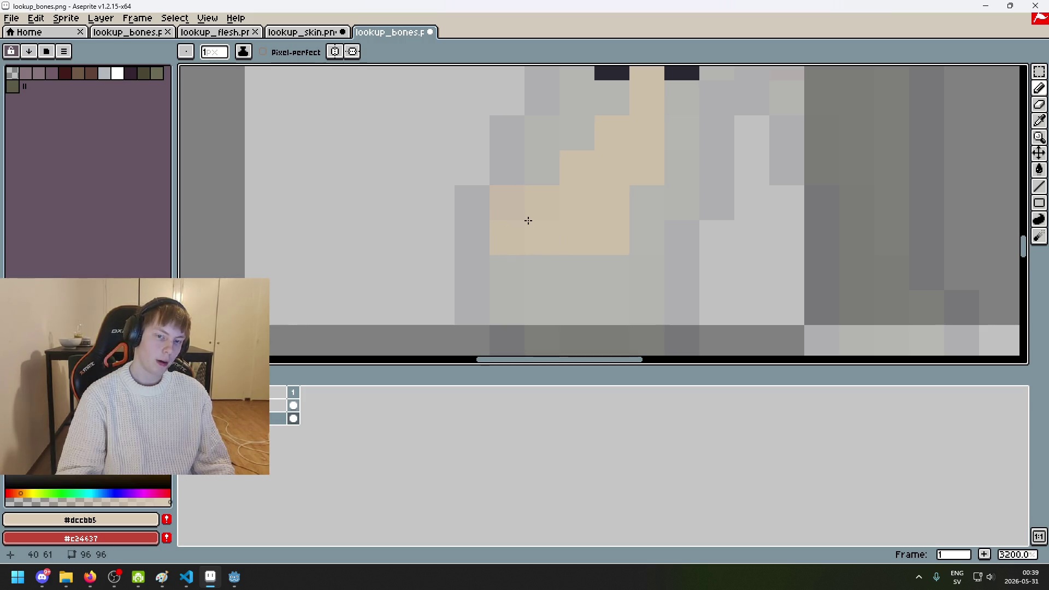
scroll(528, 222, "down", 3)
Step: Outline the thigh edge and a round knee joint in #252230, undoing misplaced pixels
left_click(560, 146, "alt")
left_click(507, 200)
left_click(491, 218)
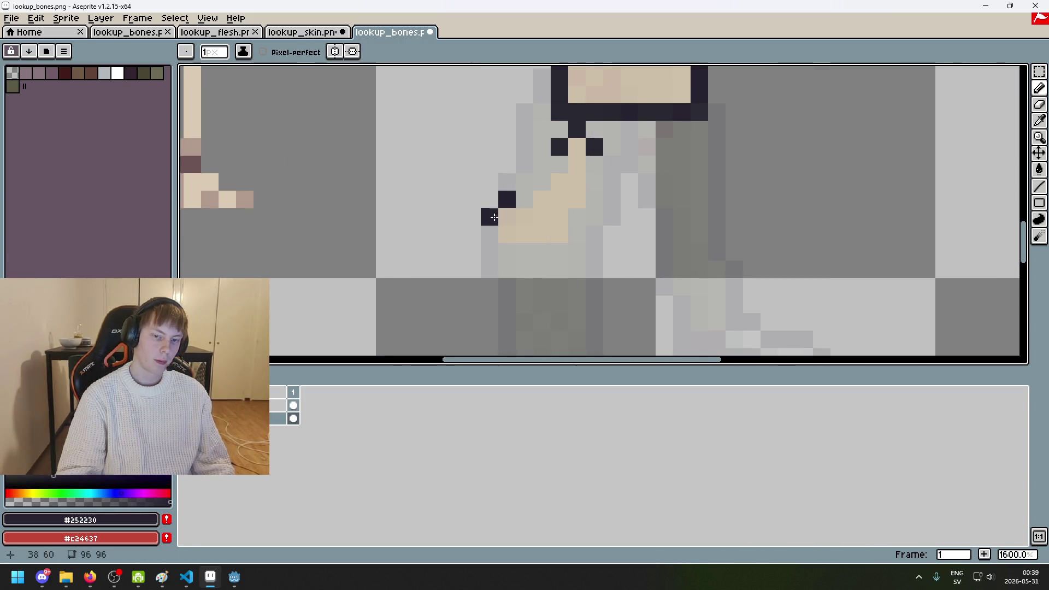
key("ctrl+z")
key("ctrl+z")
left_click(520, 203)
left_click_drag(520, 203, 501, 222)
left_click(542, 200)
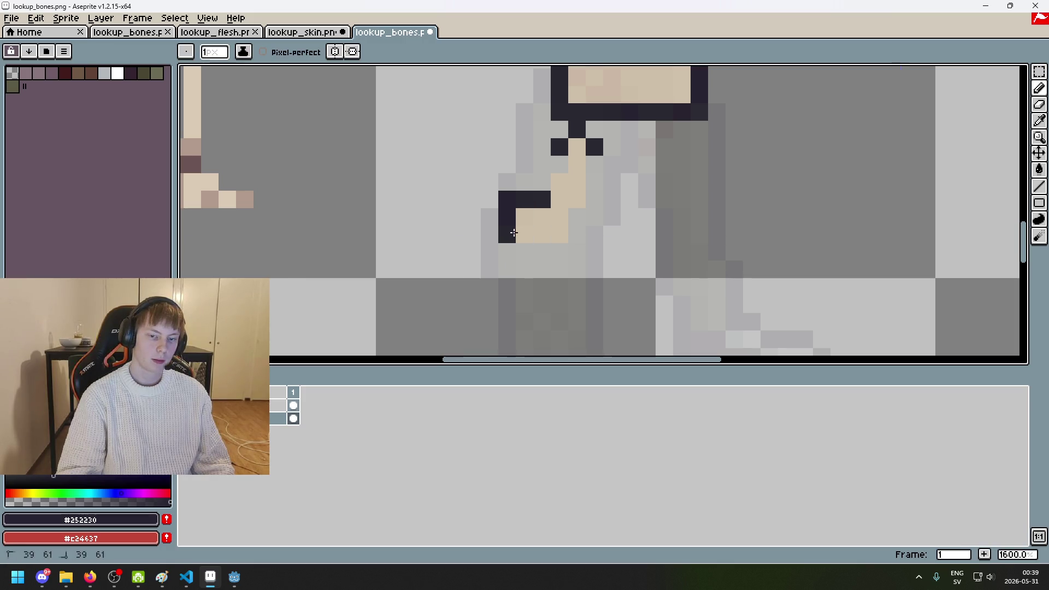
key("b")
left_click_drag(559, 217, 560, 234)
Step: Add outline pixels for the other leg, then undo them and the remaining stray pixel
scroll(560, 235, "down", 4)
scroll(598, 240, "up", 4)
scroll(598, 239, "right", 2)
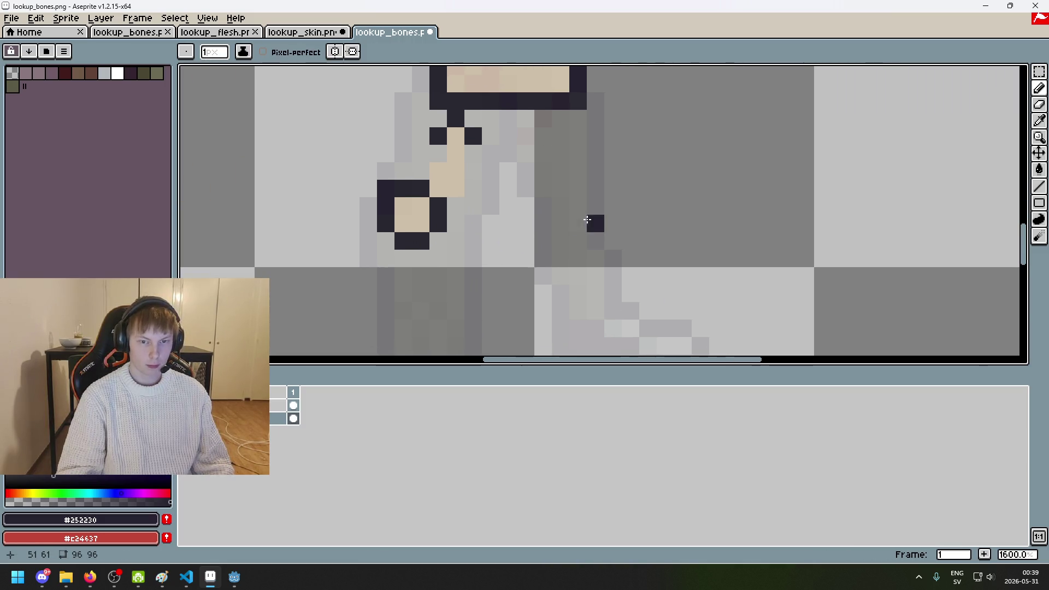
left_click_drag(592, 181, 586, 180)
key("ctrl+z")
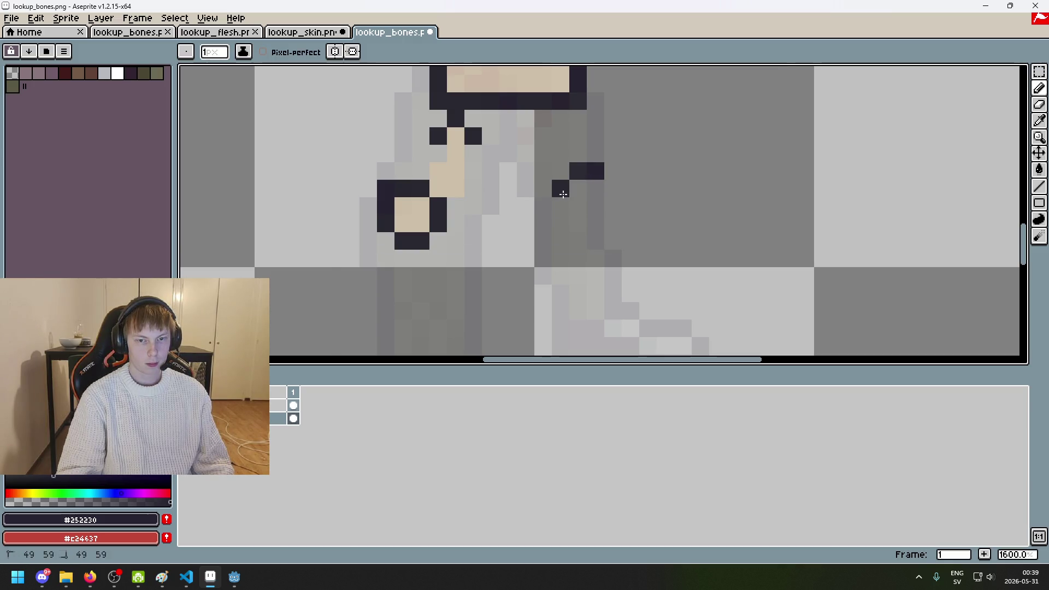
key("ctrl+z")
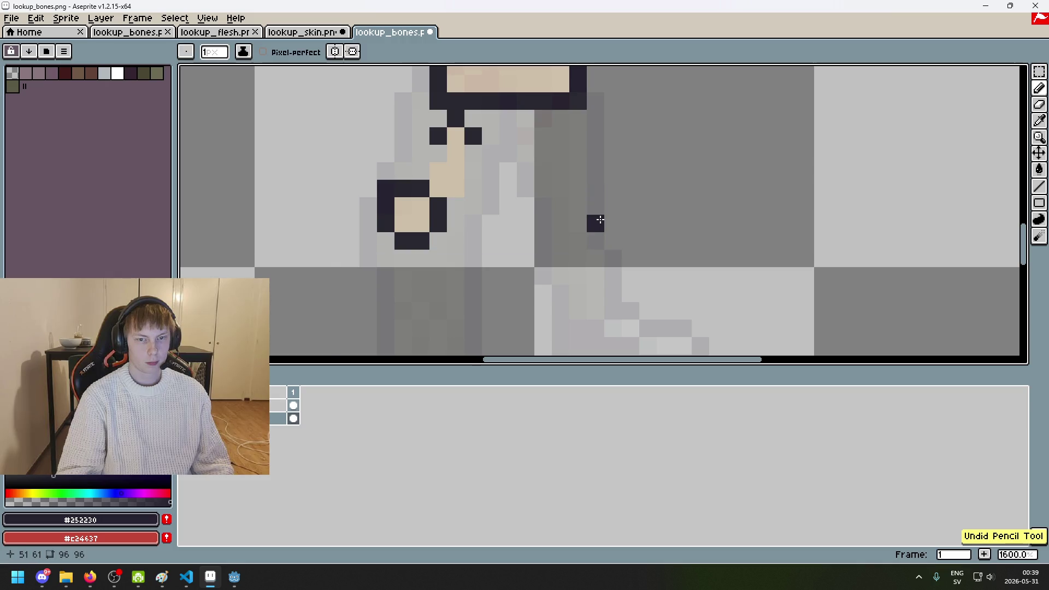
scroll(593, 222, "down", 5)
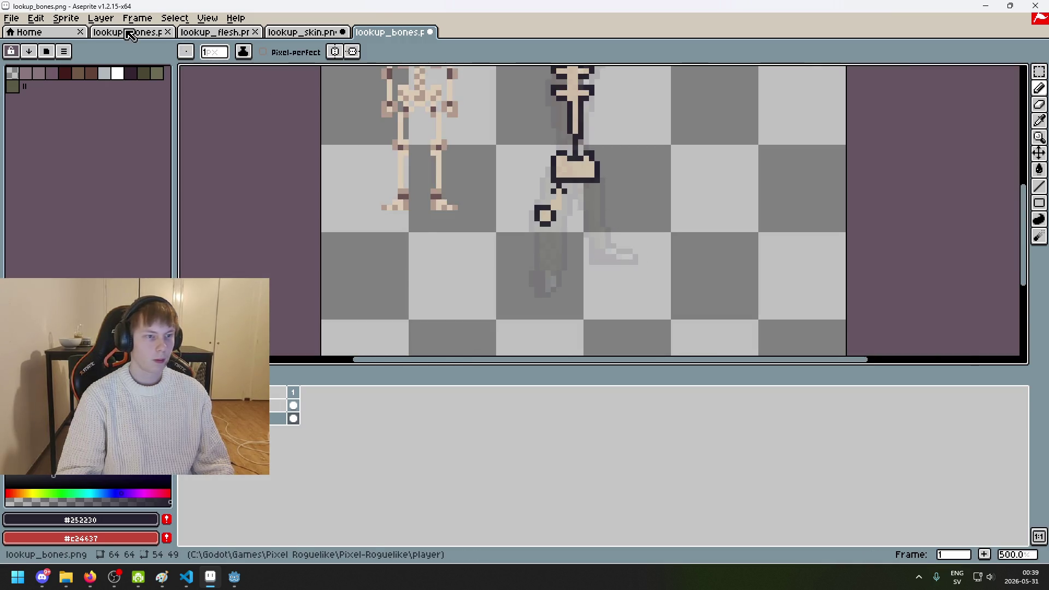
Step: Glance at the other sprite tabs, then point the file-open dialog at the entities folder
left_click(216, 32)
left_click(302, 32)
left_click(394, 34)
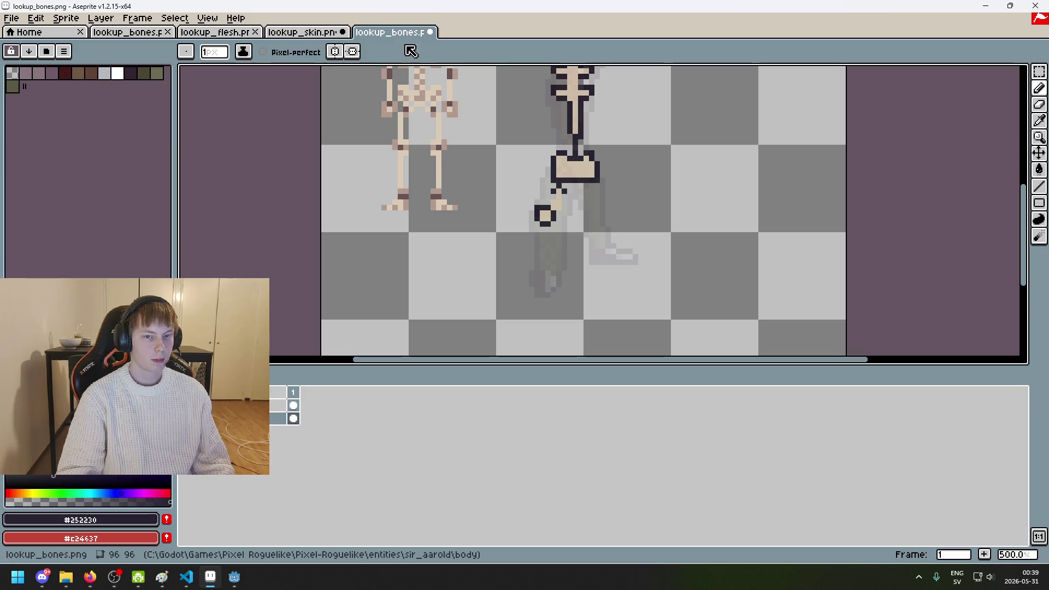
left_click(11, 18)
left_click(33, 47)
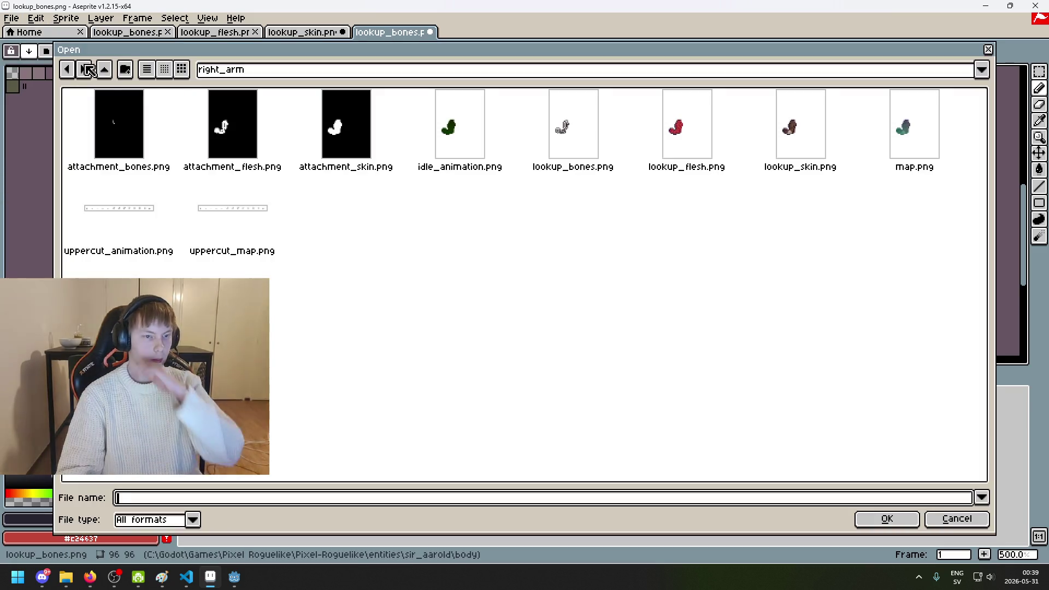
left_click(383, 70)
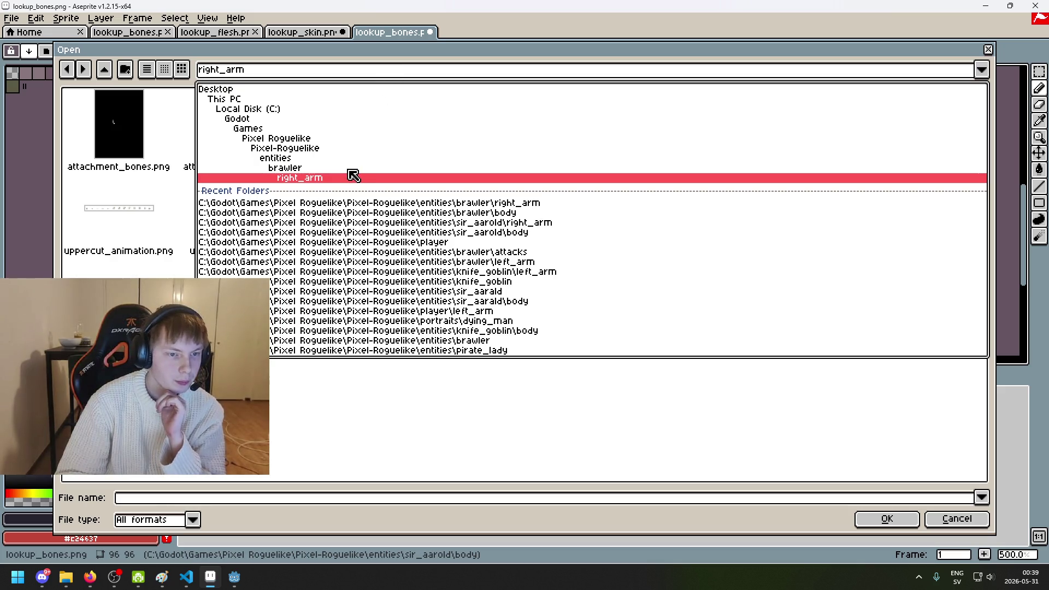
left_click(351, 169)
left_click(351, 69)
left_click(348, 158)
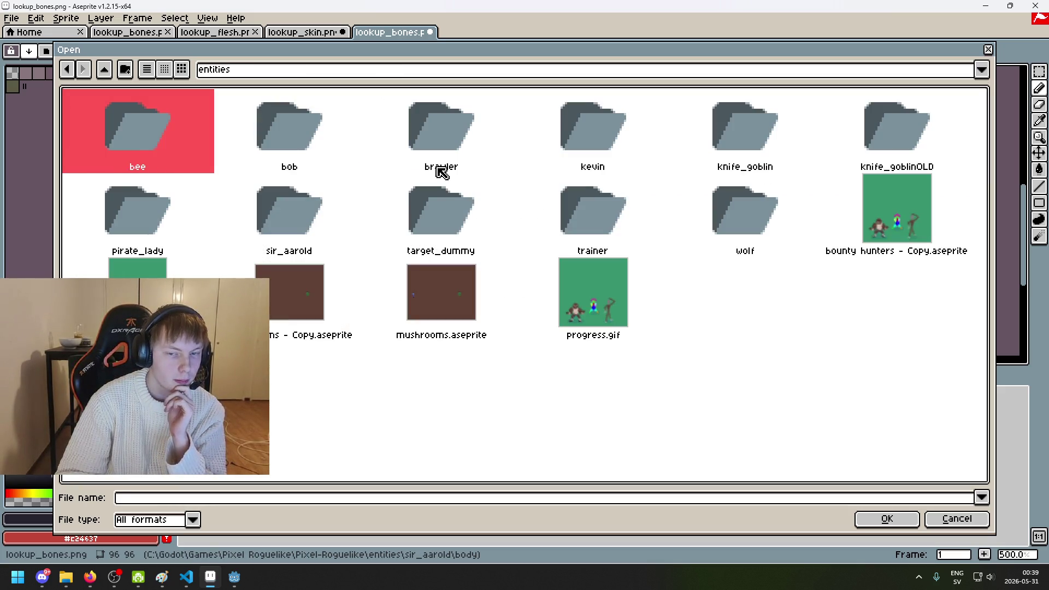
Step: Browse into the sir_aarold character folder and open skinny guy.png
left_click(750, 156)
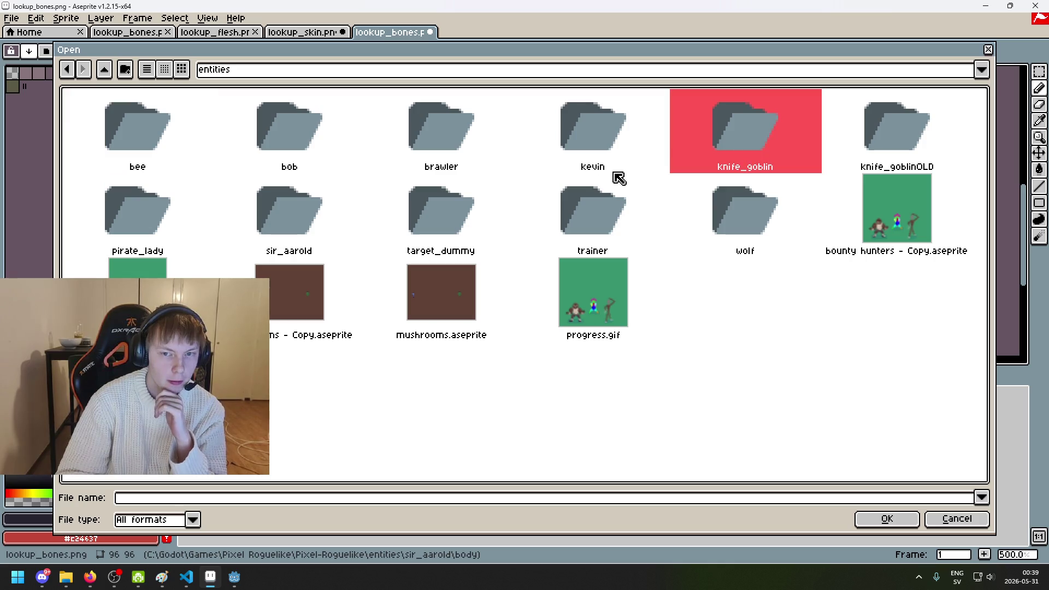
double_click(295, 219)
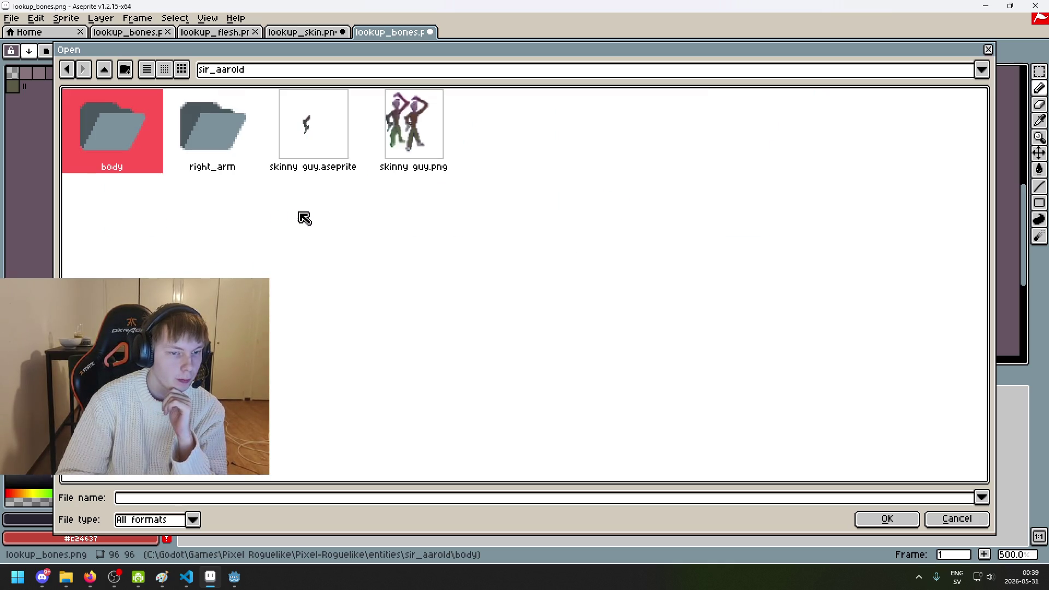
double_click(94, 136)
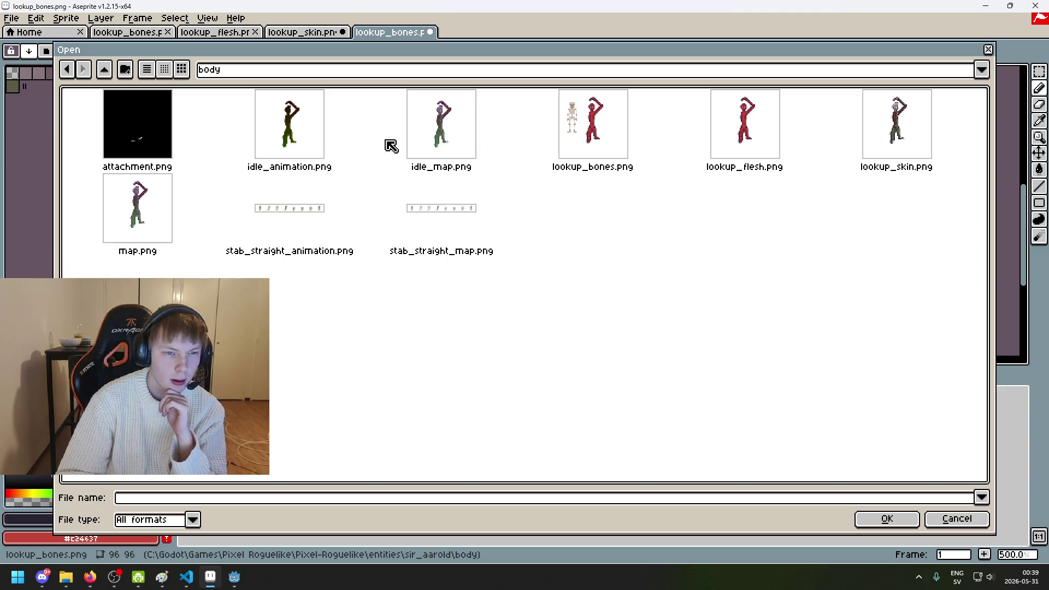
key("BackSpace")
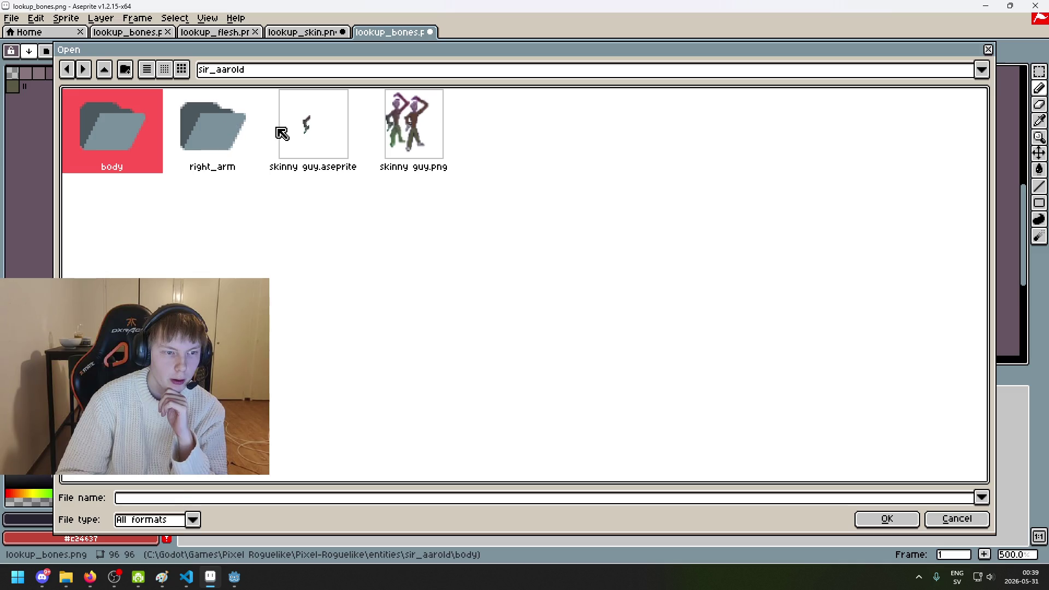
double_click(414, 129)
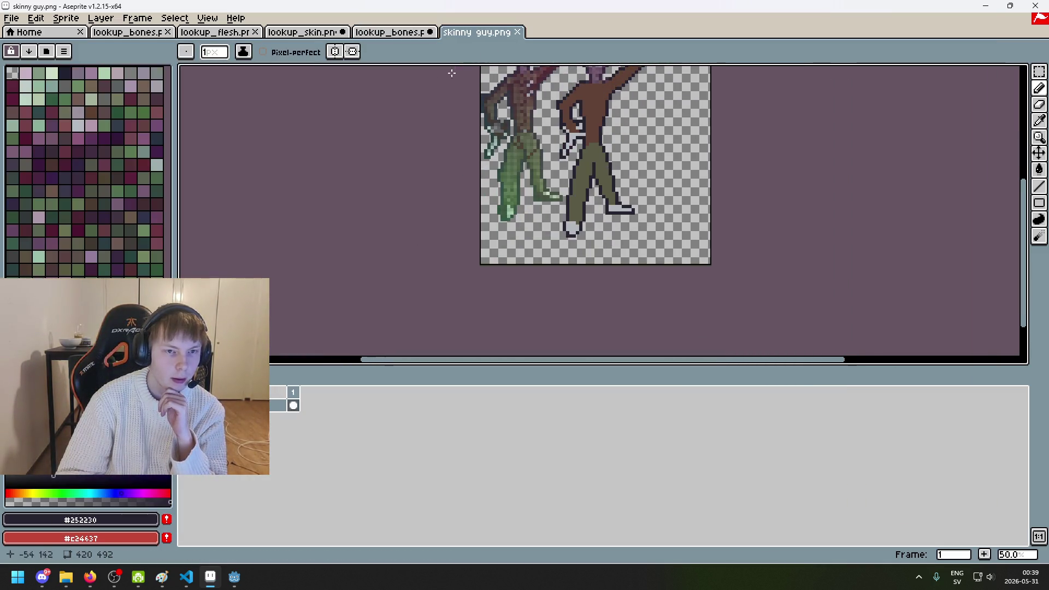
Step: Close skinny guy.png and open the layered skinny guy.aseprite instead
key("ctrl+w")
left_click(16, 31)
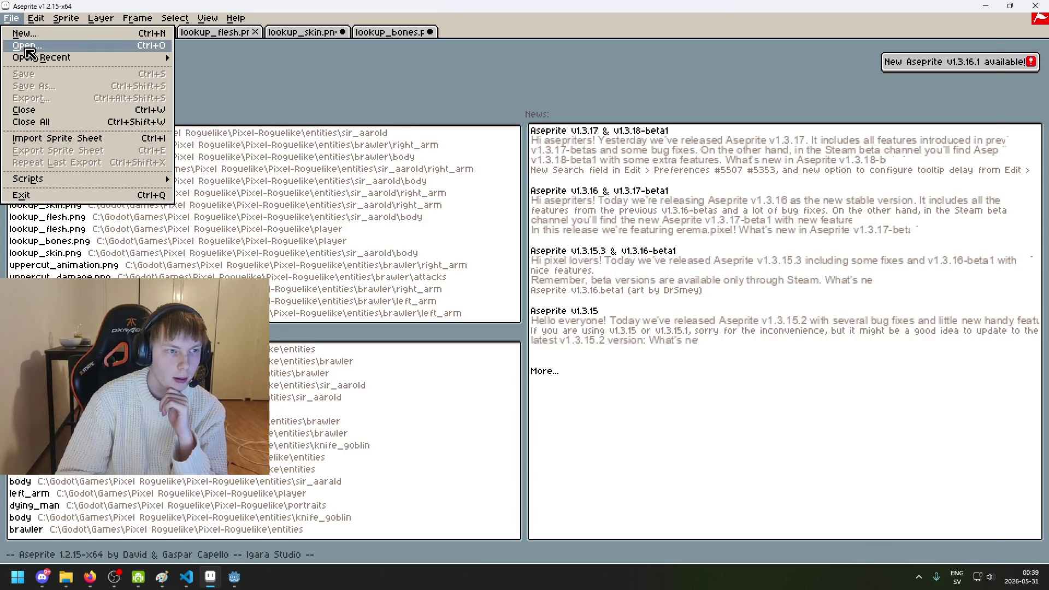
left_click(25, 42)
double_click(344, 130)
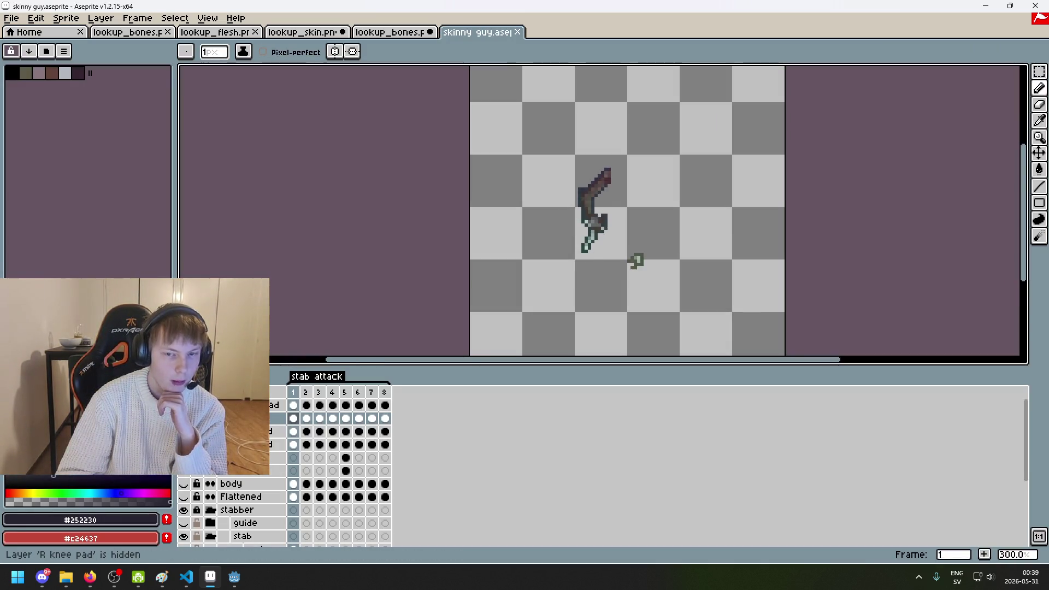
Step: Toggle the L knee pad layer and copy the whole skinny guy canvas
left_click(184, 444)
key("m")
scroll(691, 257, "up", 2)
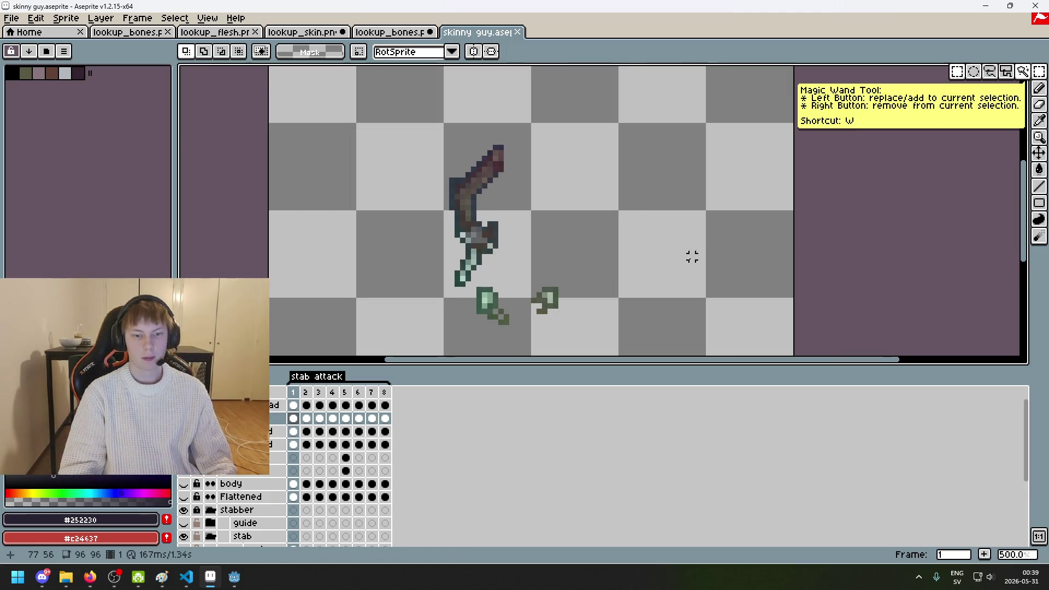
scroll(691, 257, "down", 4)
scroll(702, 329, "up", 3)
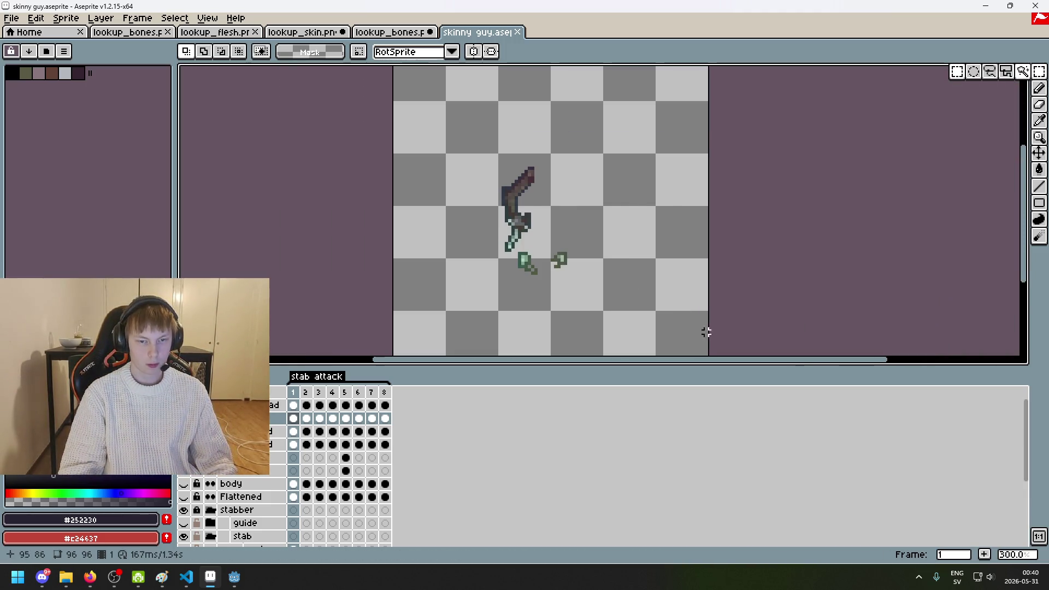
scroll(702, 328, "down", 1)
key("ctrl+a")
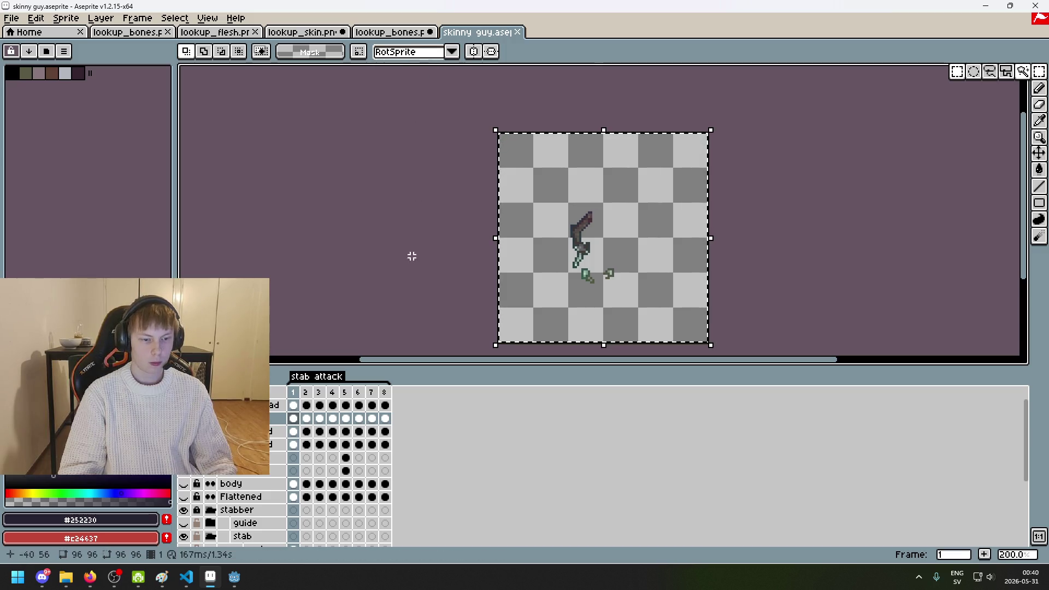
left_click(184, 445)
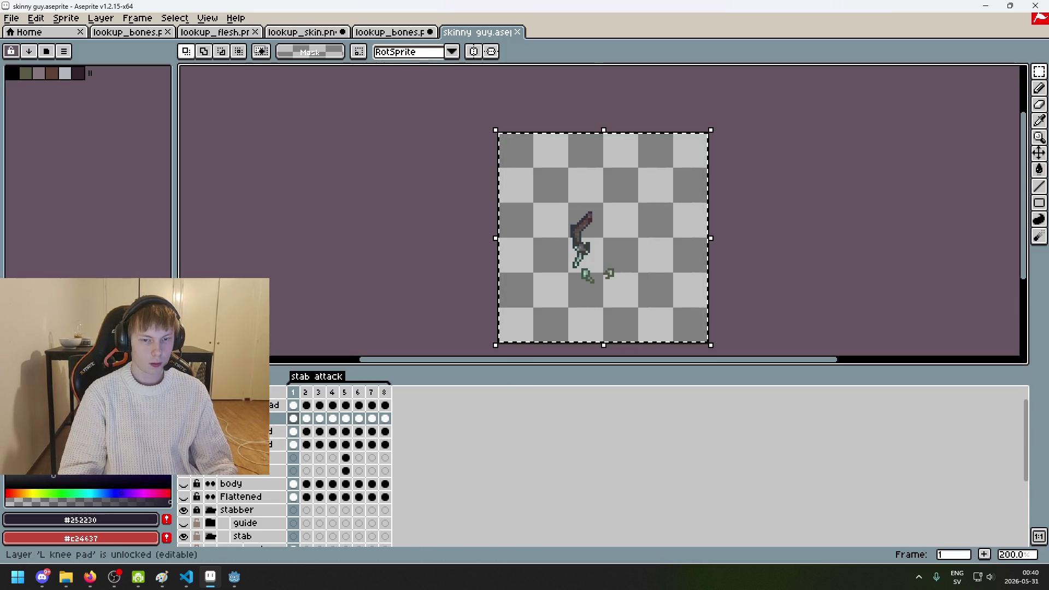
left_click(251, 431)
key("ctrl+d")
key("ctrl+a")
key("ctrl+c")
Step: Paste the copied sprite onto a new layer in lookup_bones.png, then undo the paste
left_click(410, 32)
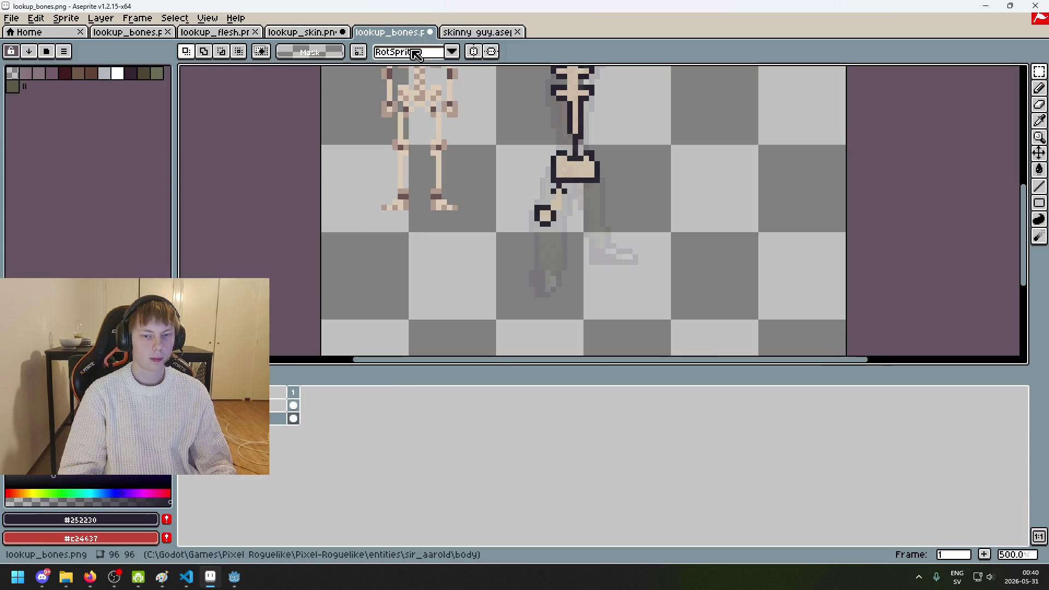
scroll(512, 320, "down", 1)
scroll(511, 319, "down", 3)
scroll(511, 320, "up", 1)
right_click(270, 428)
left_click(314, 443)
key("ctrl+v")
scroll(603, 216, "up", 1)
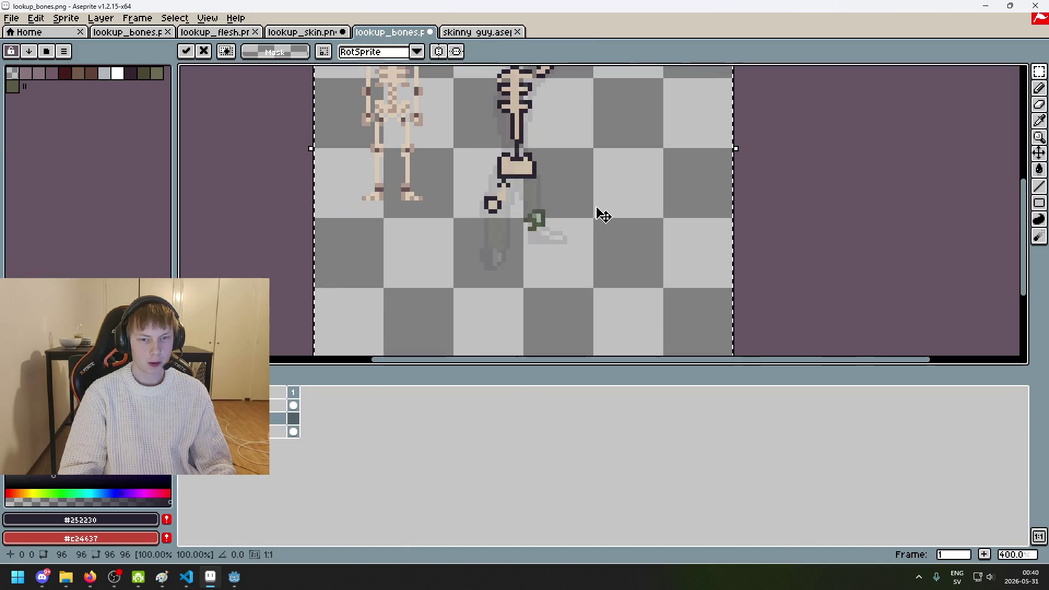
scroll(603, 216, "down", 3)
scroll(601, 232, "up", 1)
key("ctrl+z")
Step: Show the miss right and body layers in skinny guy.aseprite, then recentre lookup_bones.png
left_click(471, 33)
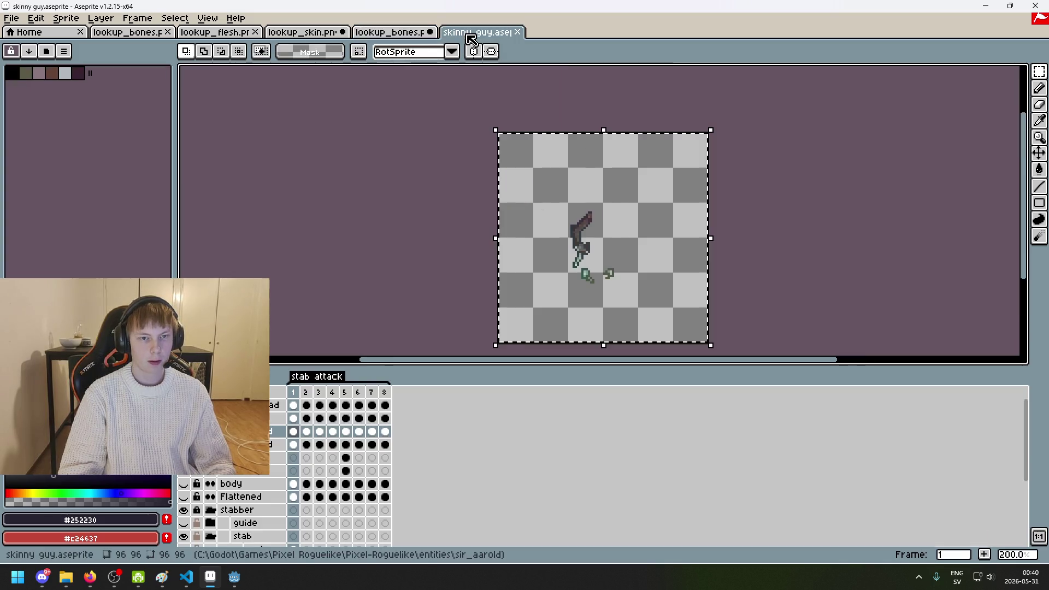
key("ctrl+d")
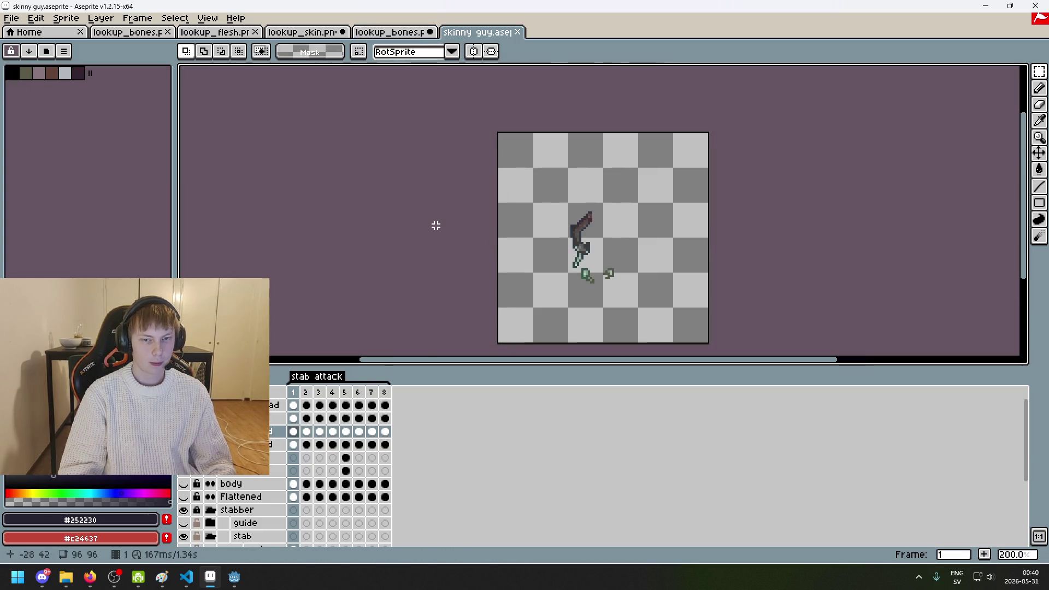
scroll(435, 226, "down", 2)
scroll(441, 226, "up", 1)
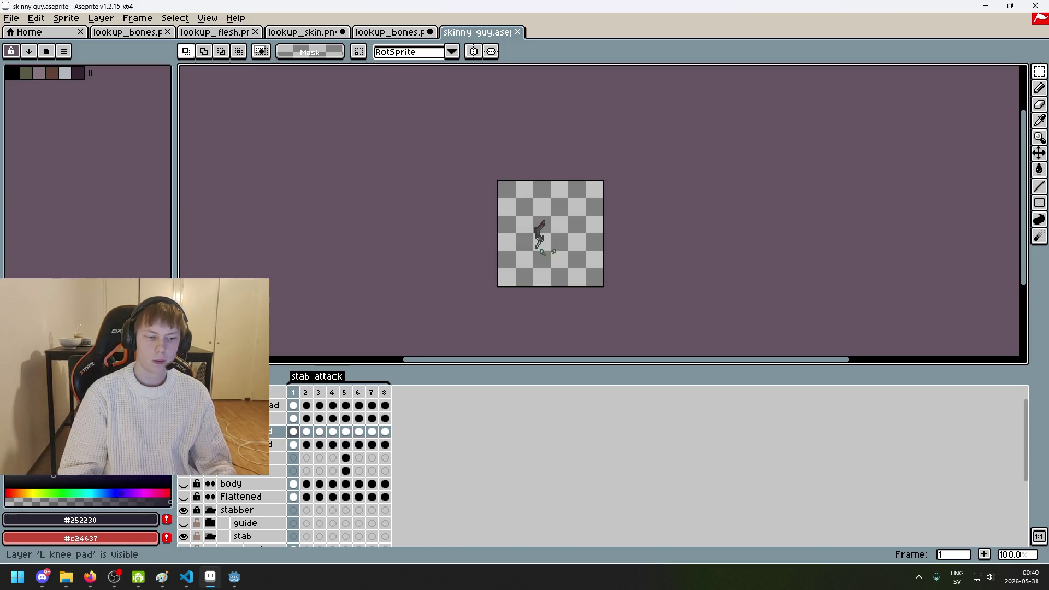
left_click(184, 471)
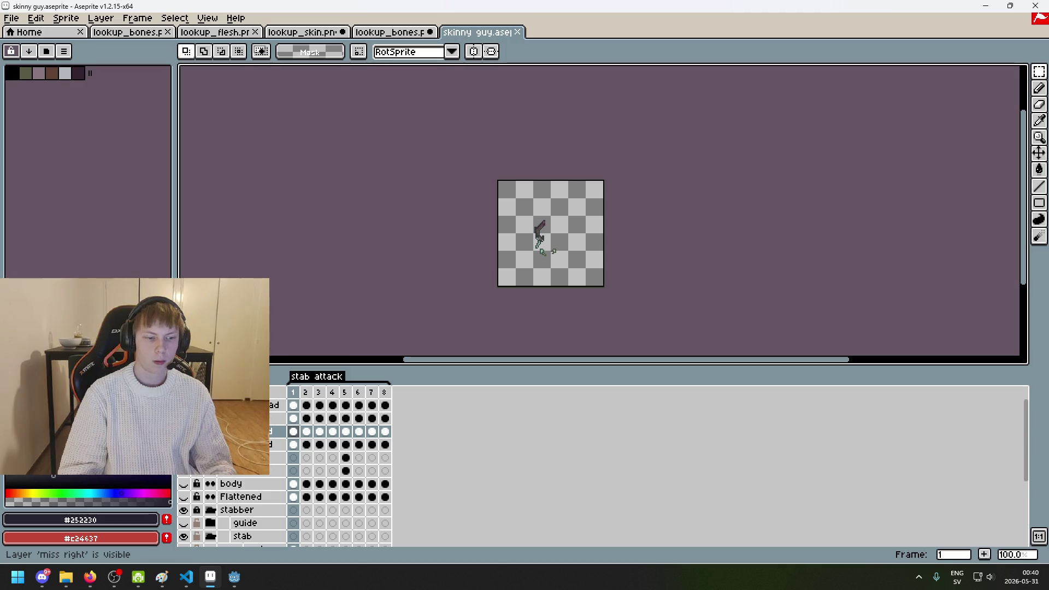
left_click(184, 483)
scroll(479, 330, "up", 1)
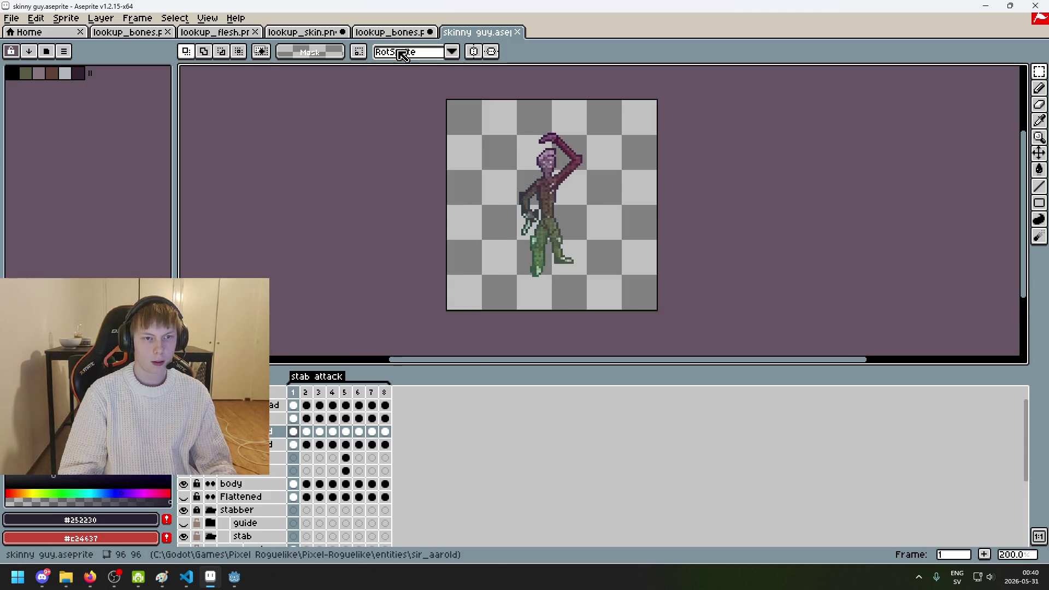
left_click(390, 31)
left_click_drag(473, 196, 392, 204)
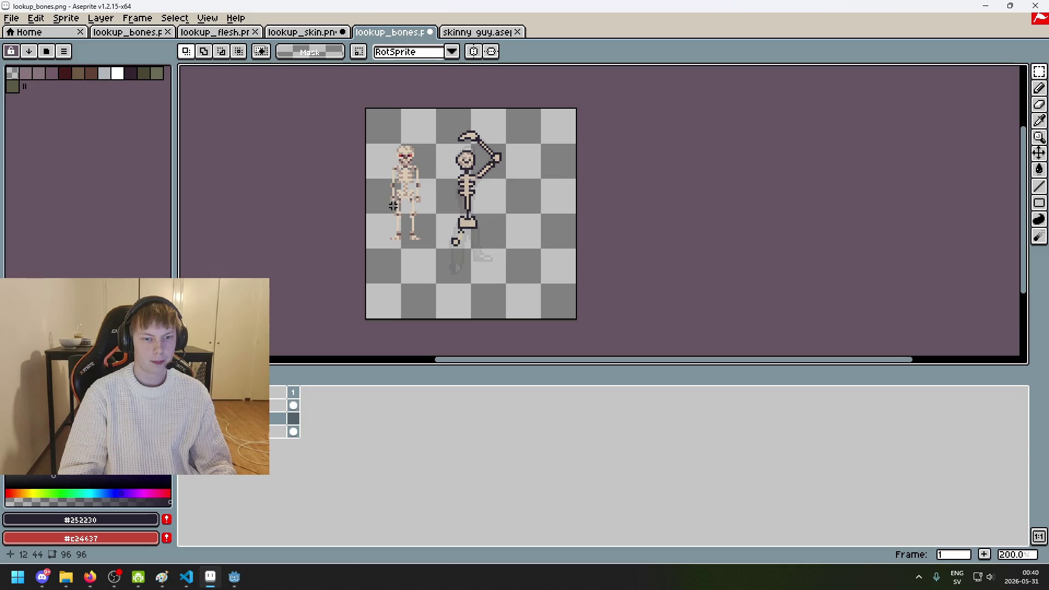
Step: Copy the skinny guy figure, paste it into lookup_bones.png, then undo the paste
key("ctrl+Tab")
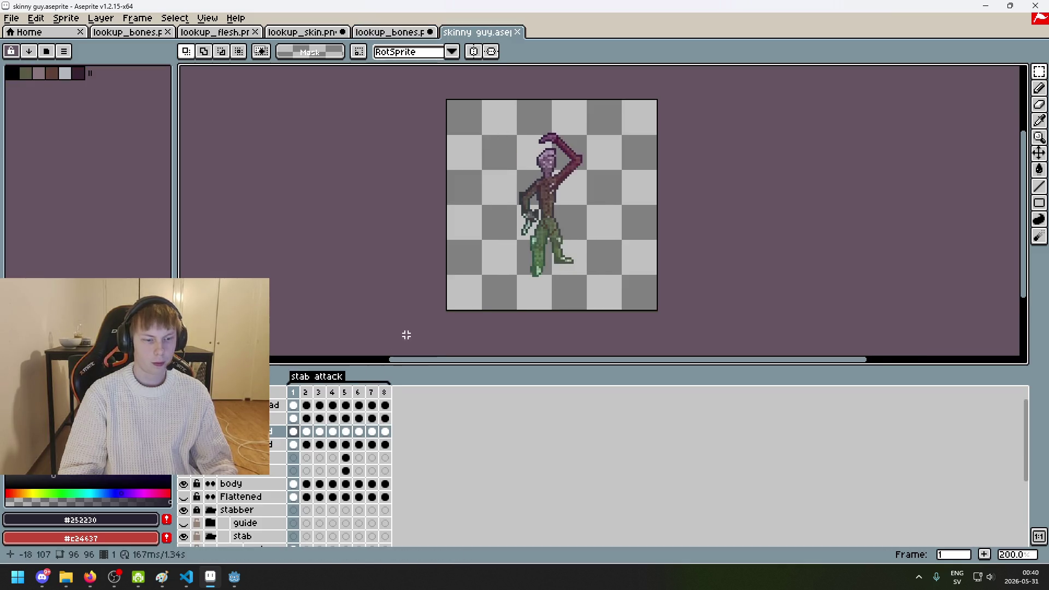
key("ctrl+a")
key("ctrl+c")
key("ctrl+shift+Tab")
key("ctrl+v")
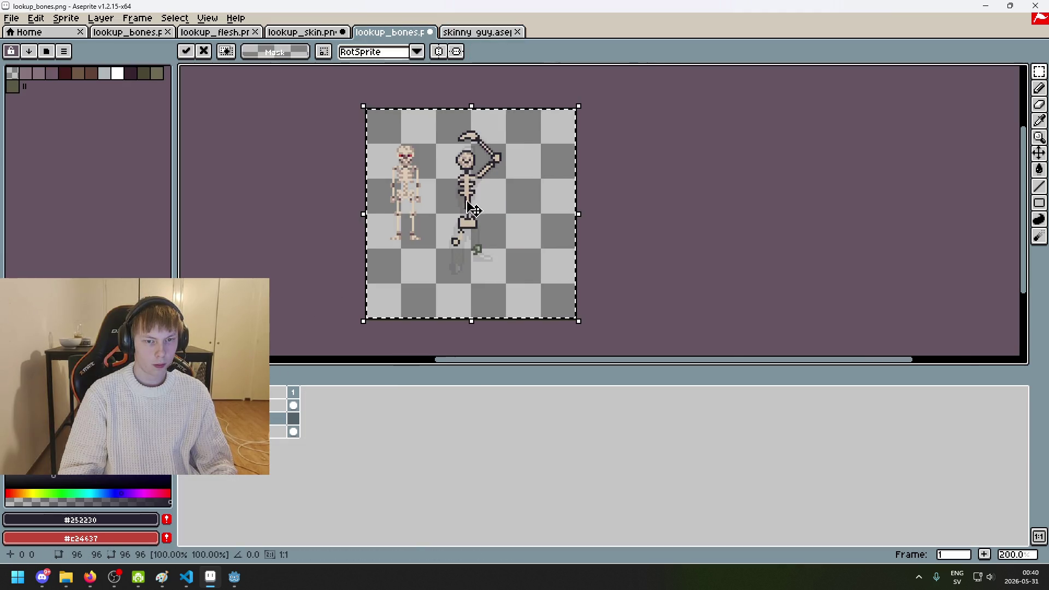
scroll(480, 215, "up", 3)
scroll(470, 225, "down", 5)
scroll(475, 240, "up", 2)
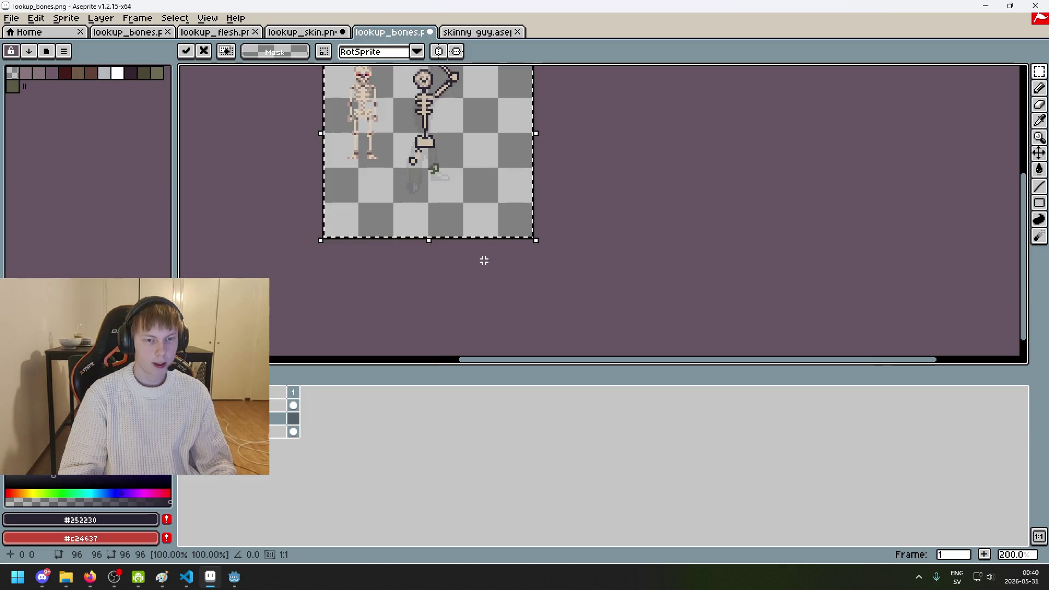
key("ctrl+z")
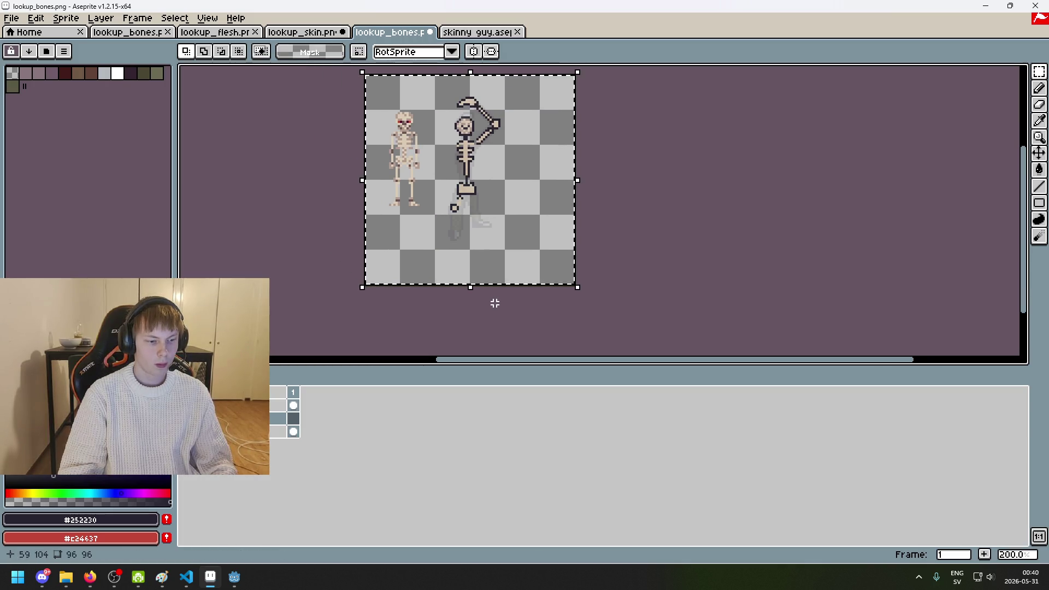
Step: Paste the copied image back into skinny guy.aseprite and commit it
key("ctrl+Tab")
key("ctrl+v")
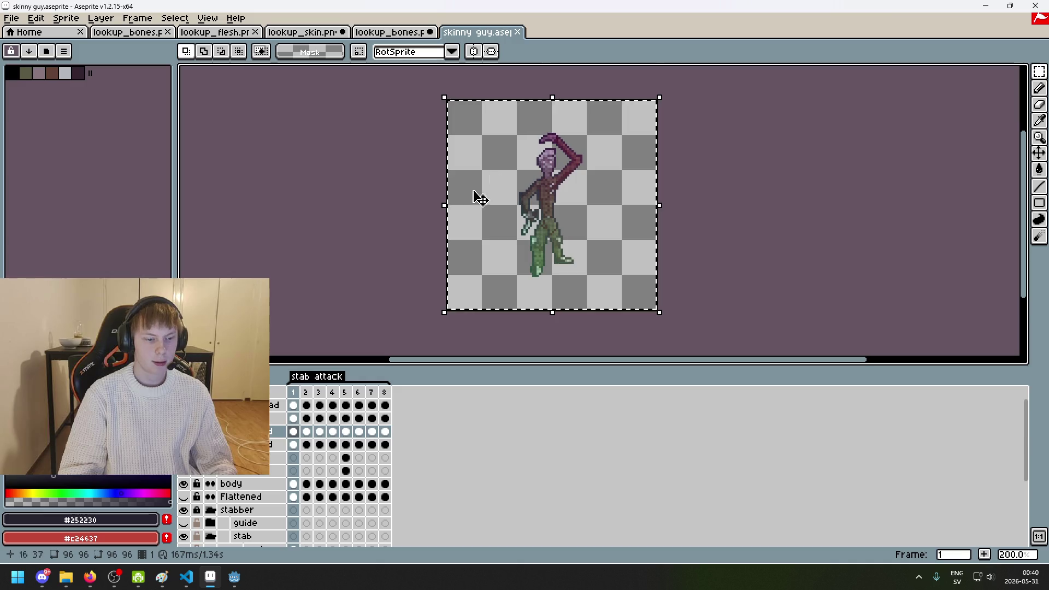
key("Return")
scroll(555, 215, "up", 2)
scroll(555, 216, "up", 1)
scroll(555, 215, "down", 3)
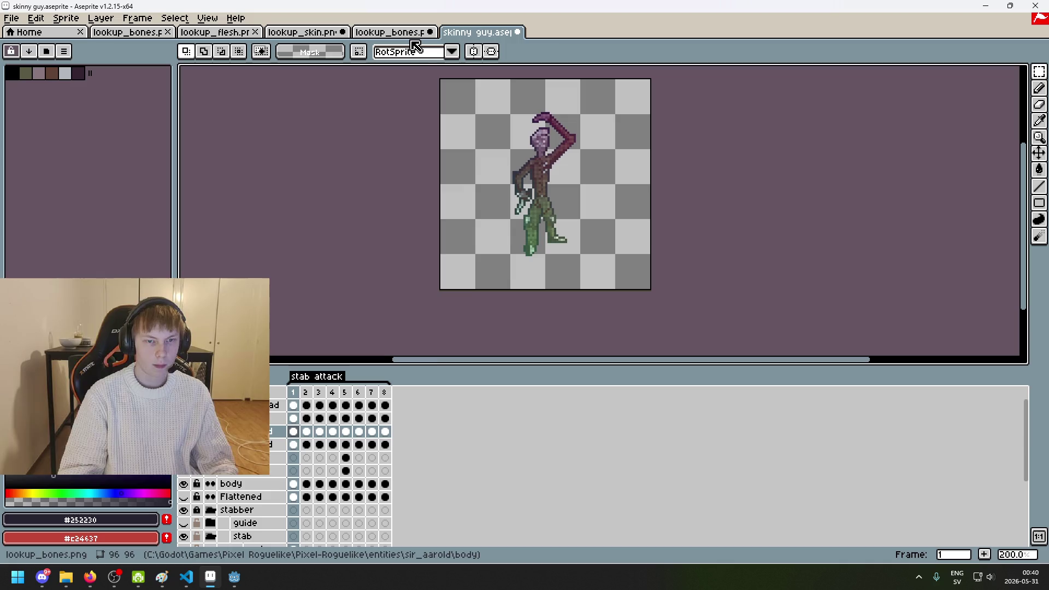
left_click(413, 34)
Step: Play the skinny guy animation preview and compare it against the lookup_bones sprite
key("ctrl+Tab")
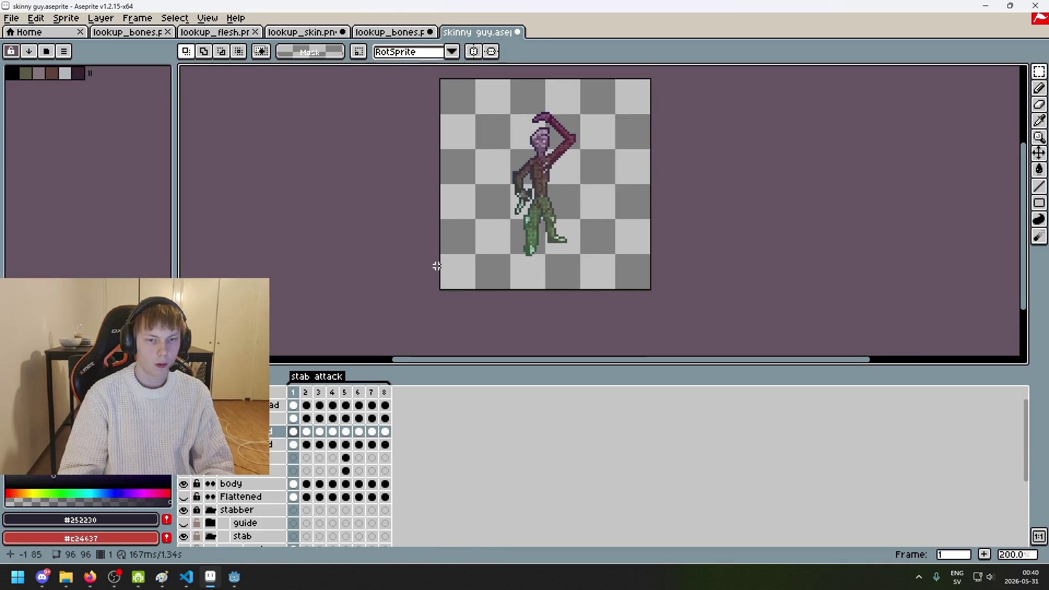
key("Return")
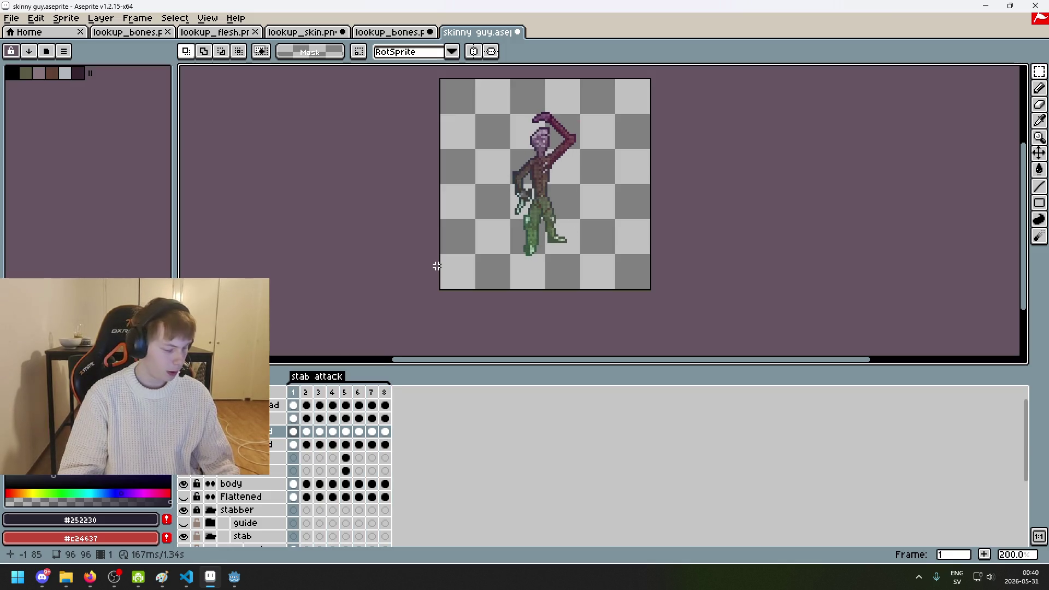
scroll(499, 166, "up", 3)
scroll(506, 176, "up", 2)
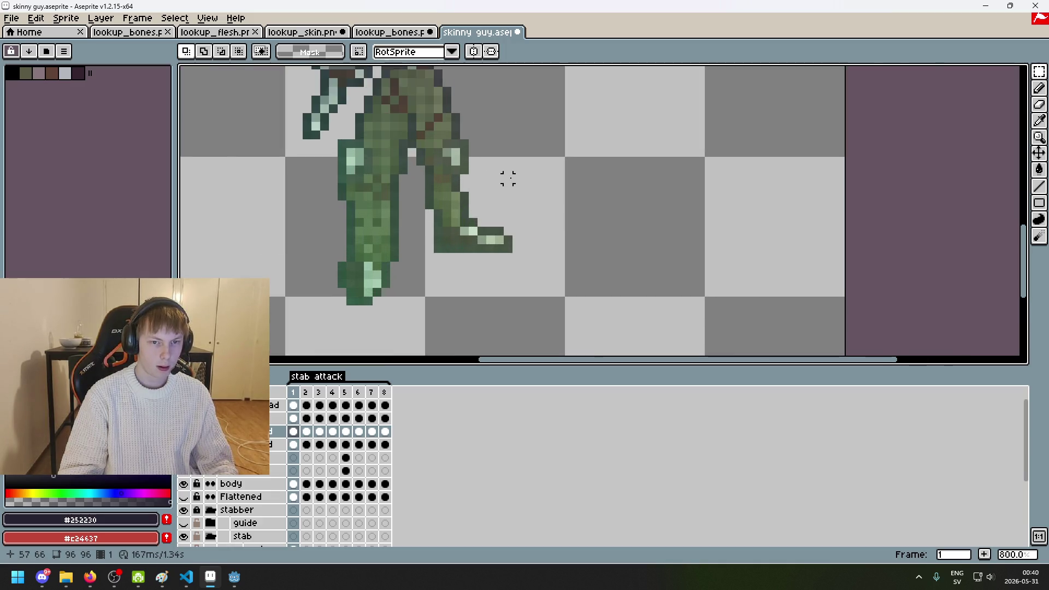
scroll(588, 232, "up", 1)
scroll(563, 213, "up", 1)
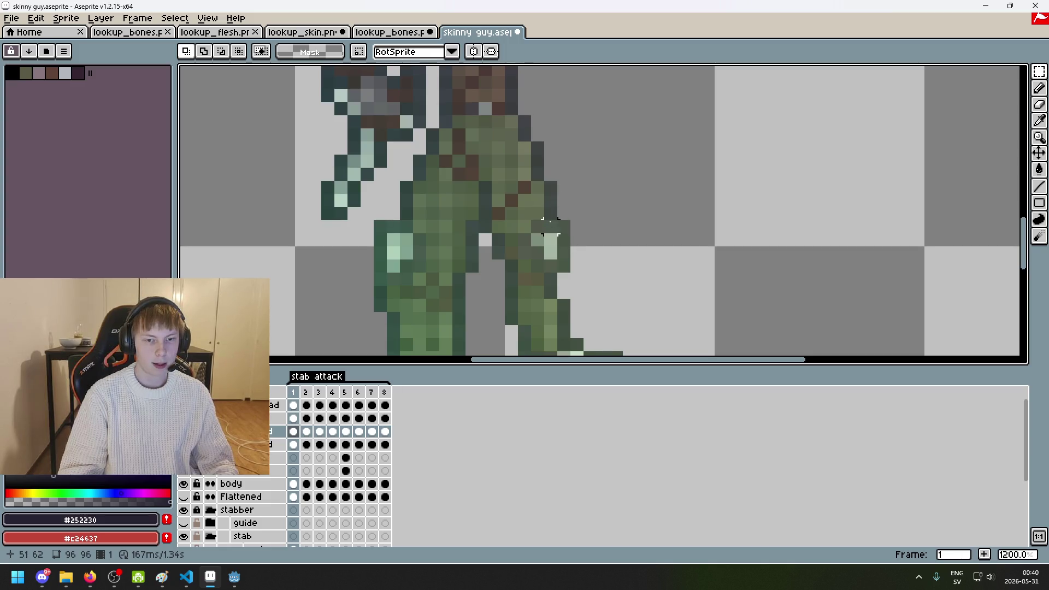
left_click(403, 32)
scroll(504, 202, "up", 3)
scroll(503, 202, "up", 2)
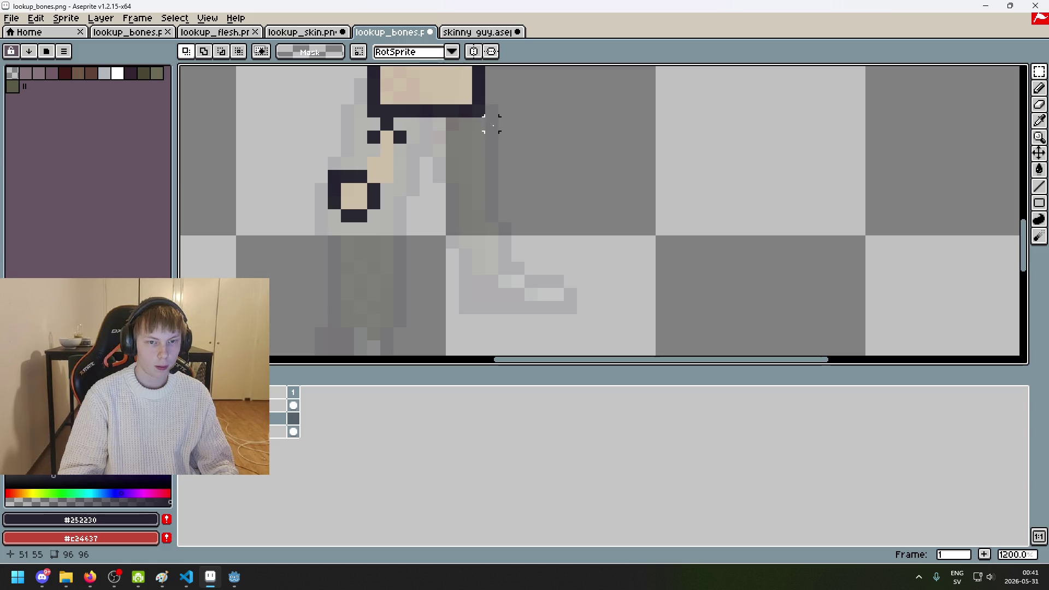
key("ctrl+Tab")
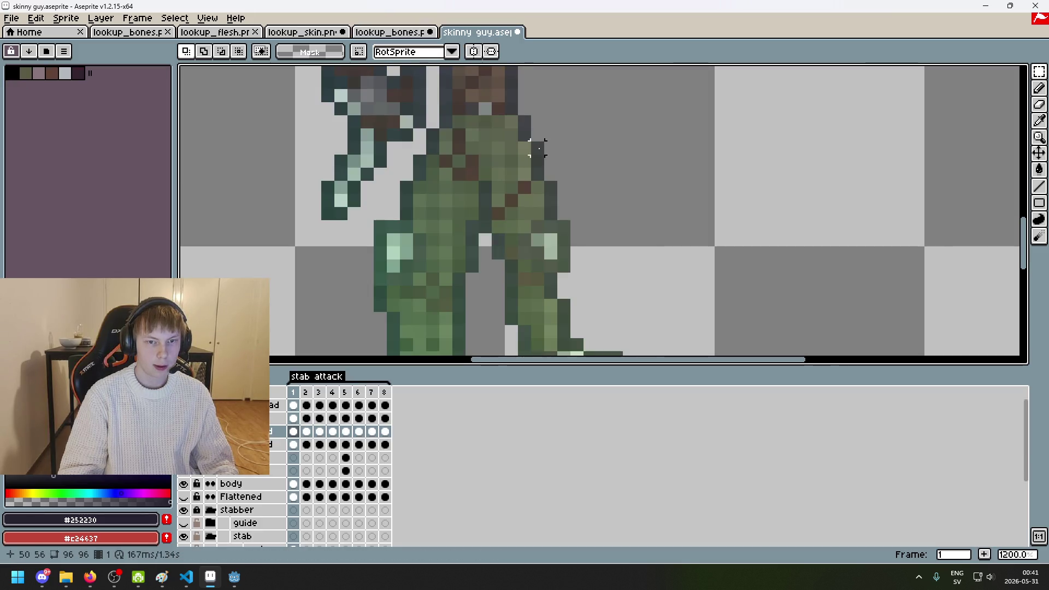
key("ctrl+shift+Tab")
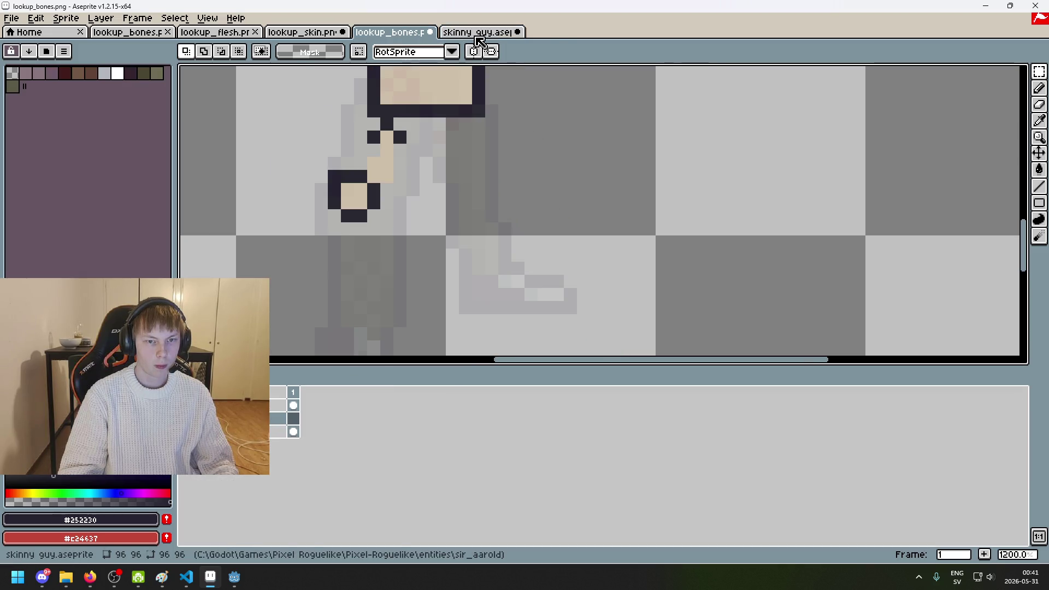
Step: Zoom out on skinny guy and cancel the close warning, keeping lookup_bones open
left_click(483, 32)
key("minus")
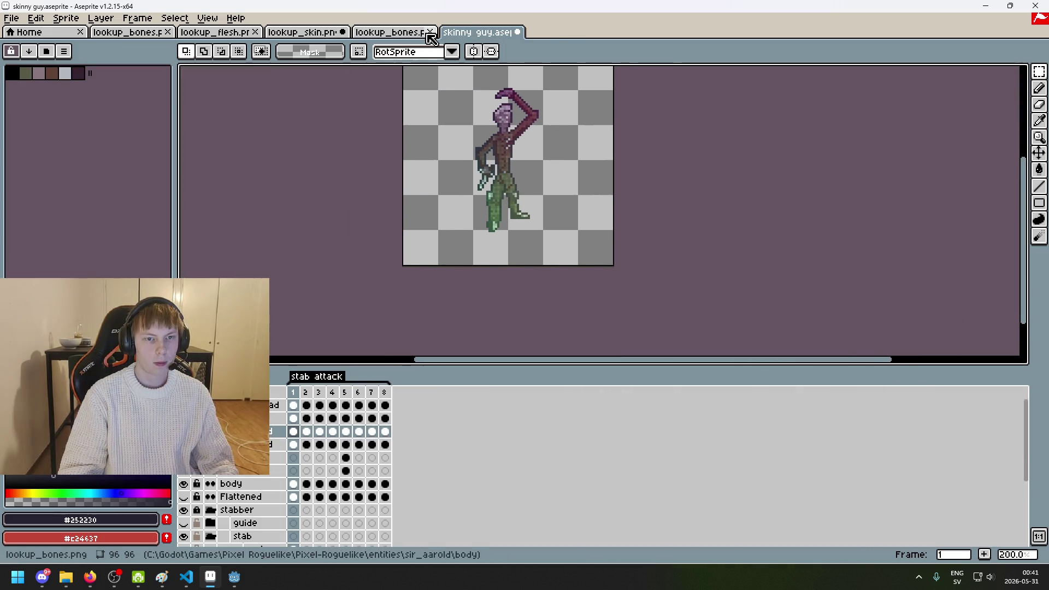
left_click(430, 32)
left_click(594, 312)
Step: Step back and forth through the skinny guy stab frames, ending on lookup_bones.png
key("Right")
key("Left")
key("Right")
key("Right")
key("Right")
key("Right")
key("Right")
key("Right")
key("Right")
key("Right")
scroll(567, 193, "up", 2)
key("Left")
key("Right")
key("Right")
key("Left")
key("ctrl+shift+Tab")
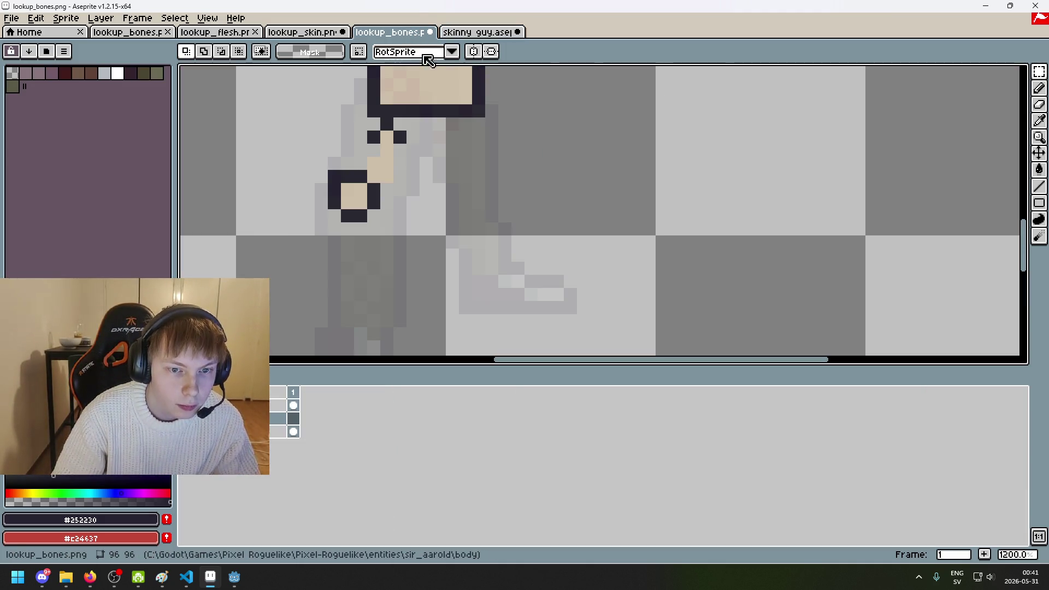
left_click(229, 405)
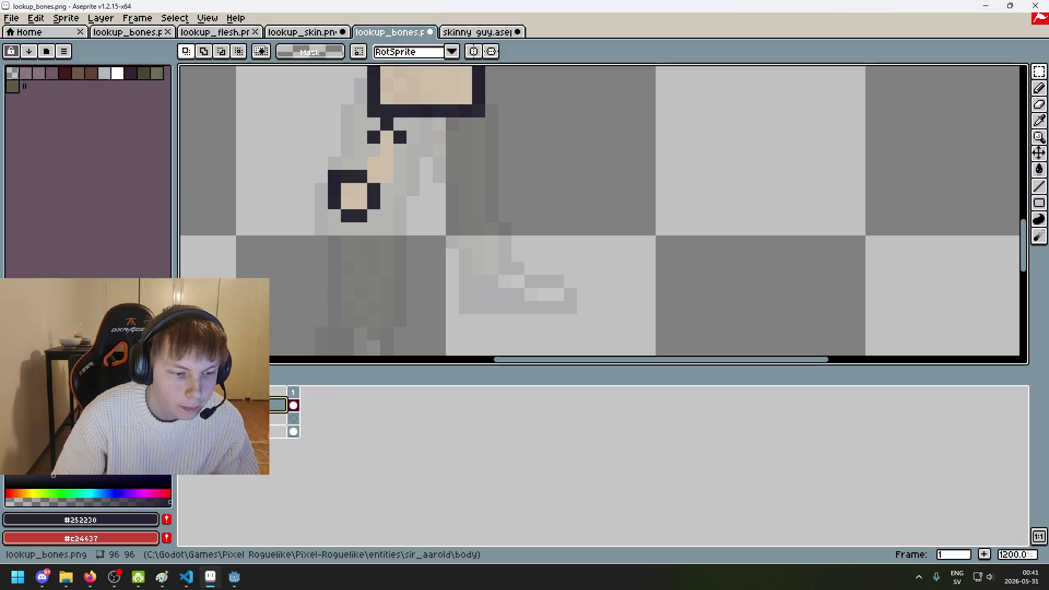
double_click(229, 405)
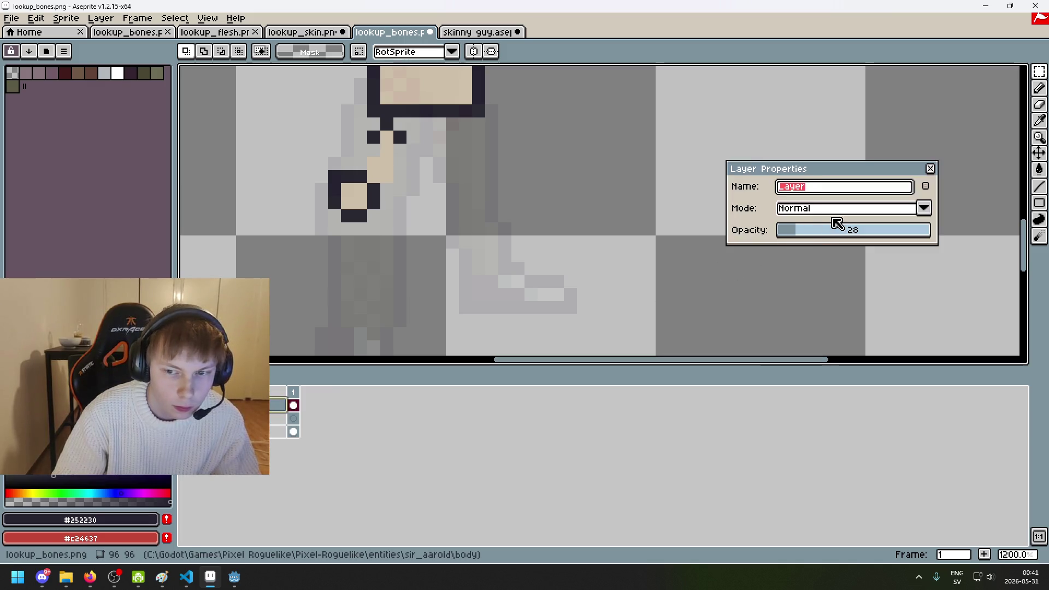
left_click_drag(831, 227, 971, 234)
left_click(931, 169)
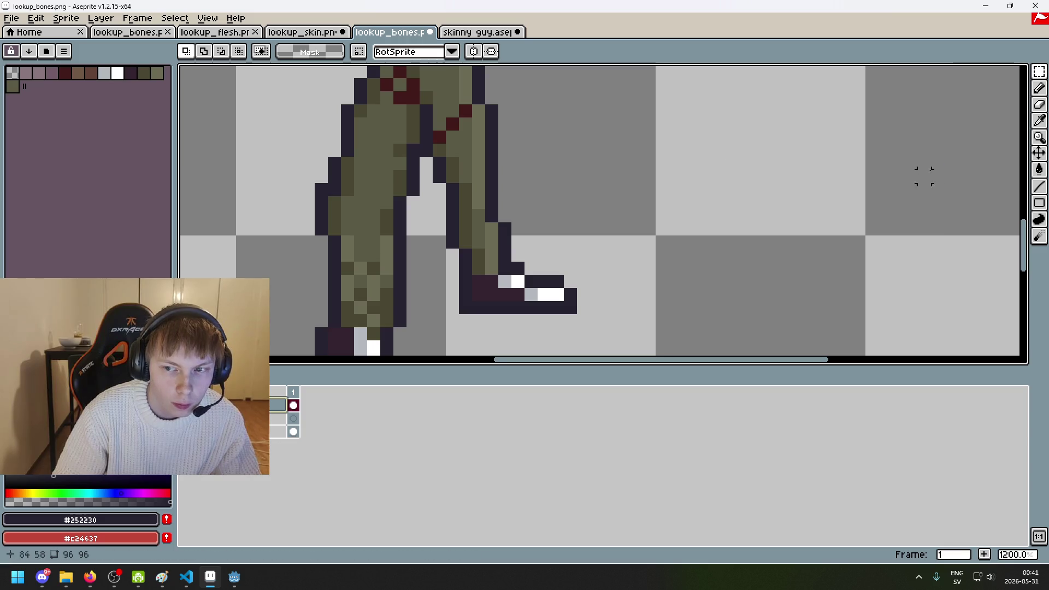
scroll(687, 206, "down", 4)
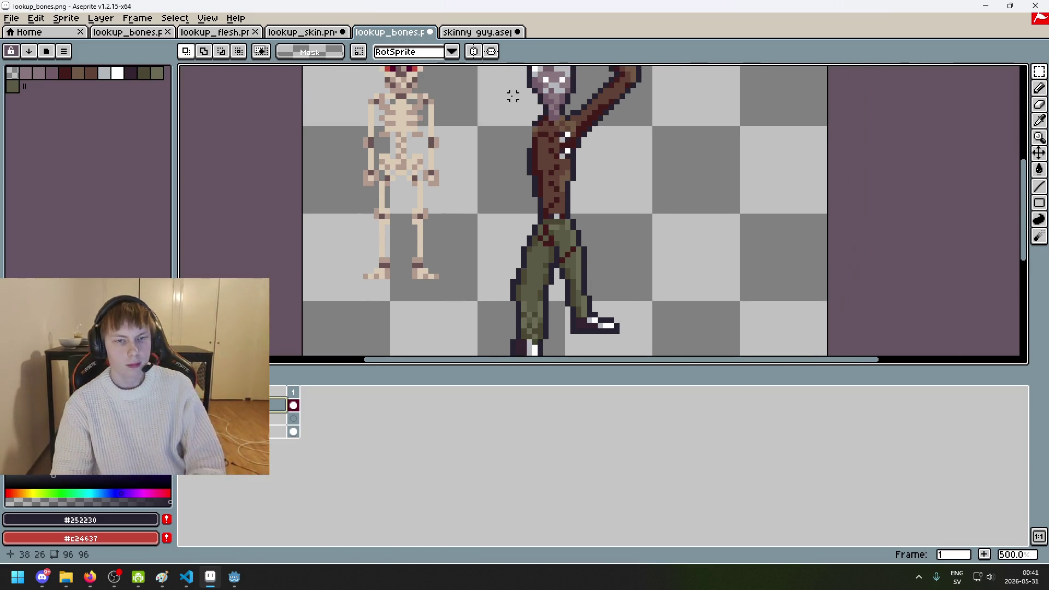
key("ctrl+n")
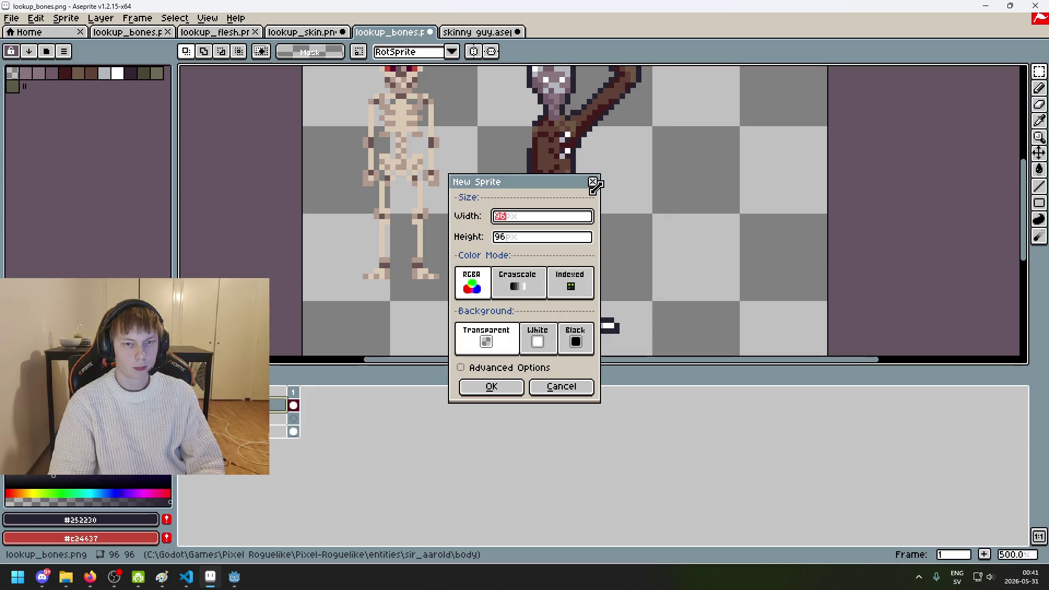
left_click(593, 179)
key("ctrl+Tab")
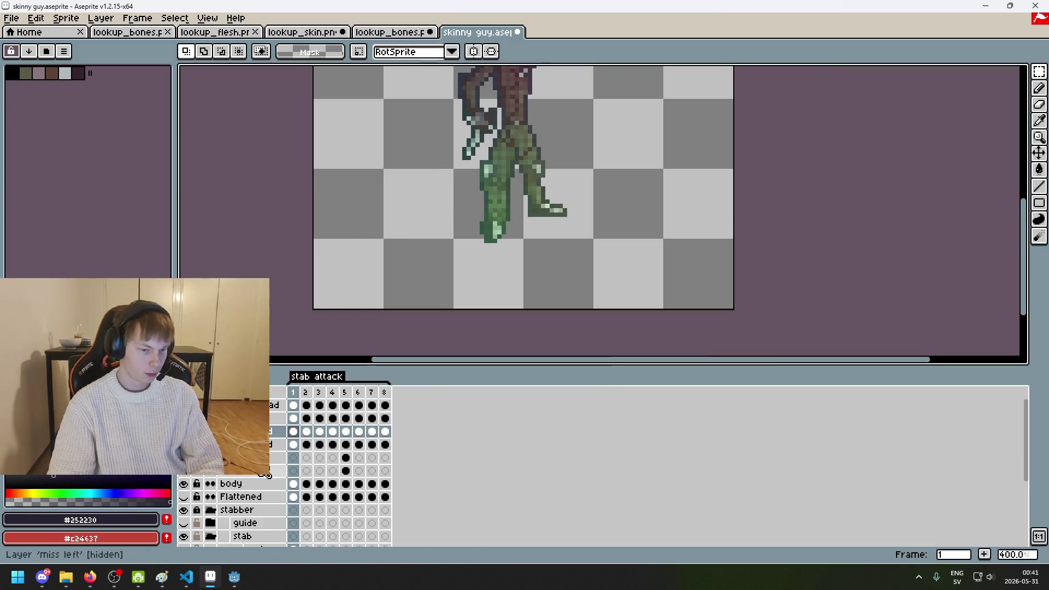
scroll(257, 481, "down", 2)
scroll(261, 488, "down", 3)
scroll(261, 488, "down", 1)
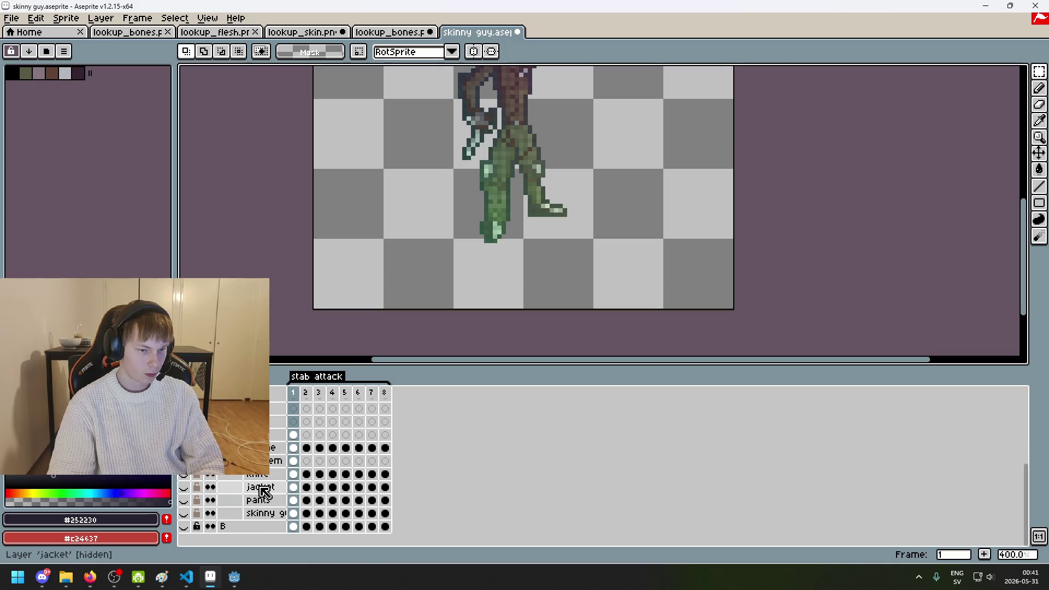
scroll(264, 490, "up", 3)
scroll(347, 421, "up", 3)
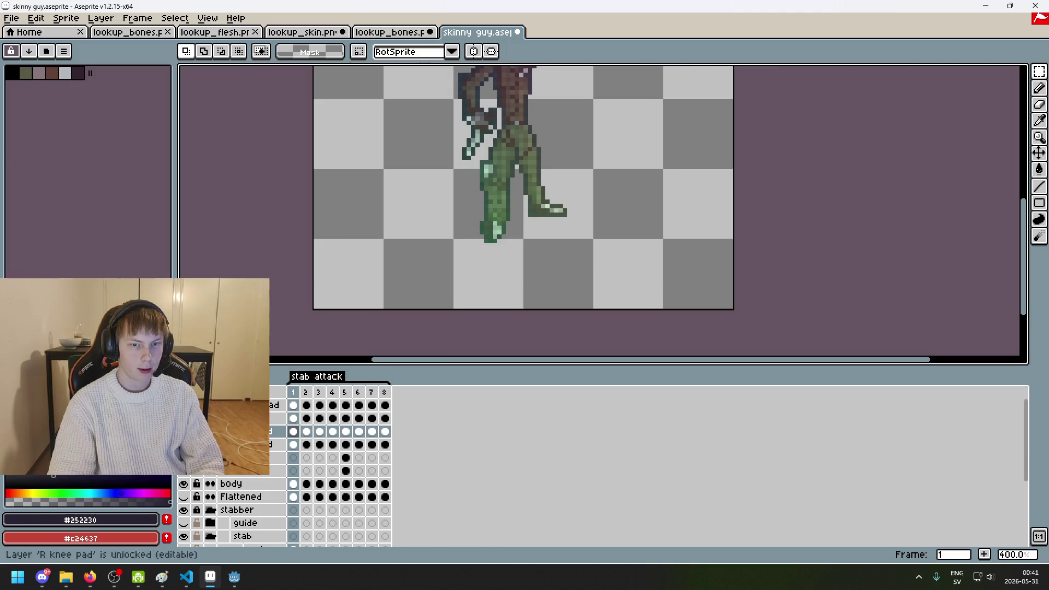
scroll(548, 140, "up", 3)
scroll(548, 140, "up", 4)
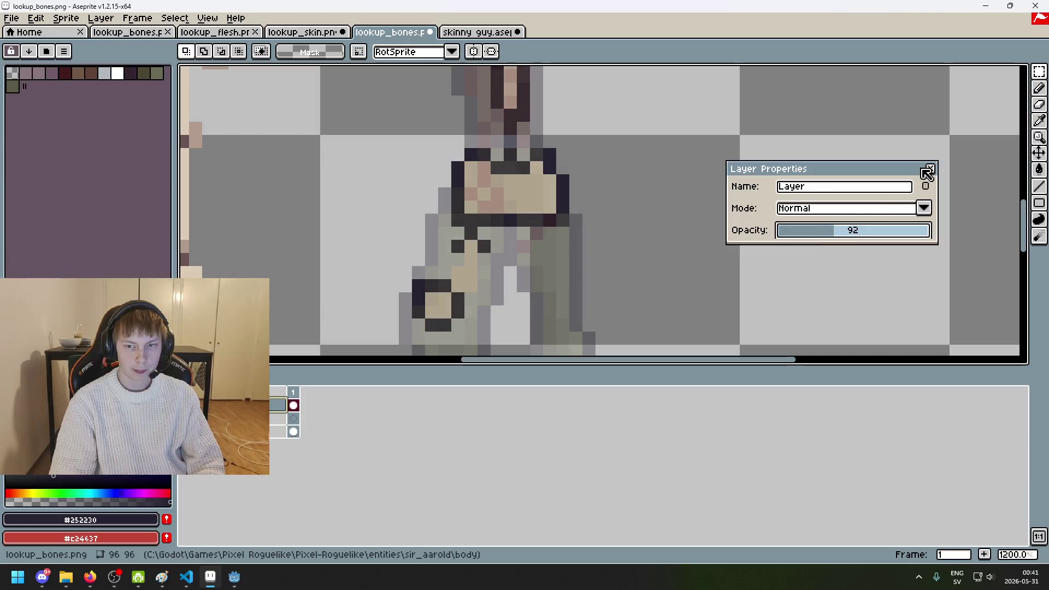
left_click(928, 170)
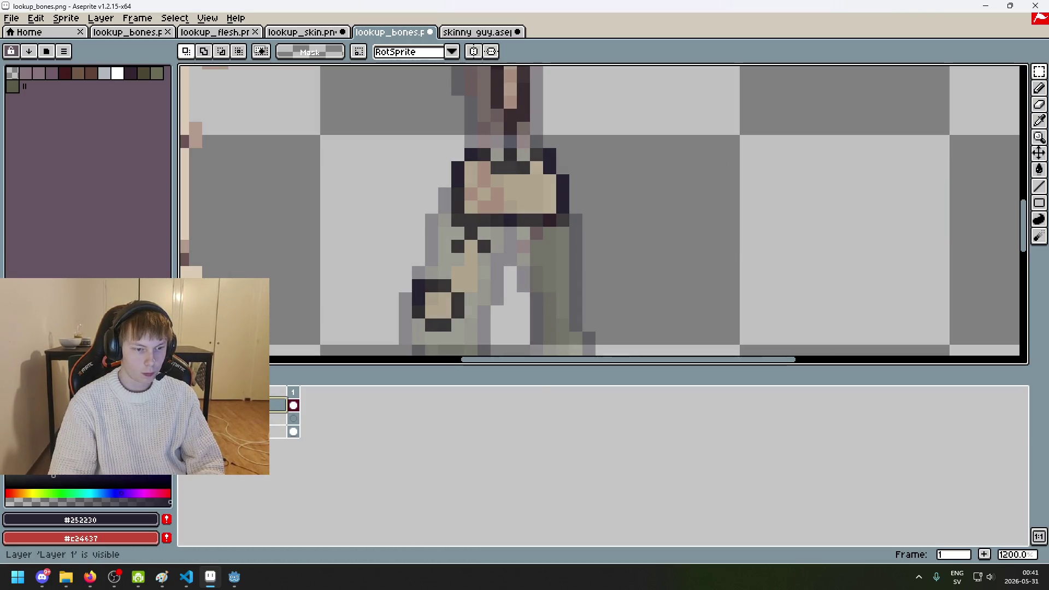
Step: On the bottom bones layer, paint a beige bone block just below the pelvis
left_click(279, 432)
key("i")
left_click(535, 190)
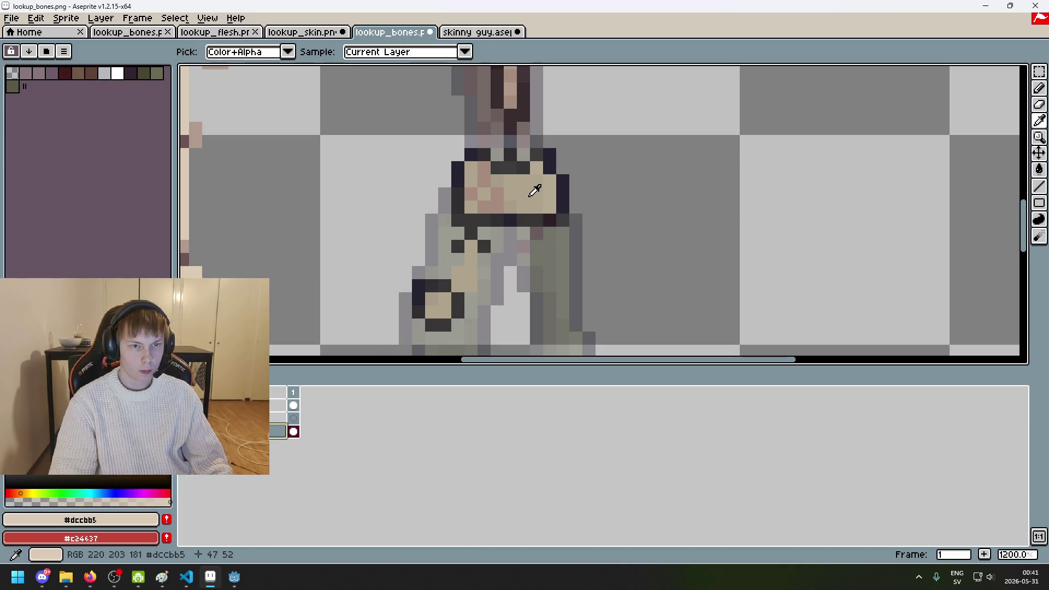
key("b")
scroll(558, 276, "up", 1)
scroll(586, 153, "up", 2)
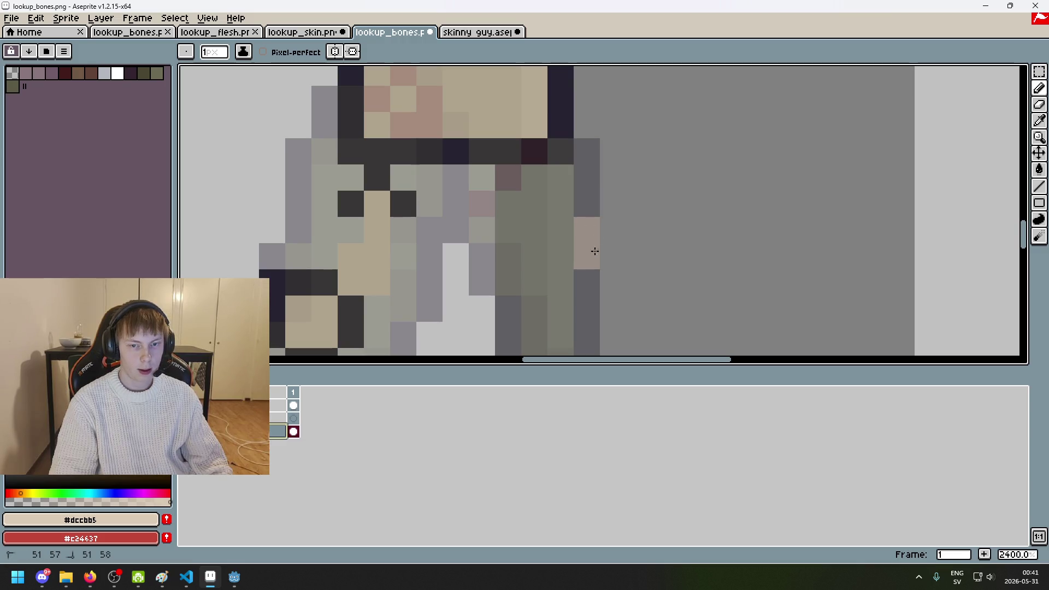
left_click_drag(560, 229, 535, 257)
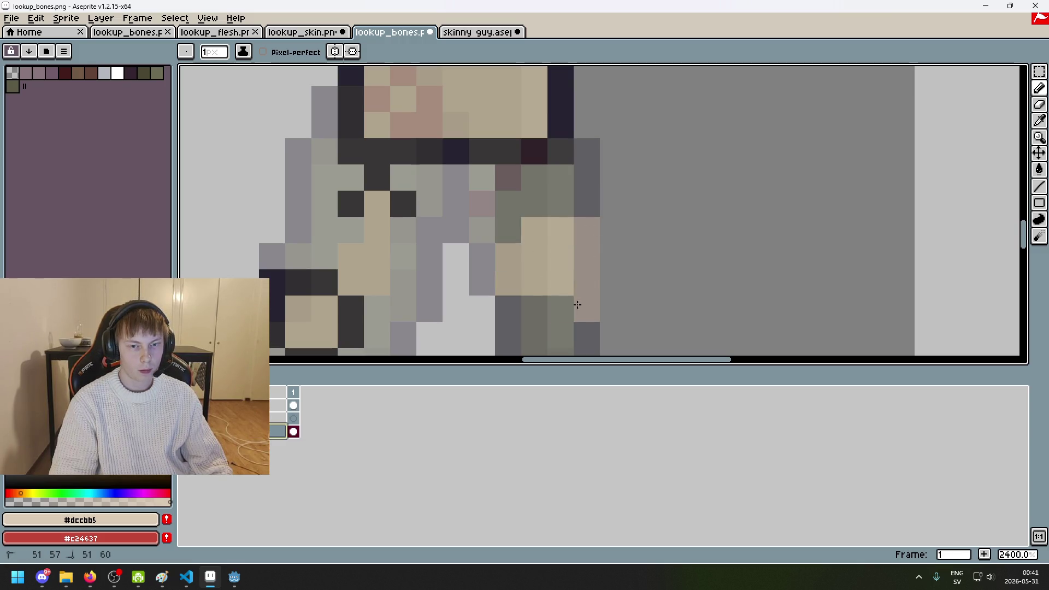
Step: Outline the new thigh bone block in the dark outline colour
scroll(583, 304, "down", 2)
left_click(351, 286, "alt")
left_click(560, 253)
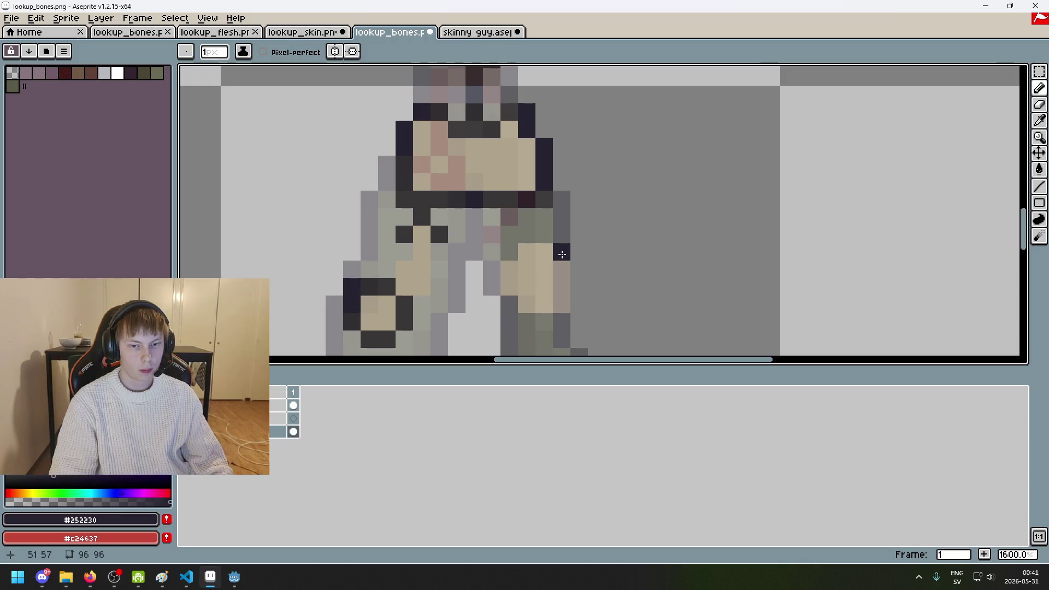
left_click(565, 279, "shift")
left_click_drag(544, 252, 524, 252)
left_click_drag(525, 304, 546, 304)
left_click_drag(510, 268, 513, 288)
Step: Bring up the skinny guy sprite to view its L knee pad layer
scroll(512, 288, "down", 5)
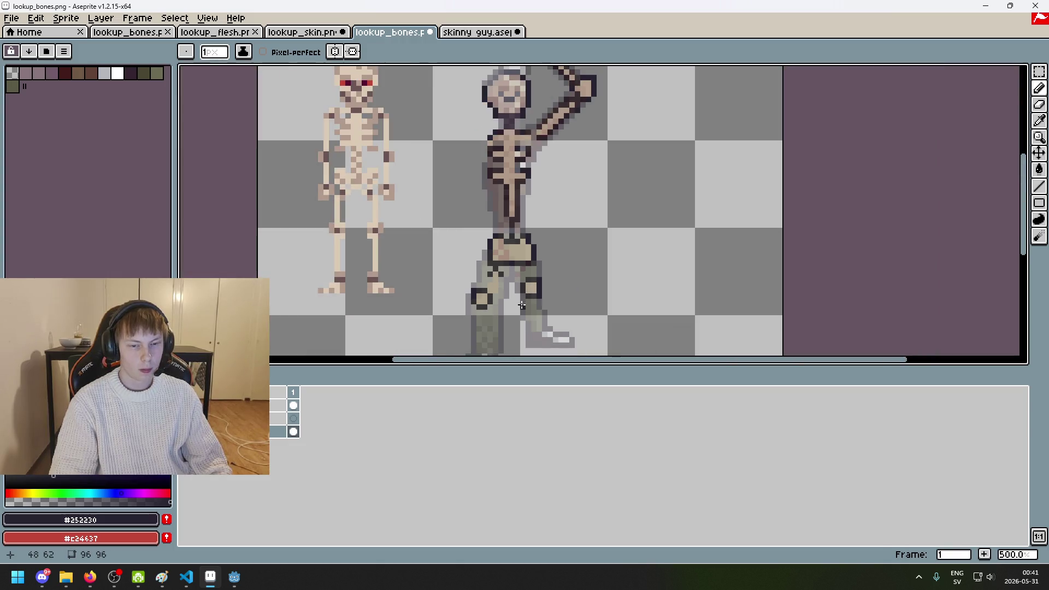
left_click(478, 32)
scroll(503, 253, "down", 3)
Step: In skinny guy, hide the knee pad and miss right layers and dot dark leg-outline pixels
scroll(562, 121, "up", 1)
left_click(183, 405)
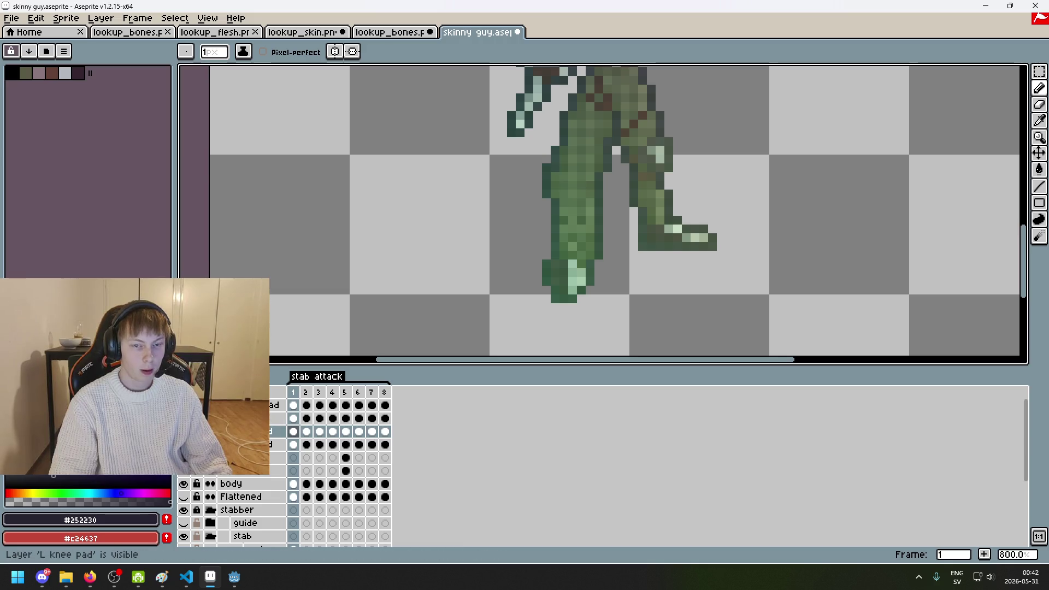
scroll(537, 218, "up", 3)
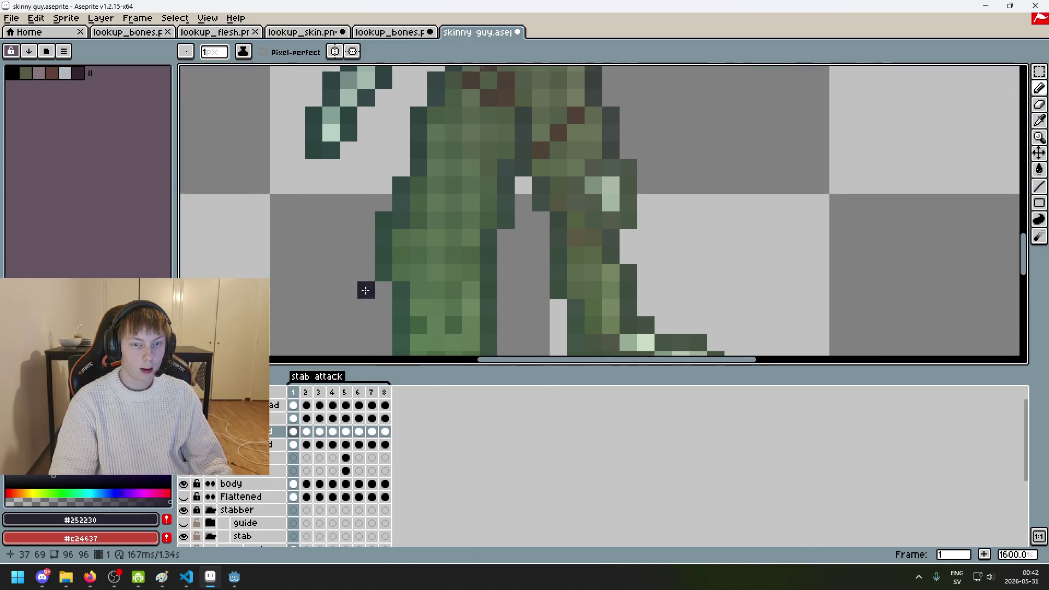
left_click(432, 212)
left_click(187, 471)
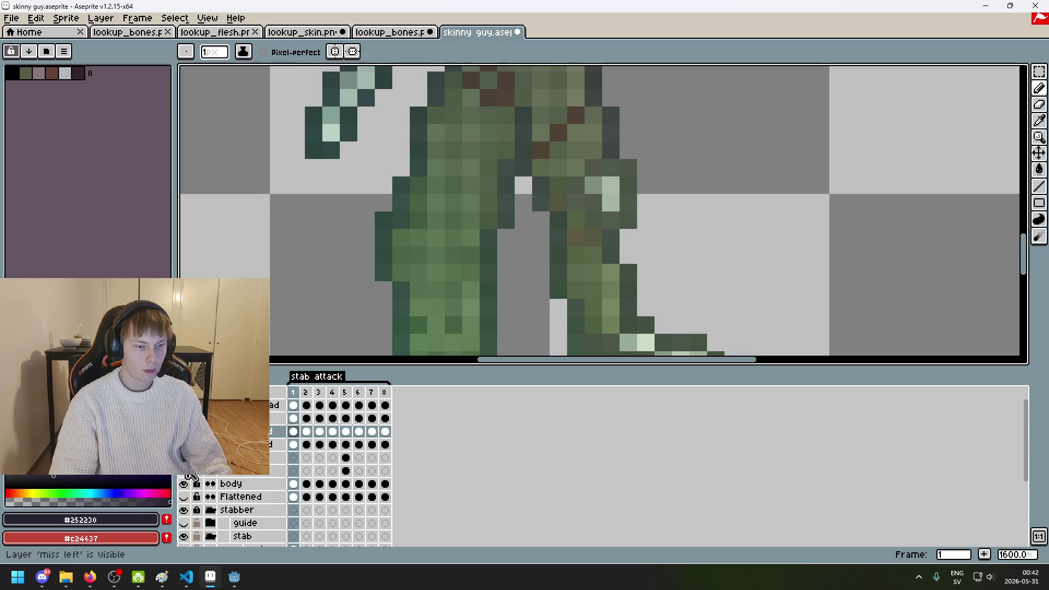
left_click(184, 444)
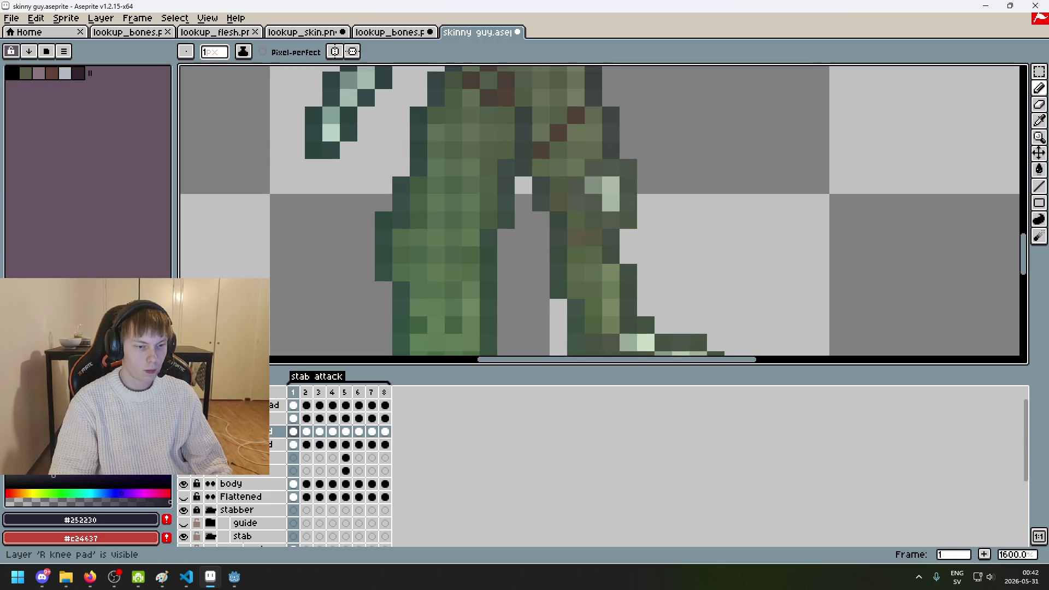
left_click(183, 431)
left_click(184, 431)
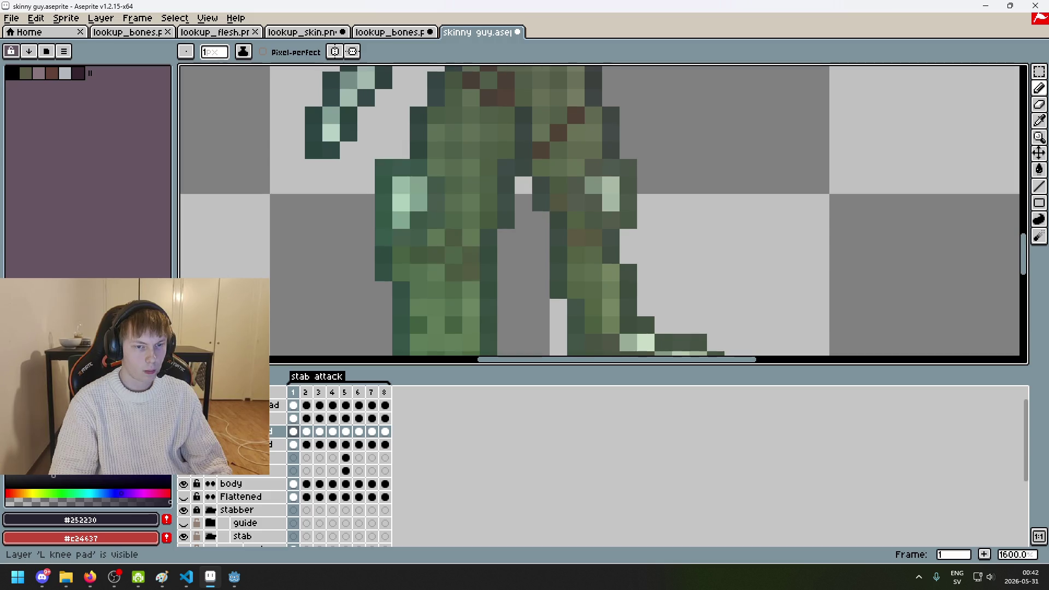
left_click(431, 176)
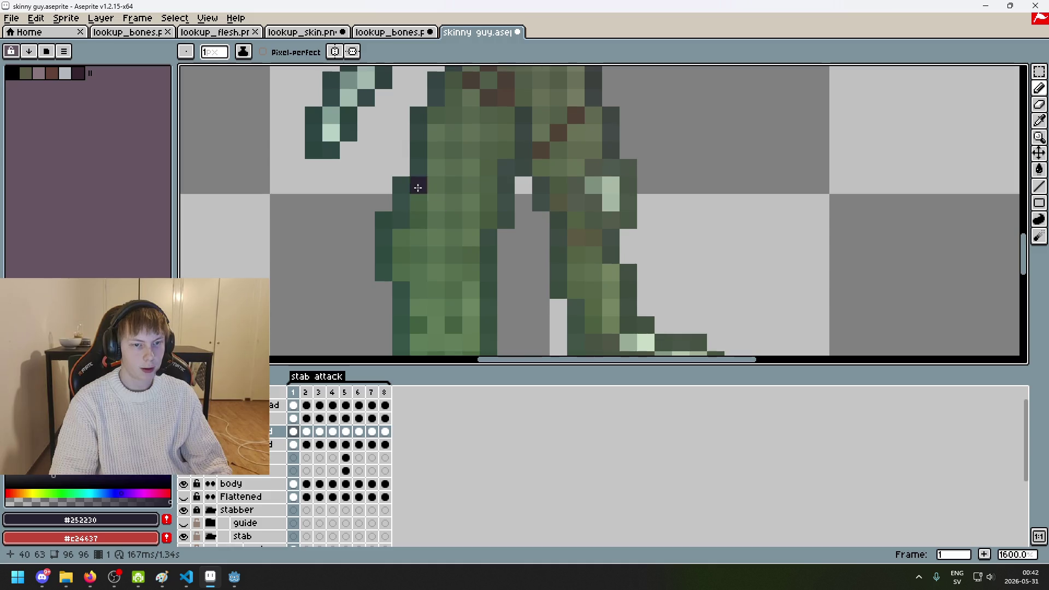
Step: In lookup_bones.png, make and then drop a rectangular selection around the left knee
left_click(423, 33)
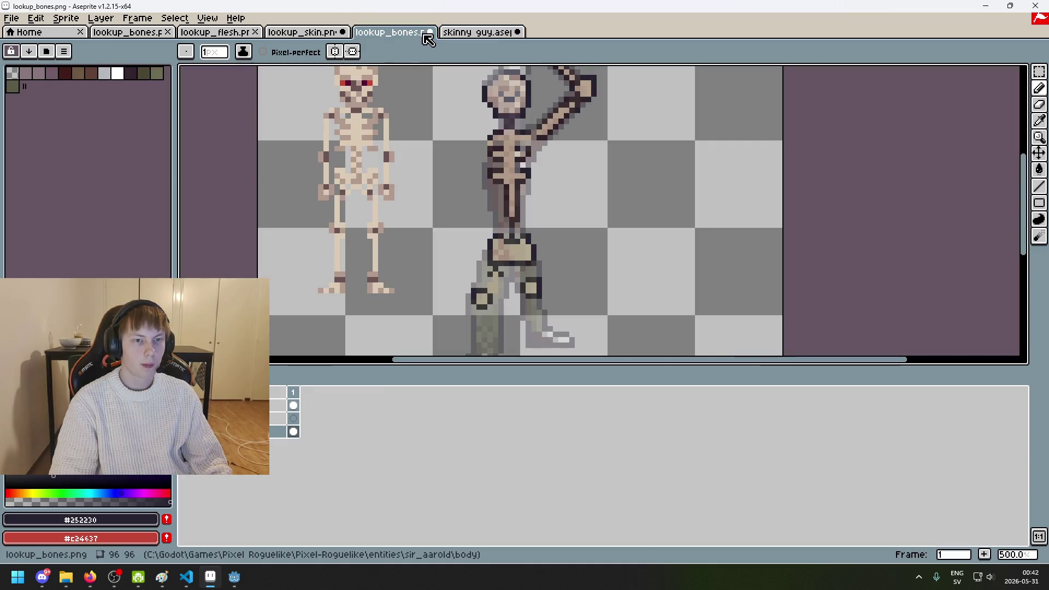
scroll(490, 317, "up", 3)
scroll(490, 317, "up", 1)
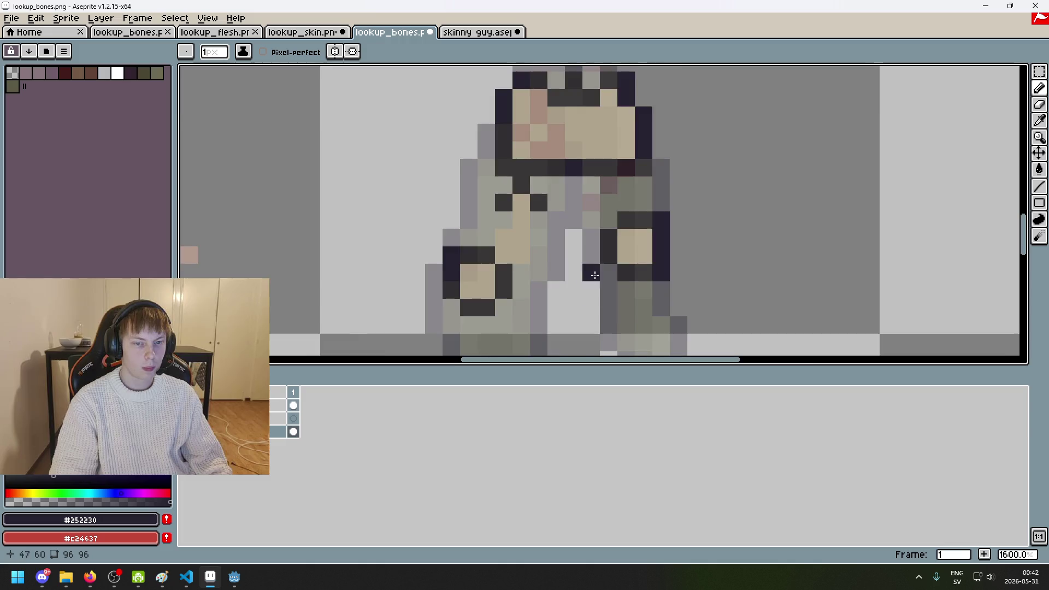
scroll(593, 275, "down", 2)
left_click(1039, 72)
left_click(292, 418)
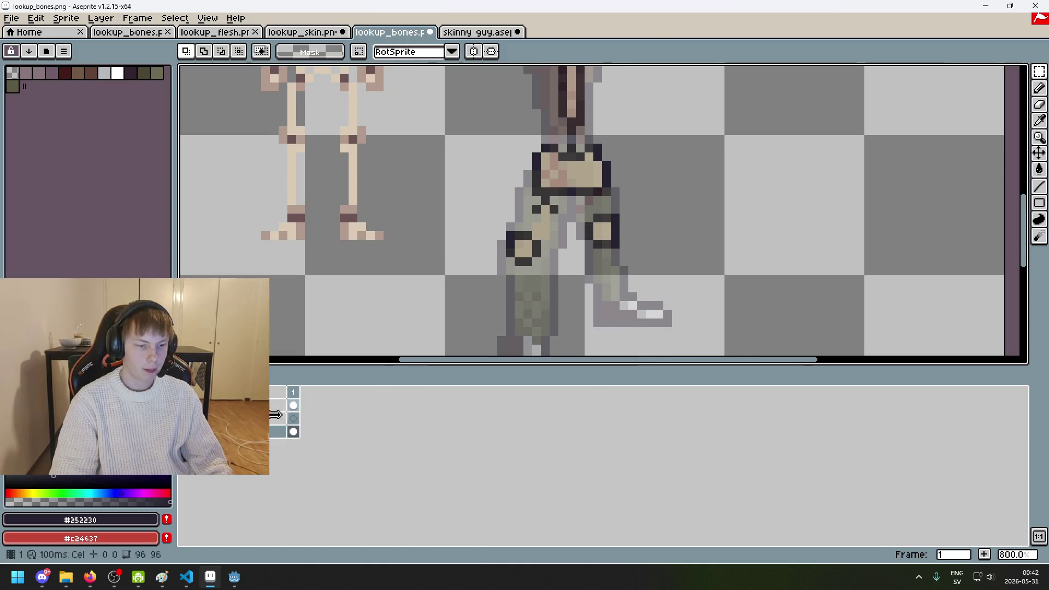
scroll(481, 293, "up", 2)
left_click_drag(447, 208, 556, 290)
left_click(573, 255)
Step: Draw a light tan bone line down inside the left leg with the Pencil
scroll(640, 216, "down", 1)
scroll(645, 171, "down", 1)
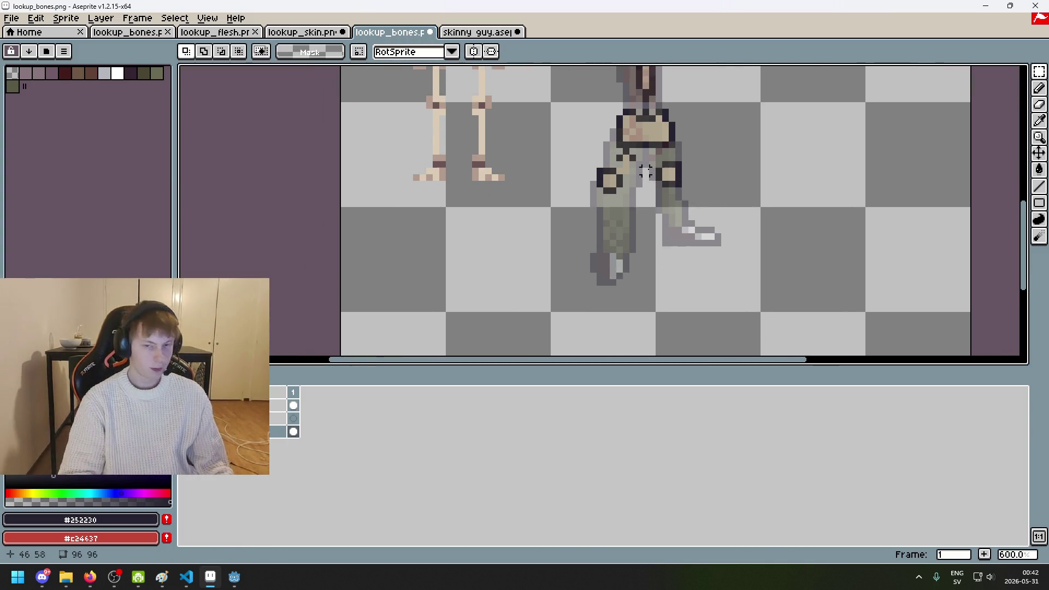
scroll(645, 171, "up", 2)
key("b")
left_click(568, 191, "alt")
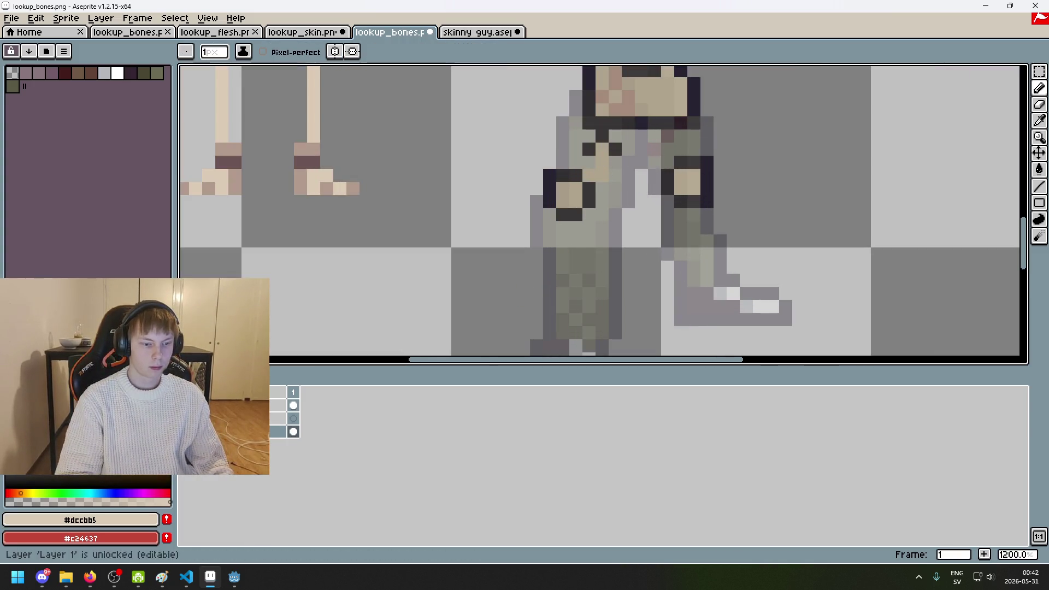
left_click_drag(580, 248, 560, 225)
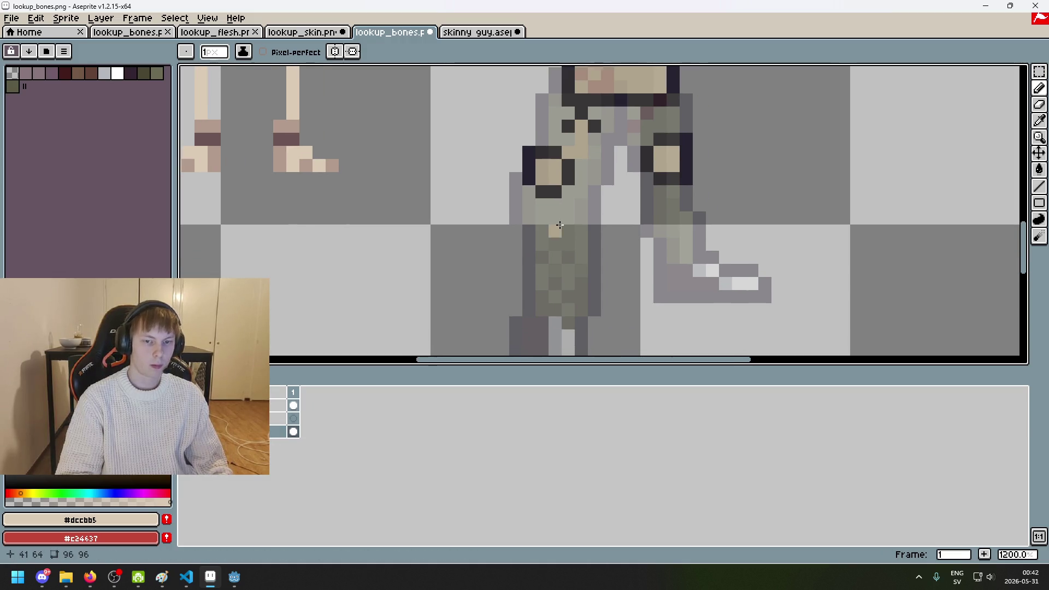
scroll(567, 208, "up", 1)
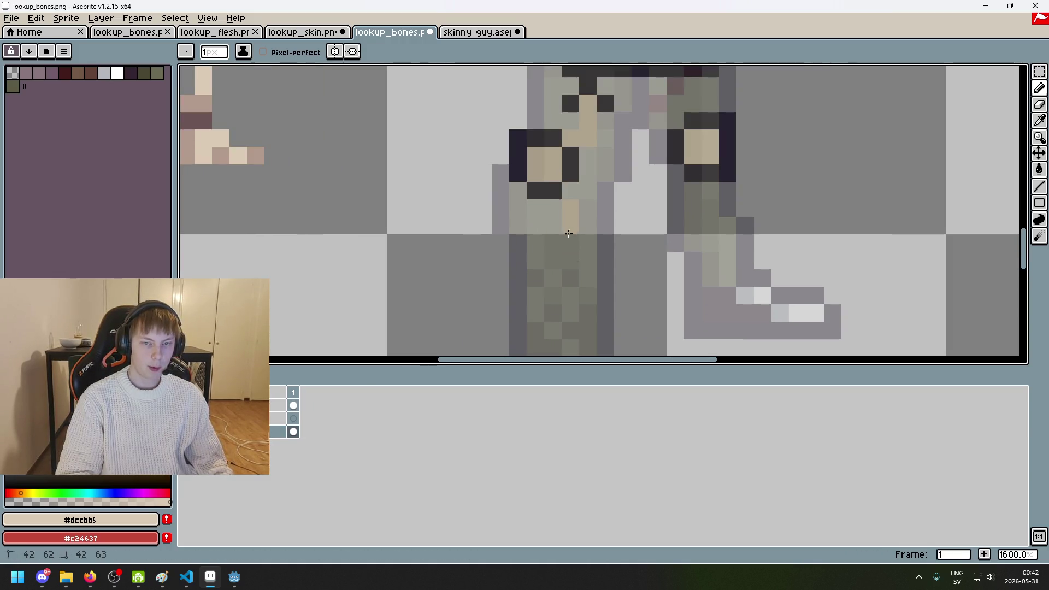
scroll(569, 227, "down", 4)
scroll(571, 235, "up", 3)
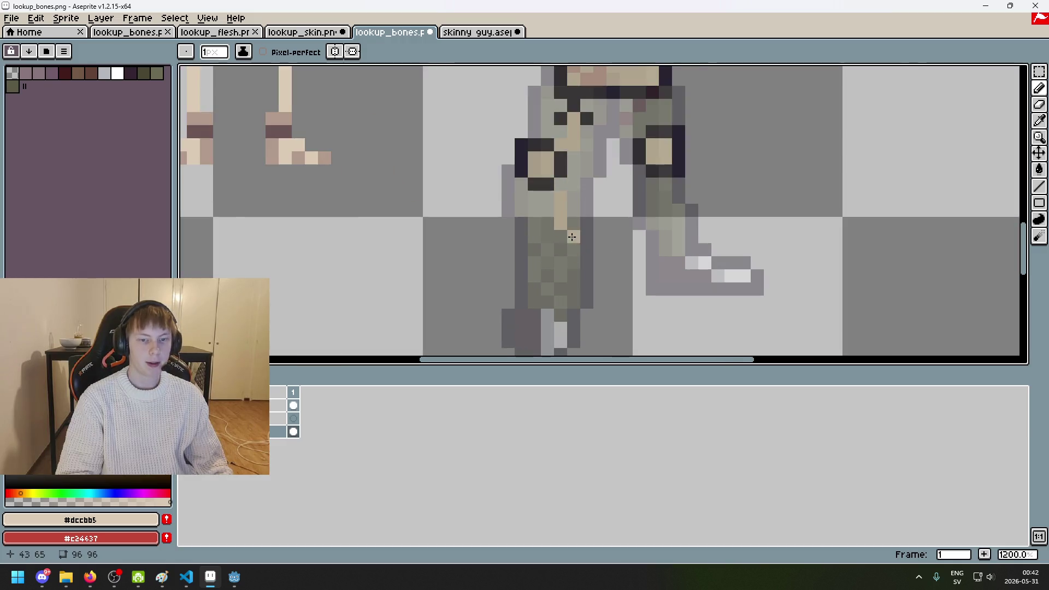
left_click(548, 197, "shift")
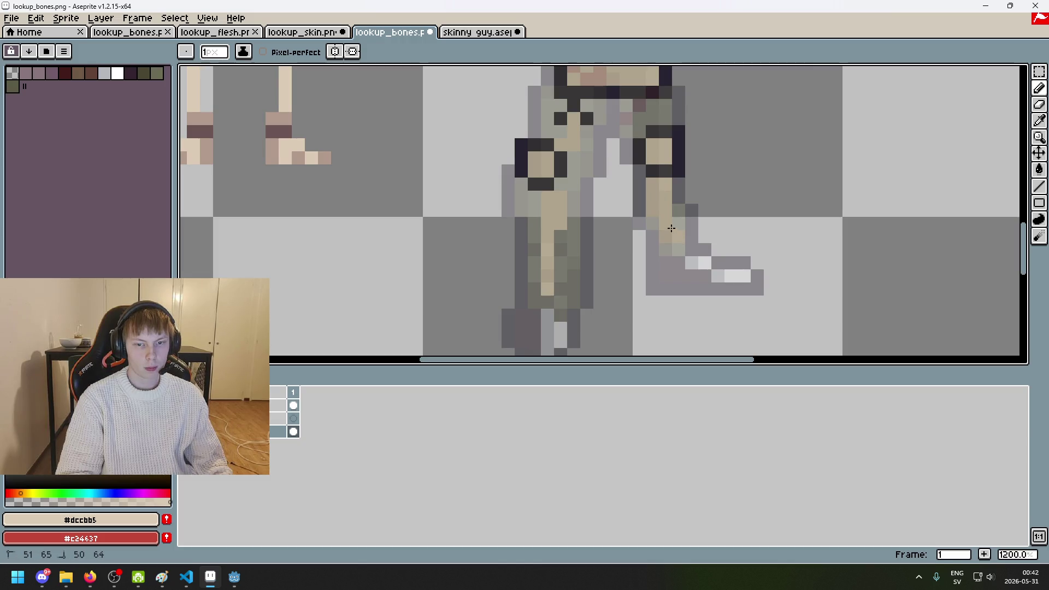
scroll(693, 258, "down", 4)
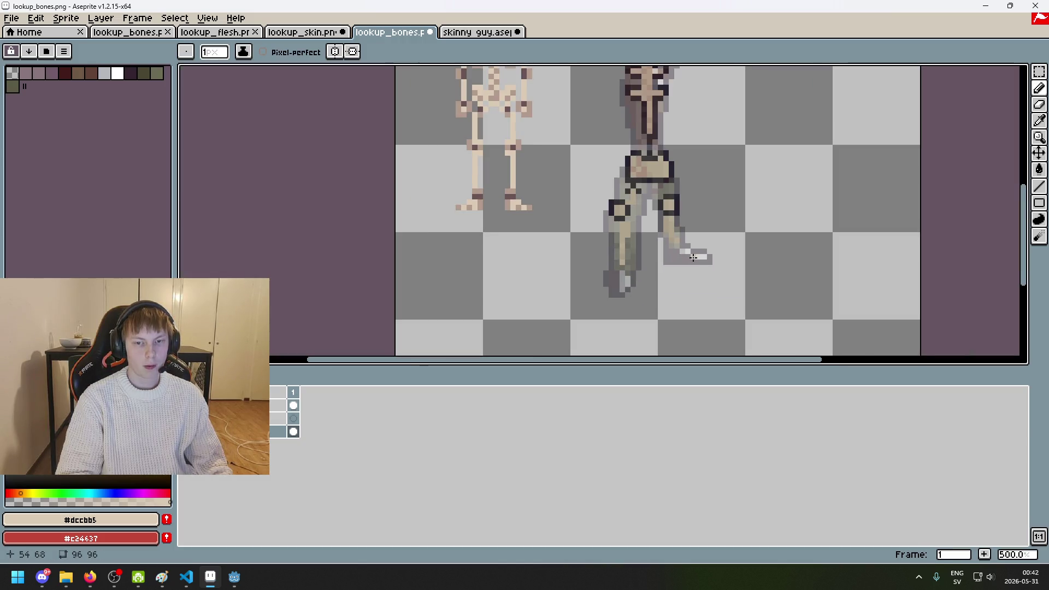
Step: Paint tan bone pixels across the right foot, erase stray pixels, and dot the left foot
scroll(695, 258, "up", 7)
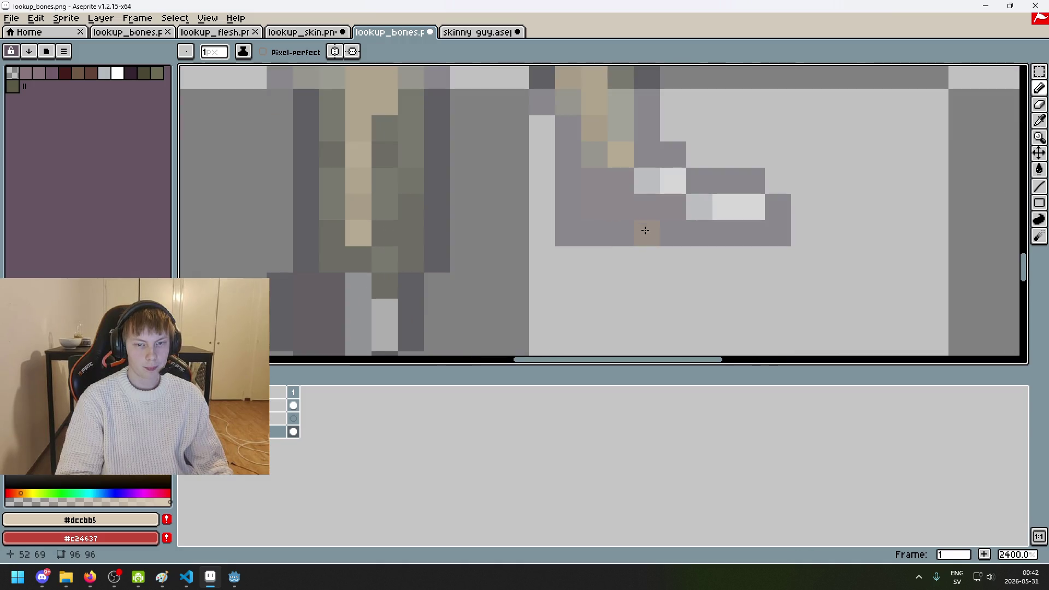
left_click_drag(604, 180, 713, 217)
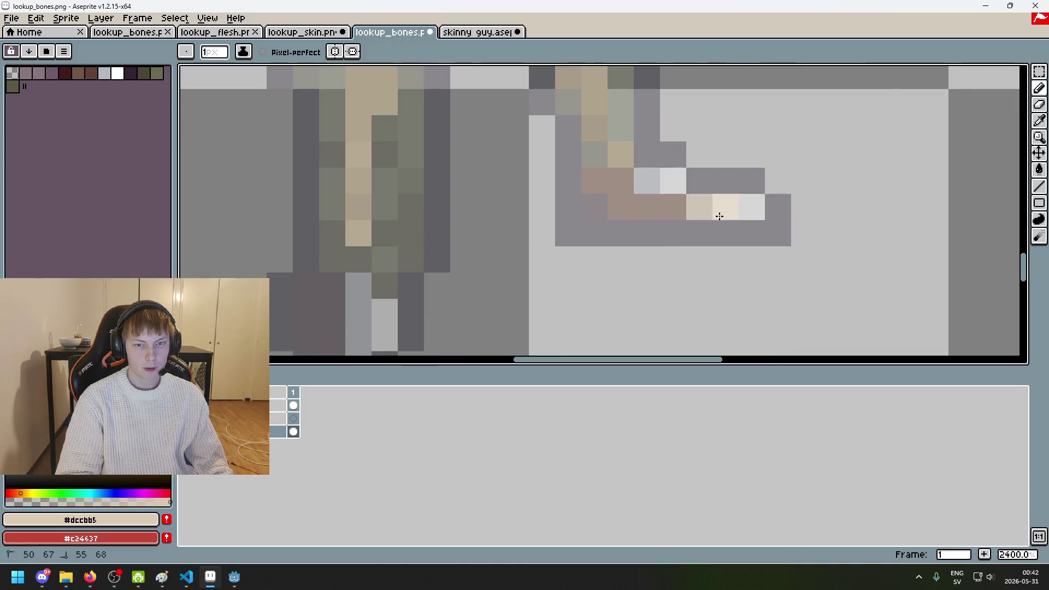
key("e")
left_click(751, 207)
left_click(700, 207)
key("b")
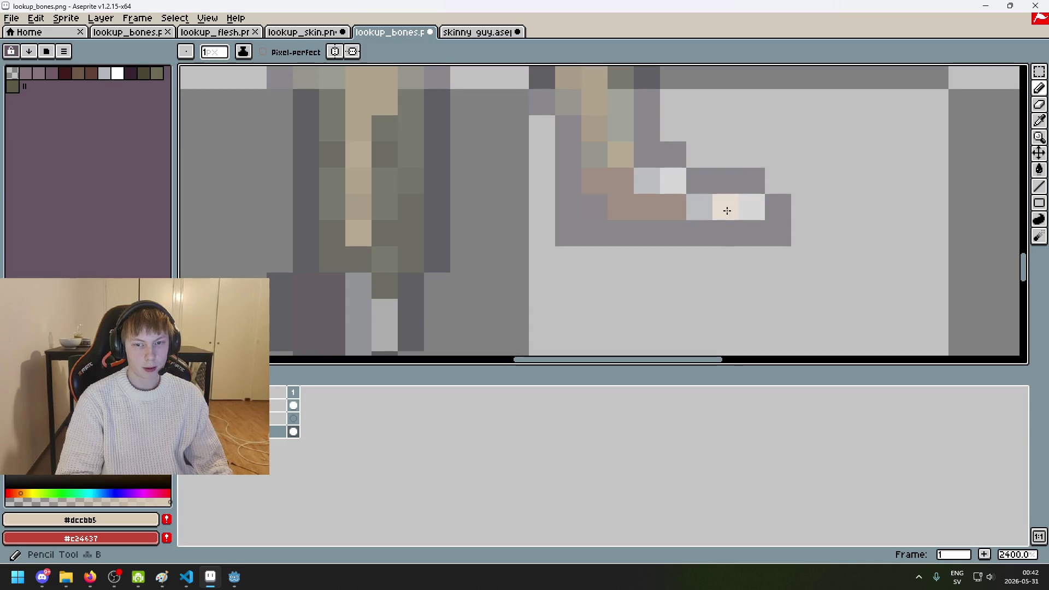
key("e")
scroll(721, 207, "down", 3)
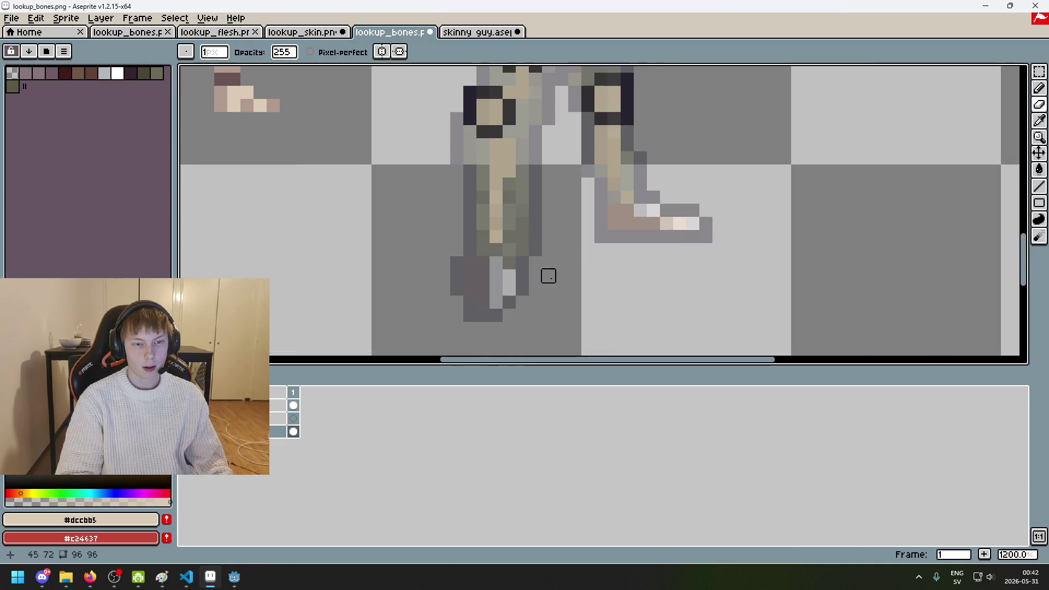
scroll(559, 275, "up", 1)
key("b")
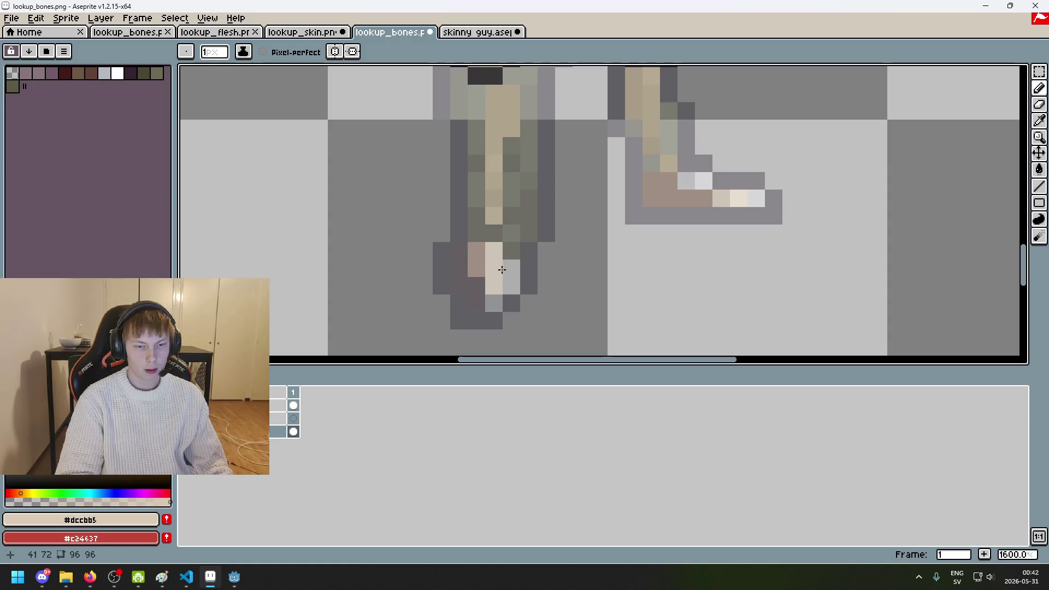
left_click(475, 285)
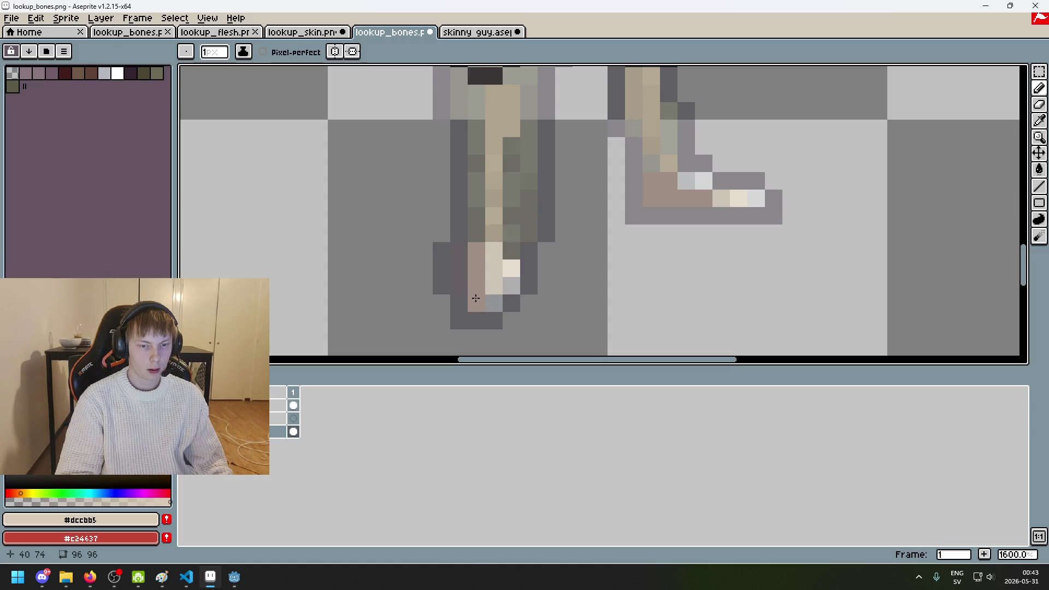
scroll(510, 264, "down", 4)
Step: Toggle the flesh layer to compare, then reselect the bone layer
left_click(294, 405)
scroll(552, 249, "up", 3)
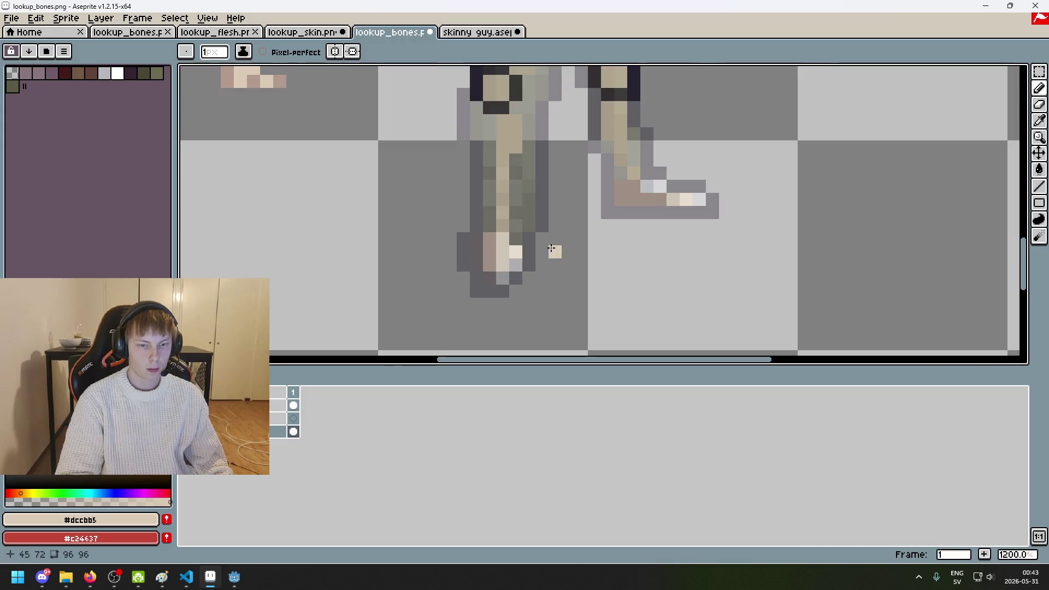
scroll(534, 236, "up", 3)
scroll(530, 226, "down", 2)
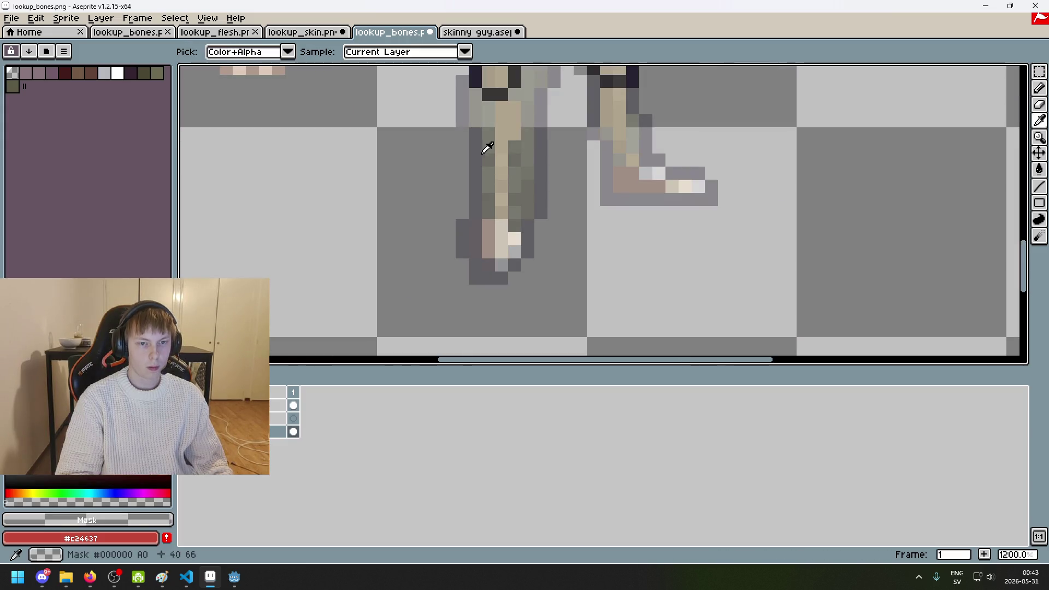
left_click(486, 147, "ctrl")
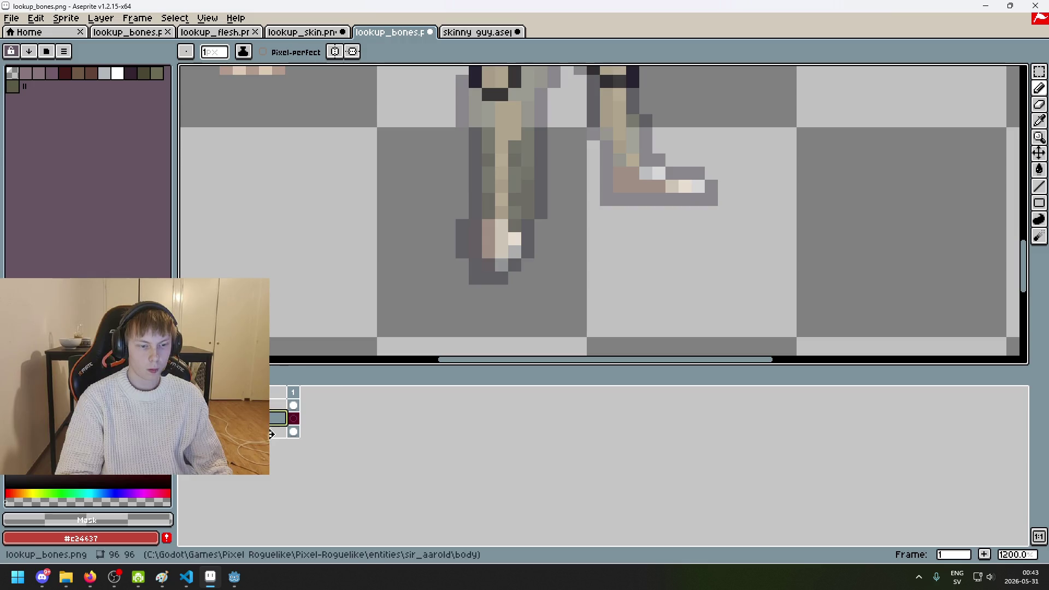
left_click(496, 205, "ctrl")
left_click_drag(495, 185, 495, 241)
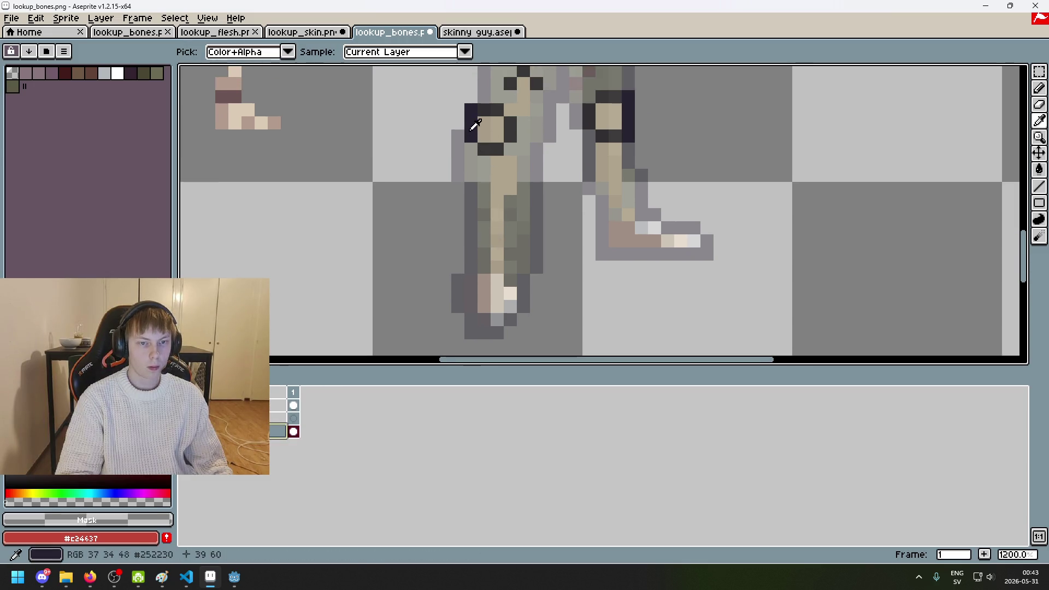
Step: Add a dark outline pixel at the left foot's bottom-left corner
left_click(481, 118, "alt")
scroll(491, 306, "up", 1)
left_click(492, 329)
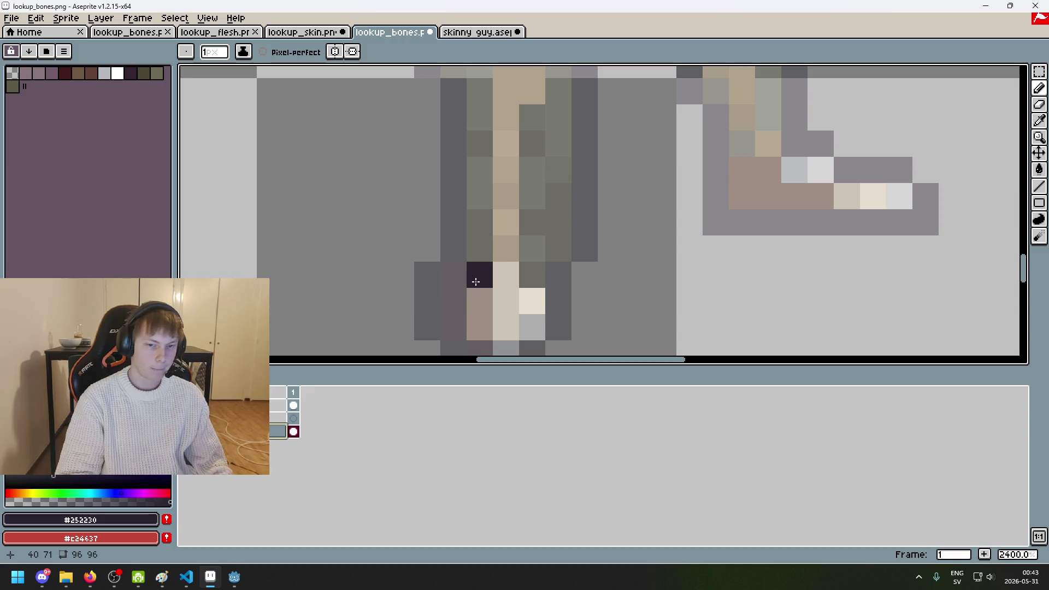
scroll(470, 282, "down", 3)
scroll(471, 283, "down", 1)
scroll(492, 229, "down", 1)
left_click(215, 32)
Step: Open body/lookup_flesh.png via File > Open, then return to lookup_bones.png
left_click(328, 32)
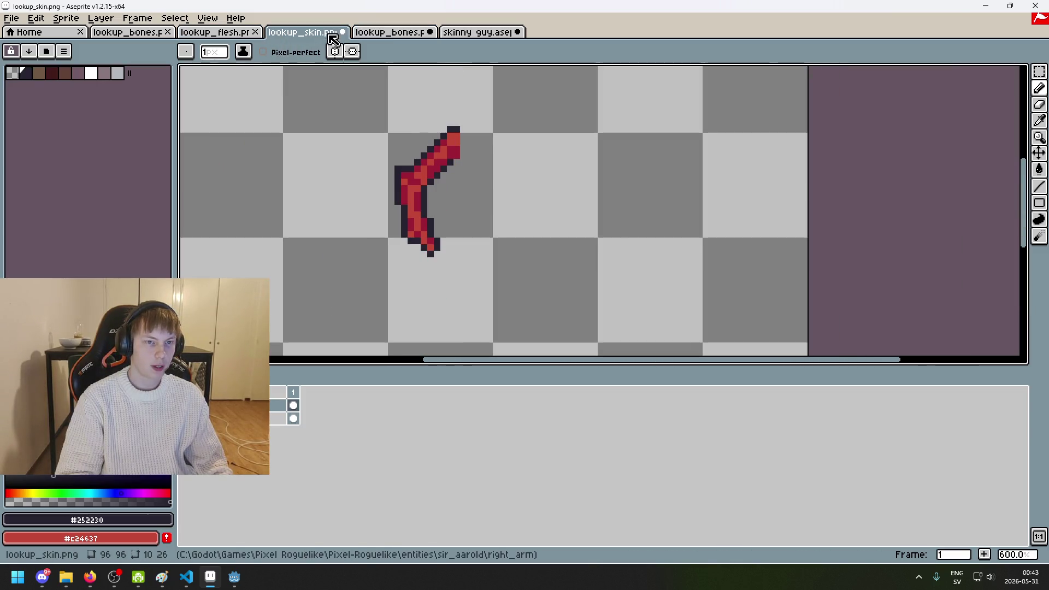
left_click(412, 33)
left_click(467, 33)
left_click(15, 22)
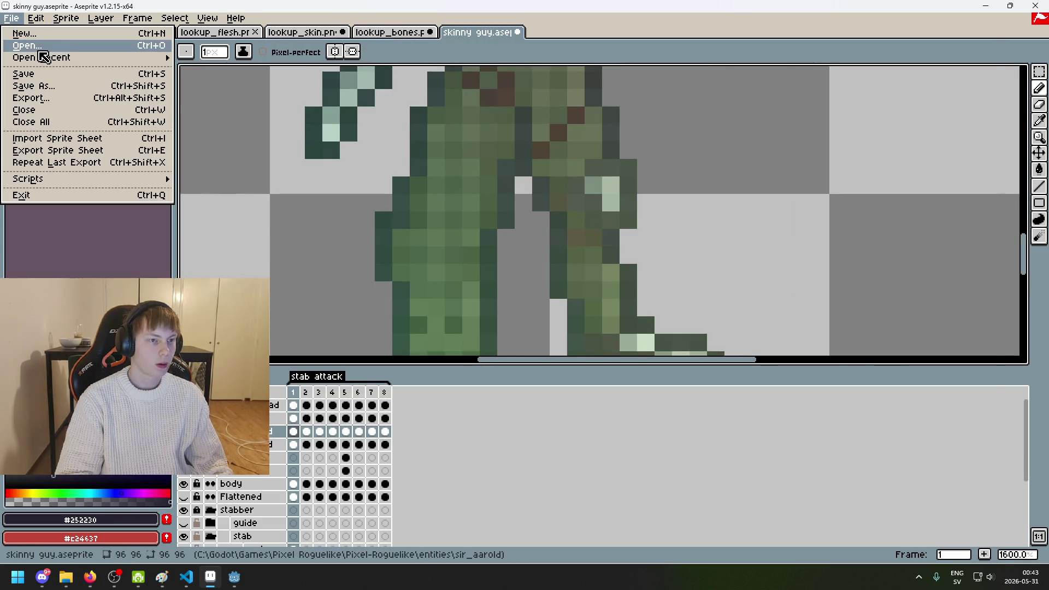
left_click(38, 54)
double_click(99, 134)
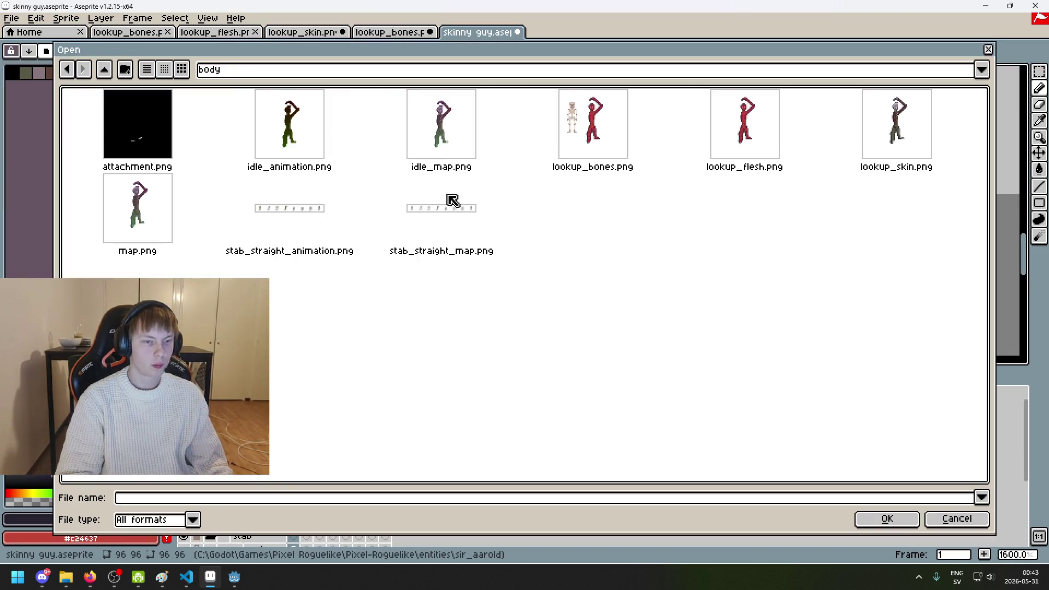
double_click(732, 145)
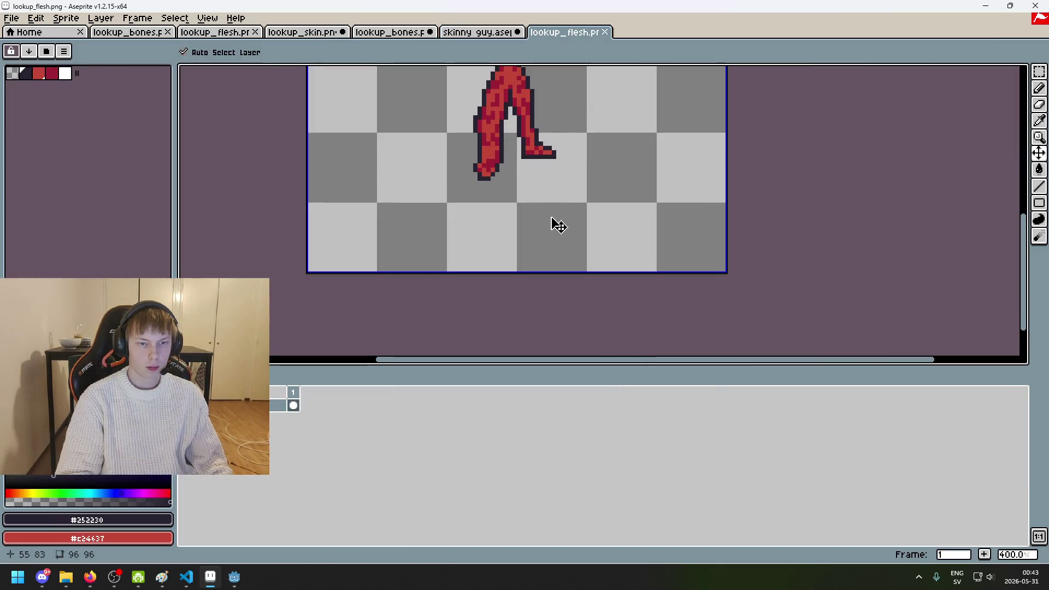
left_click(476, 33)
left_click(391, 33)
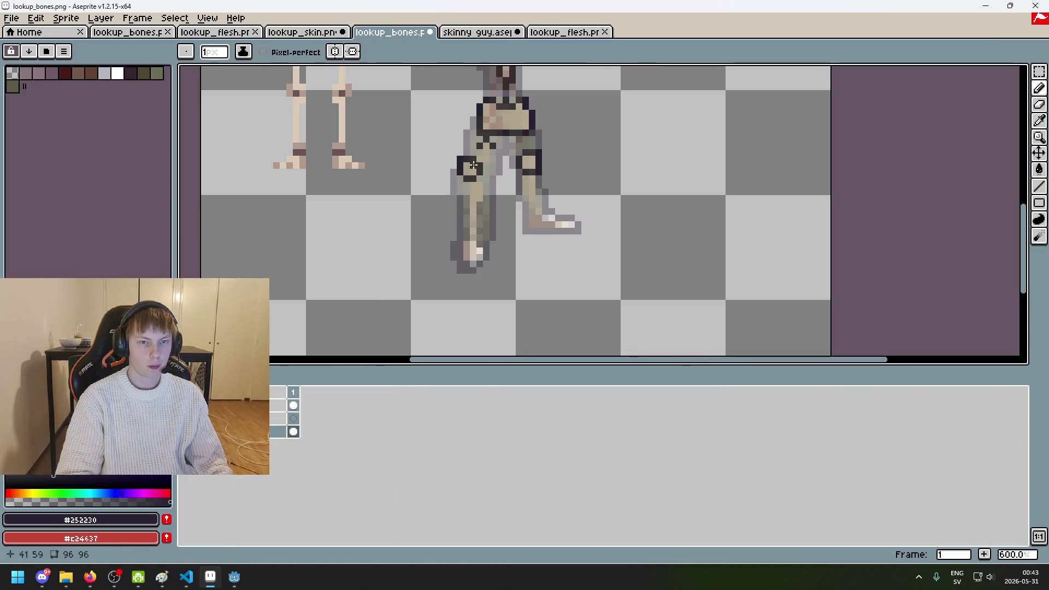
Step: Add a new layer to lookup_bones and paste the red flesh sprite onto it
right_click(268, 425)
key("Escape")
right_click(271, 425)
left_click(300, 451)
key("ctrl+v")
scroll(498, 295, "up", 4)
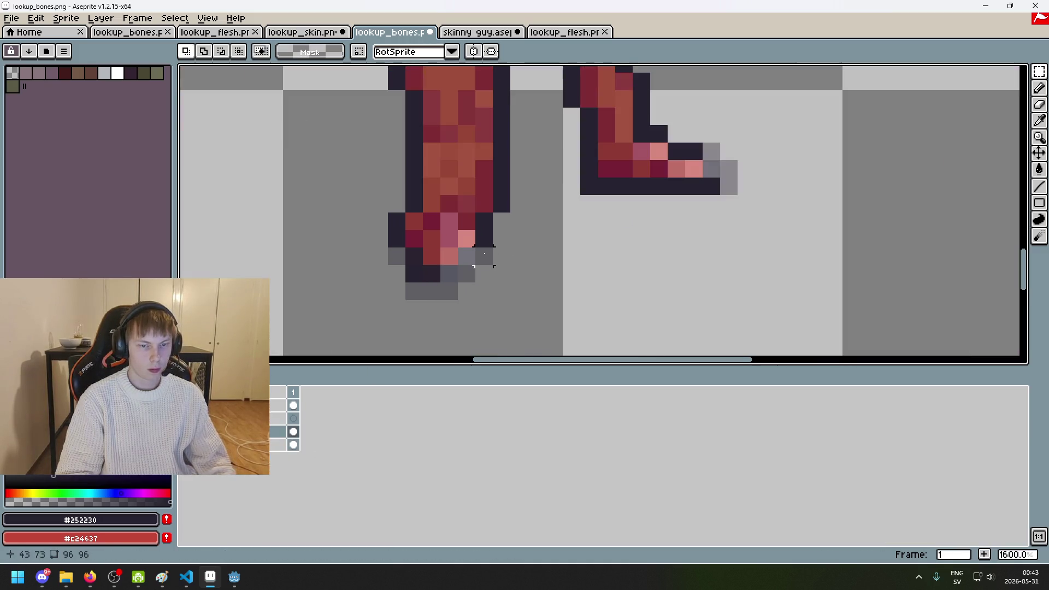
left_click(277, 432)
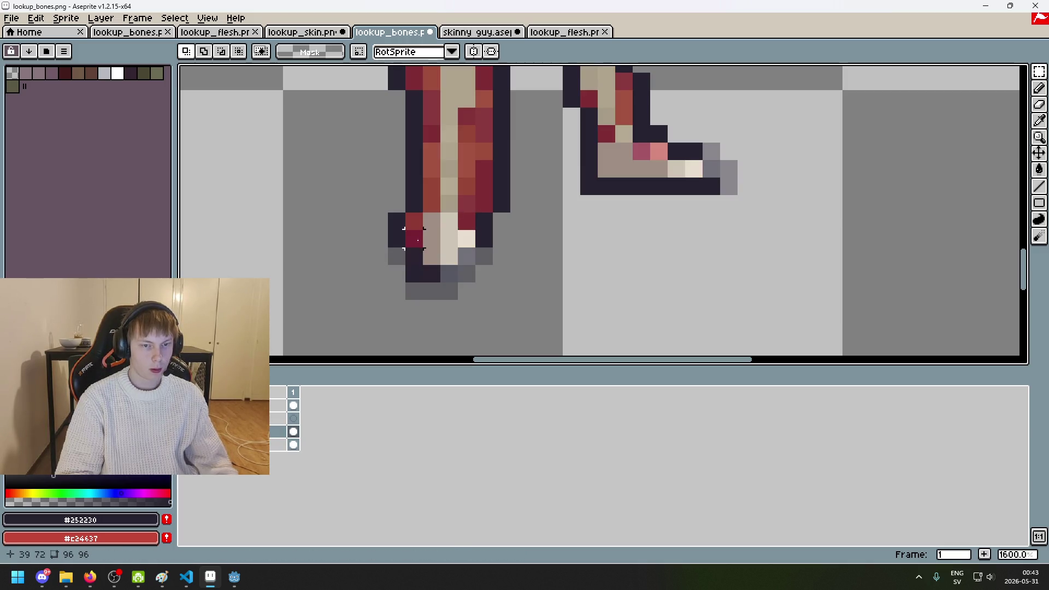
Step: Pick the dark outline colour and fix a stray bone pixel at the leg's end
key("b")
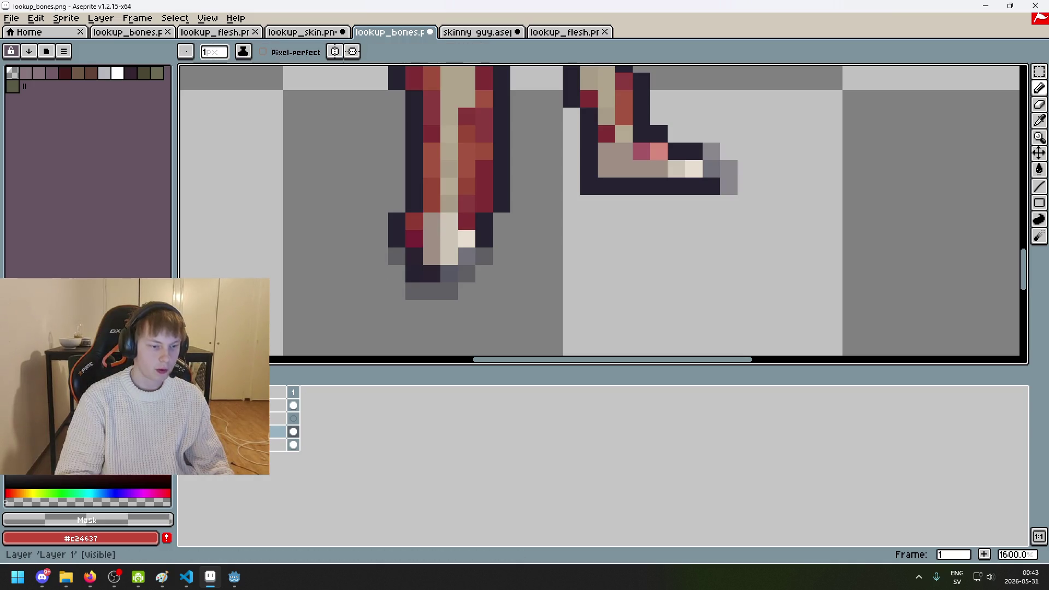
key("i")
scroll(437, 246, "down", 3)
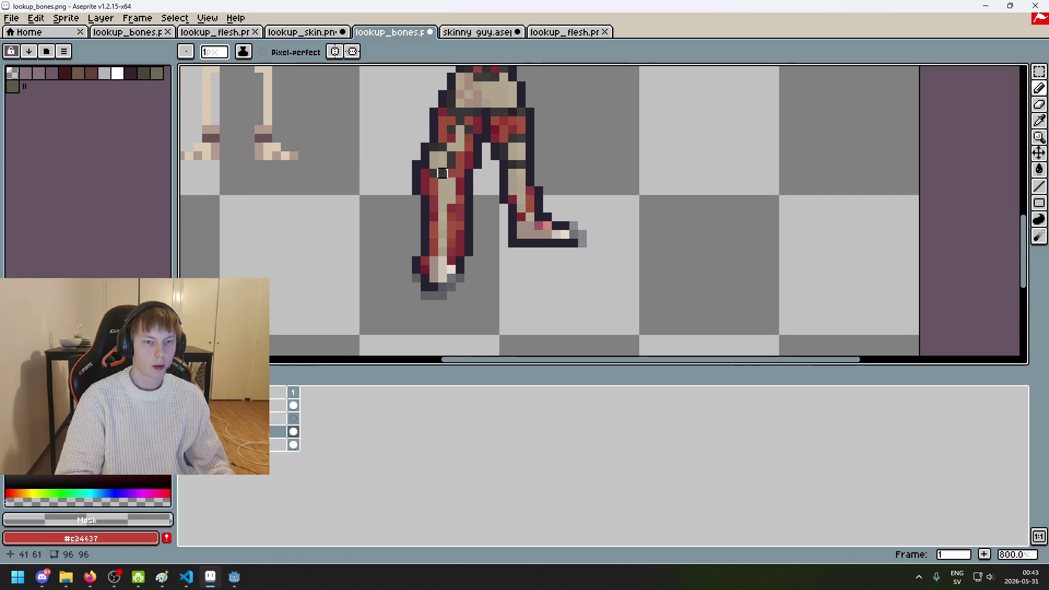
left_click(459, 153)
key("b")
scroll(417, 295, "up", 3)
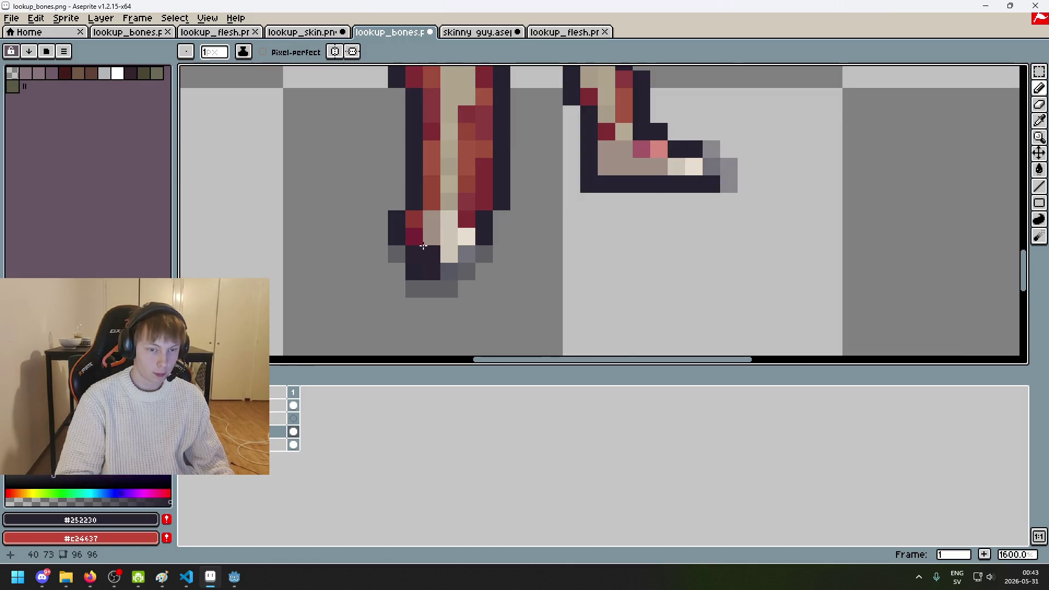
scroll(414, 235, "up", 2)
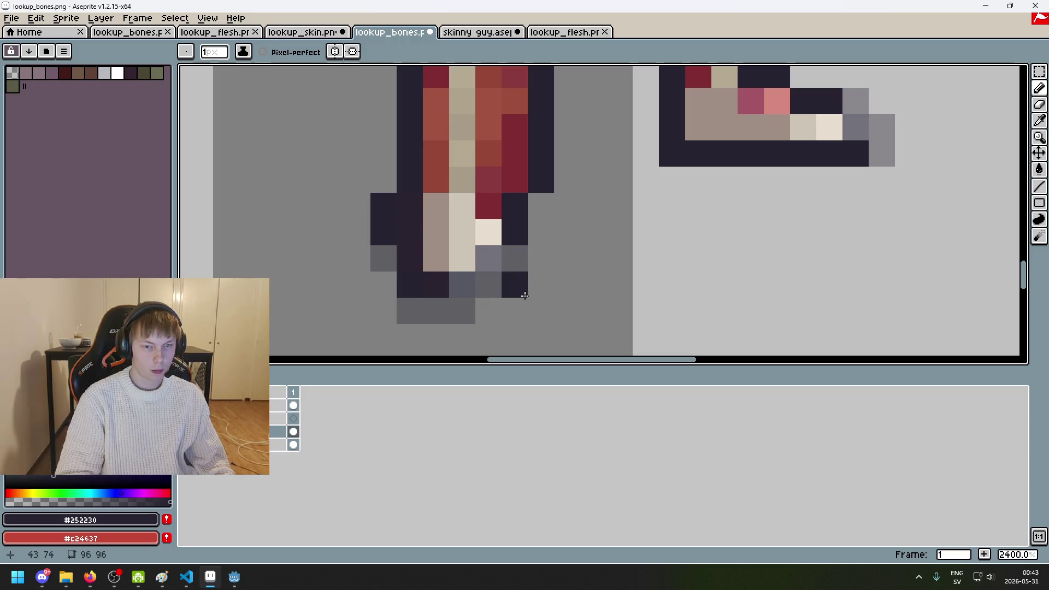
left_click(186, 432)
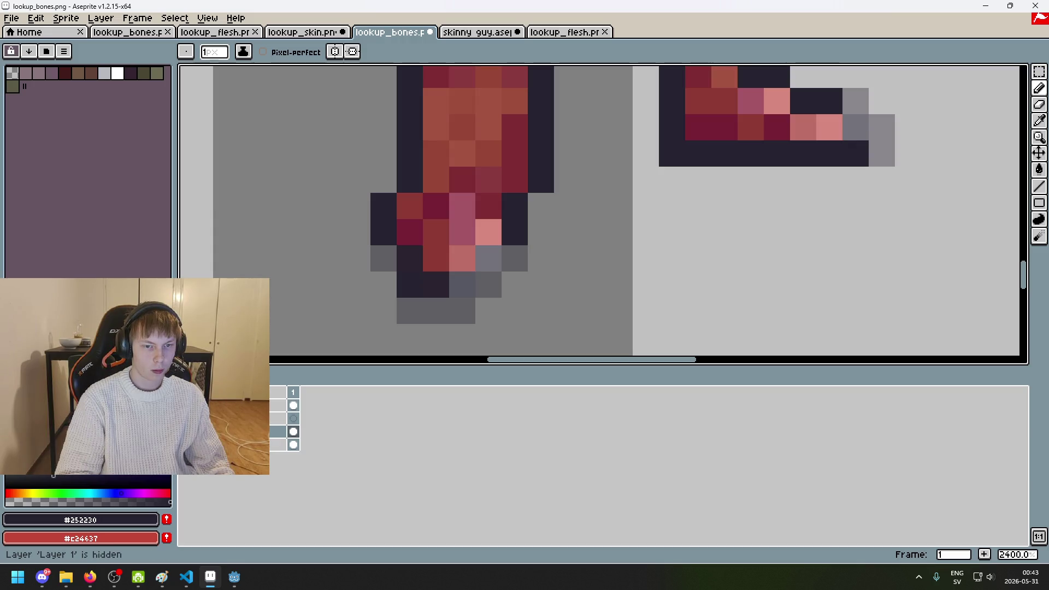
left_click(186, 432)
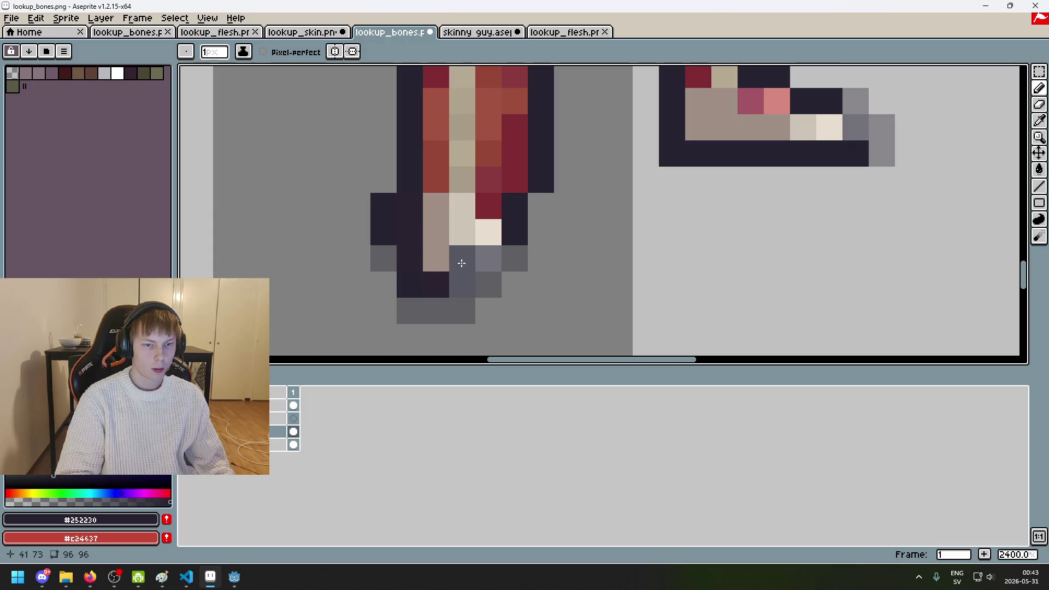
left_click(492, 231)
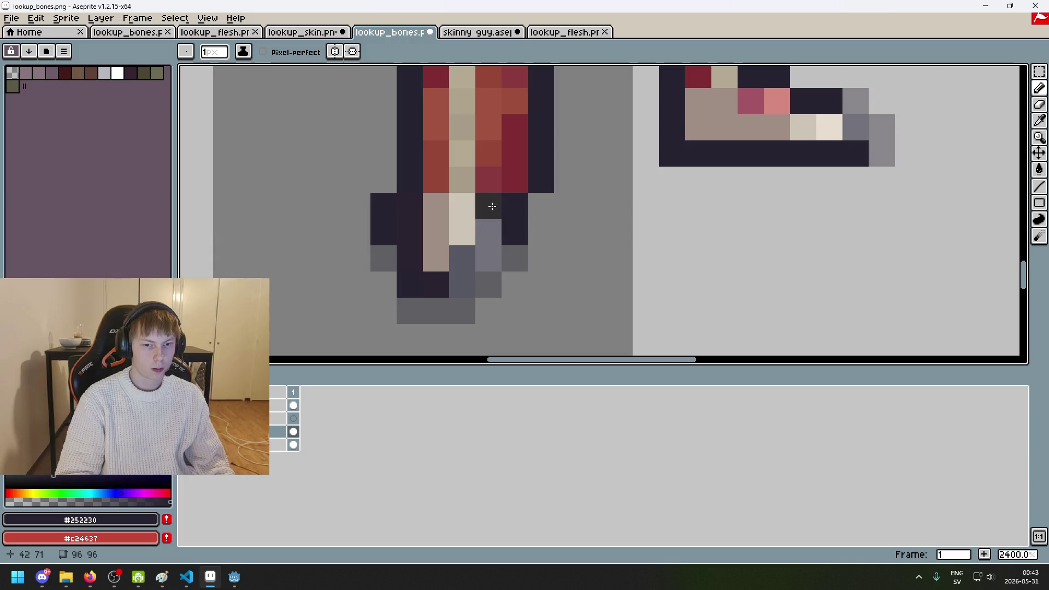
Step: Check the right foot's bones against the flesh by toggling the bone layer
left_click_drag(644, 206, 394, 285)
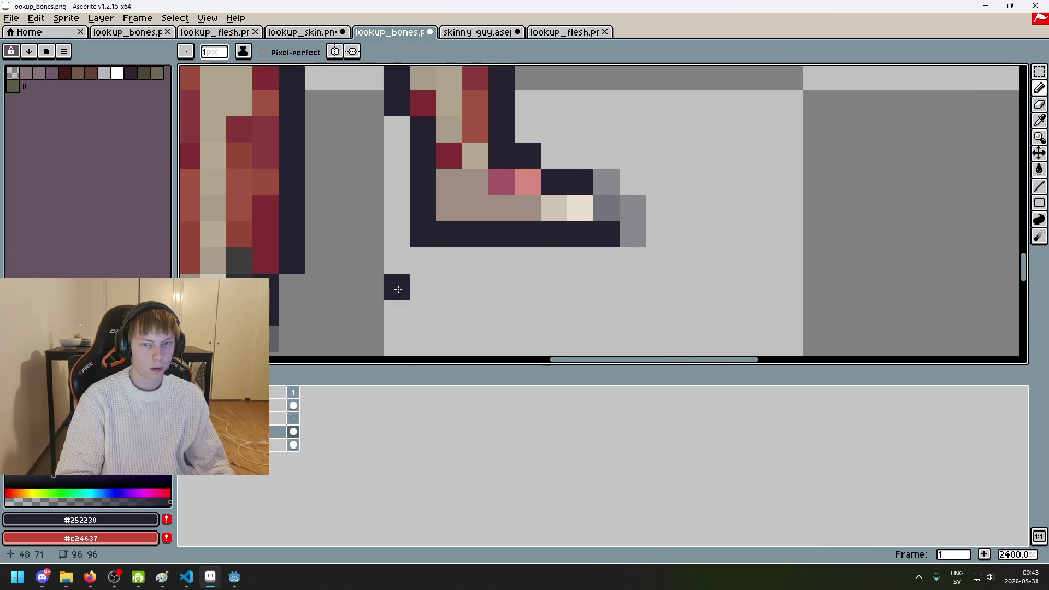
left_click(186, 432)
left_click(186, 432)
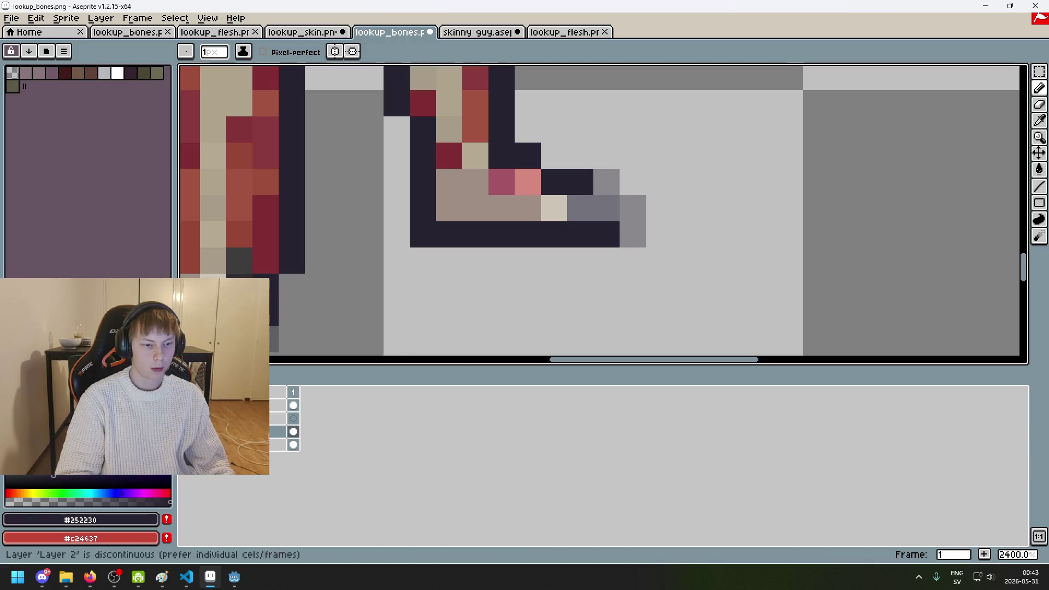
left_click(186, 432)
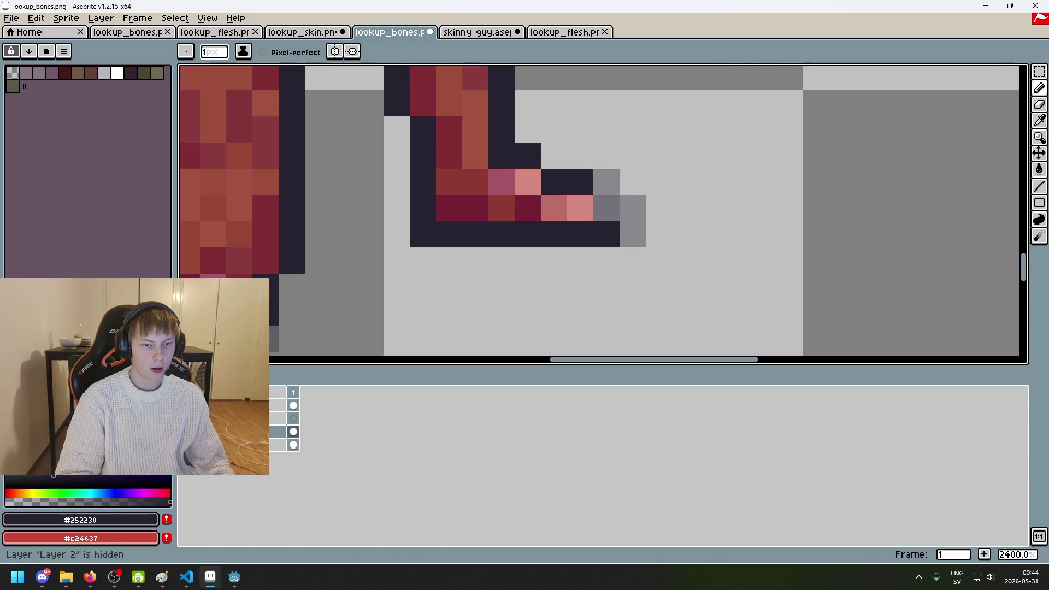
left_click(186, 432)
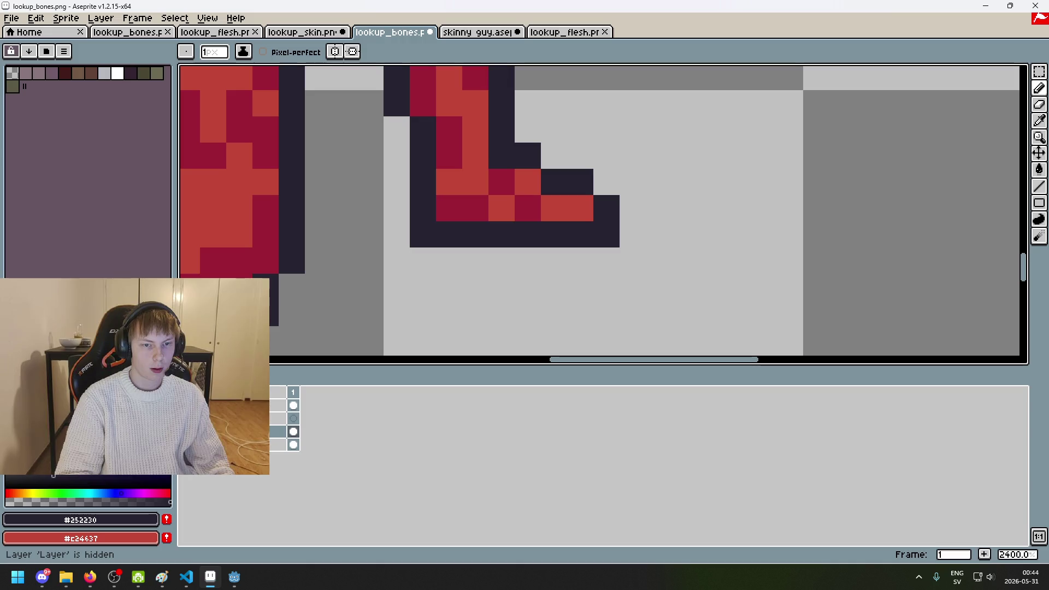
left_click(186, 431)
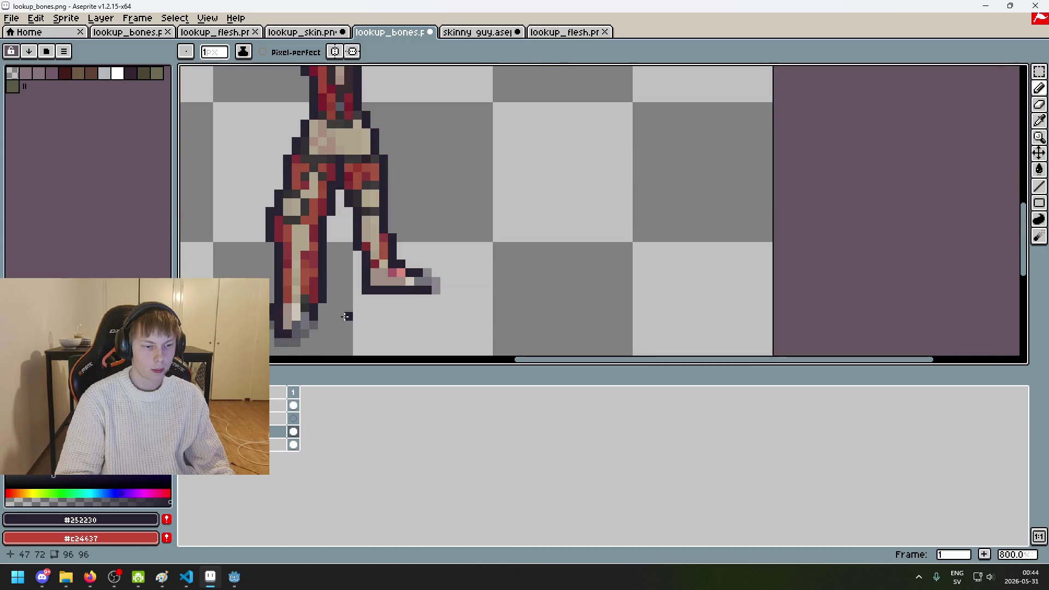
scroll(338, 317, "down", 5)
Step: Hide the flesh layers and draw dark outlines along both sides of the left shin
left_click(186, 431)
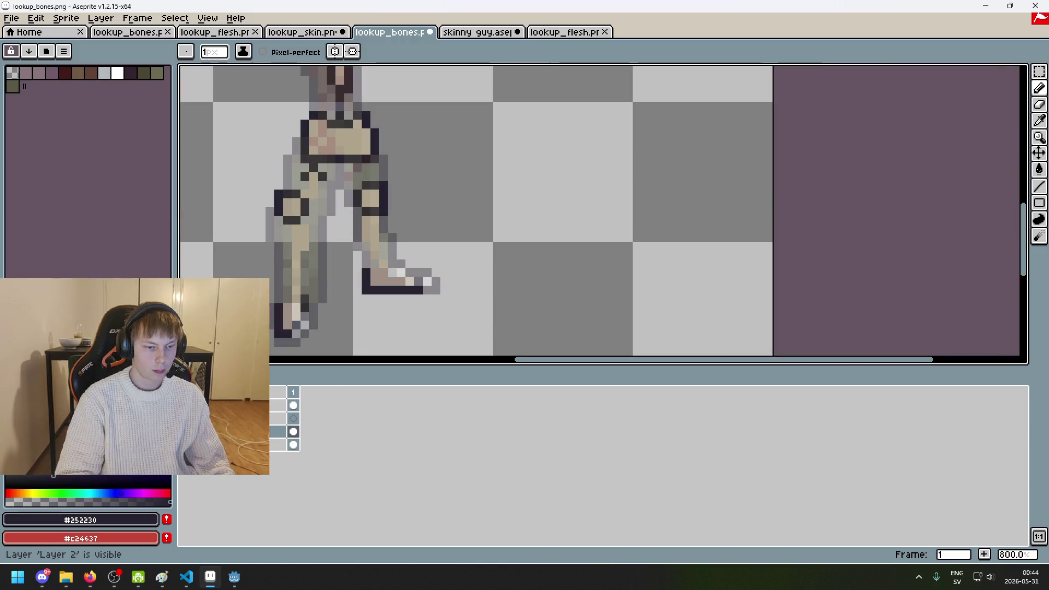
left_click(186, 445)
left_click_drag(410, 310, 532, 283)
scroll(406, 246, "up", 2)
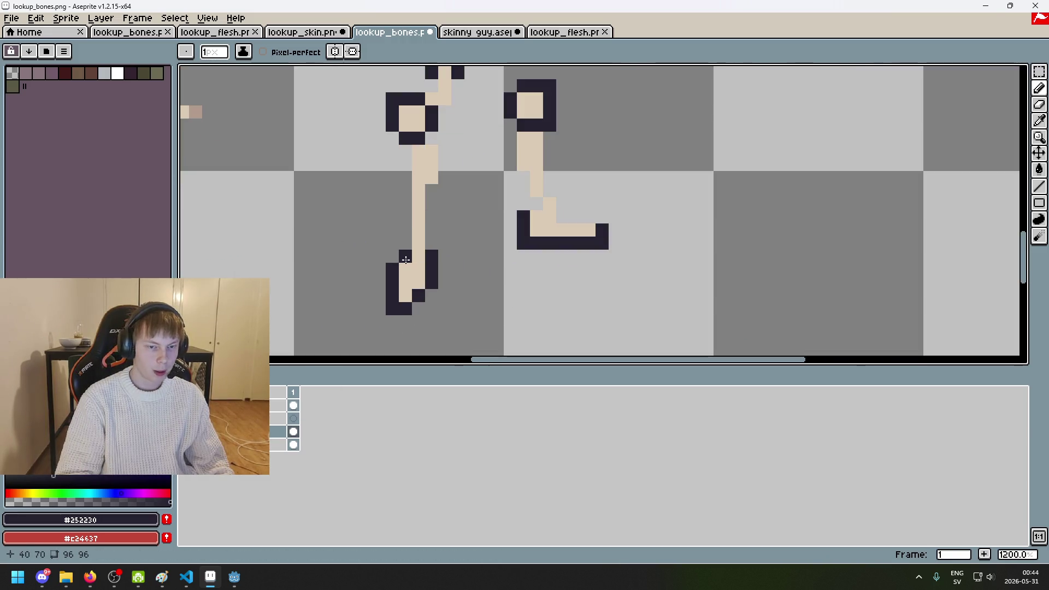
left_click_drag(410, 212, 410, 163)
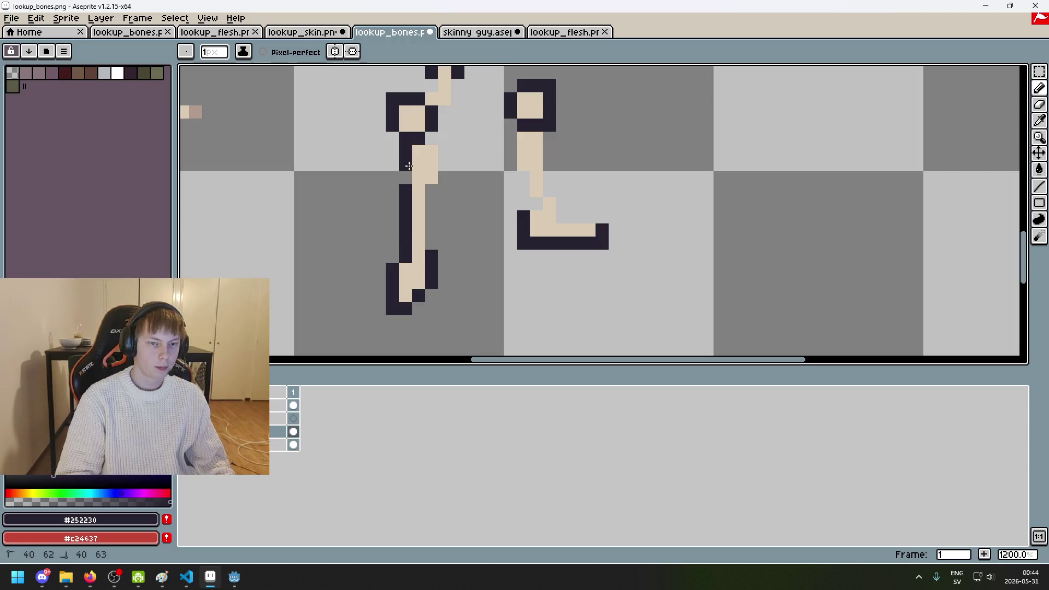
left_click(426, 201)
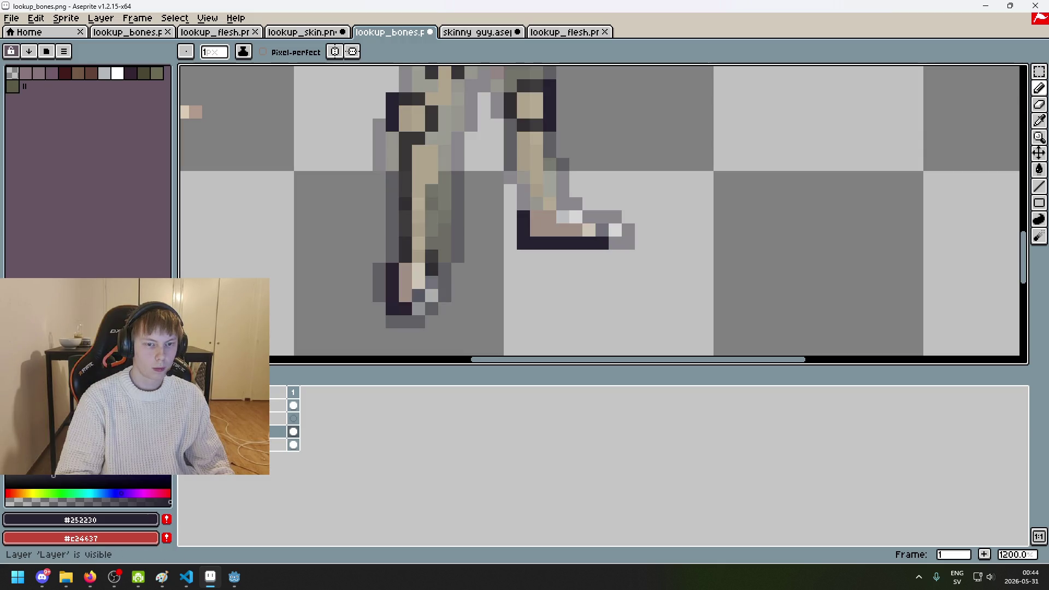
left_click(185, 406)
left_click(185, 406)
scroll(441, 162, "up", 1)
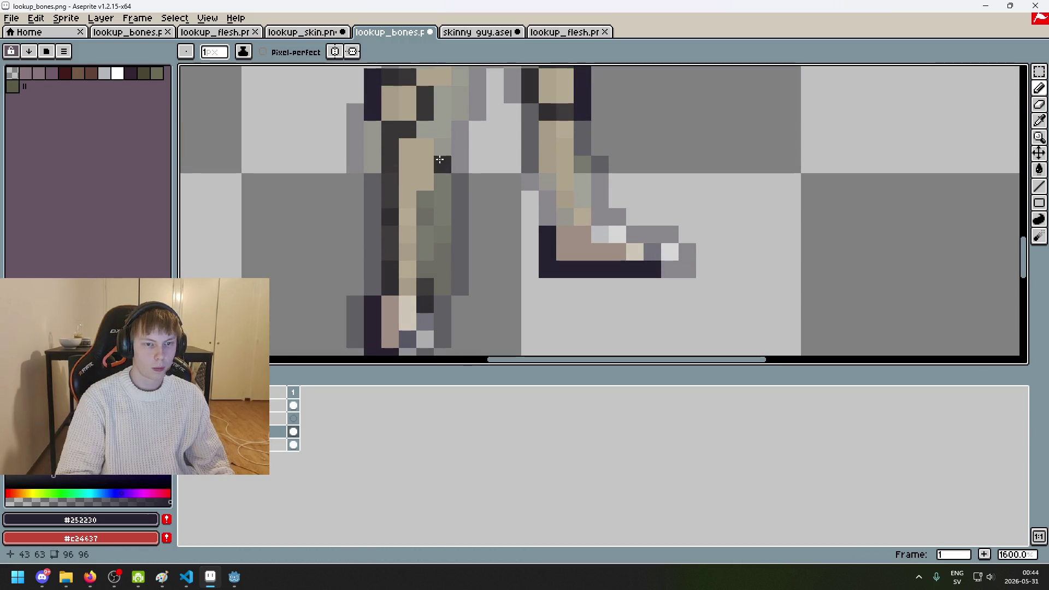
left_click_drag(444, 187, 442, 145)
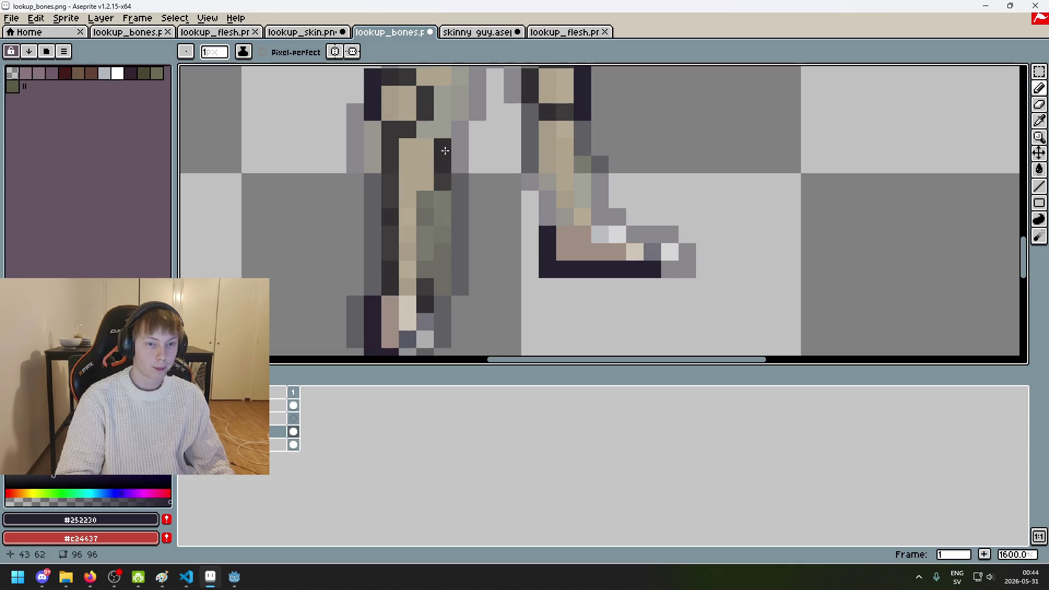
left_click(428, 210)
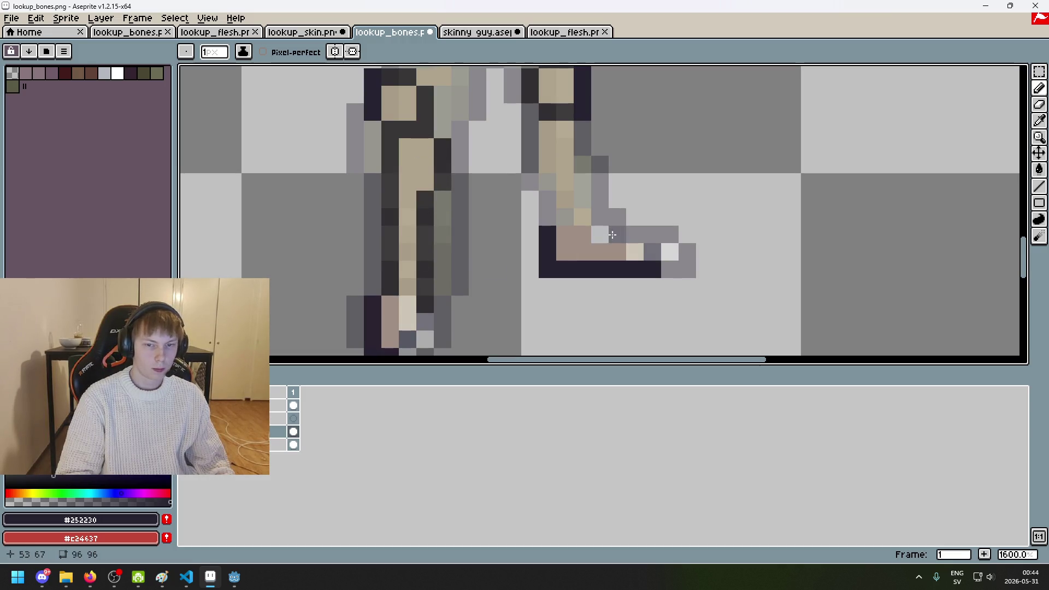
Step: Outline the right ankle and shin bone in dark pixels
left_click(582, 200)
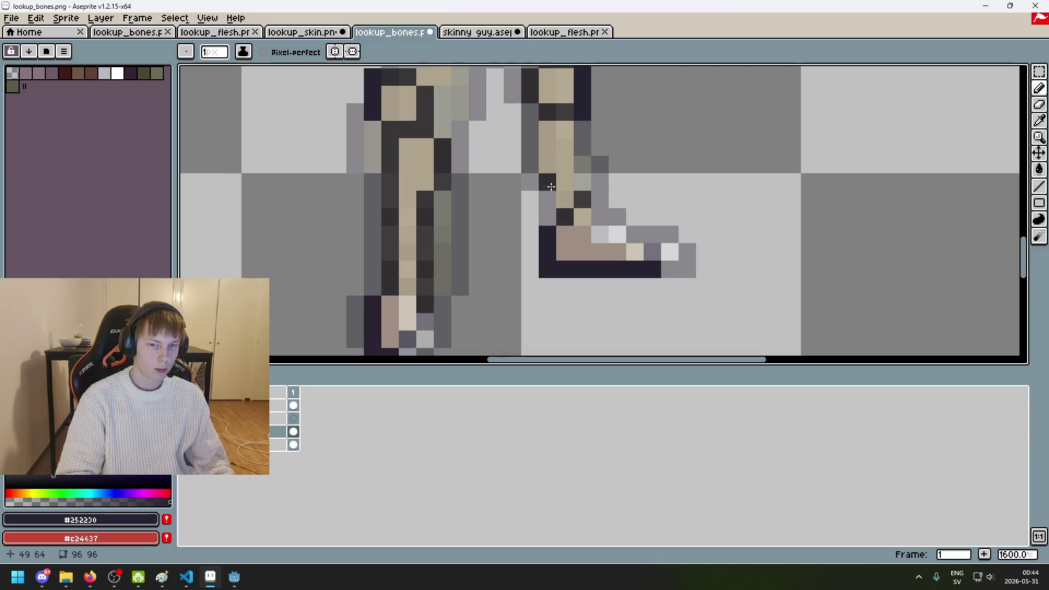
left_click(551, 207)
left_click_drag(580, 149, 579, 142)
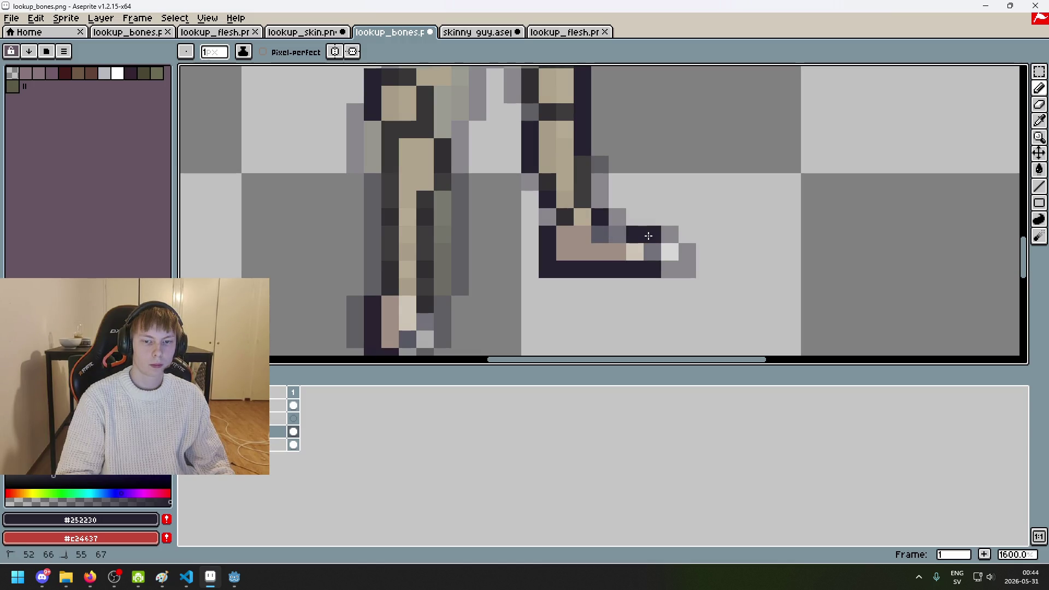
key("e")
scroll(529, 287, "down", 3)
key("b")
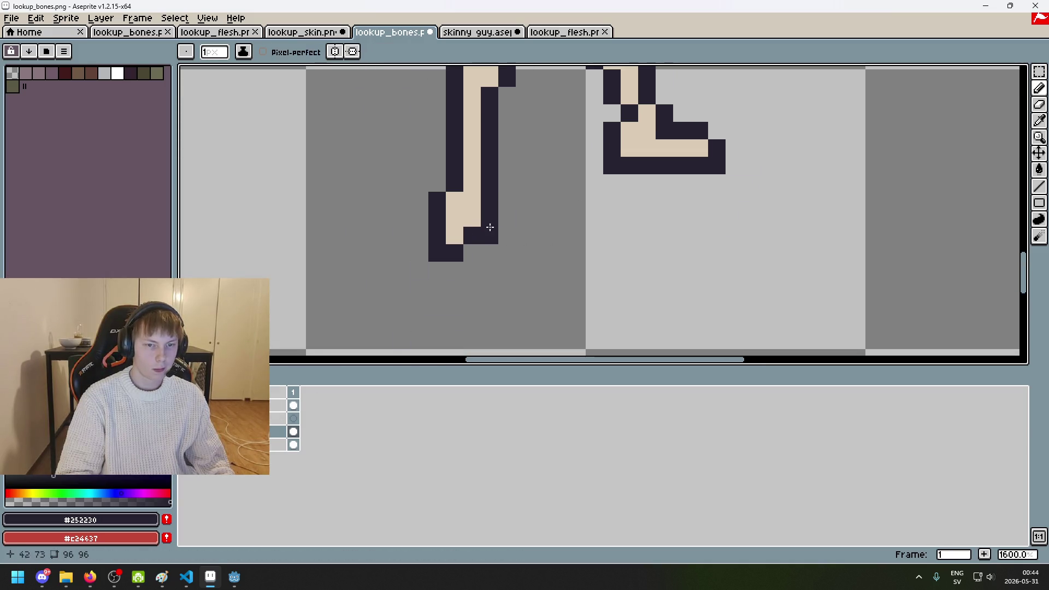
scroll(578, 273, "down", 3)
left_click_drag(578, 273, 573, 320)
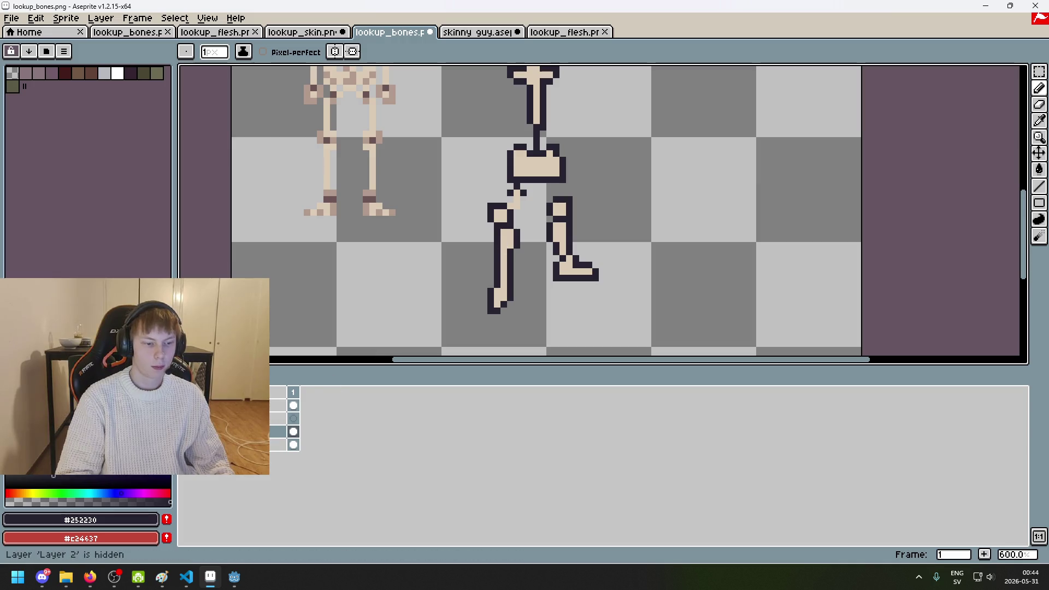
scroll(526, 261, "up", 3)
scroll(525, 261, "up", 1)
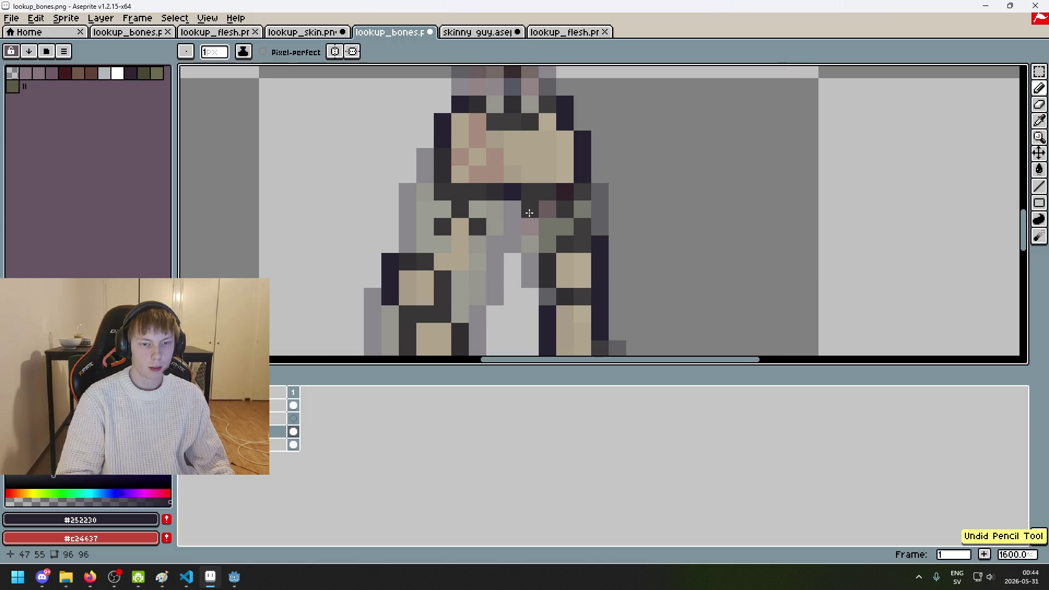
Step: Pencil dark outline pixels where the legs join the pelvis and at the top of the leg
left_click_drag(478, 244, 478, 261)
left_click(460, 262)
key("i")
key("b")
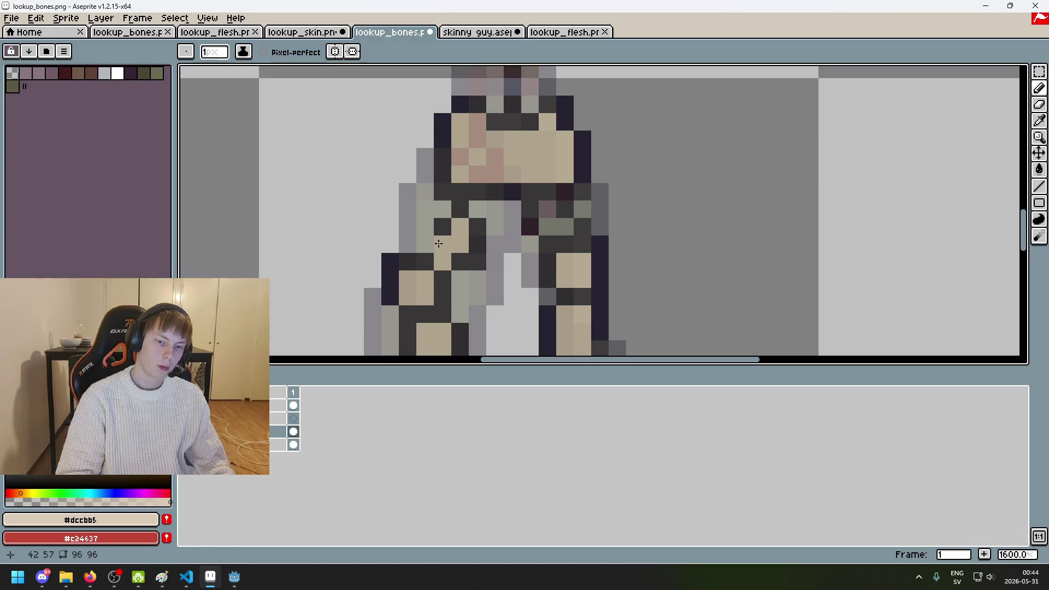
left_click(495, 209, "alt")
left_click(477, 227, "alt")
scroll(479, 213, "down", 3)
scroll(479, 212, "up", 5)
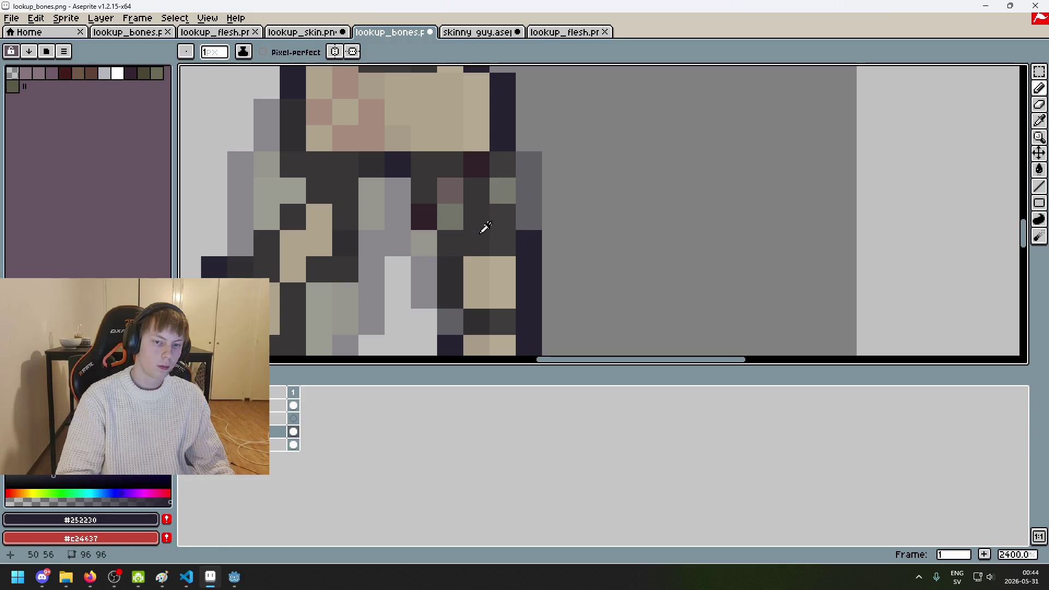
Step: Fill the thigh-bone gap with cream, re-pick the dark outline colour, and bring the skull into view
left_click(492, 277, "alt")
left_click(451, 191)
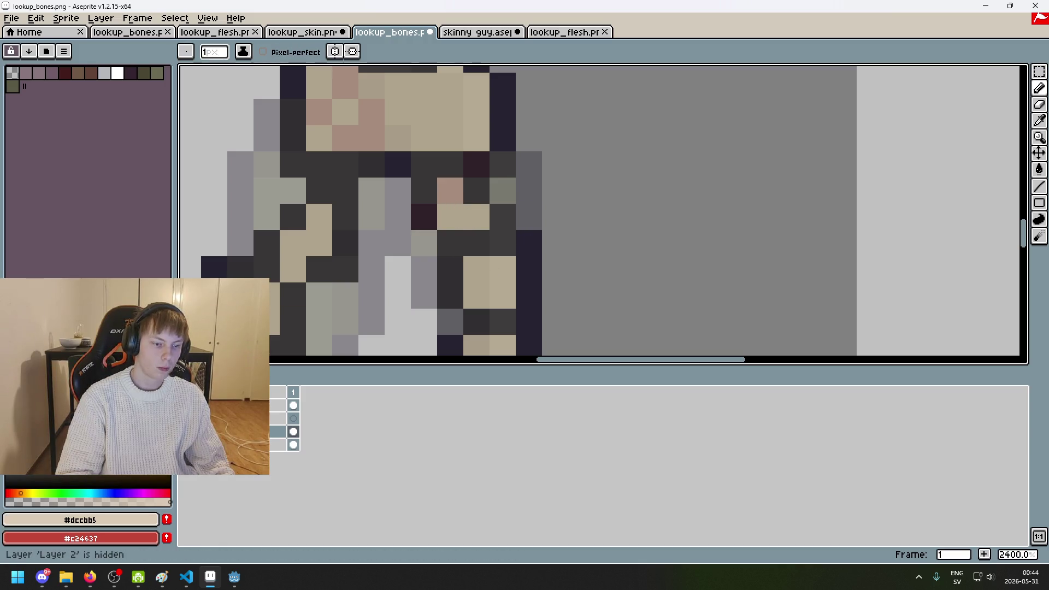
scroll(471, 207, "down", 3)
scroll(471, 207, "up", 2)
left_click(487, 191, "alt")
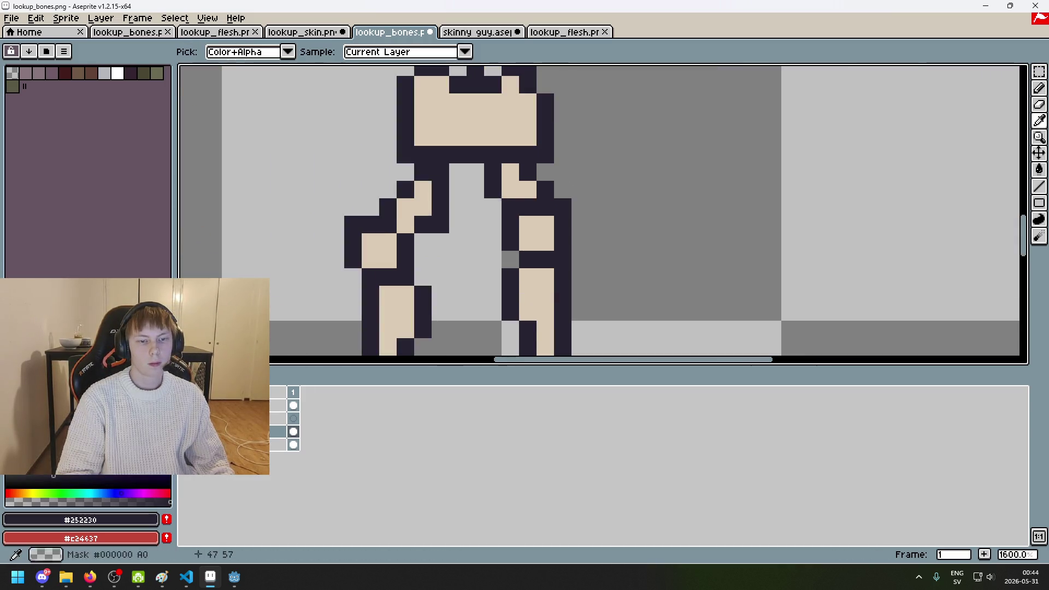
scroll(492, 196, "down", 3)
scroll(603, 201, "up", 1)
left_click_drag(603, 201, 594, 267)
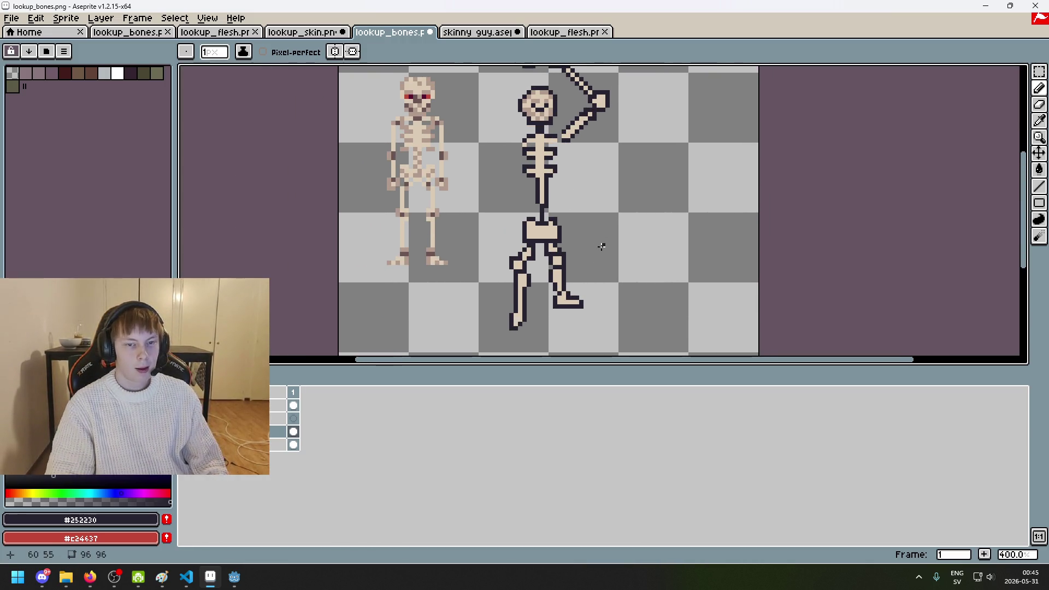
Step: Compare the skeleton against the darker overlay layer by toggling its visibility, ending hidden
left_click_drag(601, 246, 534, 210)
scroll(530, 203, "down", 2)
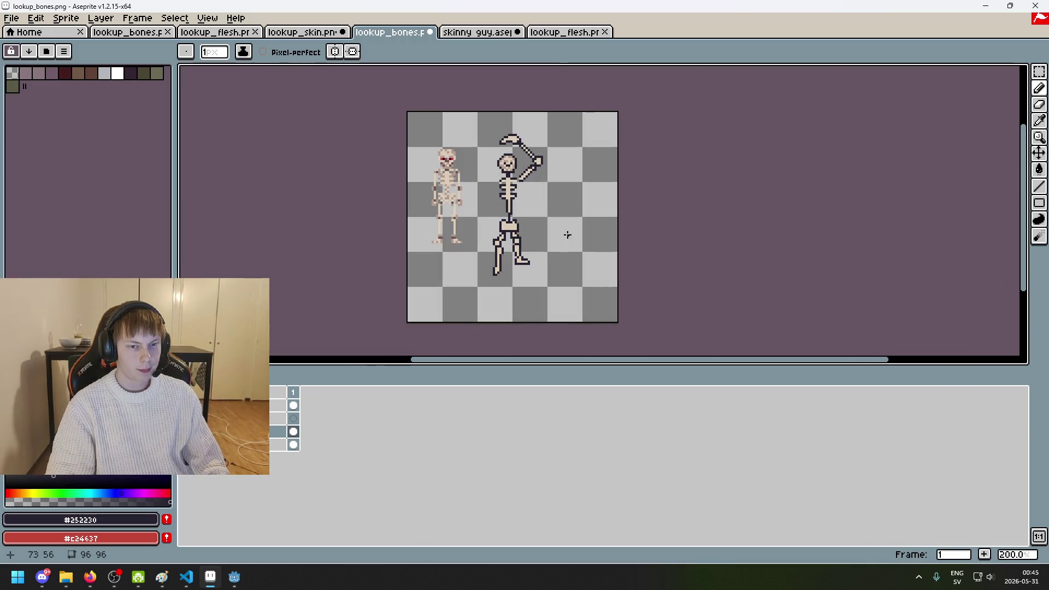
scroll(523, 225, "up", 1)
scroll(523, 218, "up", 1)
scroll(523, 213, "down", 1)
left_click(8, 405)
left_click(8, 406)
left_click(8, 406)
left_click(8, 406)
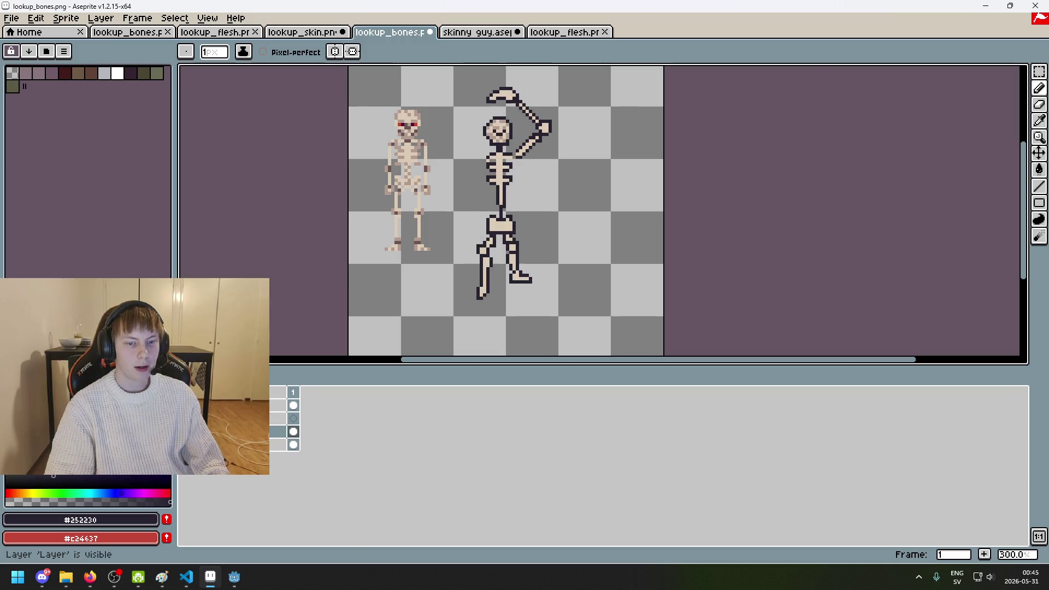
left_click(8, 405)
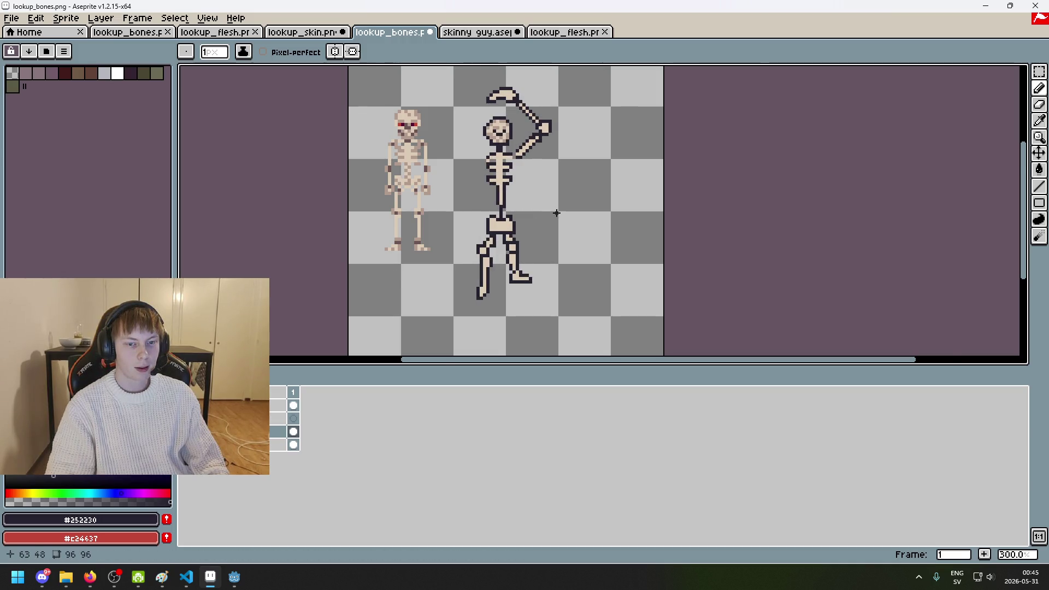
Step: Select the pelvis's bottom strip with the polygonal lasso and clear it
scroll(555, 213, "up", 2)
scroll(562, 211, "down", 1)
left_click_drag(596, 198, 663, 202)
key("shift+q")
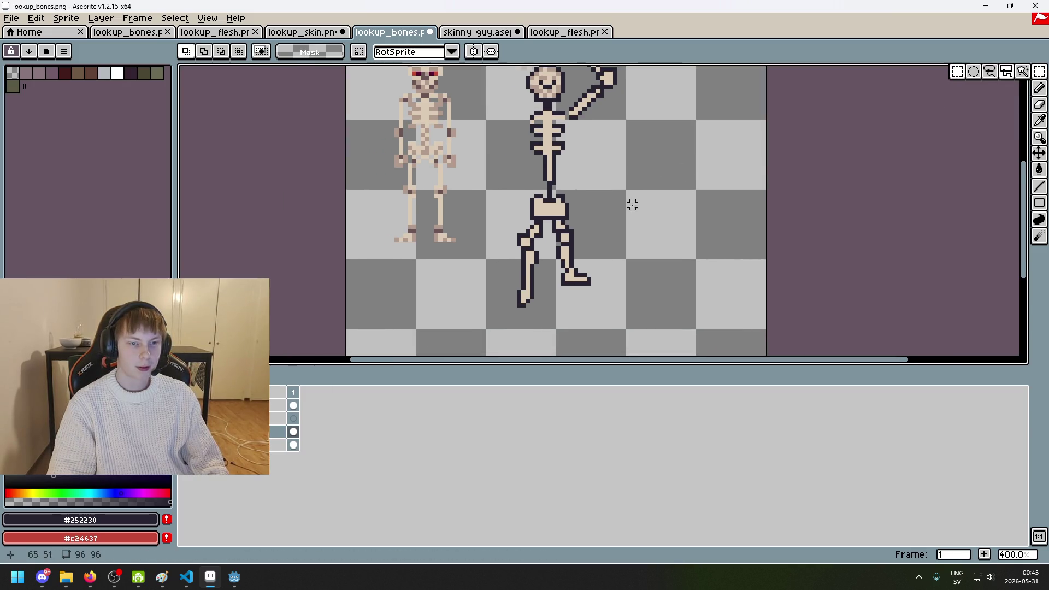
scroll(632, 206, "up", 3)
left_click(547, 220)
left_click(419, 221)
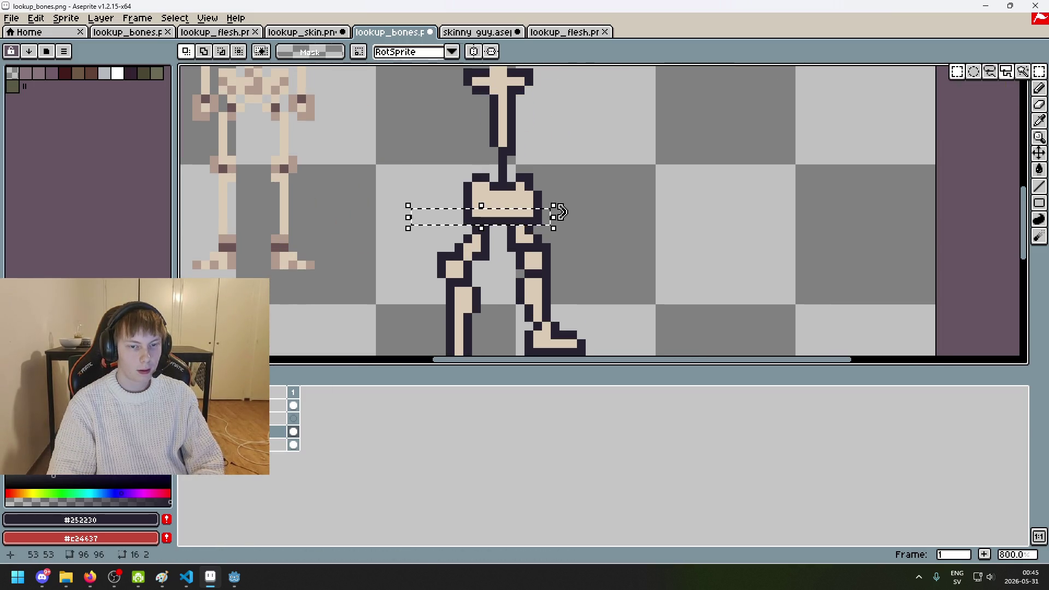
key("ctrl+d")
Step: Zoom in and out to inspect the trimmed pelvis against the legs
scroll(612, 208, "down", 3)
scroll(605, 218, "down", 1)
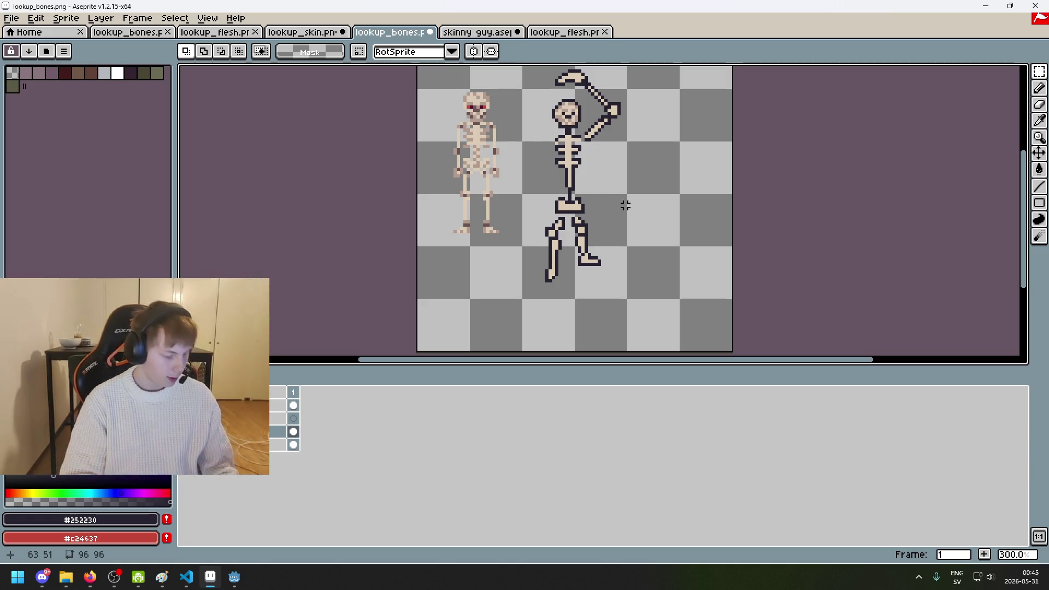
scroll(621, 184, "up", 1)
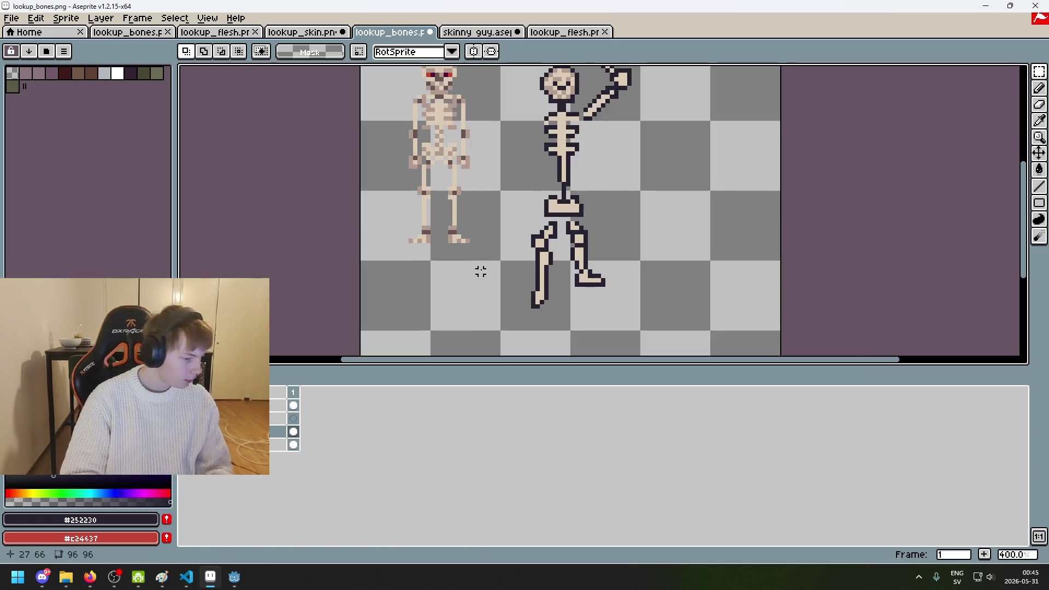
scroll(581, 214, "up", 2)
scroll(580, 214, "up", 2)
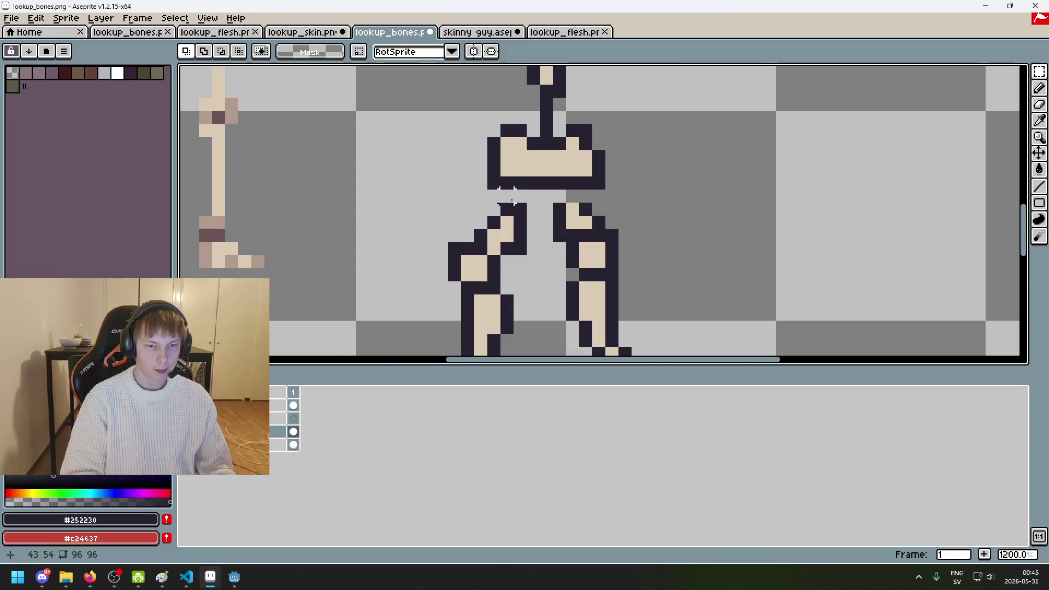
scroll(547, 219, "down", 3)
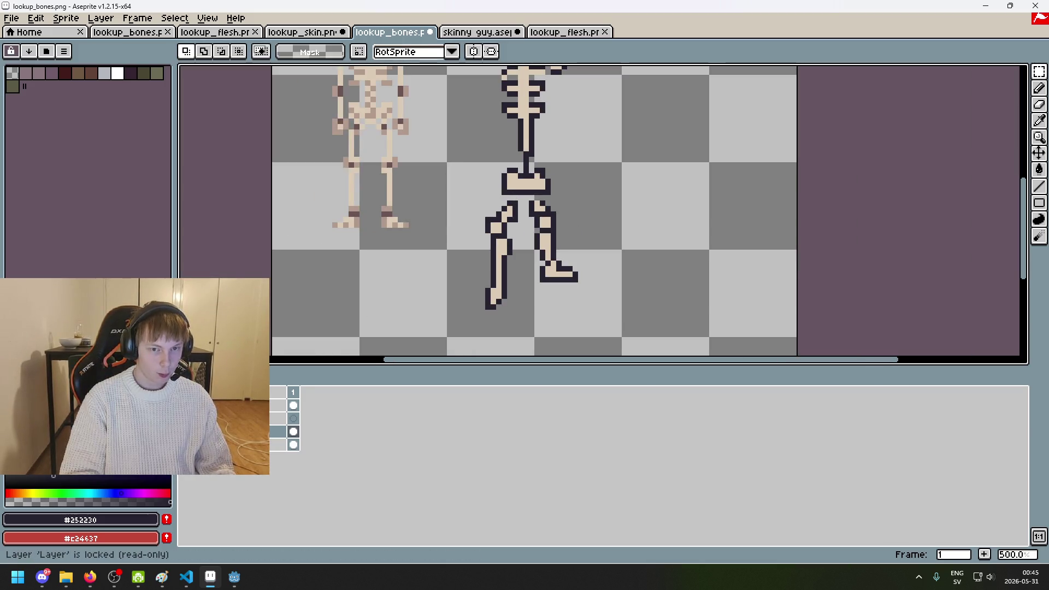
scroll(437, 273, "up", 2)
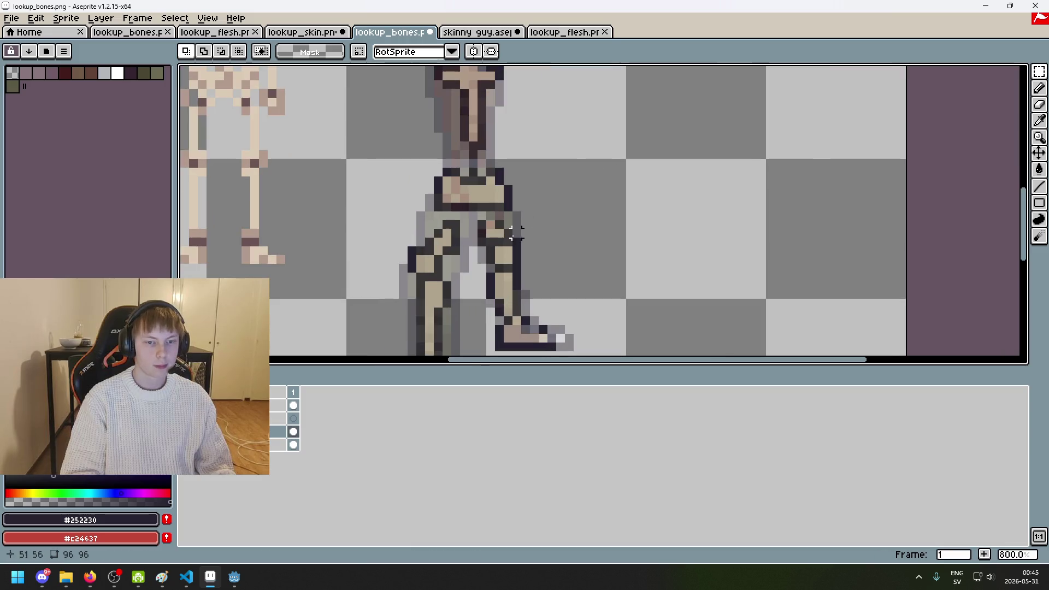
Step: Darken a pixel at the top of the right leg and sample the light bone colour for further touch-ups
scroll(488, 218, "up", 2)
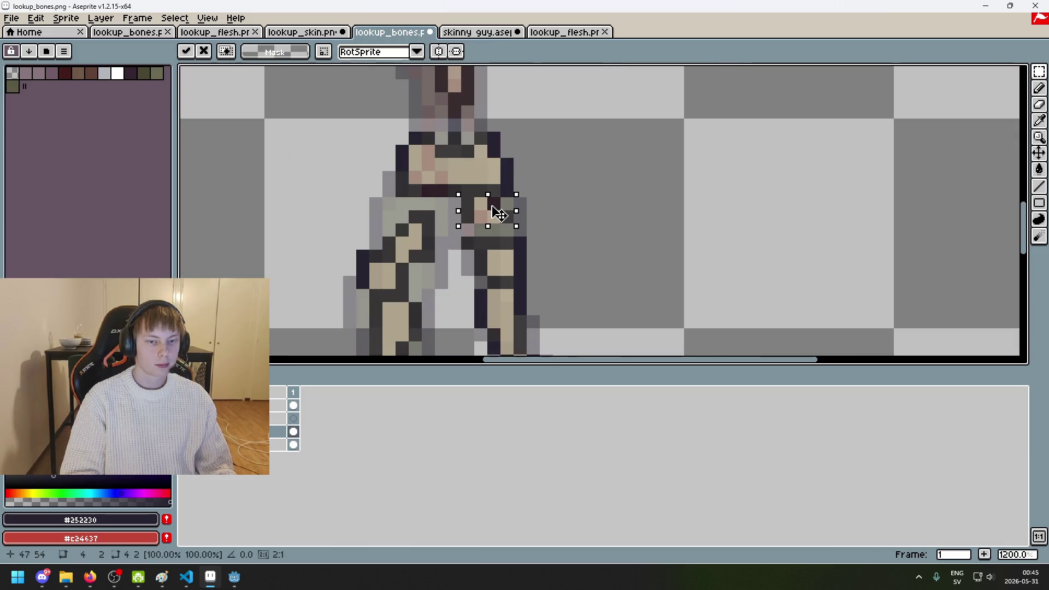
key("i")
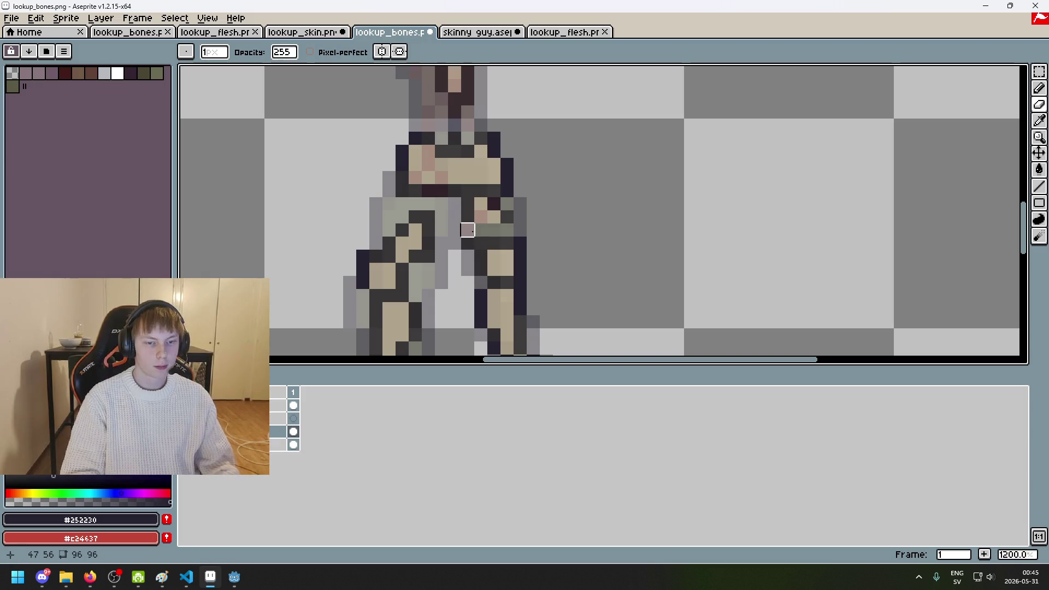
key("b")
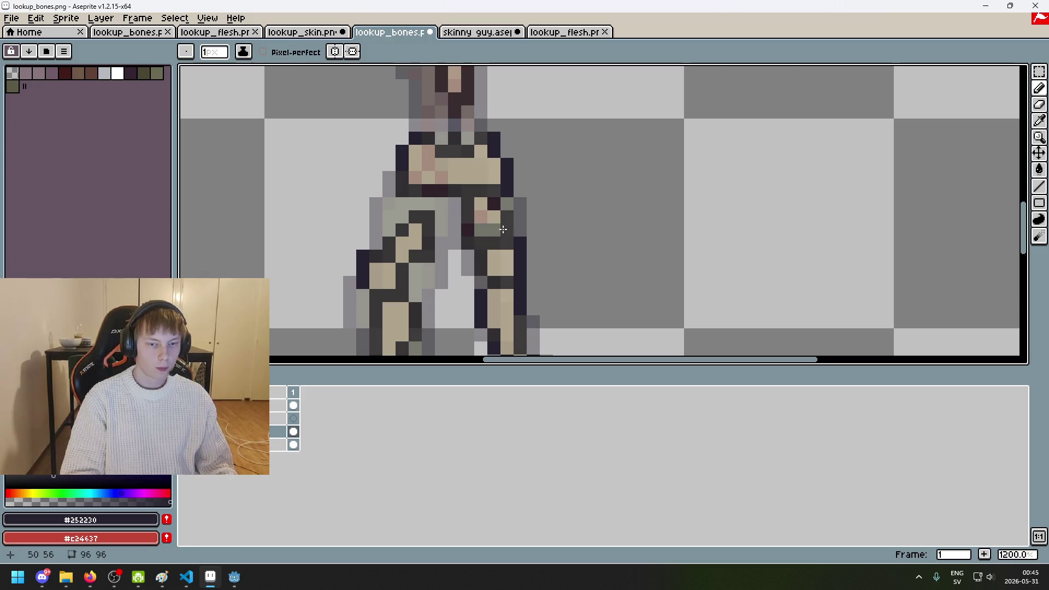
left_click(507, 228)
key("e")
key("b")
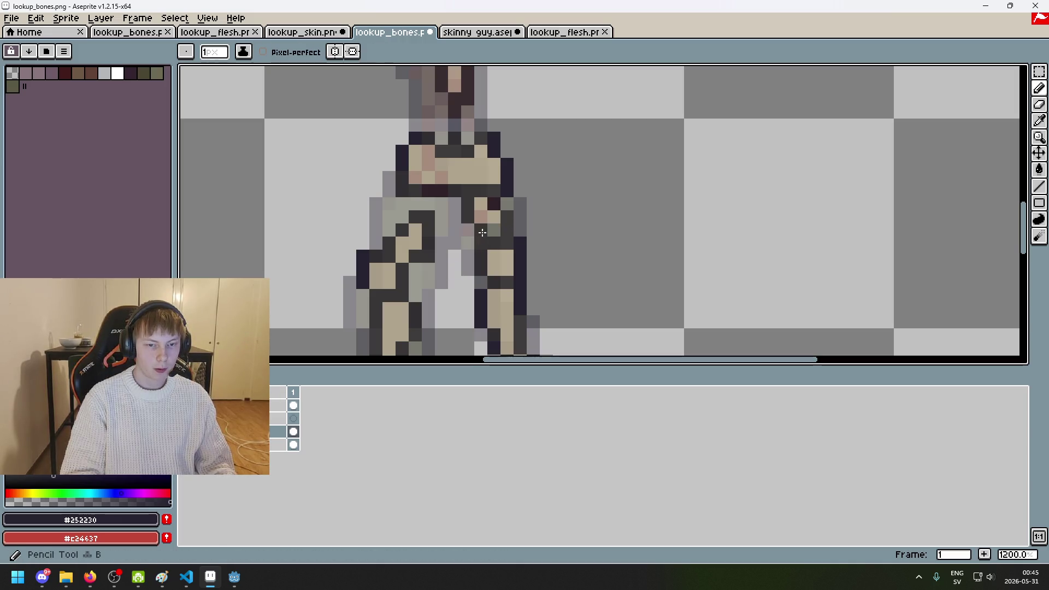
key("e")
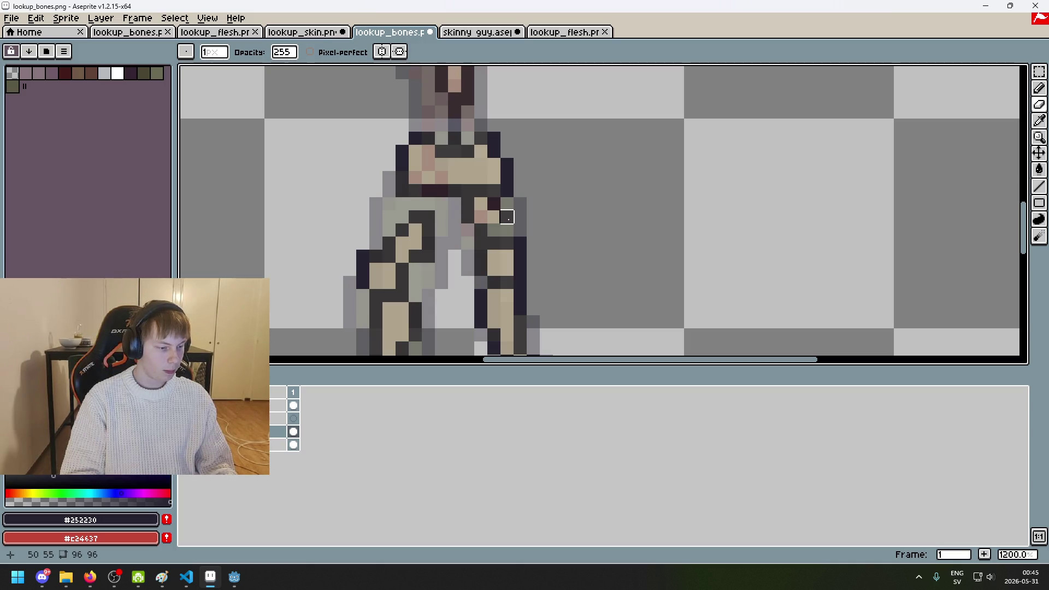
key("b")
left_click(481, 257, "alt")
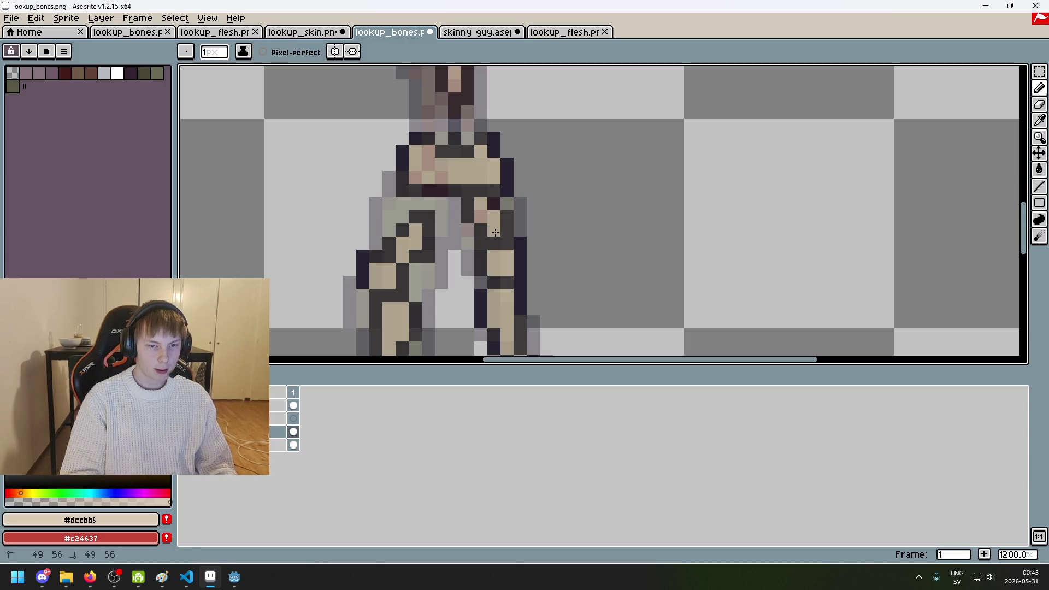
mouse_move(234, 576)
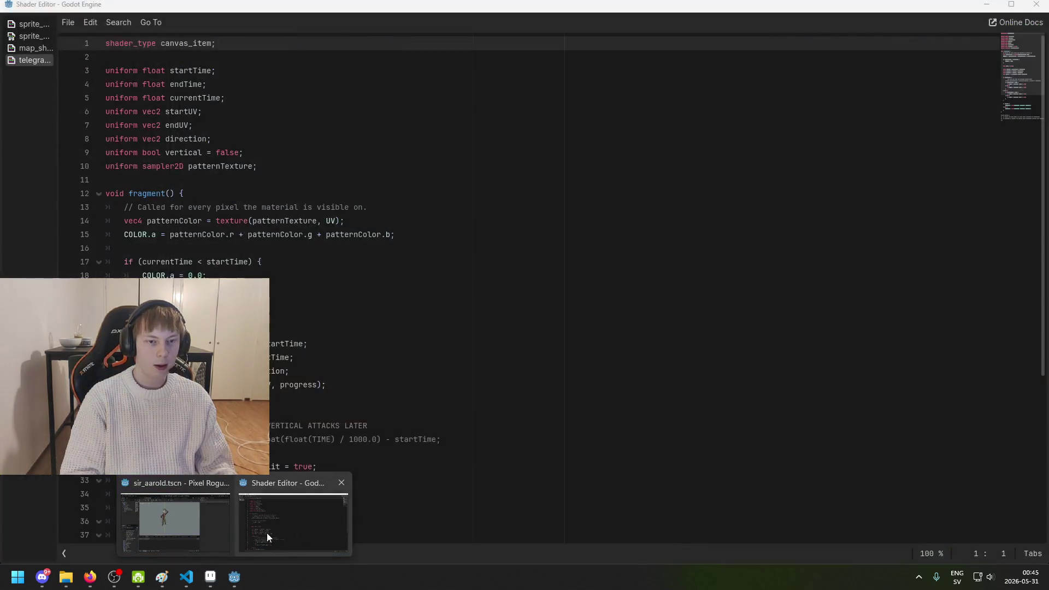
Step: Bring the Godot editor back to the front and scroll through it
left_click(175, 521)
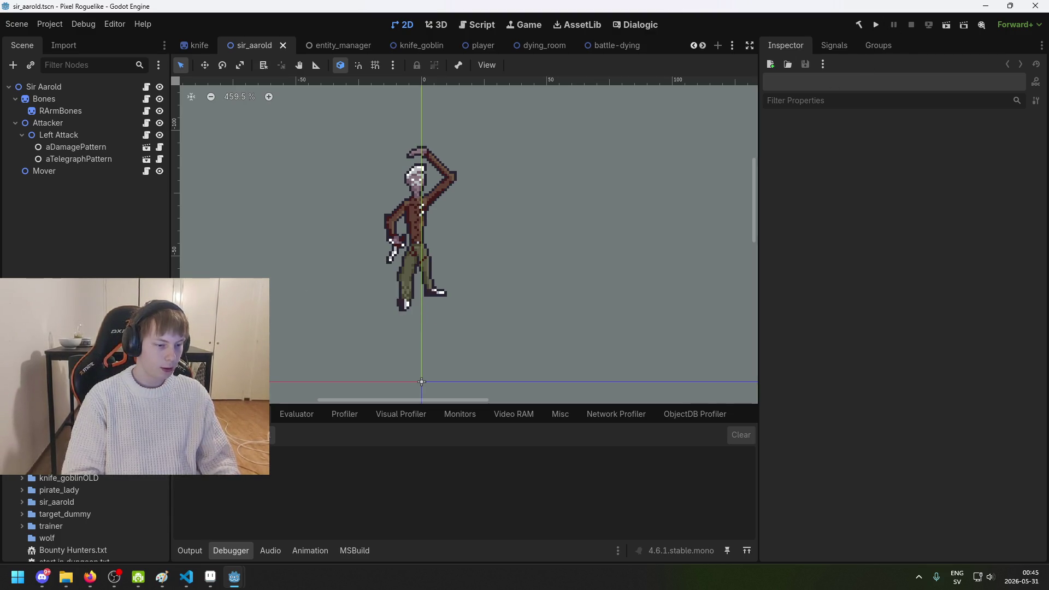
scroll(85, 516, "down", 5)
scroll(85, 517, "down", 3)
scroll(85, 517, "up", 5)
scroll(85, 517, "up", 2)
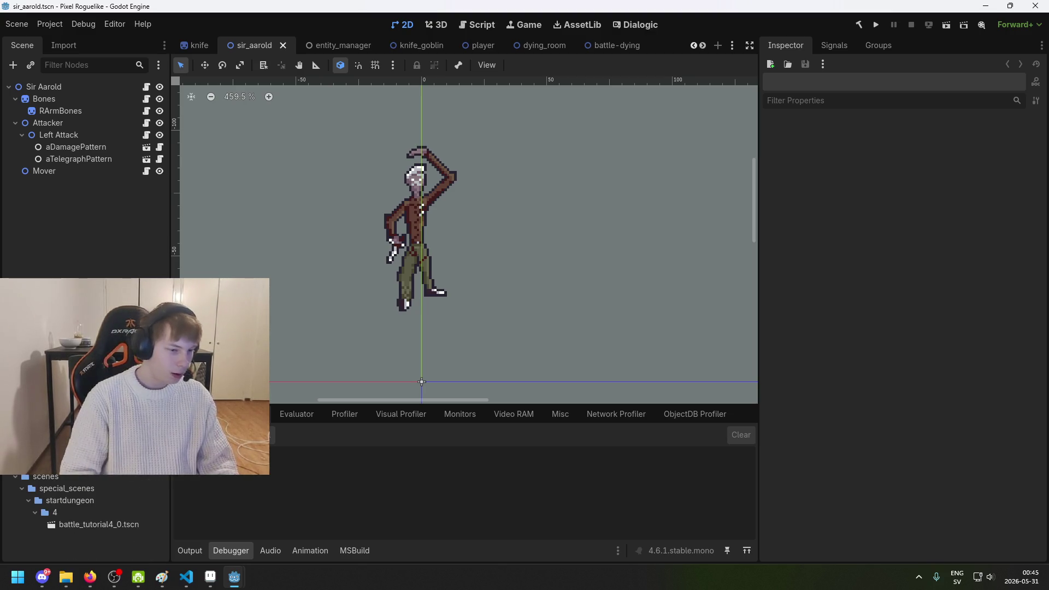
Step: Delete the brawler entry from tutorial_battle.txt and run the project
key("ctrl+F3")
left_click(421, 234)
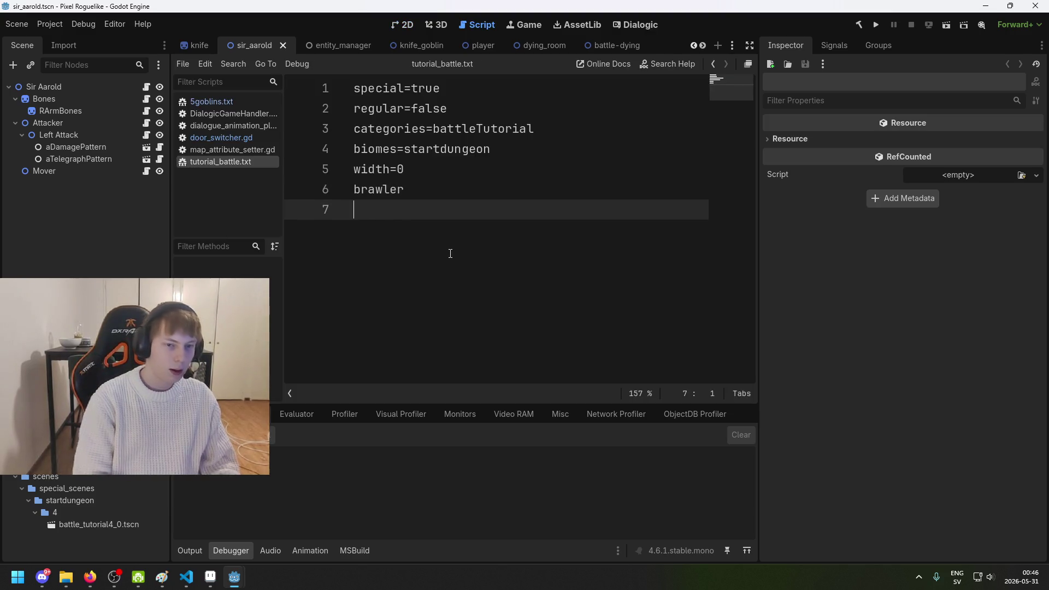
key("Left")
key("Right")
key("Left")
key("BackSpace")
left_click(876, 26)
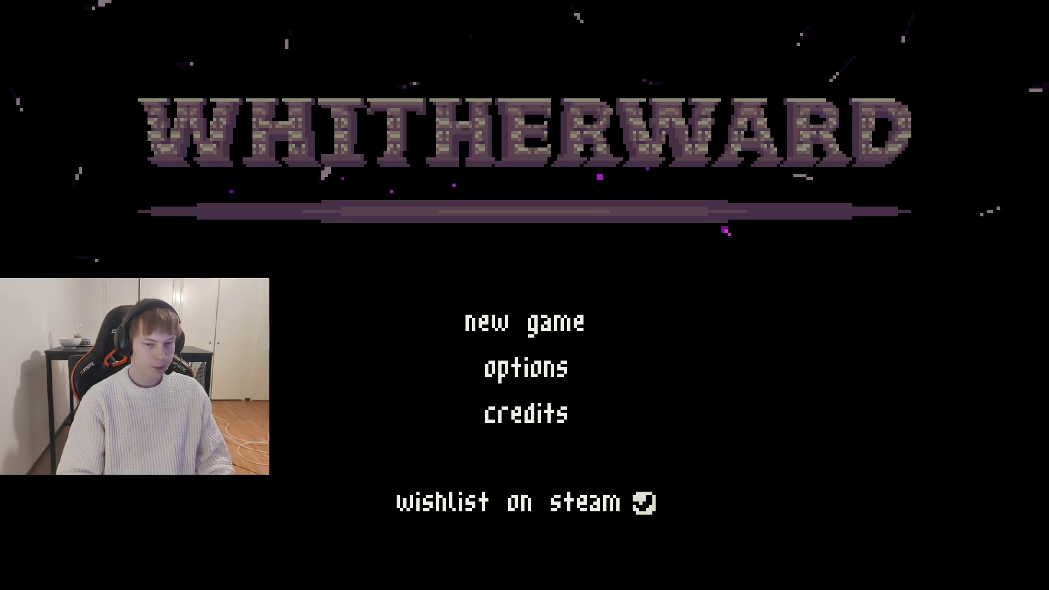
Step: Start the game from the title menu and walk the player up to the owl's desk
left_click(563, 323)
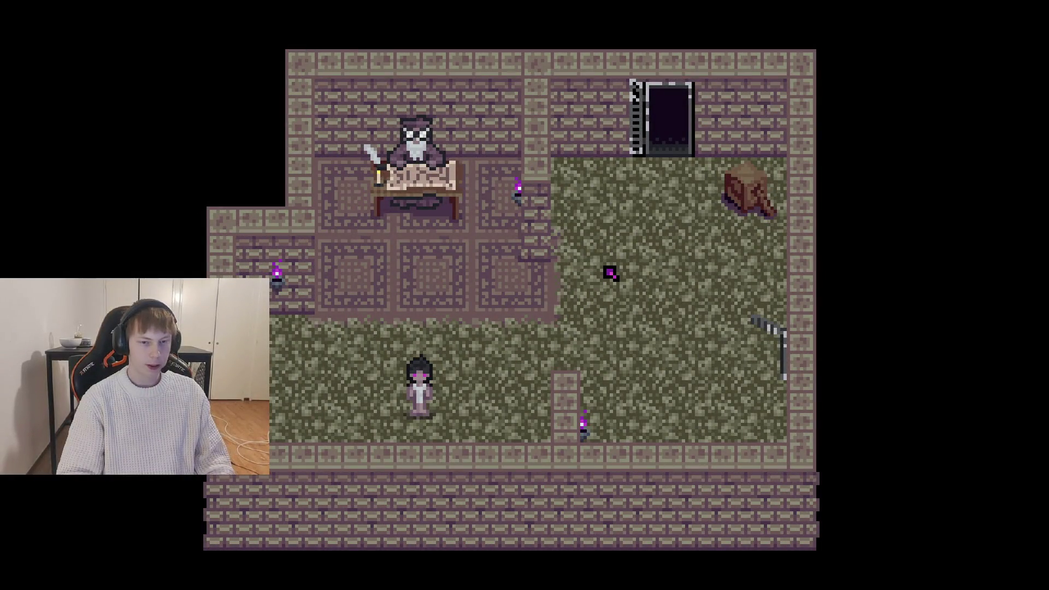
key("Left")
key("Up")
key("Right")
key("Up")
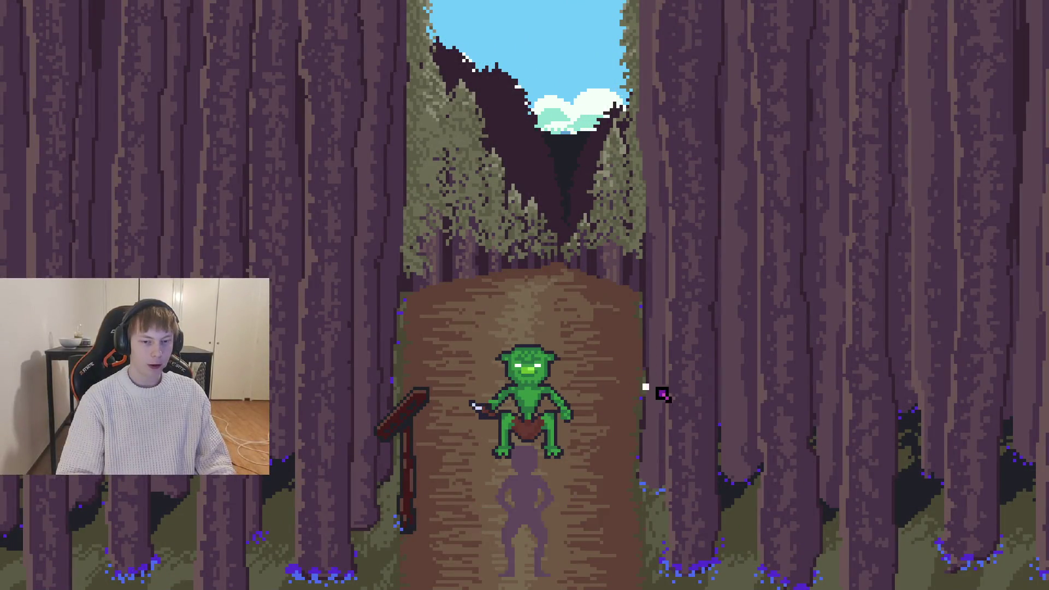
Step: Fight the goblin with strikes, slashes and dodges, then quit the running game with F8
key("Right")
key("Left")
key("Right")
key("Left")
left_click(704, 409)
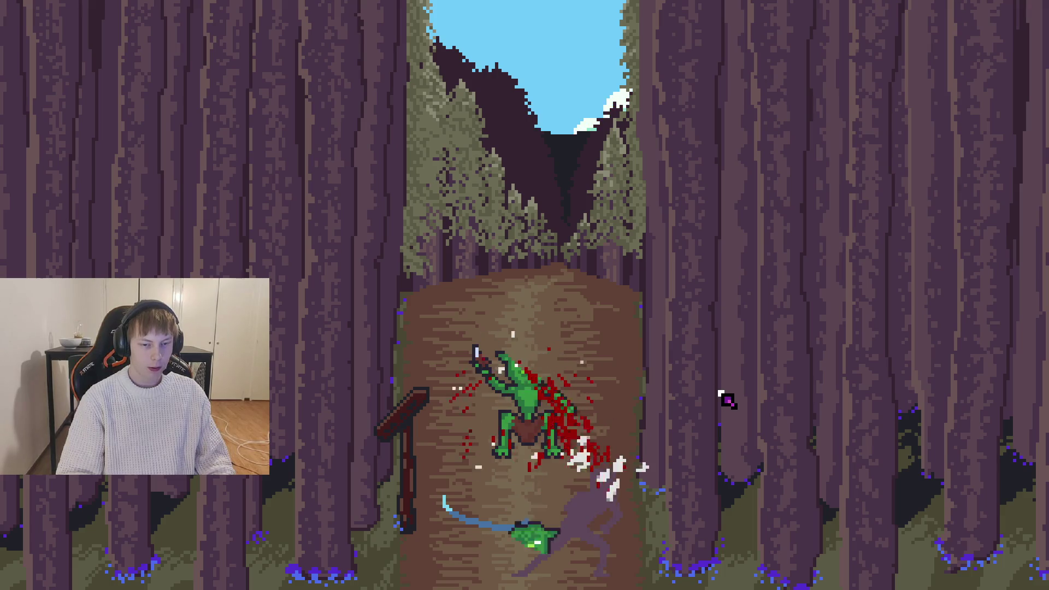
left_click_drag(649, 355, 316, 410)
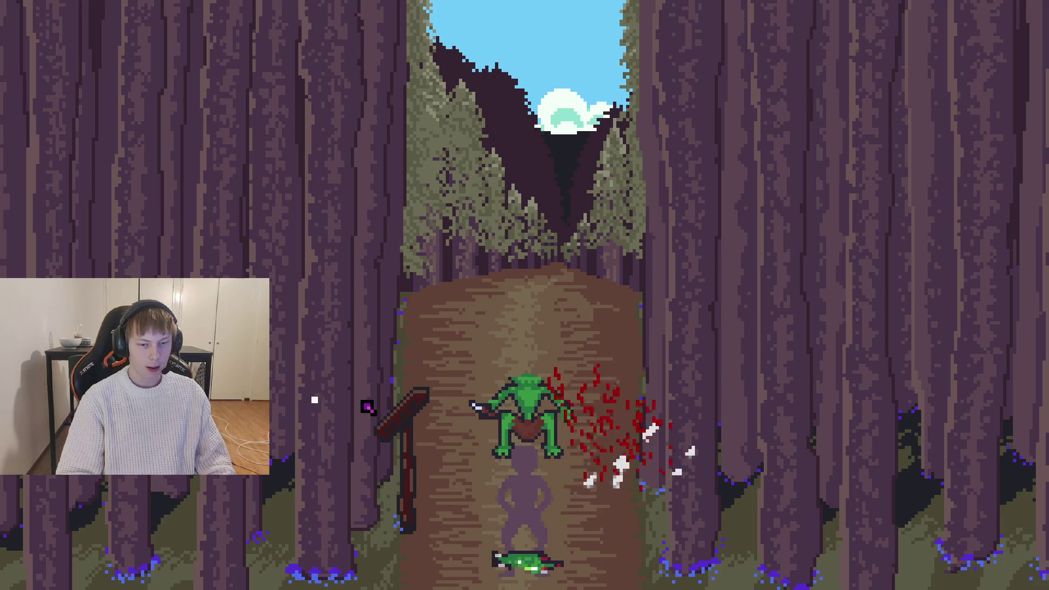
key("Right")
left_click_drag(634, 328, 358, 499)
mouse_move(571, 384)
left_mouse_down()
mouse_move(442, 353)
mouse_move(613, 489)
left_mouse_up()
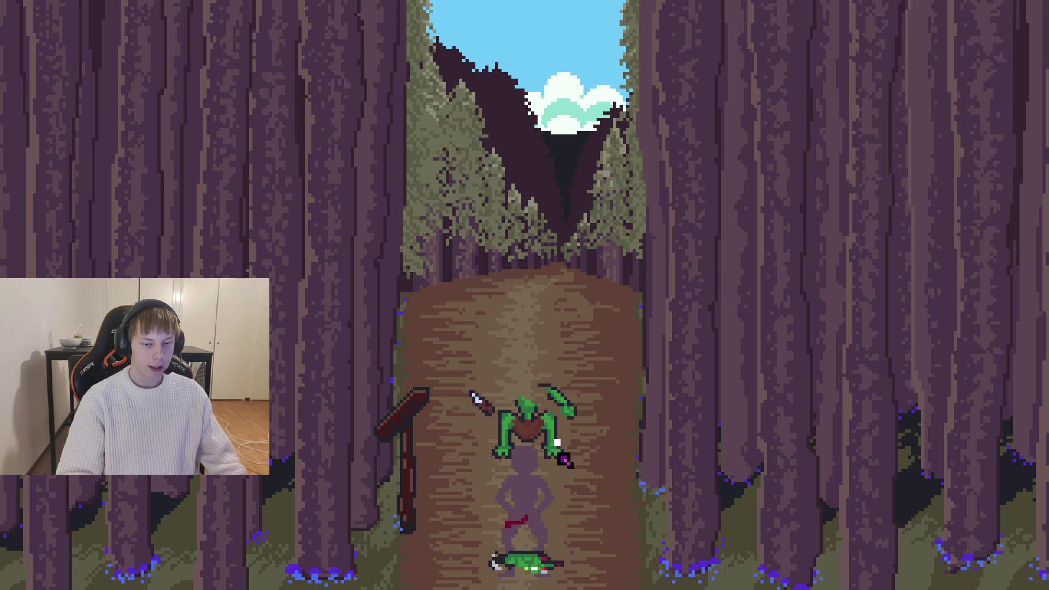
key("Left")
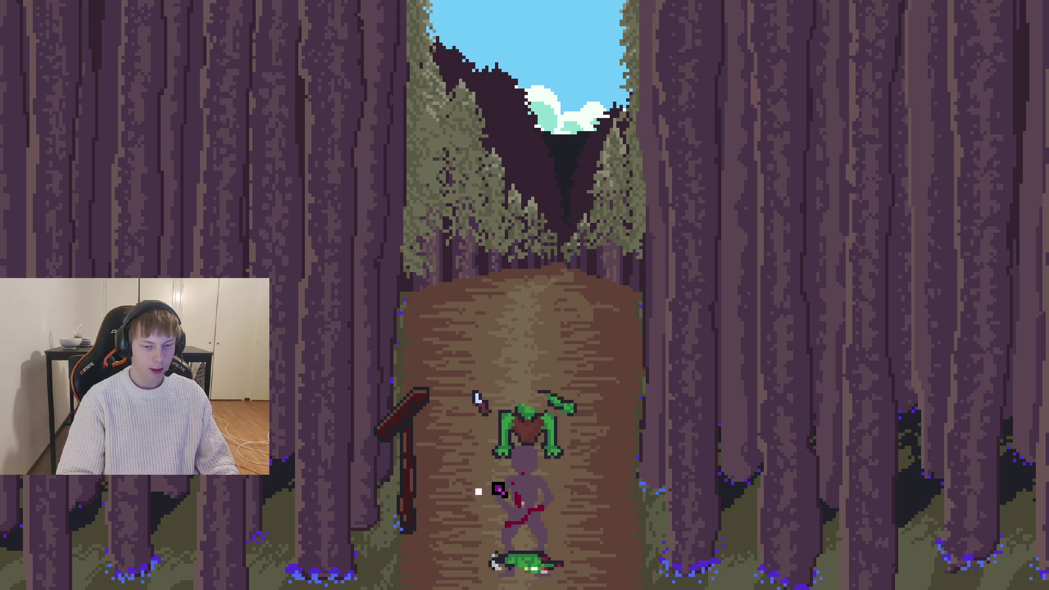
key("F8")
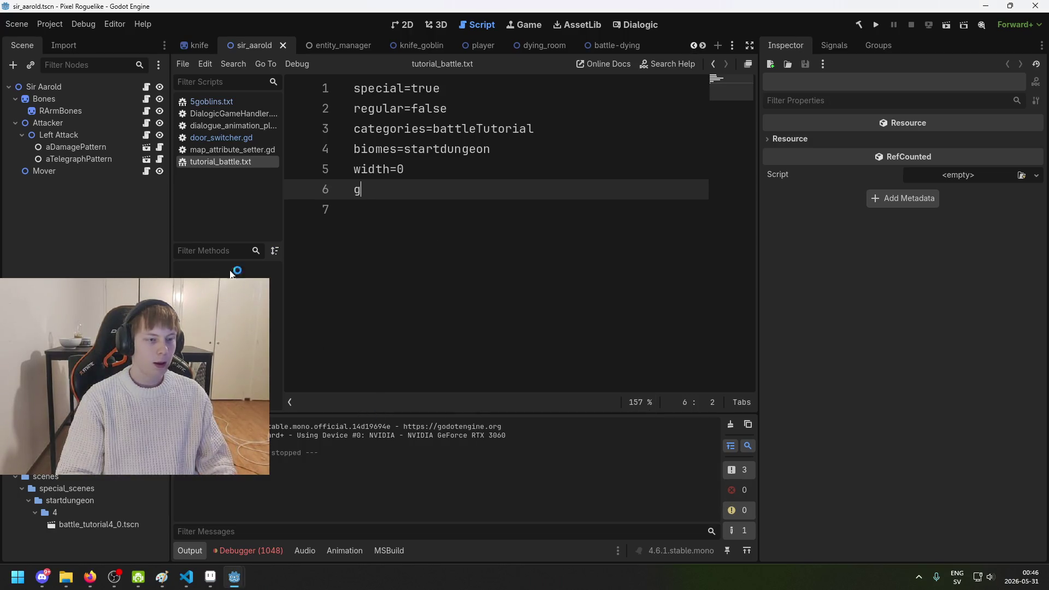
Step: Set the Knife node's Penetration to 1, save the knife scene, and relaunch the game
left_click(210, 47)
left_click(72, 88)
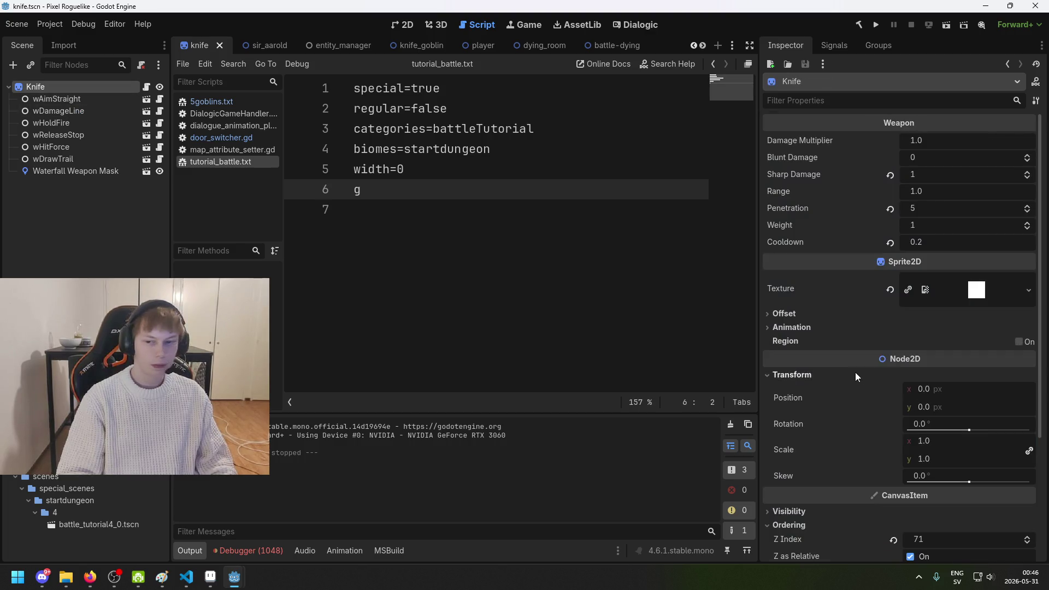
left_click_drag(958, 216, 929, 216)
key("ctrl+s")
key("F5")
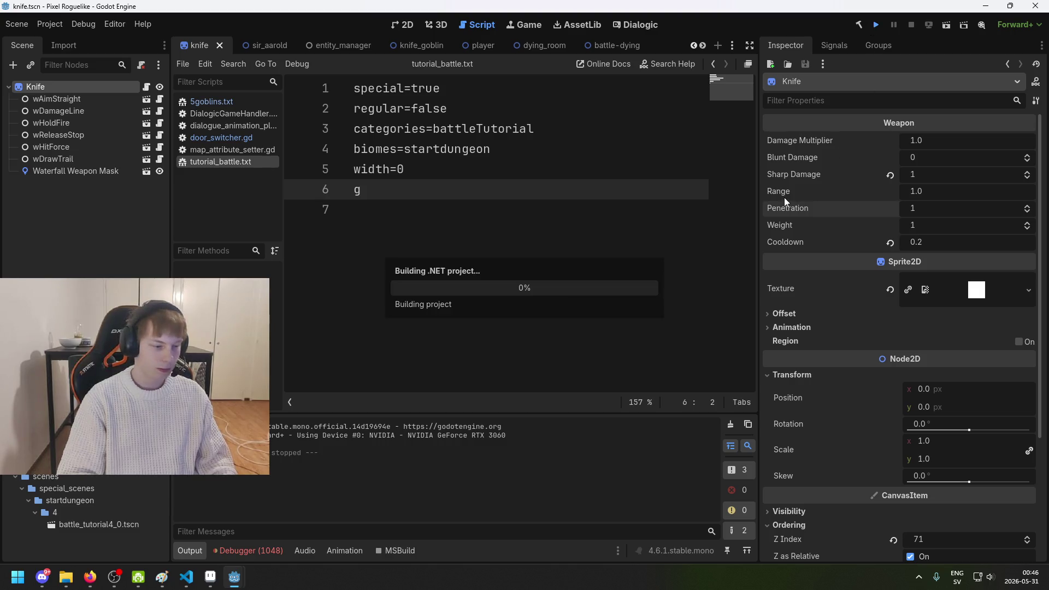
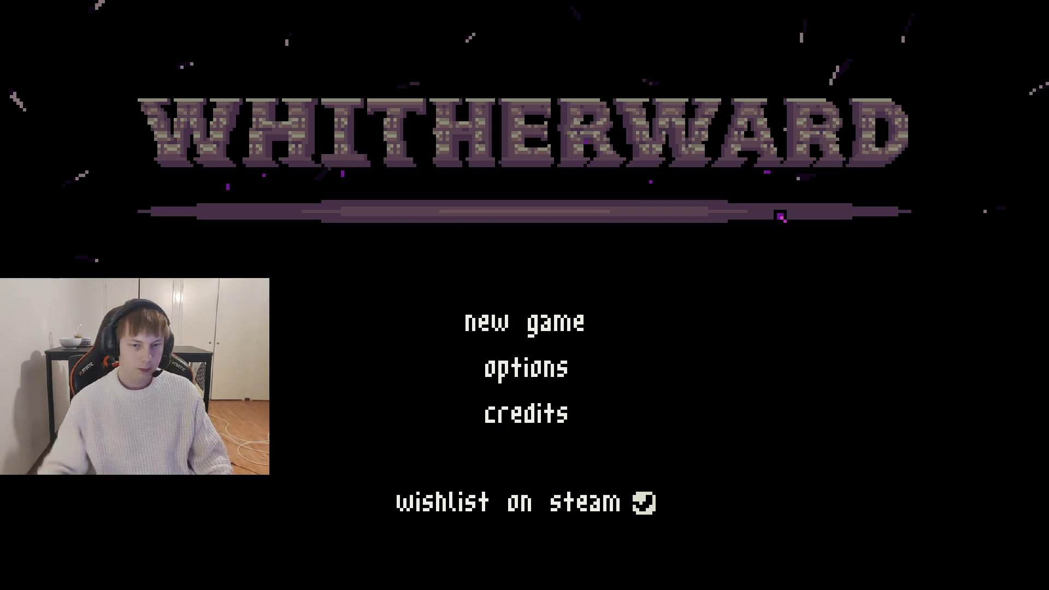
Step: Start a new game of Whitherward and attack the goblin in the forest
left_click(498, 324)
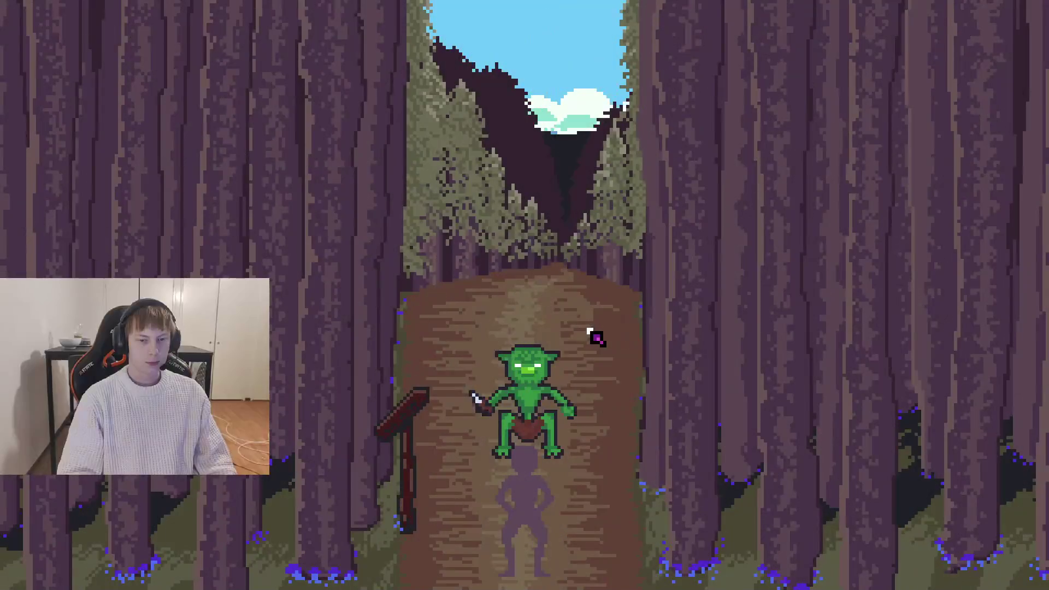
left_click(595, 335)
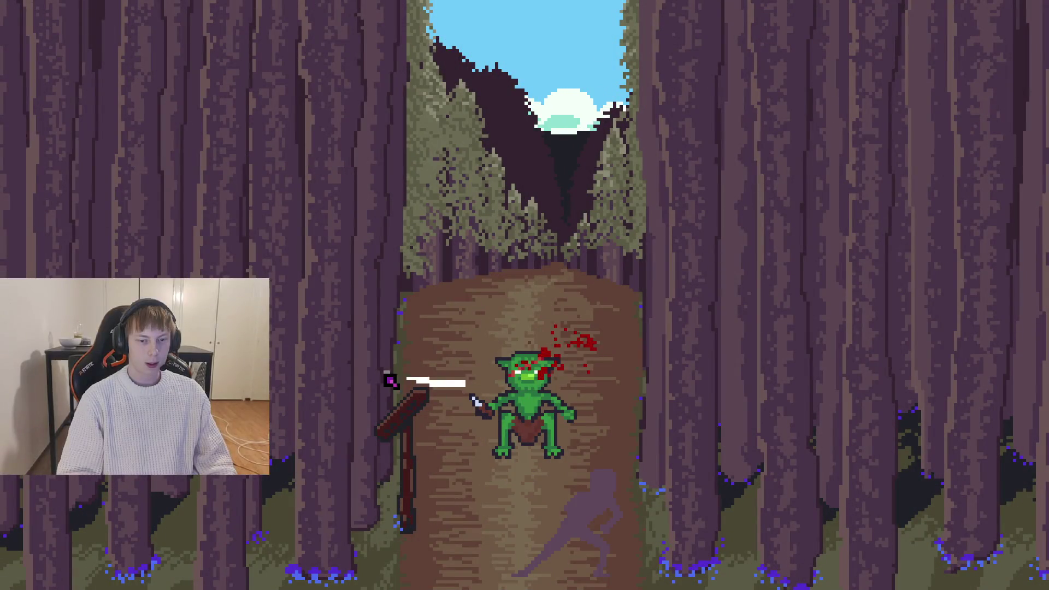
left_click(459, 328)
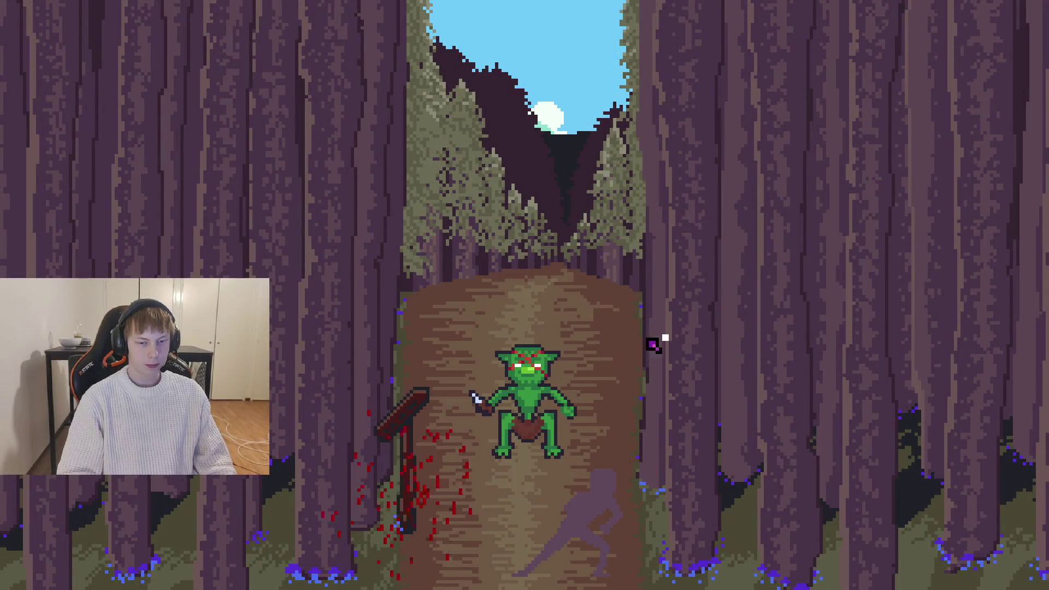
left_click(481, 384)
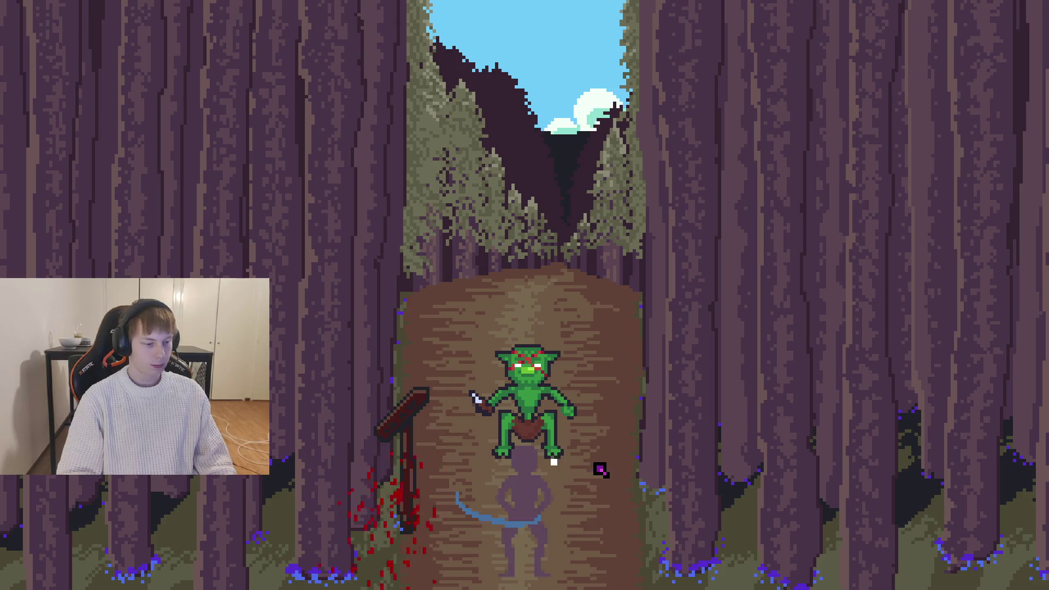
left_click(491, 356)
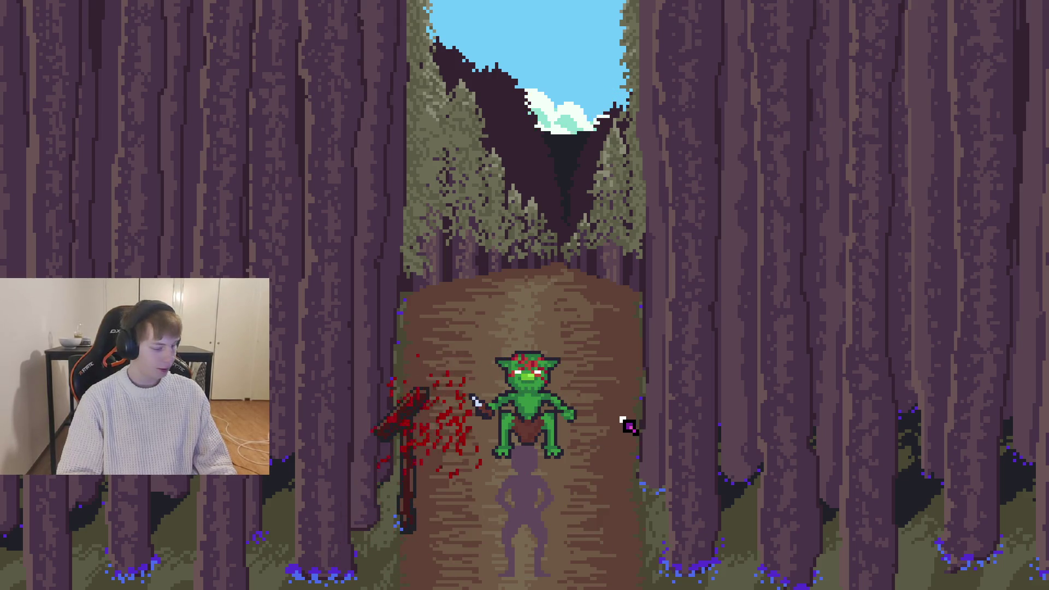
Step: Keep hitting and slashing across the goblin to finish the fight
left_click(412, 304)
left_click(650, 370)
left_click(387, 369)
mouse_move(586, 340)
left_mouse_down()
mouse_move(126, 545)
mouse_move(433, 417)
left_mouse_up()
left_click_drag(645, 363, 316, 433)
left_click_drag(457, 417, 257, 543)
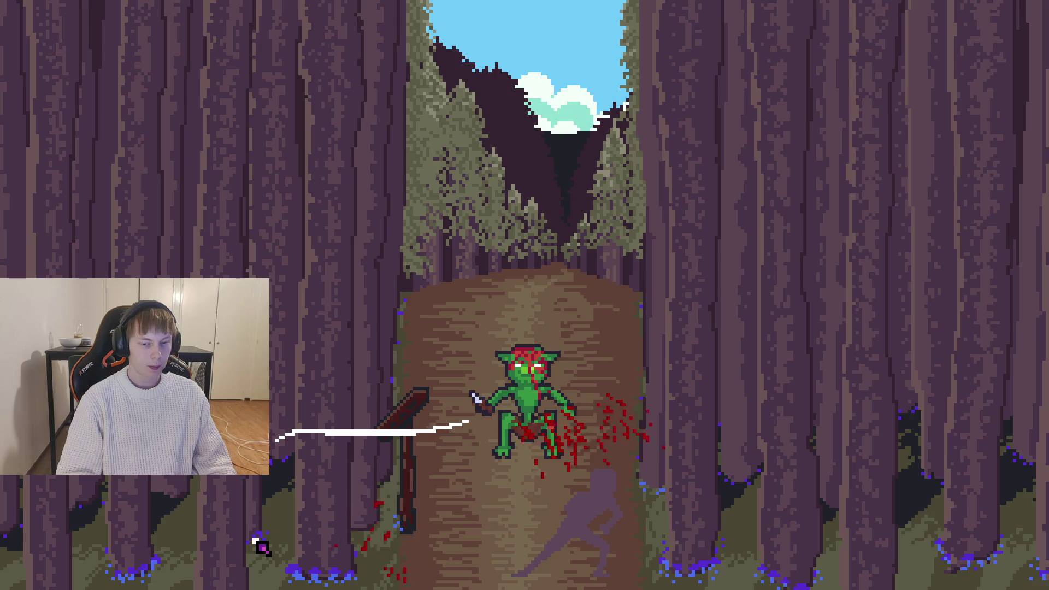
Step: Stop the game with F8, save the scene, and show the Debugger's error list
key("F8")
key("ctrl+s")
left_click(264, 550)
mouse_move(385, 464)
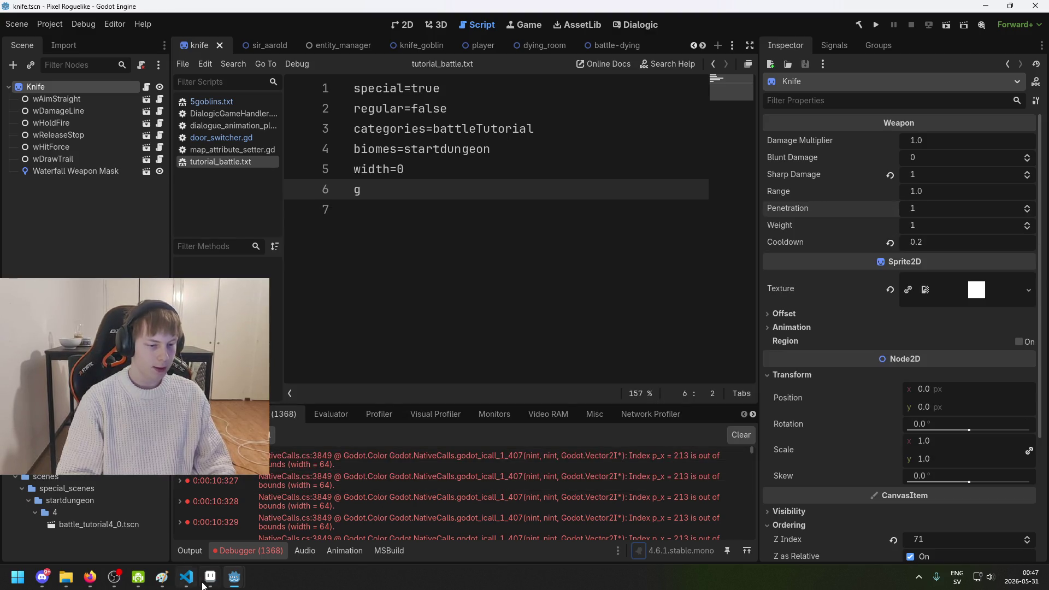
Step: Switch from Godot to the lookup_bones.png skeleton sprite in Aseprite
left_click(202, 584)
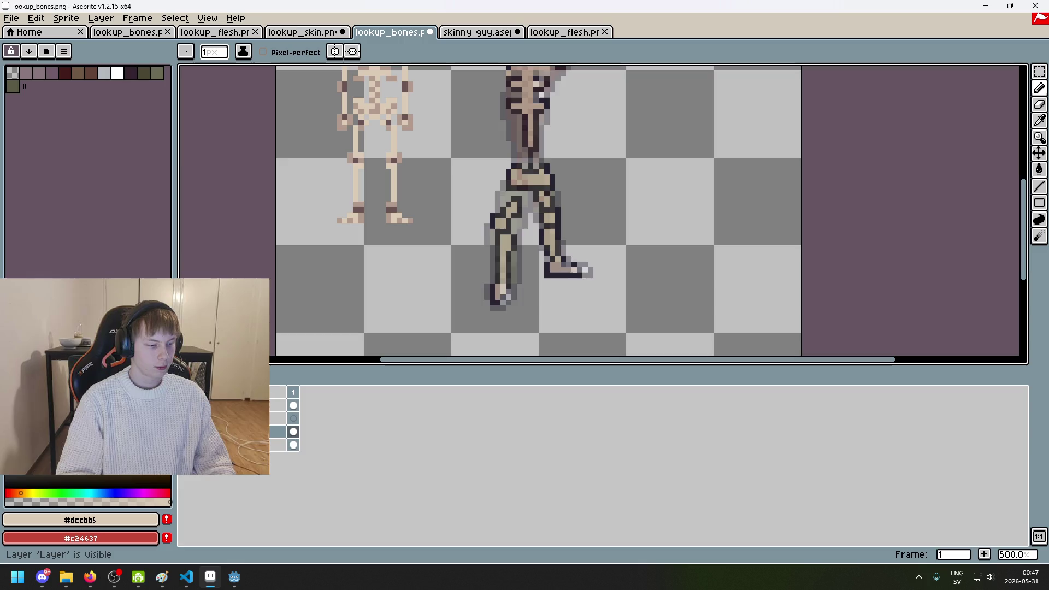
Step: Show and then hide the flesh layer to compare it with the bones
scroll(524, 239, "up", 1)
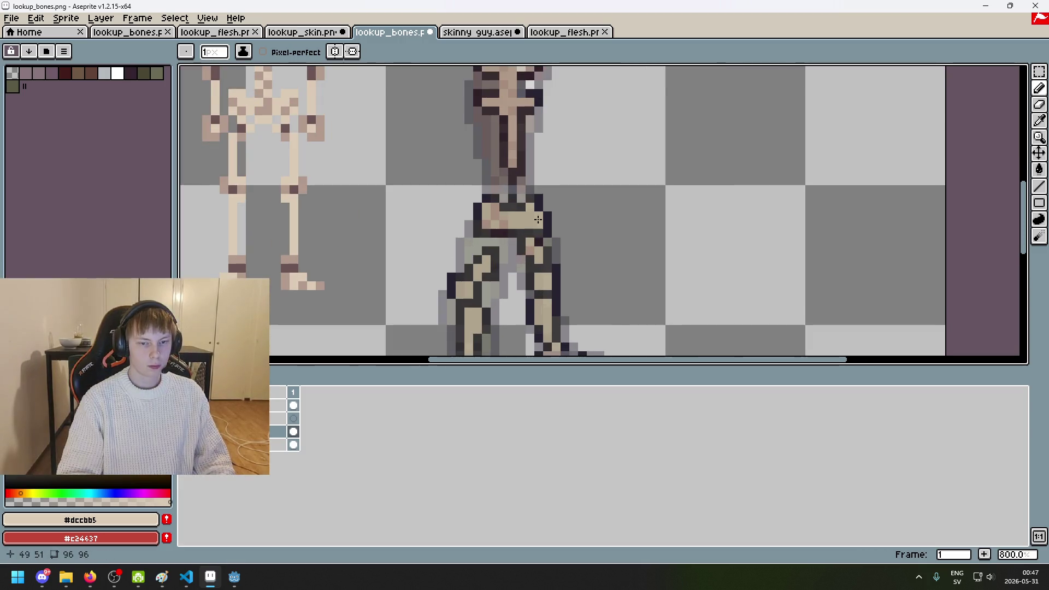
scroll(525, 238, "down", 2)
scroll(520, 248, "up", 2)
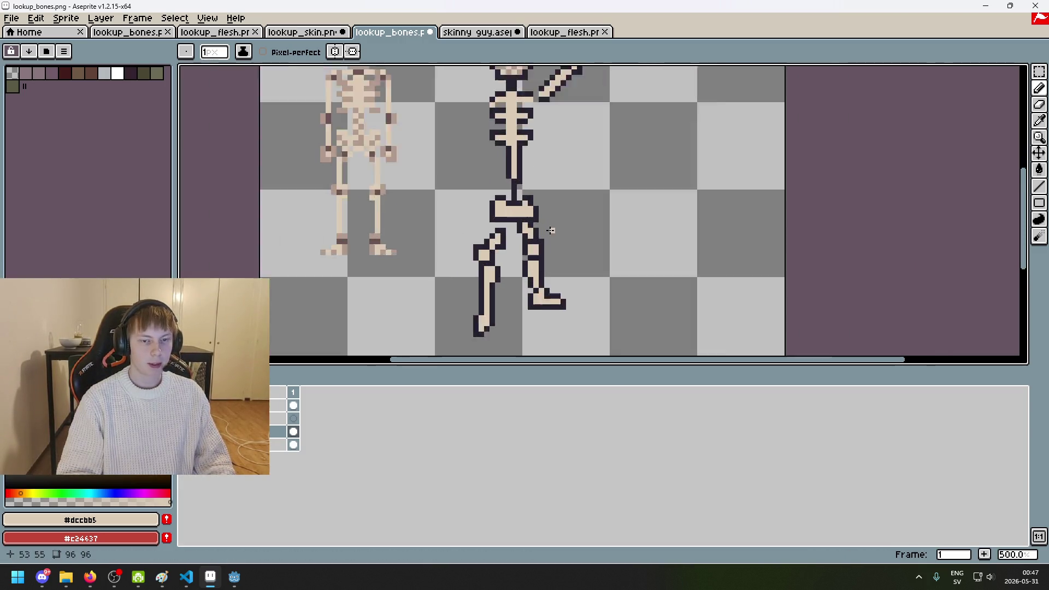
scroll(520, 247, "up", 2)
left_click(486, 243)
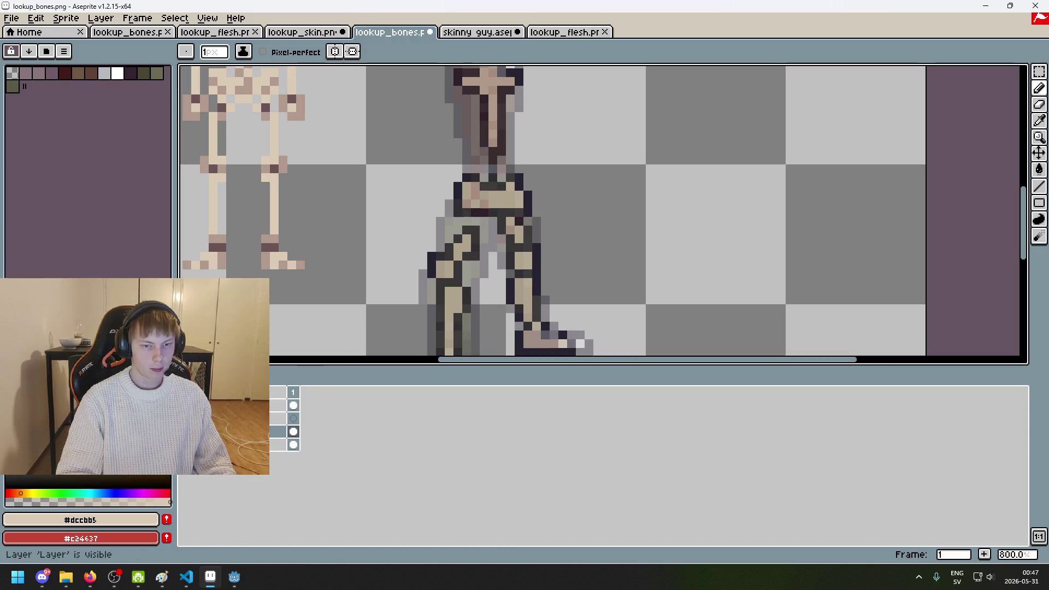
left_click(186, 431)
scroll(480, 242, "up", 3)
Step: Pick the dark outline and beige bone colours, then switch to the Eraser
left_click(480, 241, "alt")
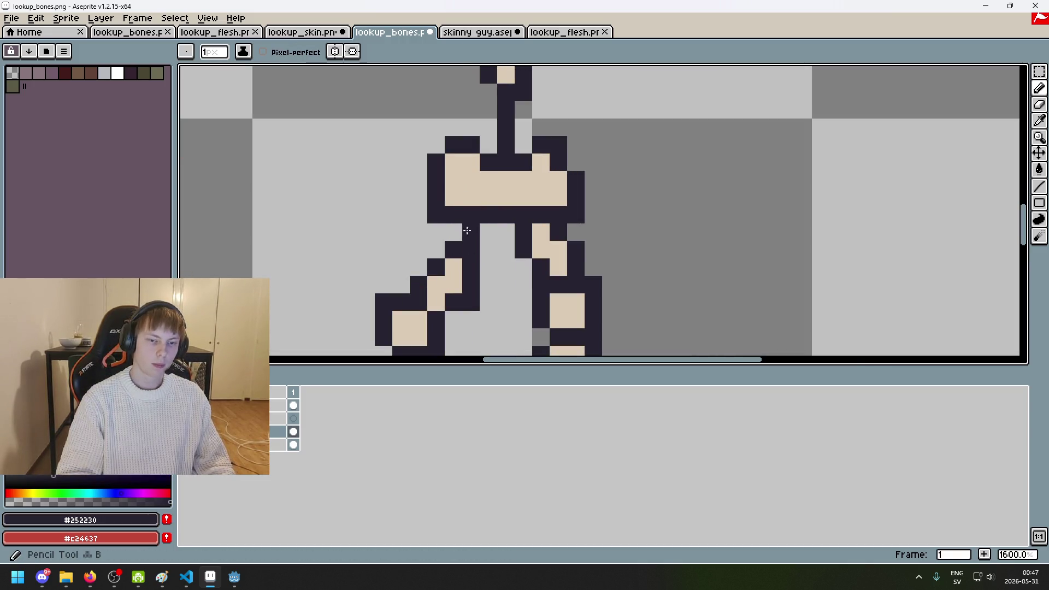
left_click(437, 284, "alt")
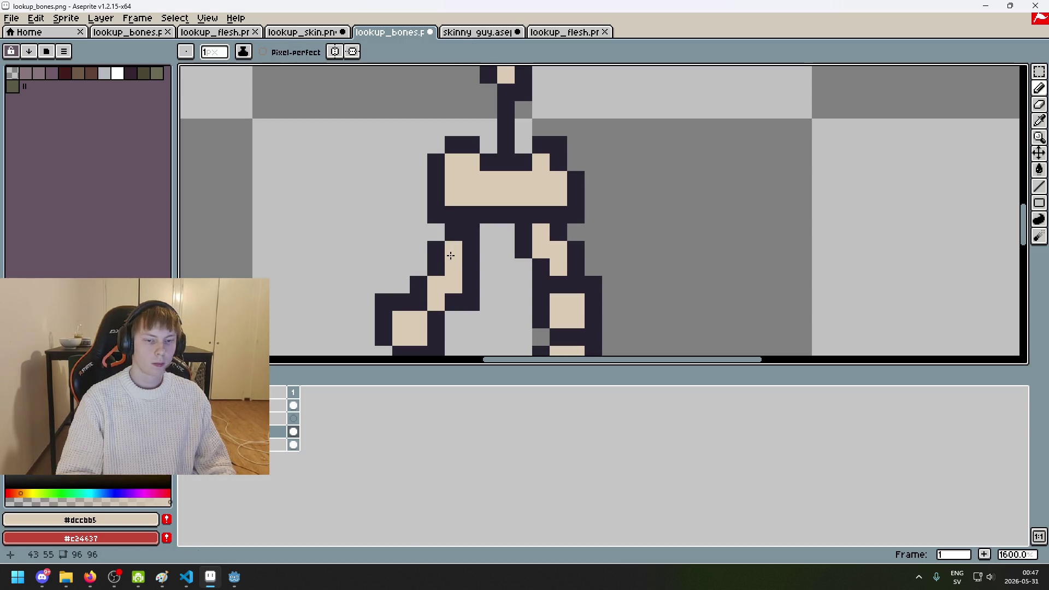
scroll(495, 287, "down", 3)
scroll(487, 269, "down", 5)
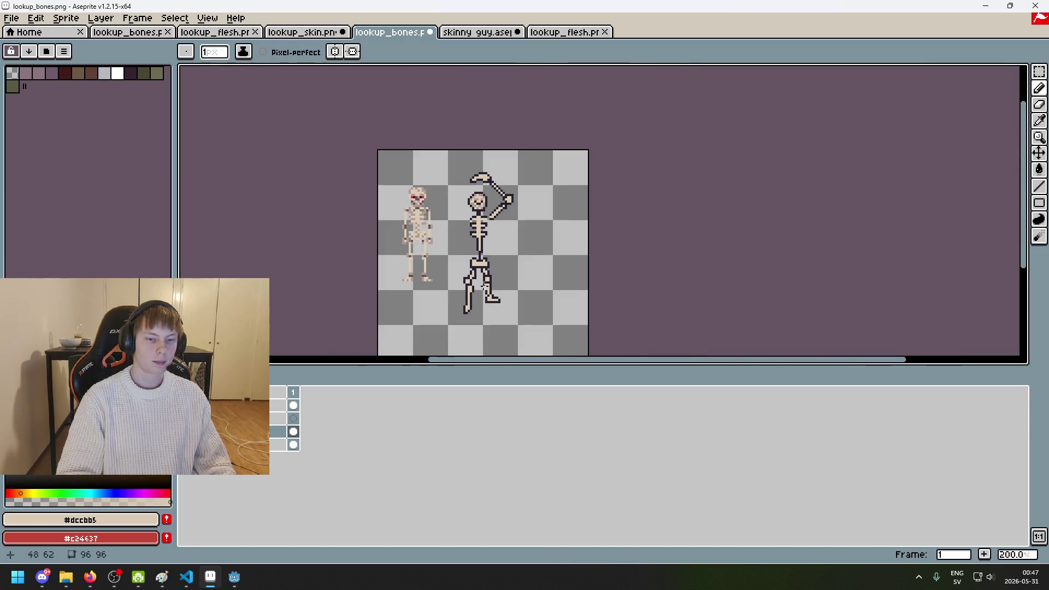
scroll(486, 269, "up", 2)
scroll(480, 271, "up", 3)
key("e")
scroll(480, 291, "down", 3)
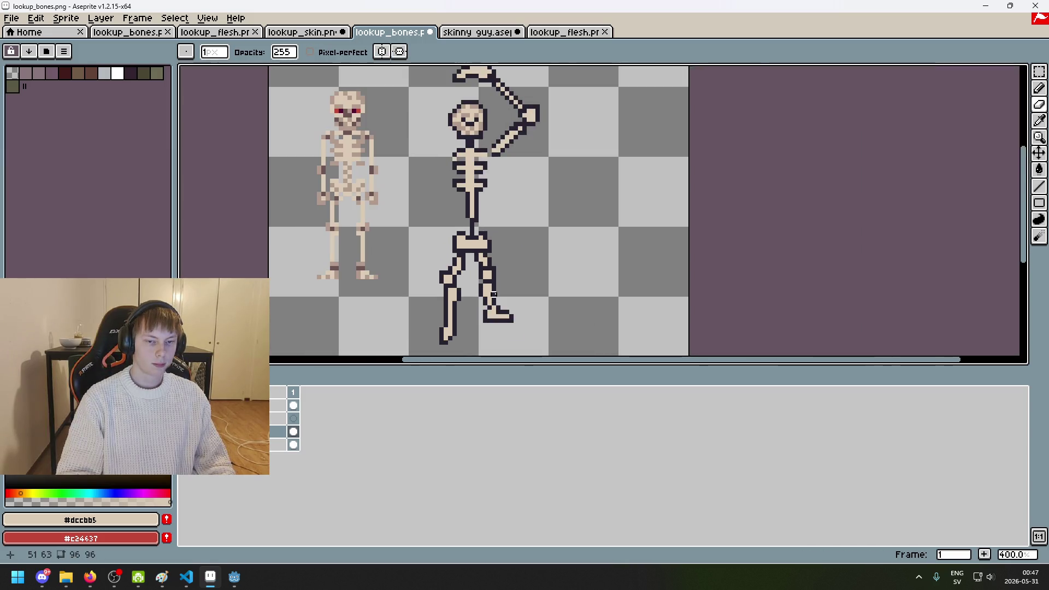
scroll(494, 294, "down", 2)
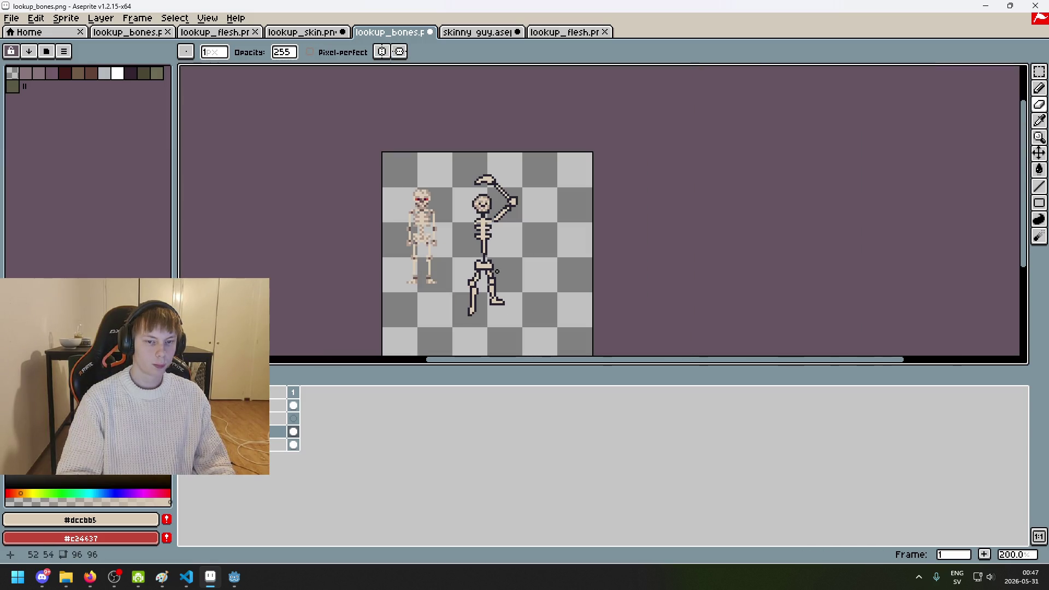
scroll(497, 272, "up", 2)
Step: Toggle the flesh overlay off and on to check the bone outlines
left_click(186, 445)
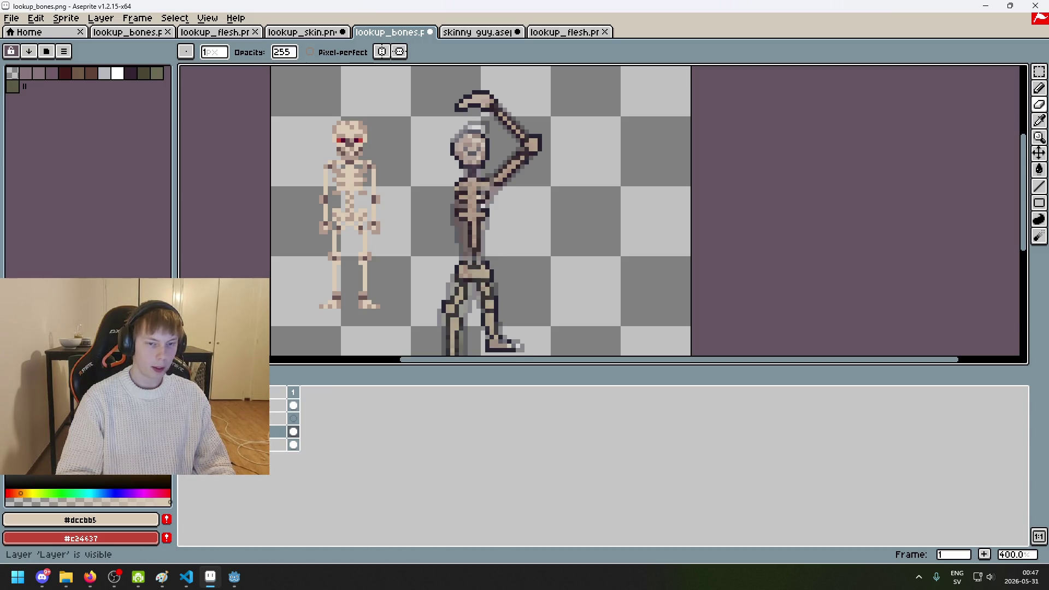
left_click(185, 444)
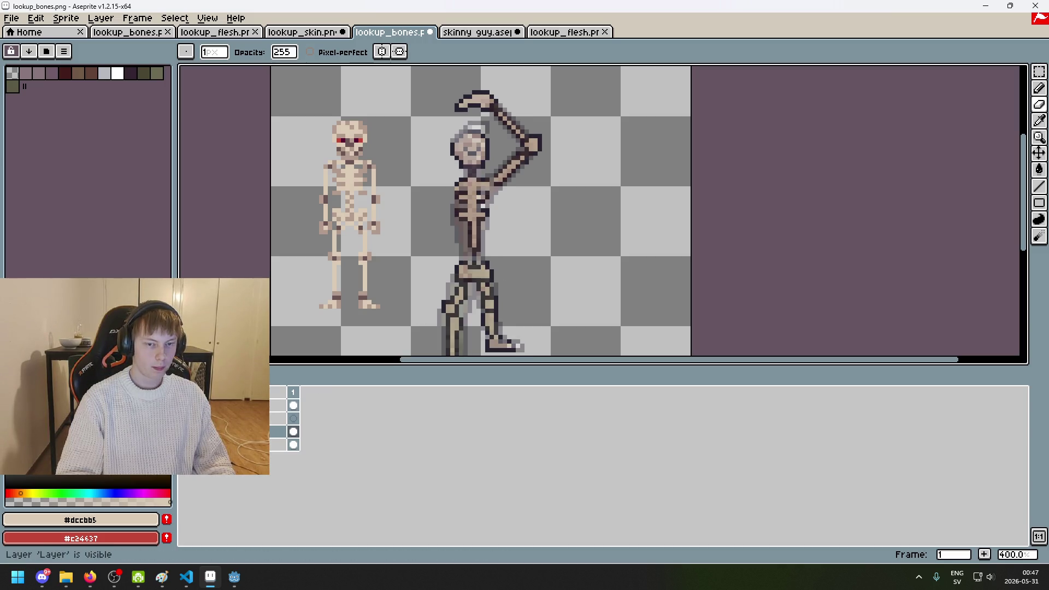
left_click(186, 445)
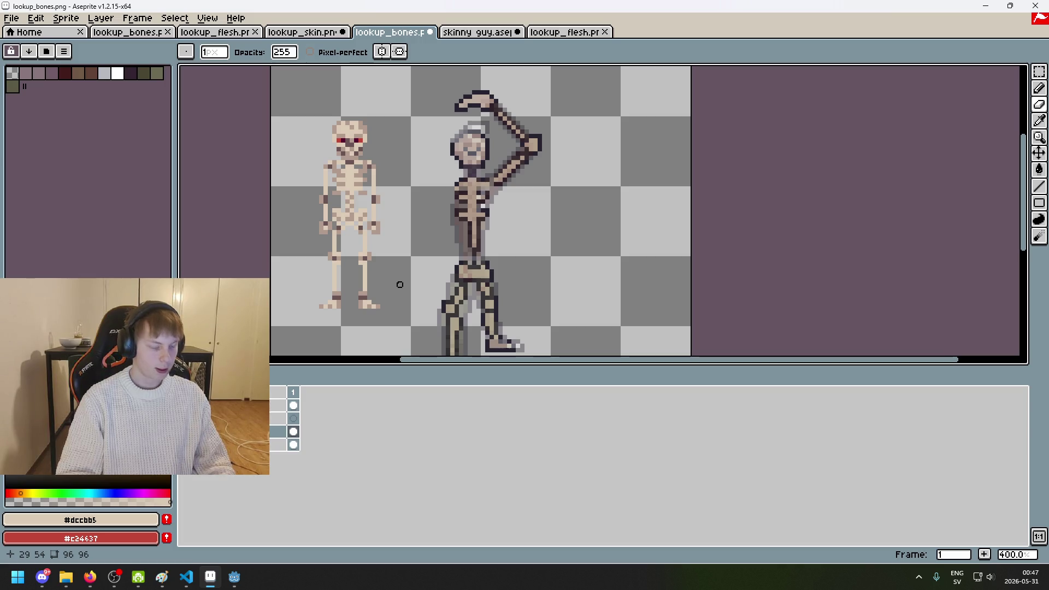
scroll(400, 284, "down", 3)
scroll(416, 294, "up", 3)
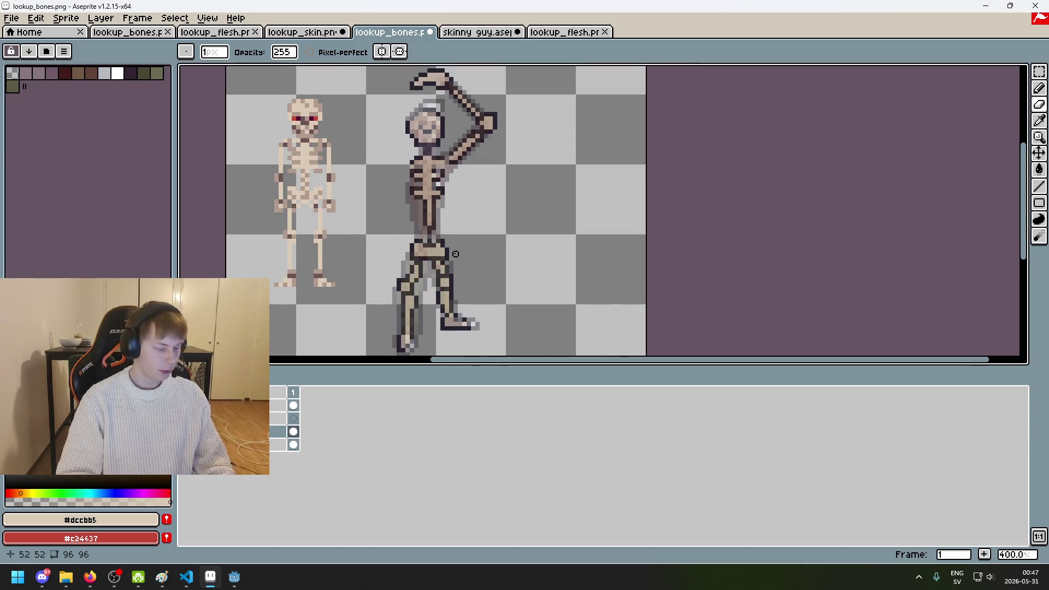
scroll(455, 254, "up", 2)
Step: Select the pelvis area with the Rectangular Marquee, then clear the selection
key("m")
scroll(637, 245, "left", 3)
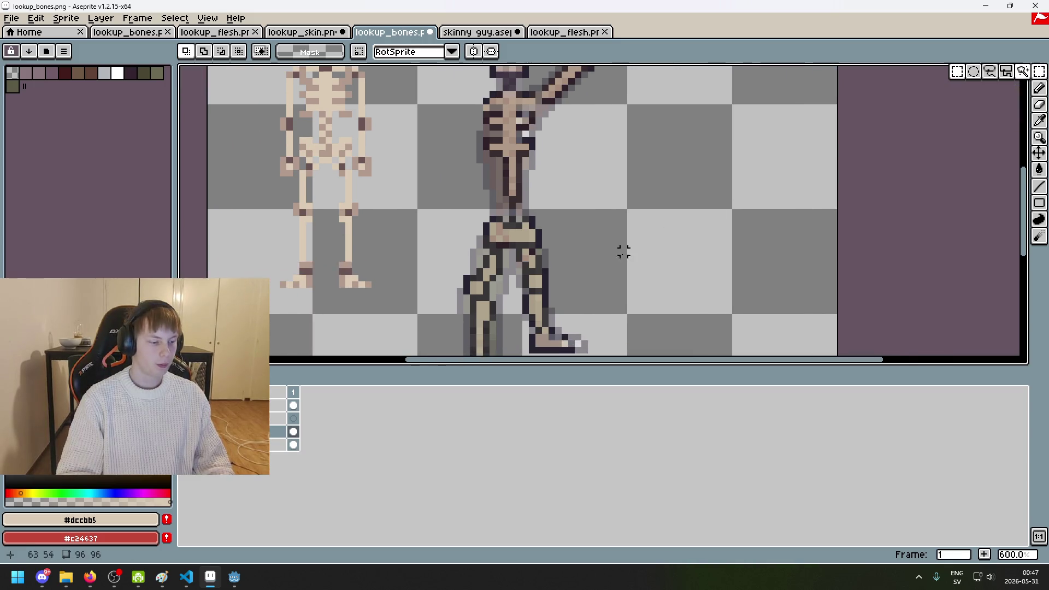
scroll(546, 229, "up", 1)
left_click_drag(535, 216, 363, 237)
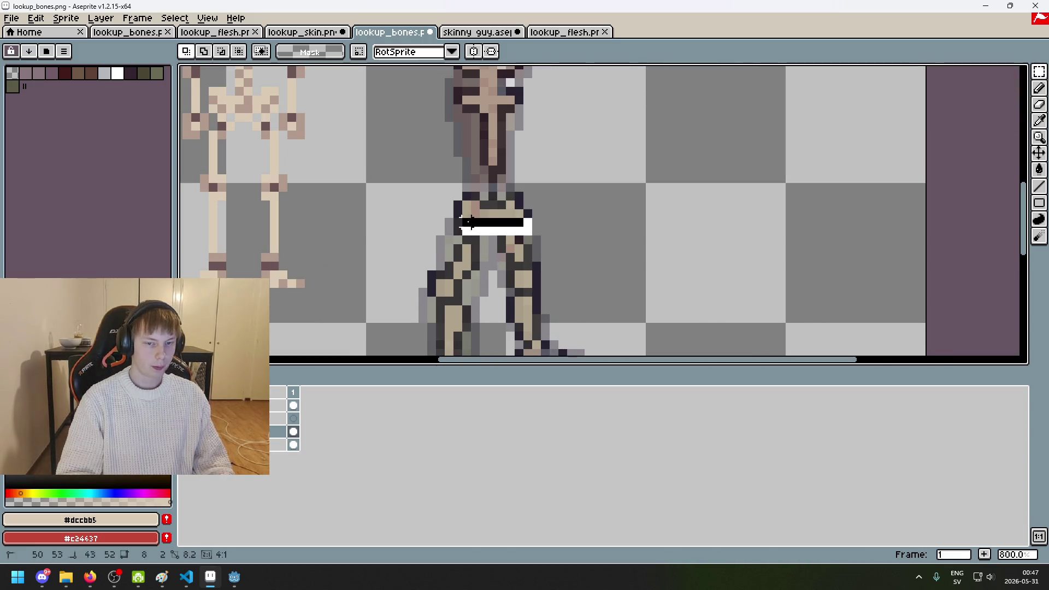
left_click(574, 225)
scroll(577, 219, "down", 5)
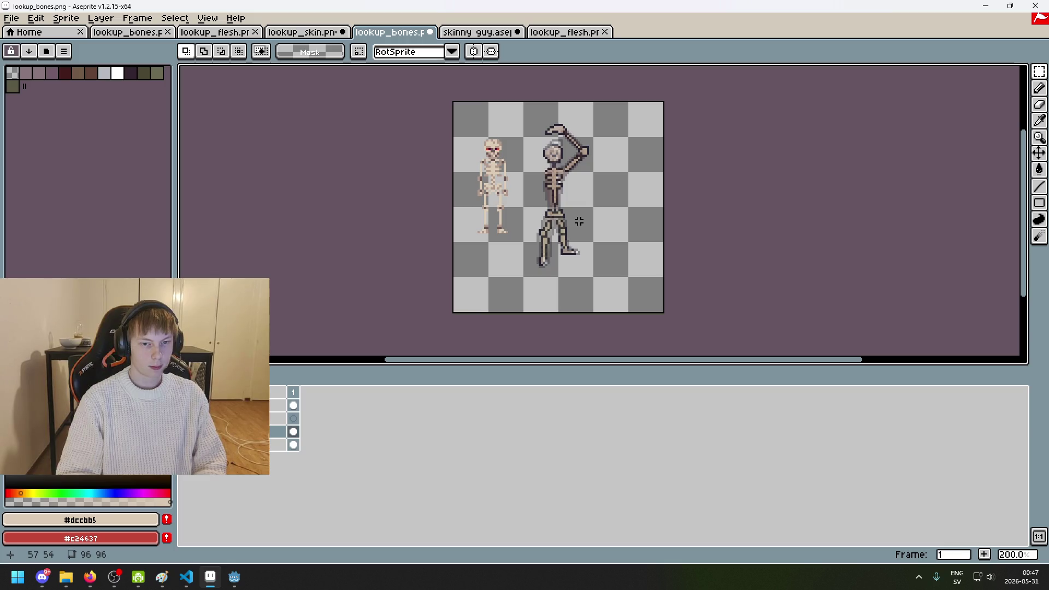
Step: Save the sprite as lookup_bones.png, accepting the PNG-without-layers warning
scroll(579, 221, "up", 1)
scroll(578, 221, "up", 3)
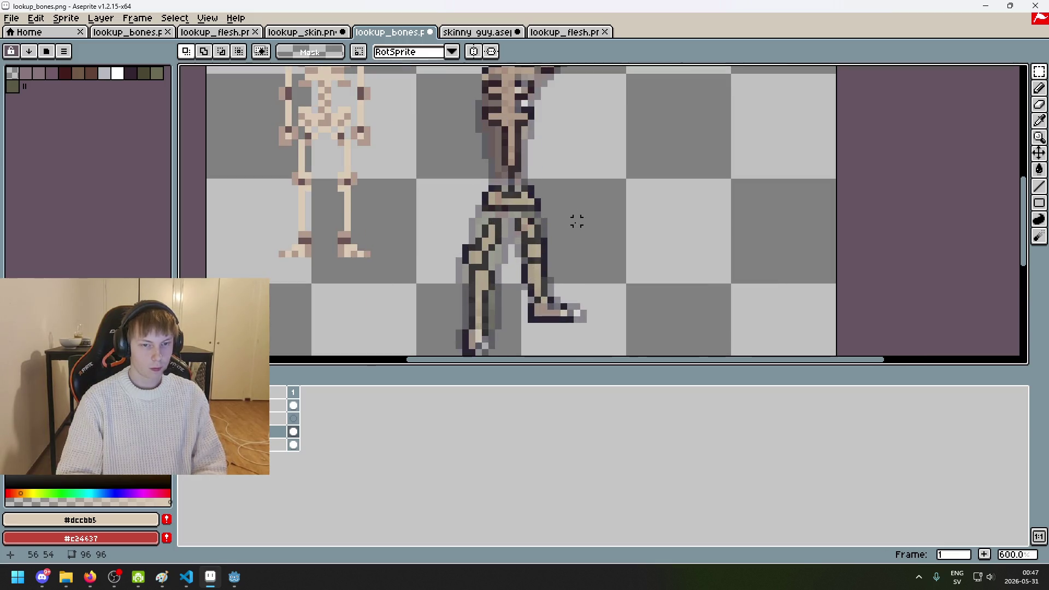
scroll(656, 233, "down", 4)
key("m")
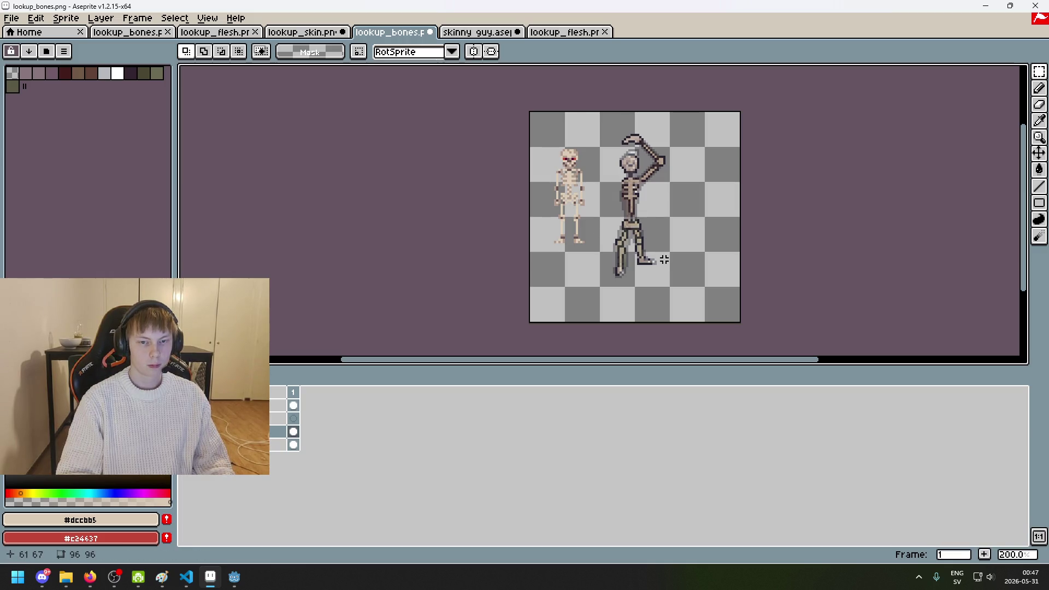
key("ctrl+s")
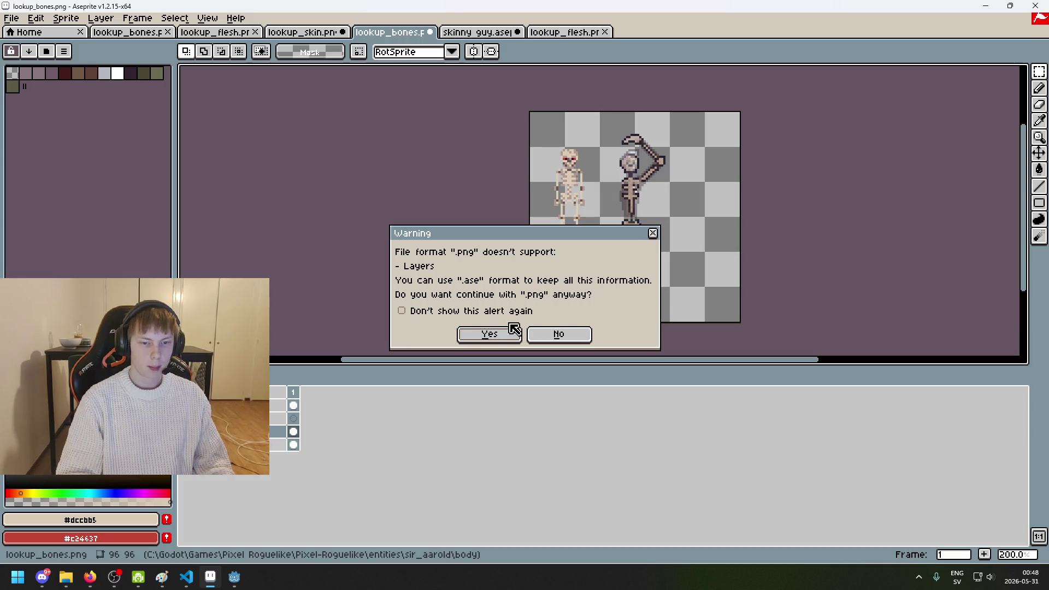
left_click(486, 335)
Step: Select the pelvis area again, then deselect it
scroll(657, 206, "up", 3)
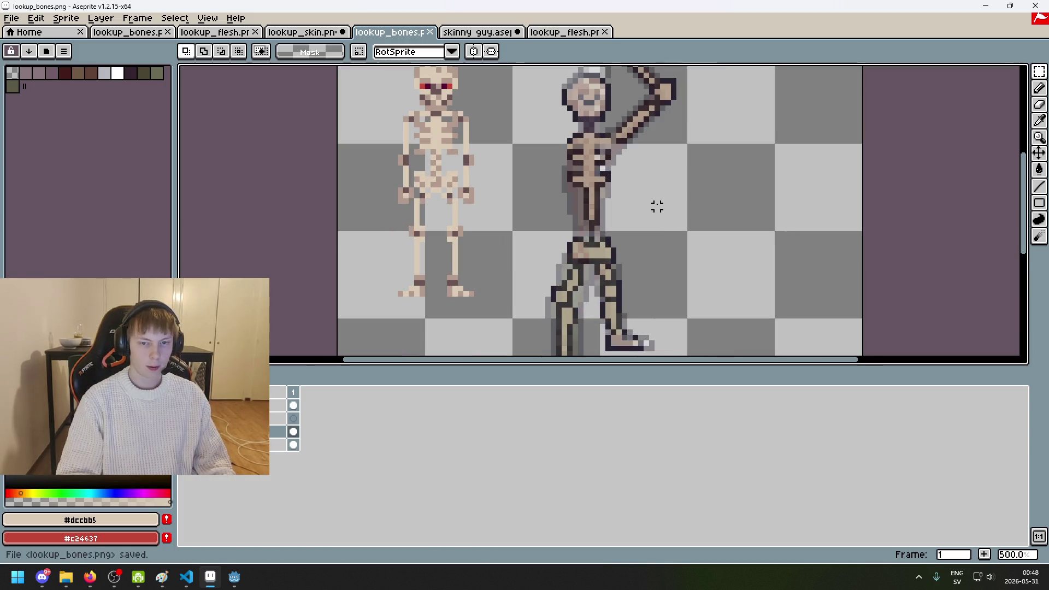
scroll(613, 263, "up", 2)
left_click_drag(619, 258, 493, 237)
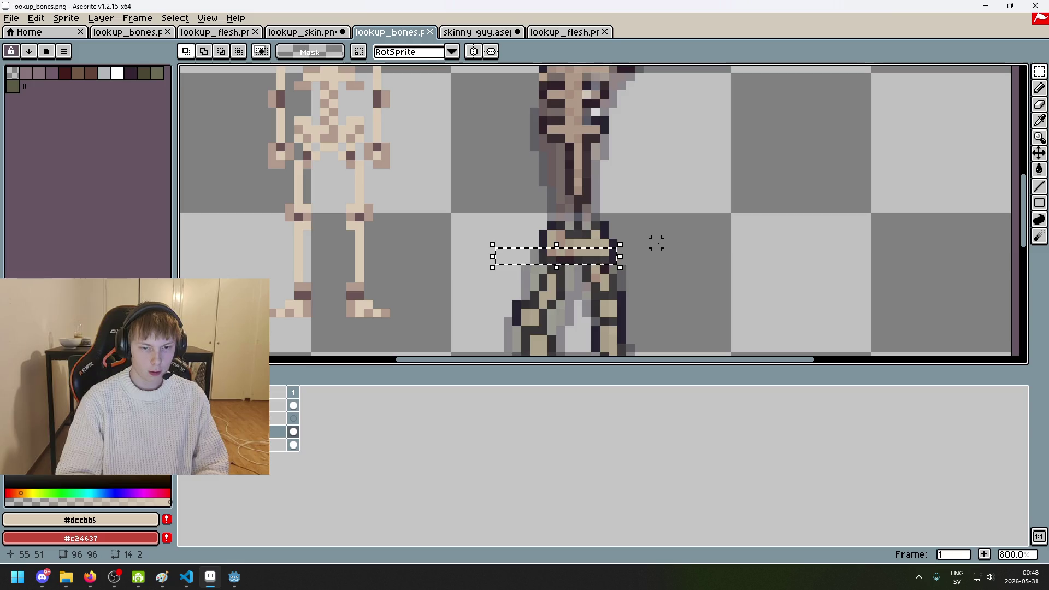
key("ctrl+d")
scroll(599, 253, "up", 6)
Step: Sample the dark outline colour and darken stray pixels around and below the pelvis
key("i")
left_click(466, 302)
key("b")
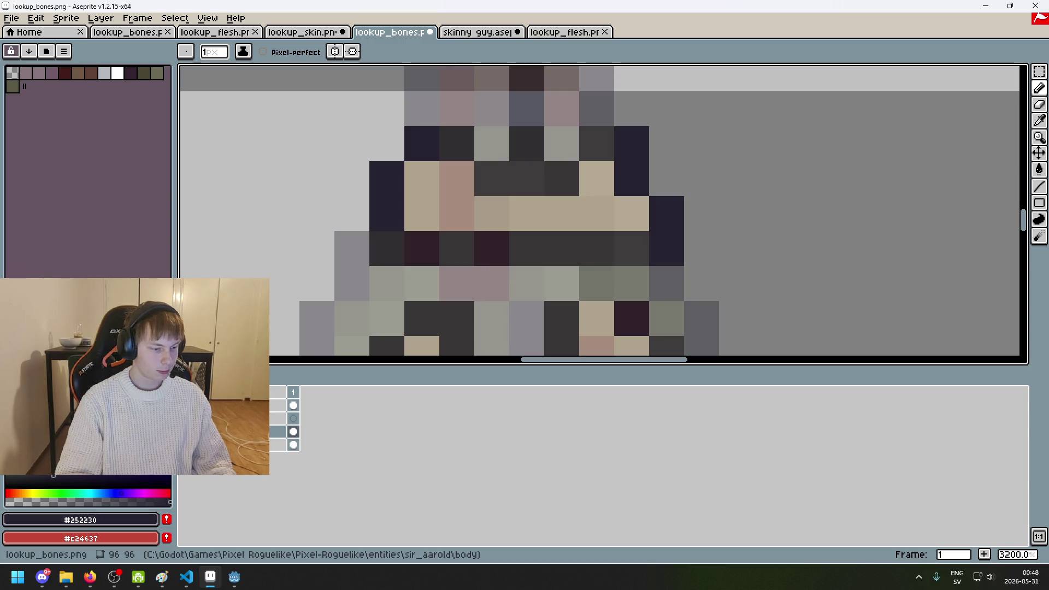
scroll(425, 308, "down", 1)
left_click(458, 284)
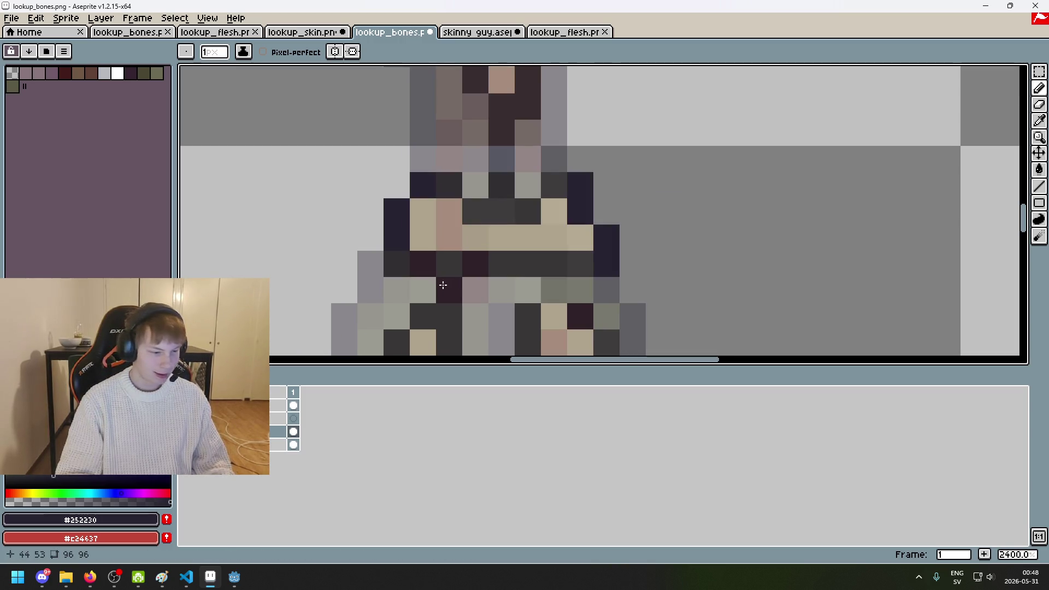
mouse_move(442, 285)
left_mouse_down()
mouse_move(418, 289)
mouse_move(453, 301)
left_mouse_up()
mouse_move(641, 263)
left_mouse_down()
mouse_move(596, 265)
mouse_move(666, 242)
left_mouse_up()
scroll(623, 273, "down", 2)
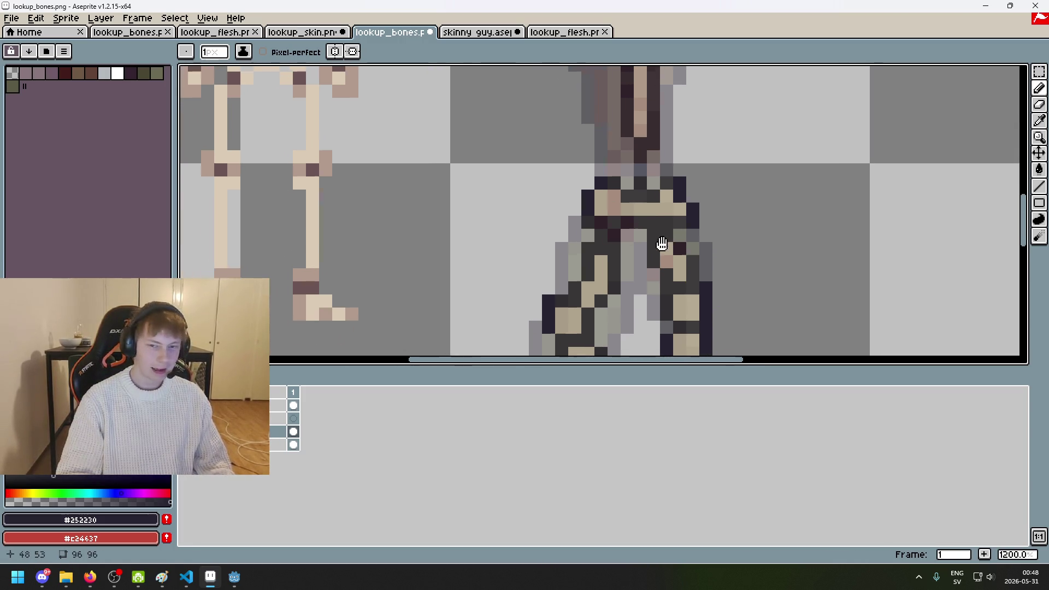
scroll(665, 242, "up", 1)
Step: Sample the tan bone colour, then switch back to the dark outline colour
left_click(555, 264, "alt")
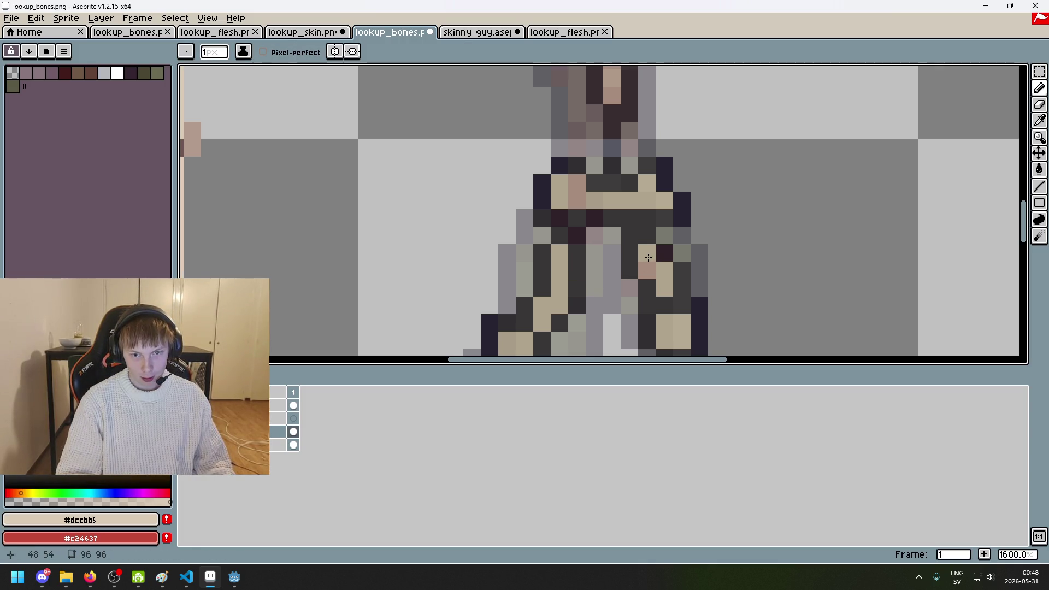
key("e")
key("b")
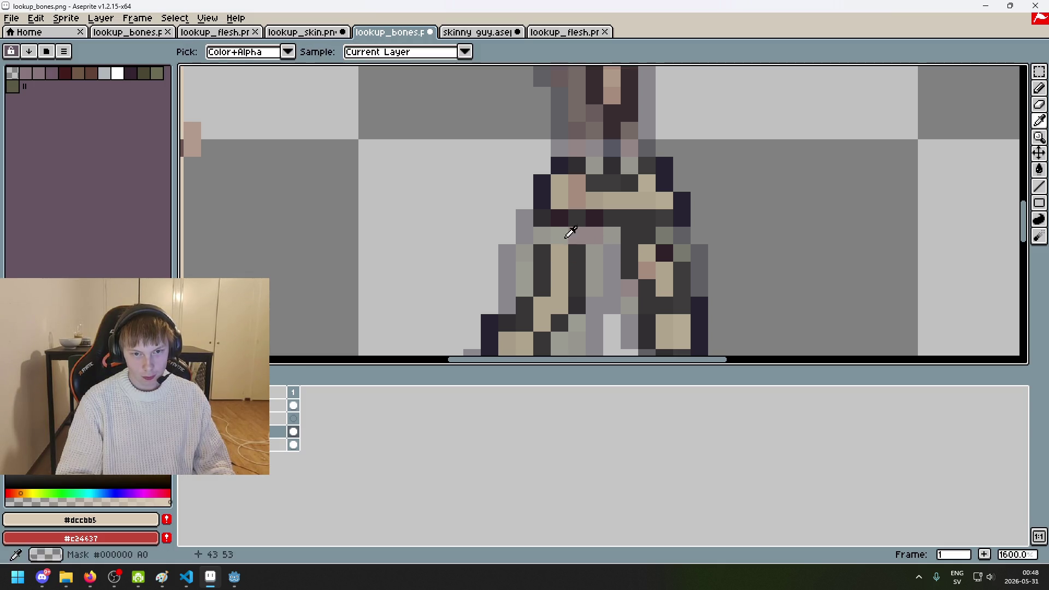
left_click(558, 235, "alt")
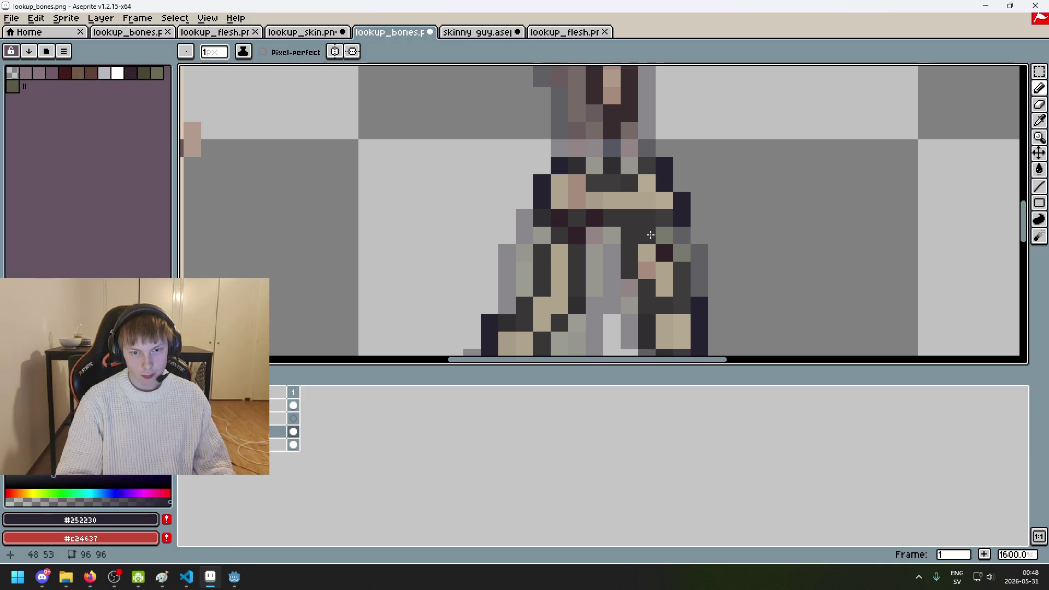
scroll(650, 235, "down", 6)
scroll(692, 255, "up", 2)
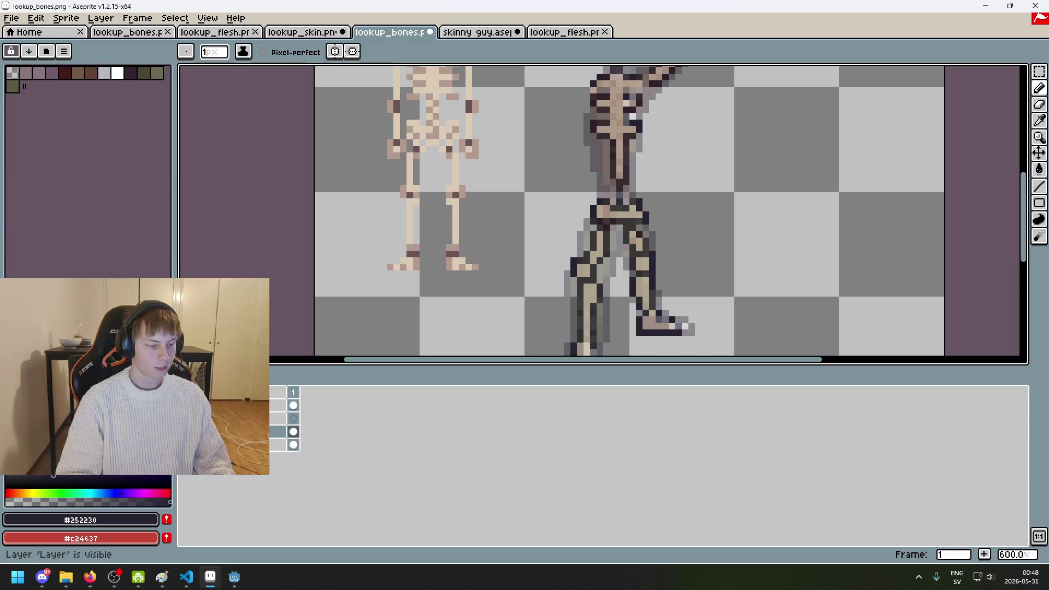
Step: Hide the flesh layer to inspect the bare skeleton, then show it again
left_click(185, 405)
scroll(585, 257, "down", 4)
scroll(584, 260, "up", 1)
scroll(584, 261, "up", 3)
scroll(584, 261, "up", 1)
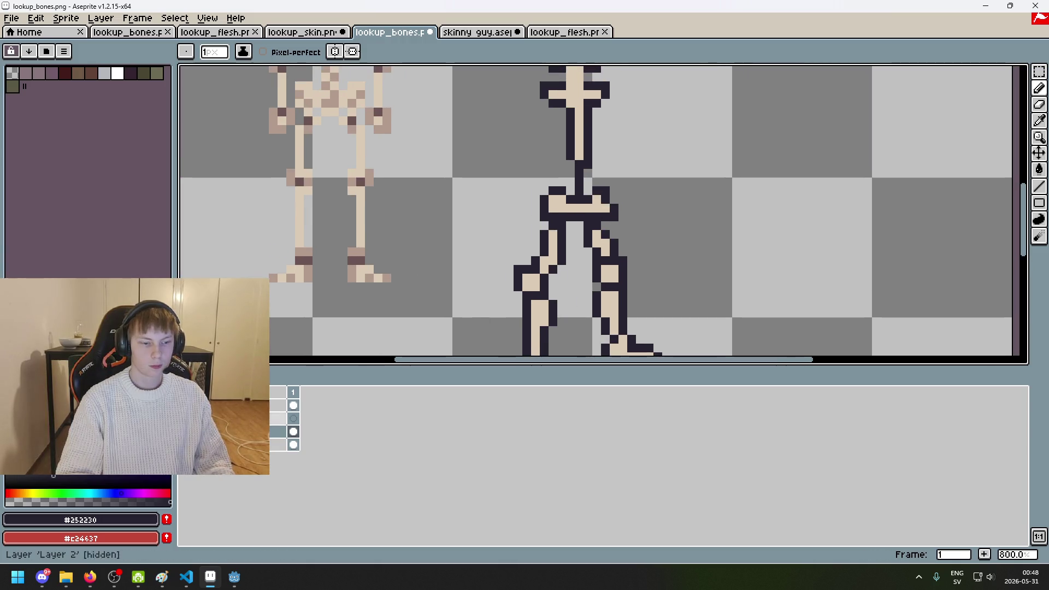
left_click(186, 405)
scroll(540, 243, "up", 3)
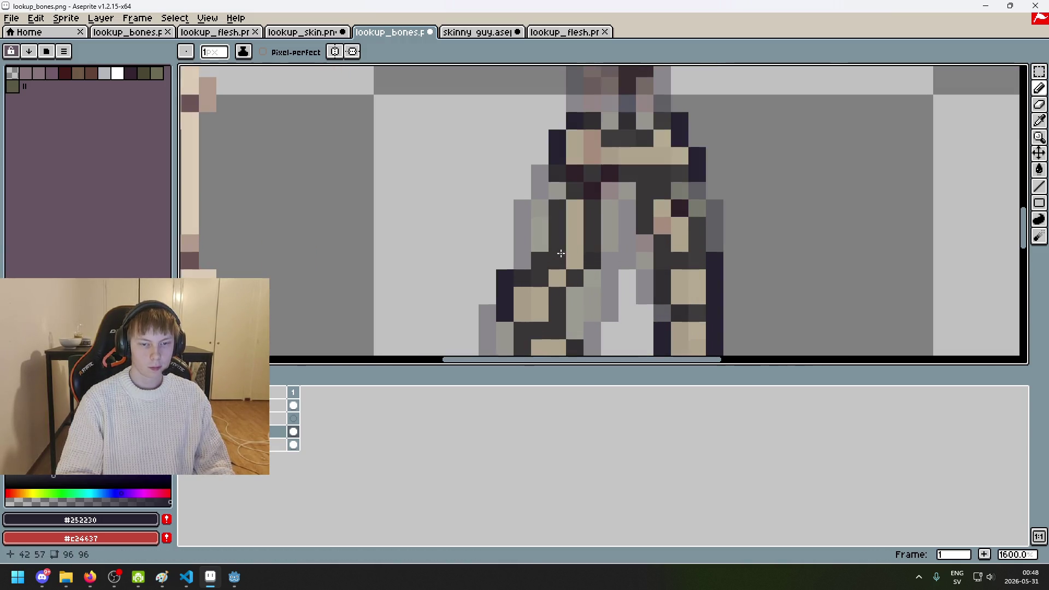
Step: Fill a leg pixel with the tan bone colour, then resample the dark outline colour
left_click(570, 243, "alt")
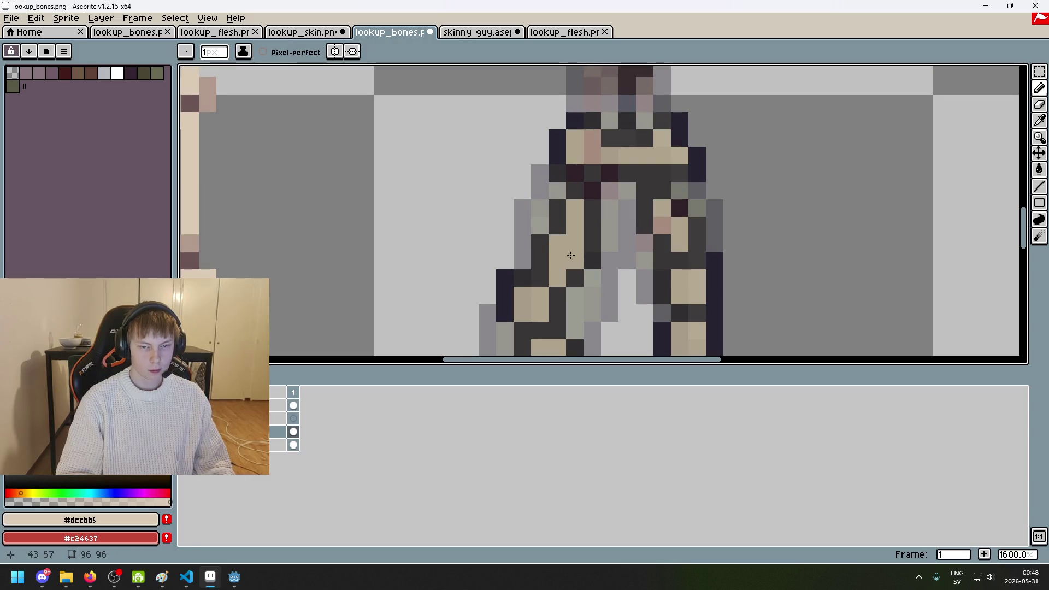
left_click(591, 234, "alt")
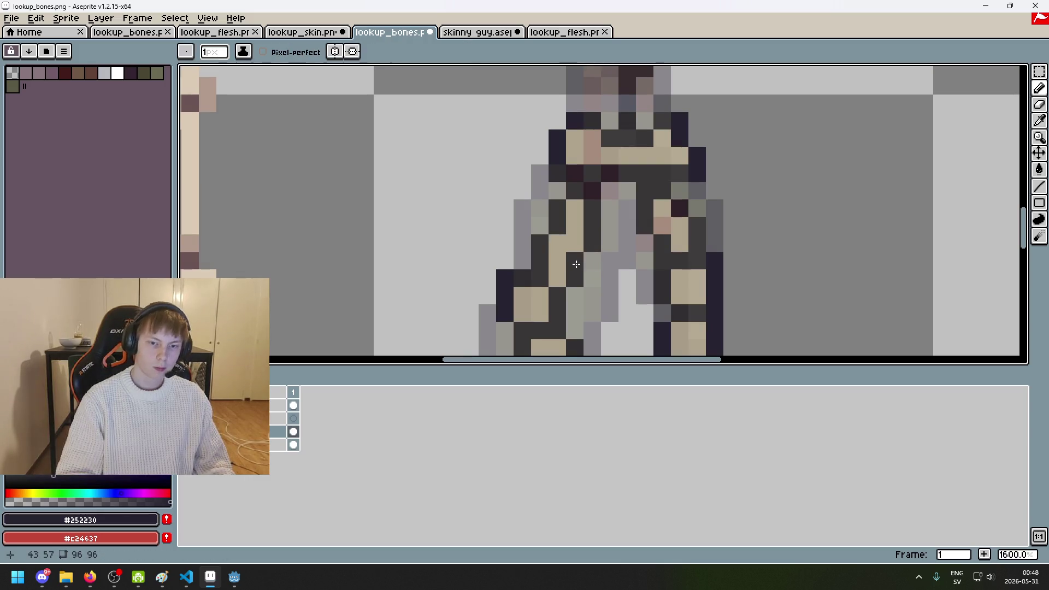
scroll(576, 262, "down", 6)
scroll(599, 267, "up", 1)
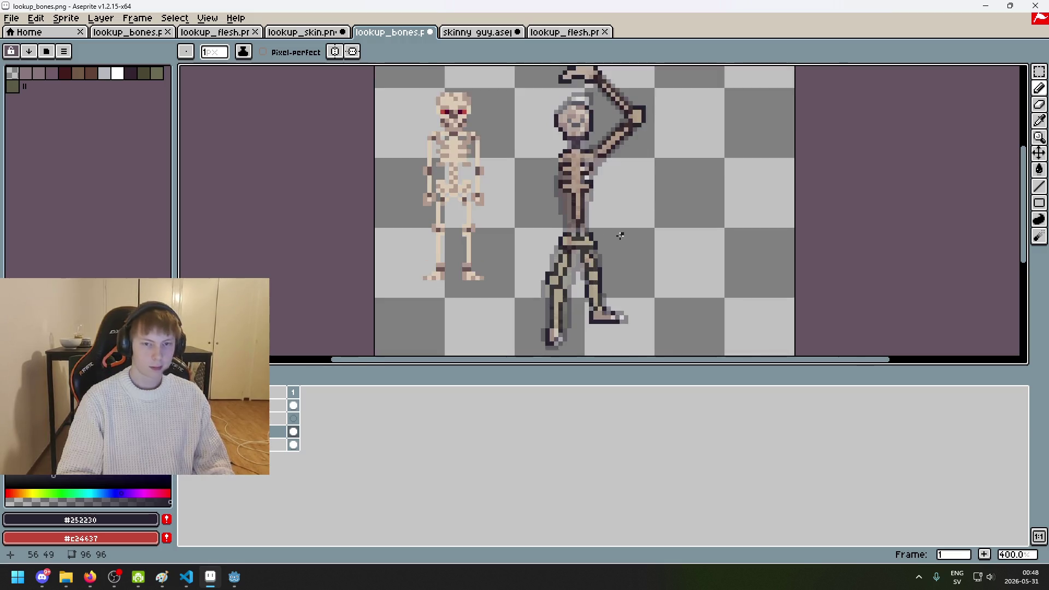
scroll(599, 267, "up", 1)
Step: Hide the flesh layer again and bring the ribcage into view
left_click(186, 405)
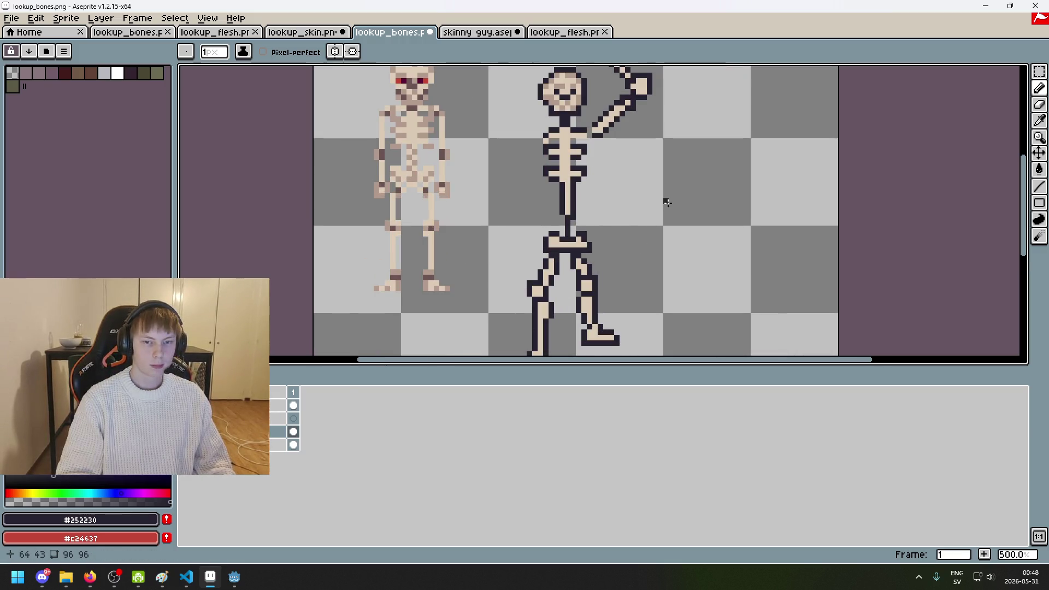
left_click_drag(623, 195, 800, 205)
scroll(767, 183, "down", 3)
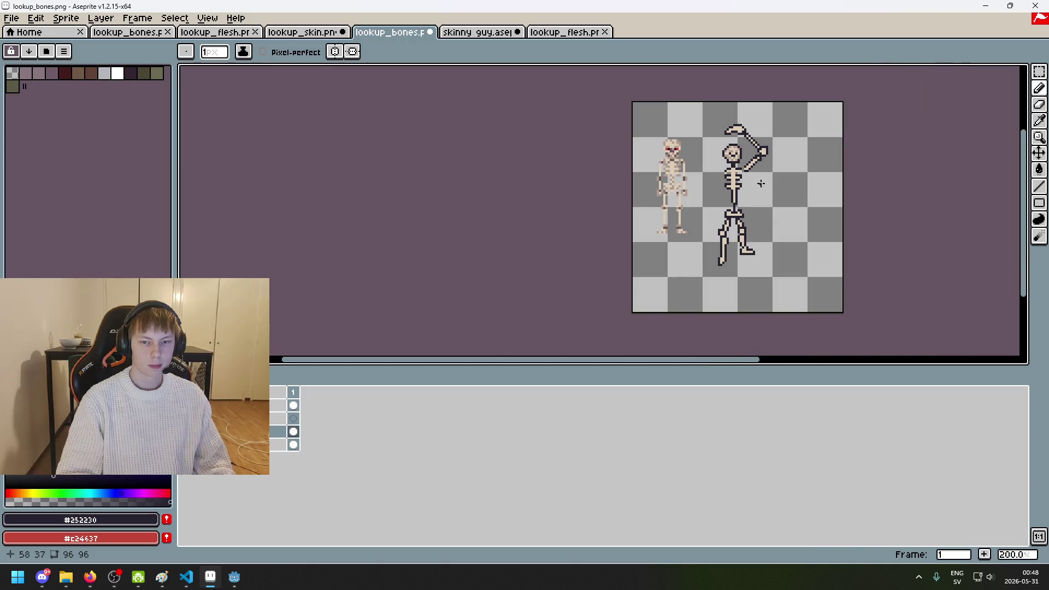
scroll(760, 184, "up", 2)
left_click_drag(768, 190, 700, 194)
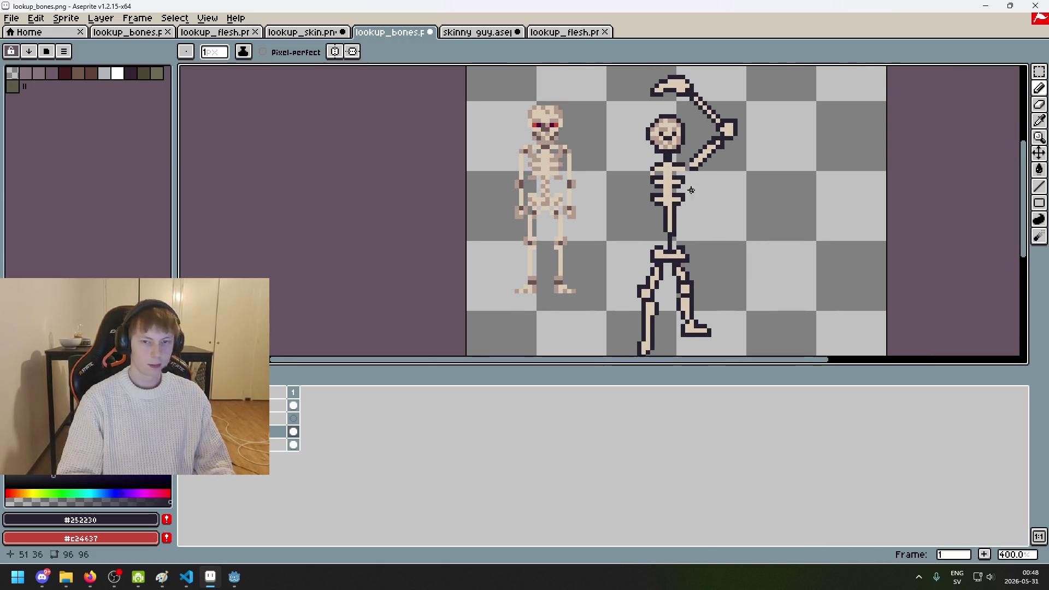
scroll(735, 187, "up", 3)
scroll(663, 168, "up", 3)
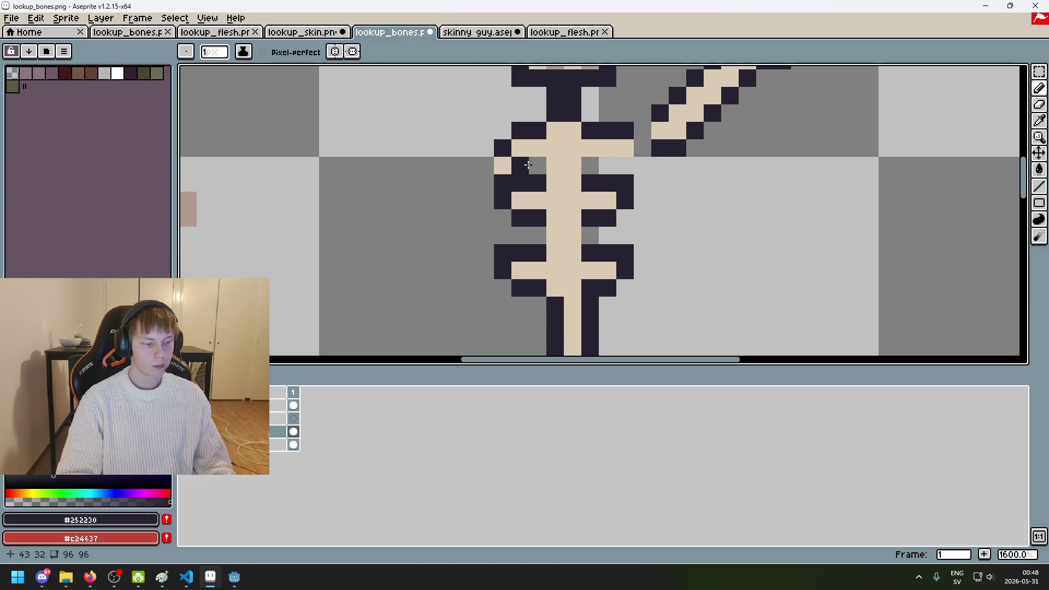
Step: Adjust the dark outline pixels beside the ribs
left_click(537, 166)
key("ctrl+z")
left_click_drag(590, 166, 625, 166)
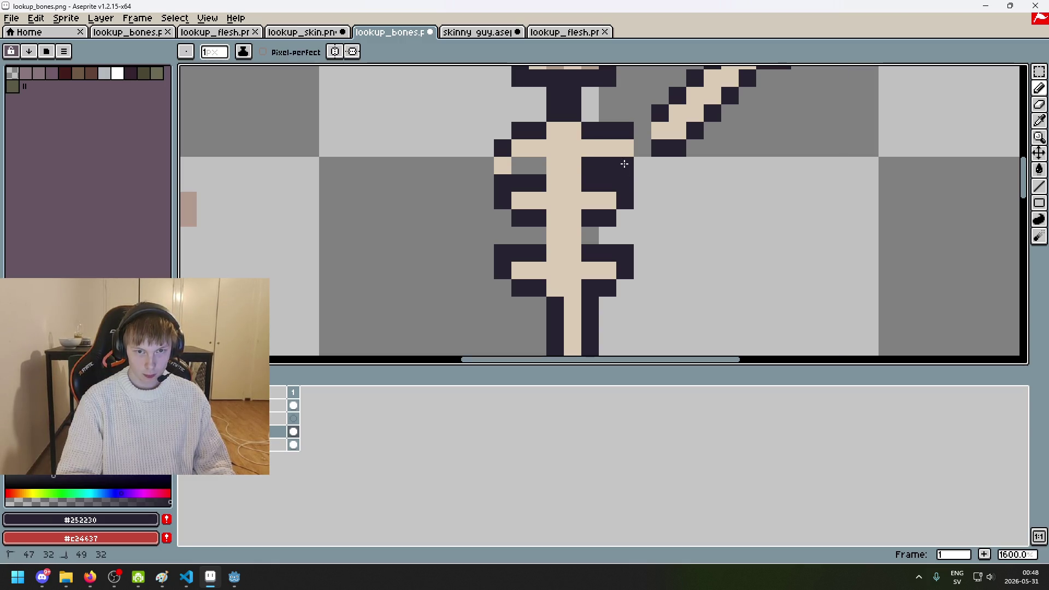
key("b")
scroll(591, 157, "down", 4)
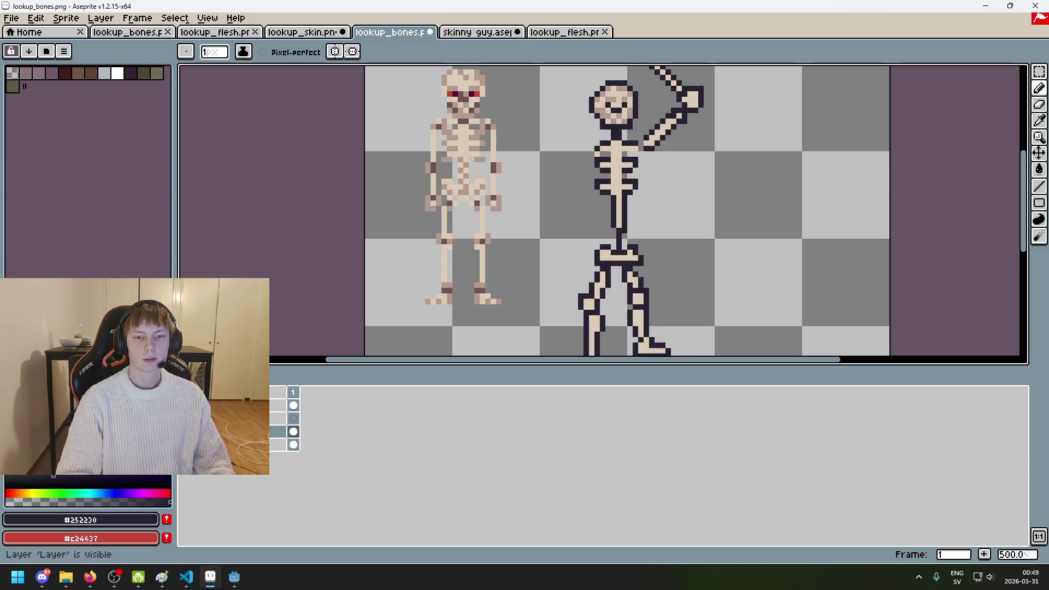
scroll(645, 159, "up", 4)
scroll(648, 158, "up", 3)
Step: Paint dark outline pixels on both sides of the spine, undoing stray rib pixels
left_click_drag(585, 151, 544, 151)
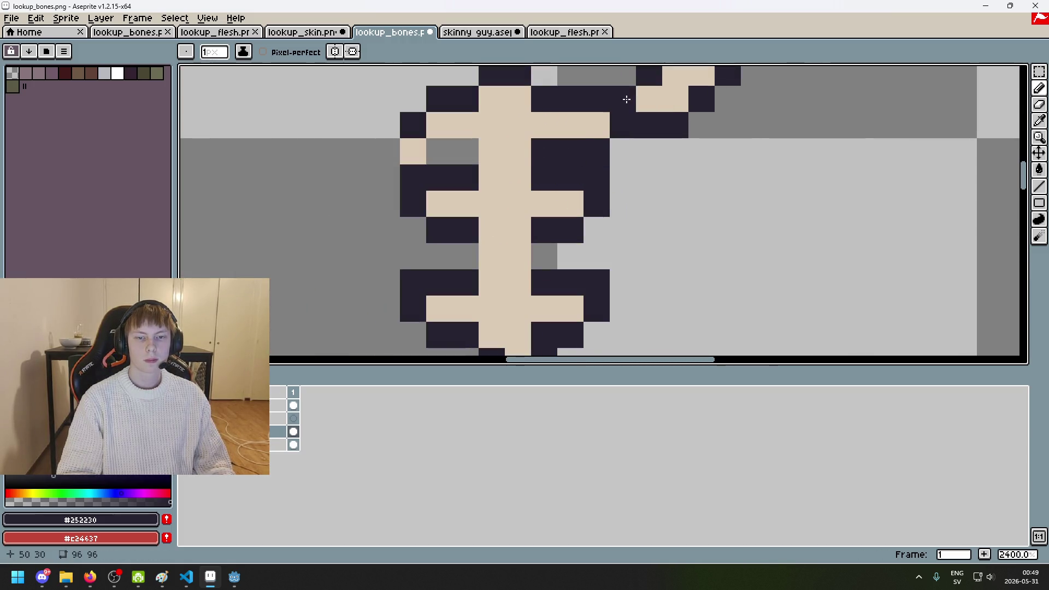
key("ctrl+z")
left_click(623, 99)
key("ctrl+z")
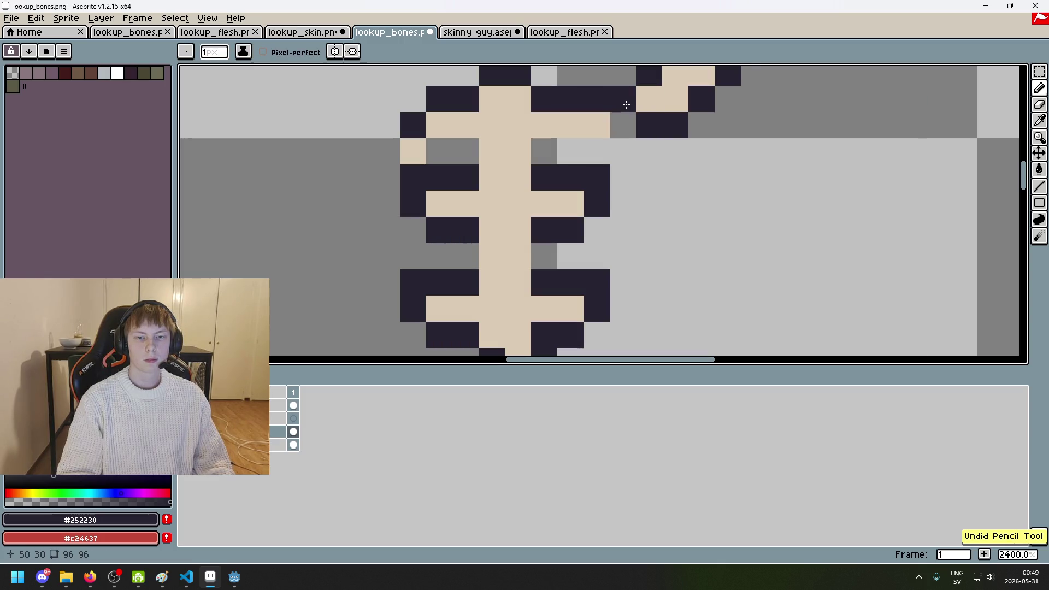
left_click(624, 101)
key("ctrl+z")
left_click_drag(607, 143, 552, 146)
left_click_drag(439, 151, 466, 151)
Step: Save lookup_bones.png as a flat PNG without layers
scroll(511, 203, "down", 8)
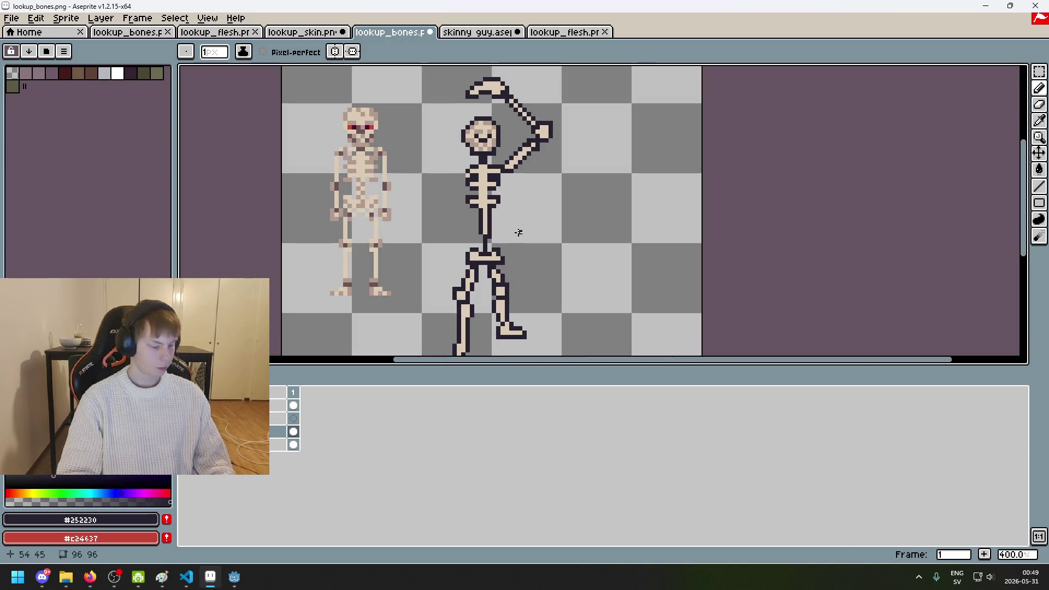
scroll(518, 232, "up", 2)
scroll(478, 227, "up", 3)
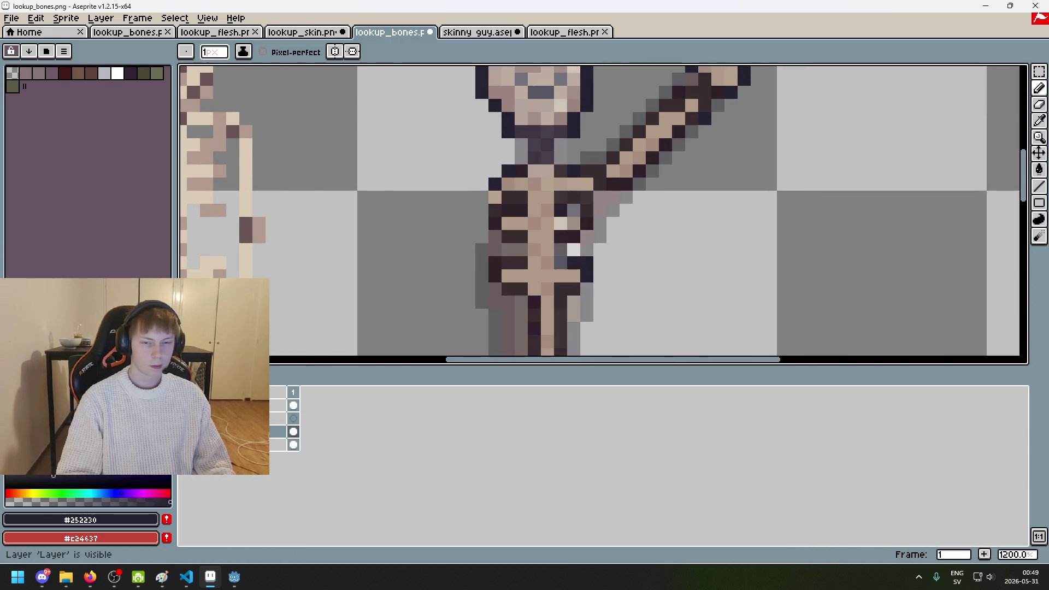
scroll(518, 215, "down", 4)
scroll(518, 215, "down", 2)
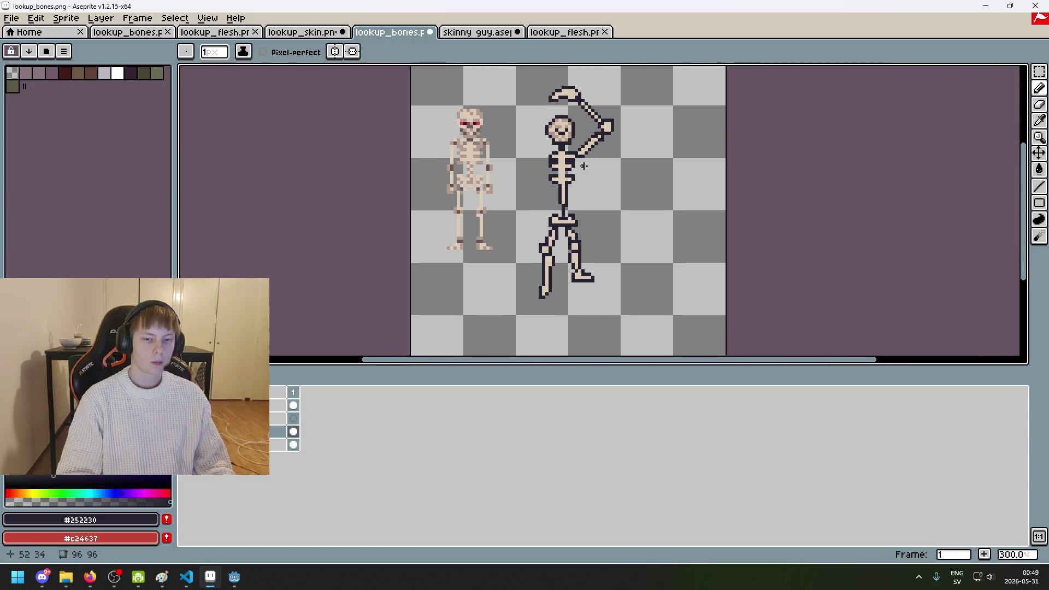
scroll(580, 178, "up", 2)
key("ctrl+s")
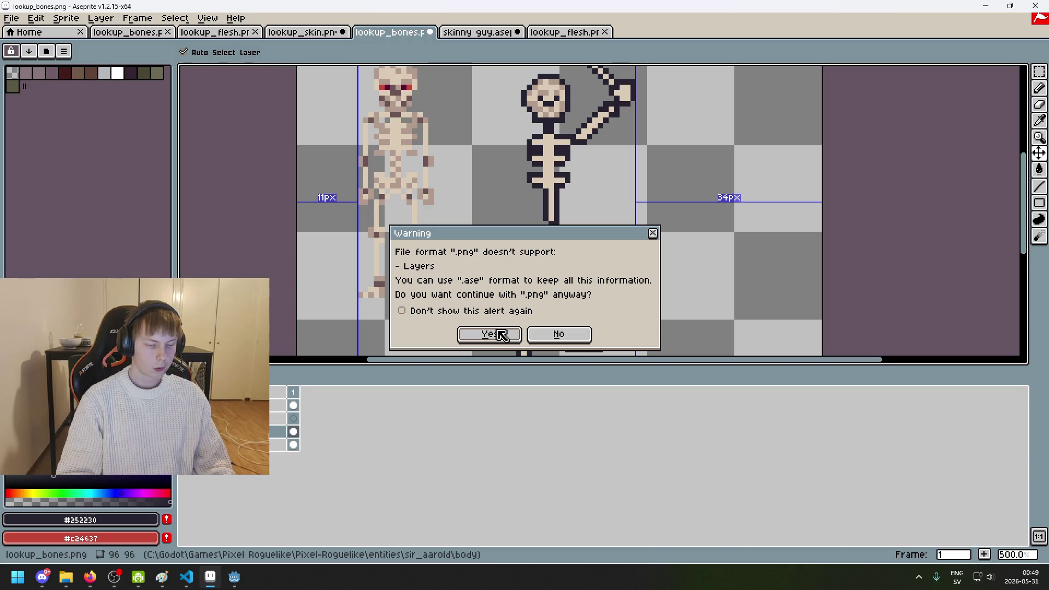
left_click(502, 335)
Step: Hide Layer 1 to compare the skeleton against the other layer
scroll(583, 179, "up", 2)
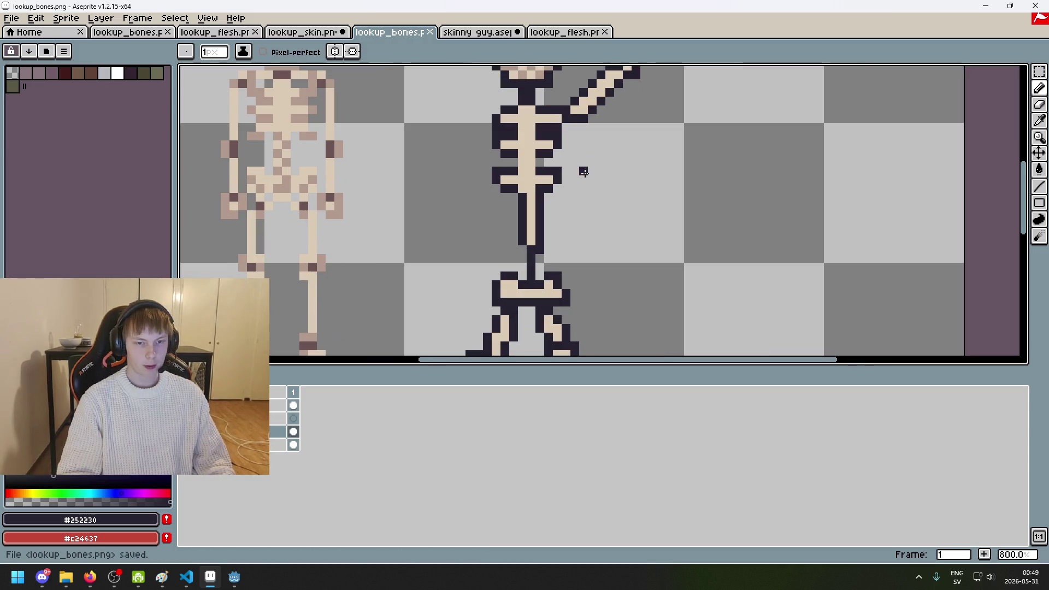
scroll(484, 201, "up", 3)
scroll(470, 200, "up", 3)
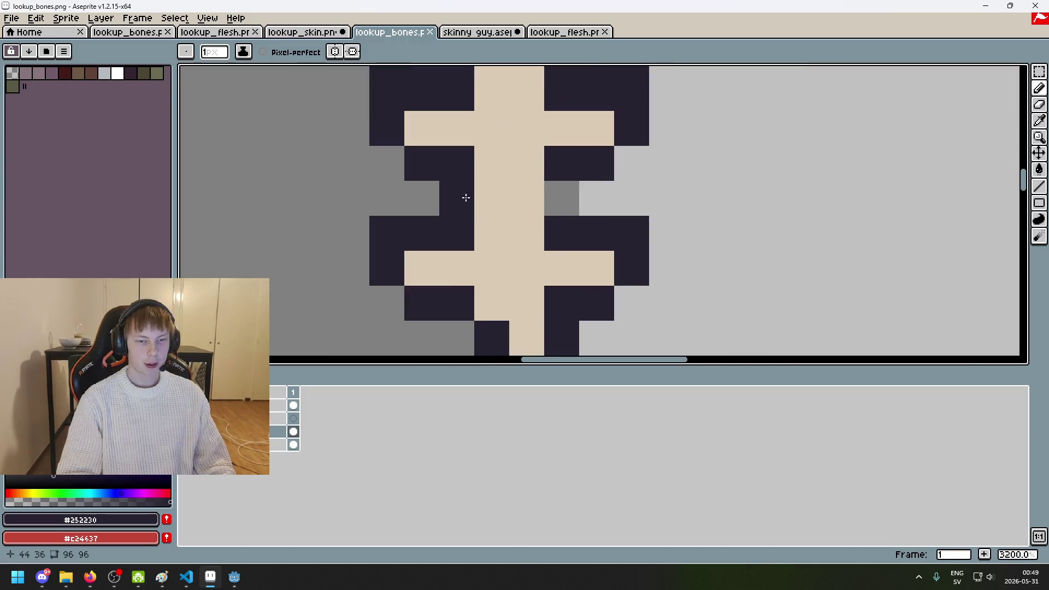
scroll(576, 189, "down", 3)
scroll(487, 196, "down", 3)
scroll(489, 303, "down", 2)
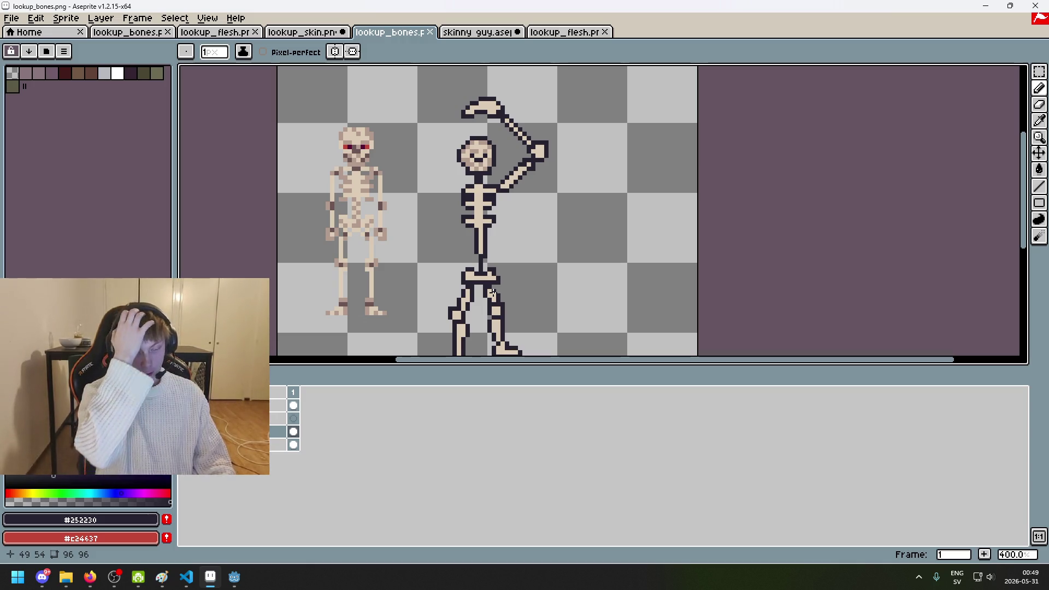
scroll(438, 243, "up", 1)
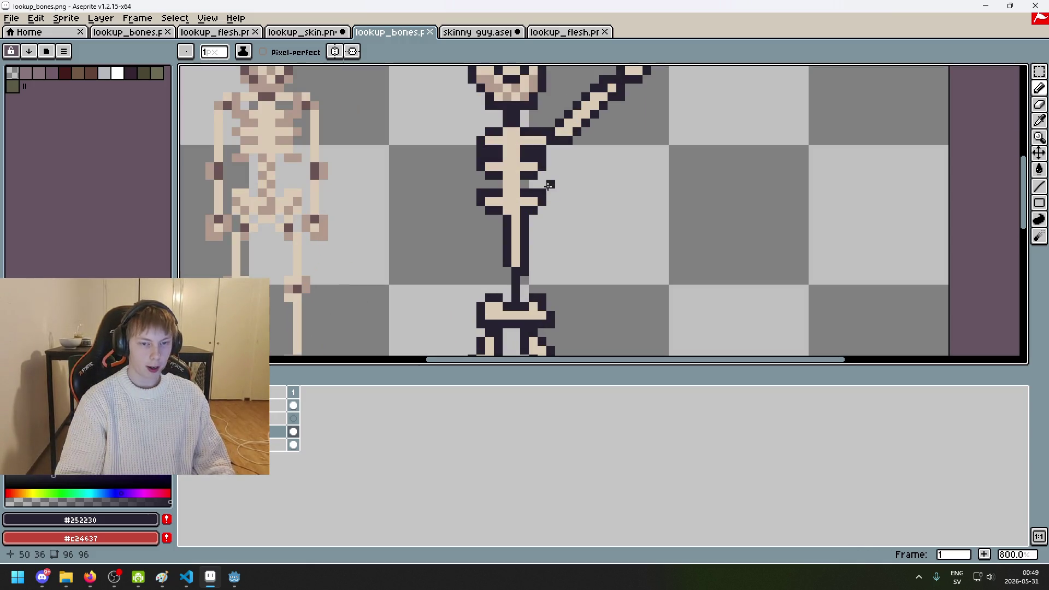
scroll(543, 188, "up", 1)
left_click(186, 445)
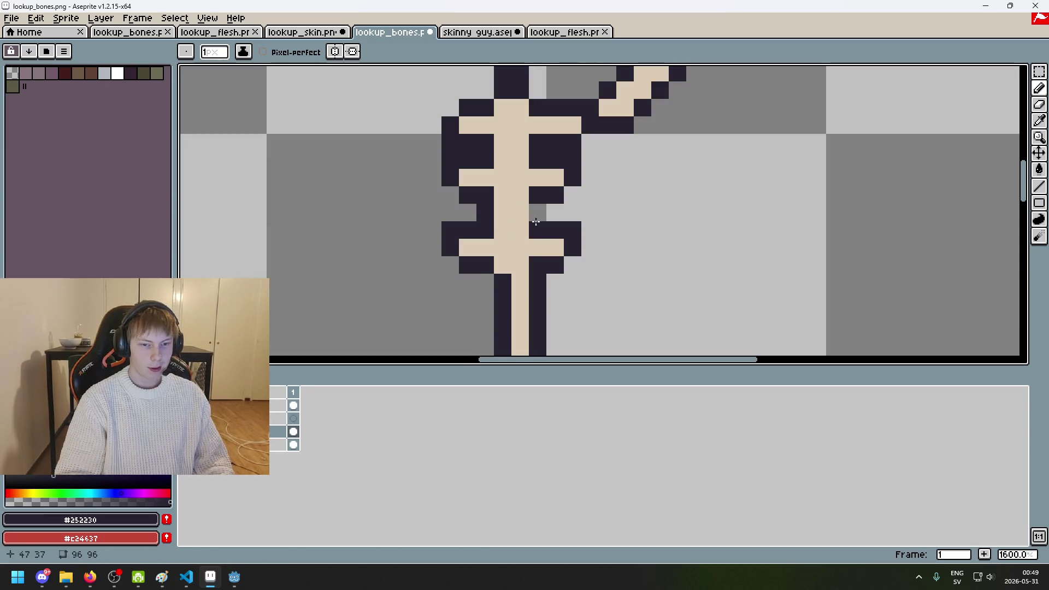
scroll(536, 217, "down", 2)
Step: Undo the last pencil stroke and a stray pixel beside the lower ribs
key("ctrl+z")
scroll(536, 219, "up", 1)
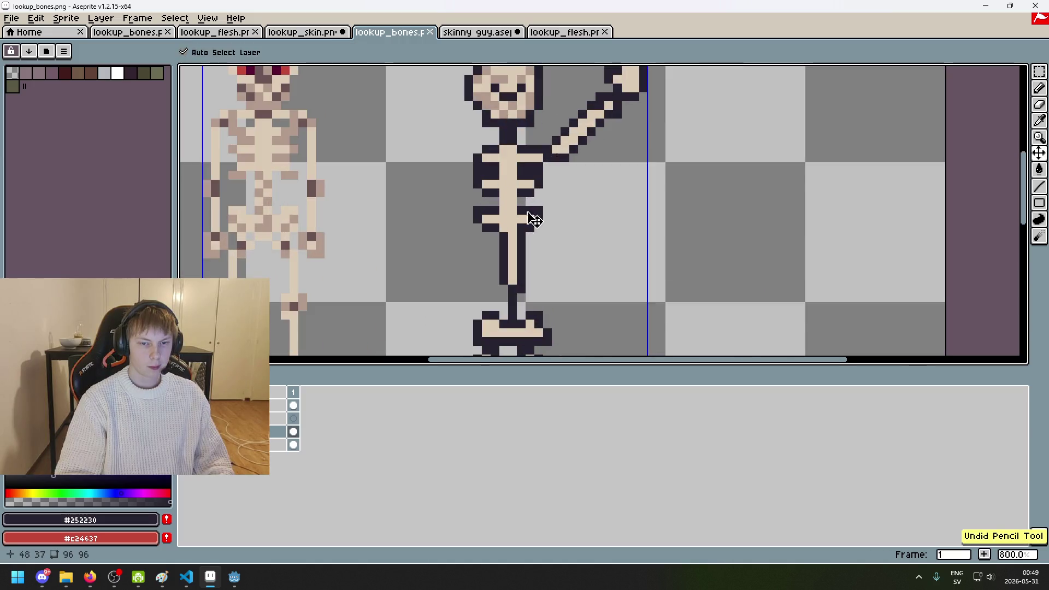
scroll(488, 198, "up", 1)
left_click(508, 195)
key("ctrl+z")
scroll(522, 200, "down", 5)
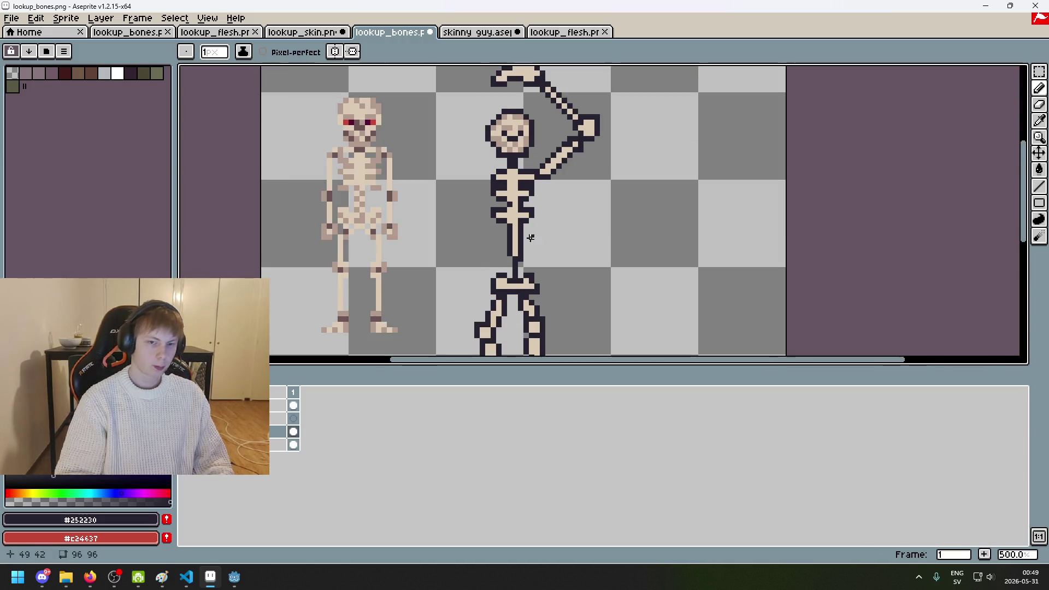
scroll(523, 233, "down", 2)
key("ctrl+z")
scroll(526, 237, "up", 4)
scroll(533, 208, "up", 2)
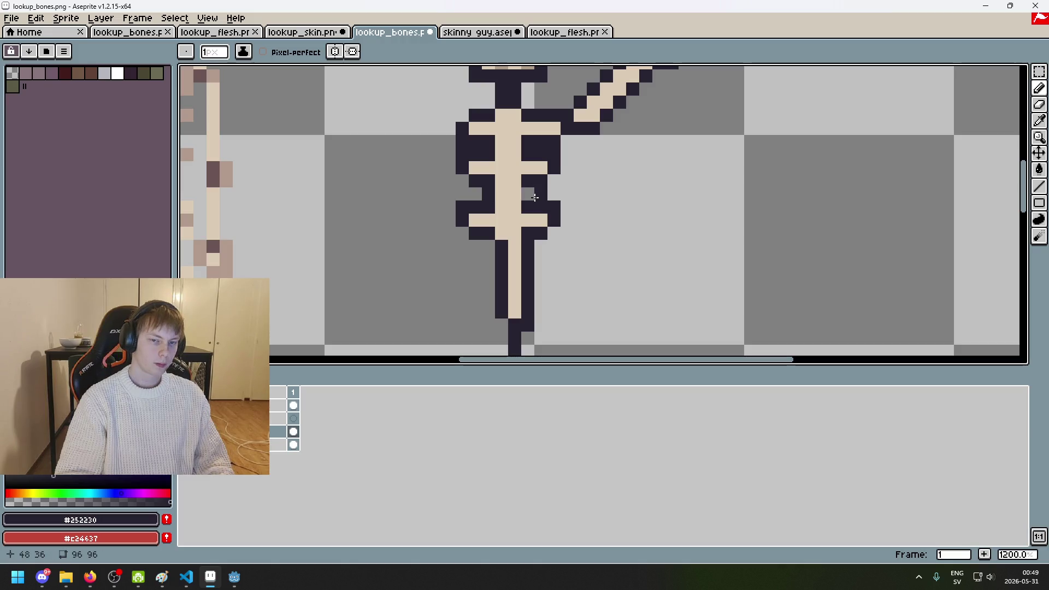
scroll(528, 200, "down", 7)
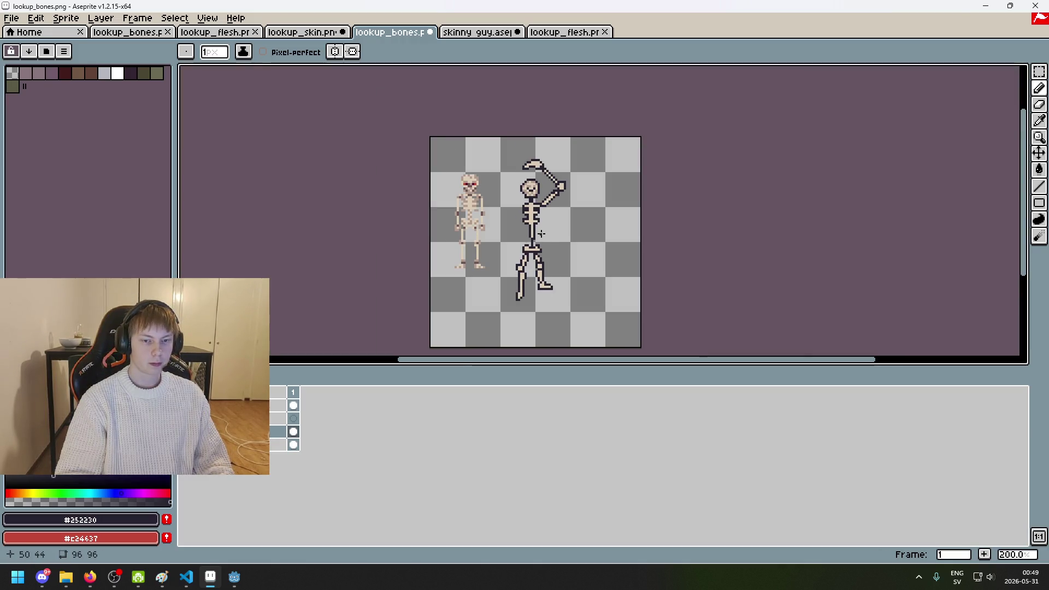
scroll(533, 219, "up", 10)
Step: Zoom out to show both skeletons and save lookup_bones.png as flat PNG again
key("e")
key("b")
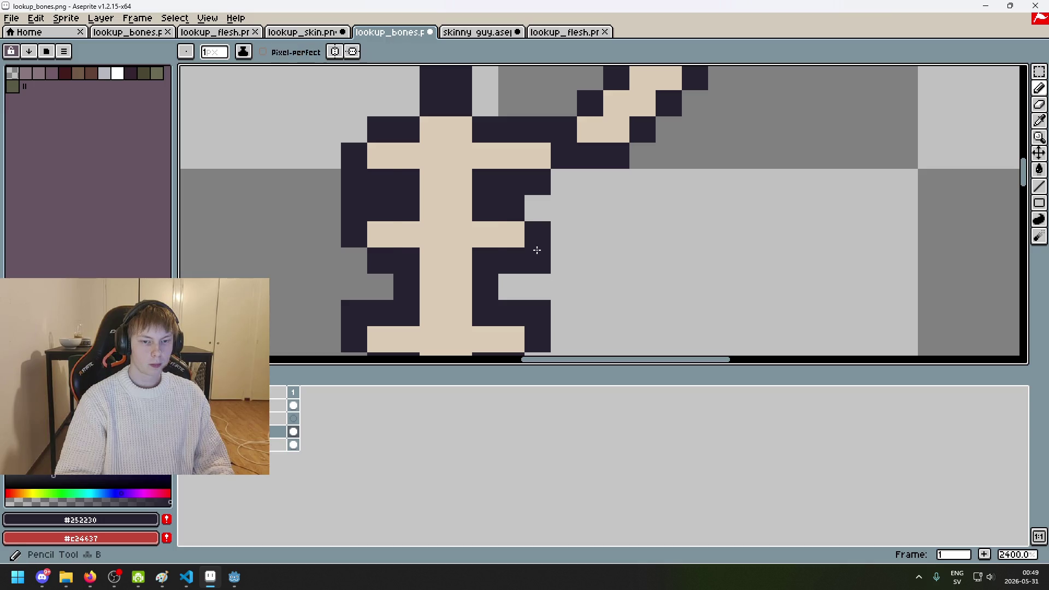
key("e")
key("b")
scroll(352, 234, "down", 8)
left_click_drag(424, 228, 530, 160)
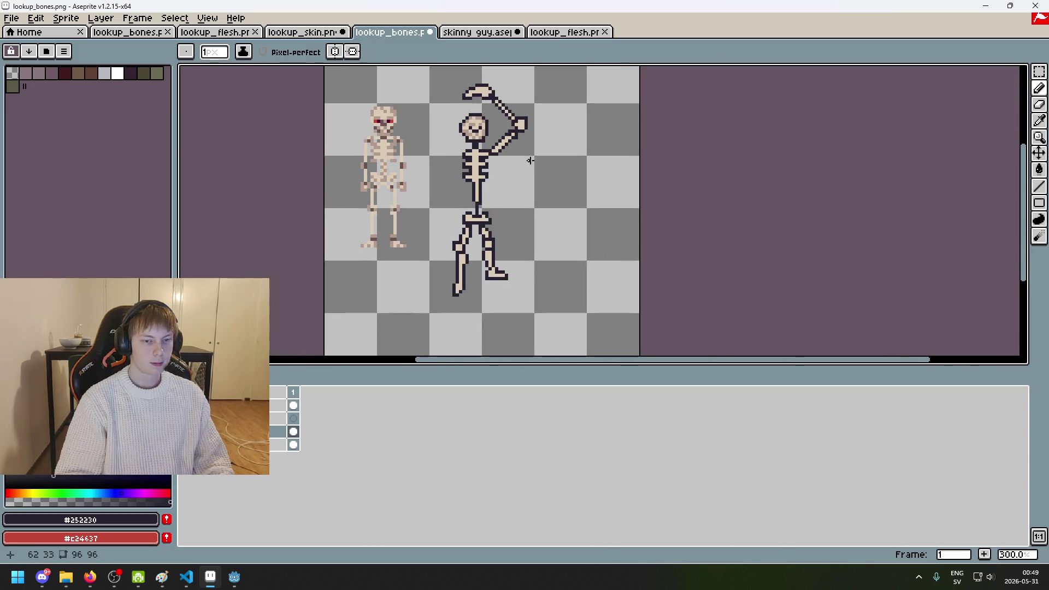
key("ctrl+s")
left_click(510, 335)
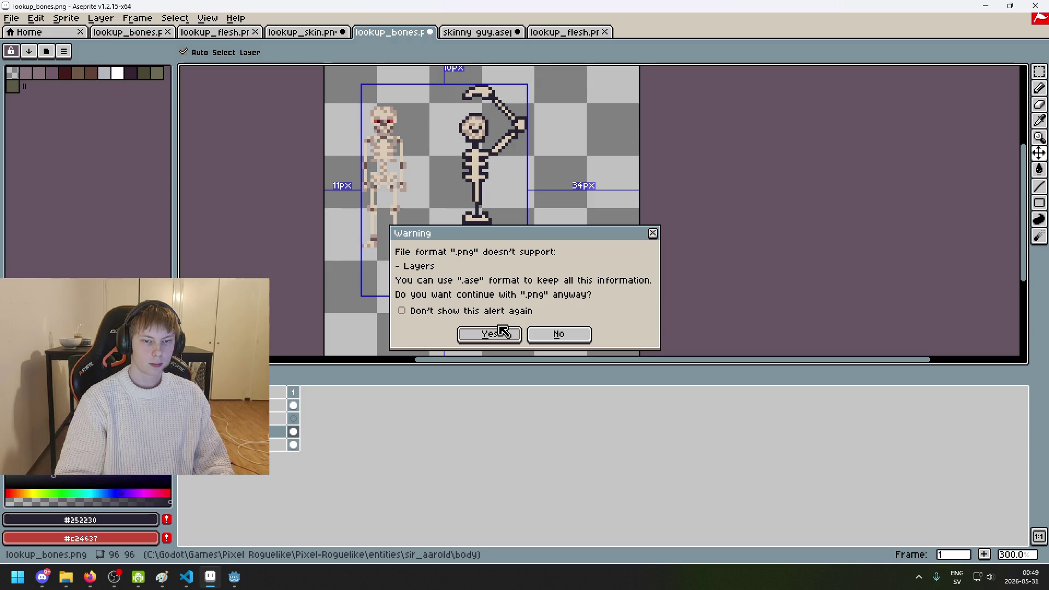
Step: Replace the last stroke with beige pixels in the raised hand and save lookup_bones.png as flat PNG
scroll(512, 178, "up", 2)
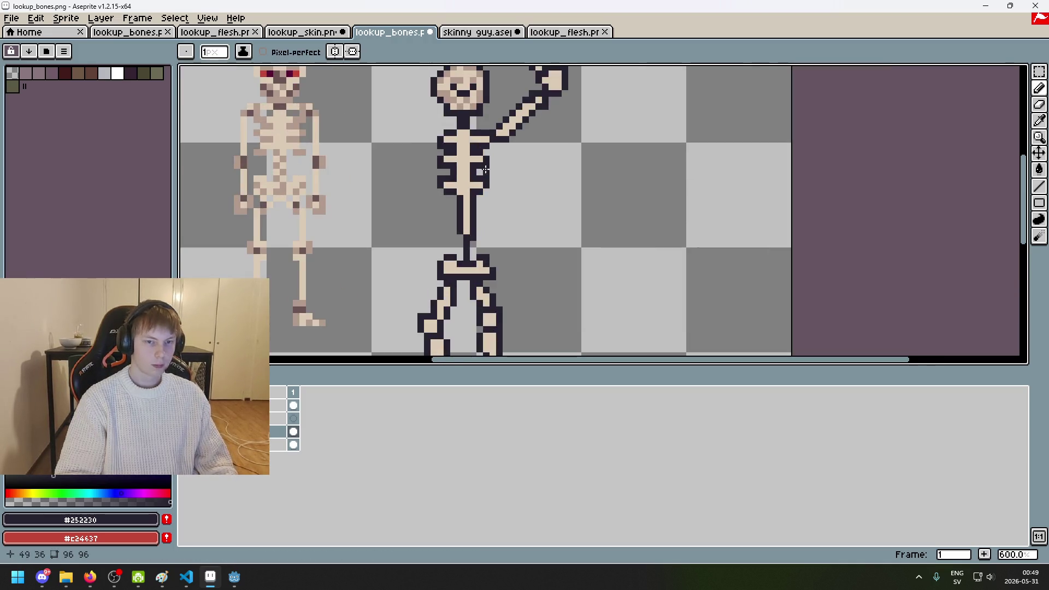
scroll(512, 178, "up", 2)
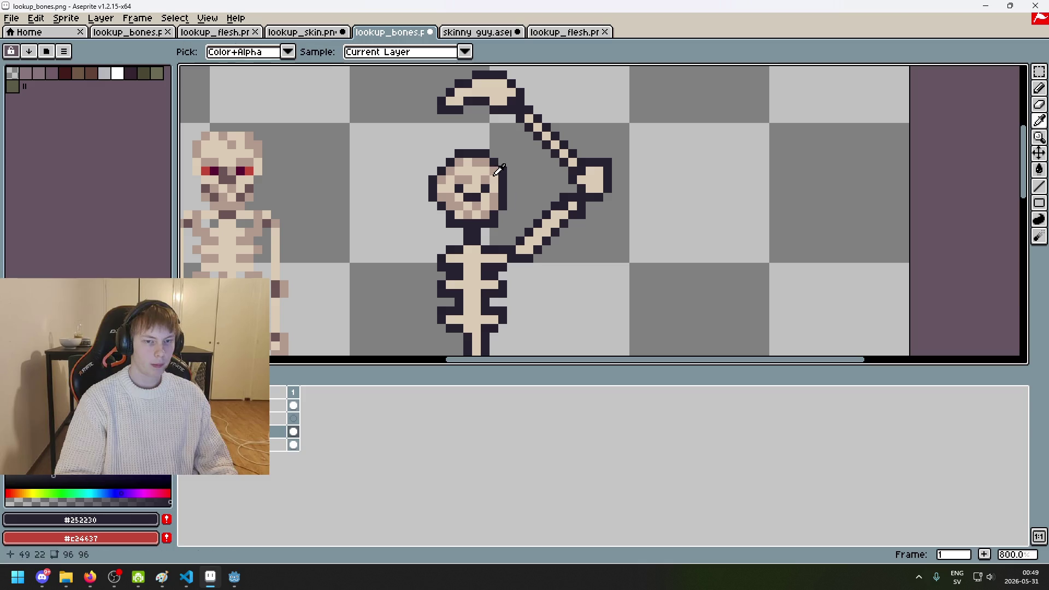
scroll(504, 89, "up", 3)
scroll(504, 89, "up", 2)
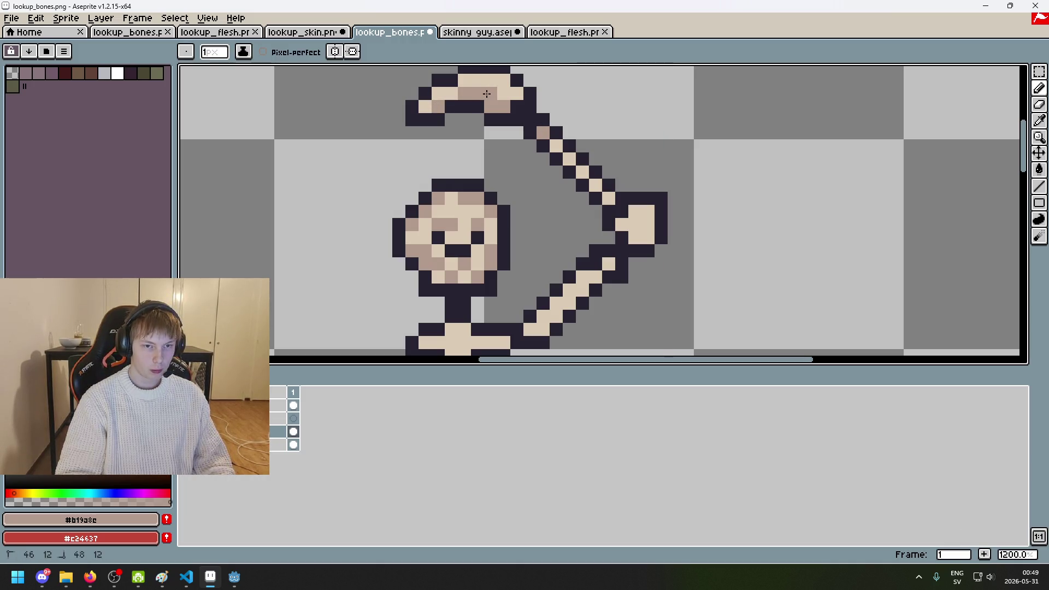
scroll(527, 128, "down", 2)
scroll(519, 125, "up", 2)
scroll(522, 129, "up", 2)
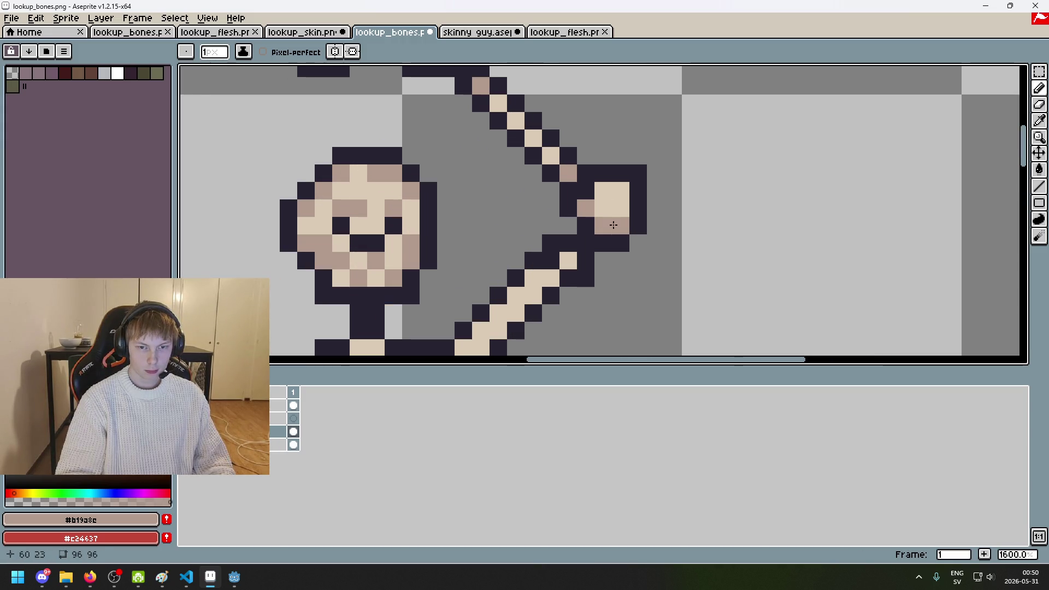
scroll(617, 233, "down", 6)
scroll(620, 242, "up", 5)
key("ctrl+z")
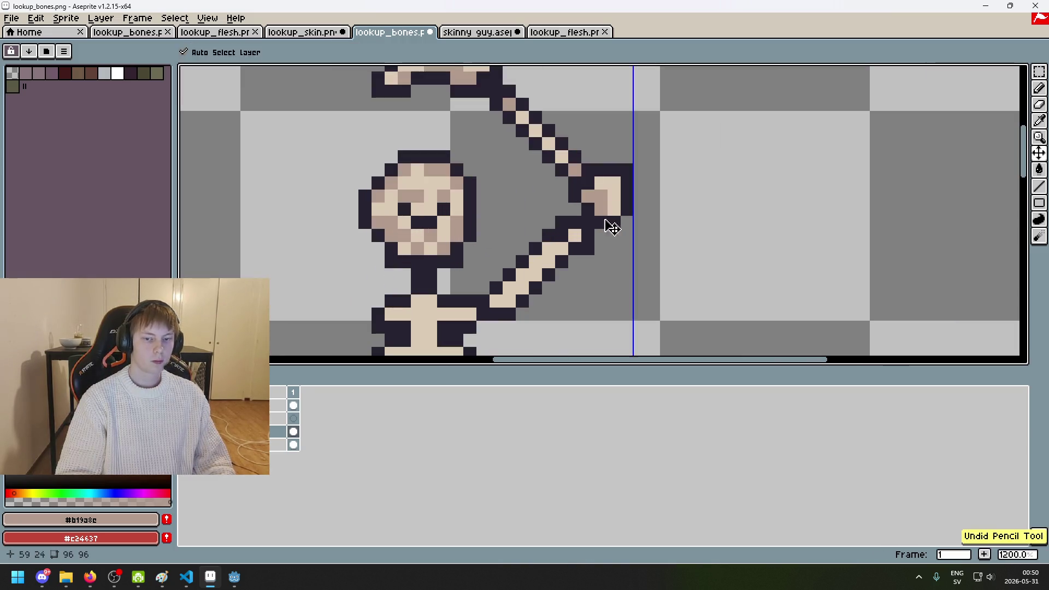
left_click_drag(606, 208, 616, 212)
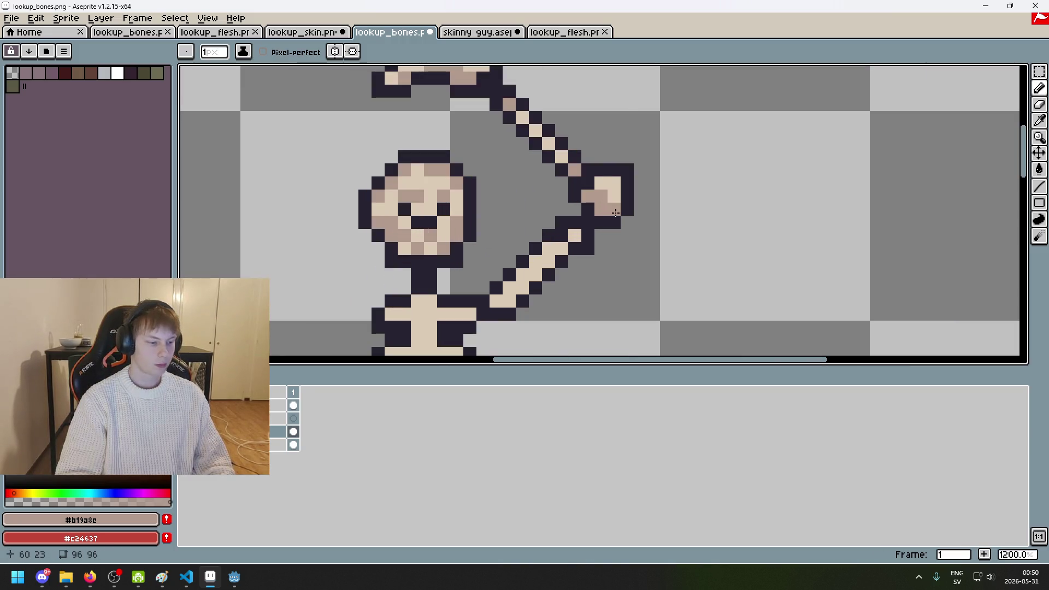
key("ctrl+s")
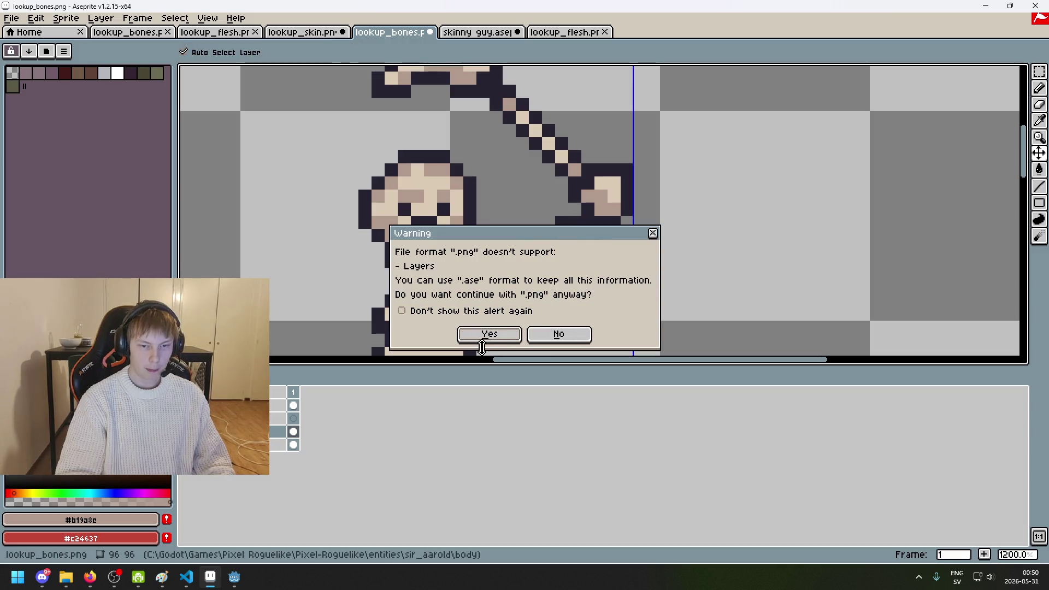
left_click(489, 336)
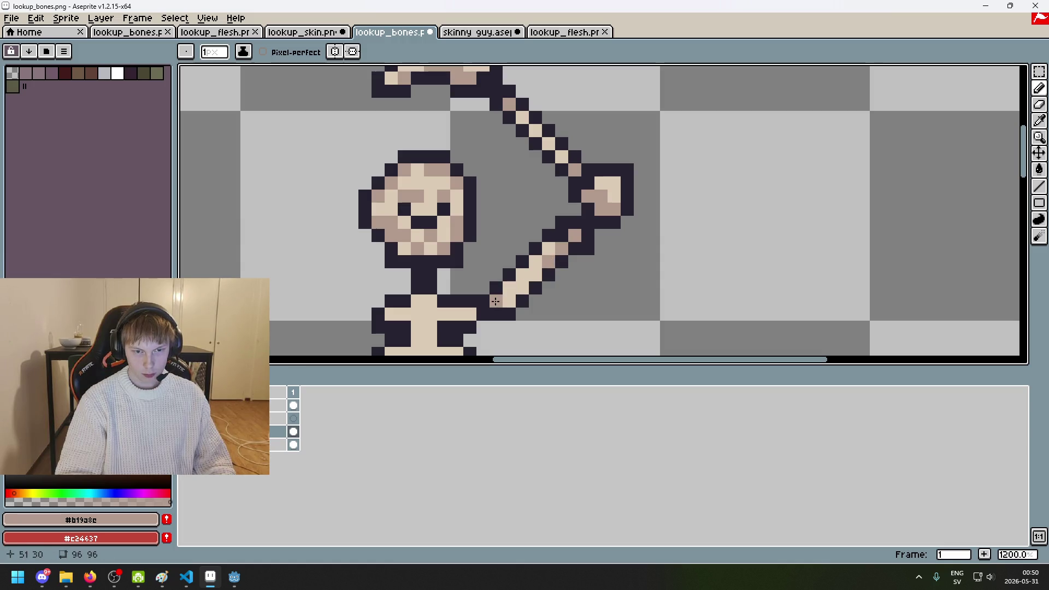
Step: Paint #b19a8c shading pixels on the spine and the right end of a rib
scroll(523, 289, "down", 4)
scroll(667, 159, "up", 1)
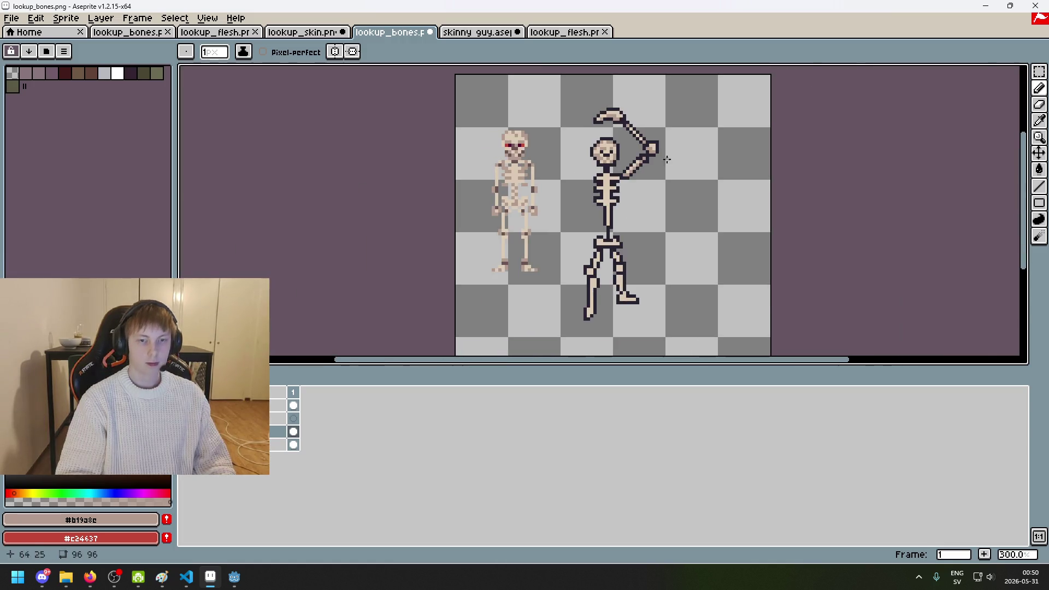
scroll(655, 148, "up", 1)
scroll(613, 128, "up", 1)
scroll(612, 141, "up", 1)
left_click_drag(592, 143, 592, 159)
scroll(592, 160, "up", 1)
left_click_drag(595, 201, 593, 236)
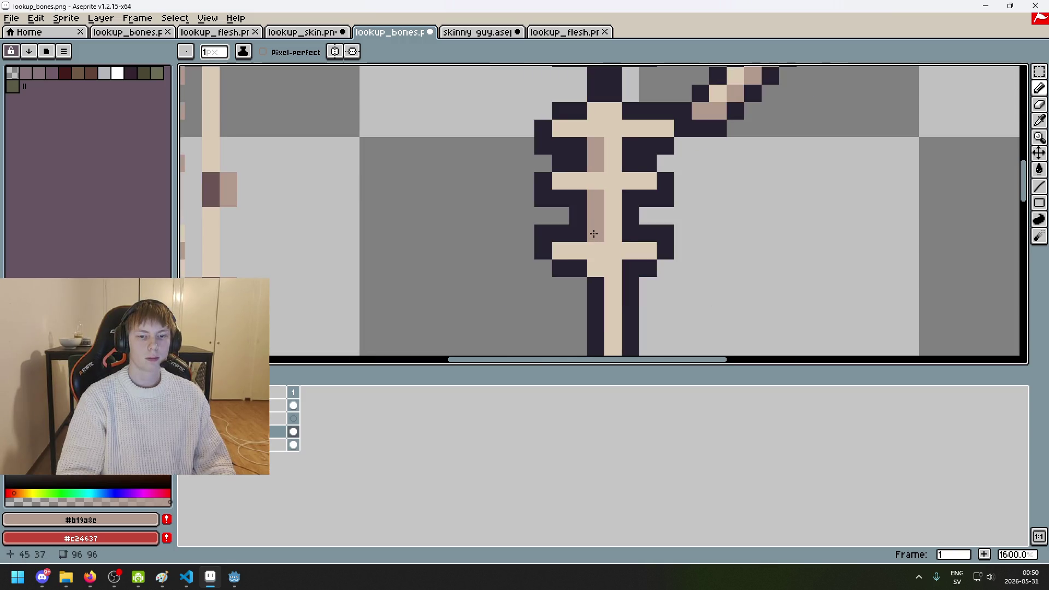
key("ctrl+z")
left_click(583, 251)
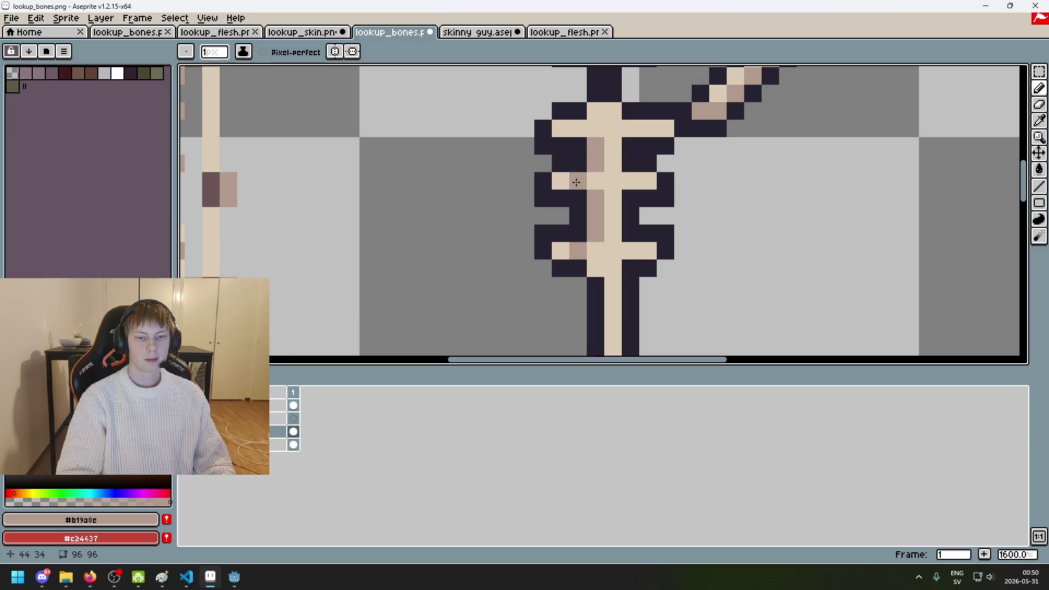
left_click(625, 181)
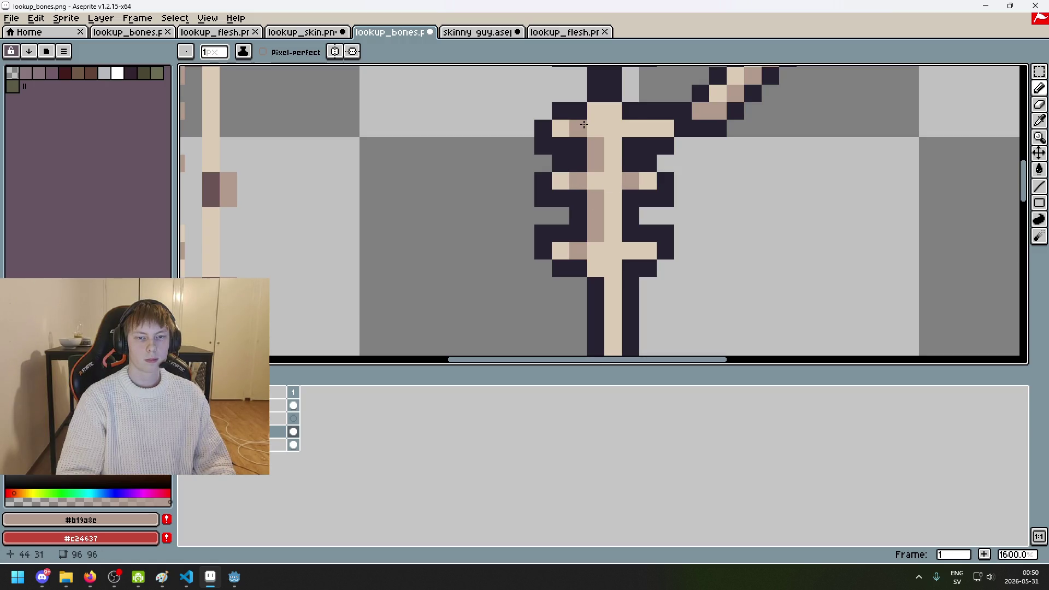
Step: Recolour rib pixels with brown shading and sample a colour from the sprite
scroll(636, 126, "down", 4)
scroll(634, 128, "up", 3)
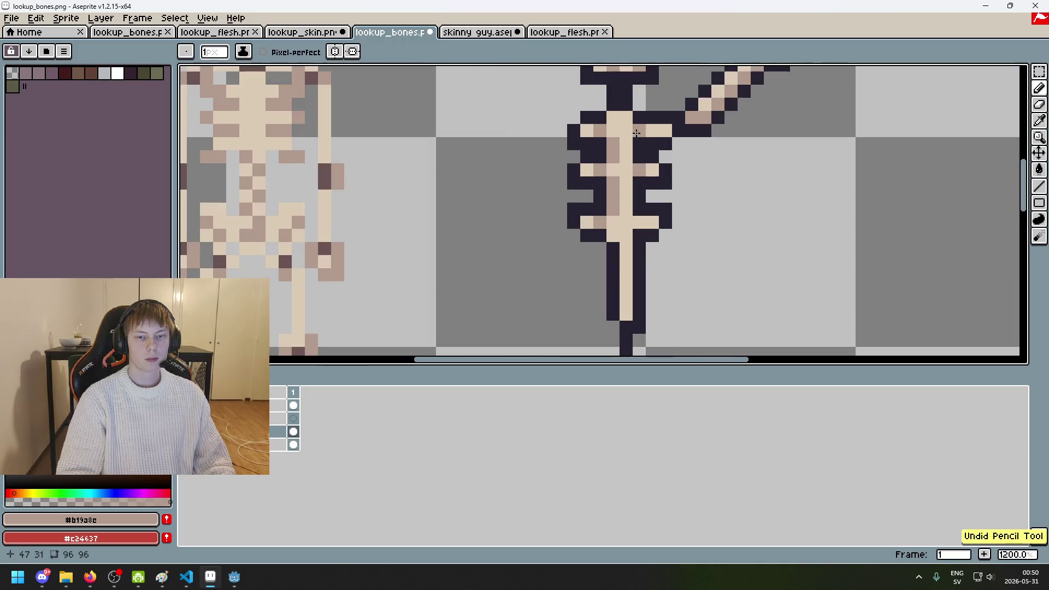
scroll(632, 131, "down", 4)
scroll(669, 191, "down", 1)
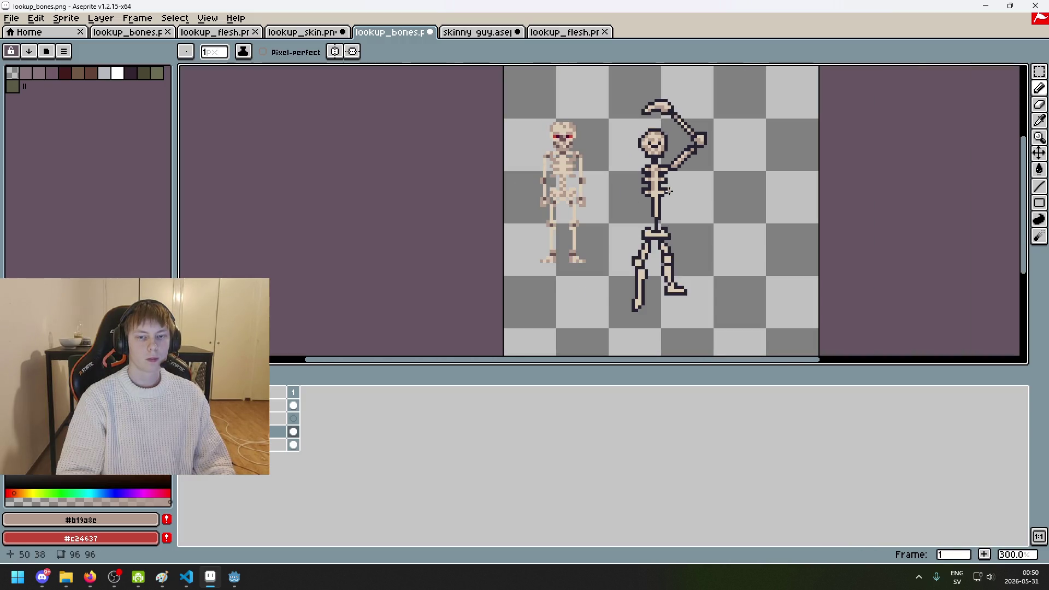
scroll(669, 191, "up", 4)
scroll(634, 211, "up", 2)
scroll(637, 204, "up", 1)
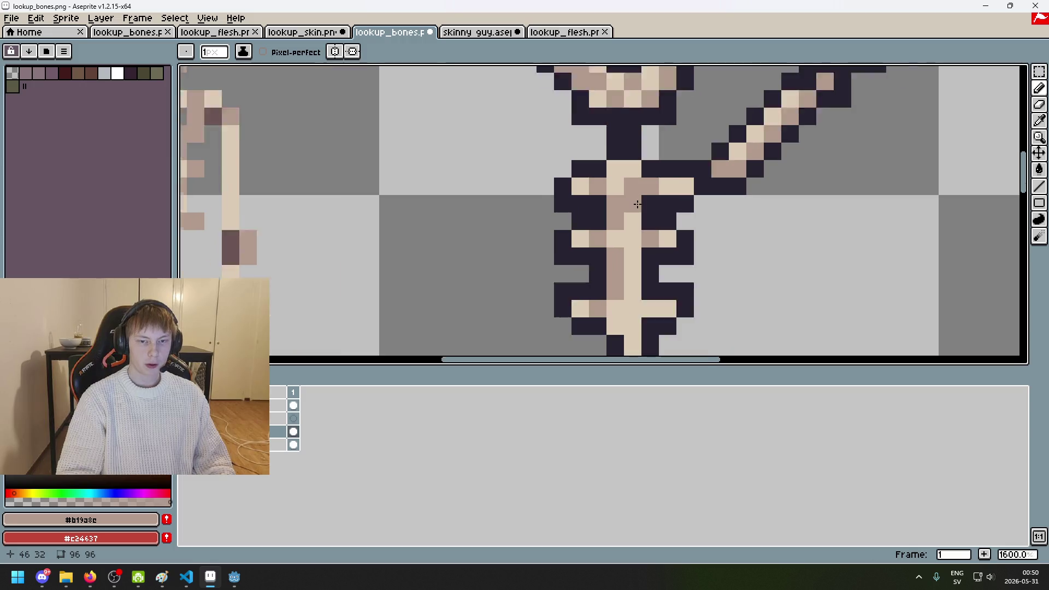
scroll(637, 204, "up", 1)
scroll(635, 205, "down", 8)
scroll(641, 200, "up", 7)
key("ctrl+z")
key("ctrl+z")
scroll(642, 200, "down", 5)
scroll(652, 125, "down", 1)
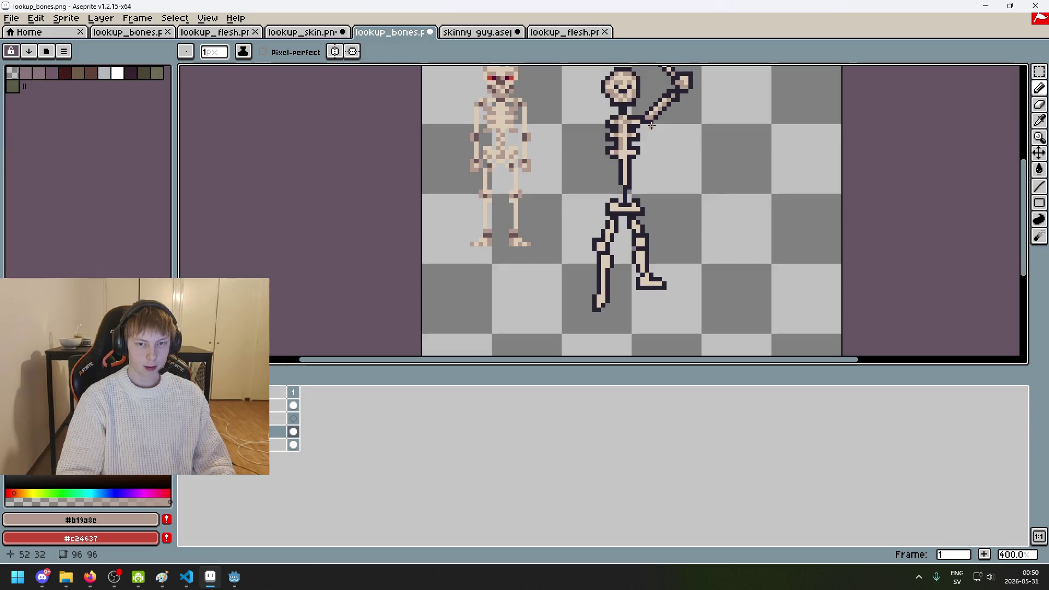
scroll(651, 136, "up", 2)
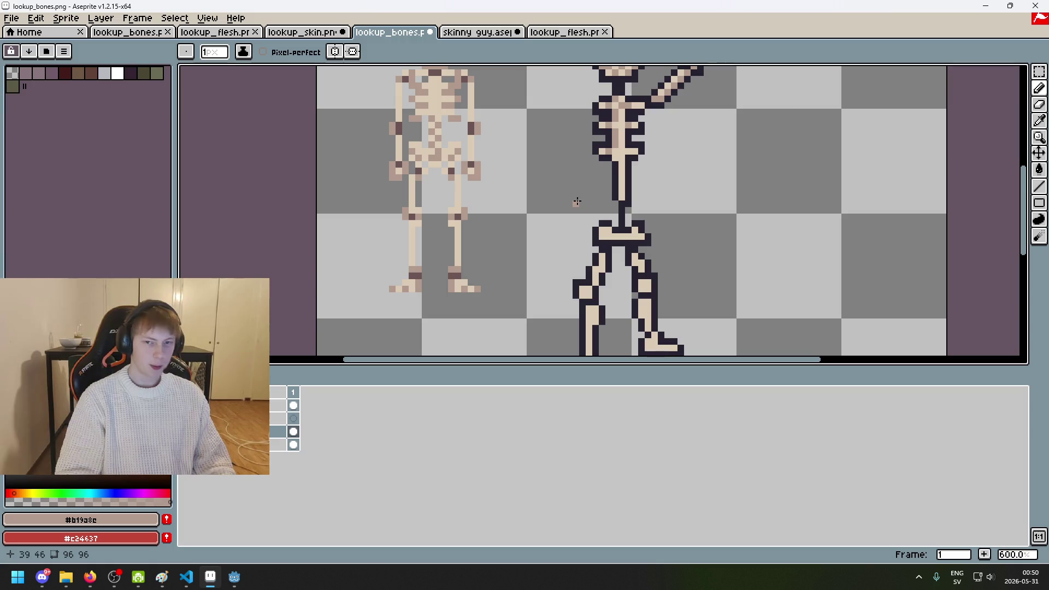
scroll(654, 151, "up", 1)
scroll(654, 151, "up", 3)
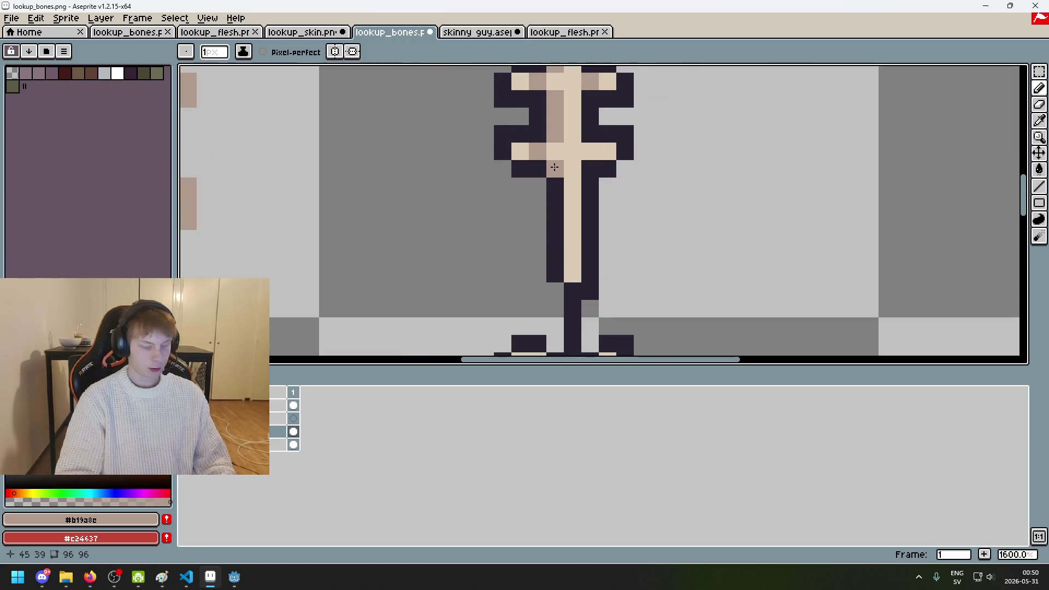
scroll(549, 170, "down", 6)
scroll(553, 180, "up", 3)
scroll(555, 191, "down", 3)
scroll(556, 192, "up", 5)
scroll(515, 297, "up", 1)
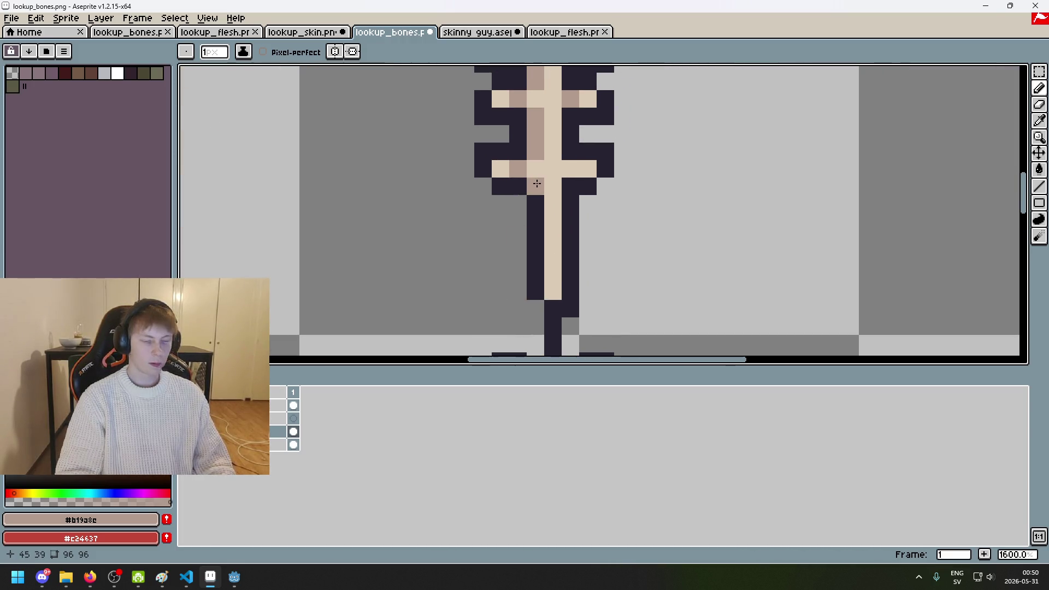
left_click(572, 169)
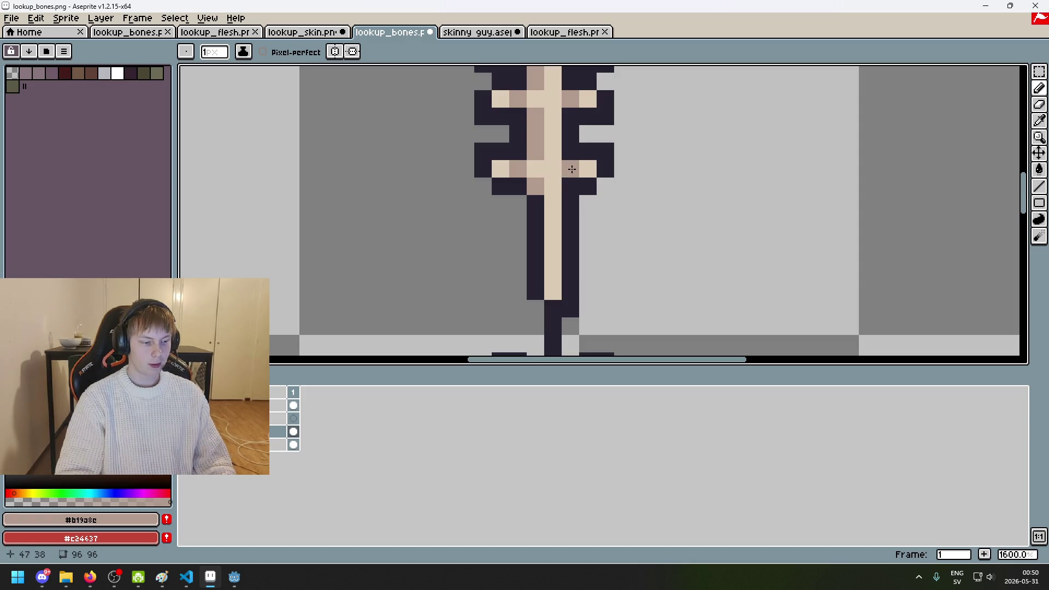
scroll(573, 169, "down", 2)
scroll(579, 170, "down", 1)
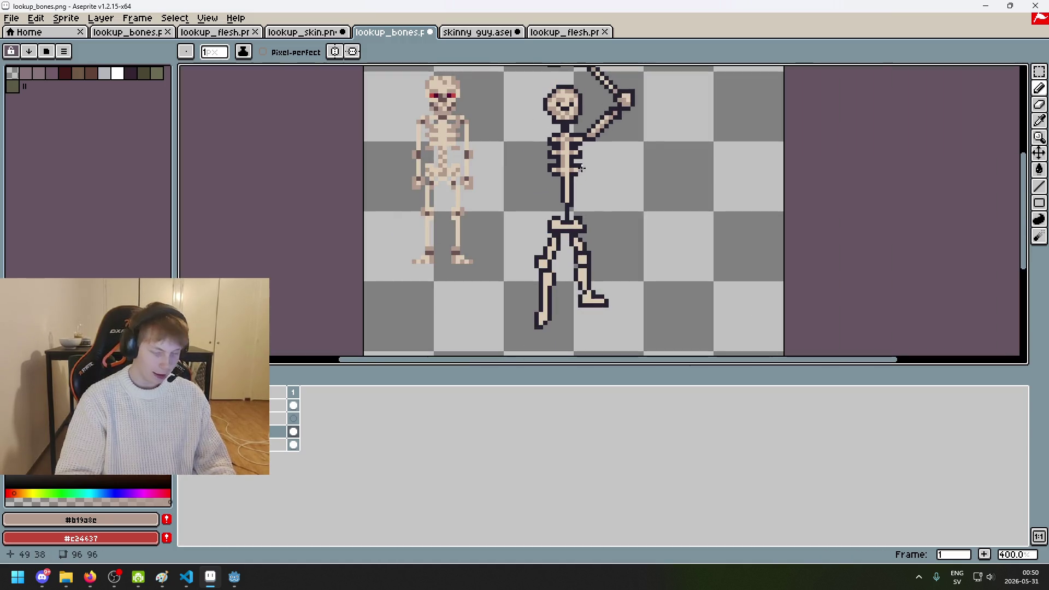
scroll(581, 170, "up", 2)
scroll(587, 180, "up", 4)
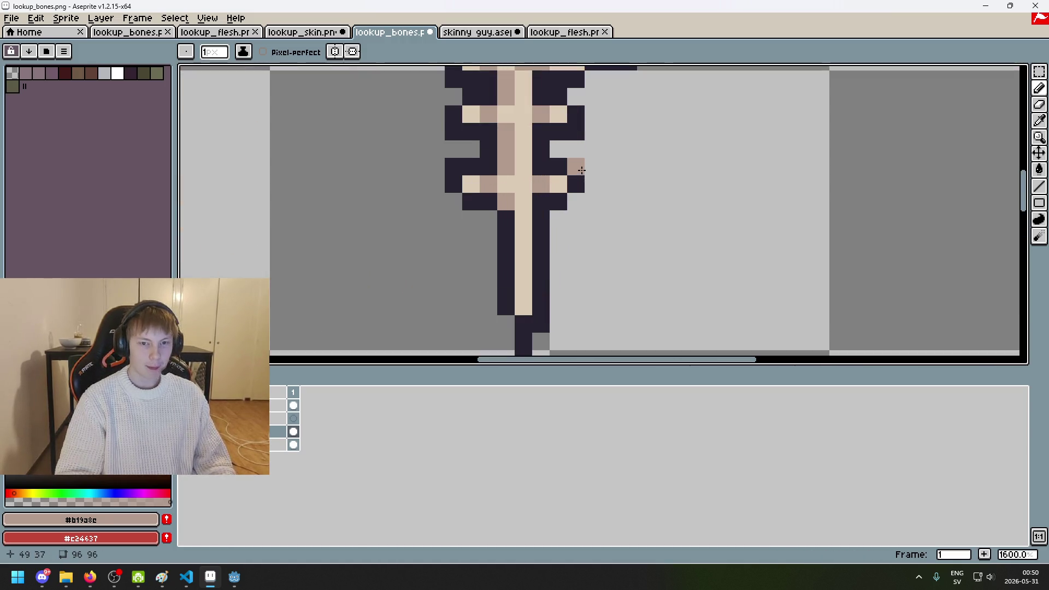
key("alt")
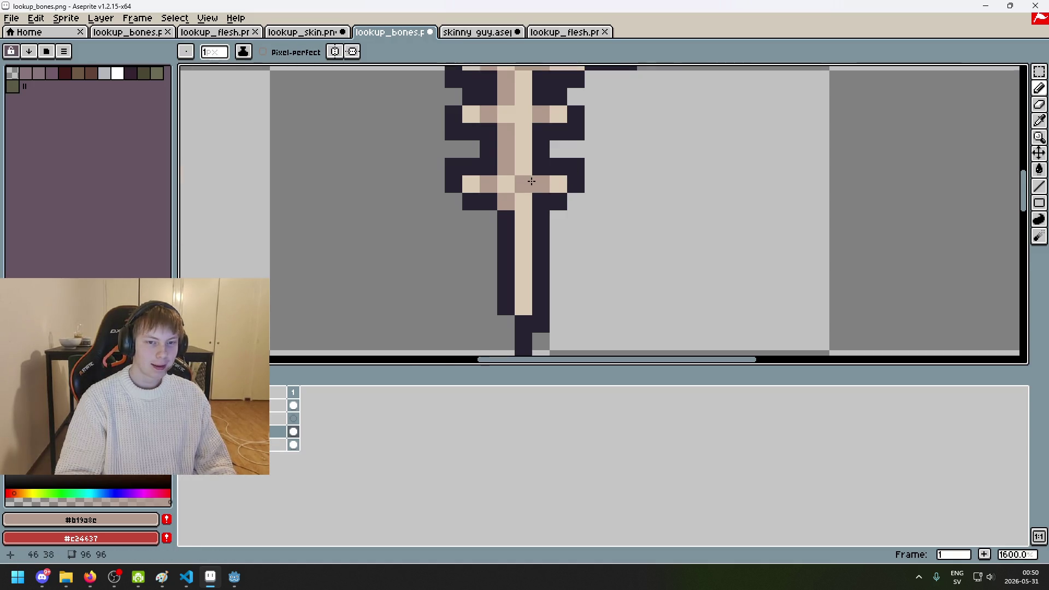
scroll(532, 180, "down", 5)
scroll(495, 174, "up", 5)
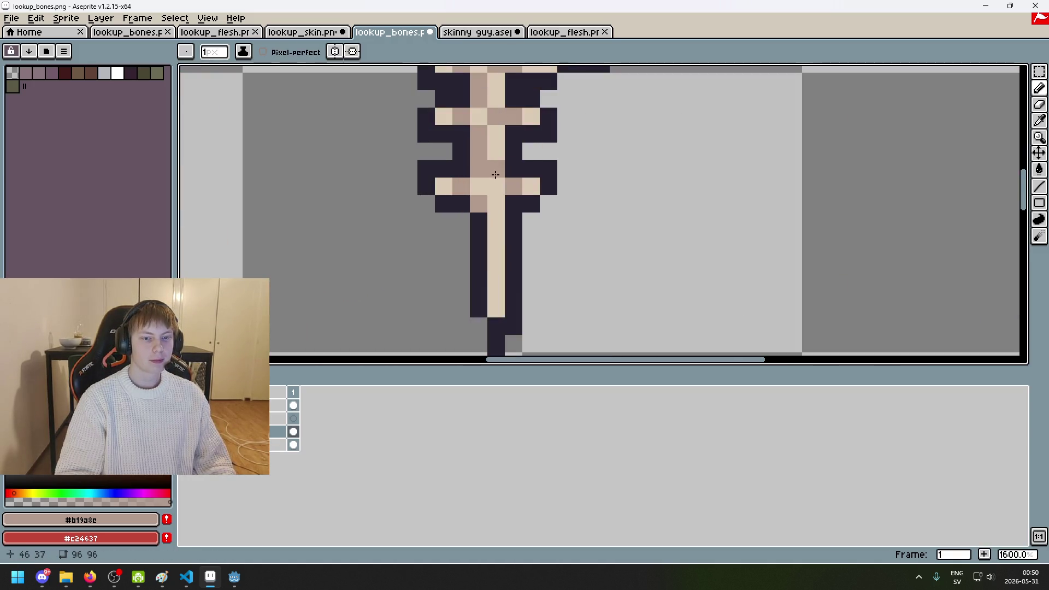
scroll(495, 174, "down", 5)
scroll(507, 215, "down", 2)
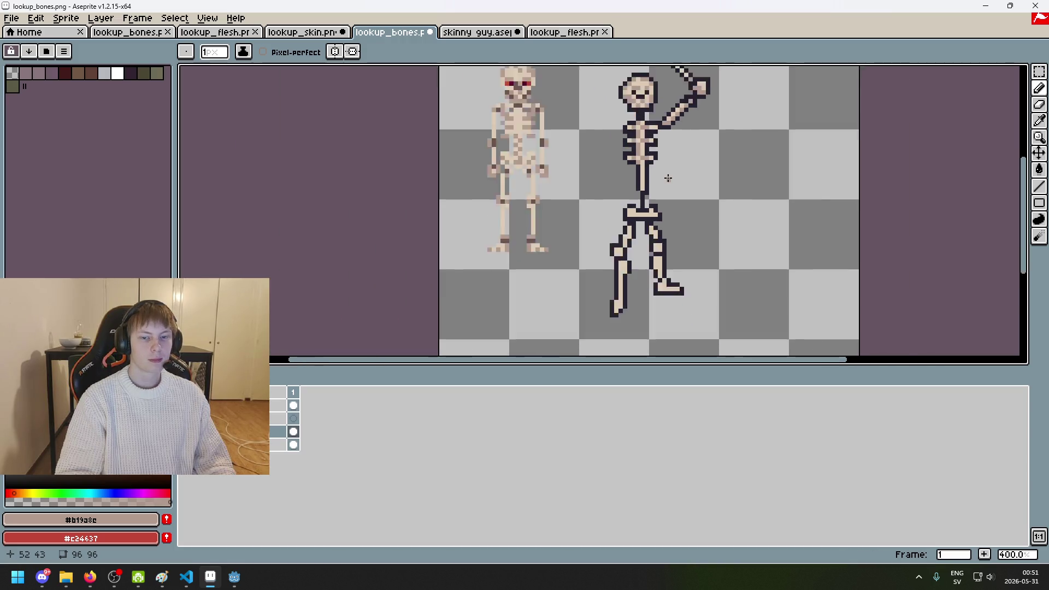
scroll(667, 182, "down", 1)
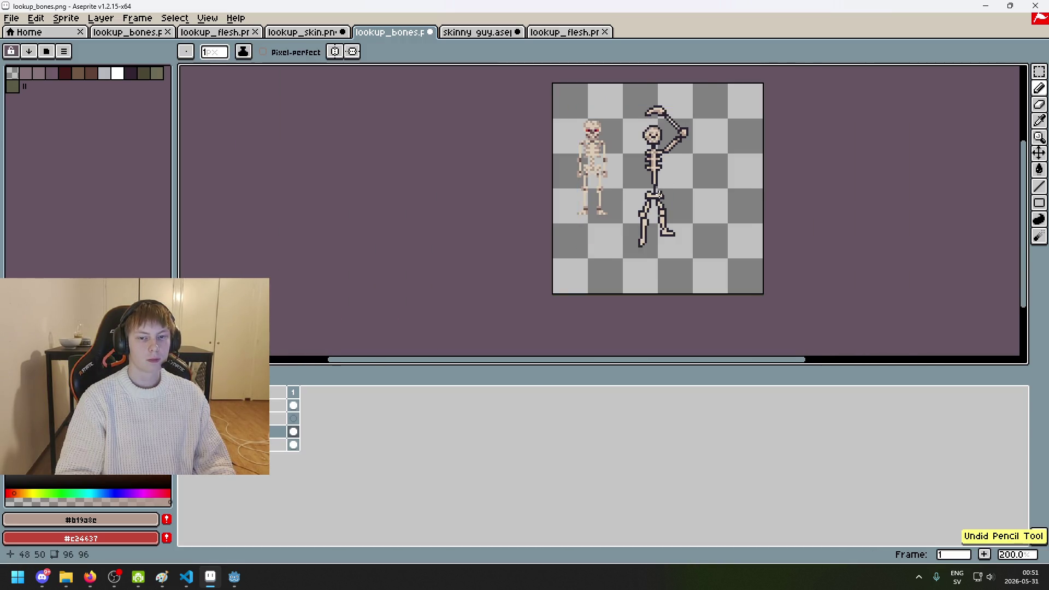
scroll(660, 194, "up", 1)
scroll(671, 204, "up", 3)
Step: Save lookup_bones.png as a flat PNG, then trial and undo a lower-spine pixel
key("ctrl+s")
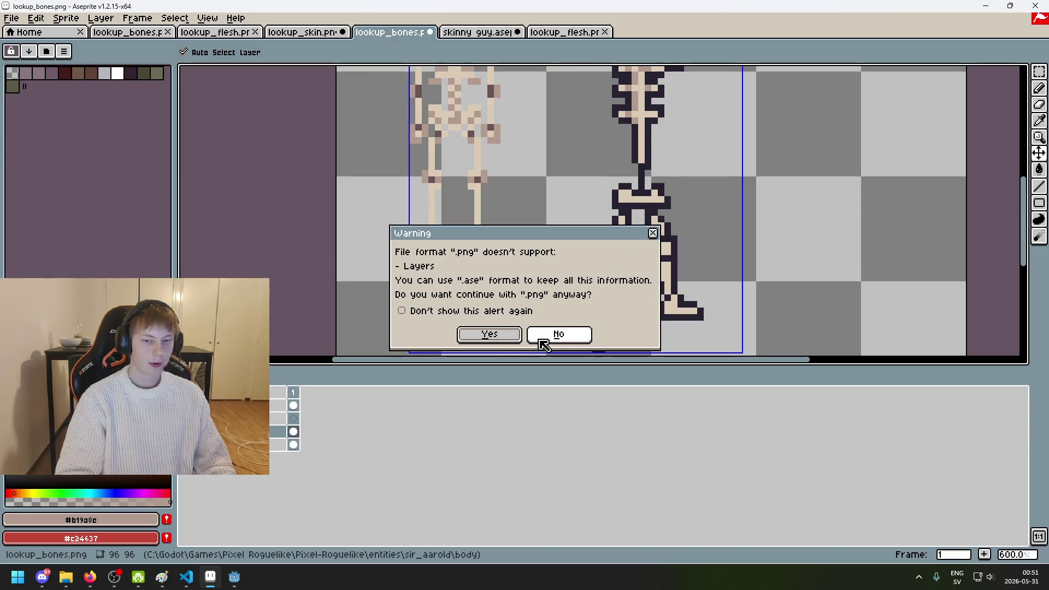
left_click(490, 335)
key("b")
scroll(649, 124, "up", 3)
left_click(636, 215)
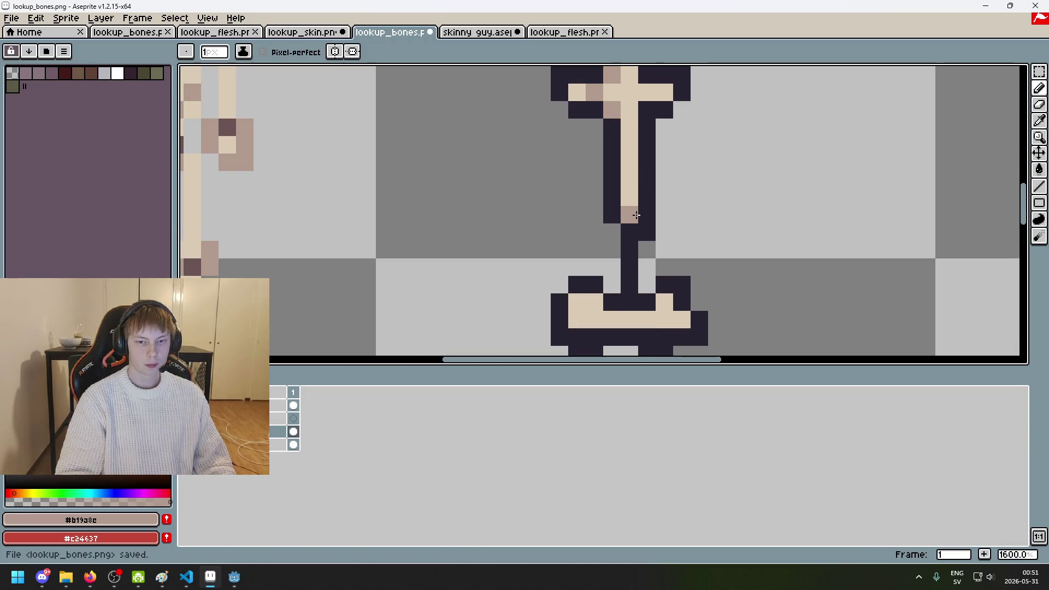
key("ctrl+z")
scroll(632, 189, "down", 8)
scroll(663, 181, "up", 7)
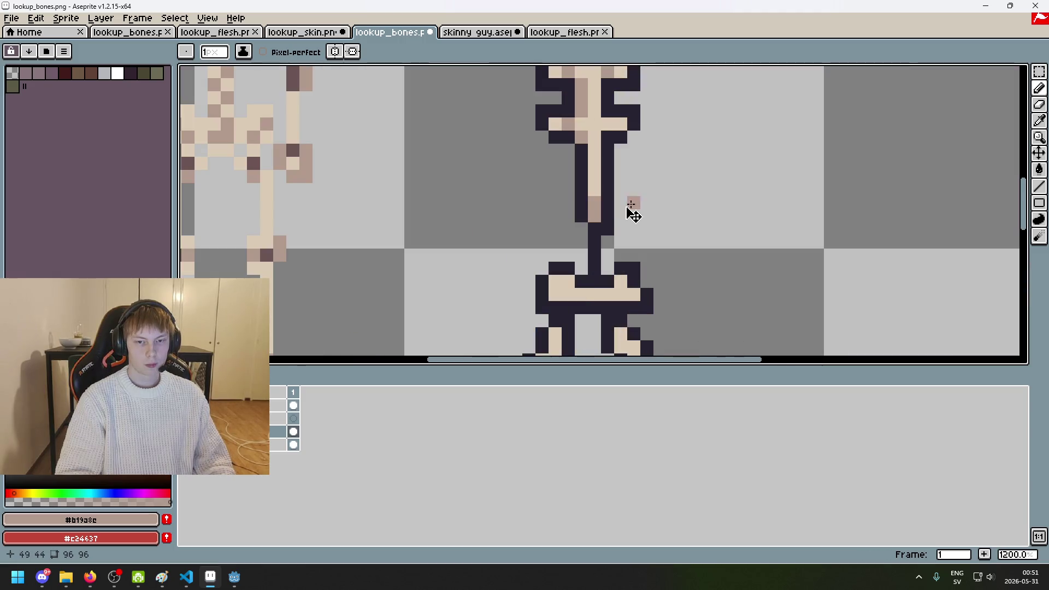
scroll(599, 212, "down", 3)
scroll(658, 207, "up", 3)
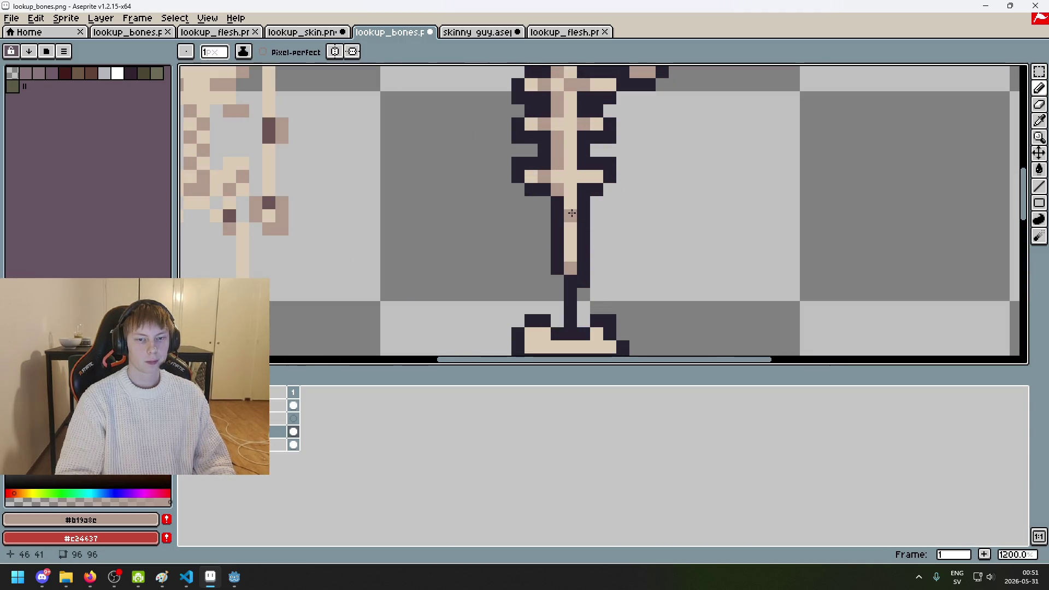
scroll(572, 213, "down", 7)
scroll(600, 218, "up", 1)
scroll(505, 205, "up", 3)
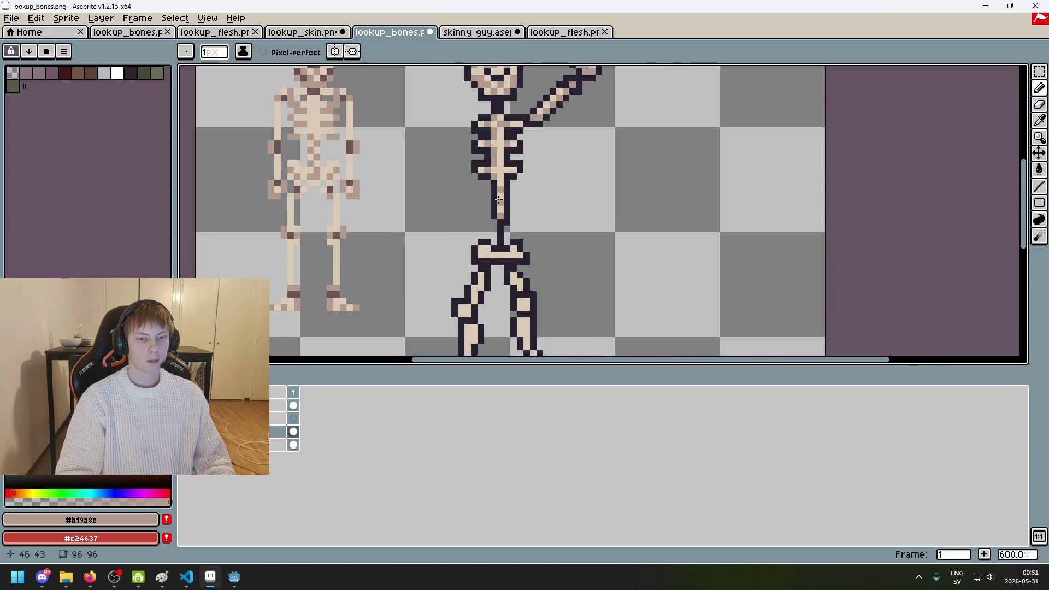
scroll(533, 211, "down", 3)
scroll(538, 219, "down", 1)
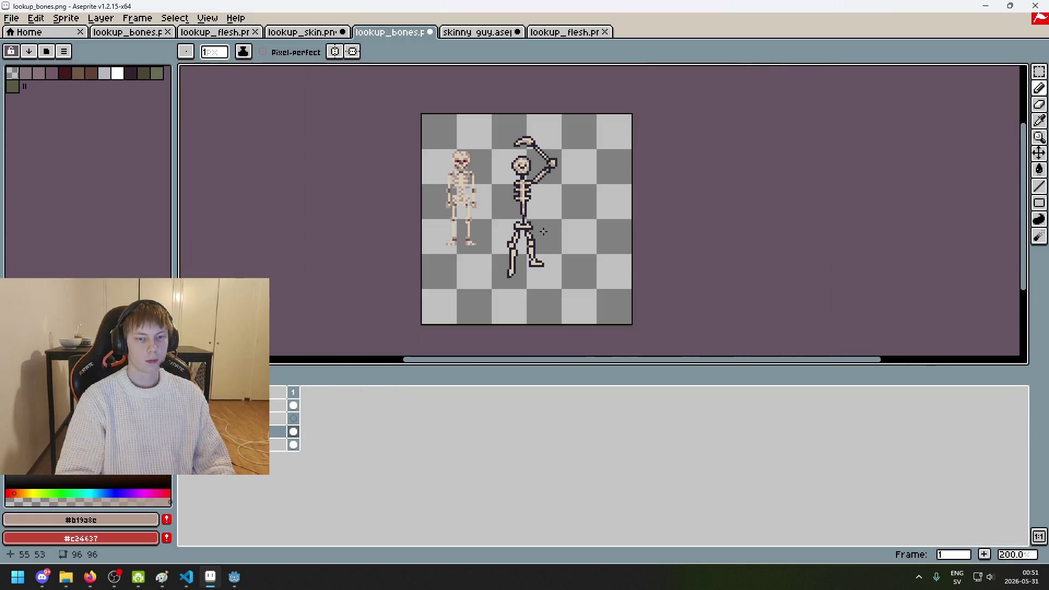
scroll(544, 232, "up", 4)
scroll(524, 192, "up", 3)
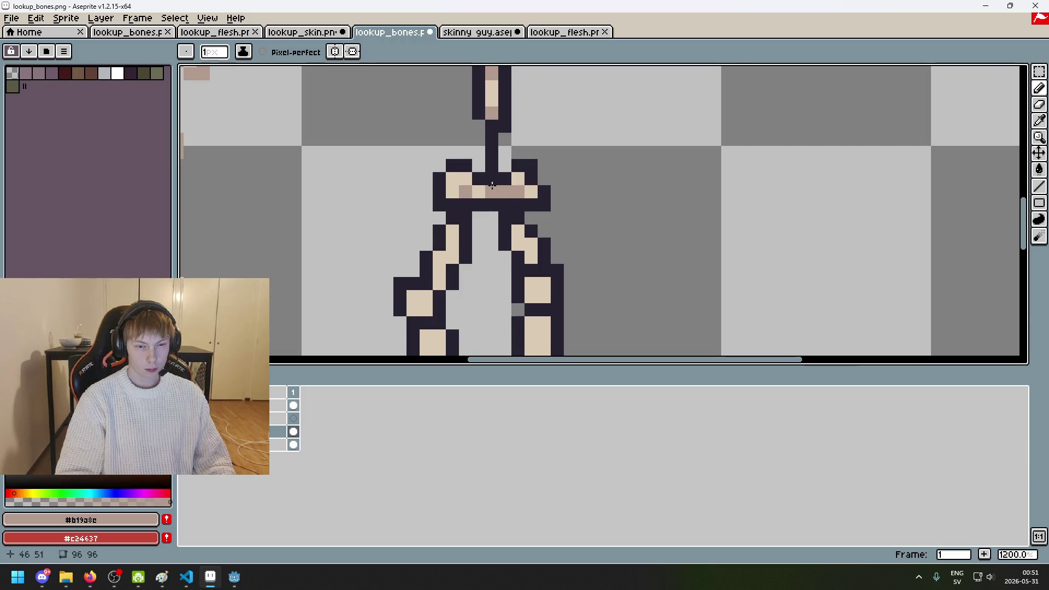
Step: Shade a #b19a8c pixel under the pelvis and one on the right leg
scroll(488, 188, "down", 7)
scroll(473, 191, "up", 5)
scroll(473, 190, "up", 2)
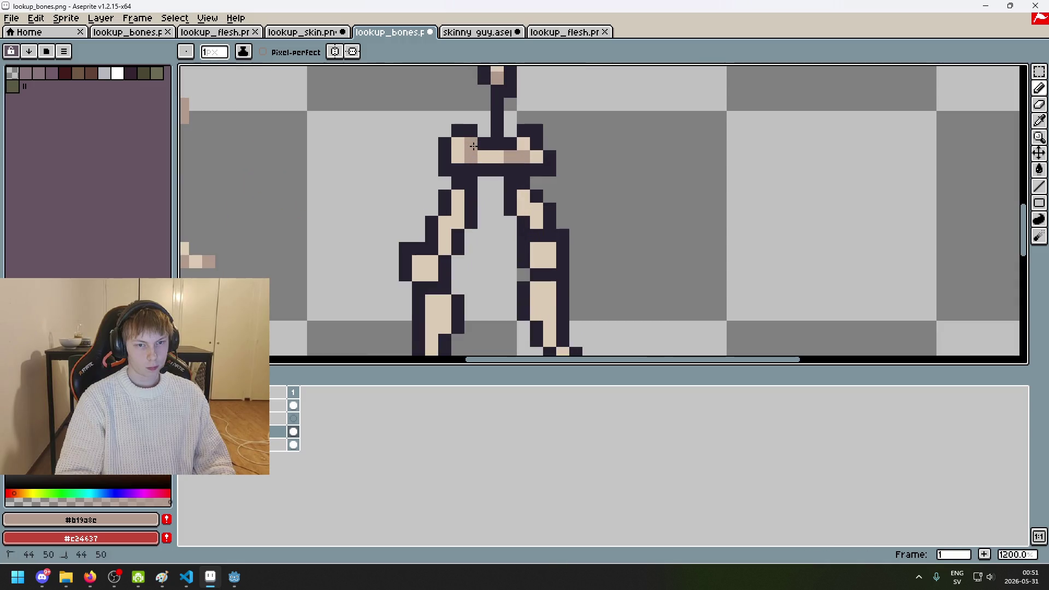
scroll(493, 175, "down", 6)
scroll(493, 174, "up", 6)
scroll(501, 185, "down", 4)
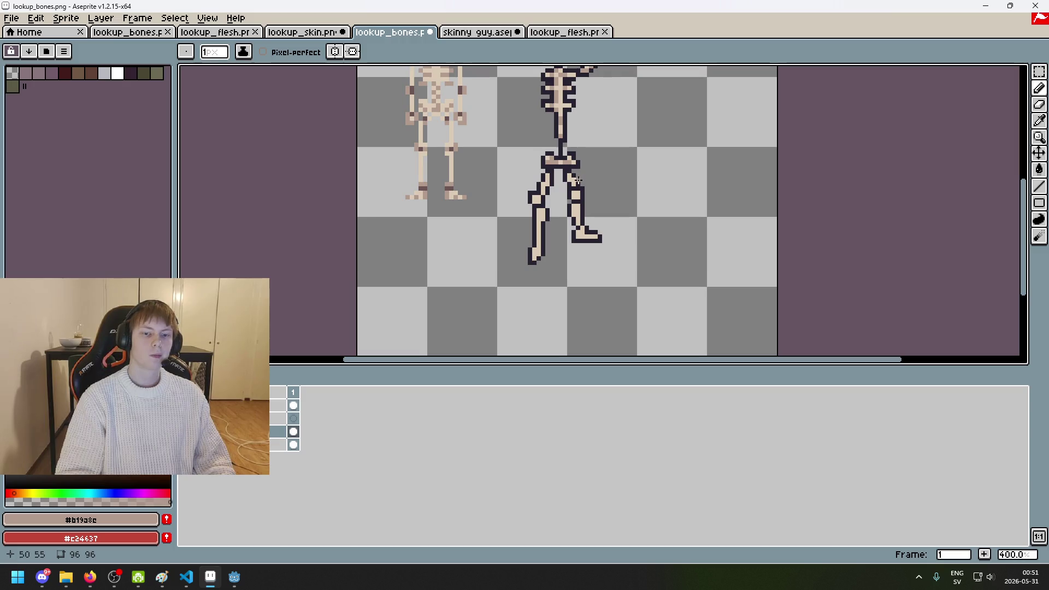
key("ctrl+z")
scroll(567, 169, "up", 1)
scroll(568, 170, "up", 4)
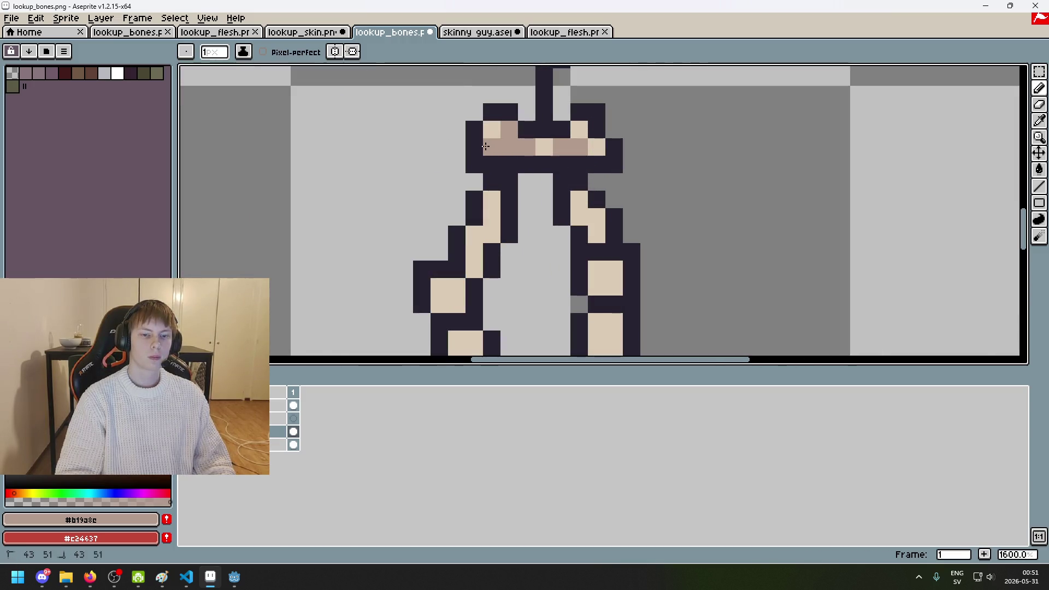
left_click(523, 179)
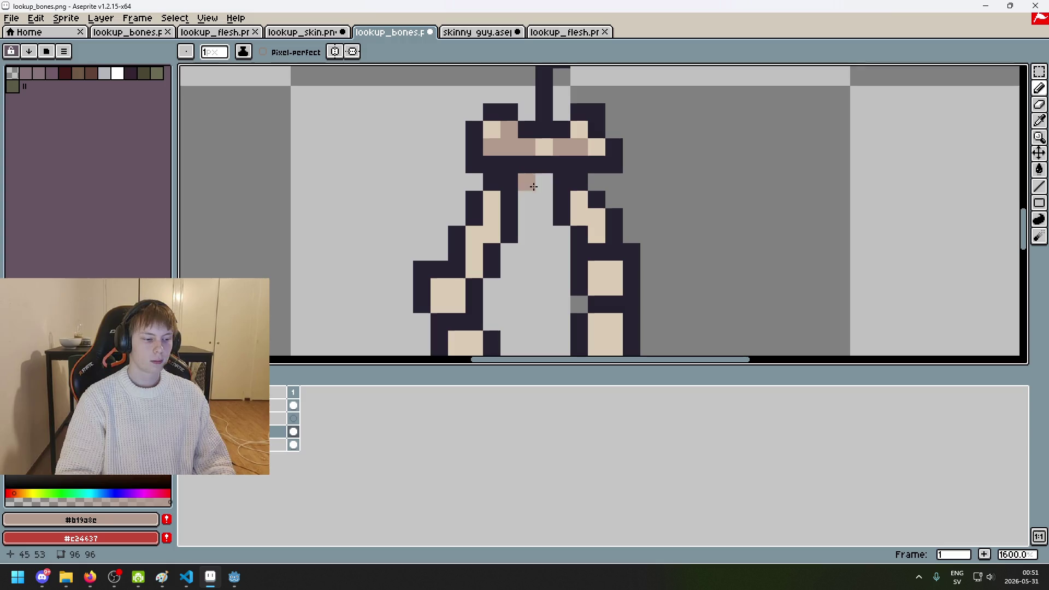
left_click(596, 234)
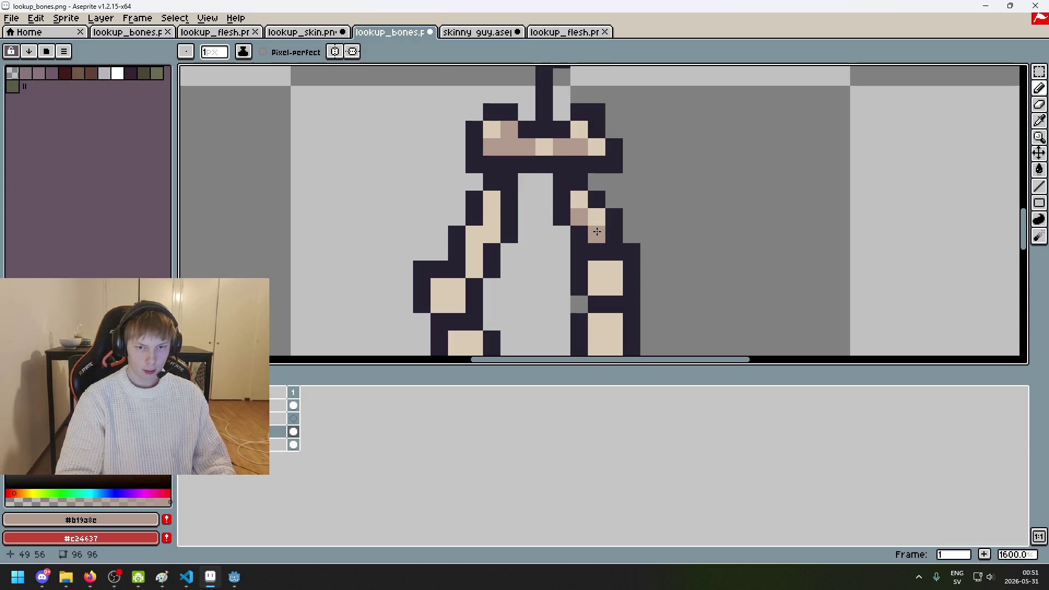
scroll(596, 229, "down", 6)
scroll(595, 226, "up", 5)
Step: Shade the upper left leg and both knees brown, keeping the dark outline
left_click_drag(523, 230, 524, 220)
key("ctrl+z")
key("ctrl+y")
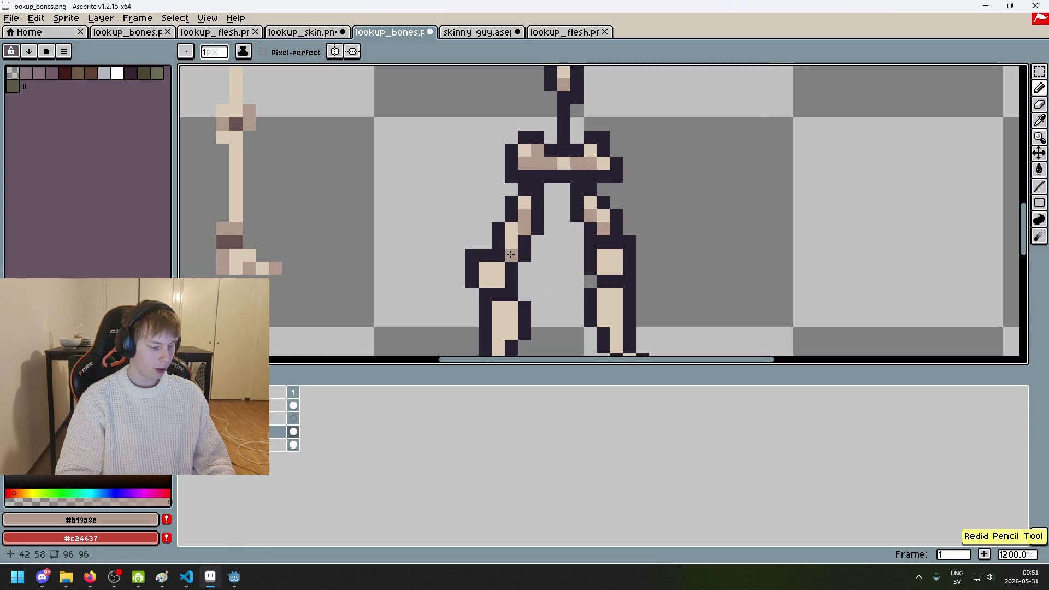
scroll(612, 240, "up", 3)
left_click_drag(587, 270, 605, 294)
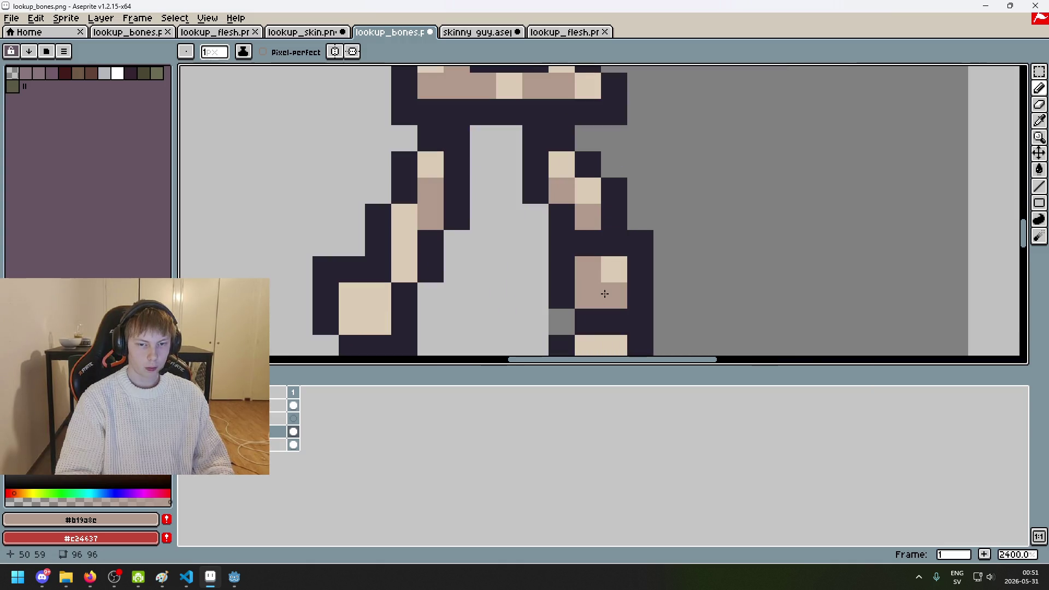
scroll(605, 294, "down", 3)
scroll(702, 229, "up", 2)
scroll(711, 237, "up", 1)
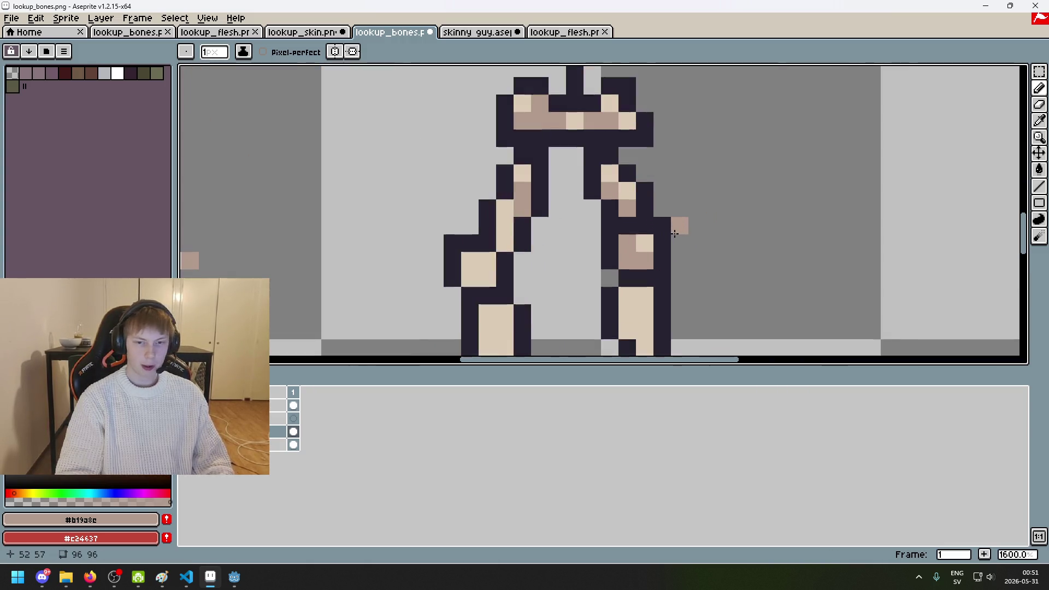
key("ctrl+z")
key("b")
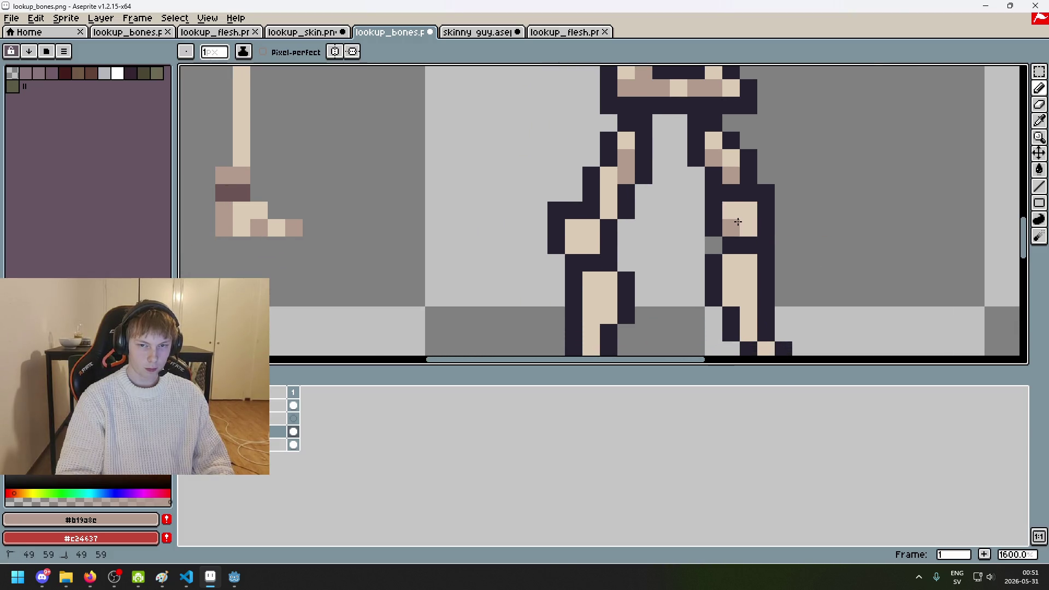
left_click_drag(731, 210, 749, 228)
left_click(572, 219)
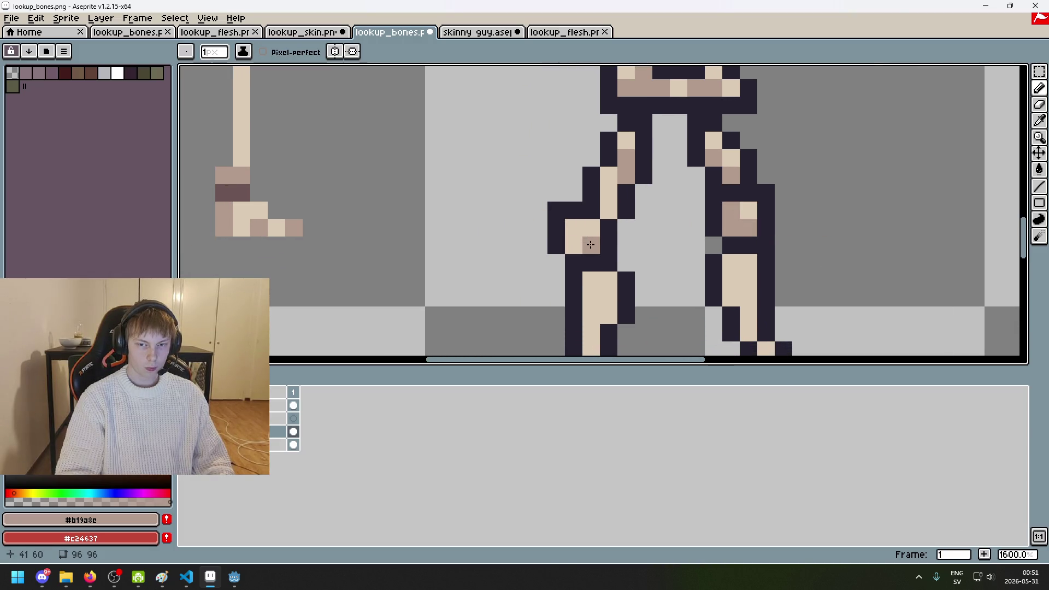
left_click_drag(590, 234, 588, 243)
scroll(580, 241, "down", 3)
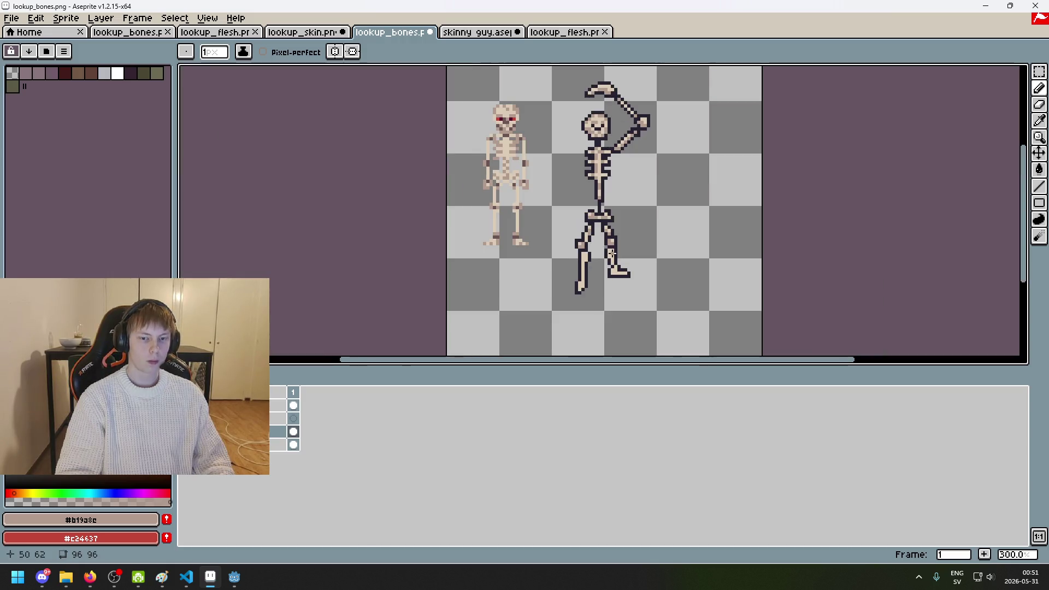
scroll(593, 248, "up", 1)
scroll(606, 254, "up", 1)
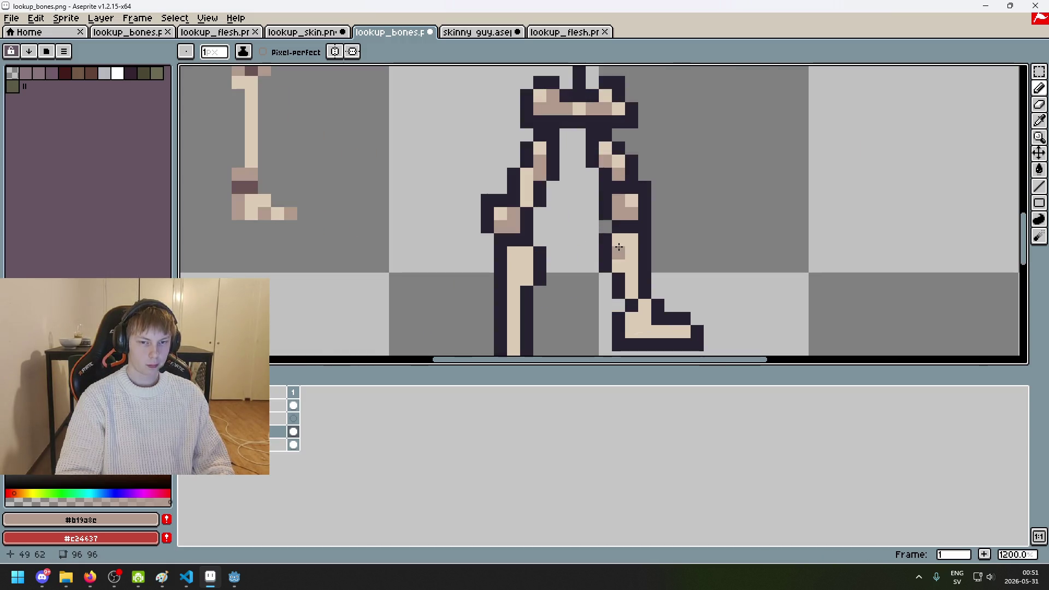
left_click(621, 245)
scroll(616, 264, "down", 2)
key("ctrl+z")
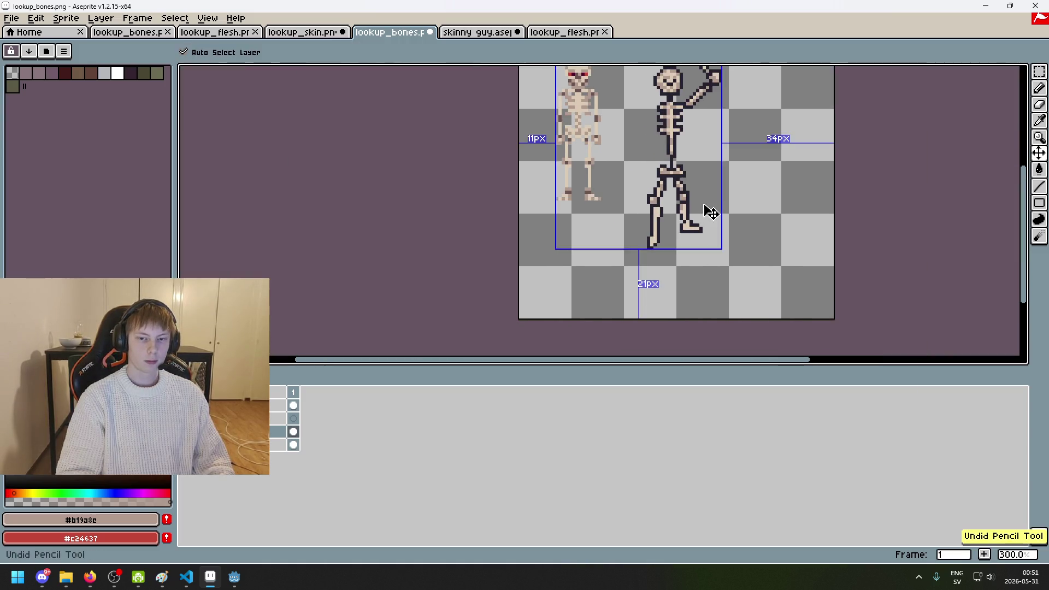
scroll(688, 207, "up", 2)
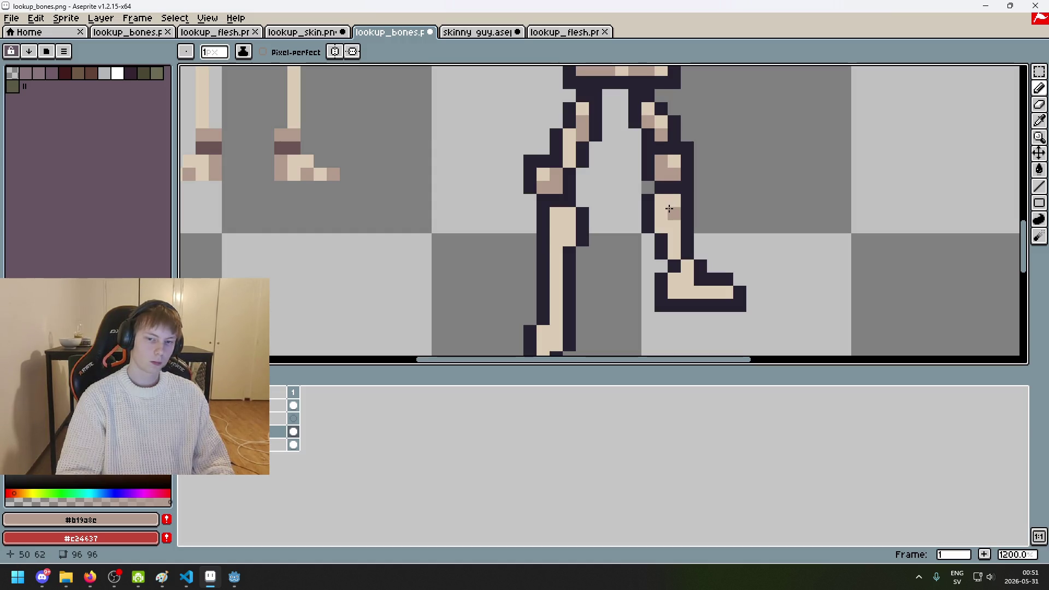
scroll(669, 202, "down", 2)
scroll(628, 205, "up", 3)
left_click(628, 205)
left_click(622, 217)
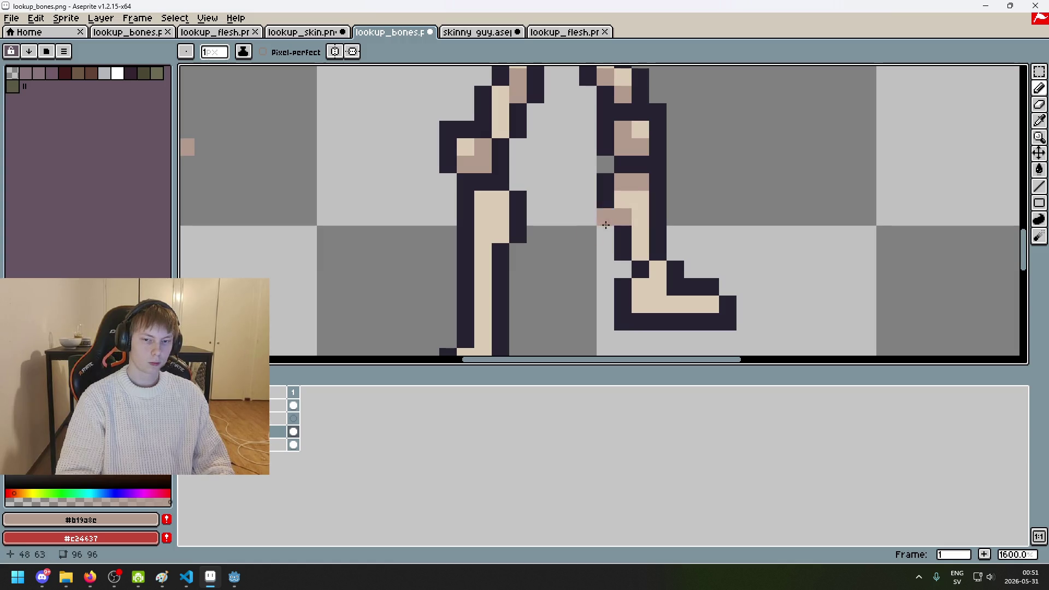
scroll(648, 199, "down", 5)
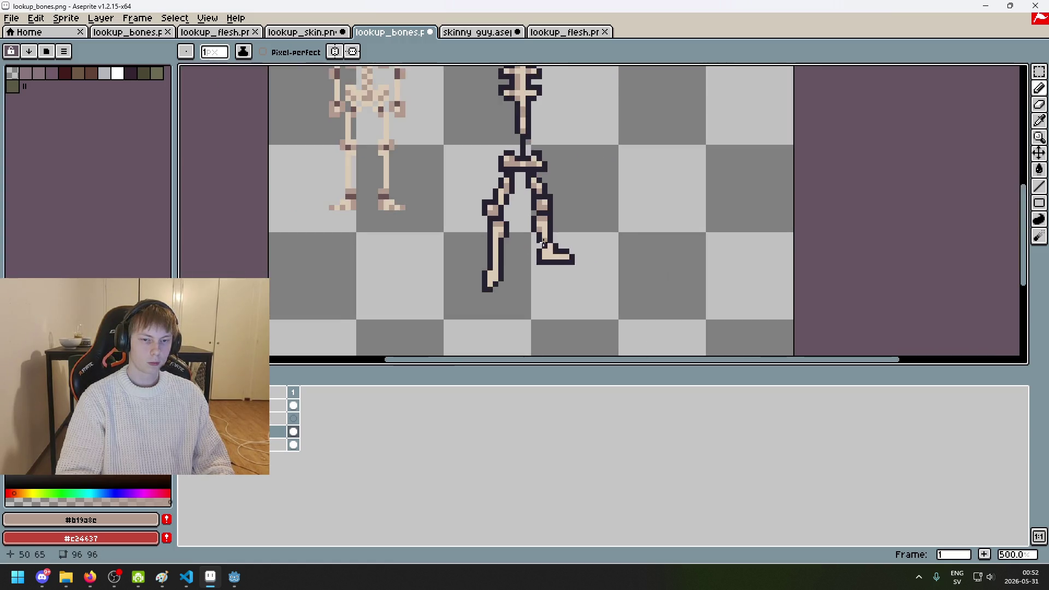
scroll(648, 199, "up", 5)
left_click(685, 210)
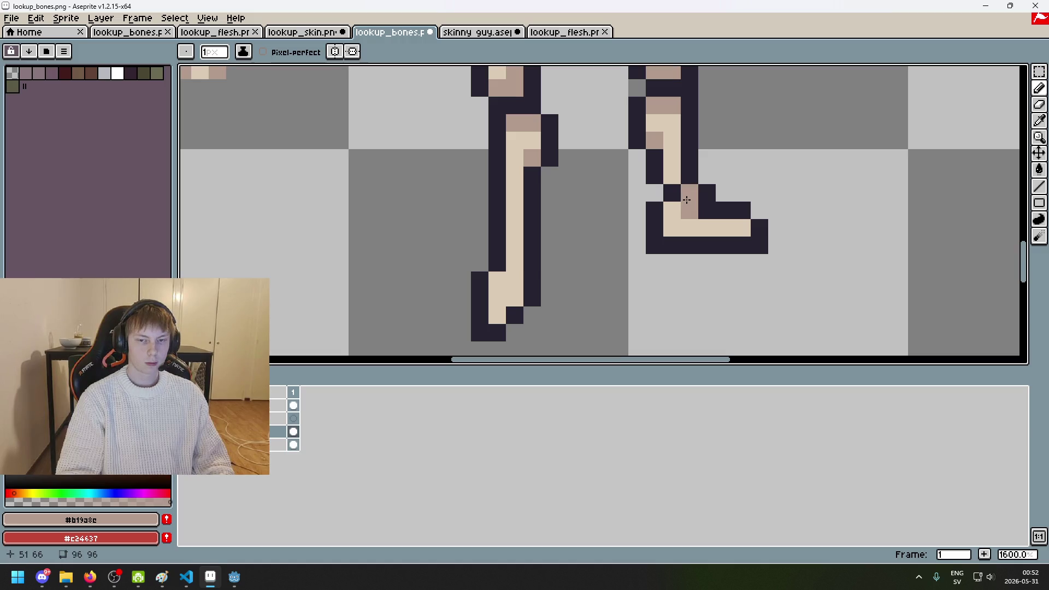
scroll(598, 271, "down", 1)
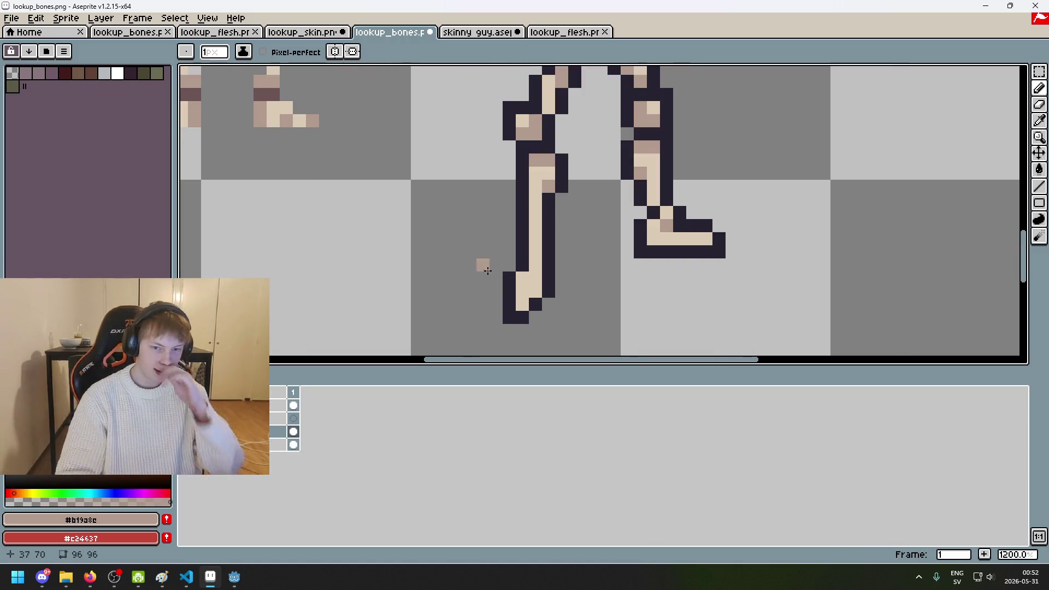
scroll(483, 272, "up", 2)
scroll(558, 276, "down", 2)
scroll(517, 268, "up", 3)
scroll(516, 269, "down", 3)
scroll(516, 268, "down", 3)
key("ctrl+z")
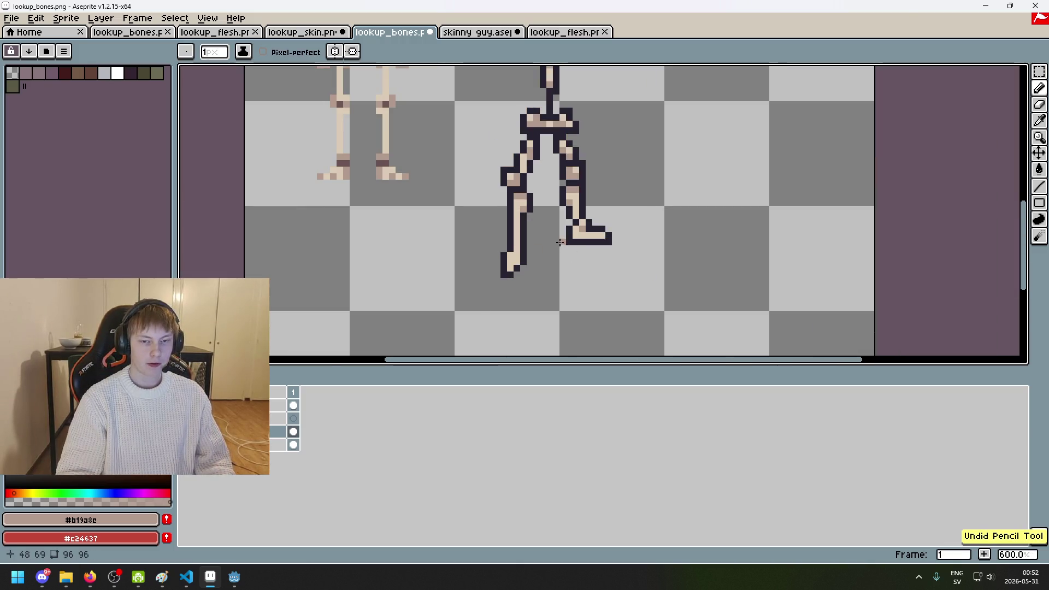
scroll(498, 252, "up", 4)
left_click_drag(468, 254, 468, 272)
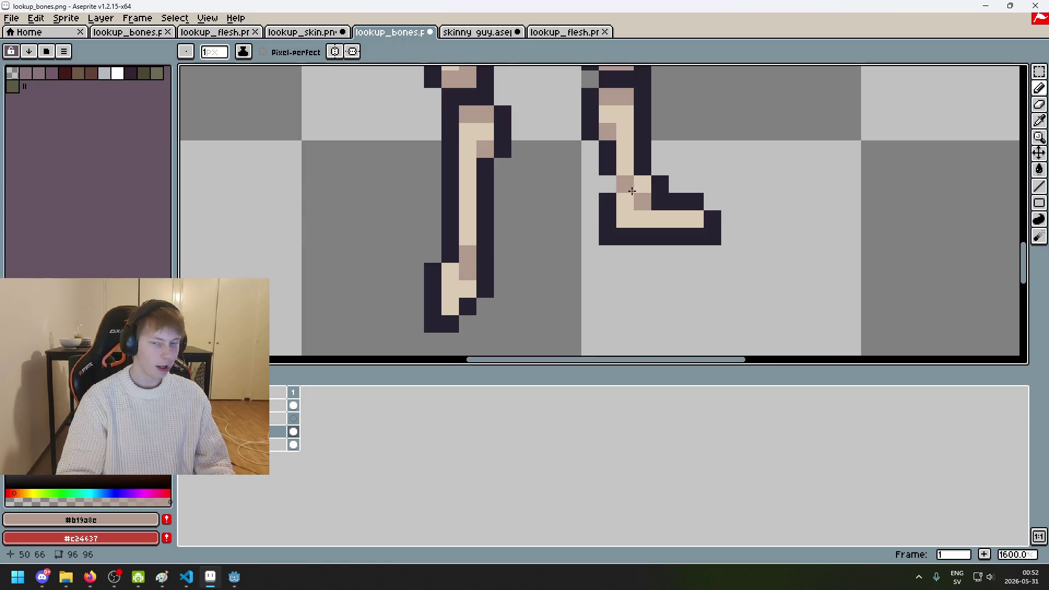
scroll(459, 267, "down", 4)
mouse_move(601, 213)
left_mouse_down()
mouse_move(600, 305)
mouse_move(601, 188)
left_mouse_up()
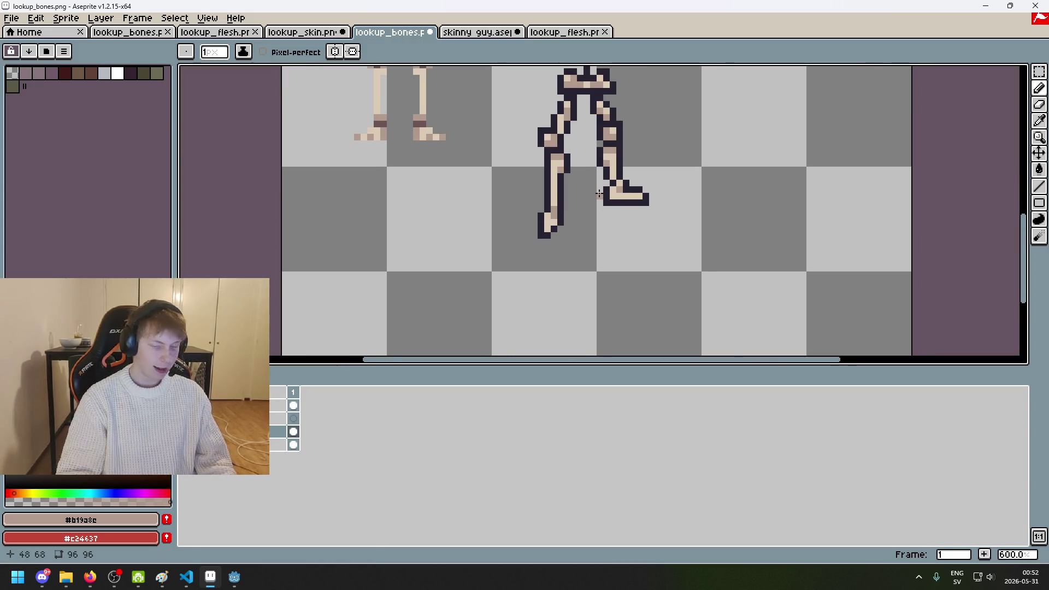
scroll(601, 188, "up", 1)
scroll(601, 187, "up", 2)
scroll(588, 247, "up", 1)
scroll(588, 246, "down", 5)
scroll(610, 250, "down", 1)
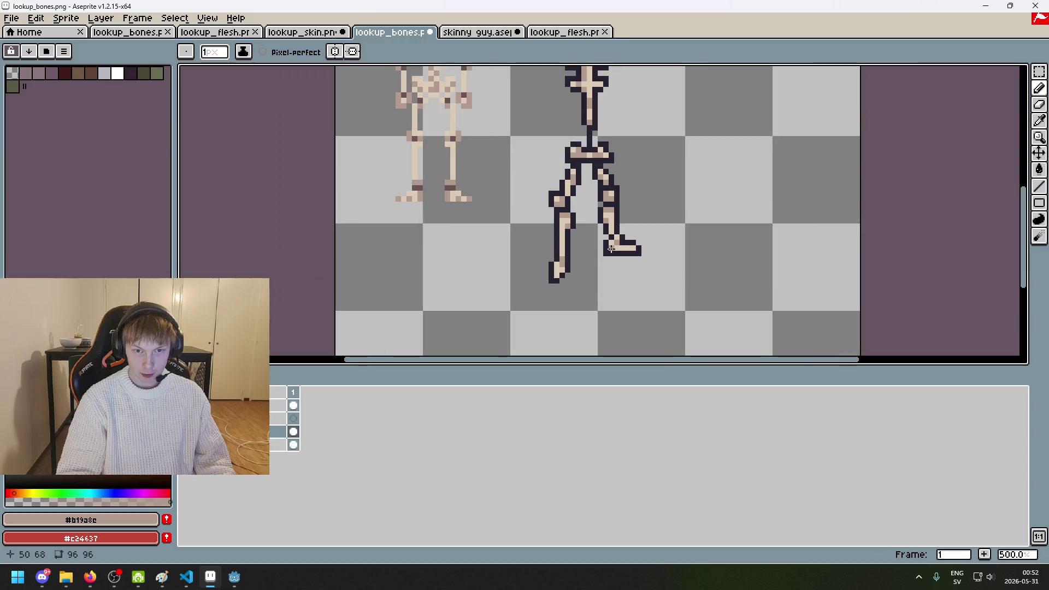
scroll(611, 250, "up", 4)
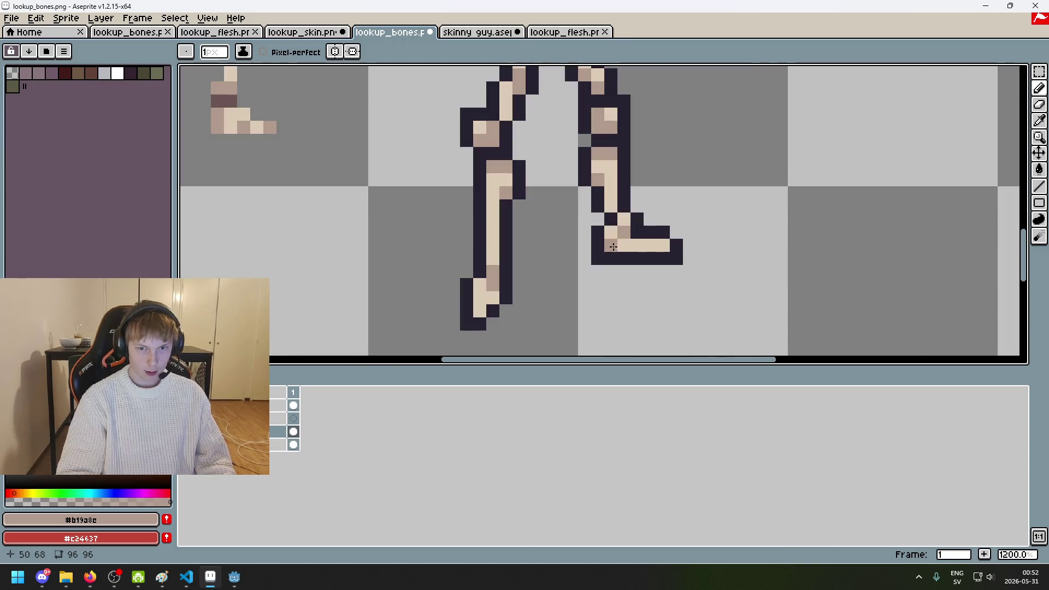
scroll(601, 250, "up", 3)
left_click_drag(598, 249, 674, 249)
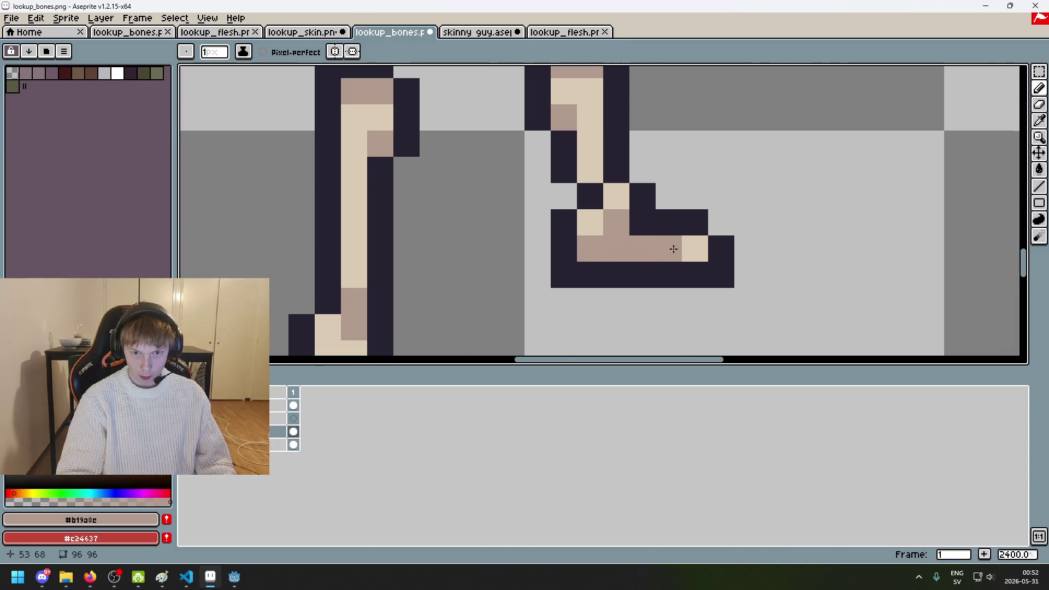
scroll(662, 254, "down", 5)
scroll(658, 257, "up", 3)
scroll(529, 282, "up", 2)
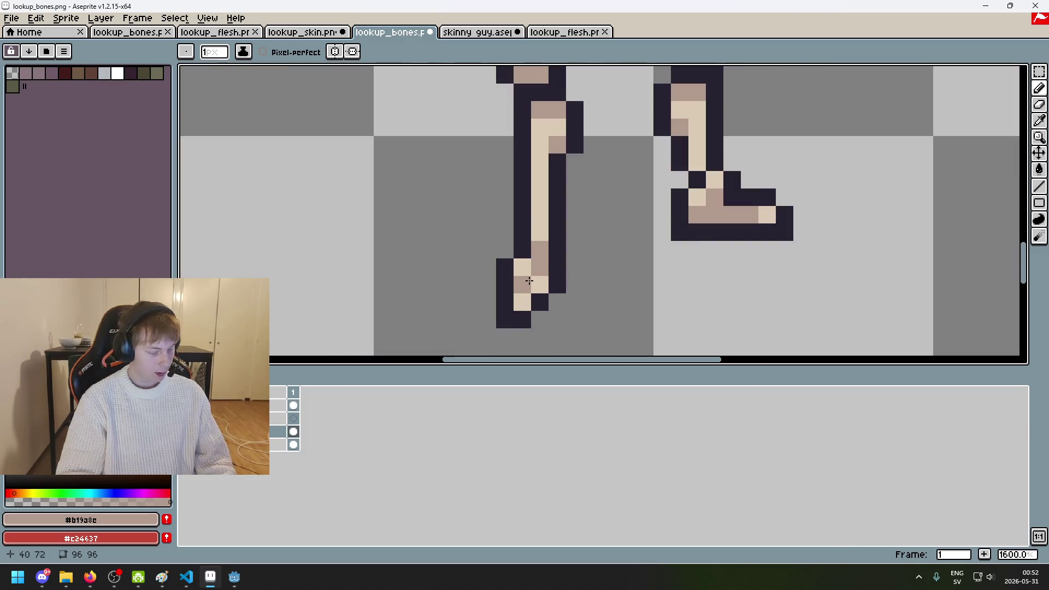
scroll(530, 281, "down", 5)
scroll(514, 253, "up", 4)
left_click(514, 252)
scroll(507, 256, "down", 6)
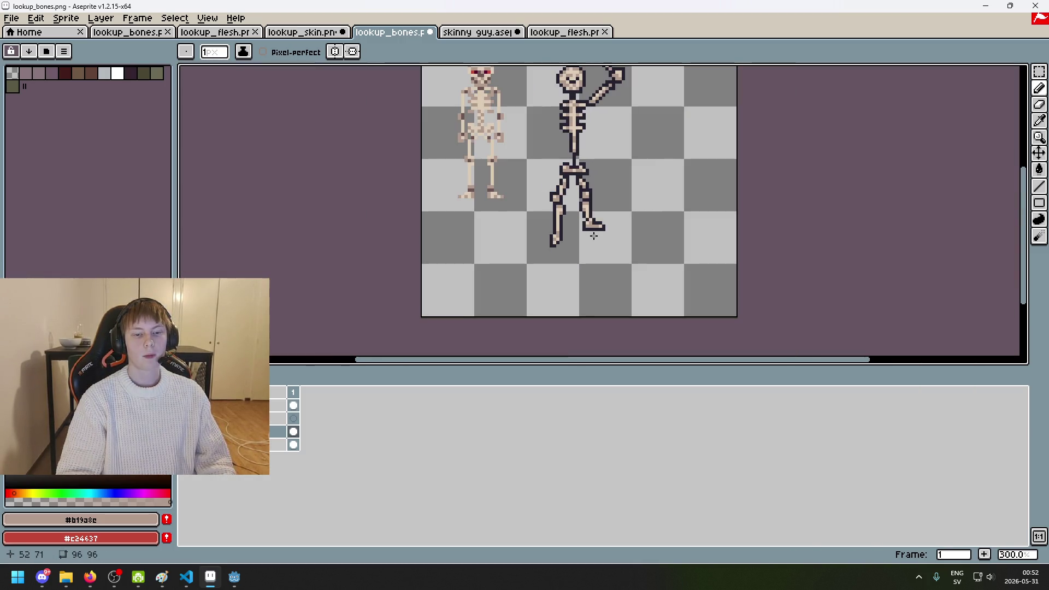
scroll(594, 236, "up", 3)
scroll(596, 235, "down", 6)
scroll(612, 228, "up", 2)
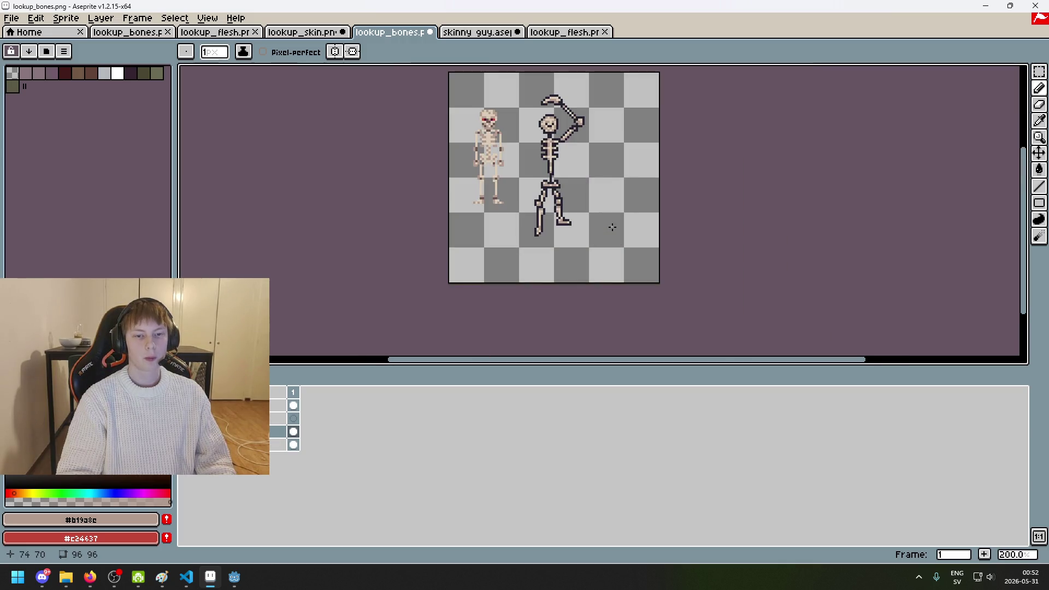
scroll(585, 205, "up", 2)
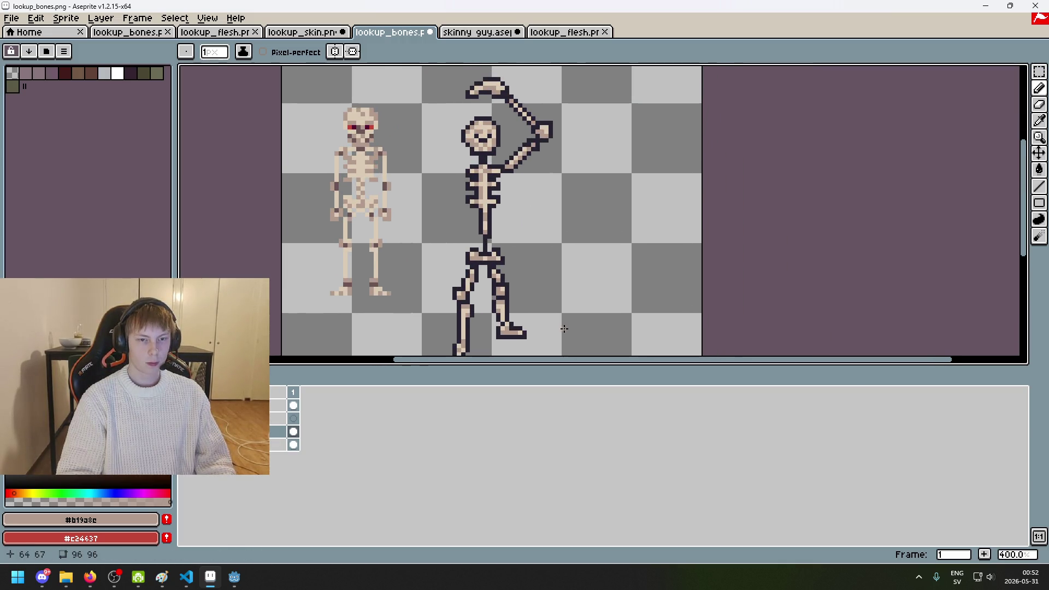
scroll(591, 262, "down", 1)
scroll(607, 232, "up", 1)
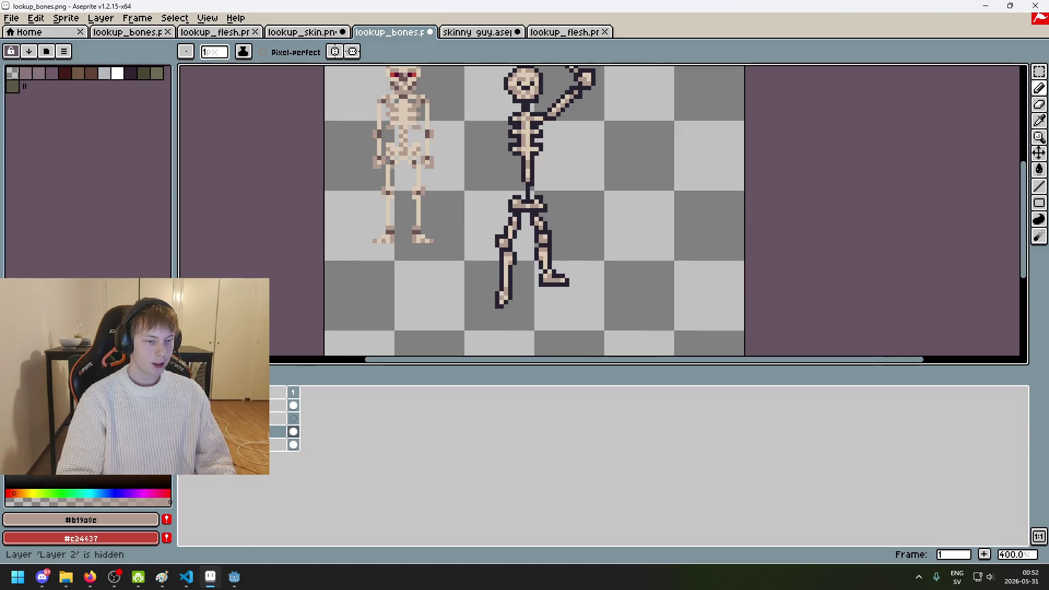
Step: Show the flesh layer over the skeleton, view its properties, and centre the figure
left_click(8, 419)
double_click(246, 405)
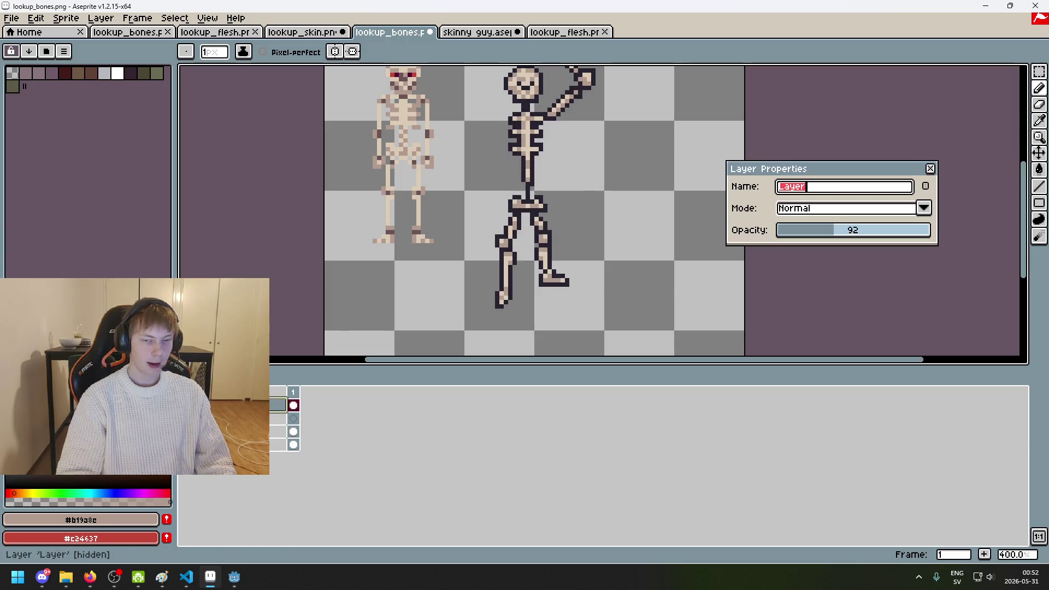
key("Escape")
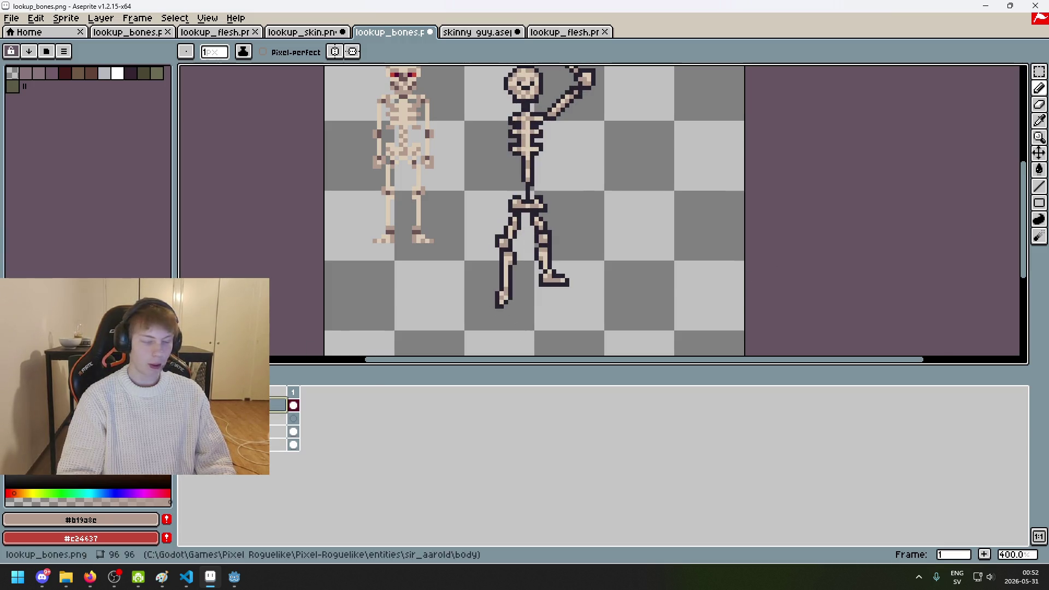
scroll(464, 256, "up", 2)
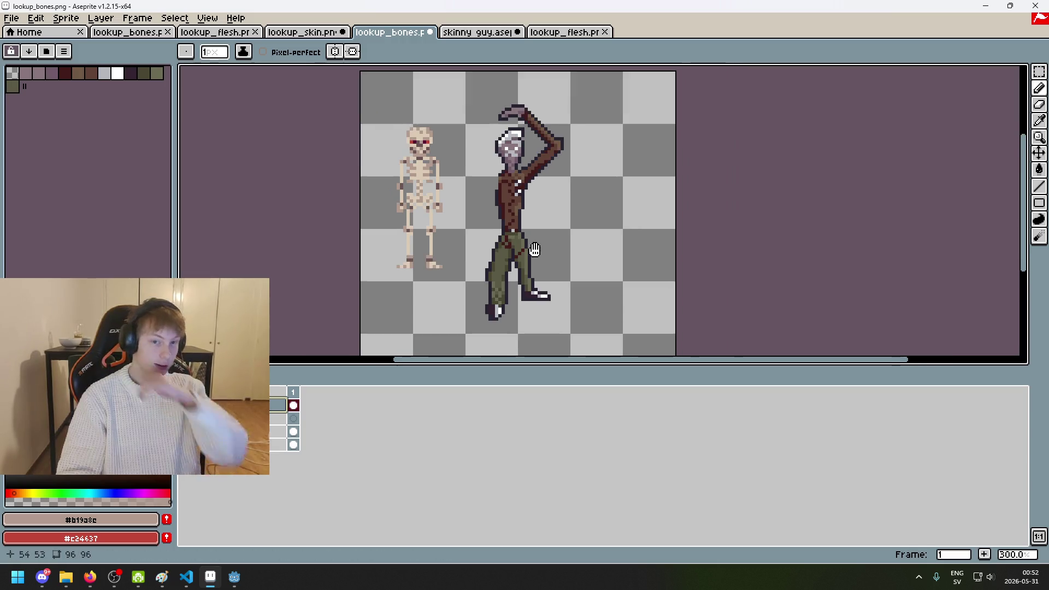
scroll(546, 228, "down", 1)
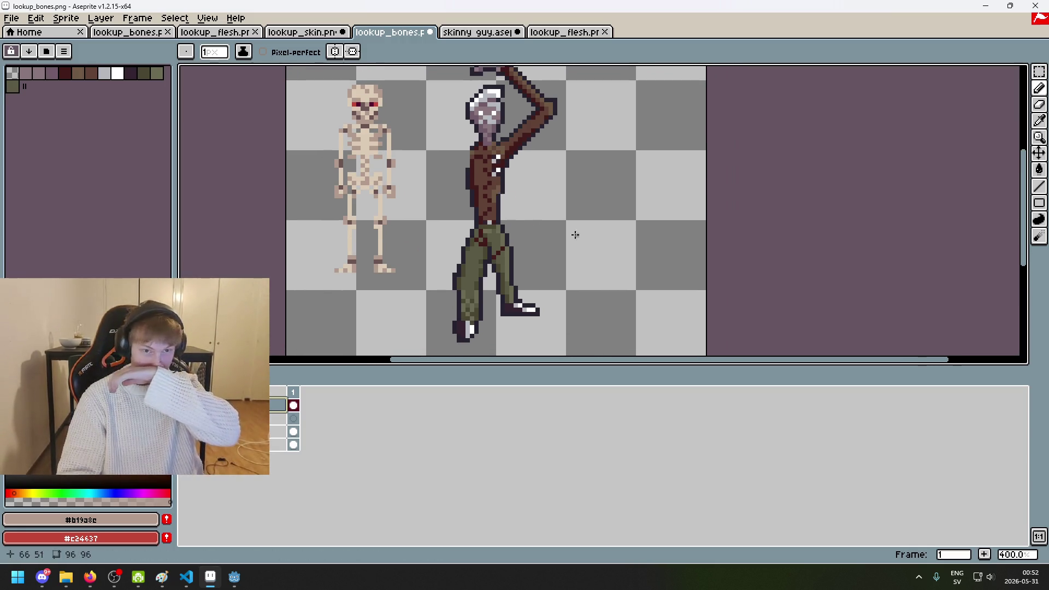
left_click_drag(556, 211, 516, 198)
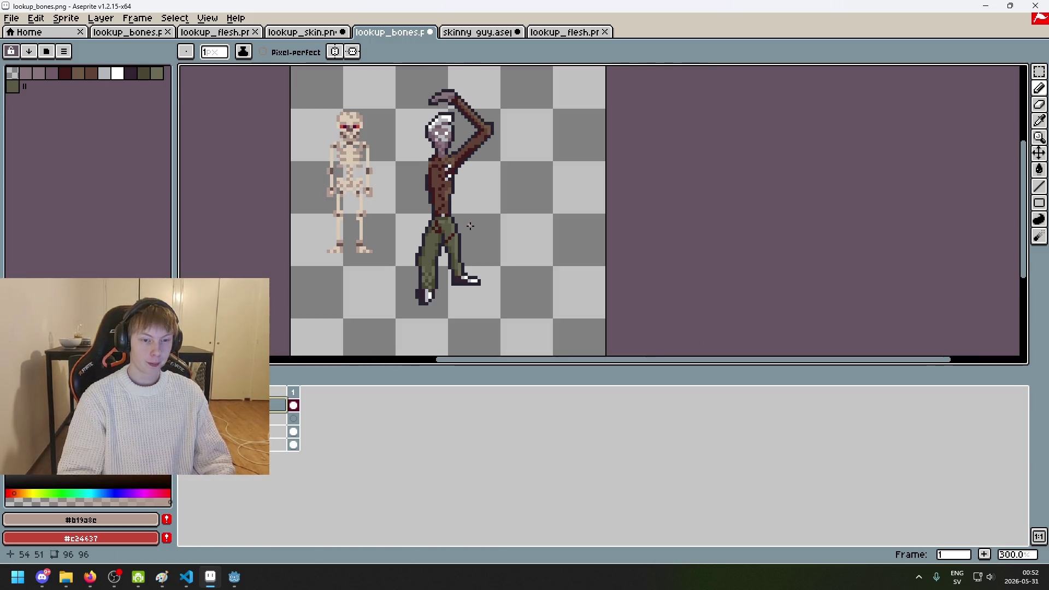
Step: Toggle the flesh layer to compare the hips, then choose the Rectangular Marquee
scroll(302, 304, "up", 1)
scroll(302, 303, "up", 1)
left_click(186, 405)
scroll(438, 219, "up", 1)
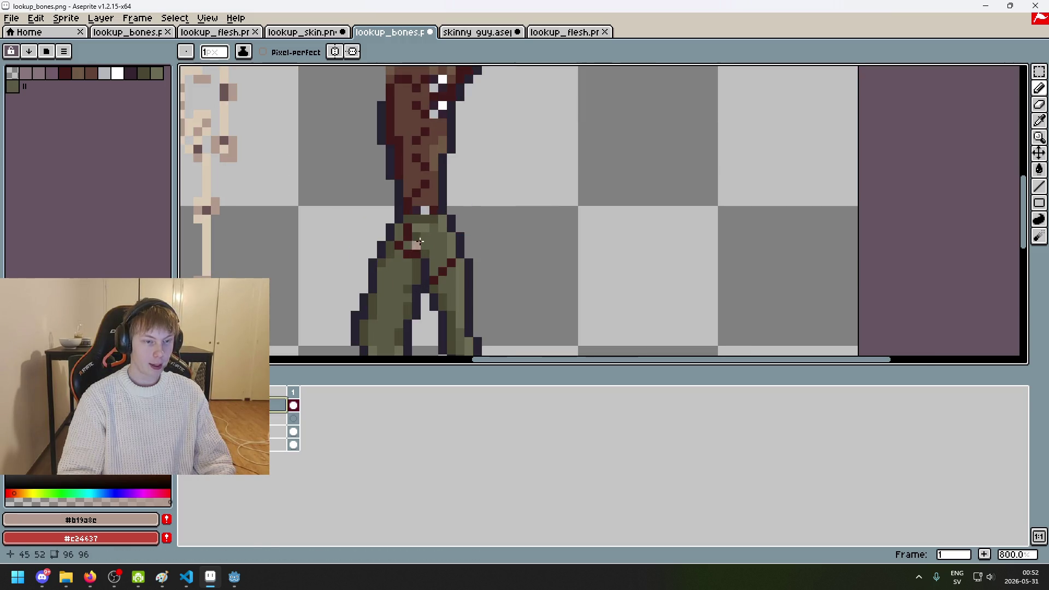
left_click(186, 405)
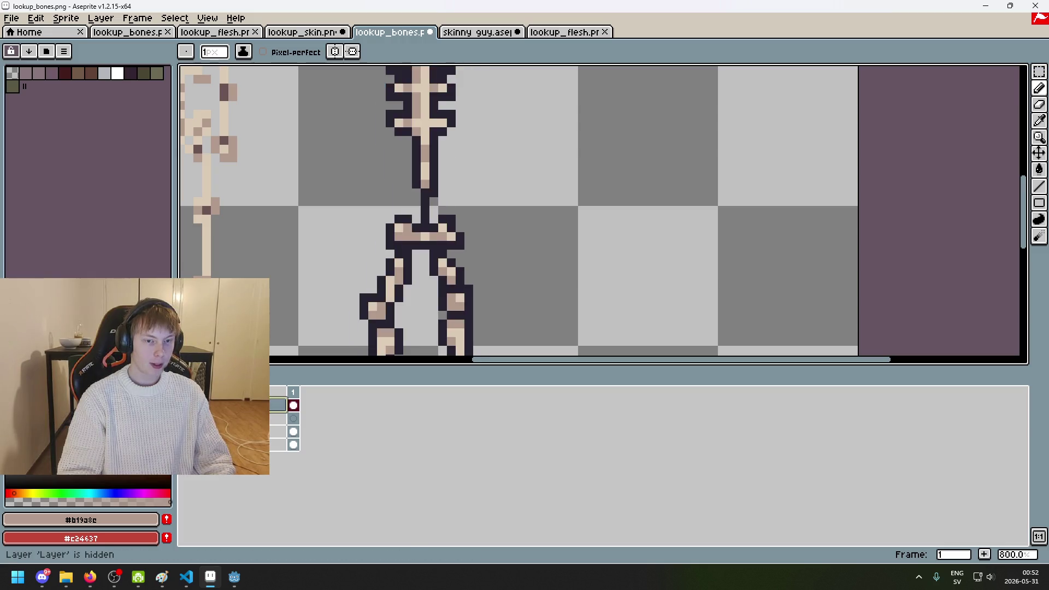
scroll(527, 206, "up", 3)
left_click(1040, 71)
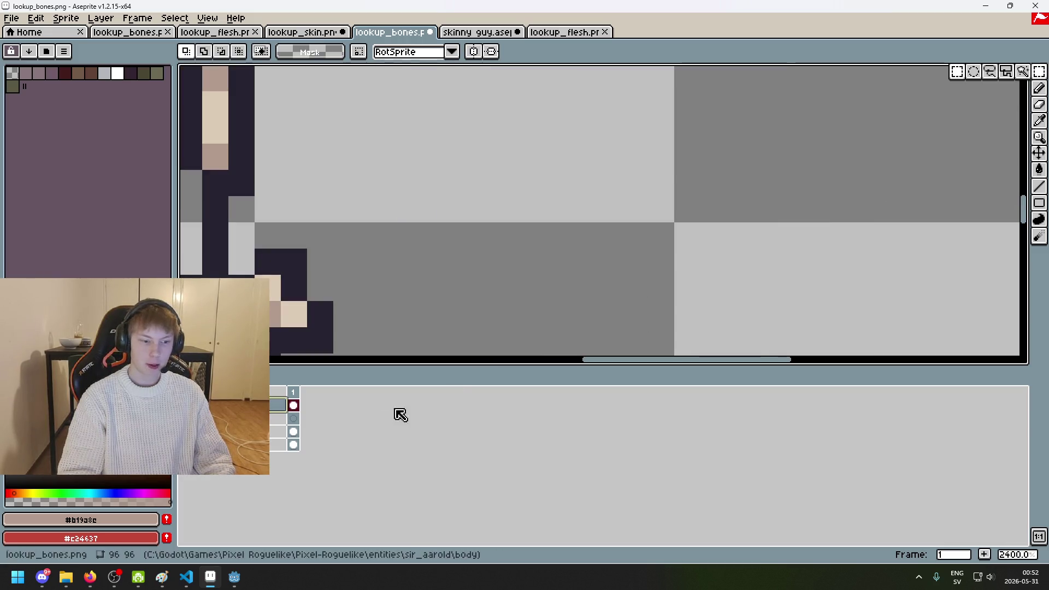
Step: On the bones layer, select the pelvis bone and nudge it one pixel up
left_click(294, 432)
scroll(344, 259, "down", 1)
left_click_drag(686, 255, 886, 235)
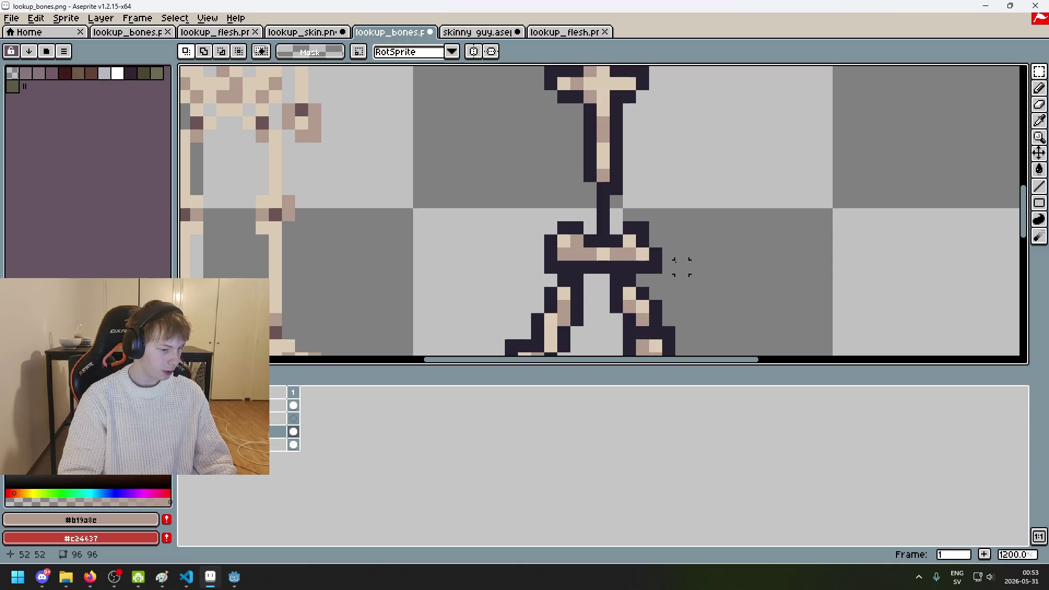
left_click_drag(675, 273, 465, 221)
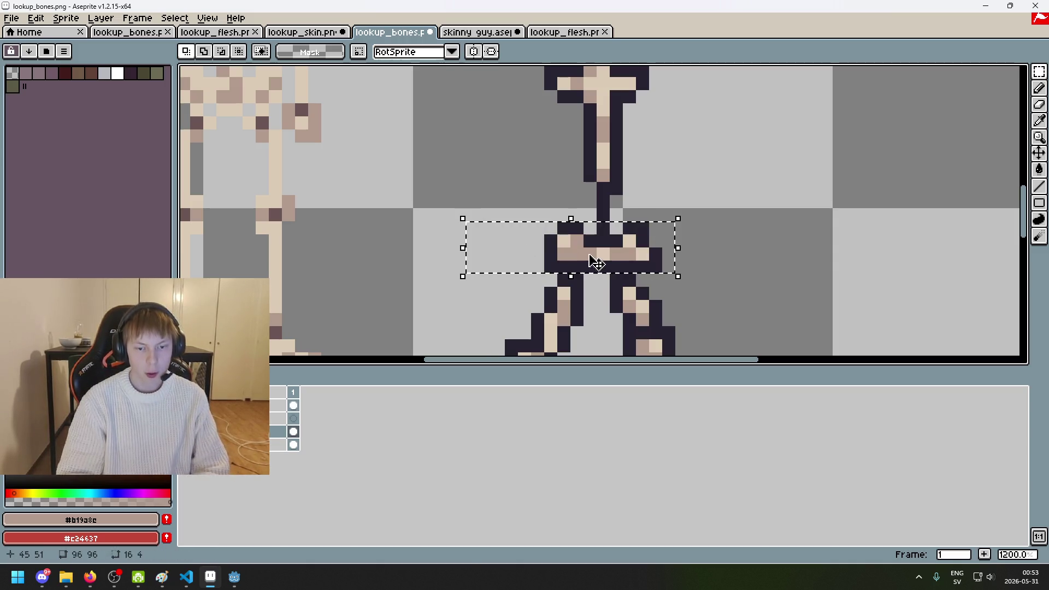
key("Up")
key("Down")
key("ctrl+d")
Step: Toggle the flesh layer to check the pelvis against its hips, then hide it
left_click(11, 431)
left_click(183, 432)
left_click(184, 432)
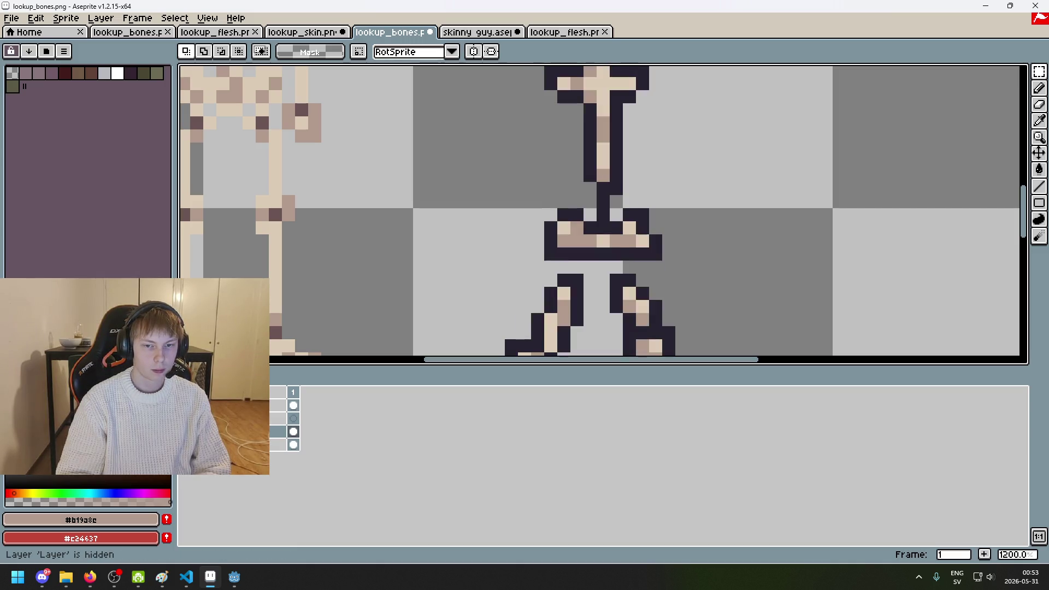
left_click(184, 432)
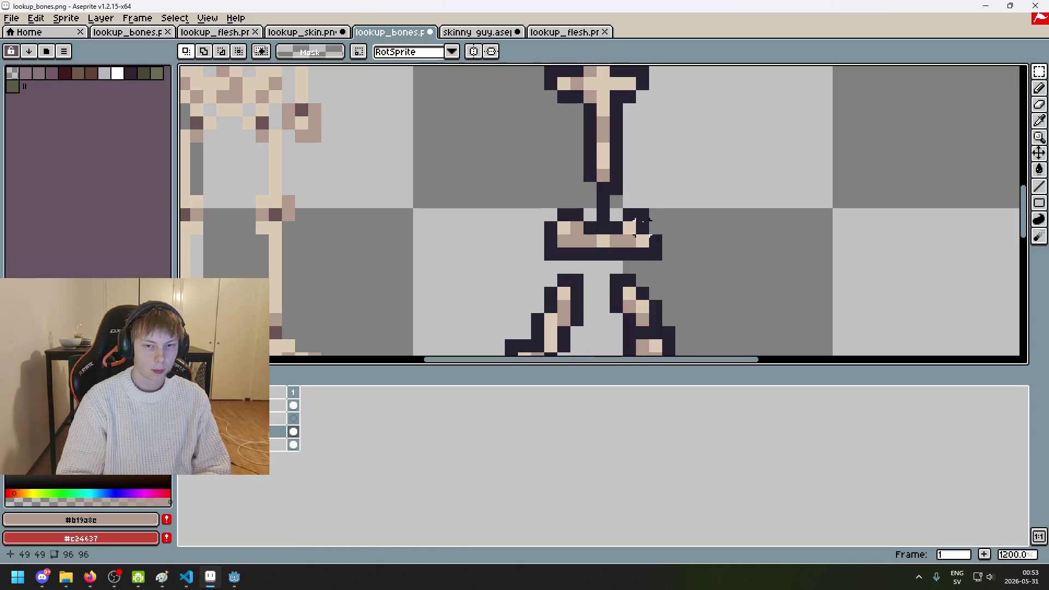
Step: Toggle the flesh and reference skeleton layers to compare, undoing an accidental erase
left_click(183, 431)
double_click(230, 405)
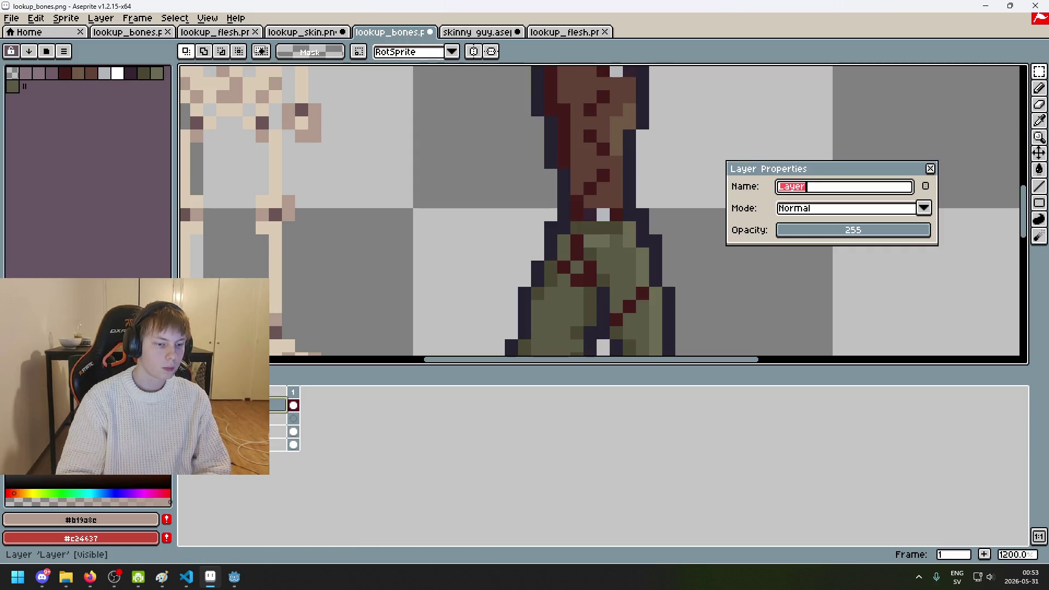
key("Escape")
left_click(183, 405)
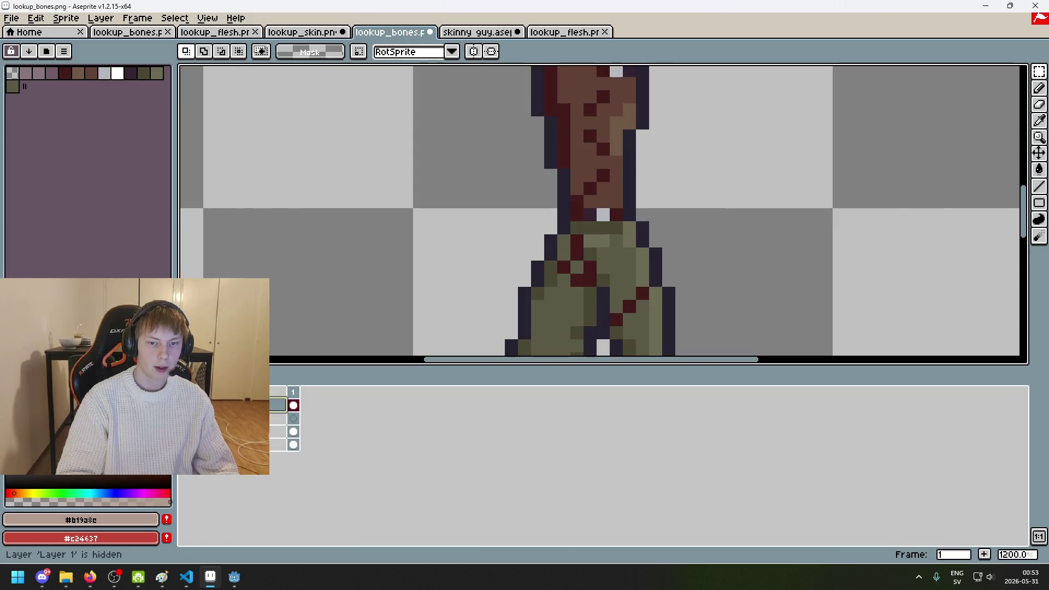
left_click(183, 405)
key("e")
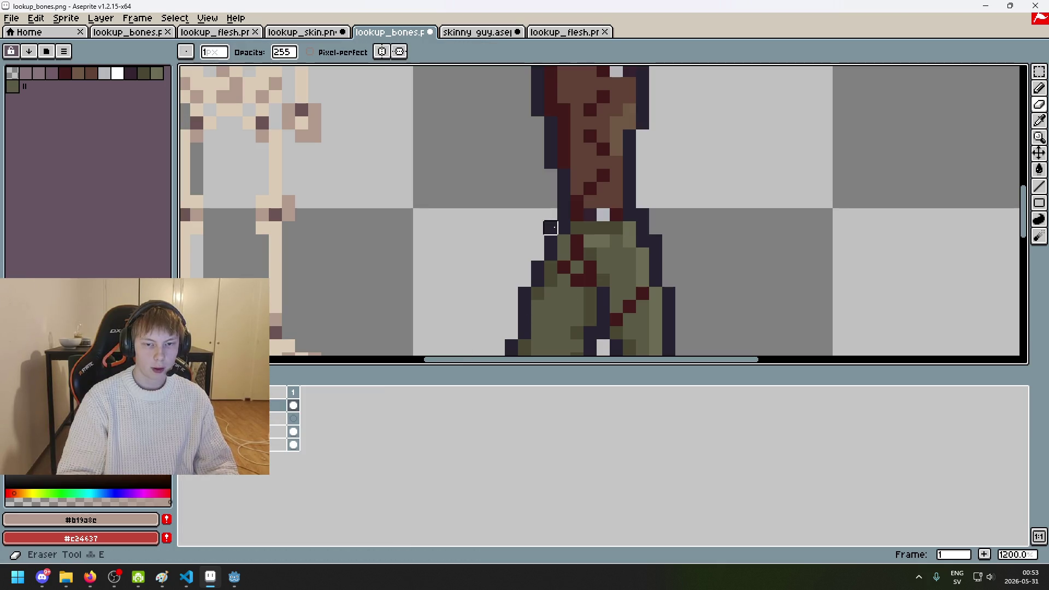
key("ctrl+z")
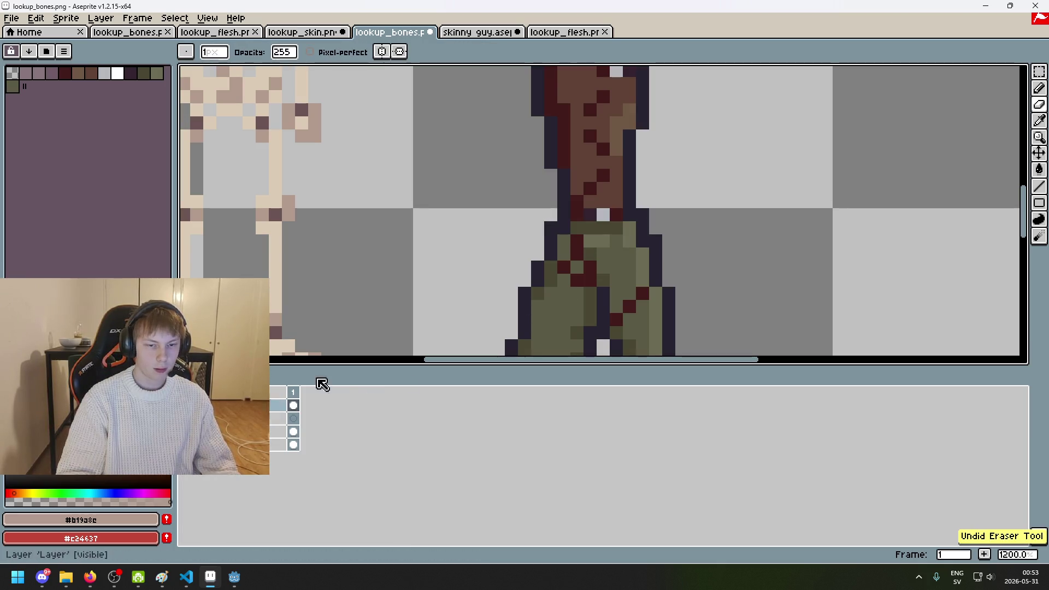
scroll(585, 229, "up", 1)
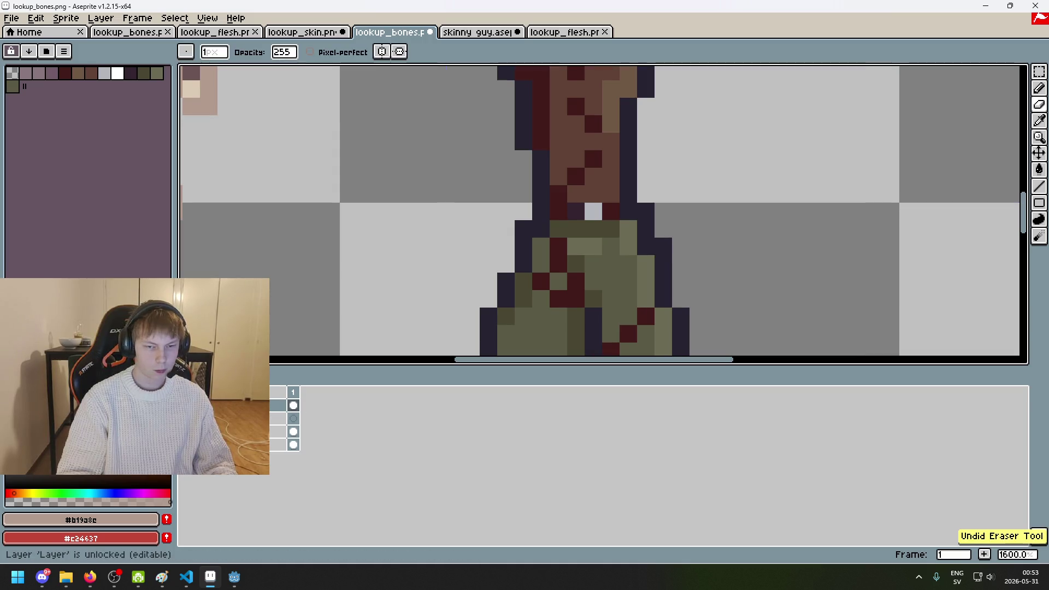
Step: Flick the flesh and reference skeleton layers on and off, leaving the bones visible
left_click(7, 405)
left_click(8, 405)
left_click(8, 405)
left_click(8, 406)
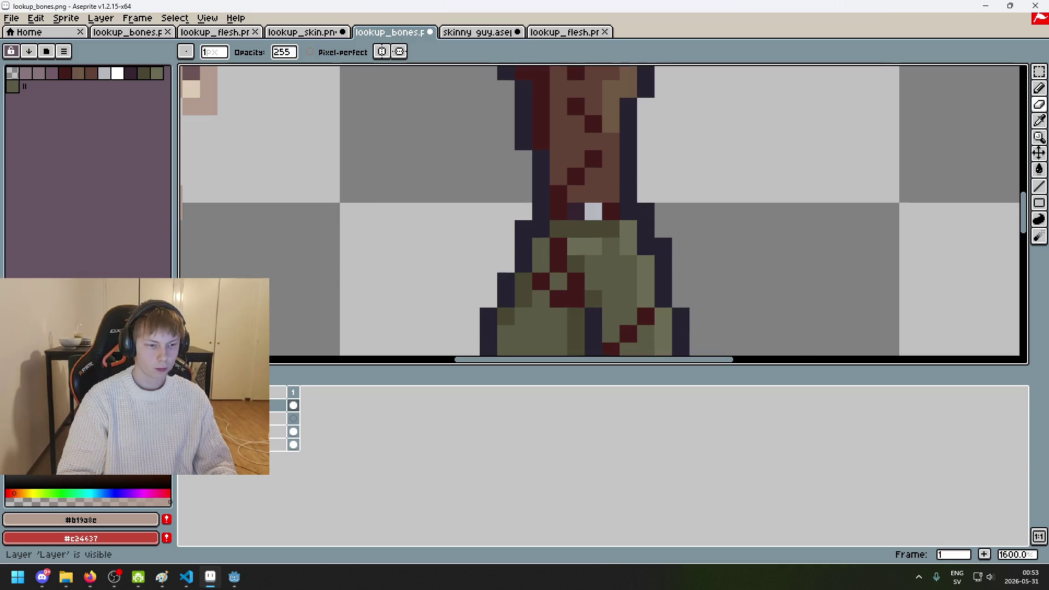
left_click(8, 405)
left_click(8, 419)
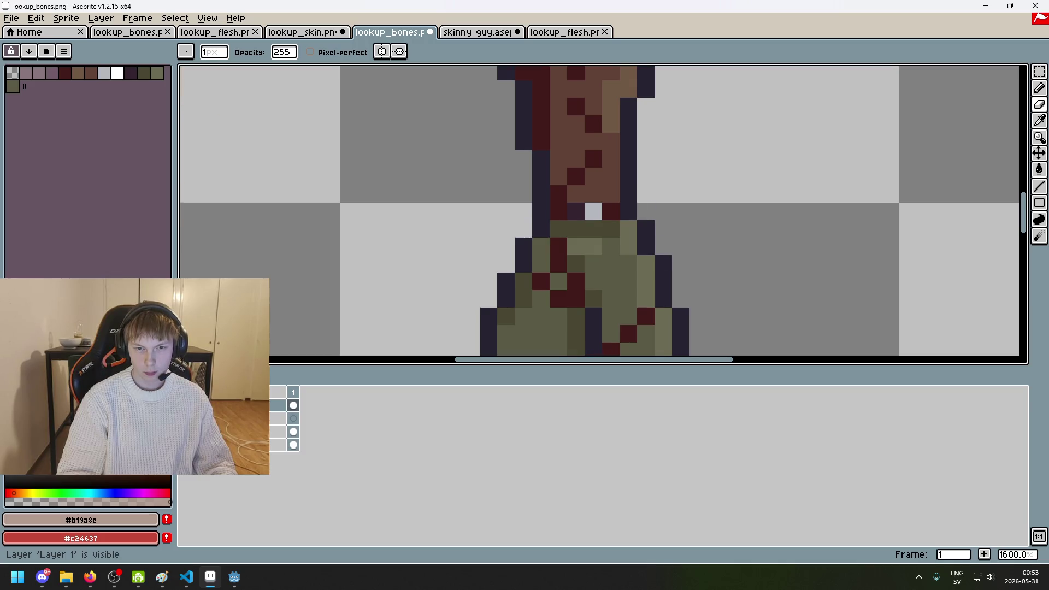
left_click(7, 419)
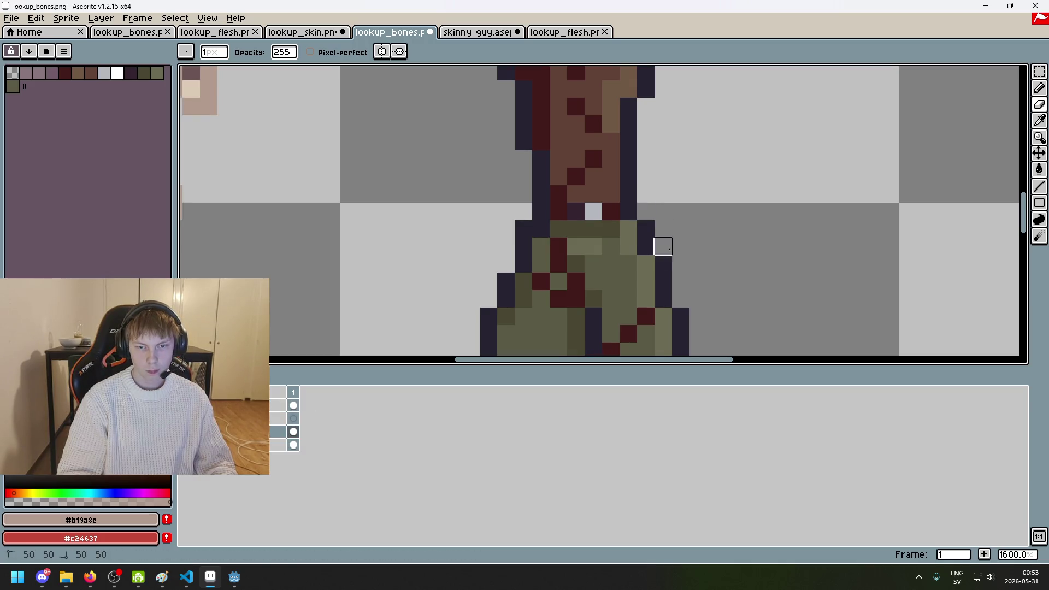
left_click(7, 406)
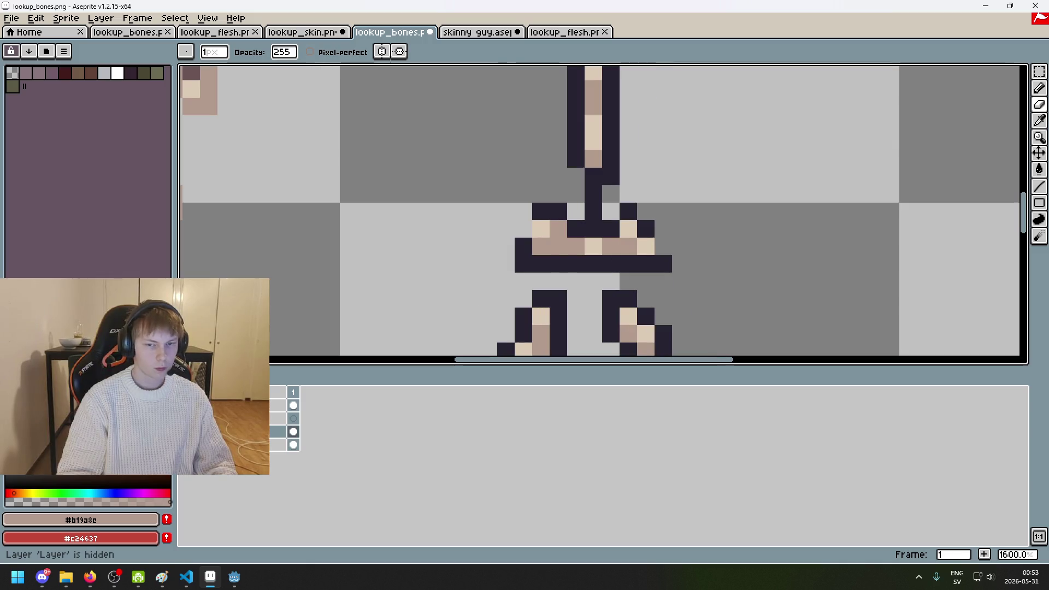
Step: Pencil the stray pelvis pixel dark, then compare the hips against the flesh layer
key("b")
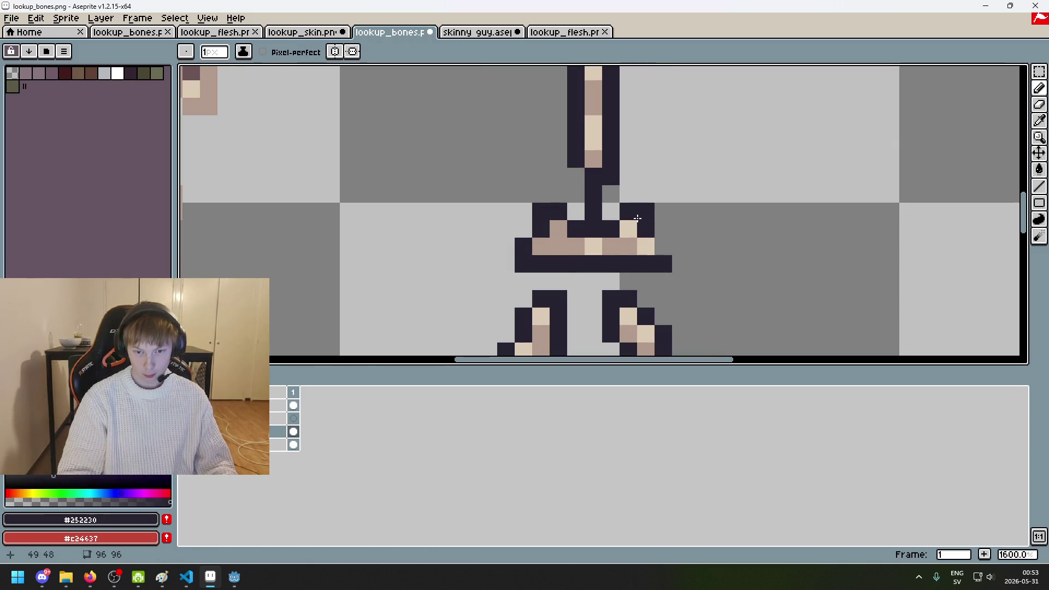
left_click(618, 211)
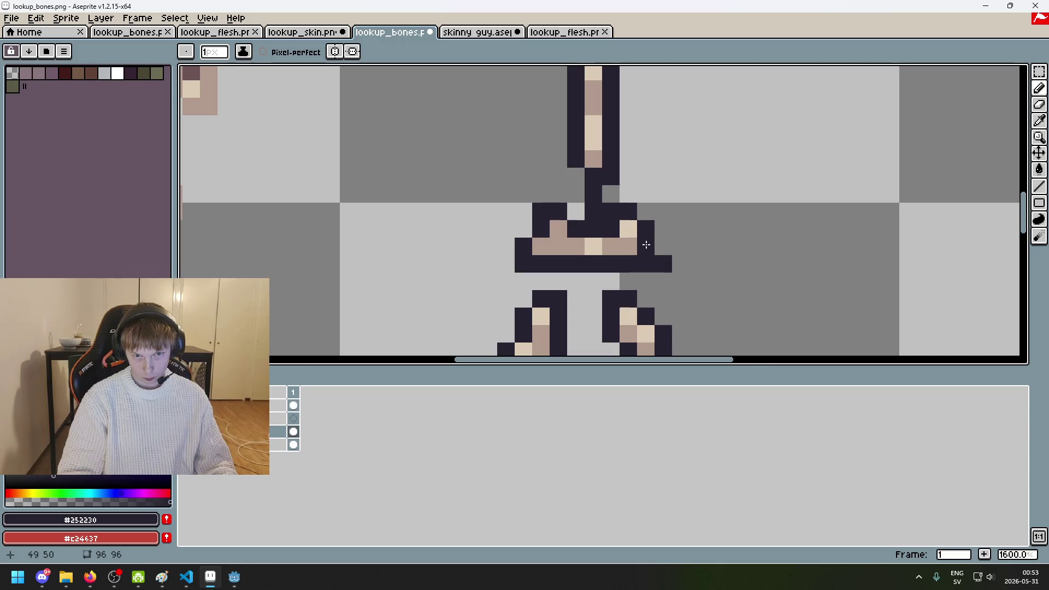
scroll(672, 251, "down", 3)
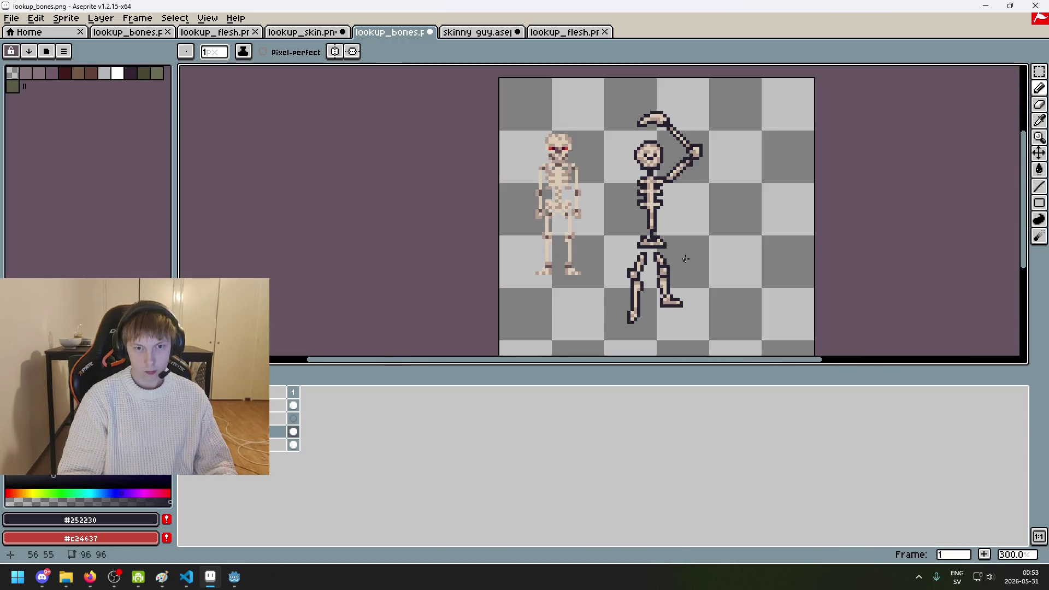
scroll(679, 258, "up", 2)
scroll(679, 257, "down", 1)
scroll(689, 196, "down", 2)
scroll(679, 192, "up", 2)
scroll(682, 200, "up", 1)
scroll(682, 200, "up", 4)
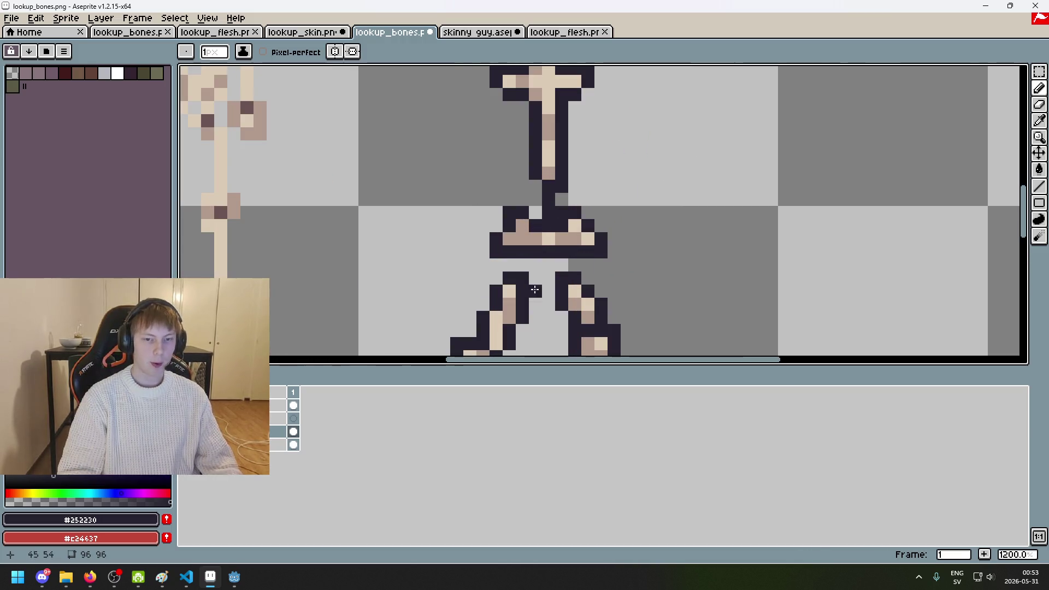
left_click(187, 419)
left_click(187, 419)
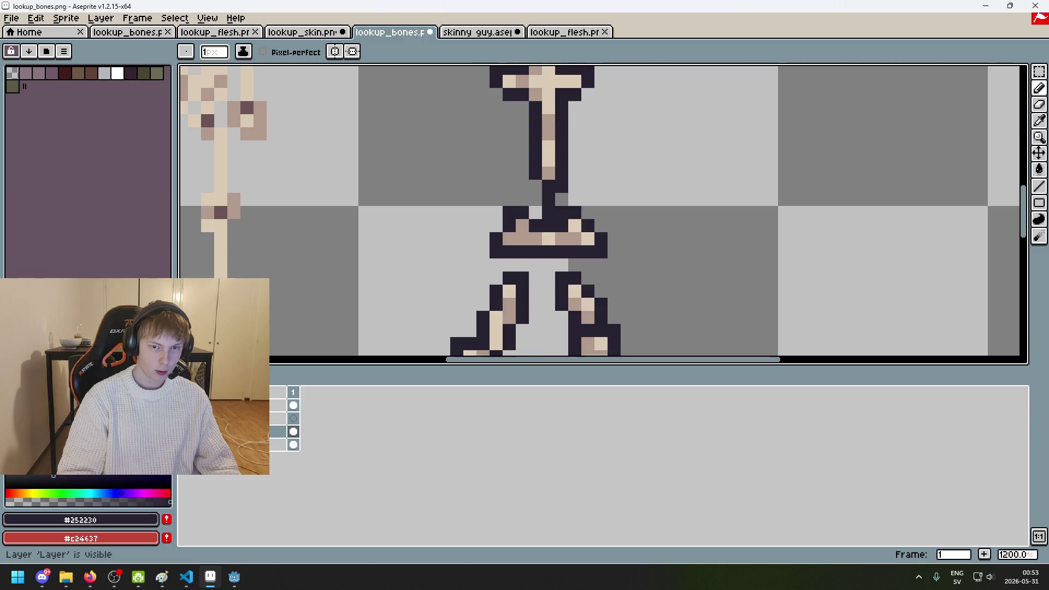
left_click(187, 419)
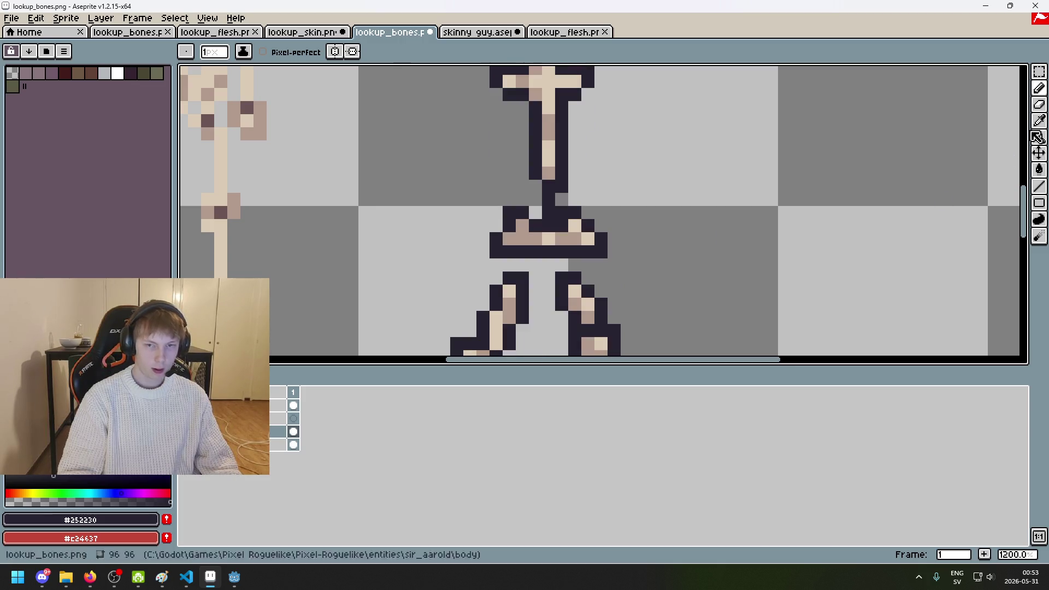
Step: Marquee-select the pelvis bone, then deselect it and adjust the view
key("m")
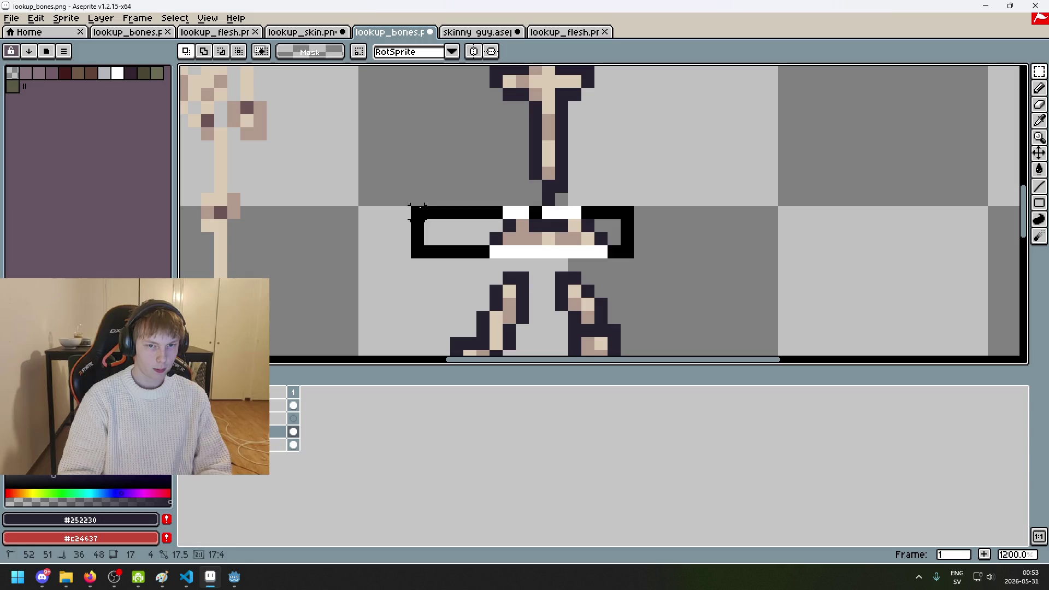
left_click_drag(633, 246, 410, 192)
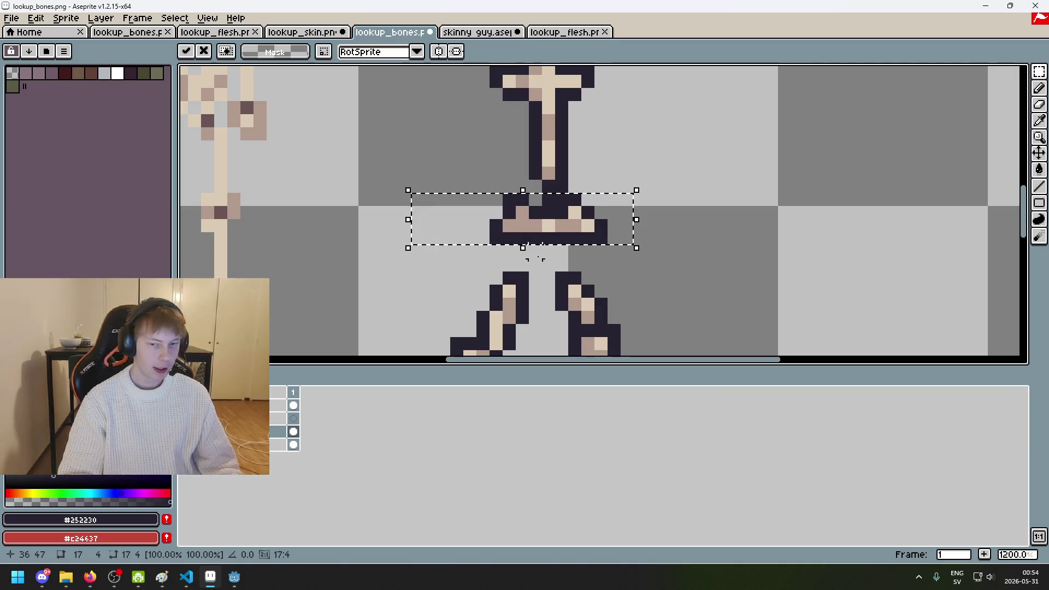
left_click(535, 265)
left_click(90, 576)
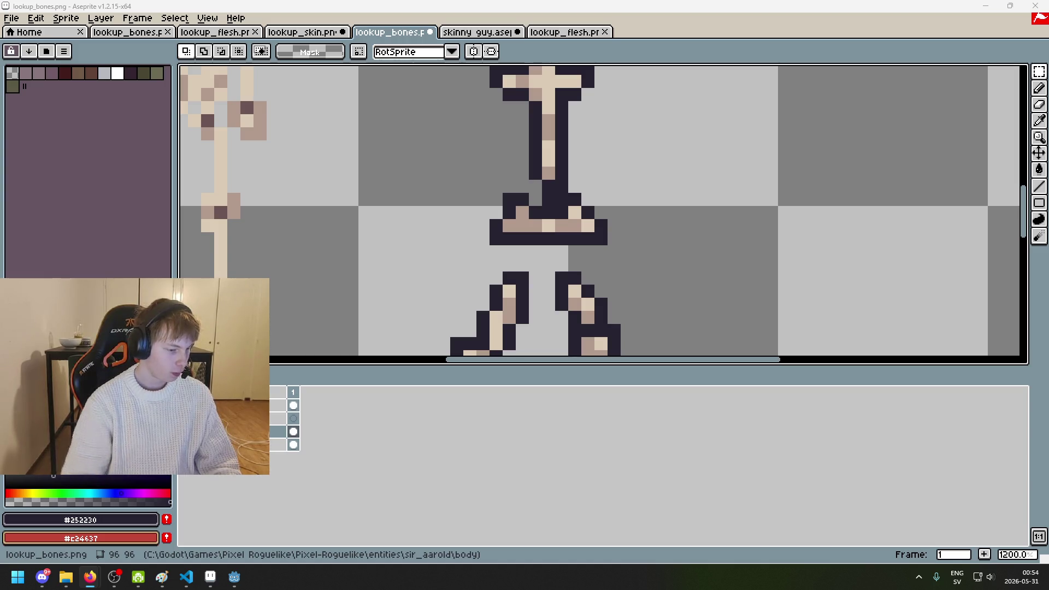
scroll(541, 298, "down", 2)
scroll(540, 298, "up", 2)
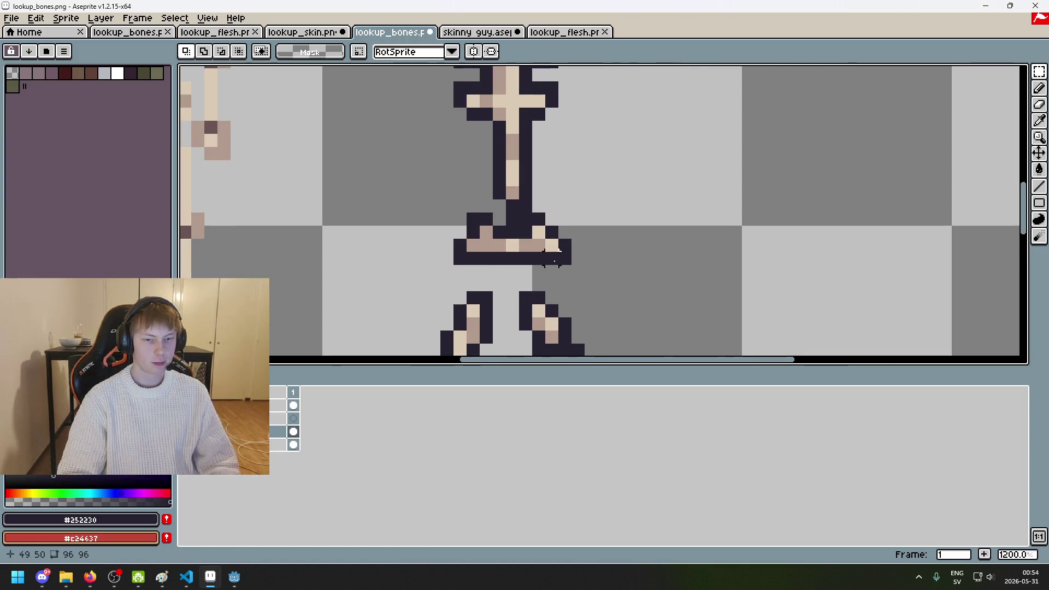
scroll(541, 298, "up", 1)
Step: Compare with the flesh layer, then move the selected pelvis up one pixel
left_click(186, 432)
left_click(187, 431)
left_click(187, 432)
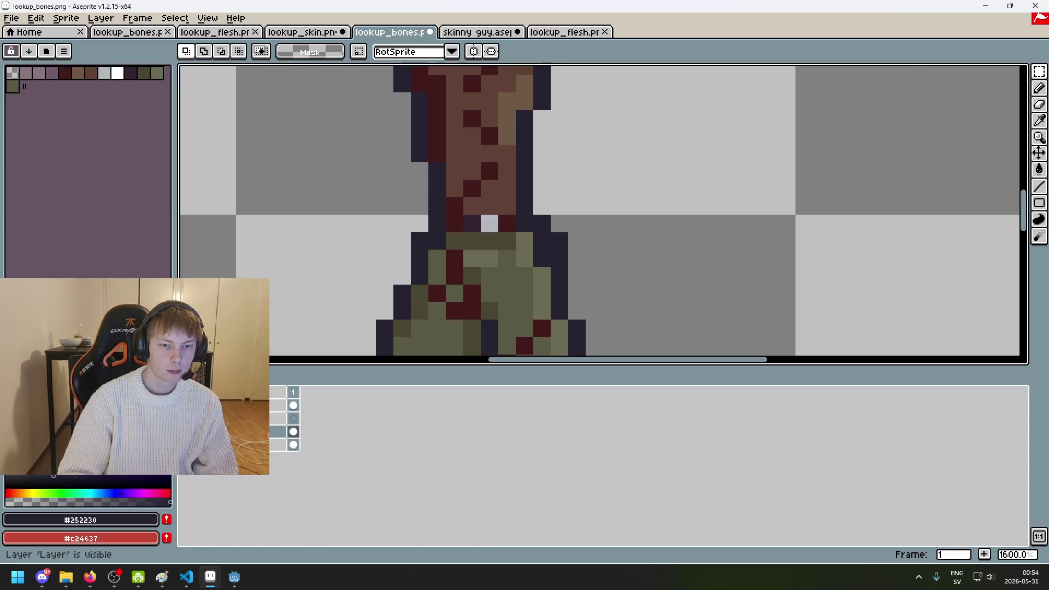
left_click(186, 431)
left_click_drag(619, 303, 341, 195)
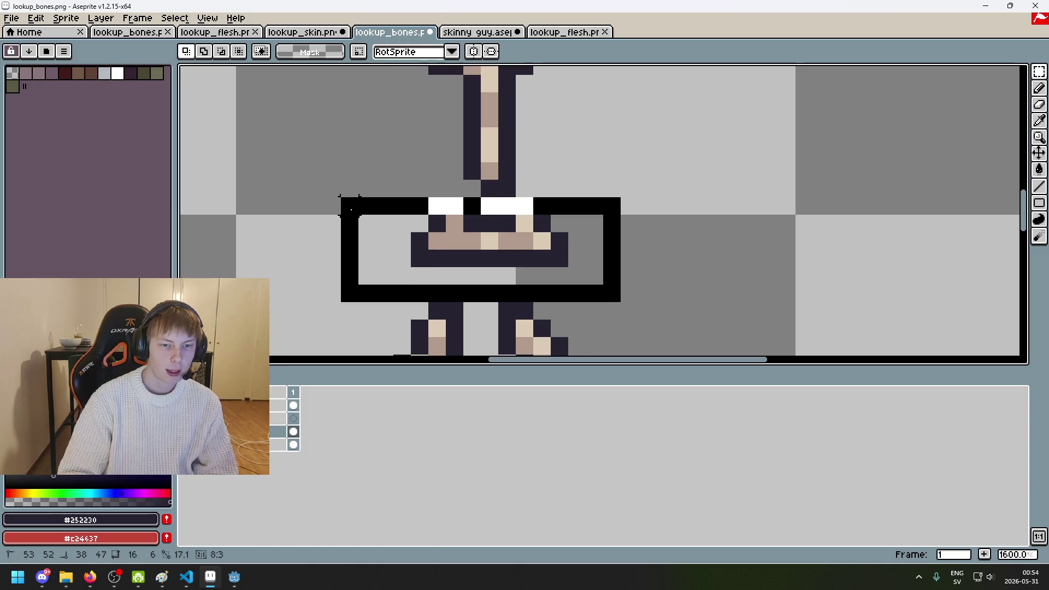
left_click_drag(595, 263, 595, 246)
left_click(663, 239)
Step: Check the raised pelvis against the flesh layer's hips, then select the area around it
left_click(187, 432)
left_click(186, 432)
left_click(186, 432)
left_click(186, 431)
left_click(187, 432)
left_click(186, 431)
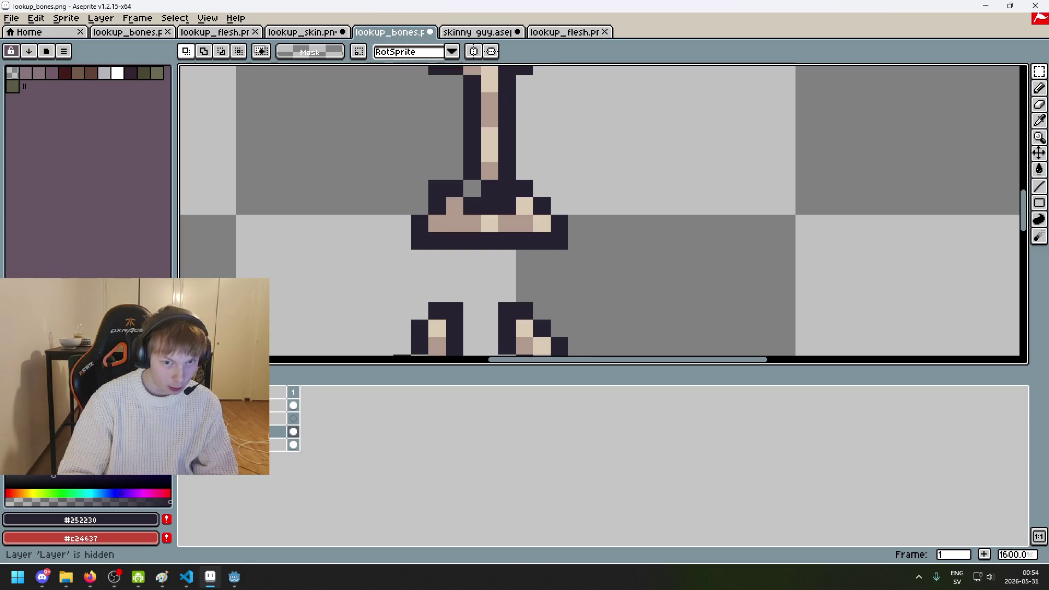
left_click(187, 432)
scroll(559, 236, "down", 5)
left_click_drag(552, 269, 473, 229)
scroll(556, 239, "down", 1)
scroll(556, 239, "down", 2)
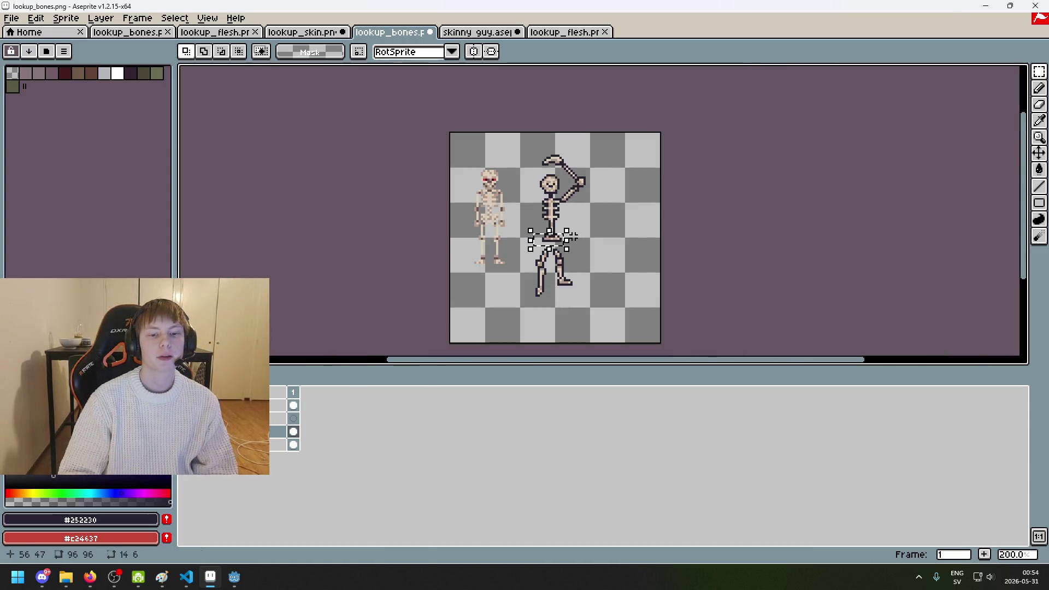
Step: Zoom in and rectangle-select the right end of the pelvis
scroll(573, 236, "up", 1)
left_click(577, 236)
scroll(568, 240, "up", 3)
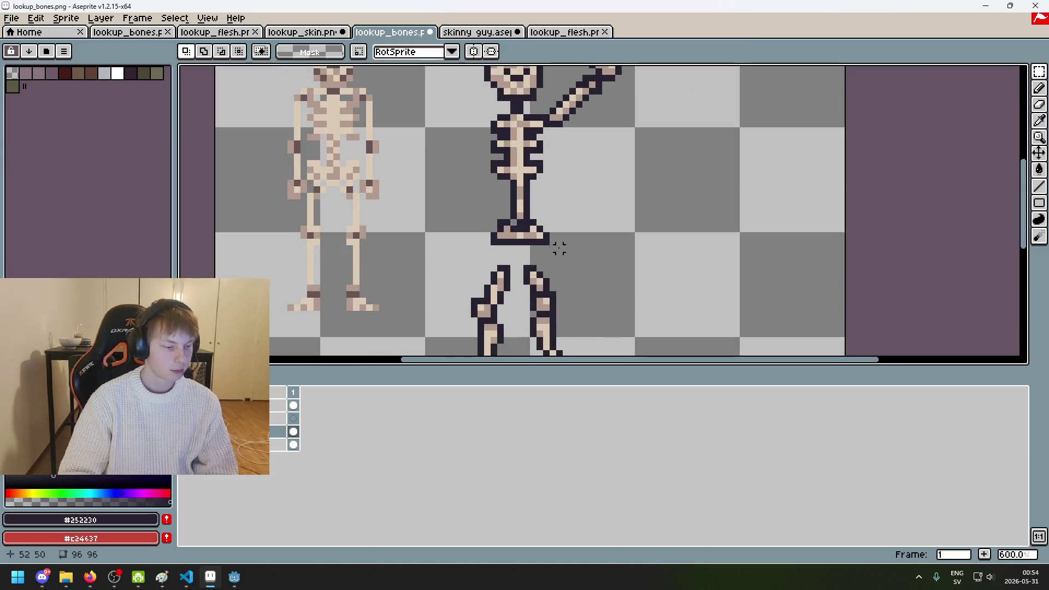
scroll(559, 248, "up", 1)
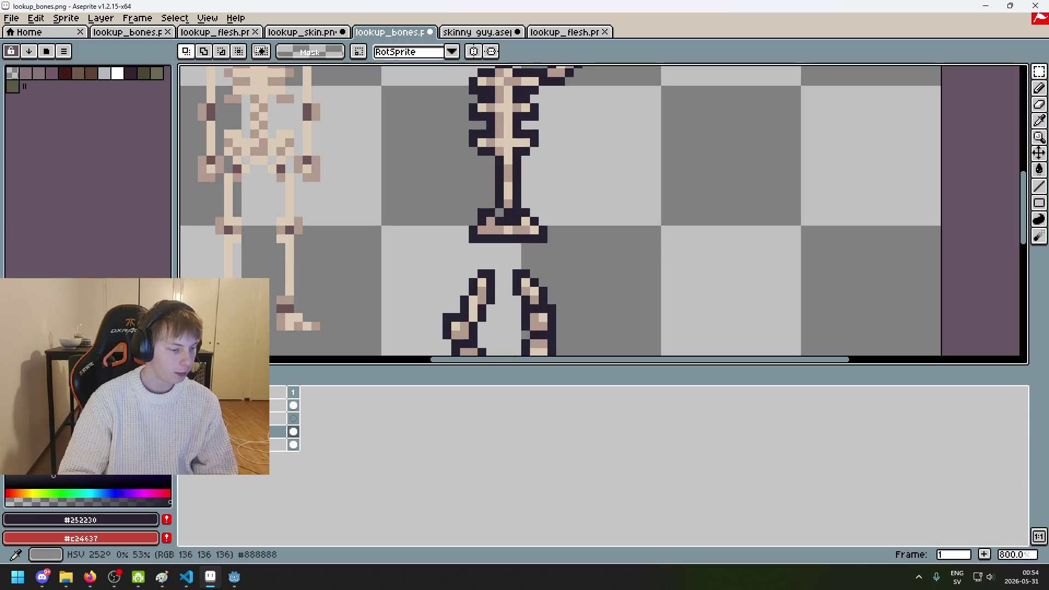
scroll(609, 257, "up", 4)
scroll(563, 253, "up", 1)
left_click_drag(468, 162, 552, 270)
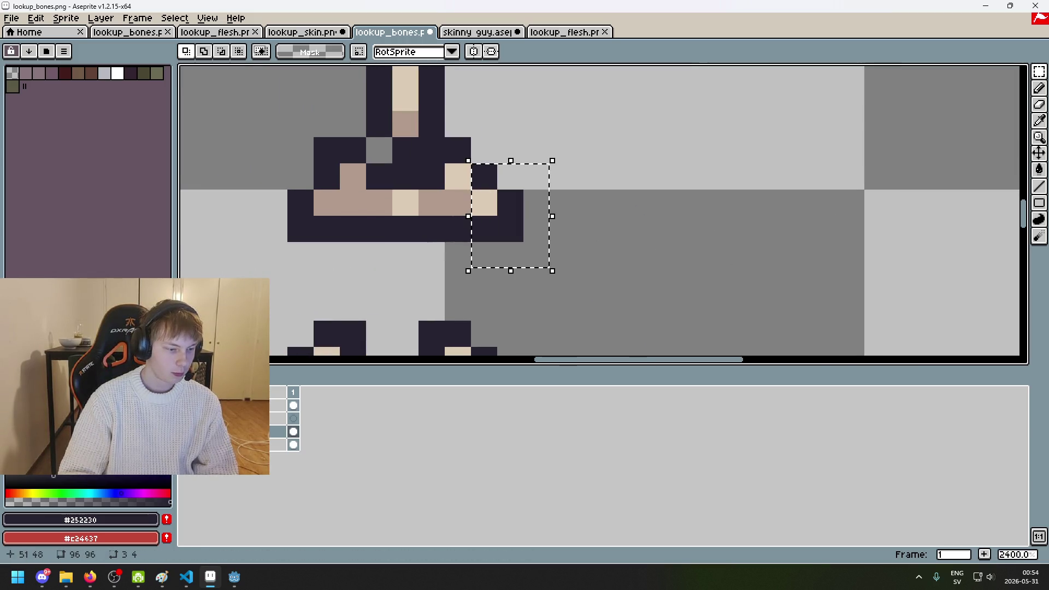
key("ctrl+d")
Step: Toggle the flesh layer to compare the pelvis end with the hips
left_click(184, 406)
left_click(184, 406)
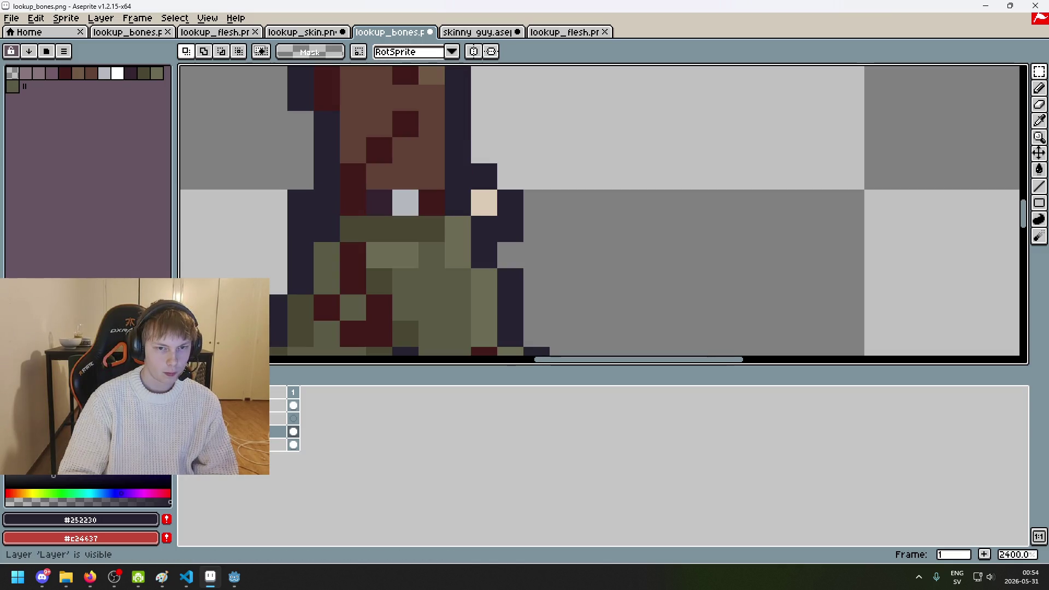
left_click(184, 405)
scroll(536, 280, "down", 5)
scroll(536, 281, "down", 6)
scroll(544, 289, "up", 3)
scroll(550, 295, "down", 1)
scroll(505, 320, "up", 1)
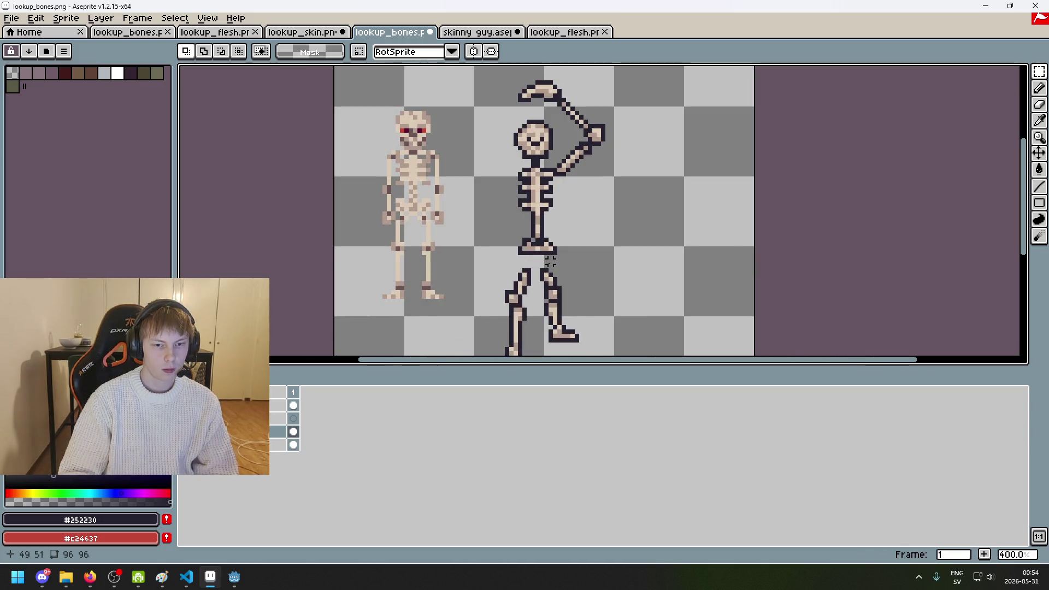
Step: Repeatedly compare the whole skeleton with the flesh layer, then select the pelvis's right part
left_click(184, 405)
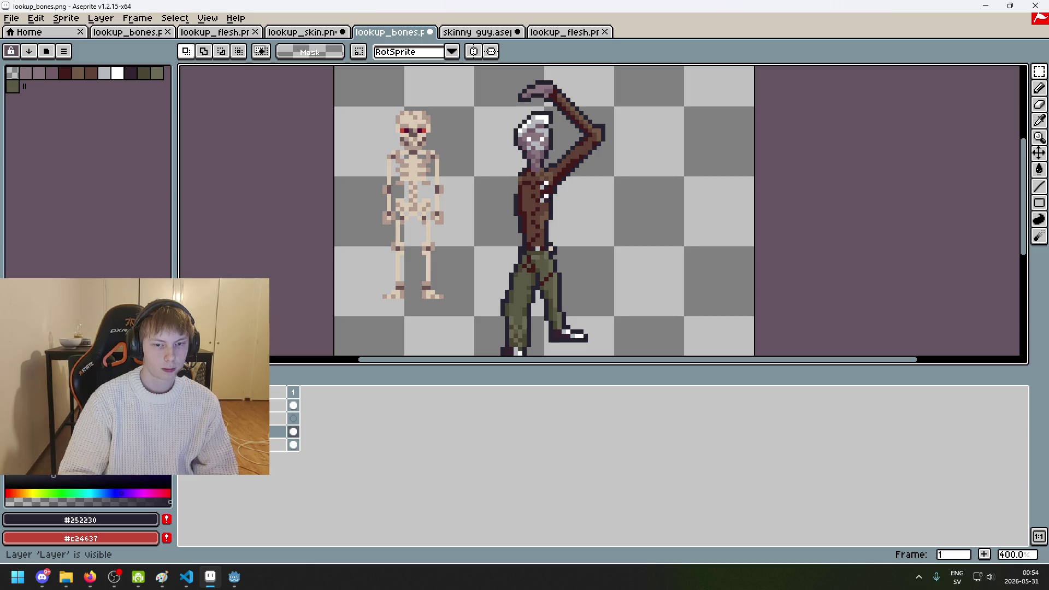
left_click(184, 405)
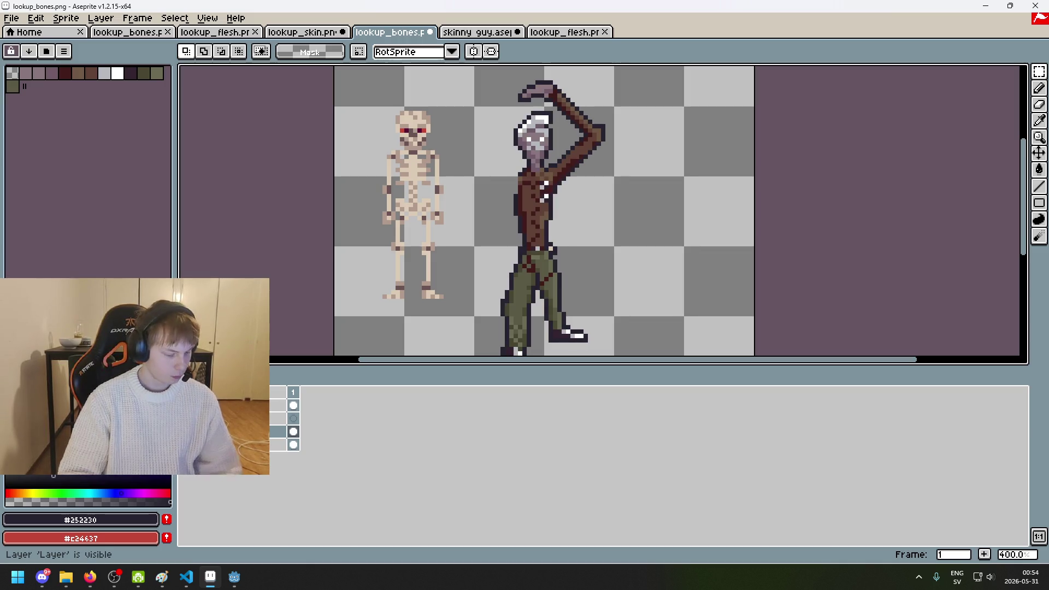
left_click(184, 405)
left_click(184, 405)
left_click(184, 406)
left_click(185, 406)
left_click(184, 405)
left_click(184, 406)
left_click(184, 405)
left_click(184, 405)
left_click(184, 406)
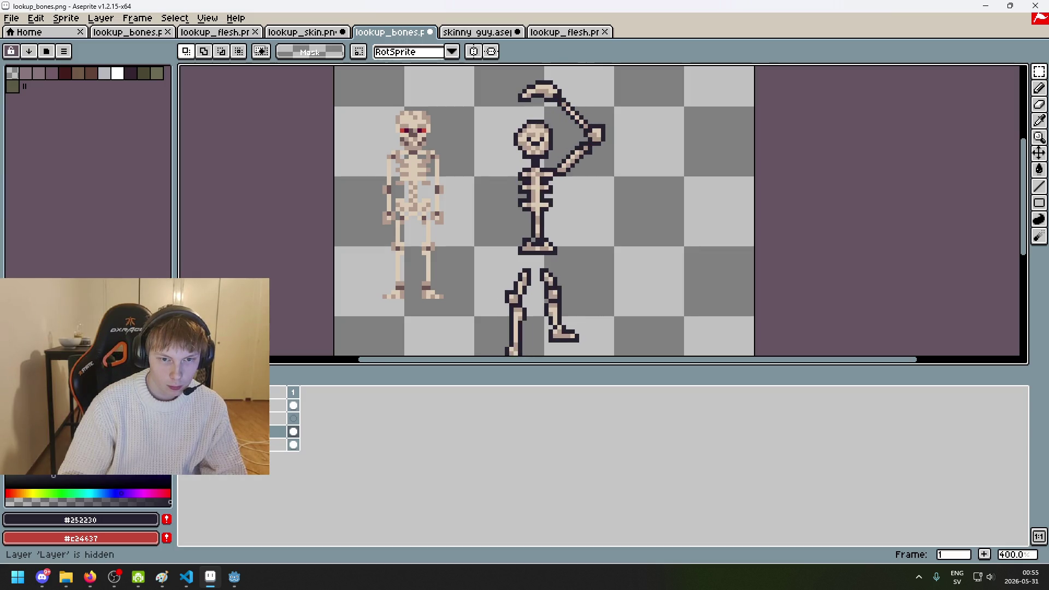
scroll(606, 272, "up", 3)
left_click_drag(513, 243, 453, 211)
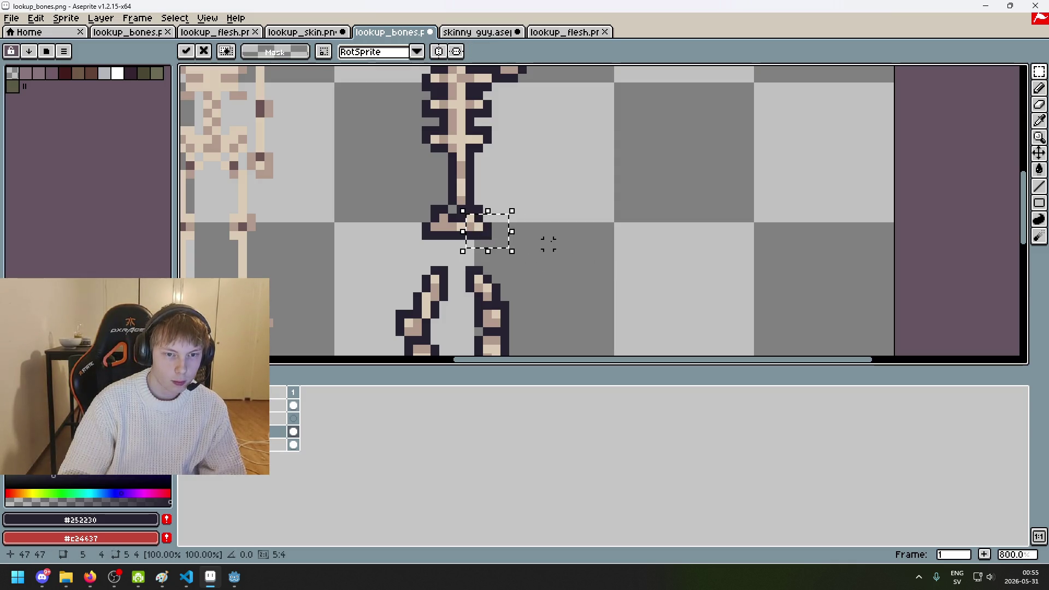
Step: Clear the selection and toggle the flesh and reference layers to check the pelvis
key("ctrl+d")
left_click(184, 405)
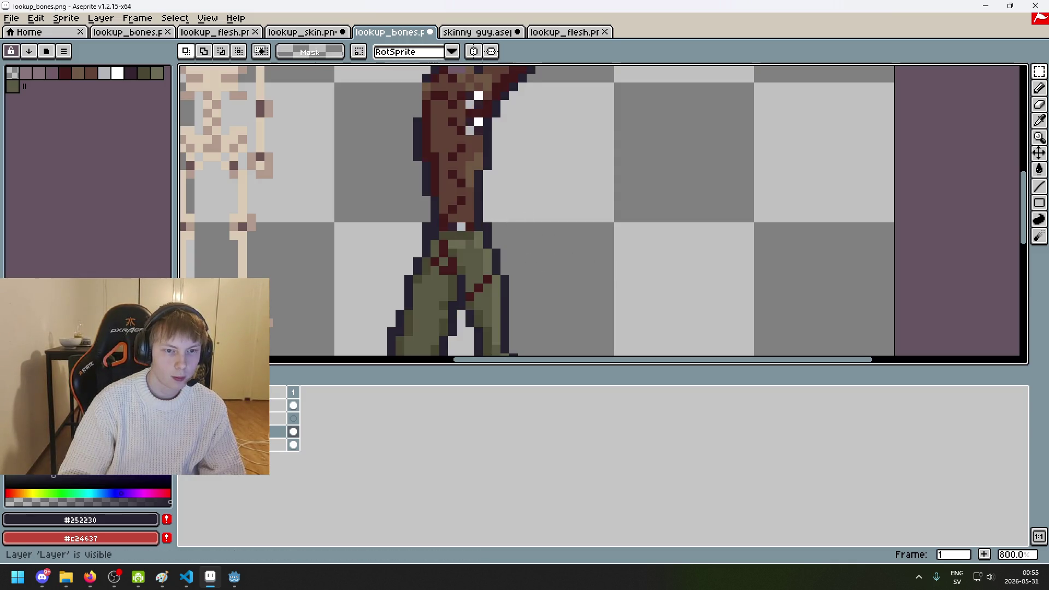
left_click(184, 406)
left_click(184, 405)
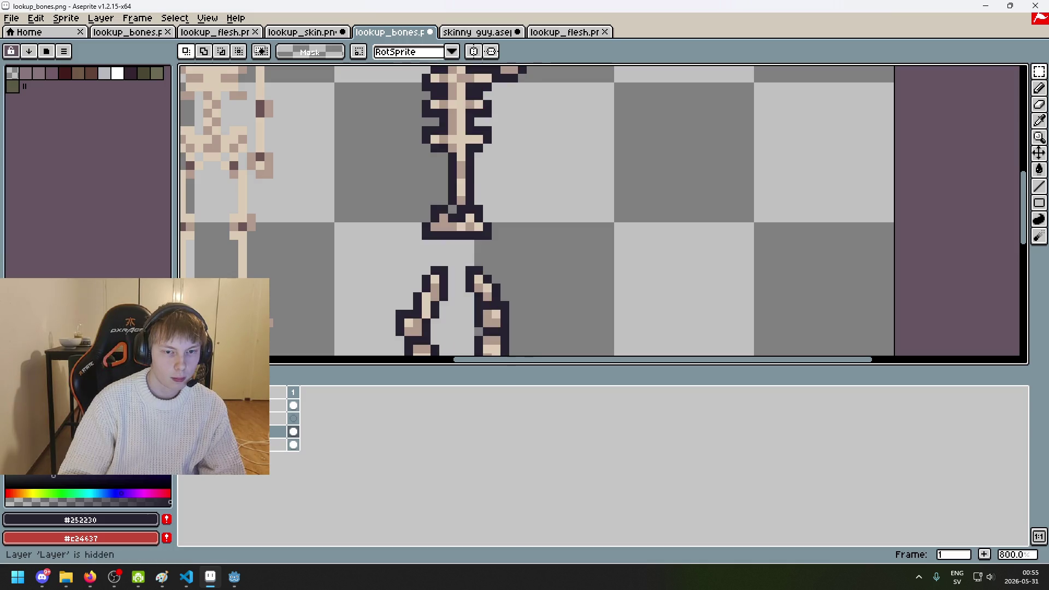
left_click(184, 405)
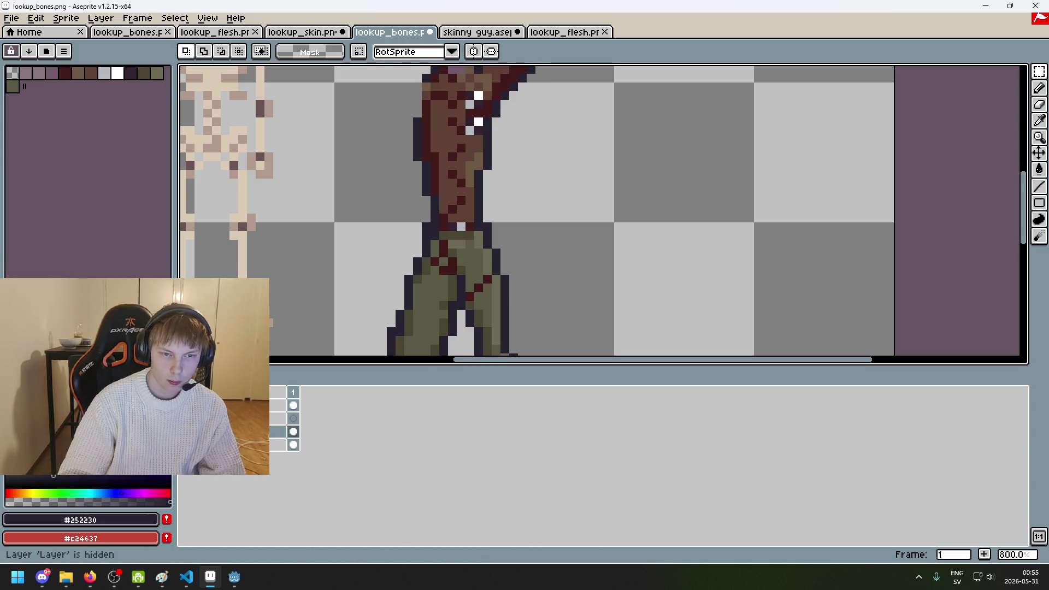
left_click(184, 406)
left_click(184, 405)
left_click(184, 406)
left_click(184, 405)
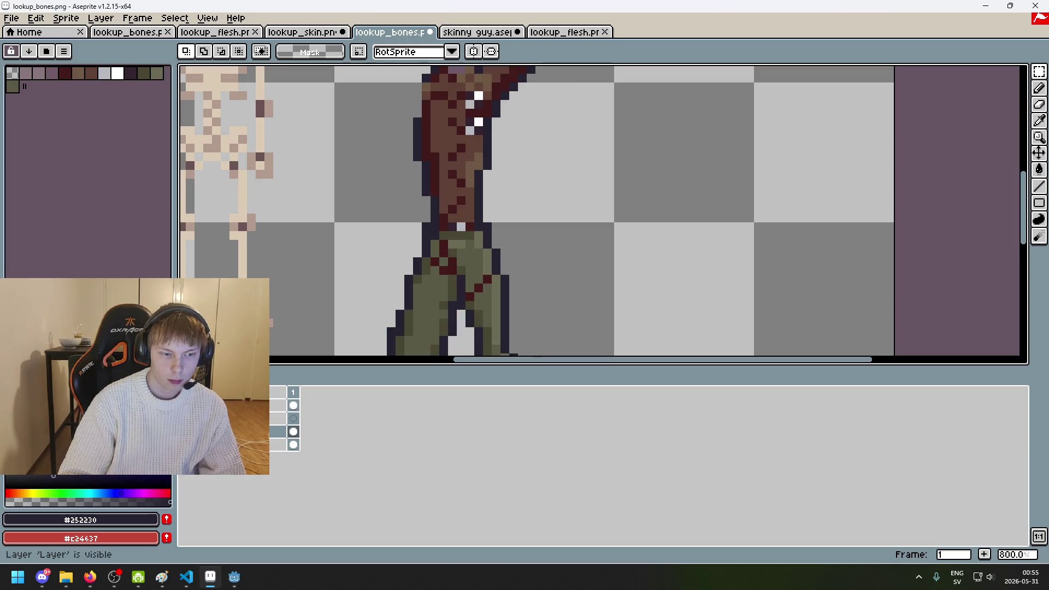
left_click(184, 406)
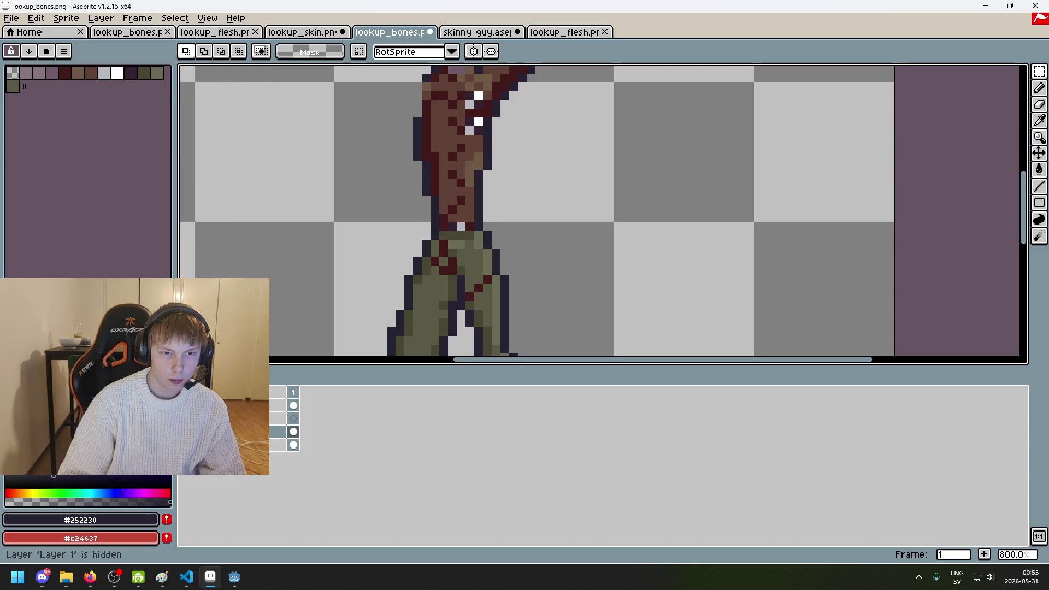
left_click(184, 406)
scroll(408, 244, "up", 3)
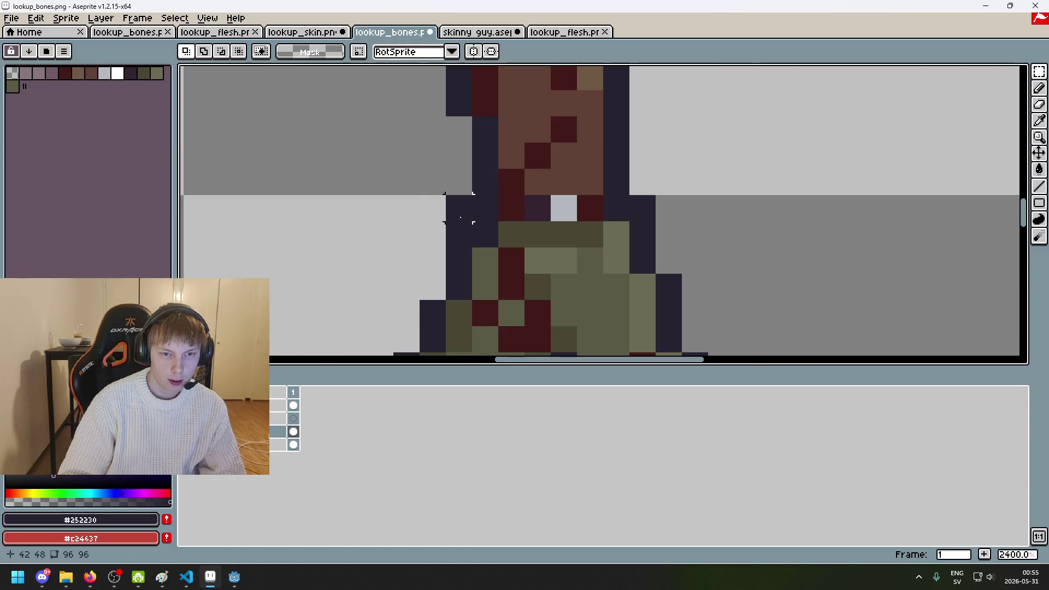
Step: Erase a stray outline pixel beside the pelvis and pencil a dark pixel on its edge
key("e")
left_click(459, 208)
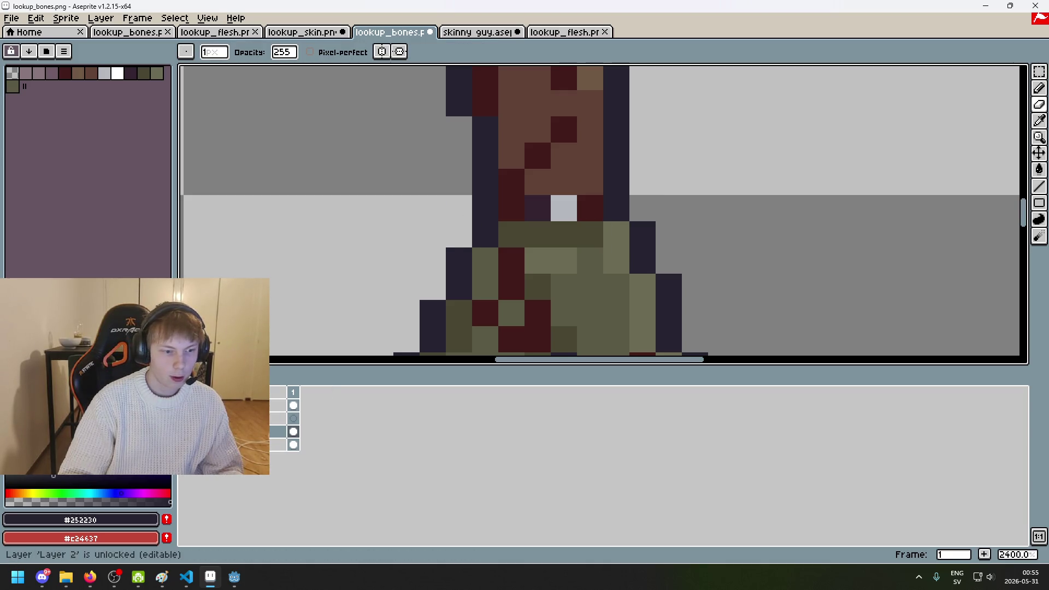
left_click(184, 431)
key("b")
left_click(490, 209)
Step: Try painting a pixel in the picked bone colour, then undo it
scroll(617, 207, "down", 4)
scroll(622, 205, "up", 2)
scroll(629, 202, "down", 1)
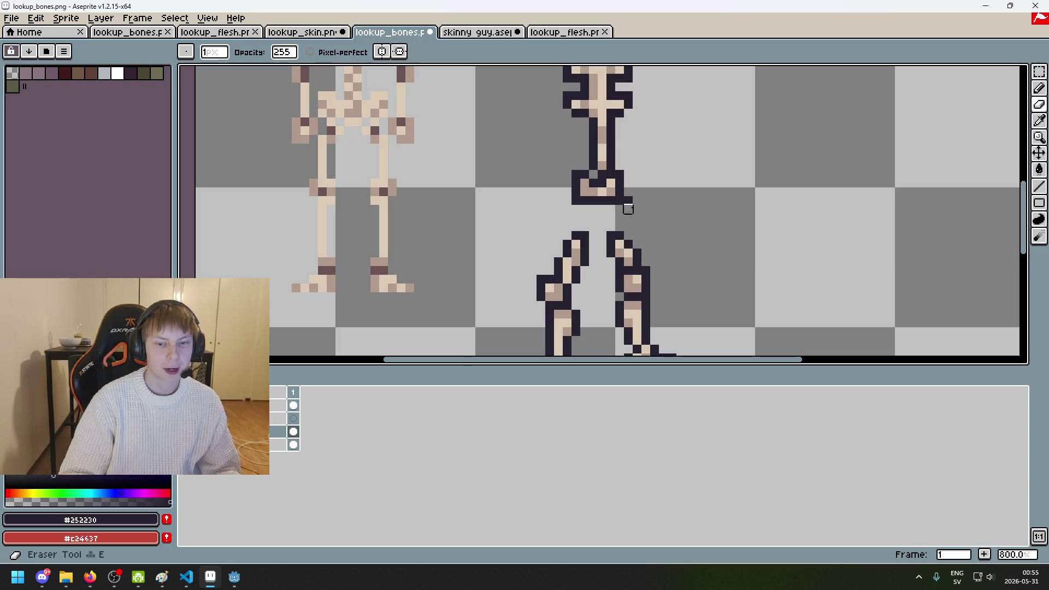
scroll(629, 203, "up", 4)
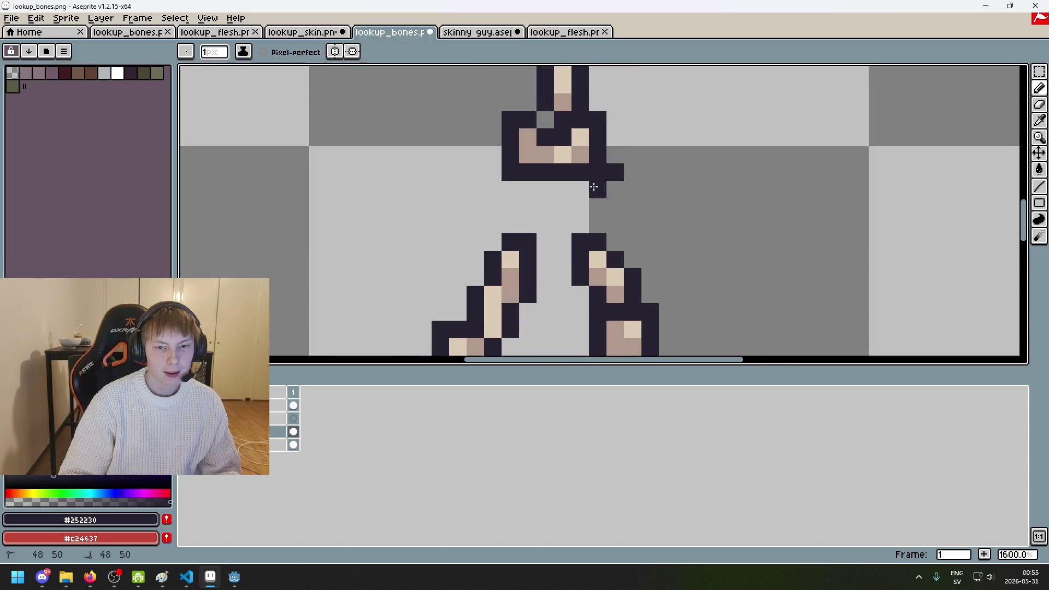
left_click(580, 155, "alt")
left_click(598, 172)
scroll(629, 169, "down", 6)
key("ctrl+z")
scroll(629, 170, "up", 3)
scroll(609, 171, "up", 4)
key("e")
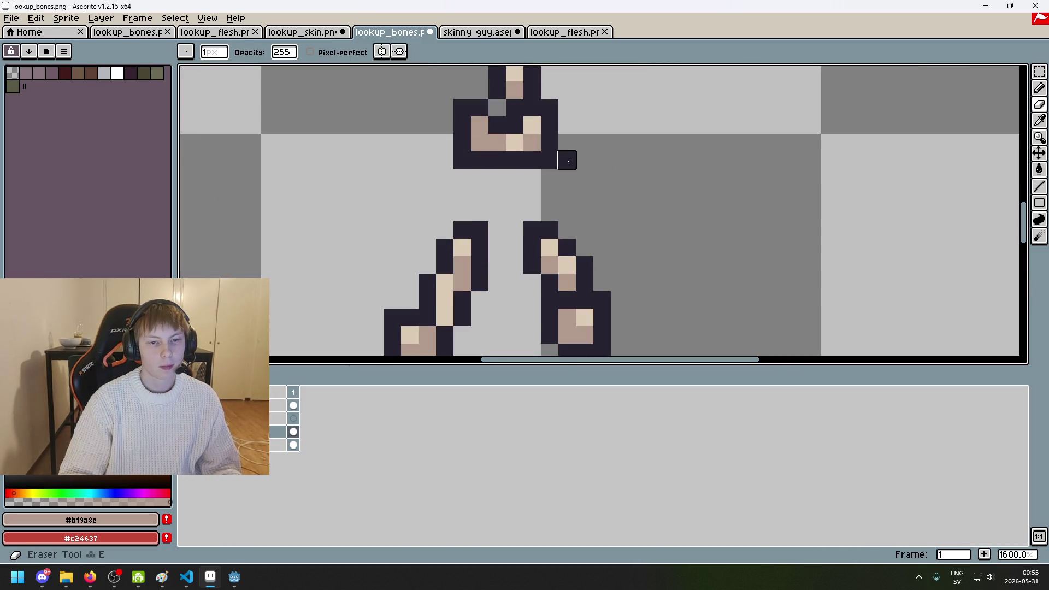